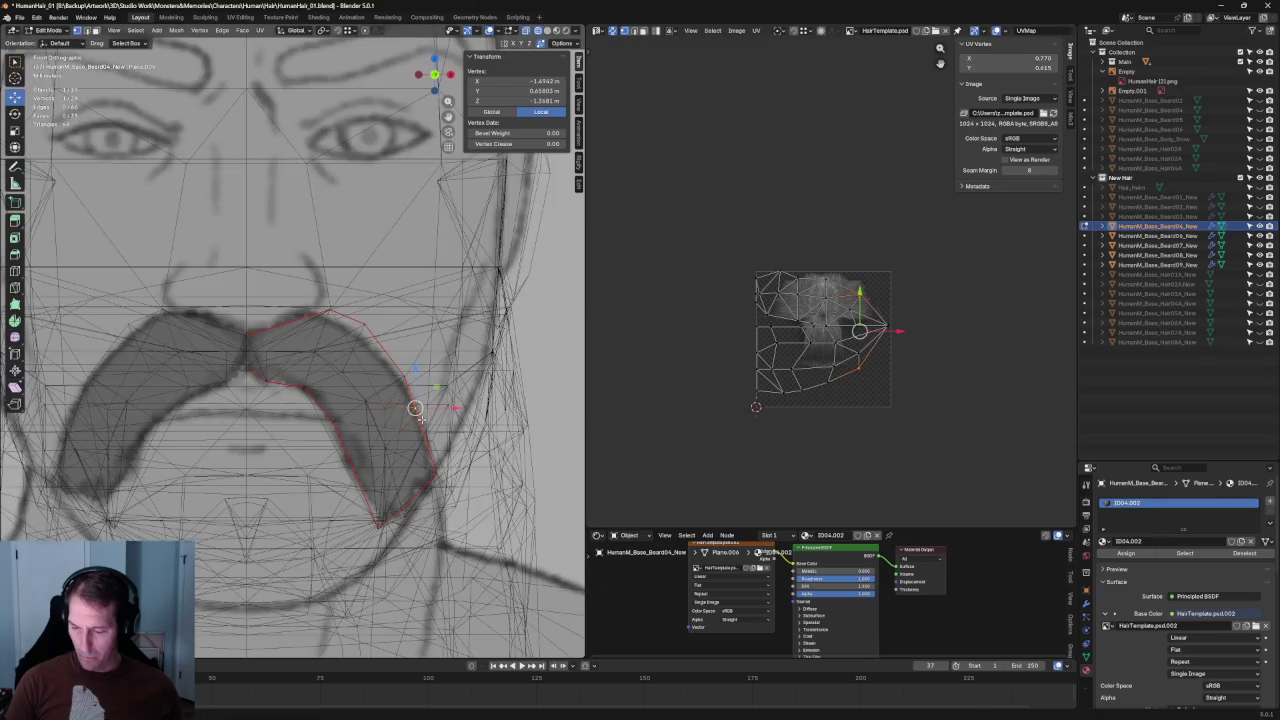
{"action": "key", "text": "alt+z"}
- Move the mustache card's lower tip vertex onto the reference drawing in front view
{"action": "key", "text": "g"}
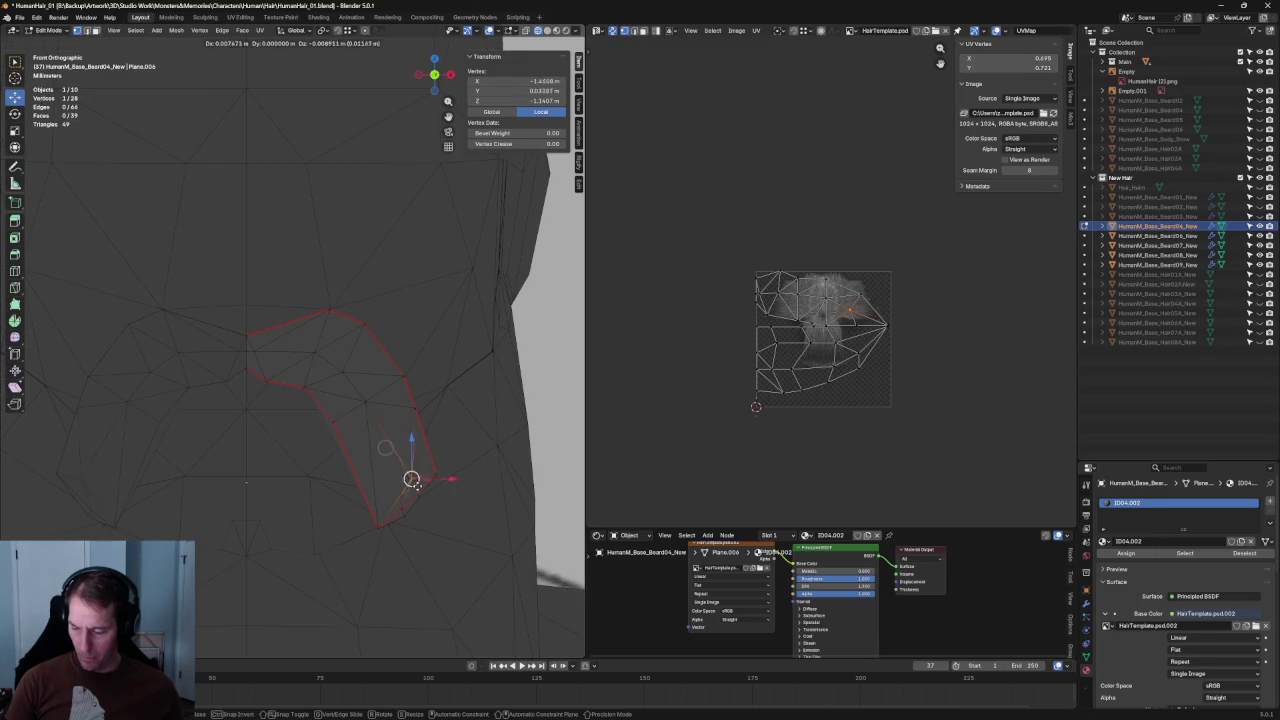
{"action": "key", "text": "alt+z"}
{"action": "left_click", "coordinate": [400, 490]}
{"action": "key", "text": "alt+z"}
- Slide the tip vertex in depth toward the chin in side orthographic view
{"action": "mouse_move", "coordinate": [400, 490]}
{"action": "middle_mouse_down"}
{"action": "mouse_move", "coordinate": [337, 444]}
{"action": "mouse_move", "coordinate": [306, 447]}
{"action": "mouse_move", "coordinate": [378, 450]}
{"action": "mouse_move", "coordinate": [257, 457]}
{"action": "middle_mouse_up"}
{"action": "key", "text": "KP_3"}
{"action": "key", "text": "KP_3"}
{"action": "left_click_drag", "start_coordinate": [378, 453], "coordinate": [362, 452]}
{"action": "mouse_move", "coordinate": [362, 452]}
{"action": "middle_mouse_down"}
{"action": "mouse_move", "coordinate": [380, 411]}
{"action": "mouse_move", "coordinate": [332, 388]}
{"action": "mouse_move", "coordinate": [306, 440]}
{"action": "middle_mouse_up"}
{"action": "key", "text": "KP_3"}
- Flatten the card against the face by moving and scaling the selection along Y
{"action": "key", "text": "g"}
{"action": "key", "text": "y"}
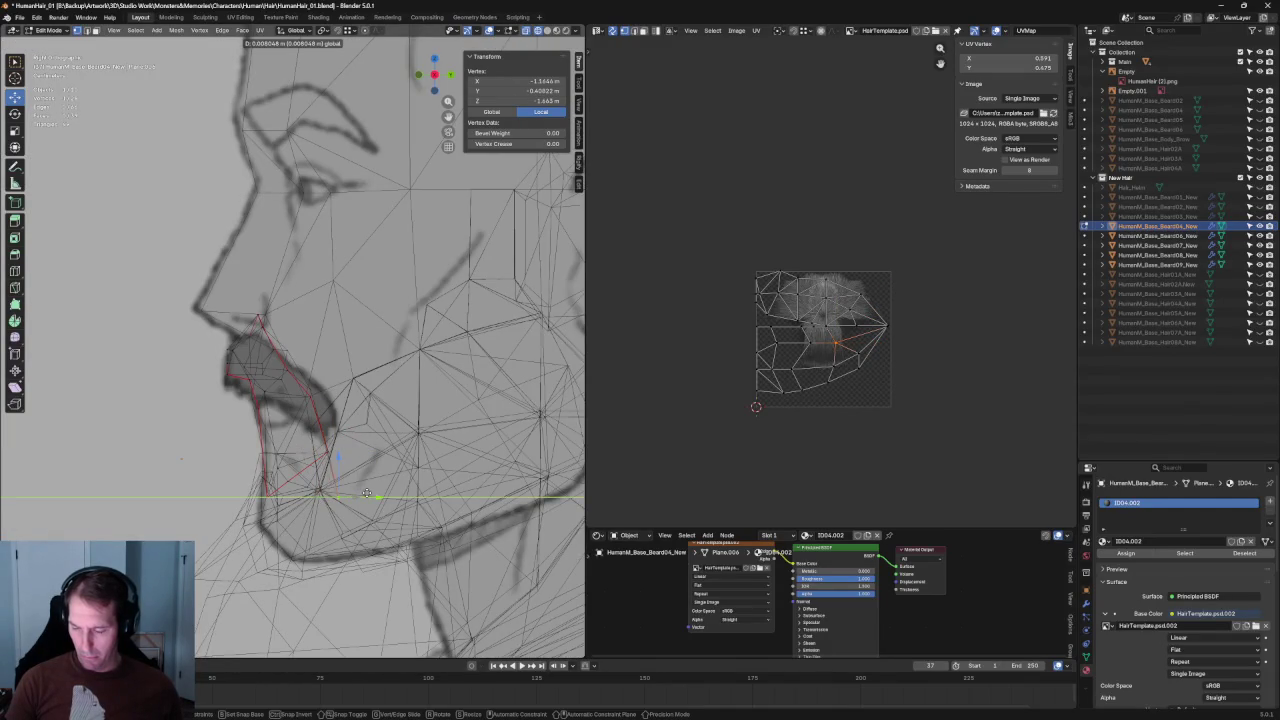
{"action": "left_click", "coordinate": [357, 494]}
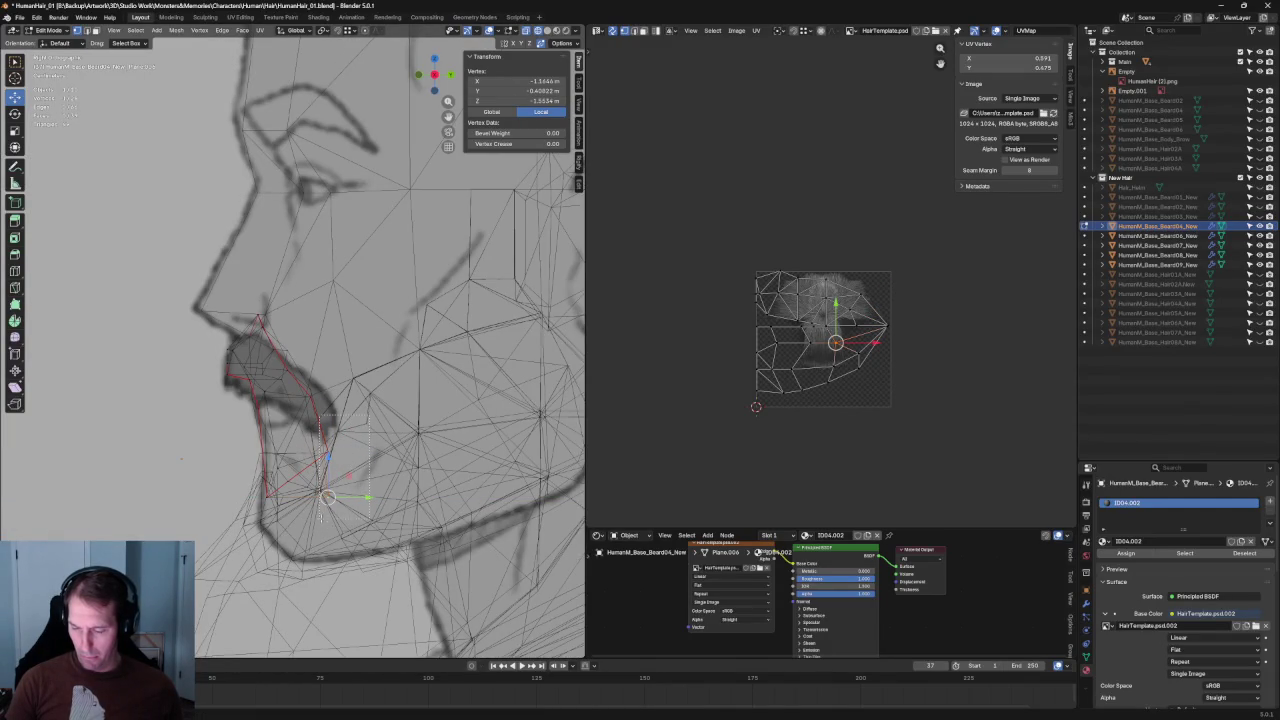
{"action": "key", "text": "s"}
{"action": "key", "text": "y"}
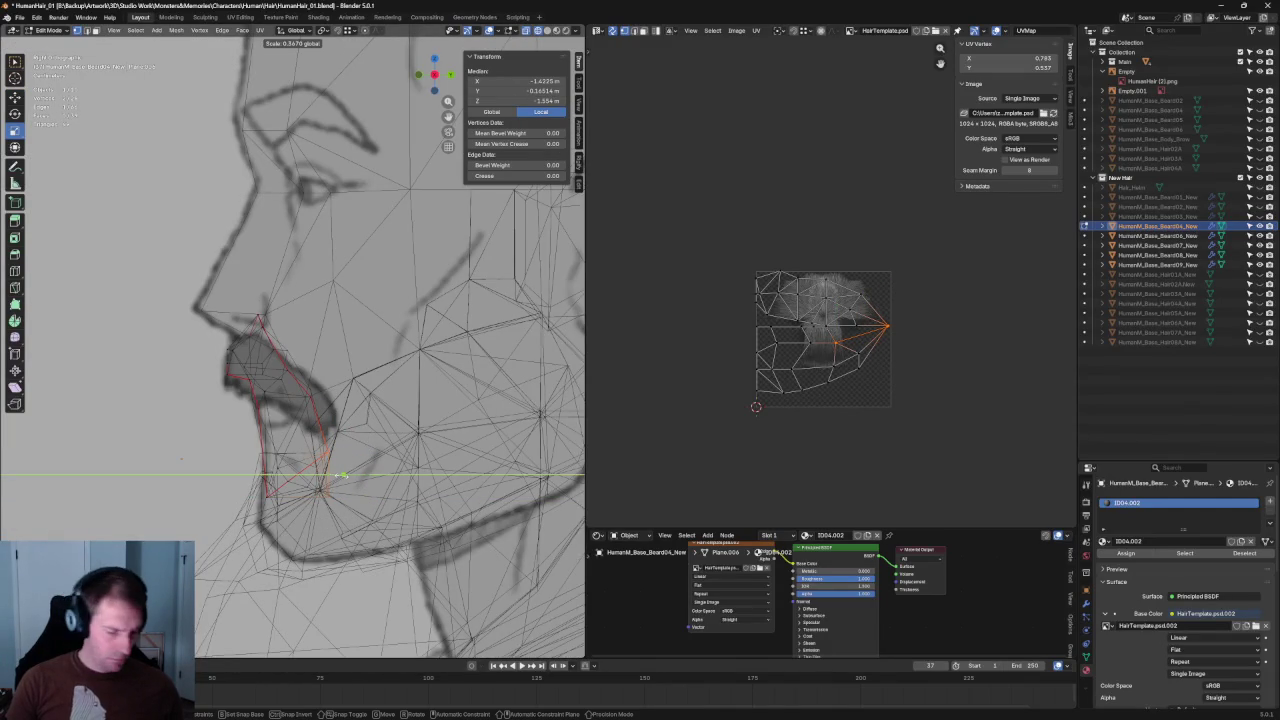
{"action": "left_click", "coordinate": [343, 475]}
- Move a vertex near the lip up and left onto the drawn outline in front X-ray view
{"action": "key", "text": "alt+a"}
{"action": "key", "text": "alt+z"}
{"action": "left_click", "coordinate": [318, 392]}
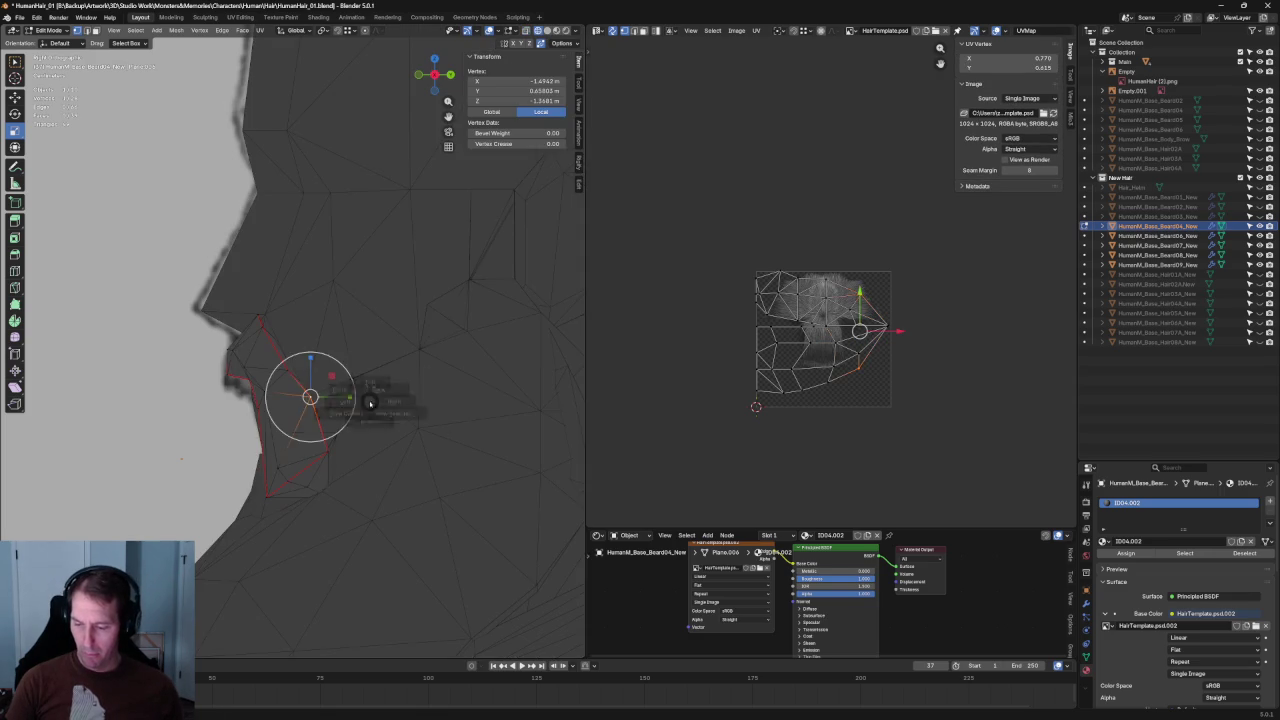
{"action": "key", "text": "KP_1"}
{"action": "key", "text": "alt+z"}
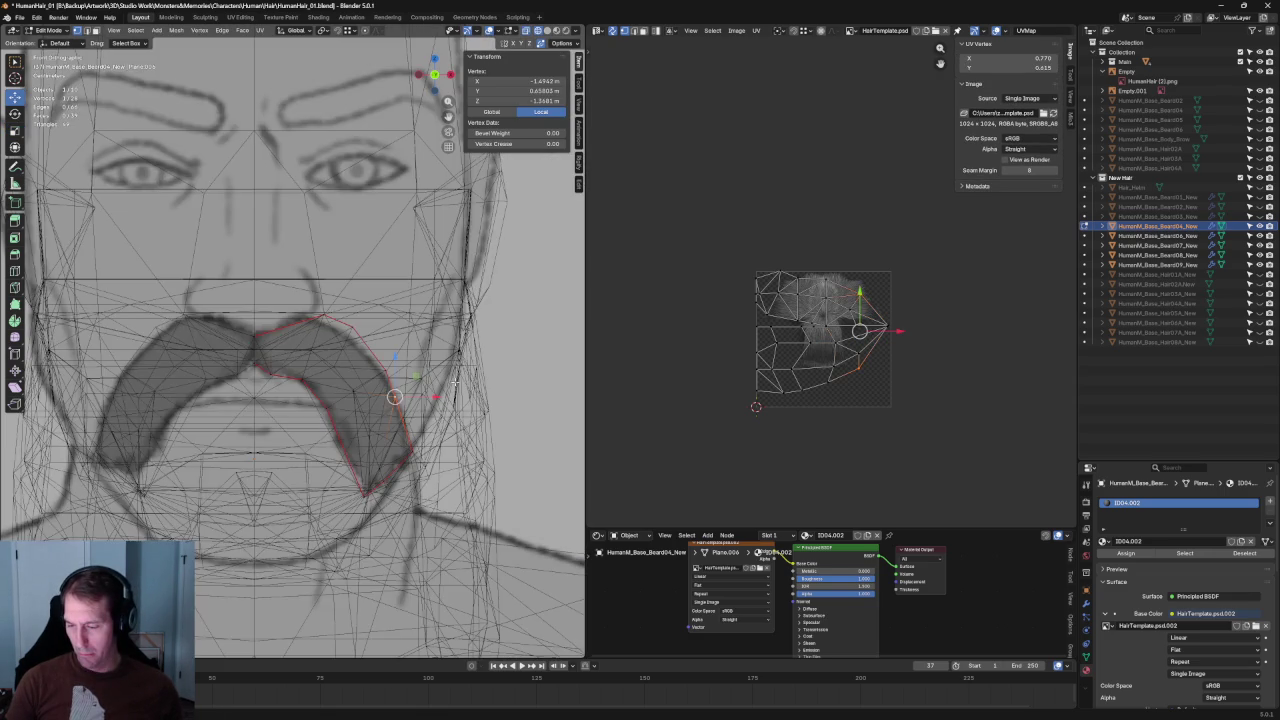
{"action": "key", "text": "alt+z"}
{"action": "key", "text": "g"}
{"action": "left_click", "coordinate": [405, 363]}
{"action": "key", "text": "alt+z"}
- Reposition the next outline vertex and an inner-edge vertex onto the drawn mustache edge
{"action": "left_click", "coordinate": [411, 372]}
{"action": "key", "text": "alt+z"}
{"action": "key", "text": "alt+z"}
{"action": "key", "text": "g"}
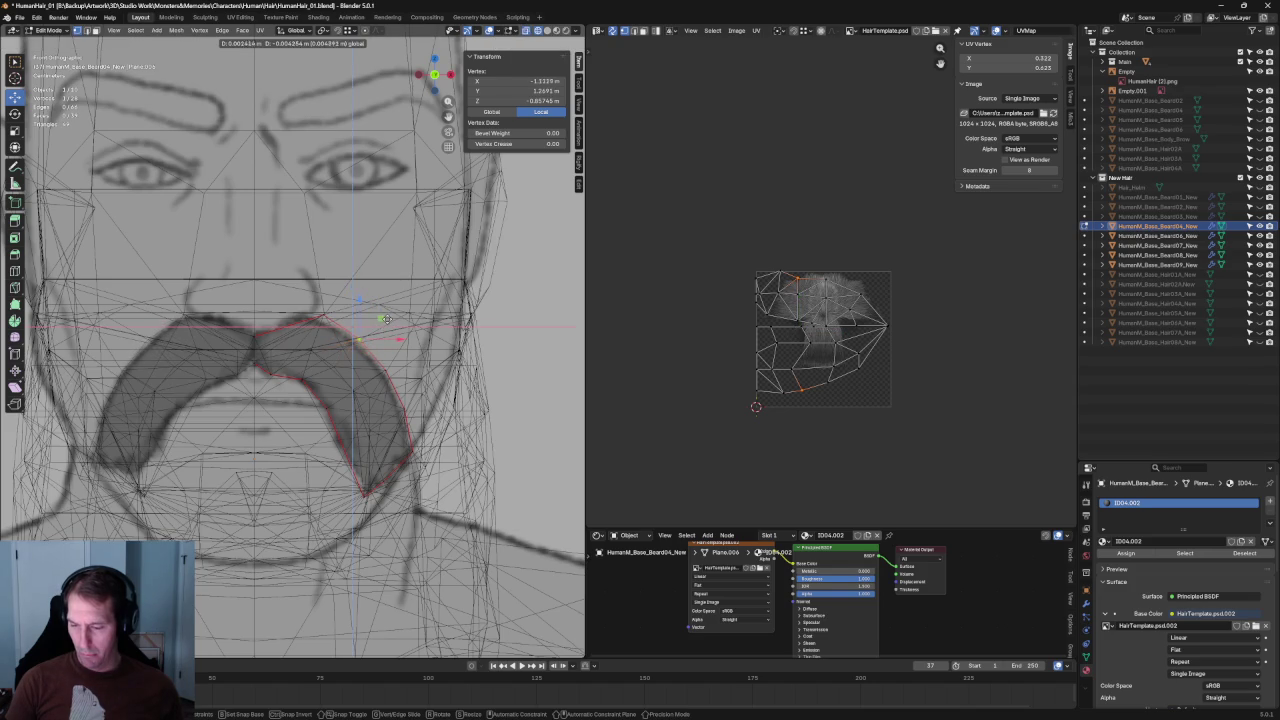
{"action": "left_click", "coordinate": [386, 318]}
{"action": "key", "text": "alt+z"}
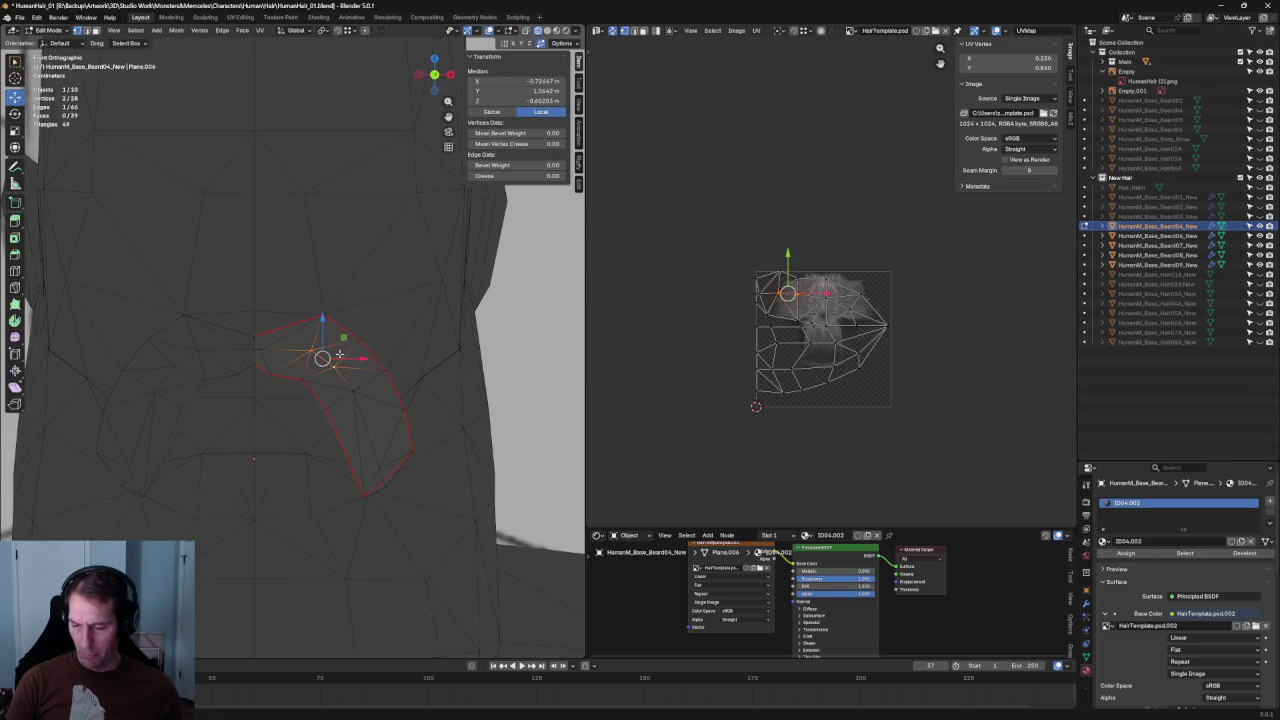
{"action": "left_click", "coordinate": [318, 355]}
{"action": "key", "text": "alt+z"}
{"action": "key", "text": "g"}
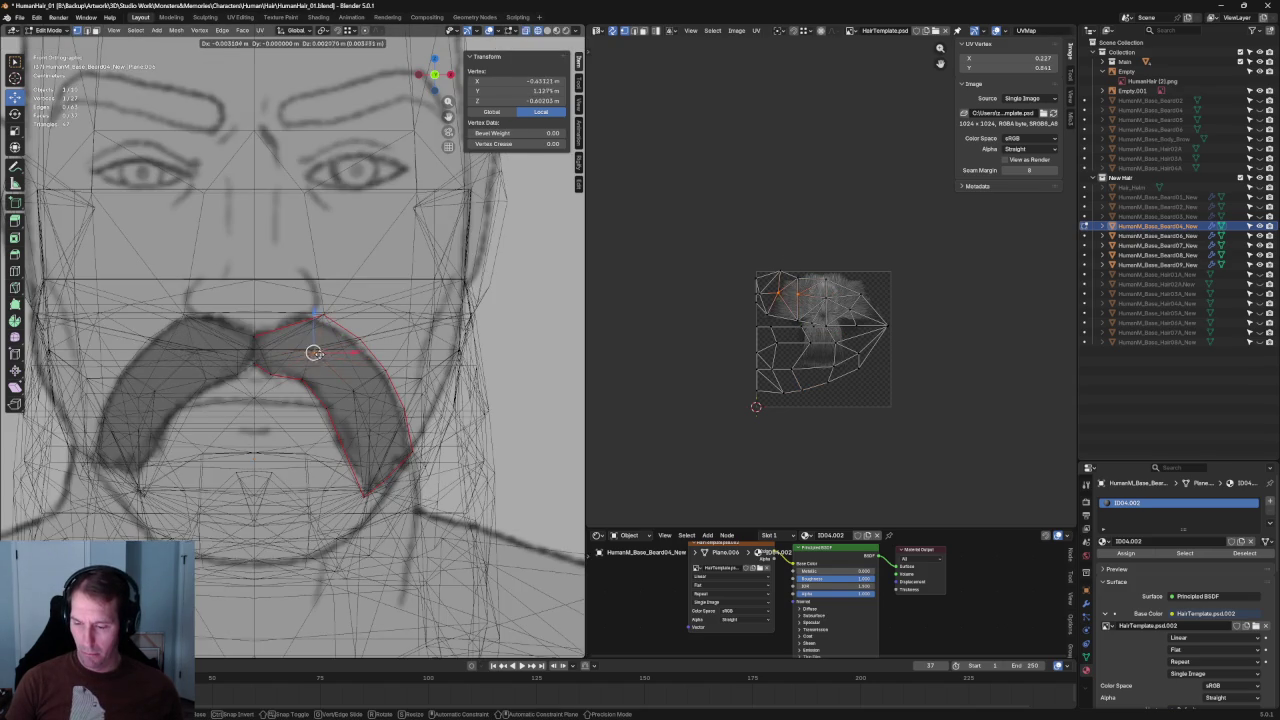
{"action": "left_click", "coordinate": [313, 350]}
{"action": "key", "text": "alt+z"}
- Place one more outline vertex on the drawing and inspect the mesh
{"action": "left_click", "coordinate": [285, 367]}
{"action": "key", "text": "alt+z"}
{"action": "key", "text": "alt+z"}
{"action": "scroll", "coordinate": [330, 375], "scroll_direction": "up", "scroll_amount": 1}
{"action": "key", "text": "alt+z"}
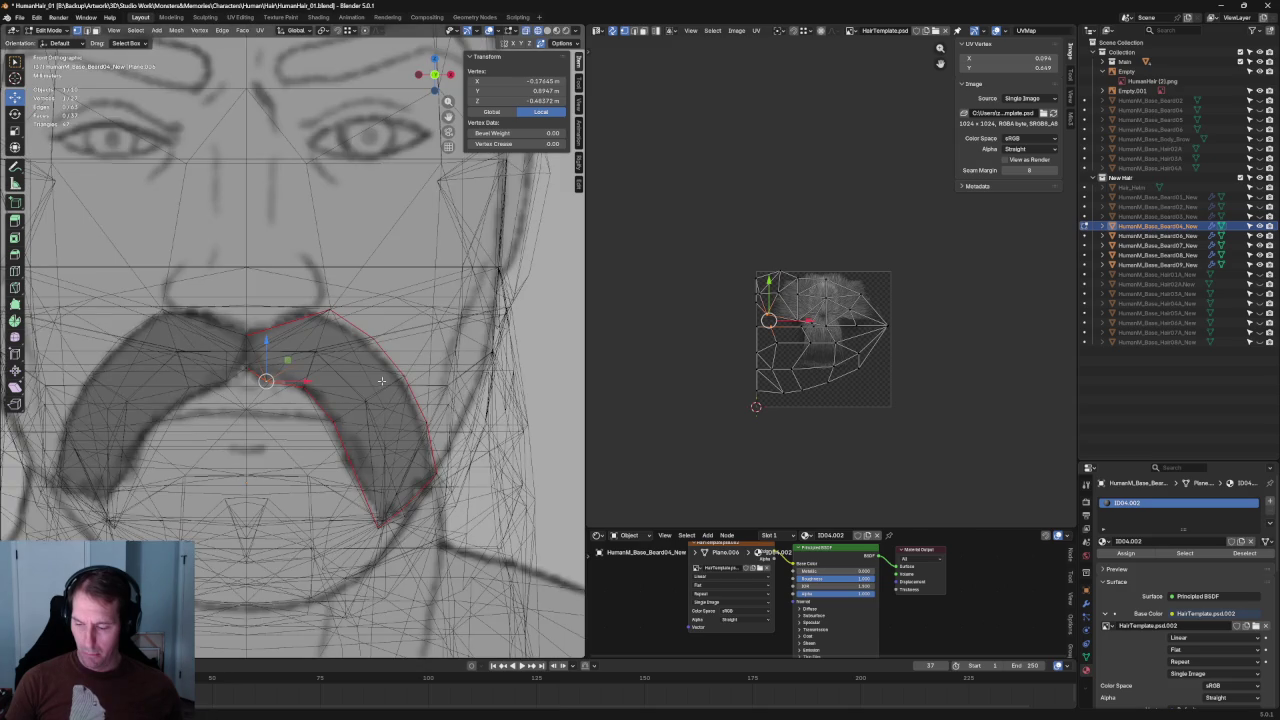
{"action": "key", "text": "alt+z"}
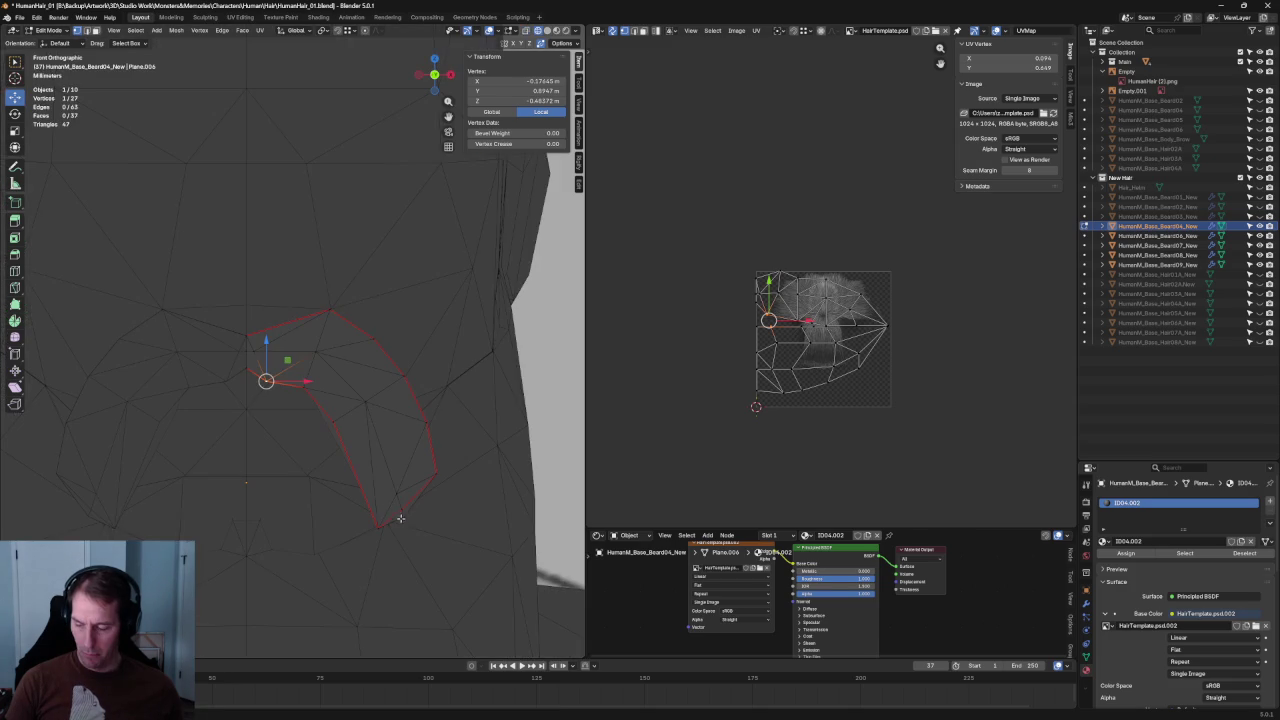
{"action": "middle_click_drag", "start_coordinate": [433, 483], "coordinate": [424, 428]}
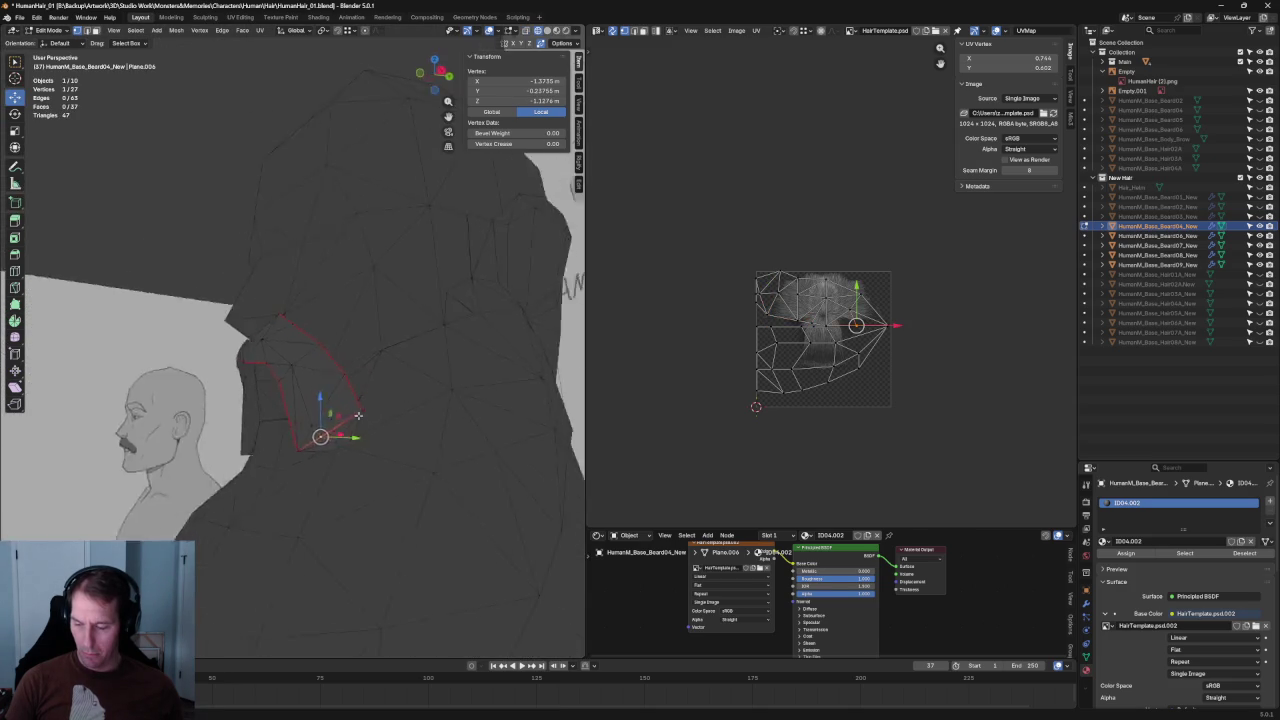
- Merge a lower-tip vertex into its neighbour on the mustache card
{"action": "key", "text": "grave"}
{"action": "left_click", "coordinate": [390, 414]}
{"action": "scroll", "coordinate": [410, 480], "scroll_direction": "up", "scroll_amount": 3}
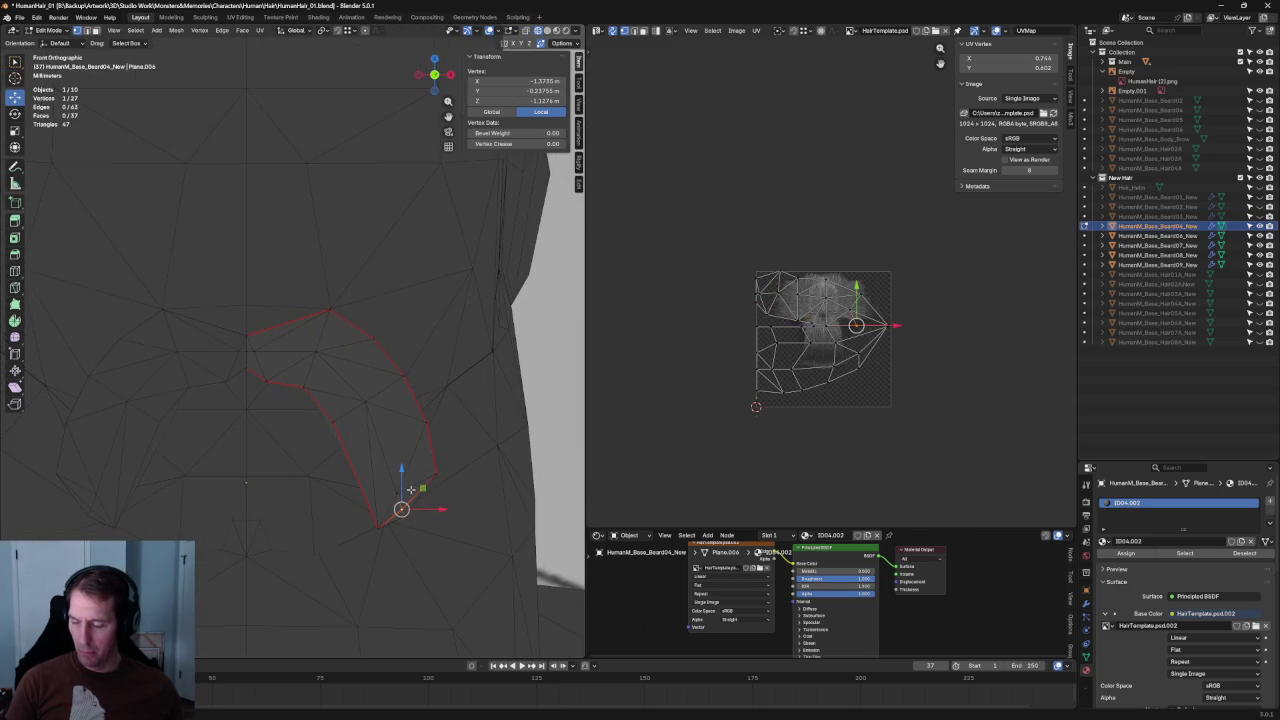
{"action": "key", "text": "alt+z"}
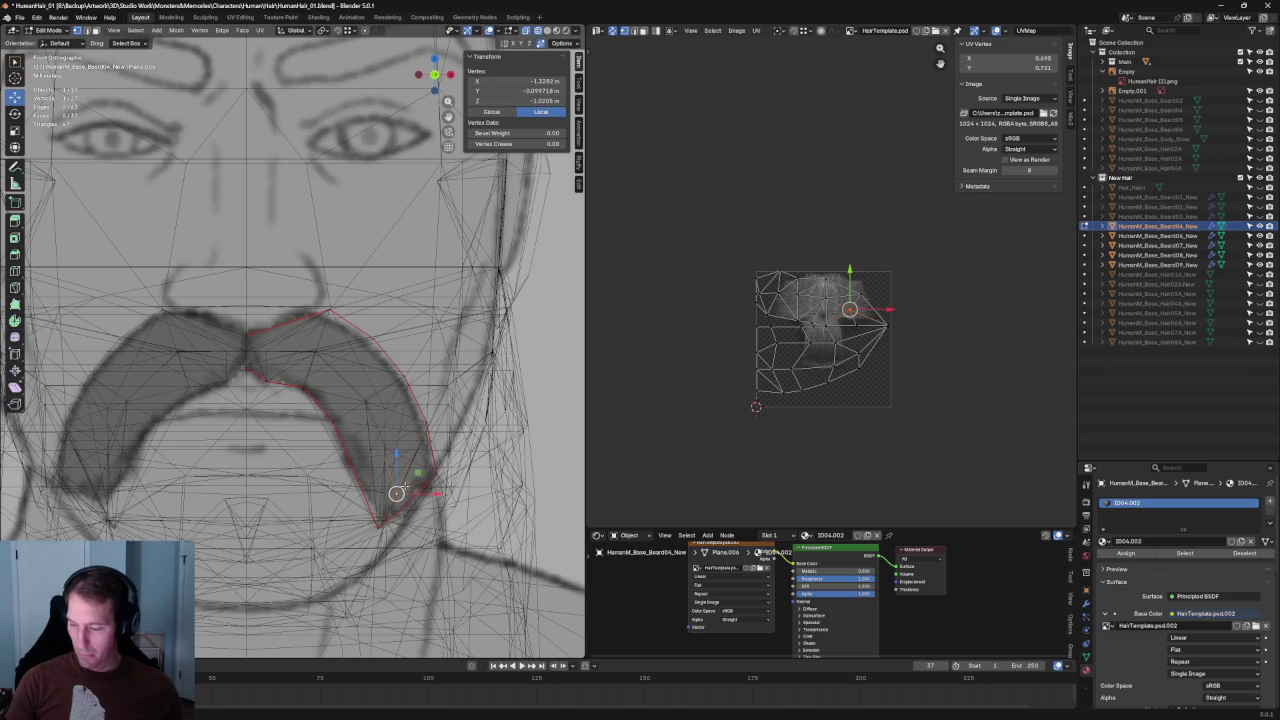
{"action": "scroll", "coordinate": [403, 490], "scroll_direction": "down", "scroll_amount": 5}
{"action": "middle_click_drag", "start_coordinate": [403, 490], "coordinate": [310, 428]}
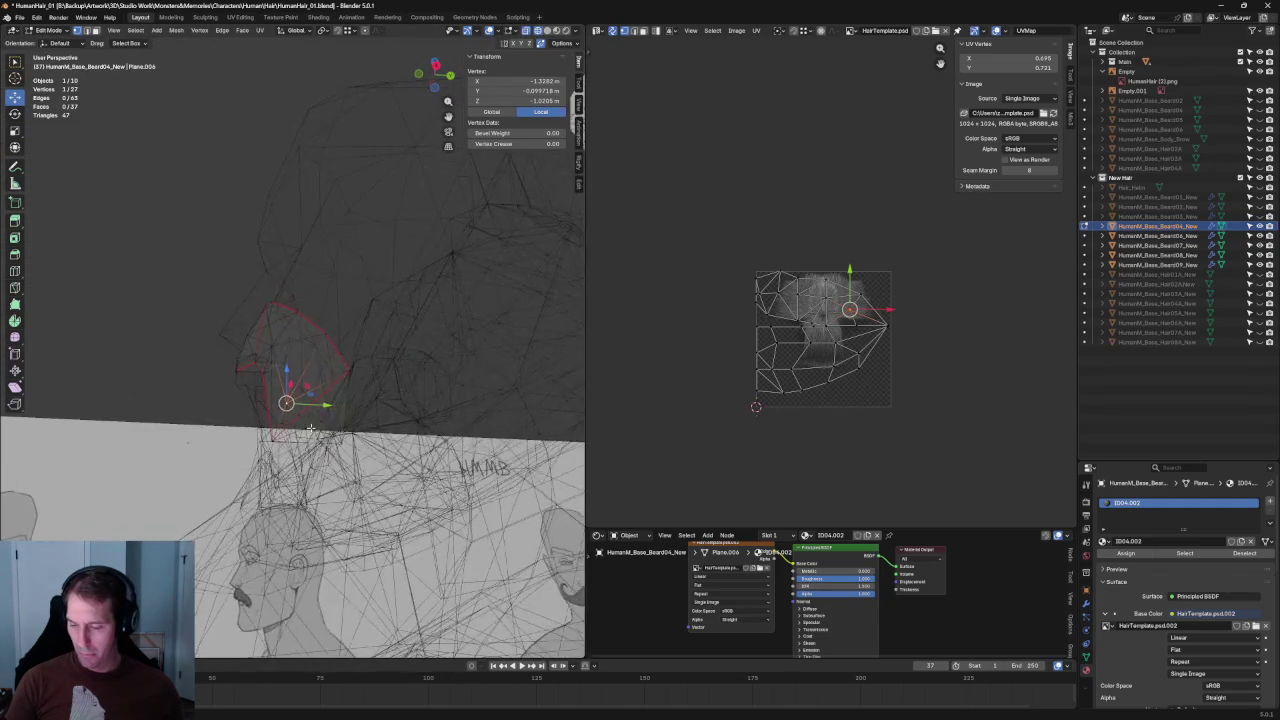
{"action": "key", "text": "alt+z"}
{"action": "middle_click_drag", "start_coordinate": [309, 414], "coordinate": [385, 434]}
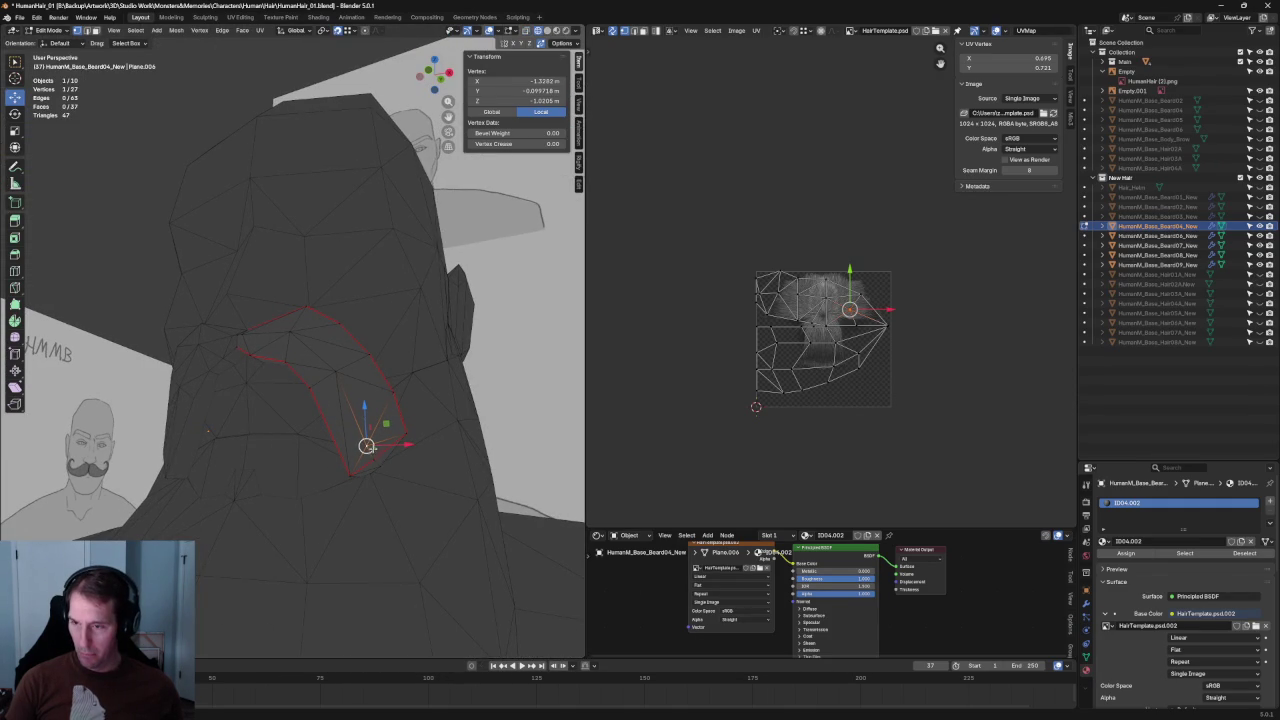
{"action": "left_click_drag", "start_coordinate": [366, 446], "coordinate": [374, 460]}
{"action": "mouse_move", "coordinate": [374, 460]}
{"action": "middle_mouse_down"}
{"action": "mouse_move", "coordinate": [355, 440]}
{"action": "mouse_move", "coordinate": [314, 443]}
{"action": "mouse_move", "coordinate": [271, 390]}
{"action": "mouse_move", "coordinate": [223, 394]}
{"action": "mouse_move", "coordinate": [243, 363]}
{"action": "mouse_move", "coordinate": [263, 377]}
{"action": "mouse_move", "coordinate": [314, 363]}
{"action": "mouse_move", "coordinate": [337, 371]}
{"action": "mouse_move", "coordinate": [357, 425]}
{"action": "mouse_move", "coordinate": [354, 402]}
{"action": "middle_mouse_up"}
- Join a pair of lower-tip vertices with Connect Vertex Path in side view
{"action": "key", "text": "KP_3"}
{"action": "key", "text": "alt+z"}
{"action": "key", "text": "alt+a"}
{"action": "left_click", "coordinate": [262, 376]}
{"action": "right_click", "coordinate": [357, 425]}
{"action": "left_click", "coordinate": [343, 416]}
- Push a tip vertex back along Y against the face in side orthographic view
{"action": "left_click", "coordinate": [340, 385]}
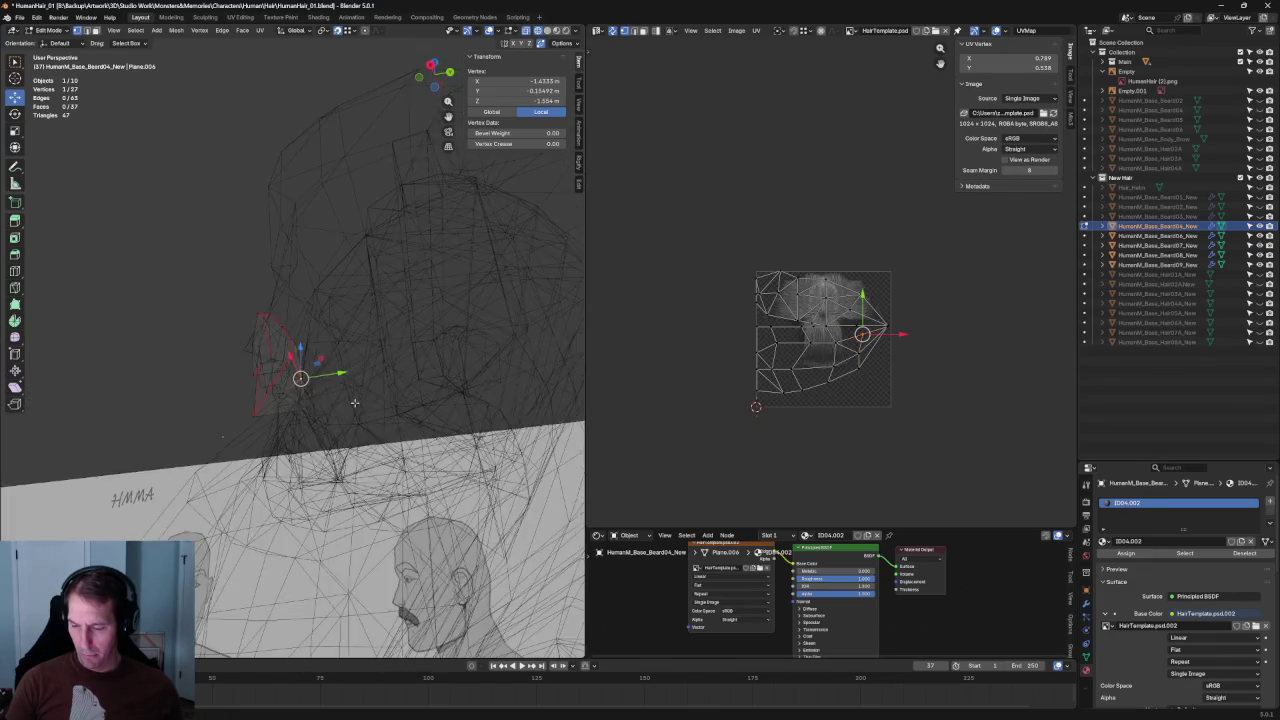
{"action": "key", "text": "KP_3"}
{"action": "key", "text": "g"}
{"action": "key", "text": "y"}
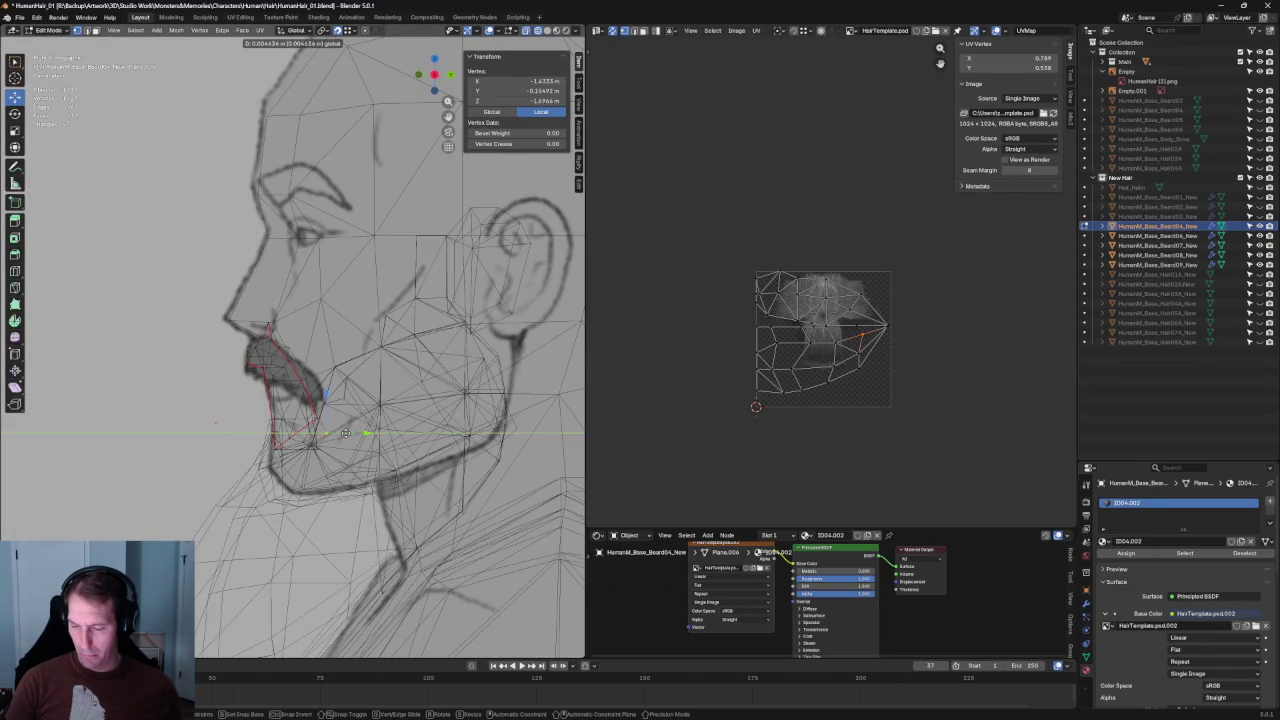
{"action": "left_click", "coordinate": [345, 432]}
{"action": "mouse_move", "coordinate": [345, 432]}
{"action": "middle_mouse_down"}
{"action": "mouse_move", "coordinate": [305, 419]}
{"action": "mouse_move", "coordinate": [341, 436]}
{"action": "middle_mouse_up"}
{"action": "key", "text": "KP_3"}
- Lift that vertex slightly and re-adjust its Y depth against the face
{"action": "scroll", "coordinate": [323, 429], "scroll_direction": "up", "scroll_amount": 3}
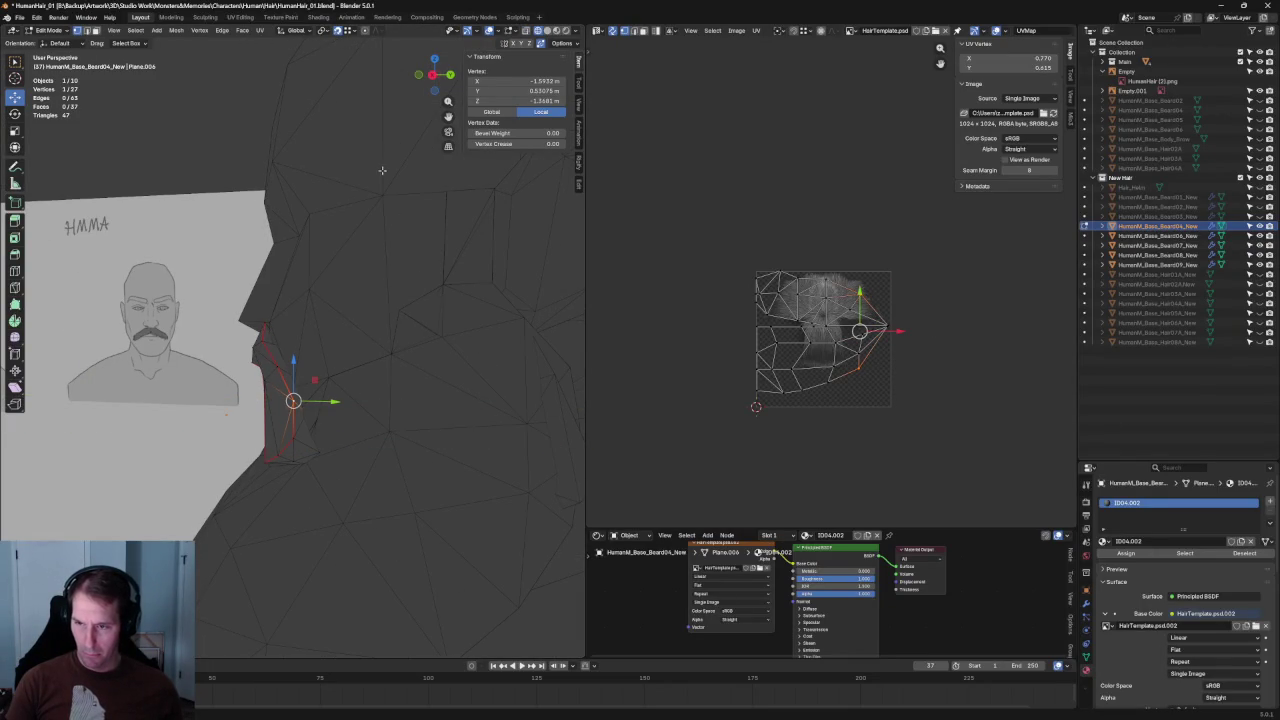
{"action": "left_click_drag", "start_coordinate": [330, 401], "coordinate": [318, 400]}
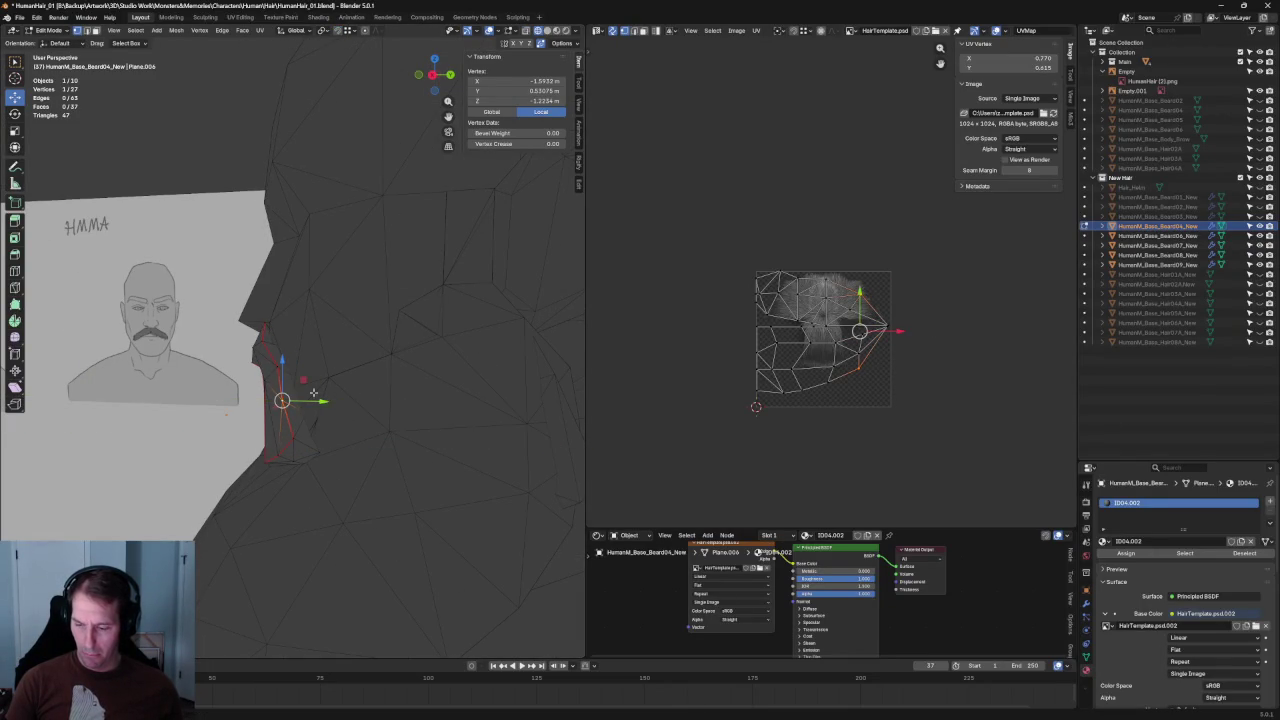
{"action": "key", "text": "g"}
{"action": "key", "text": "y"}
{"action": "key", "text": "Return"}
{"action": "key", "text": "alt+a"}
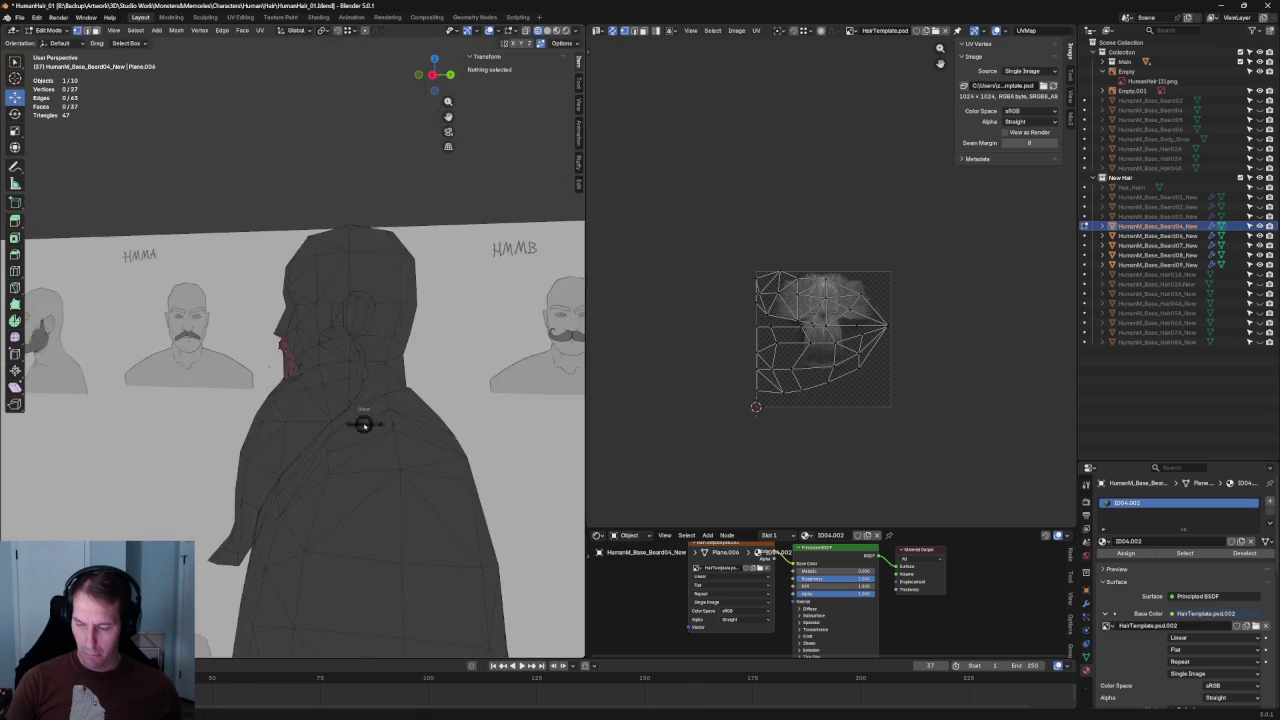
- Move a jaw vertex onto the sketch outline in front X-ray view
{"action": "key", "text": "KP_1"}
{"action": "scroll", "coordinate": [380, 416], "scroll_direction": "down", "scroll_amount": 5}
{"action": "scroll", "coordinate": [372, 422], "scroll_direction": "up", "scroll_amount": 2}
{"action": "scroll", "coordinate": [372, 425], "scroll_direction": "up", "scroll_amount": 2}
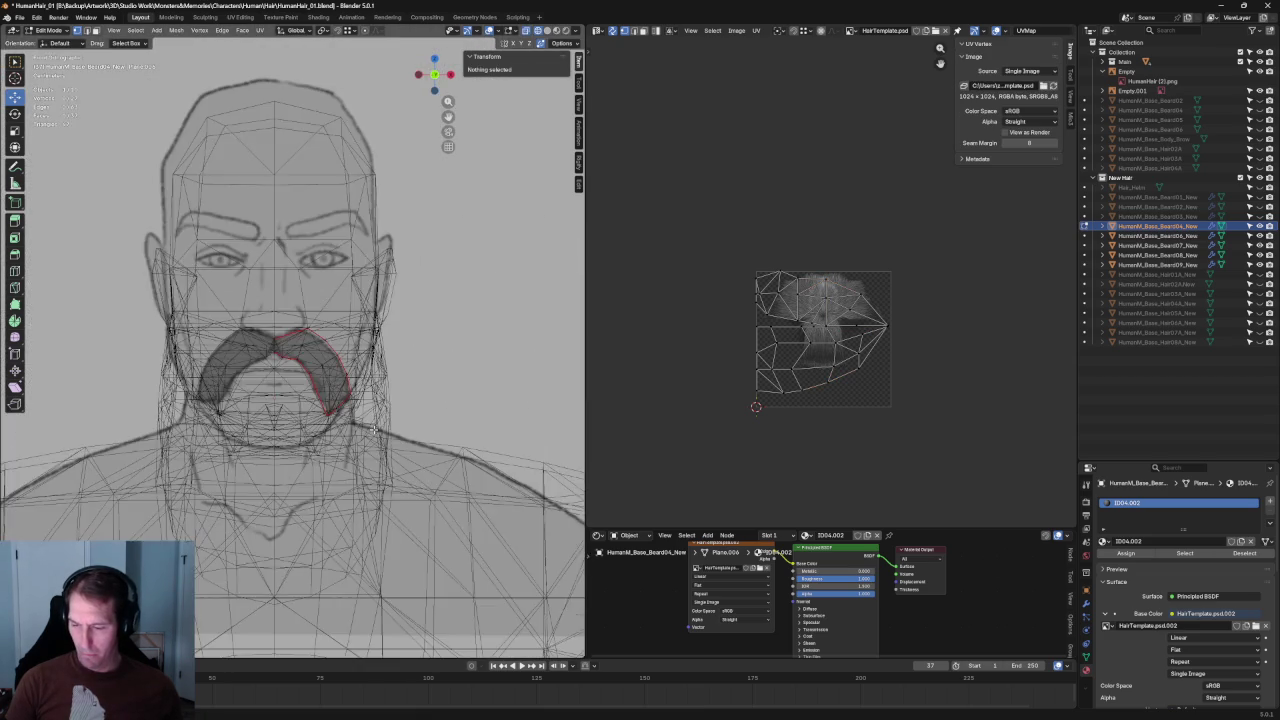
{"action": "scroll", "coordinate": [374, 430], "scroll_direction": "up", "scroll_amount": 2}
{"action": "mouse_move", "coordinate": [374, 430]}
{"action": "middle_mouse_down"}
{"action": "mouse_move", "coordinate": [272, 424]}
{"action": "mouse_move", "coordinate": [280, 409]}
{"action": "middle_mouse_up"}
{"action": "scroll", "coordinate": [408, 398], "scroll_direction": "up", "scroll_amount": 4}
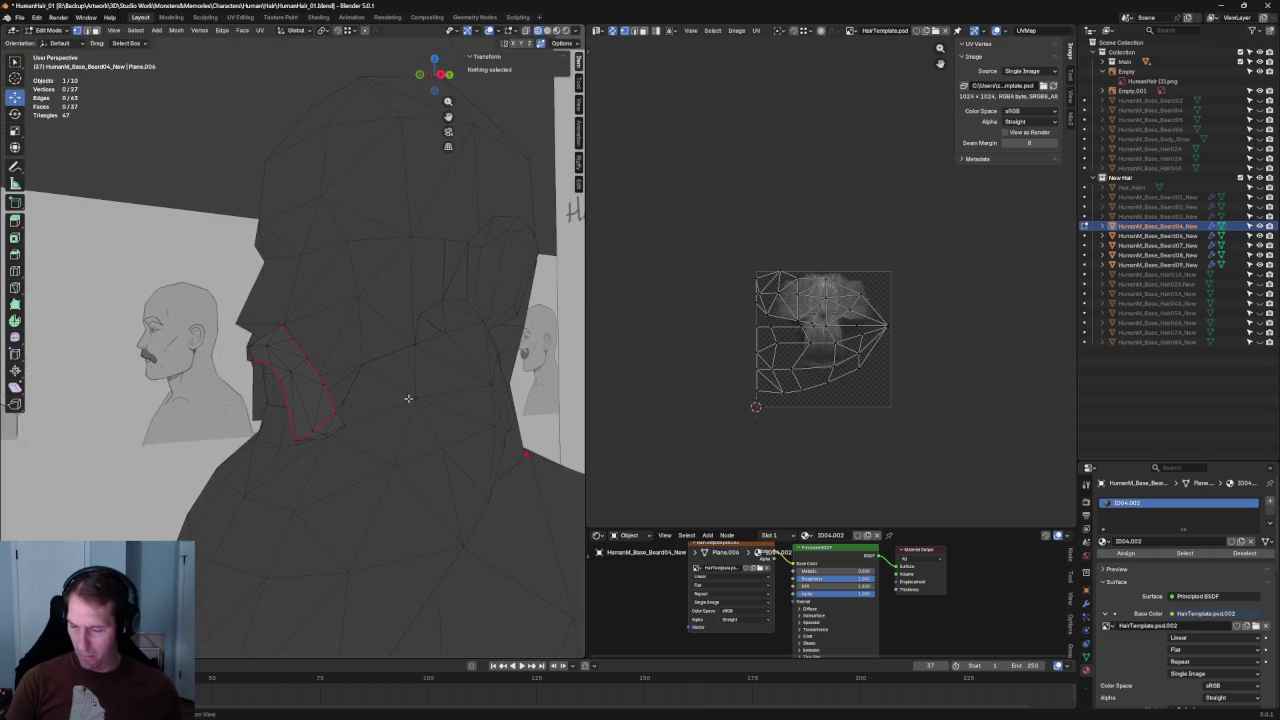
{"action": "left_click", "coordinate": [349, 427]}
{"action": "key", "text": "KP_1"}
{"action": "scroll", "coordinate": [334, 449], "scroll_direction": "up", "scroll_amount": 5}
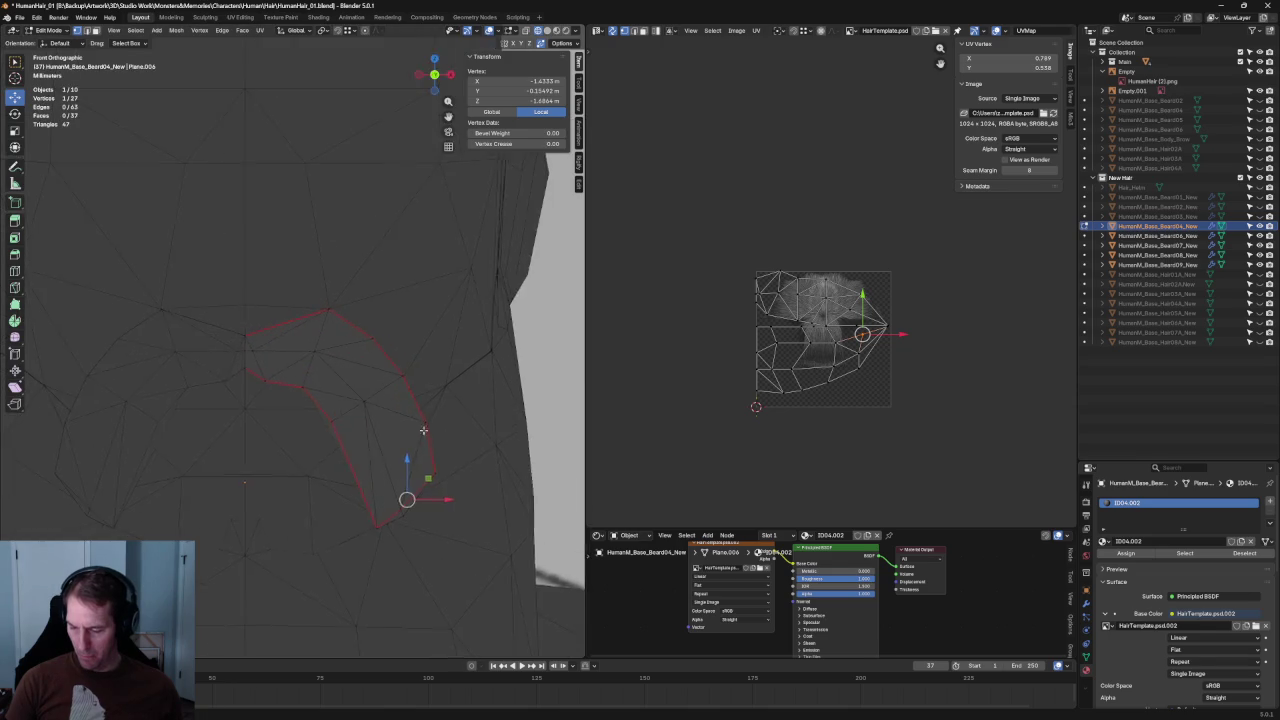
{"action": "key", "text": "alt+z"}
{"action": "key", "text": "g"}
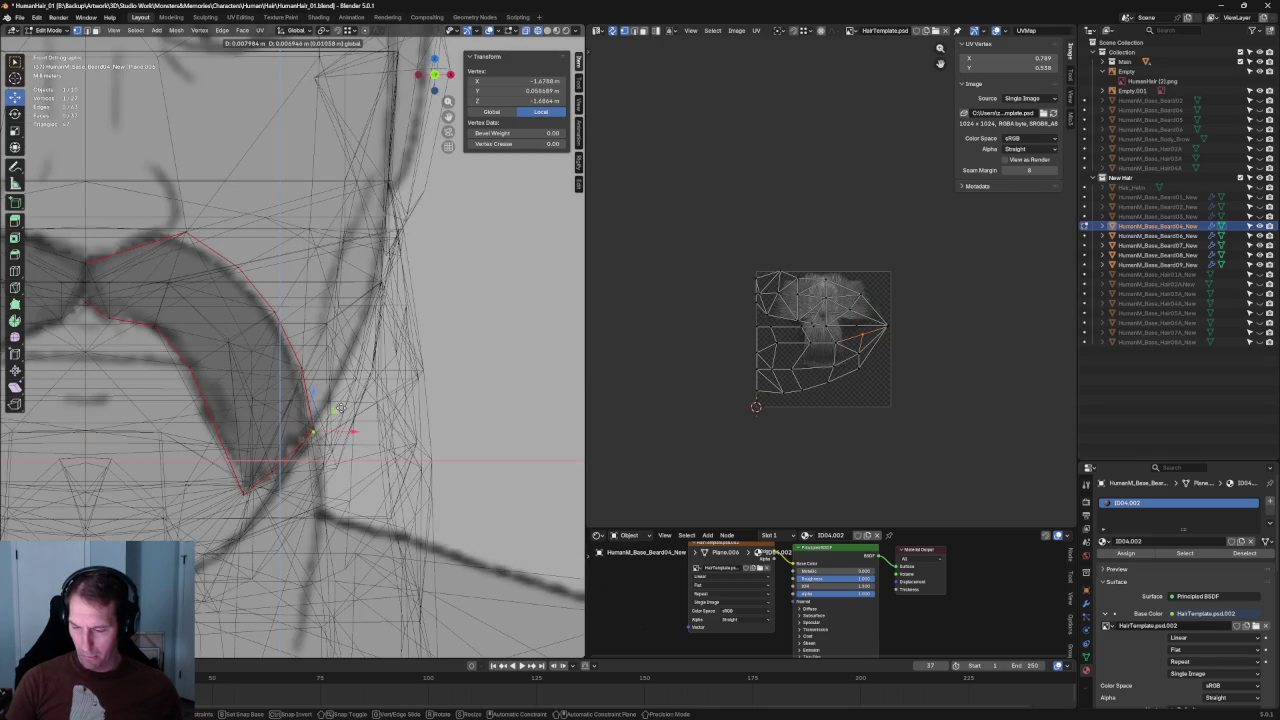
{"action": "left_click", "coordinate": [340, 408]}
- Reposition two more vertices up along the drawn mustache outline
{"action": "key", "text": "g"}
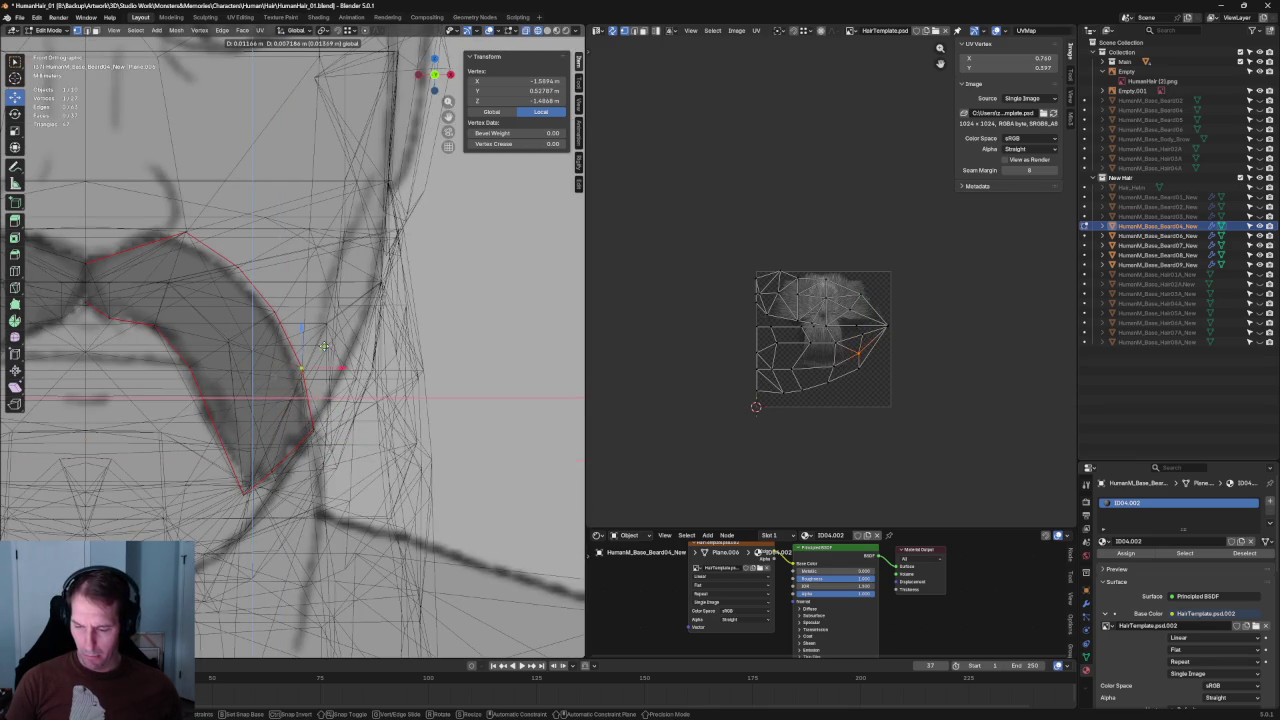
{"action": "left_click", "coordinate": [324, 345]}
{"action": "middle_click_drag", "start_coordinate": [225, 350], "coordinate": [250, 445], "text": "shift"}
{"action": "key", "text": "g"}
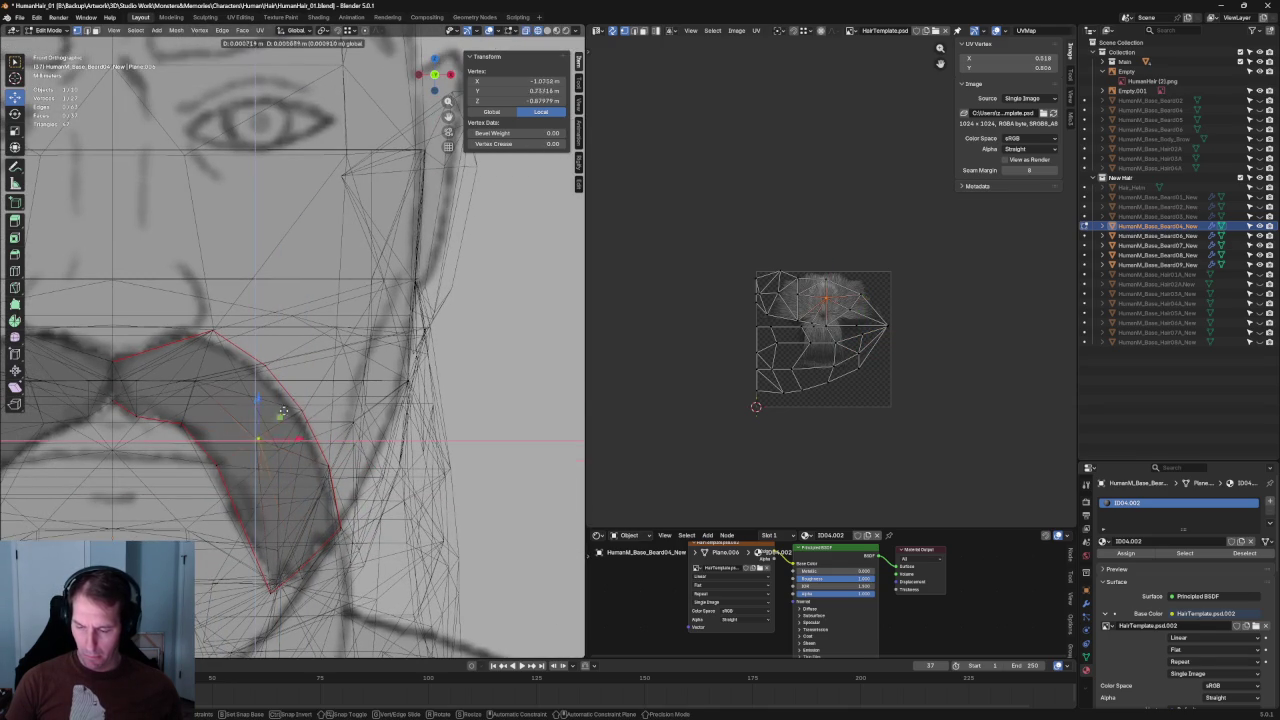
{"action": "left_click", "coordinate": [301, 384]}
{"action": "scroll", "coordinate": [248, 390], "scroll_direction": "down", "scroll_amount": 3}
{"action": "mouse_move", "coordinate": [248, 390]}
{"action": "middle_mouse_down"}
{"action": "mouse_move", "coordinate": [148, 410]}
{"action": "mouse_move", "coordinate": [230, 400]}
{"action": "middle_mouse_up"}
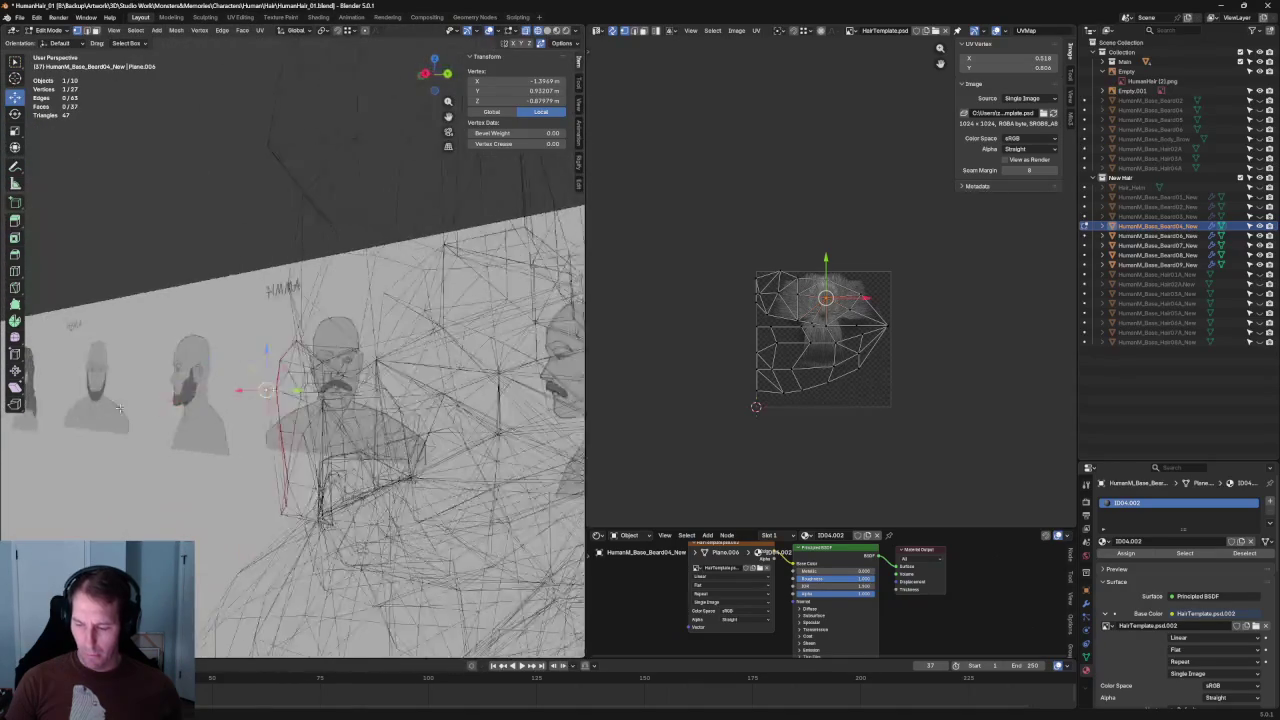
- Check the card from another angle and slide another mustache vertex onto the outline
{"action": "key", "text": "alt+z"}
{"action": "key", "text": "alt+z"}
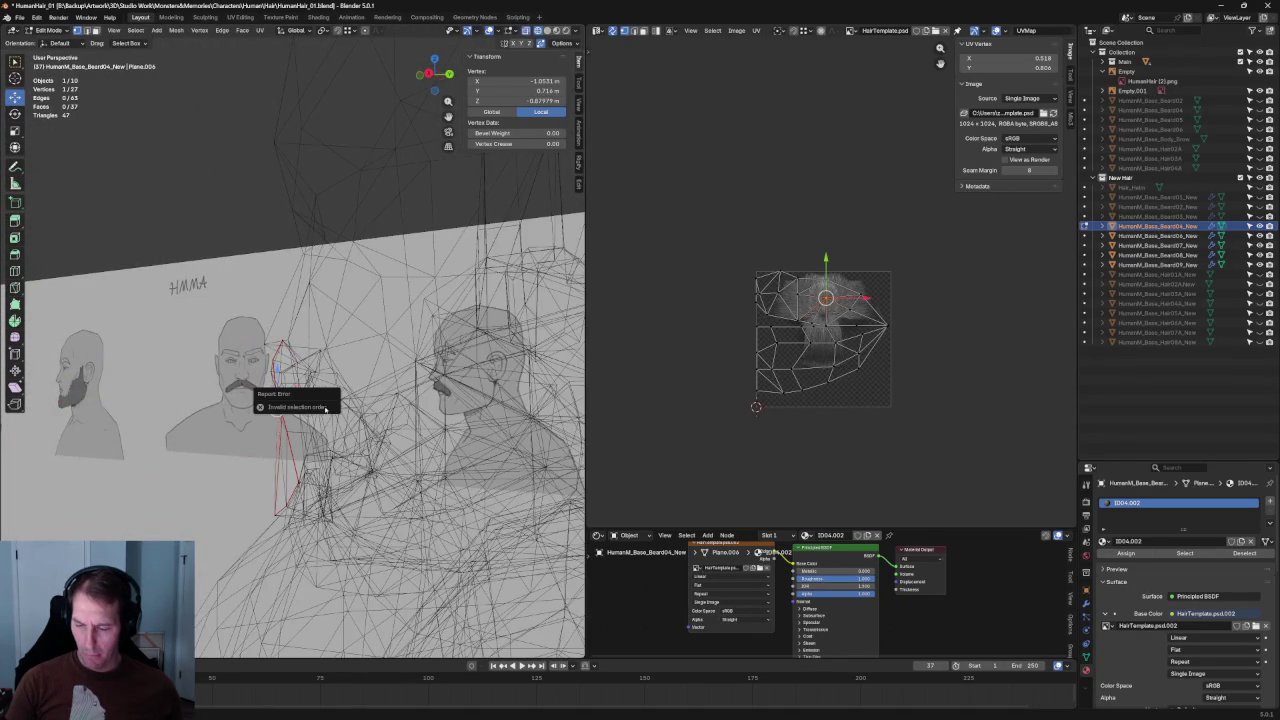
{"action": "middle_click_drag", "start_coordinate": [323, 454], "coordinate": [350, 440]}
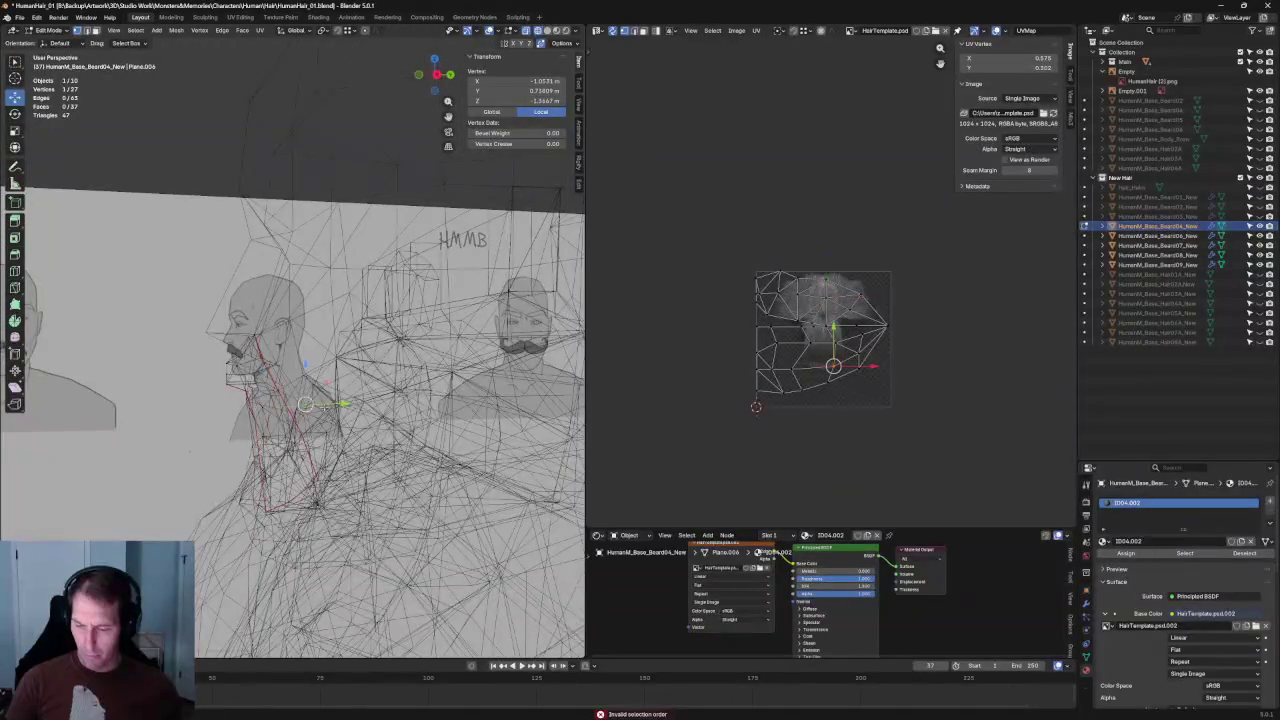
{"action": "key", "text": "KP_1"}
{"action": "key", "text": "alt+z"}
{"action": "key", "text": "alt+z"}
{"action": "key", "text": "g"}
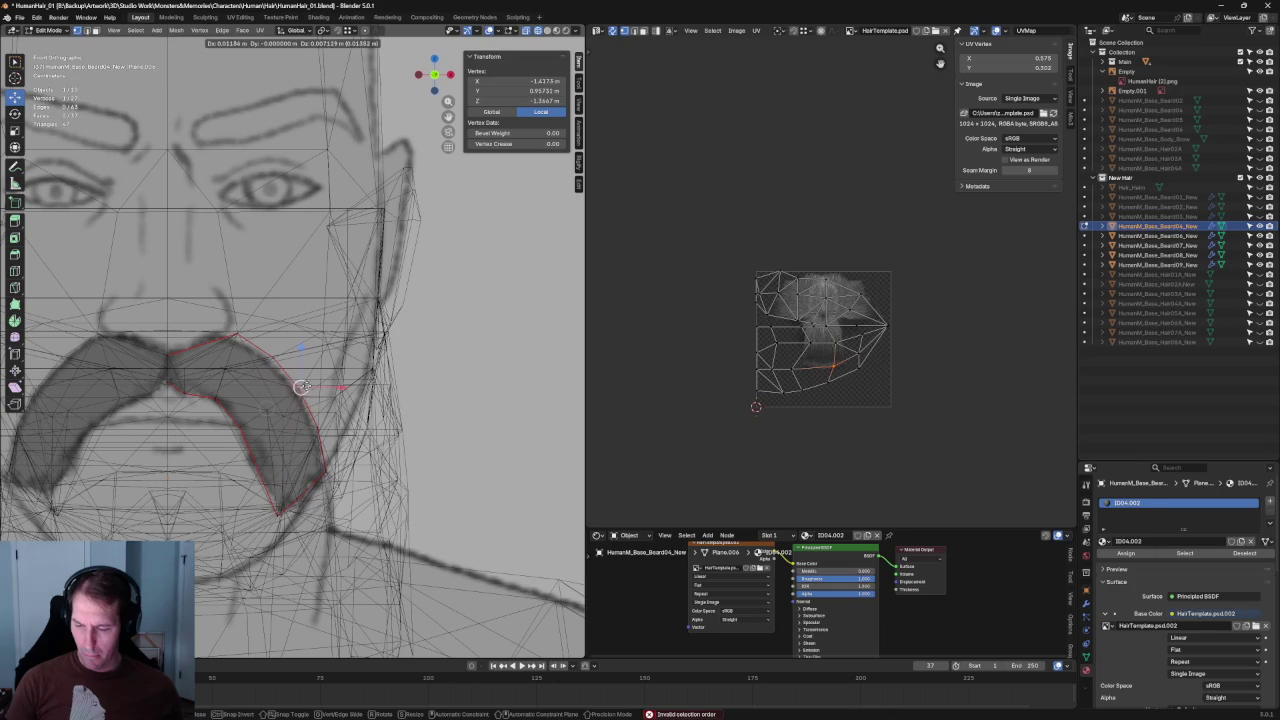
{"action": "left_click", "coordinate": [298, 388]}
{"action": "middle_click_drag", "start_coordinate": [298, 388], "coordinate": [240, 360]}
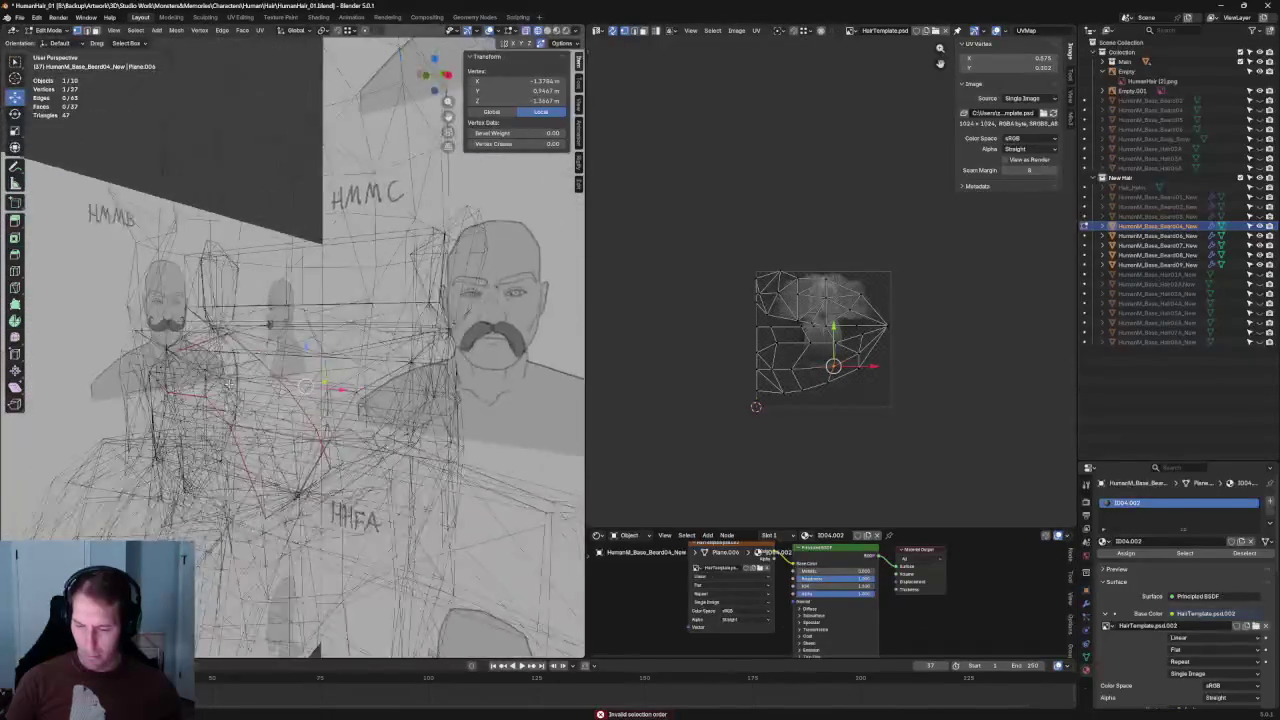
{"action": "key", "text": "KP_1"}
- Place one more vertex on the sketch and check the mustache profile in side view
{"action": "key", "text": "alt+z"}
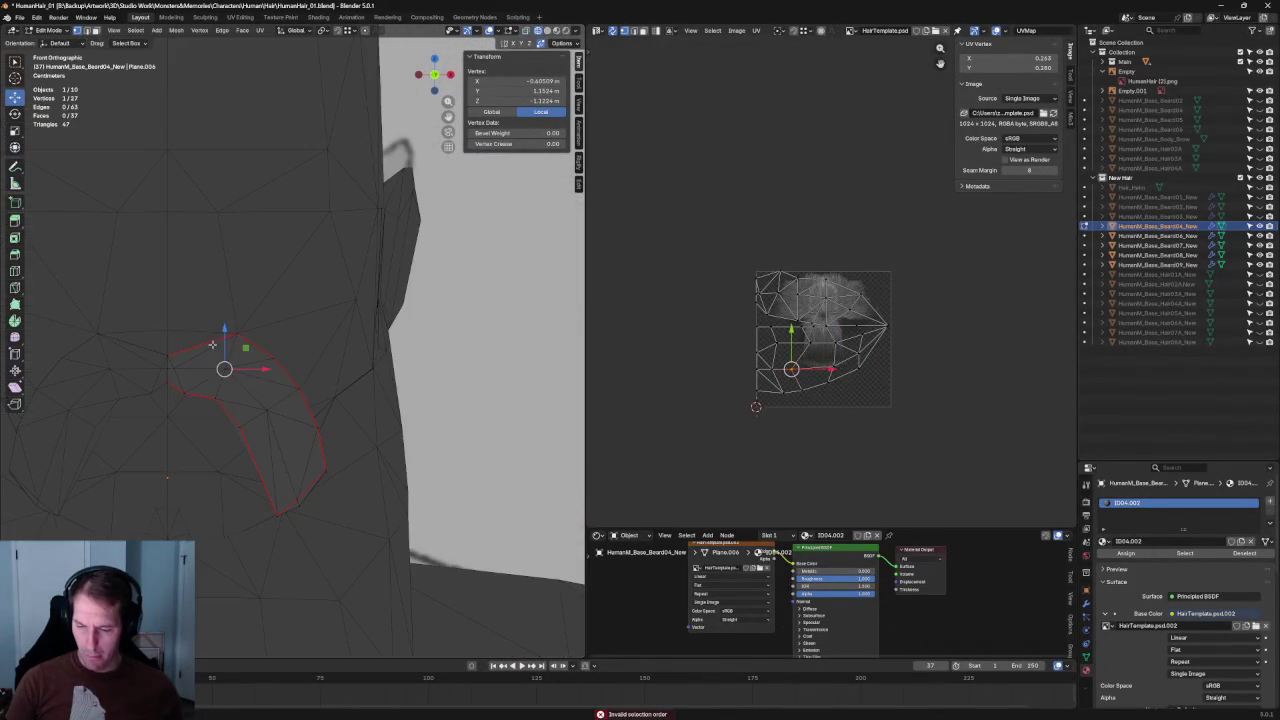
{"action": "key", "text": "alt+z"}
{"action": "key", "text": "g"}
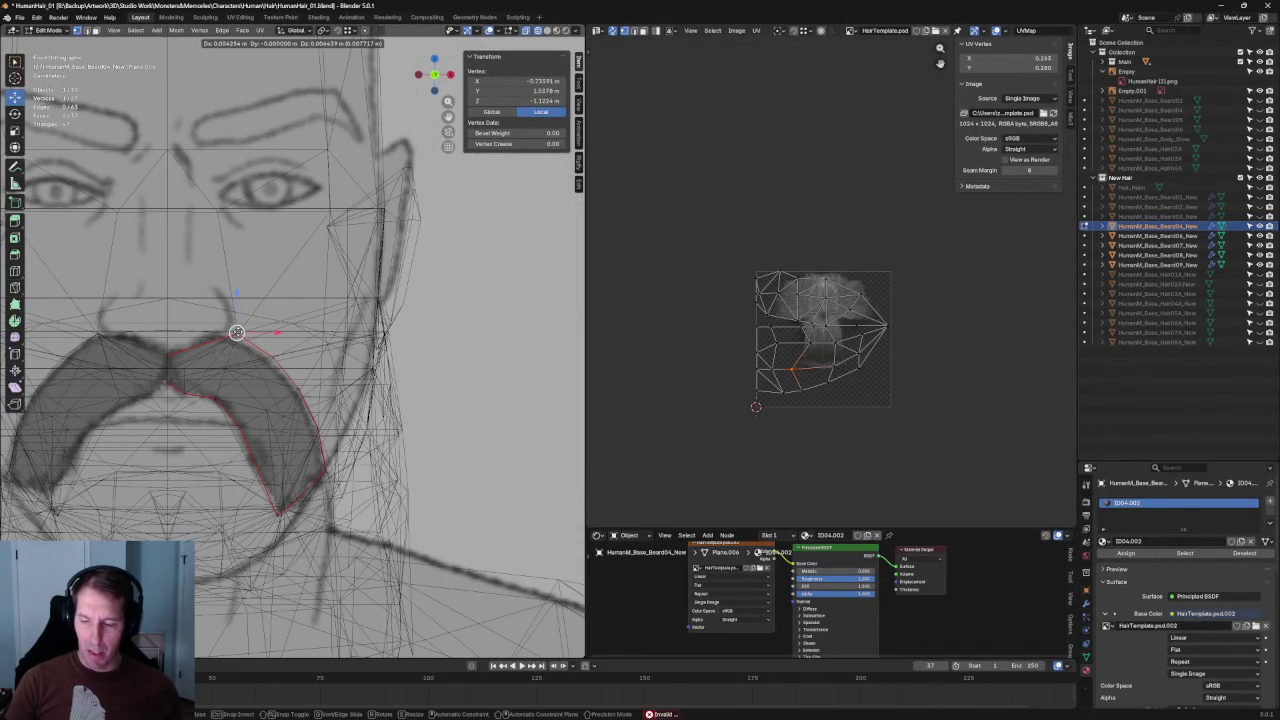
{"action": "left_click", "coordinate": [237, 333]}
{"action": "key", "text": "KP_3"}
{"action": "scroll", "coordinate": [315, 372], "scroll_direction": "up", "scroll_amount": 5}
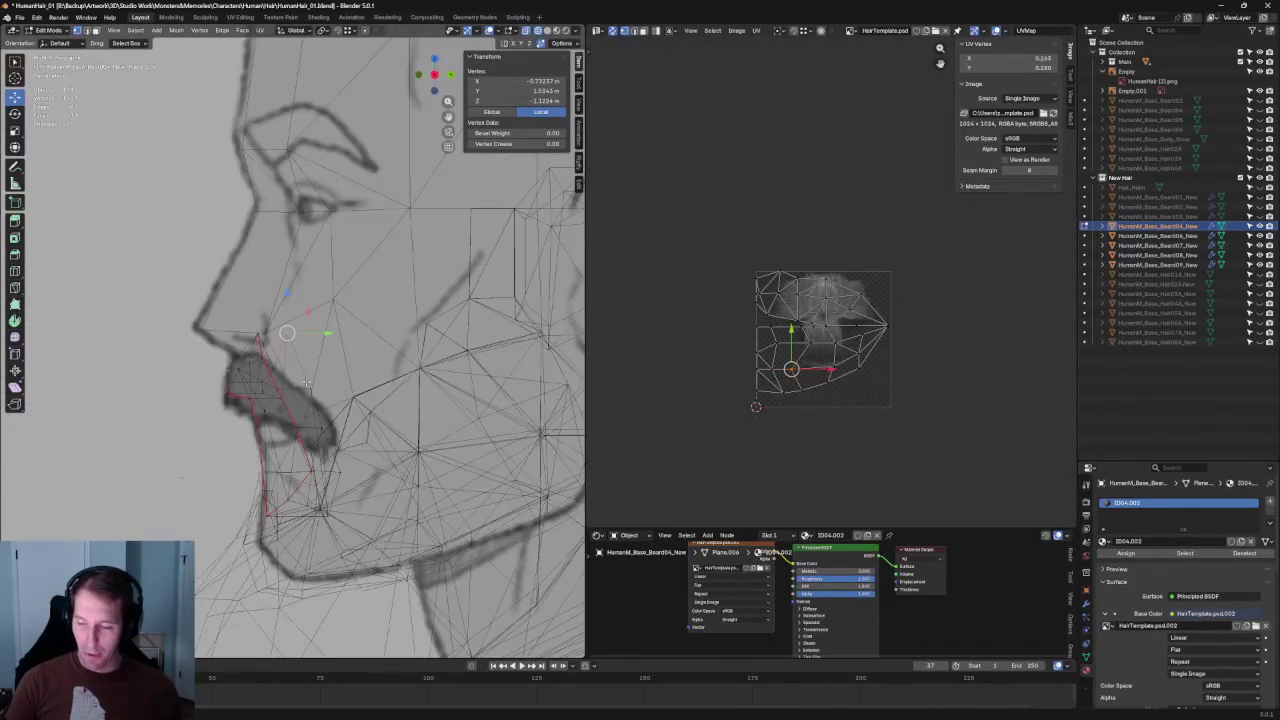
{"action": "key", "text": "alt+z"}
{"action": "scroll", "coordinate": [315, 372], "scroll_direction": "up", "scroll_amount": 1}
{"action": "key", "text": "alt+z"}
{"action": "scroll", "coordinate": [315, 372], "scroll_direction": "down", "scroll_amount": 2}
- Select another mustache vertex and lower it slightly, checking it from the side with X-ray toggled
{"action": "mouse_move", "coordinate": [315, 372]}
{"action": "middle_mouse_down"}
{"action": "mouse_move", "coordinate": [377, 403]}
{"action": "mouse_move", "coordinate": [308, 392]}
{"action": "middle_mouse_up"}
{"action": "left_click", "coordinate": [315, 388]}
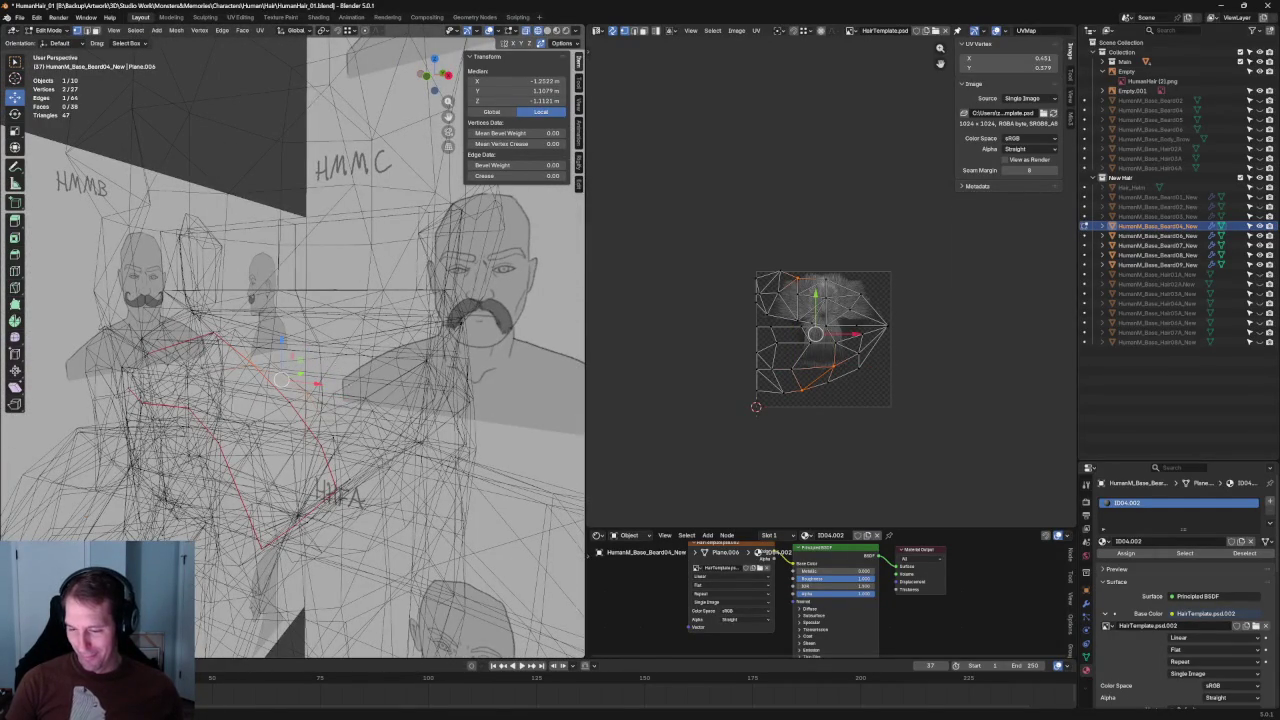
{"action": "key", "text": "alt+z"}
{"action": "scroll", "coordinate": [286, 371], "scroll_direction": "up", "scroll_amount": 3}
{"action": "mouse_move", "coordinate": [286, 371]}
{"action": "middle_mouse_down"}
{"action": "mouse_move", "coordinate": [366, 391]}
{"action": "mouse_move", "coordinate": [312, 380]}
{"action": "mouse_move", "coordinate": [326, 337]}
{"action": "mouse_move", "coordinate": [285, 377]}
{"action": "middle_mouse_up"}
{"action": "key", "text": "alt+z"}
{"action": "key", "text": "alt+z"}
{"action": "mouse_move", "coordinate": [318, 366]}
{"action": "left_mouse_down"}
{"action": "mouse_move", "coordinate": [275, 364]}
{"action": "mouse_move", "coordinate": [316, 364]}
{"action": "mouse_move", "coordinate": [330, 393]}
{"action": "mouse_move", "coordinate": [315, 443]}
{"action": "left_mouse_up"}
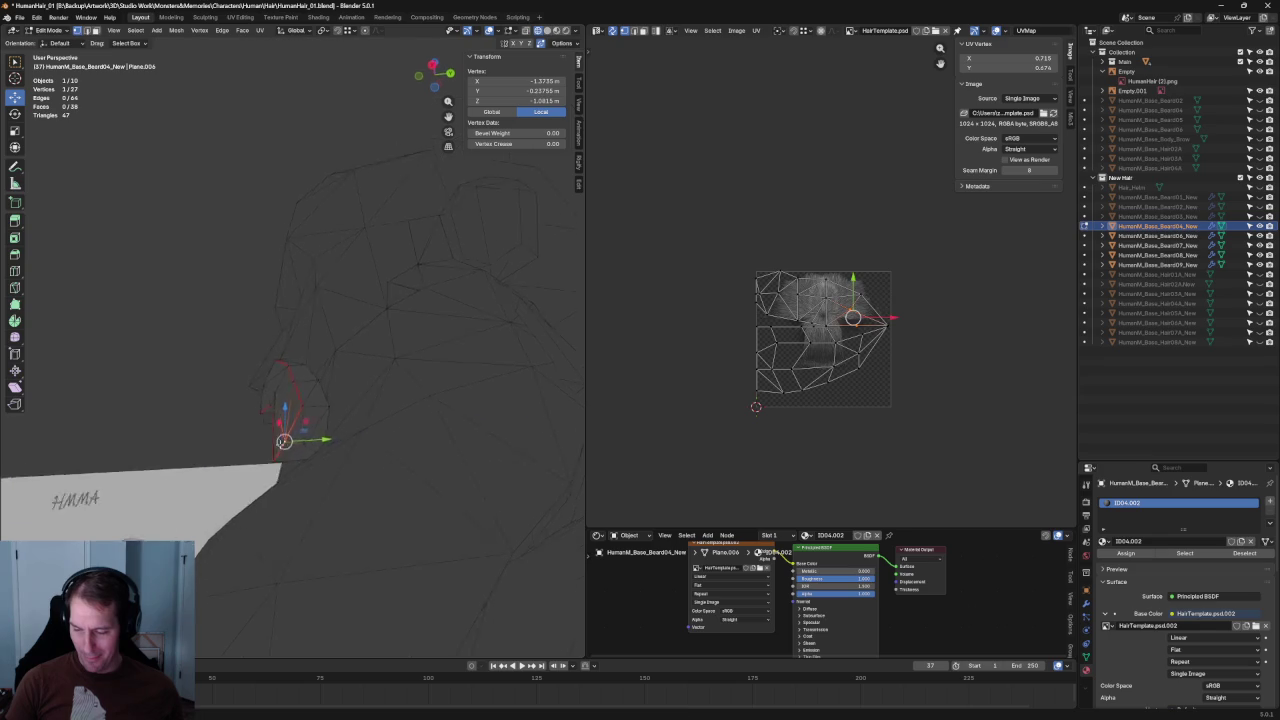
- In side view, pull the selected mustache vertex closer to the face
{"action": "middle_click_drag", "start_coordinate": [315, 443], "coordinate": [398, 461]}
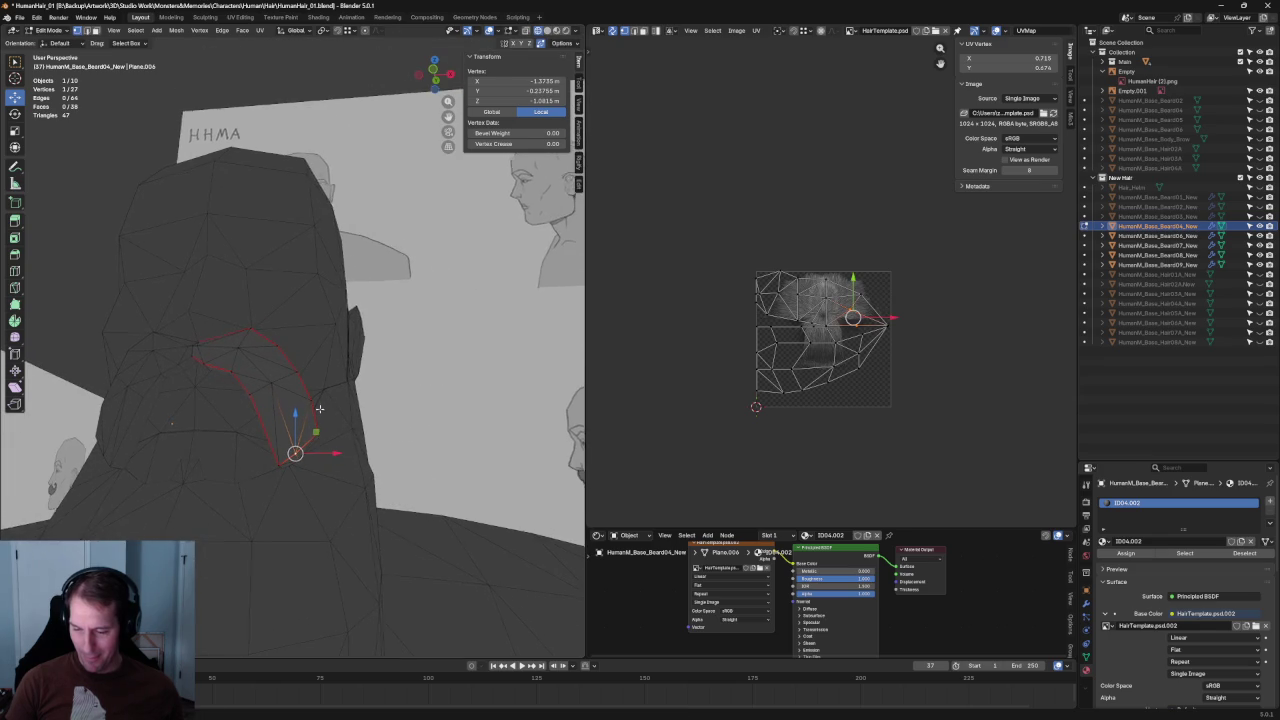
{"action": "middle_click_drag", "start_coordinate": [326, 409], "coordinate": [275, 405]}
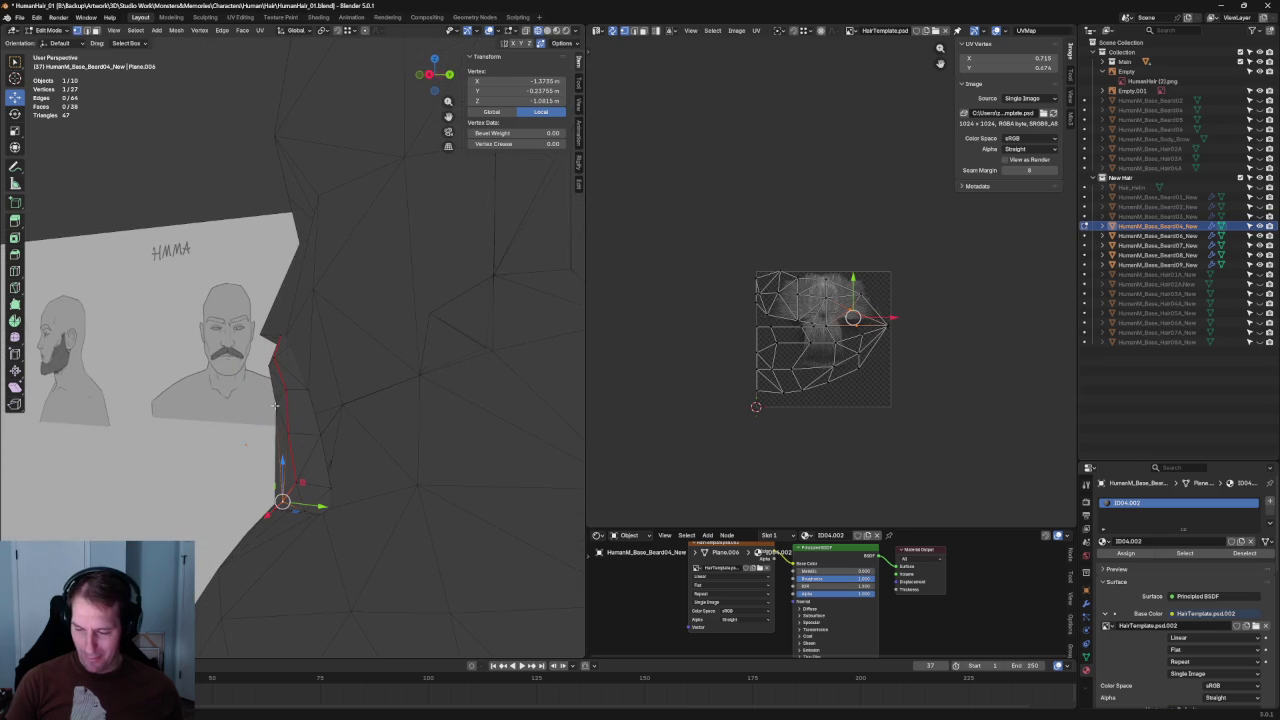
{"action": "left_click_drag", "start_coordinate": [298, 405], "coordinate": [289, 405]}
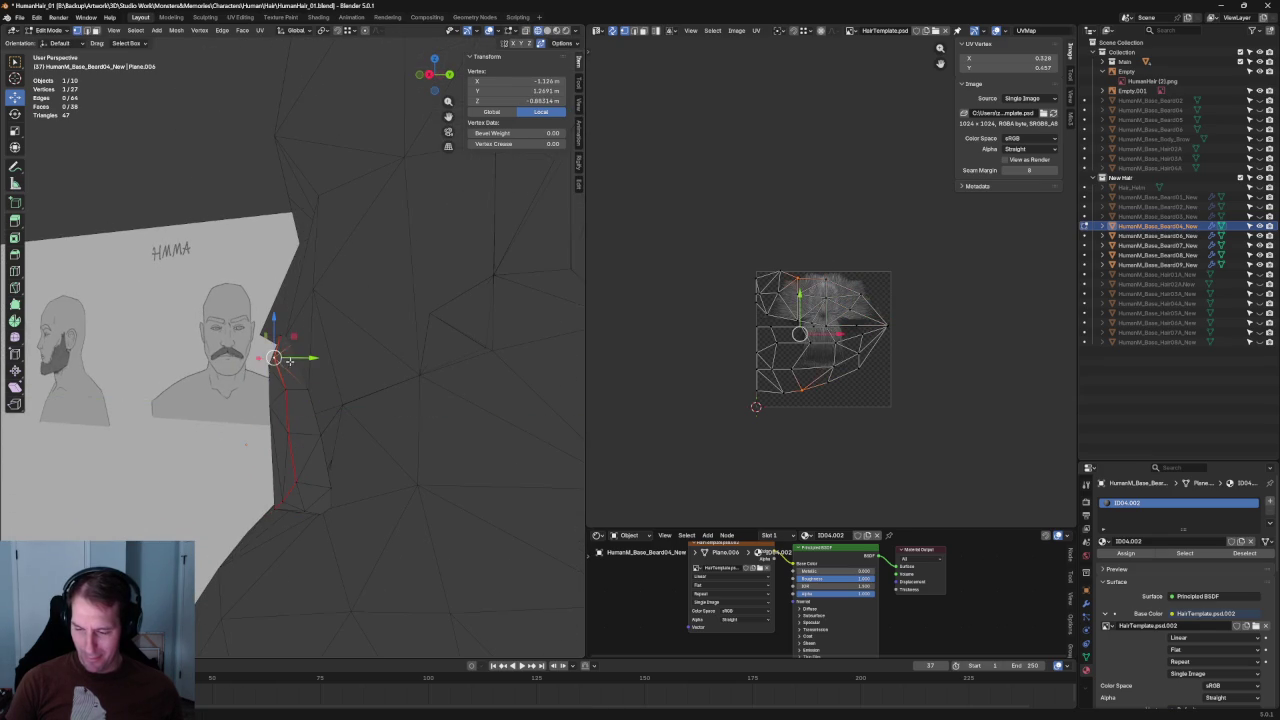
{"action": "left_click", "coordinate": [311, 444]}
{"action": "mouse_move", "coordinate": [311, 444]}
{"action": "middle_mouse_down"}
{"action": "mouse_move", "coordinate": [402, 373]}
{"action": "mouse_move", "coordinate": [275, 428]}
{"action": "mouse_move", "coordinate": [332, 378]}
{"action": "mouse_move", "coordinate": [271, 368]}
{"action": "mouse_move", "coordinate": [257, 332]}
{"action": "mouse_move", "coordinate": [256, 381]}
{"action": "mouse_move", "coordinate": [227, 363]}
{"action": "mouse_move", "coordinate": [175, 377]}
{"action": "mouse_move", "coordinate": [254, 362]}
{"action": "mouse_move", "coordinate": [215, 375]}
{"action": "middle_mouse_up"}
{"action": "scroll", "coordinate": [271, 368], "scroll_direction": "up", "scroll_amount": 2}
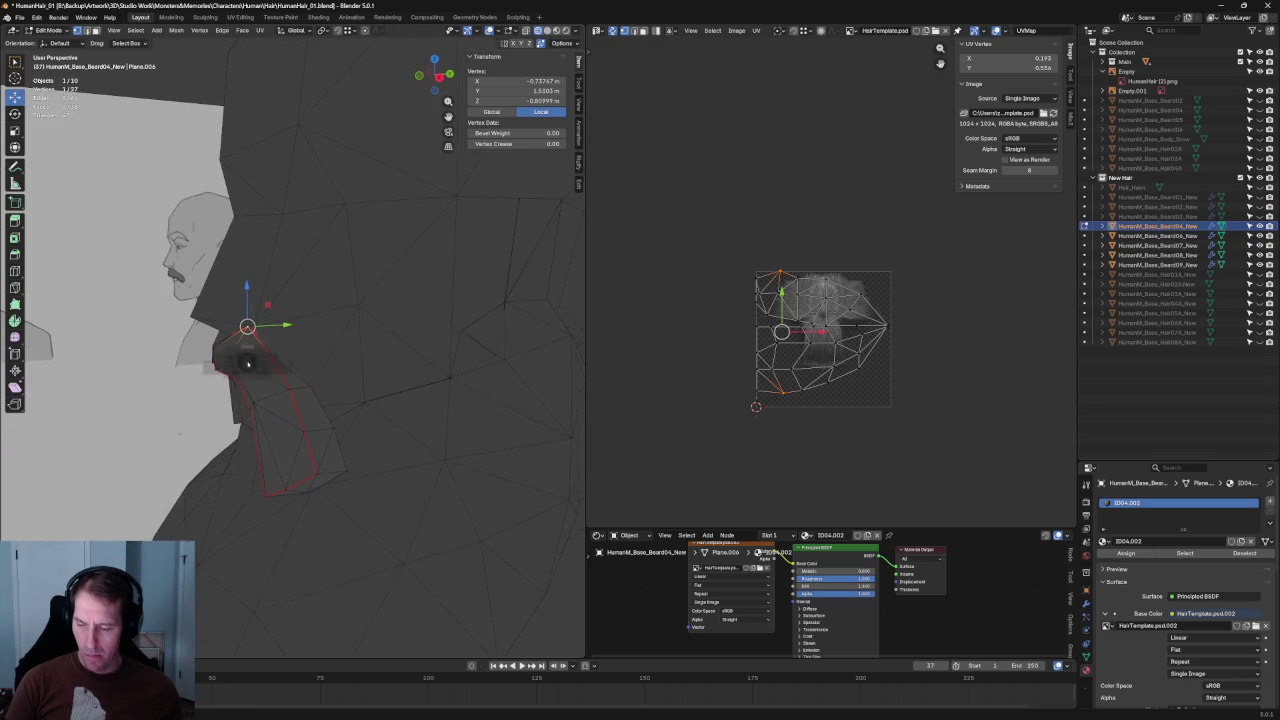
{"action": "scroll", "coordinate": [248, 364], "scroll_direction": "up", "scroll_amount": 3}
{"action": "scroll", "coordinate": [314, 330], "scroll_direction": "up", "scroll_amount": 2}
- Set a different mustache vertex's front-back depth along Y so it hugs the face
{"action": "key", "text": "g"}
{"action": "key", "text": "y"}
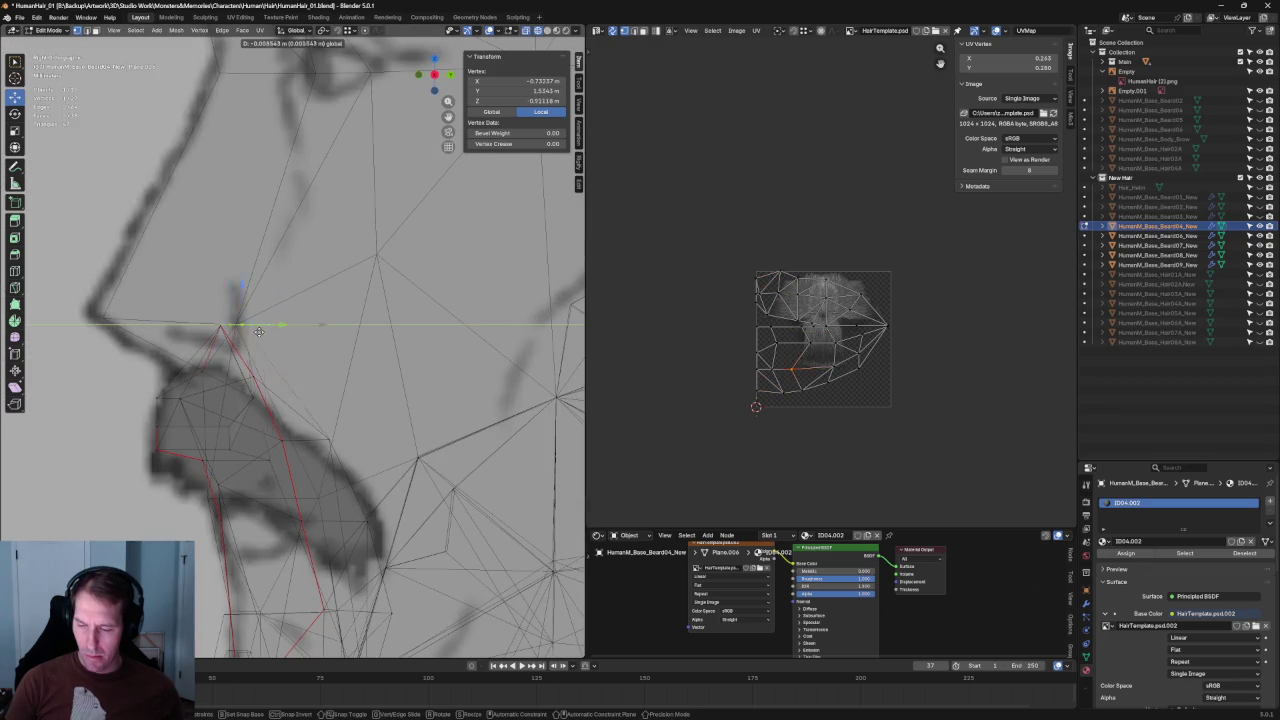
{"action": "right_click", "coordinate": [268, 331]}
{"action": "left_click", "coordinate": [352, 442]}
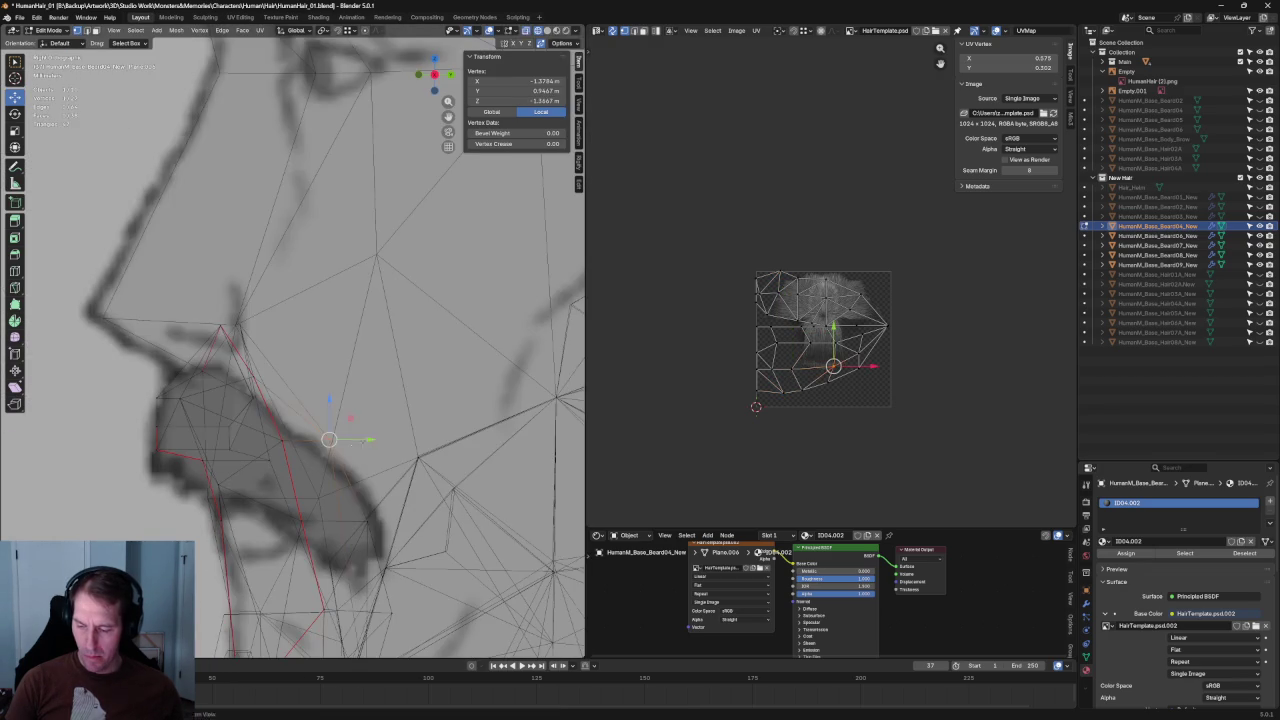
{"action": "key", "text": "alt+z"}
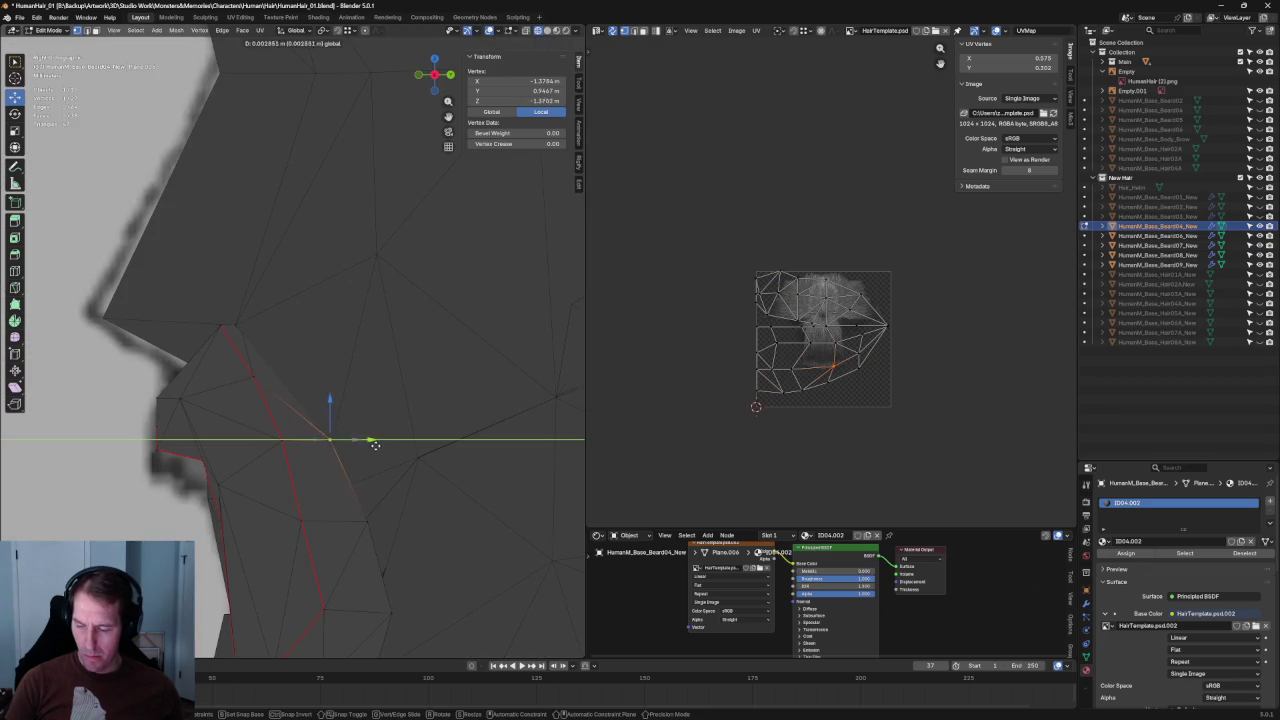
{"action": "left_click", "coordinate": [373, 445]}
{"action": "middle_click_drag", "start_coordinate": [373, 445], "coordinate": [343, 452]}
- Refine that vertex along Y, then check the fit from the Front view
{"action": "key", "text": "g"}
{"action": "key", "text": "y"}
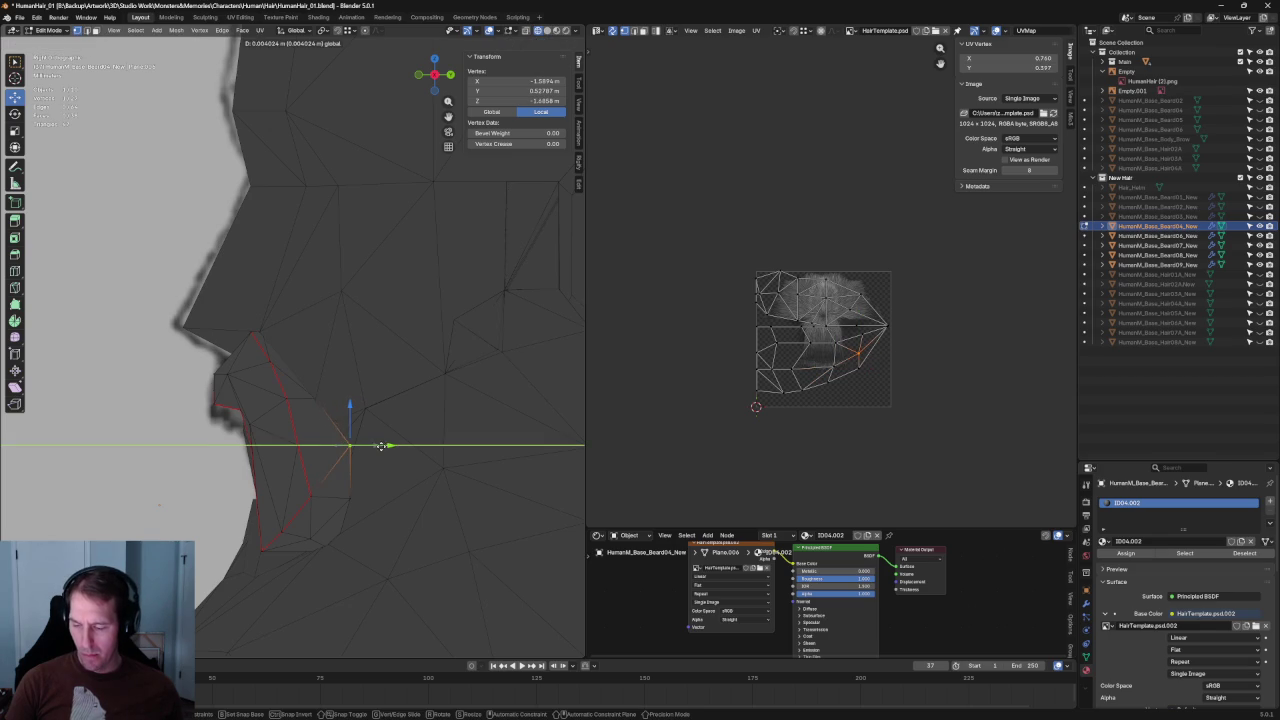
{"action": "left_click", "coordinate": [375, 445]}
{"action": "mouse_move", "coordinate": [375, 445]}
{"action": "middle_mouse_down"}
{"action": "mouse_move", "coordinate": [368, 470]}
{"action": "mouse_move", "coordinate": [483, 485]}
{"action": "middle_mouse_up"}
{"action": "key", "text": "alt+z"}
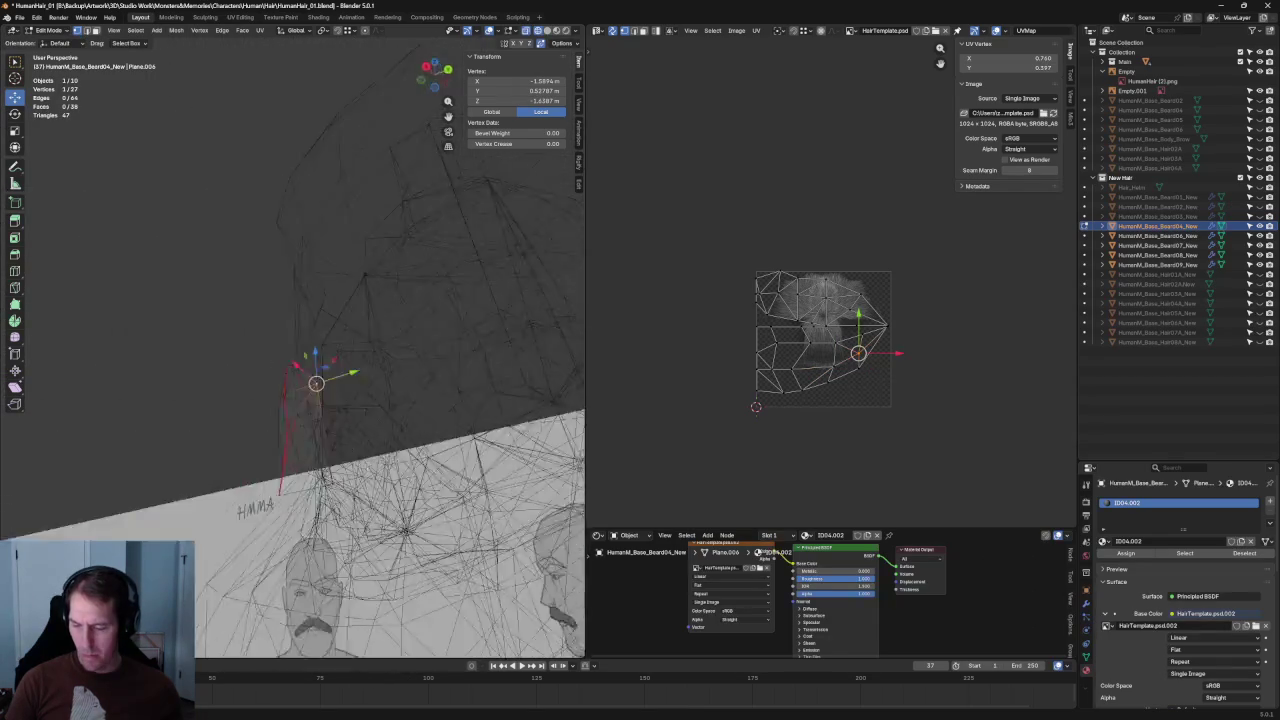
{"action": "key", "text": "grave"}
{"action": "left_click", "coordinate": [430, 465]}
{"action": "key", "text": "alt+z"}
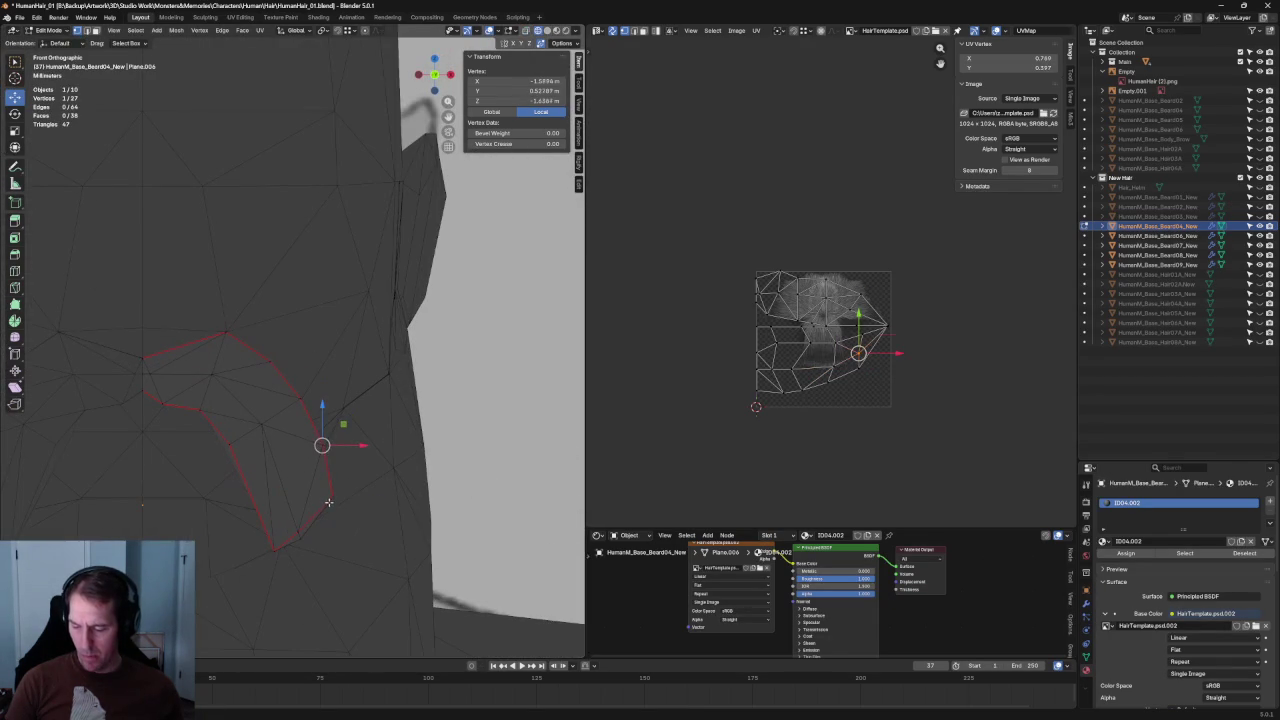
- Pull a vertex near the neck down and to the left
{"action": "middle_click_drag", "start_coordinate": [330, 400], "coordinate": [347, 456]}
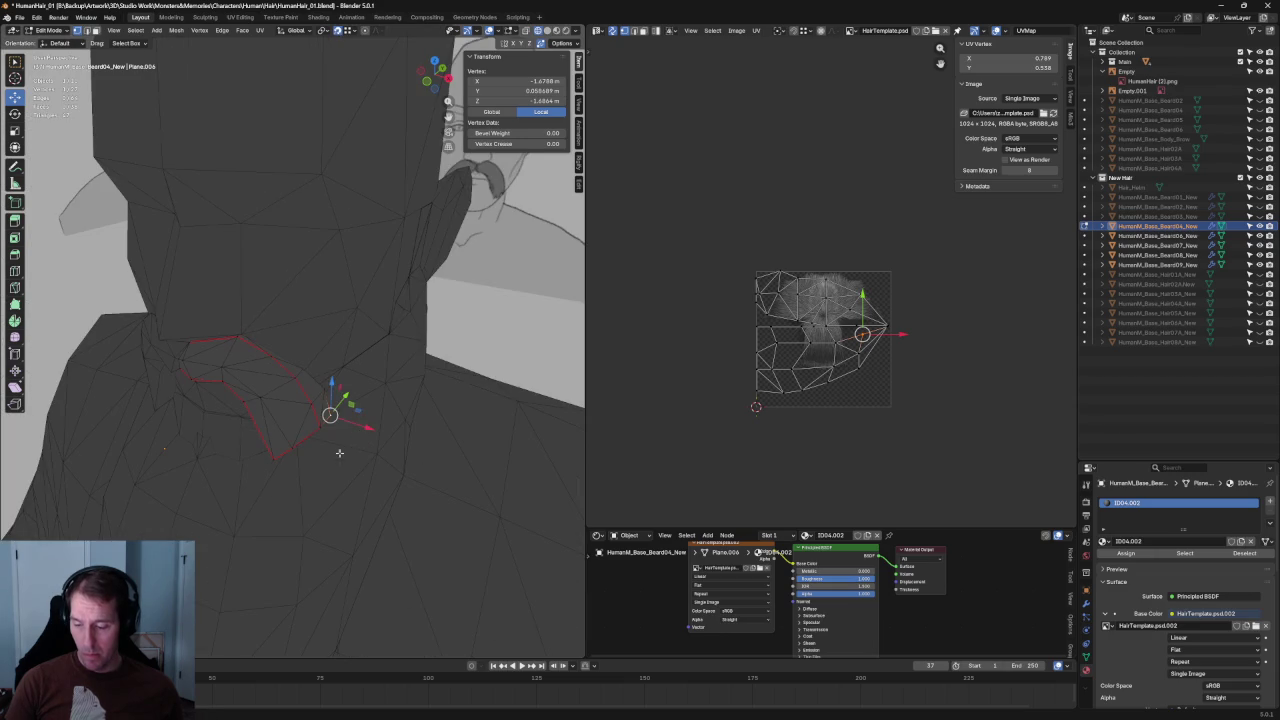
{"action": "mouse_move", "coordinate": [319, 427]}
{"action": "left_mouse_down"}
{"action": "mouse_move", "coordinate": [286, 457]}
{"action": "mouse_move", "coordinate": [291, 447]}
{"action": "left_mouse_up"}
{"action": "mouse_move", "coordinate": [311, 404]}
{"action": "left_mouse_down"}
{"action": "mouse_move", "coordinate": [243, 401]}
{"action": "mouse_move", "coordinate": [297, 381]}
{"action": "mouse_move", "coordinate": [240, 369]}
{"action": "mouse_move", "coordinate": [266, 356]}
{"action": "left_mouse_up"}
{"action": "mouse_move", "coordinate": [266, 356]}
{"action": "middle_mouse_down"}
{"action": "mouse_move", "coordinate": [253, 328]}
{"action": "mouse_move", "coordinate": [176, 372]}
{"action": "mouse_move", "coordinate": [390, 411]}
{"action": "mouse_move", "coordinate": [320, 443]}
{"action": "middle_mouse_up"}
- Snap a jaw vertex onto its neighbour to merge them, leaving 22 vertices and 30 faces
{"action": "key", "text": "alt+z"}
{"action": "key", "text": "alt+z"}
{"action": "key", "text": "g"}
{"action": "left_click", "coordinate": [176, 372]}
{"action": "key", "text": "alt+z"}
{"action": "middle_click_drag", "start_coordinate": [275, 431], "coordinate": [356, 389]}
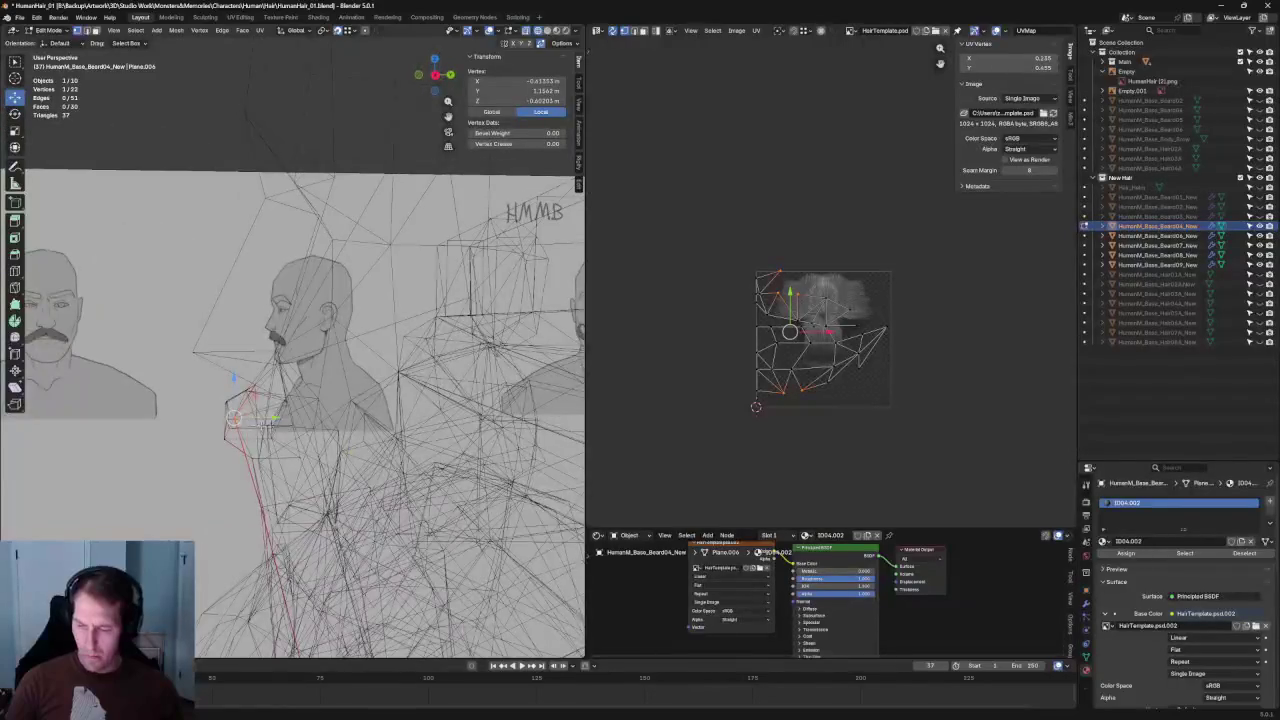
- In Front view, raise the mustache's centre vertex straight up along Z
{"action": "key", "text": "grave"}
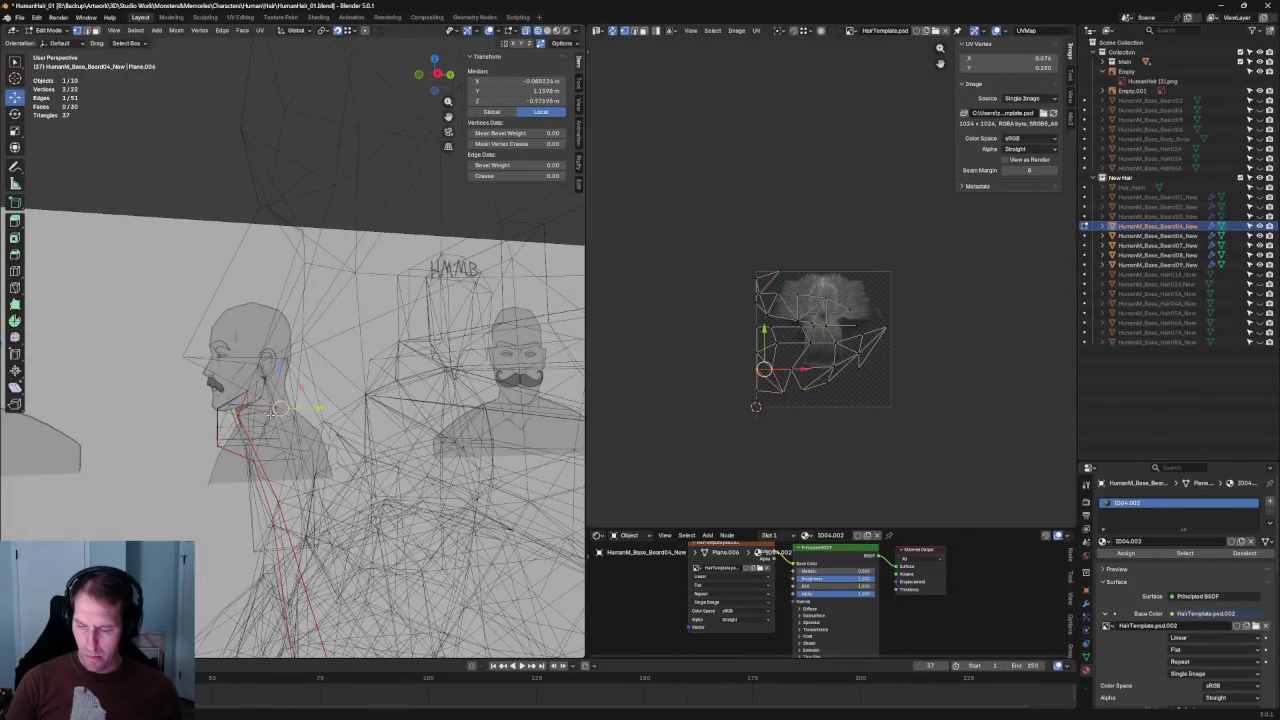
{"action": "left_click", "coordinate": [330, 414]}
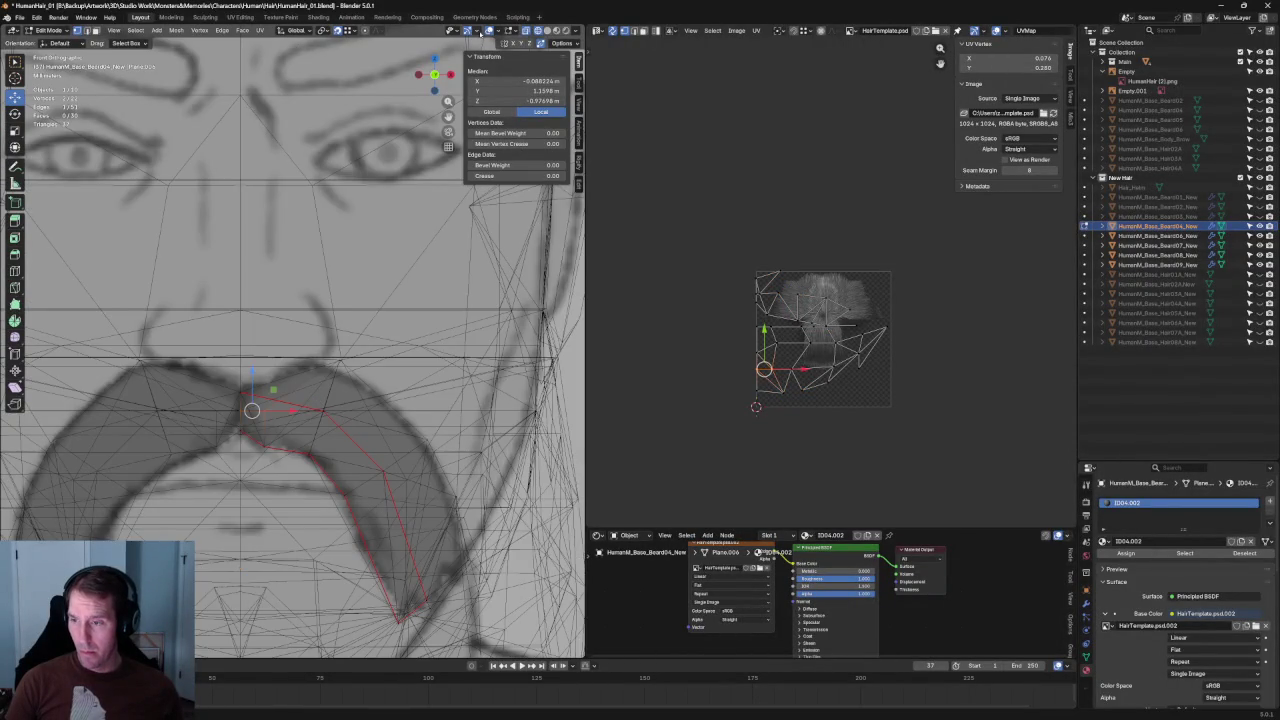
{"action": "key", "text": "g"}
{"action": "key", "text": "z"}
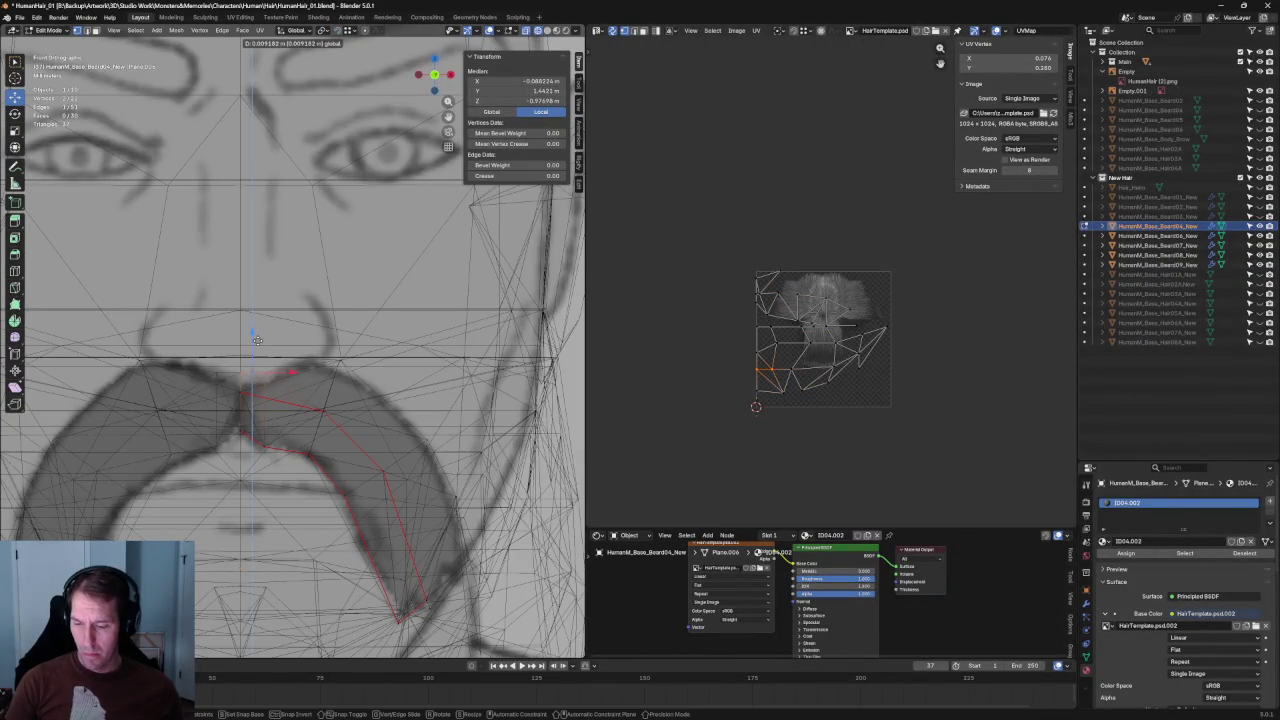
{"action": "left_click", "coordinate": [257, 358]}
{"action": "mouse_move", "coordinate": [257, 358]}
{"action": "middle_mouse_down"}
{"action": "mouse_move", "coordinate": [301, 350]}
{"action": "mouse_move", "coordinate": [300, 380]}
{"action": "middle_mouse_up"}
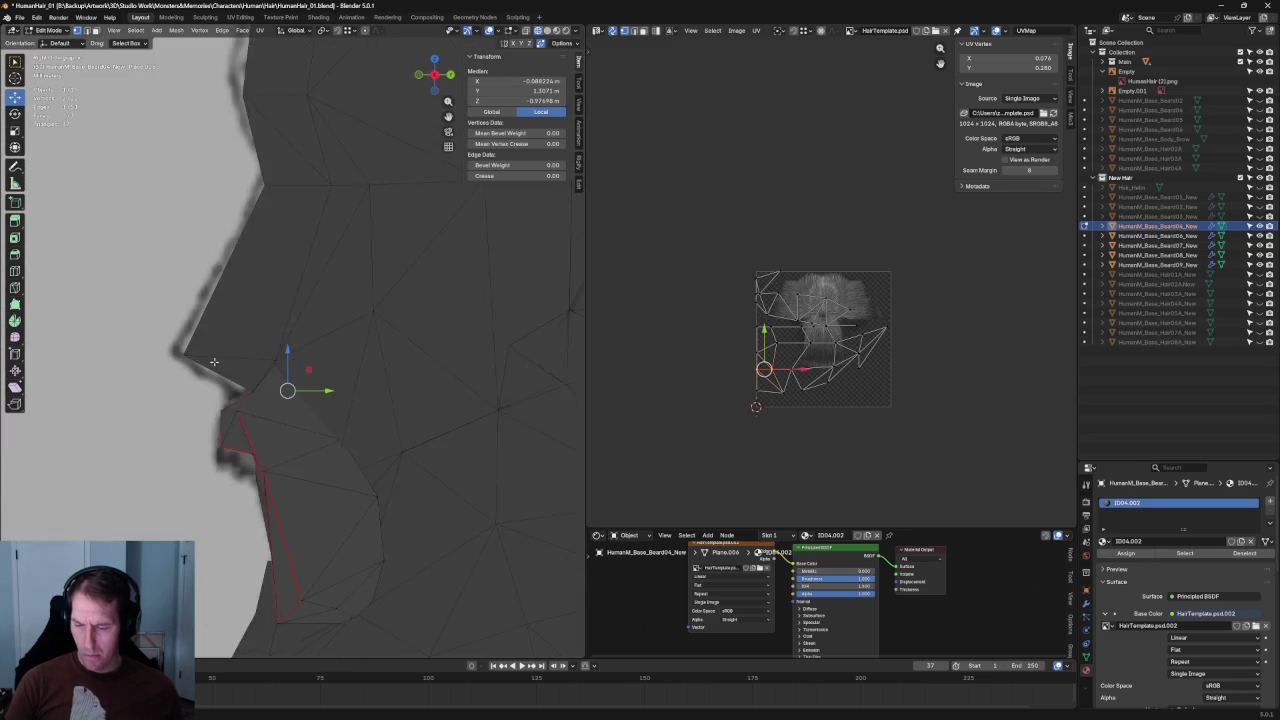
{"action": "scroll", "coordinate": [438, 403], "scroll_direction": "up", "scroll_amount": 6}
- Push the upper mustache vertices front-to-back along Y toward the upper lip
{"action": "key", "text": "g"}
{"action": "key", "text": "y"}
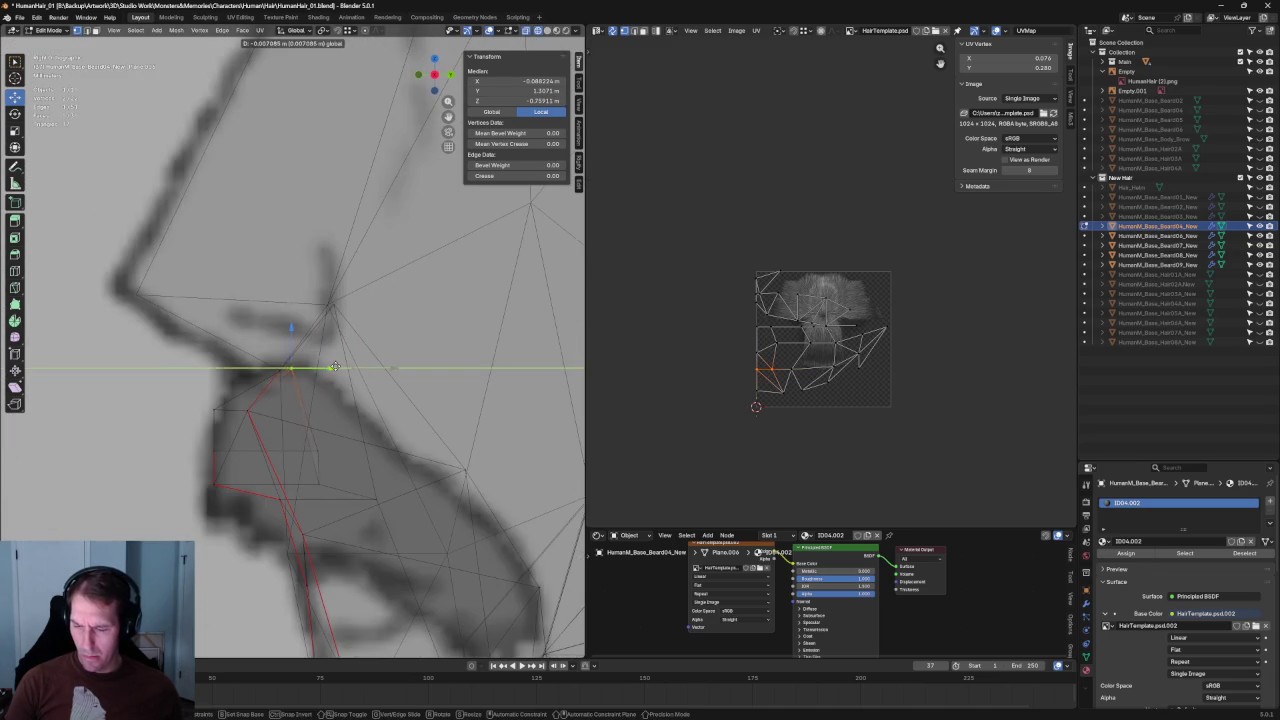
{"action": "left_click", "coordinate": [335, 367]}
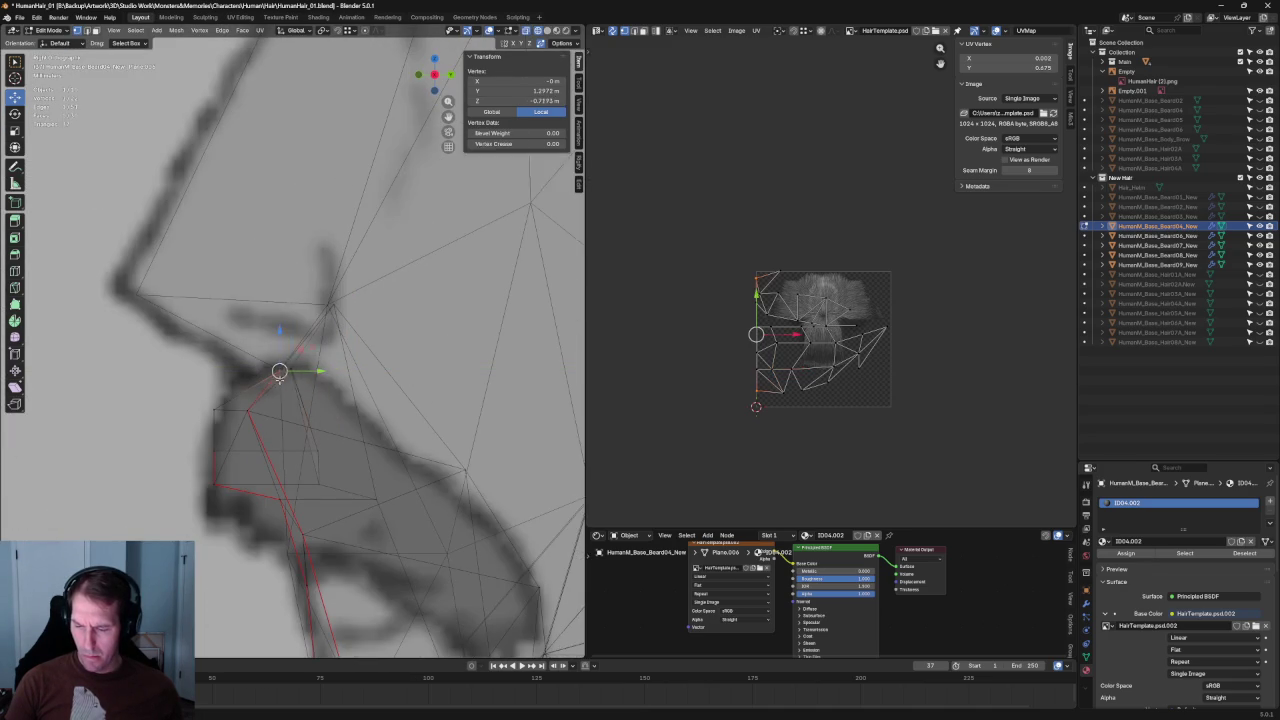
{"action": "key", "text": "alt+z"}
{"action": "key", "text": "g"}
{"action": "key", "text": "y"}
{"action": "left_click", "coordinate": [248, 378]}
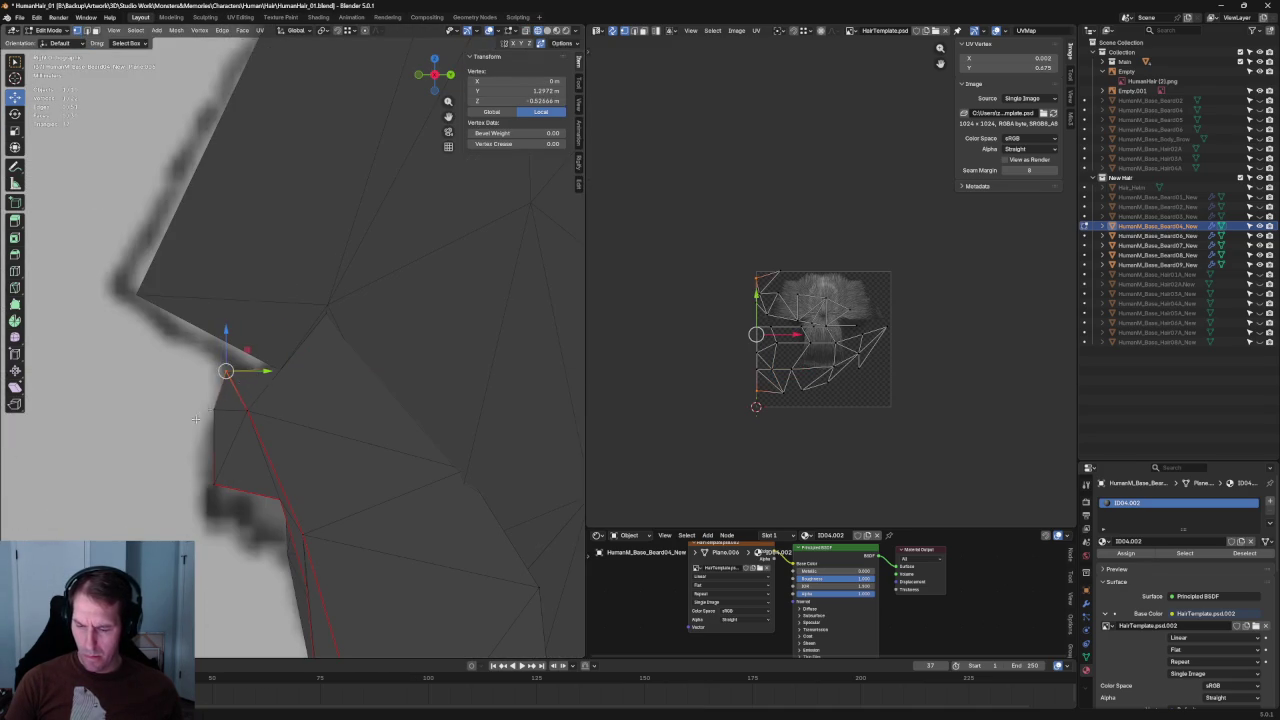
{"action": "key", "text": "alt+z"}
{"action": "key", "text": "g"}
{"action": "left_click", "coordinate": [340, 380]}
- Move a vertex pair along Y, then nudge a box-selected vertex group slightly left
{"action": "left_click", "coordinate": [316, 381], "text": "shift"}
{"action": "key", "text": "g"}
{"action": "key", "text": "y"}
{"action": "left_click", "coordinate": [319, 380]}
{"action": "left_click_drag", "start_coordinate": [343, 418], "coordinate": [297, 502]}
{"action": "middle_click_drag", "start_coordinate": [297, 502], "coordinate": [370, 428]}
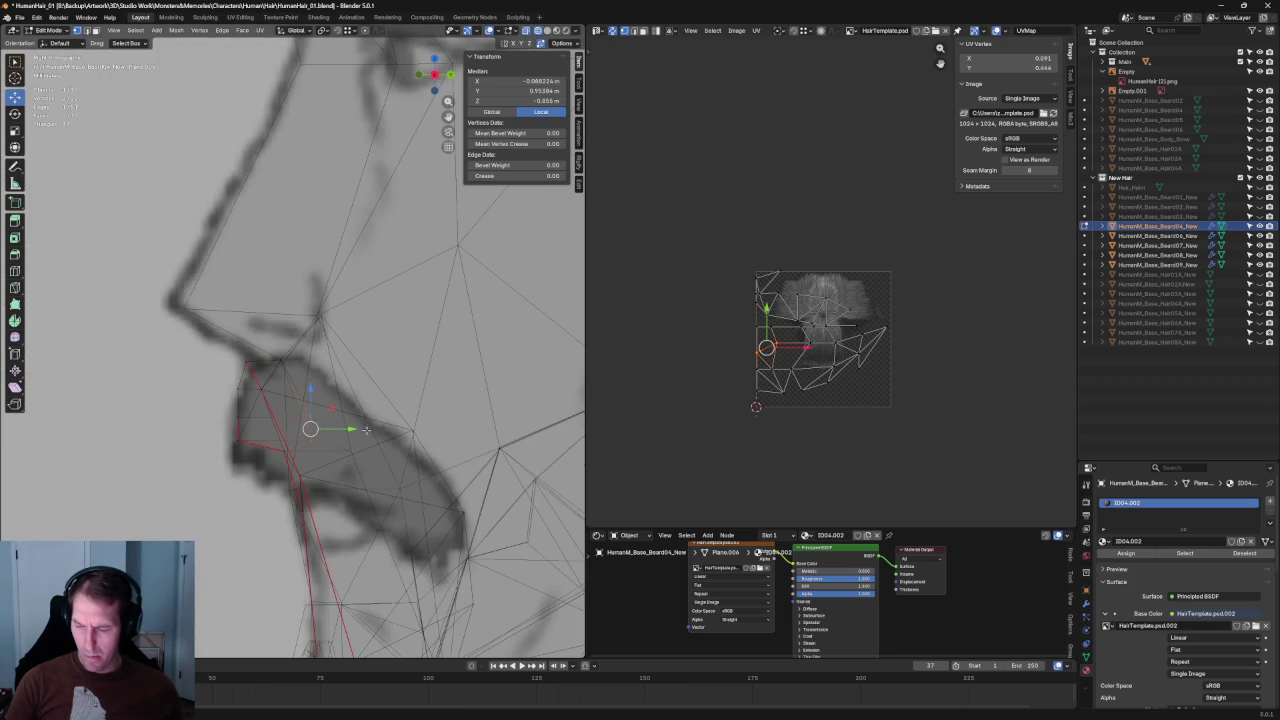
{"action": "left_click_drag", "start_coordinate": [368, 428], "coordinate": [355, 420]}
- Adjust one more vertex along Y and review the card in solid shading
{"action": "left_click", "coordinate": [341, 417]}
{"action": "key", "text": "g"}
{"action": "key", "text": "y"}
{"action": "left_click", "coordinate": [343, 414]}
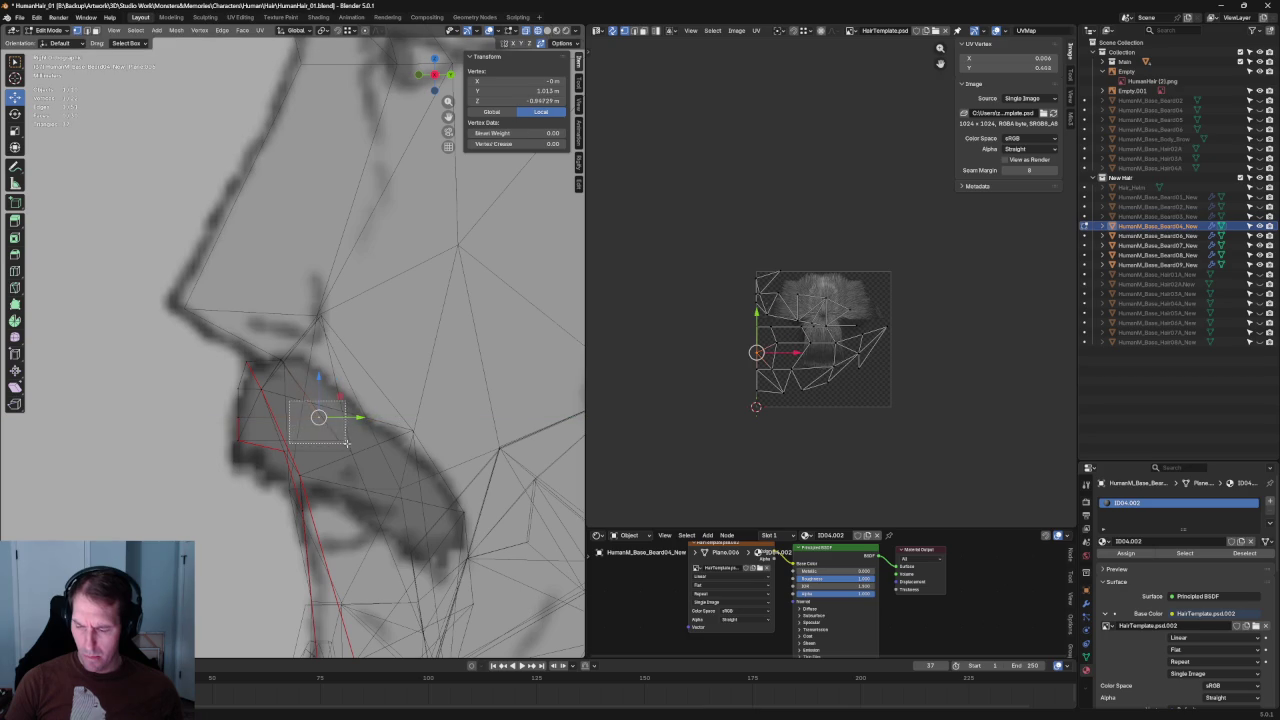
{"action": "left_click", "coordinate": [229, 396]}
{"action": "key", "text": "alt+z"}
{"action": "mouse_move", "coordinate": [229, 396]}
{"action": "middle_mouse_down"}
{"action": "mouse_move", "coordinate": [317, 323]}
{"action": "mouse_move", "coordinate": [349, 394]}
{"action": "mouse_move", "coordinate": [423, 405]}
{"action": "mouse_move", "coordinate": [266, 391]}
{"action": "mouse_move", "coordinate": [294, 343]}
{"action": "mouse_move", "coordinate": [306, 396]}
{"action": "middle_mouse_up"}
{"action": "left_click", "coordinate": [309, 398]}
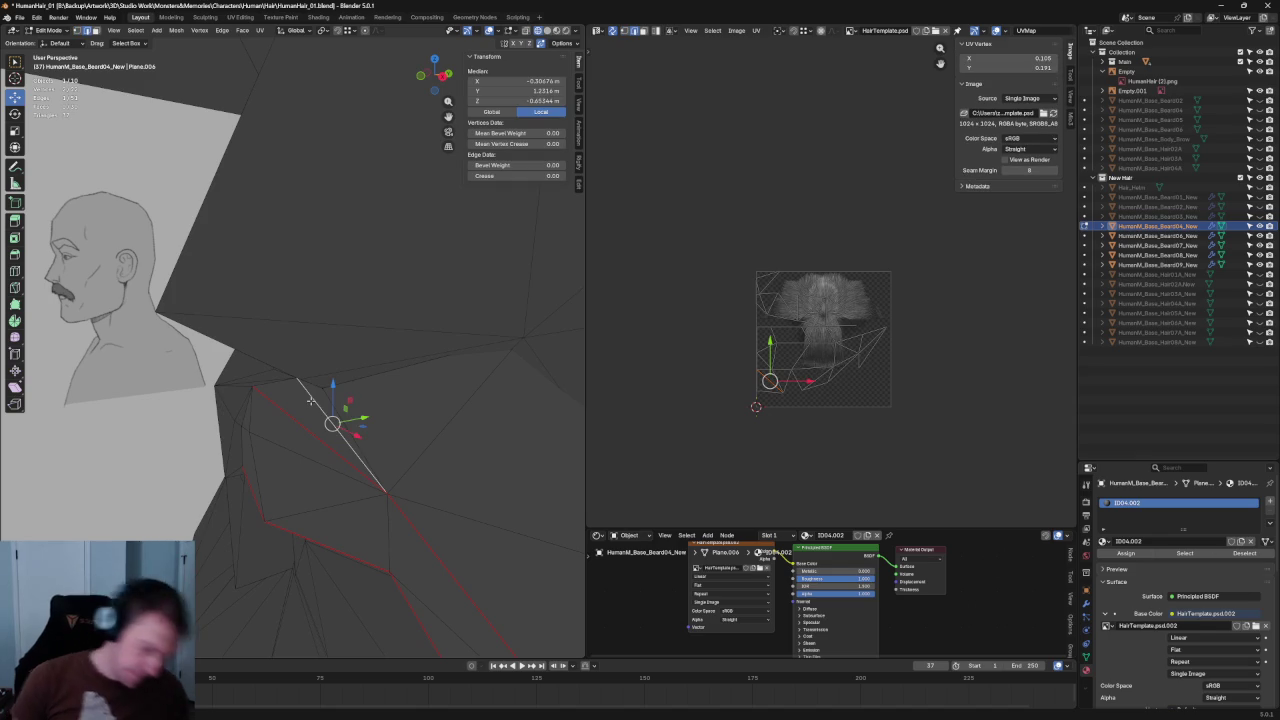
- Move a card vertex onto the centre line and remove it, leaving 21 vertices
{"action": "key", "text": "1"}
{"action": "mouse_move", "coordinate": [365, 377]}
{"action": "middle_mouse_down"}
{"action": "mouse_move", "coordinate": [178, 426]}
{"action": "mouse_move", "coordinate": [312, 399]}
{"action": "mouse_move", "coordinate": [239, 399]}
{"action": "middle_mouse_up"}
{"action": "left_click", "coordinate": [270, 382]}
{"action": "left_click", "coordinate": [178, 426]}
{"action": "left_click", "coordinate": [250, 416]}
{"action": "key", "text": "g"}
{"action": "left_click", "coordinate": [238, 421]}
{"action": "middle_click_drag", "start_coordinate": [245, 396], "coordinate": [299, 408]}
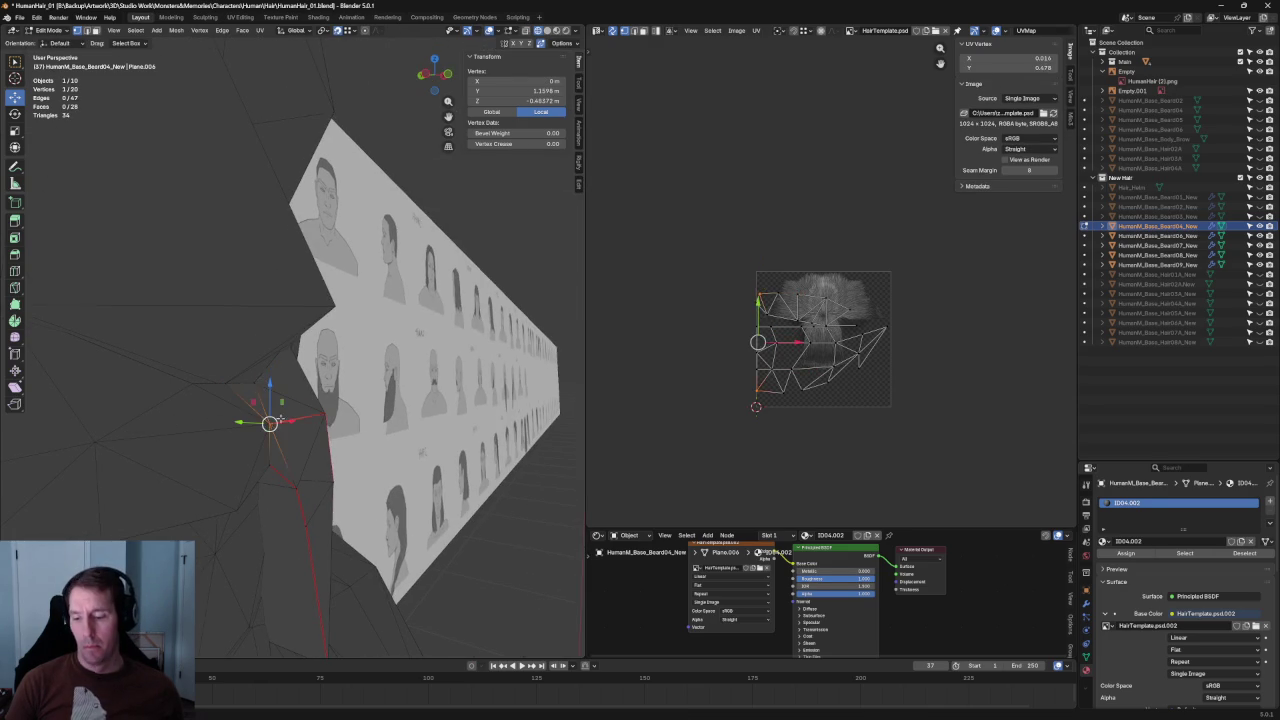
{"action": "key", "text": "ctrl+x"}
- Select vertices near the mouth corner and try joining them with an edge
{"action": "mouse_move", "coordinate": [262, 410]}
{"action": "middle_mouse_down"}
{"action": "mouse_move", "coordinate": [204, 425]}
{"action": "mouse_move", "coordinate": [271, 400]}
{"action": "middle_mouse_up"}
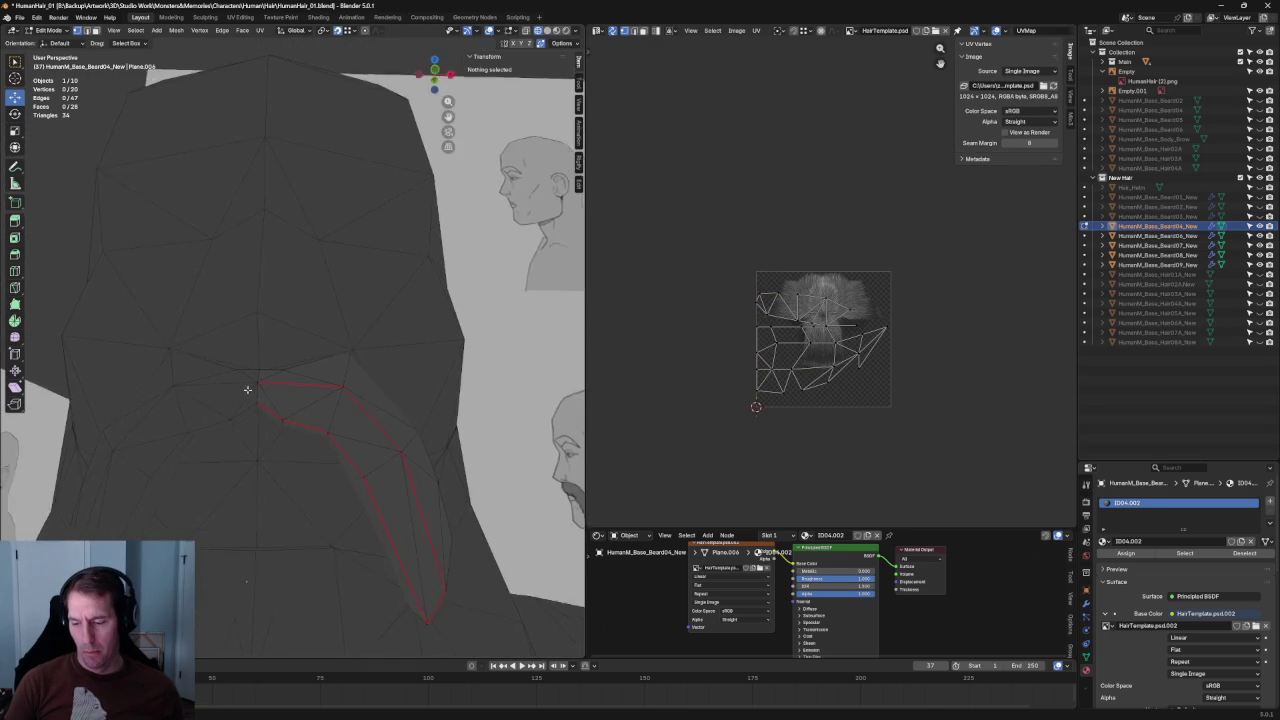
{"action": "left_click", "coordinate": [272, 394]}
{"action": "key", "text": "alt+z"}
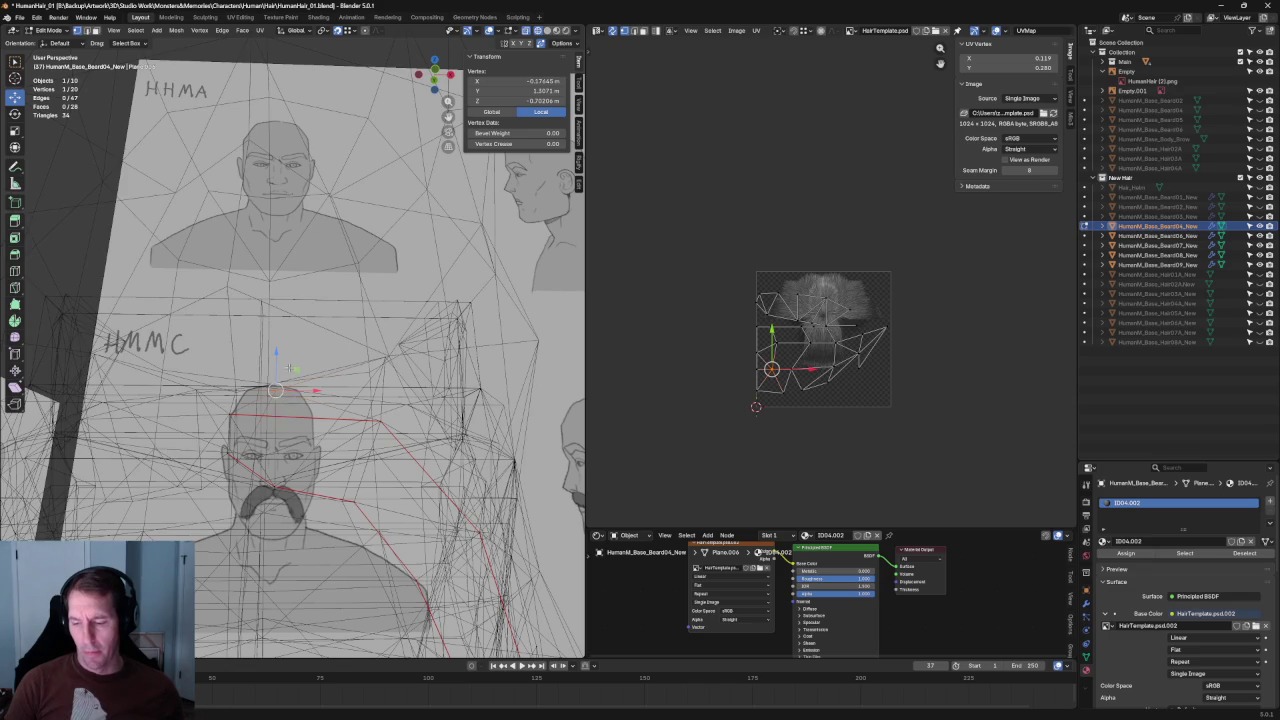
{"action": "key", "text": "alt+z"}
{"action": "left_click", "coordinate": [284, 480], "text": "ctrl"}
{"action": "key", "text": "j"}
{"action": "right_click", "coordinate": [250, 421]}
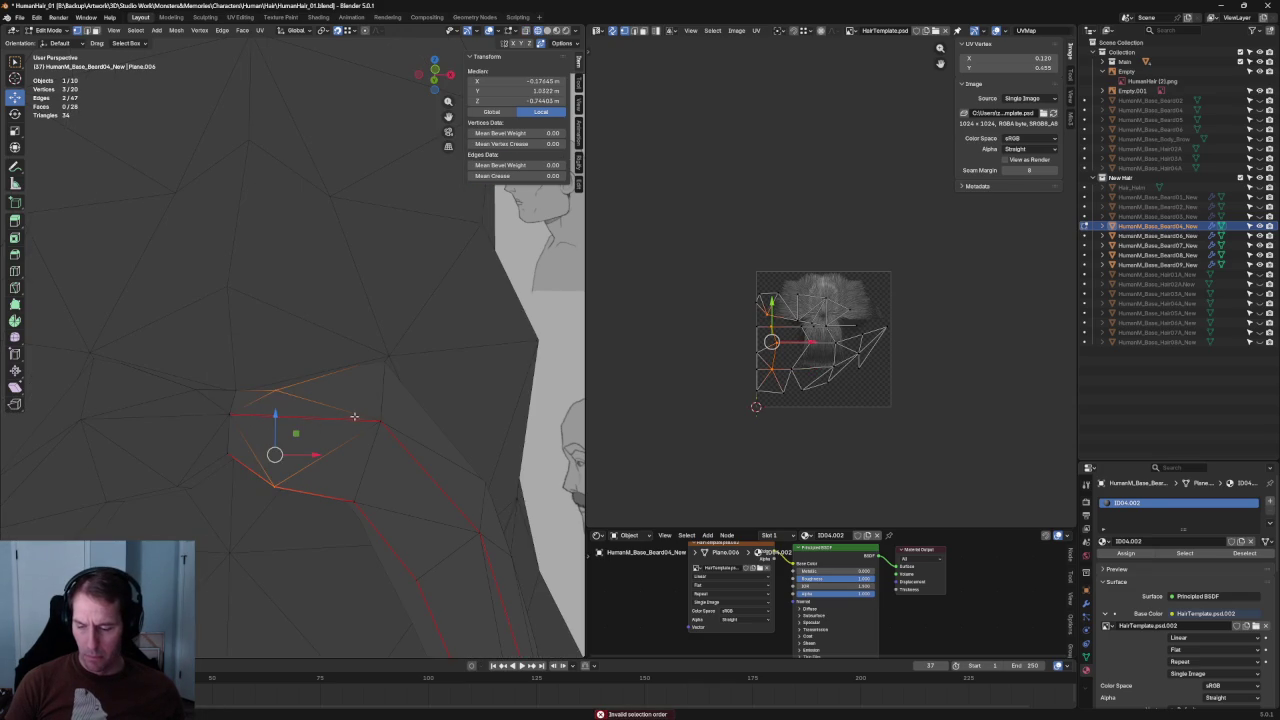
{"action": "key", "text": "alt+a"}
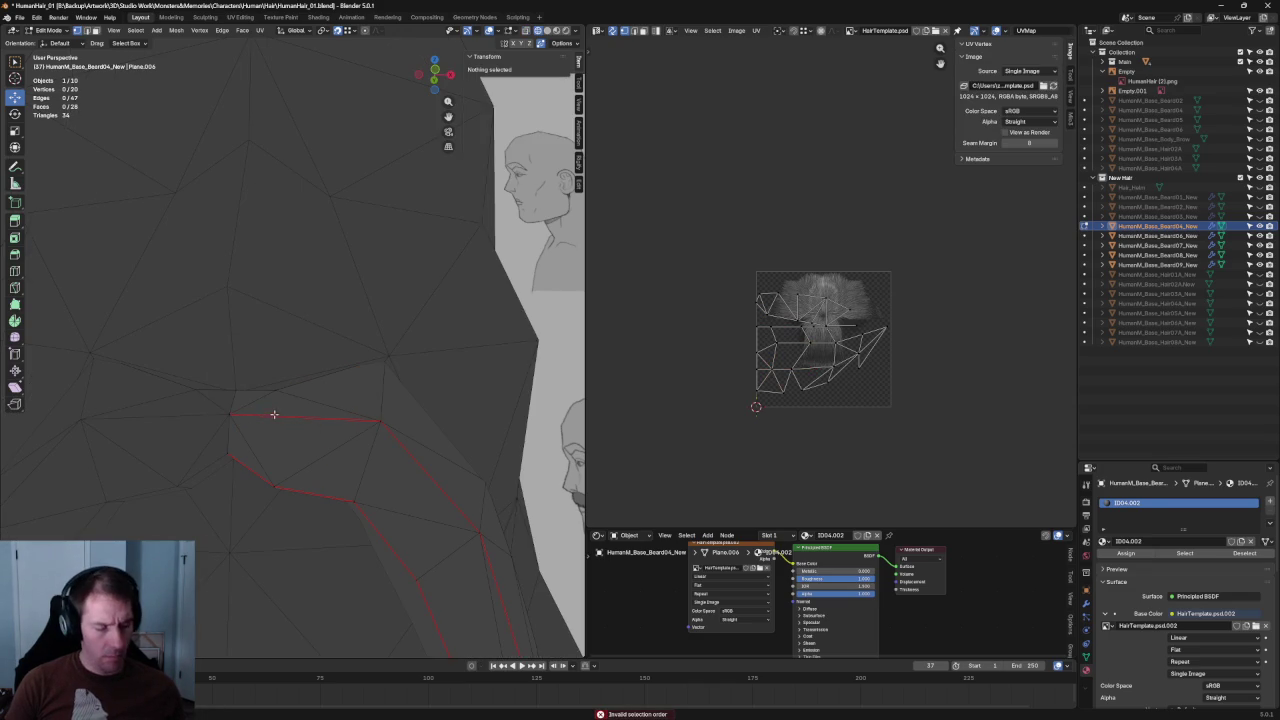
- In edge mode, move the edge near the mouth corner along Y
{"action": "key", "text": "2"}
{"action": "left_click", "coordinate": [272, 414]}
{"action": "middle_click_drag", "start_coordinate": [303, 417], "coordinate": [311, 372]}
{"action": "key", "text": "g"}
{"action": "key", "text": "y"}
{"action": "left_click", "coordinate": [320, 389]}
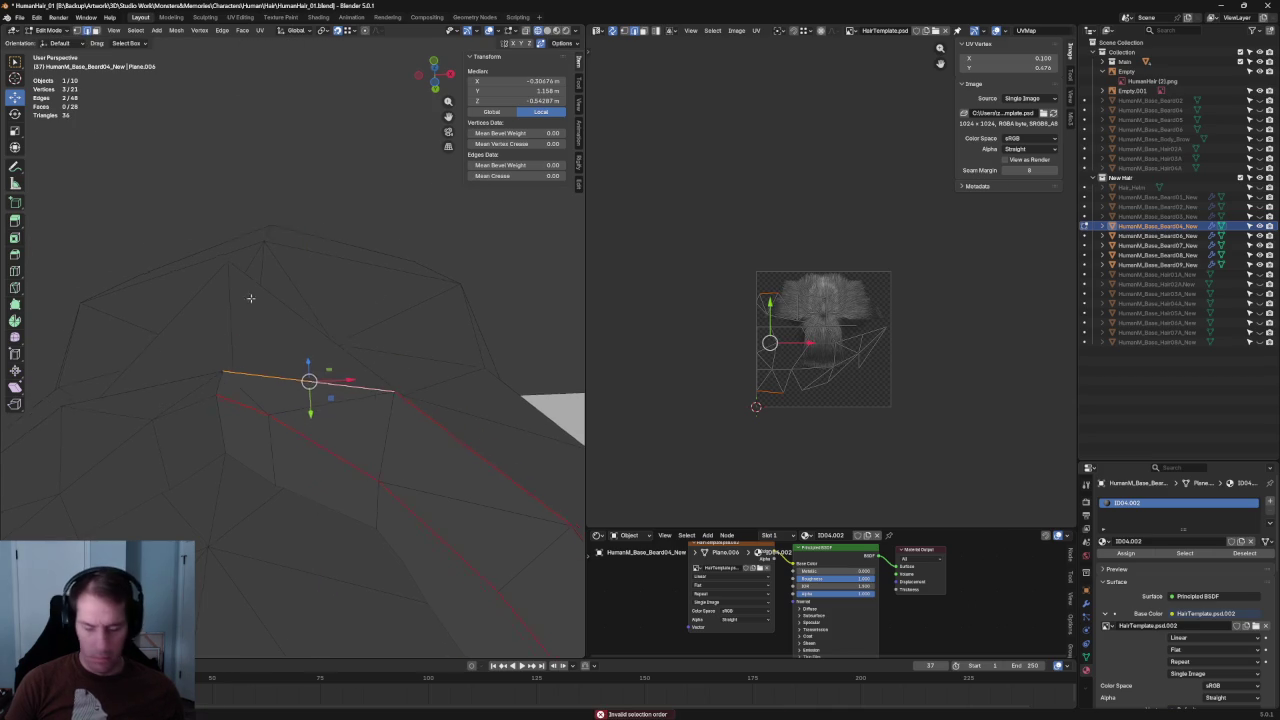
{"action": "middle_click_drag", "start_coordinate": [248, 290], "coordinate": [280, 300]}
- Join the vertex pair with Connect Vertex Pairs, then vertex-slide it in Front Ortho
{"action": "left_click", "coordinate": [274, 484]}
{"action": "middle_click_drag", "start_coordinate": [274, 484], "coordinate": [319, 410]}
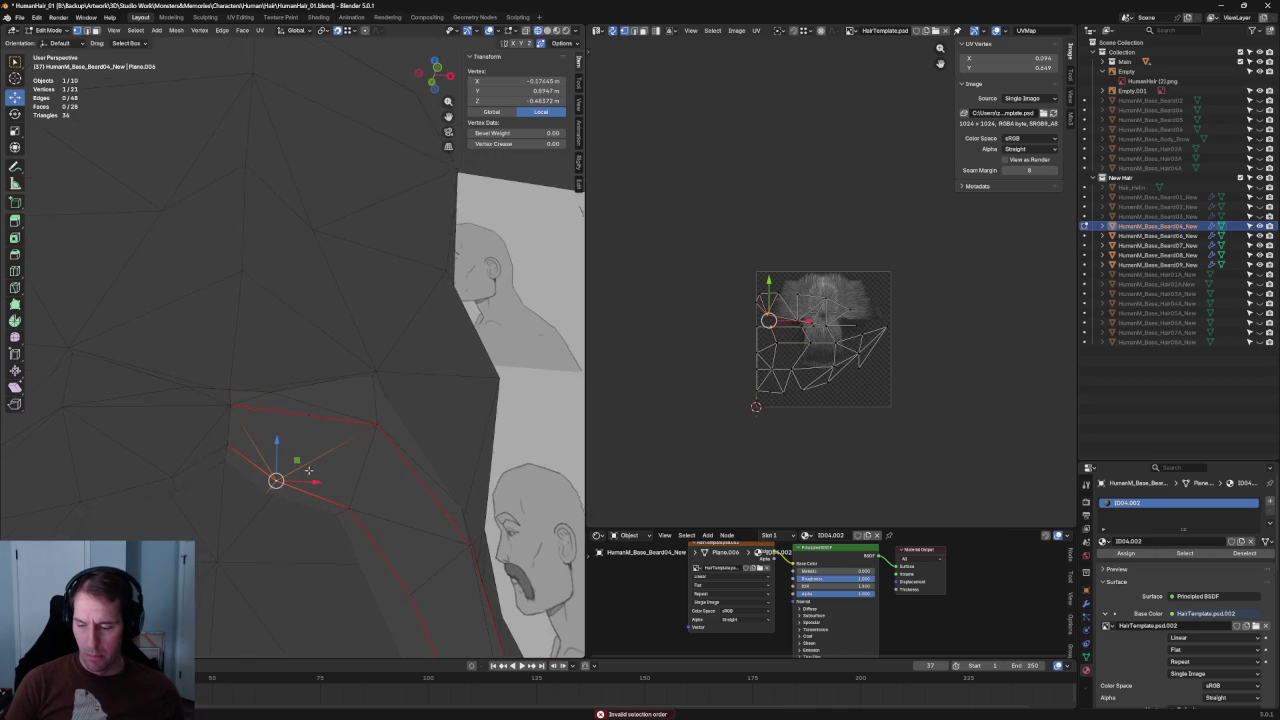
{"action": "key", "text": "j"}
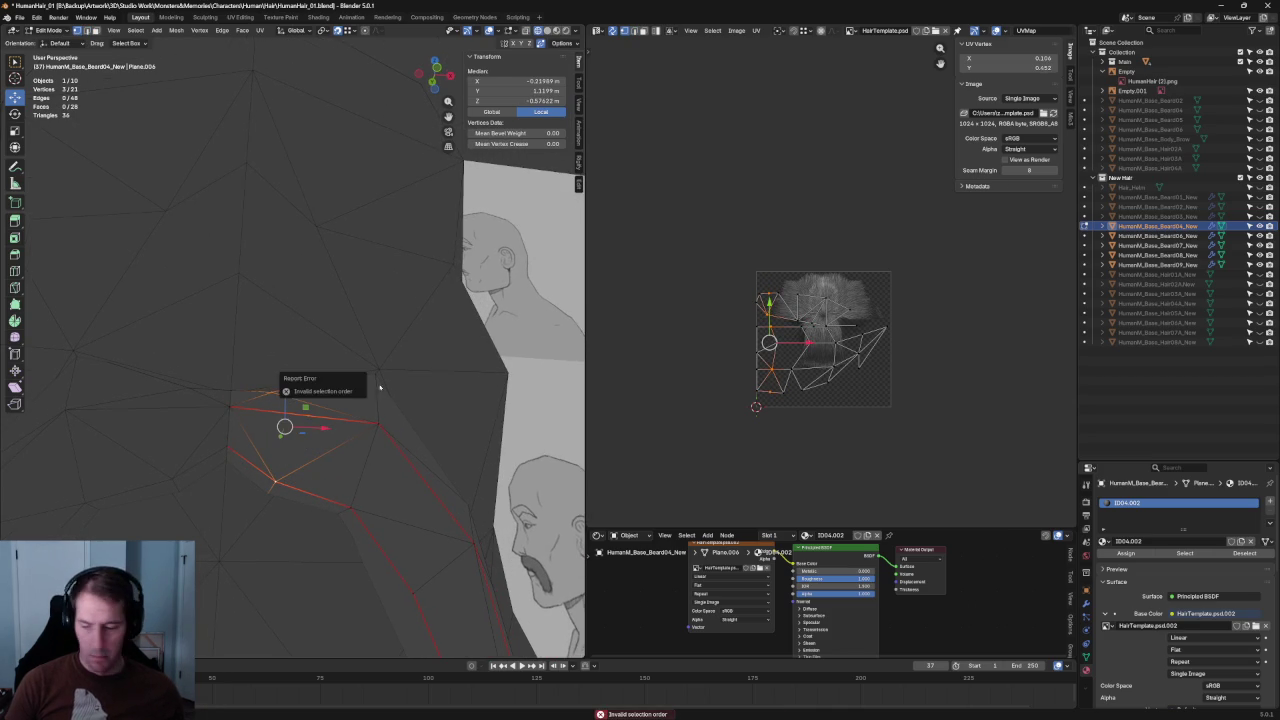
{"action": "right_click", "coordinate": [239, 430]}
{"action": "left_click", "coordinate": [219, 430]}
{"action": "key", "text": "KP_1"}
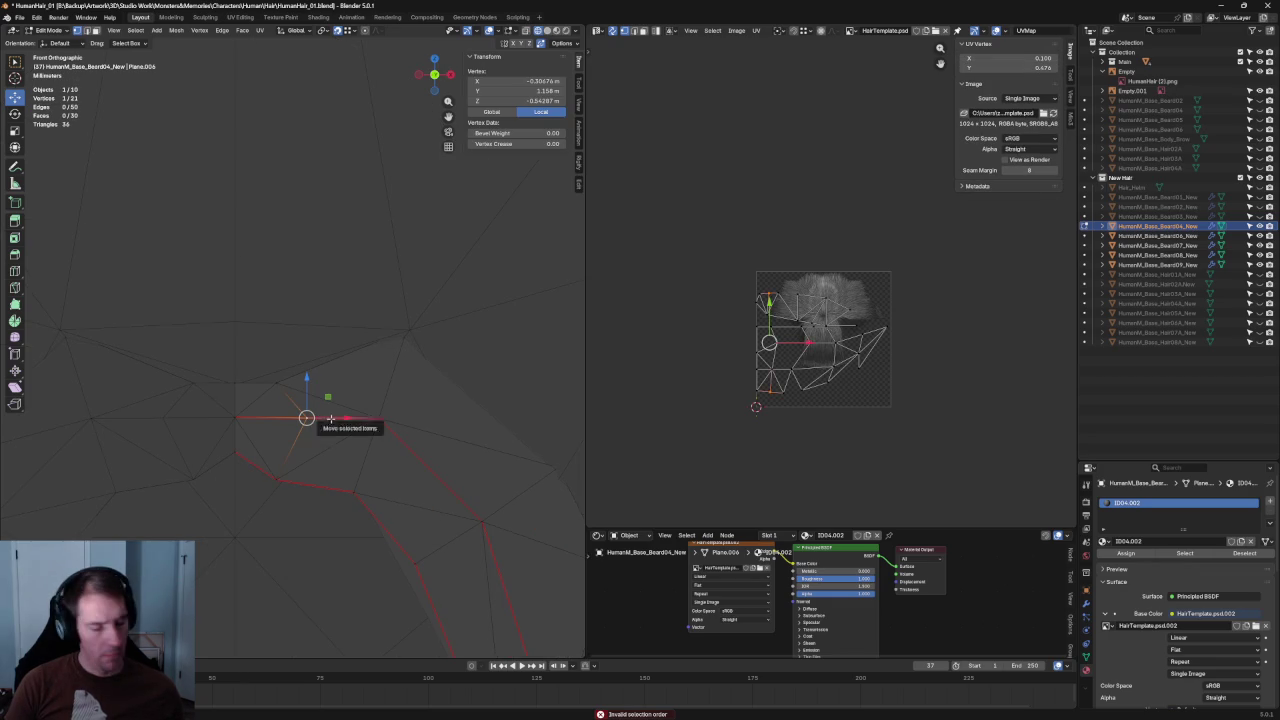
{"action": "key", "text": "g"}
{"action": "key", "text": "g"}
{"action": "left_click", "coordinate": [305, 419]}
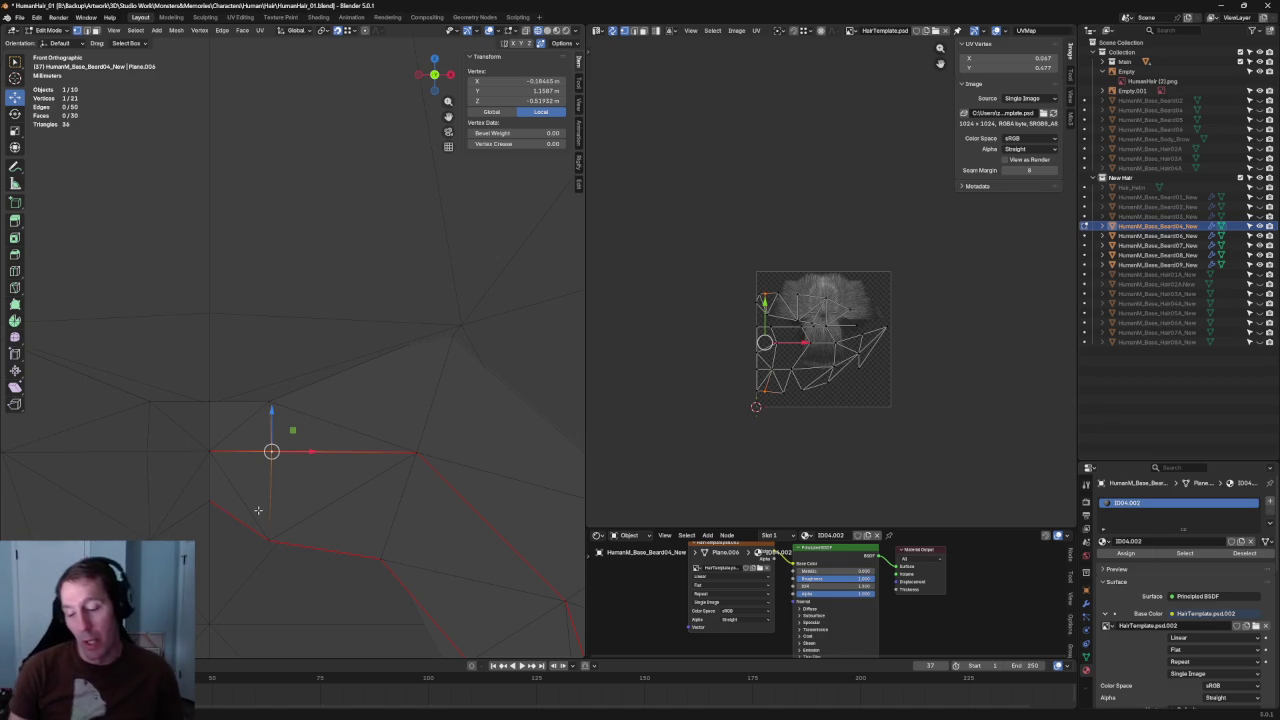
- Raise a mustache vertex along Z while briefly previewing the hair texture
{"action": "key", "text": "z"}
{"action": "key", "text": "z"}
{"action": "key", "text": "g"}
{"action": "key", "text": "z"}
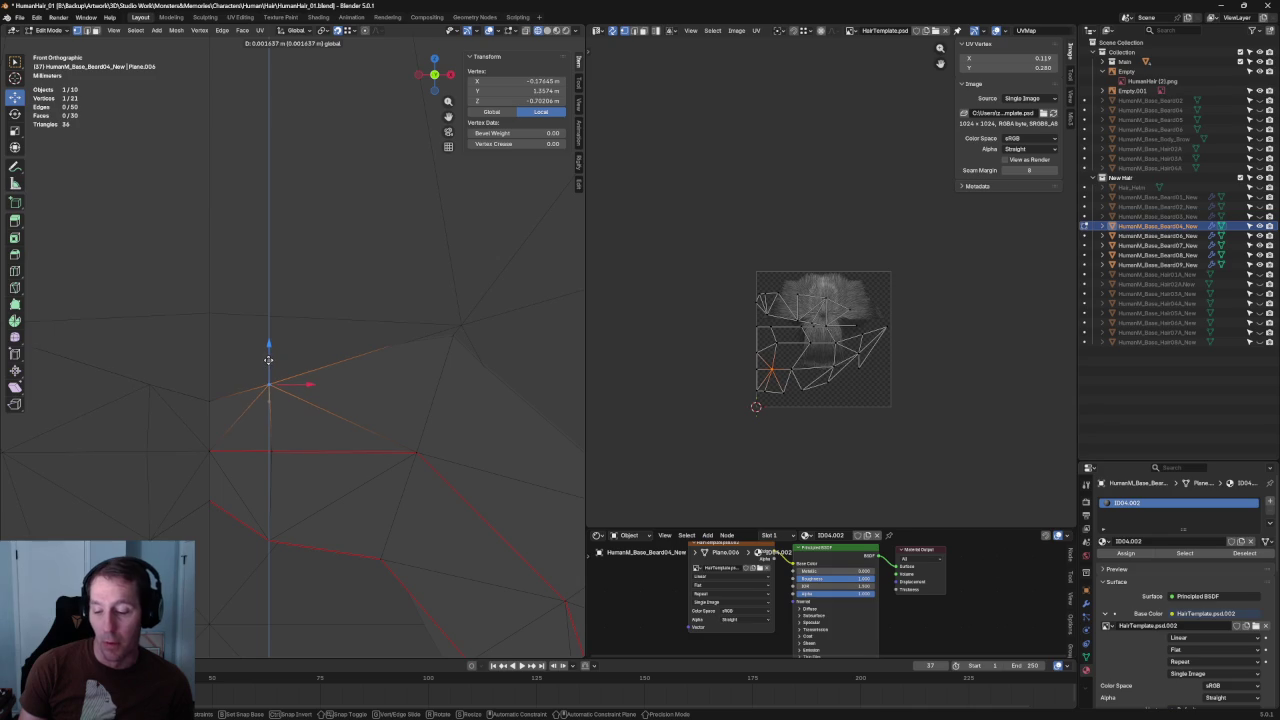
{"action": "left_click", "coordinate": [268, 359]}
{"action": "mouse_move", "coordinate": [268, 359]}
{"action": "middle_mouse_down"}
{"action": "mouse_move", "coordinate": [268, 380]}
{"action": "mouse_move", "coordinate": [351, 414]}
{"action": "mouse_move", "coordinate": [343, 400]}
{"action": "mouse_move", "coordinate": [357, 391]}
{"action": "middle_mouse_up"}
- Slide the selected mustache vertex along the Y axis
{"action": "key", "text": "g"}
{"action": "key", "text": "y"}
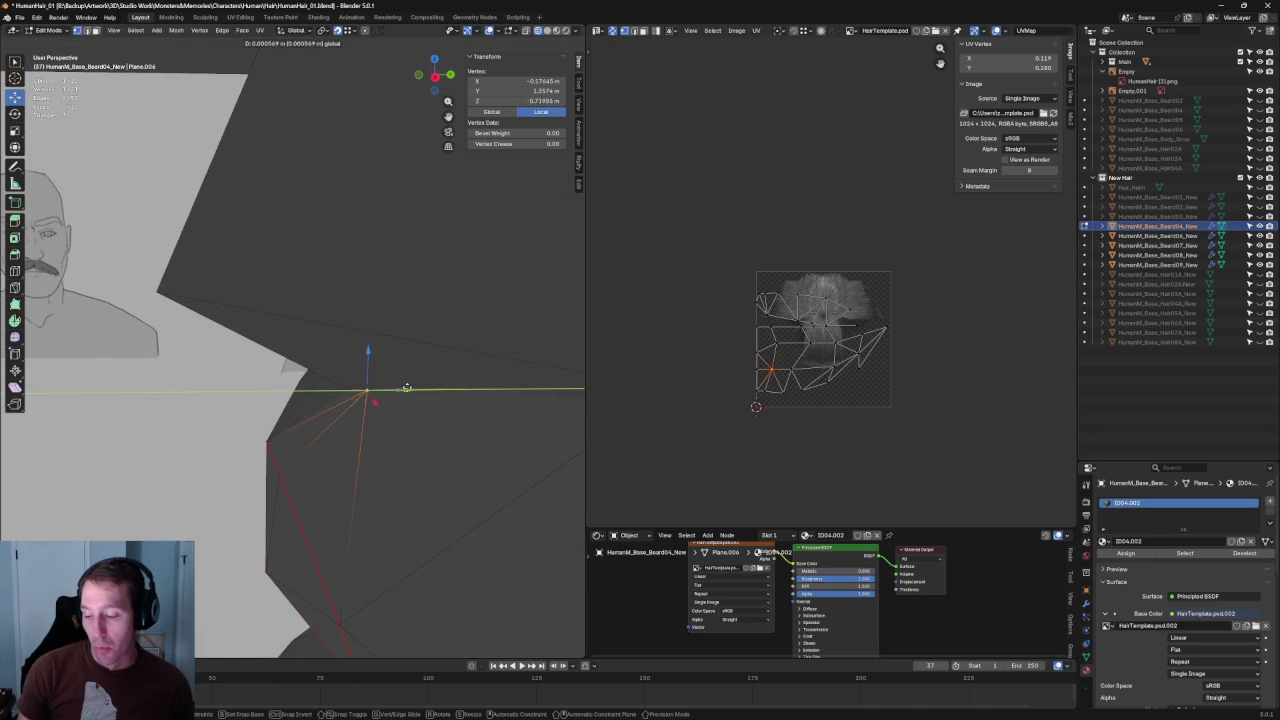
{"action": "left_click", "coordinate": [416, 389]}
{"action": "scroll", "coordinate": [472, 400], "scroll_direction": "up", "scroll_amount": 3}
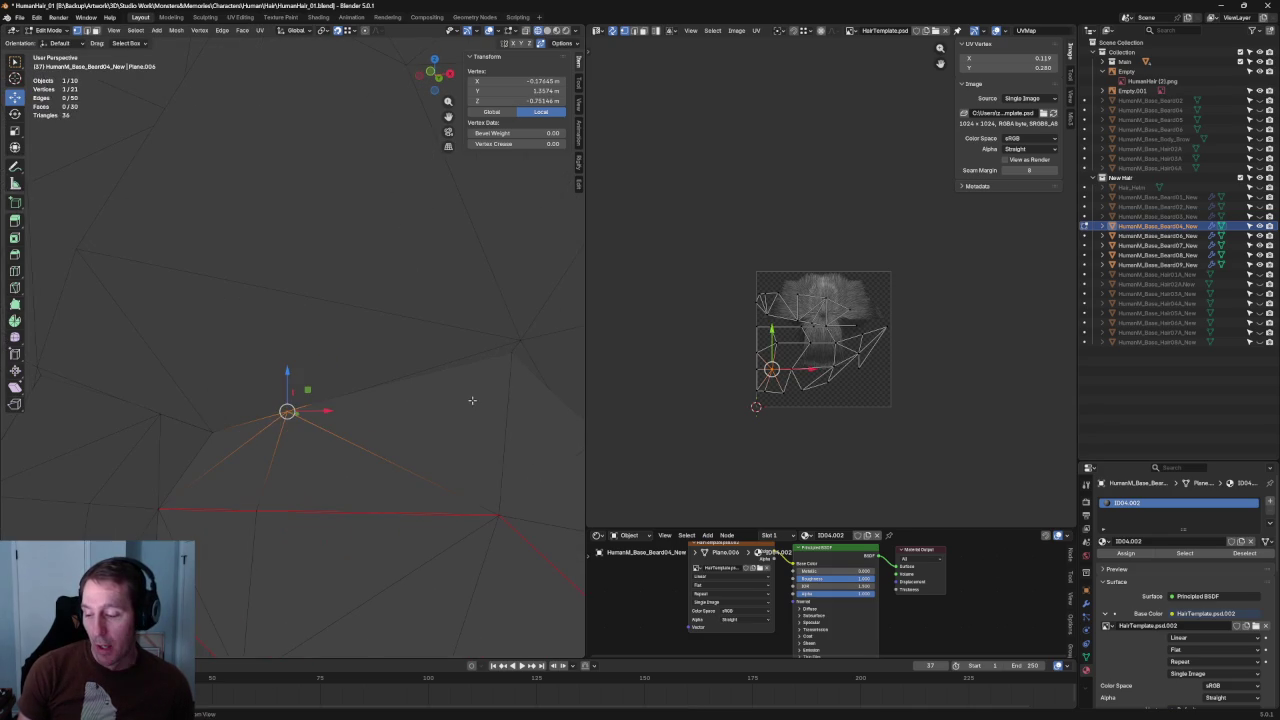
- Select another mustache vertex and shift its depth along Y
{"action": "left_click", "coordinate": [517, 340]}
{"action": "scroll", "coordinate": [457, 360], "scroll_direction": "down", "scroll_amount": 3}
{"action": "scroll", "coordinate": [434, 375], "scroll_direction": "down", "scroll_amount": 2}
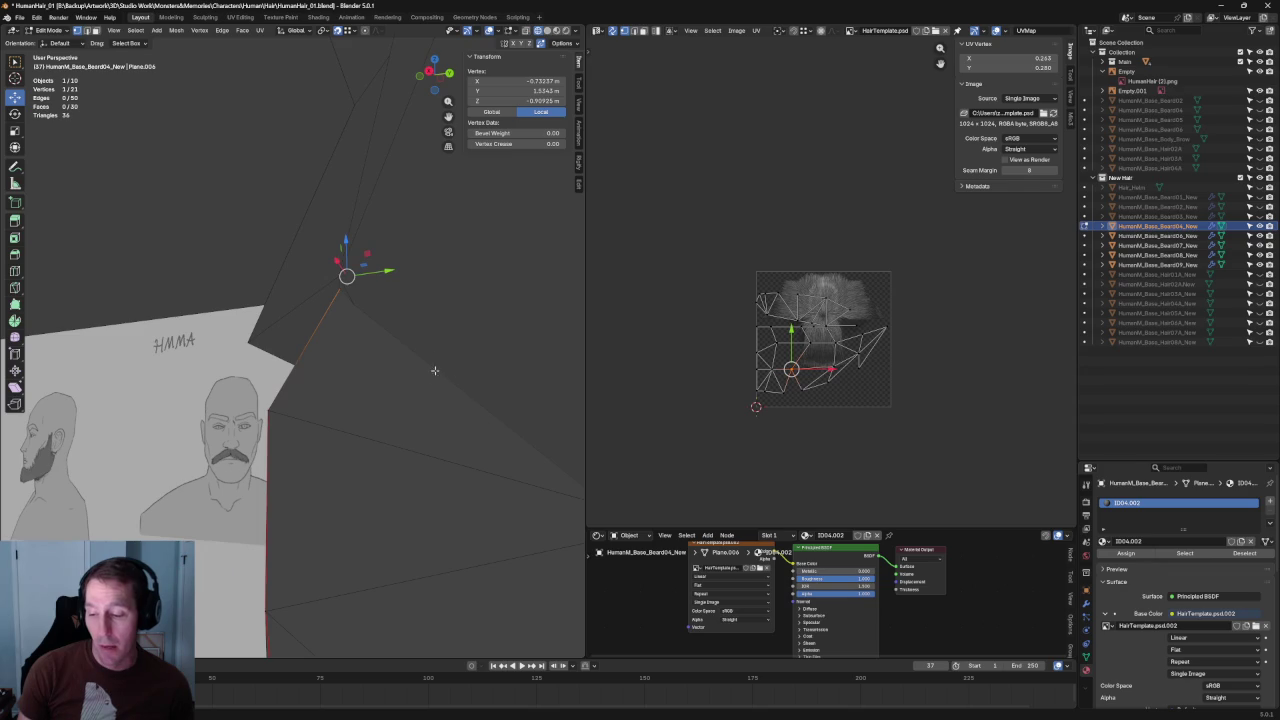
{"action": "key", "text": "g"}
{"action": "key", "text": "y"}
{"action": "left_click", "coordinate": [381, 273]}
{"action": "middle_click_drag", "start_coordinate": [381, 273], "coordinate": [409, 356]}
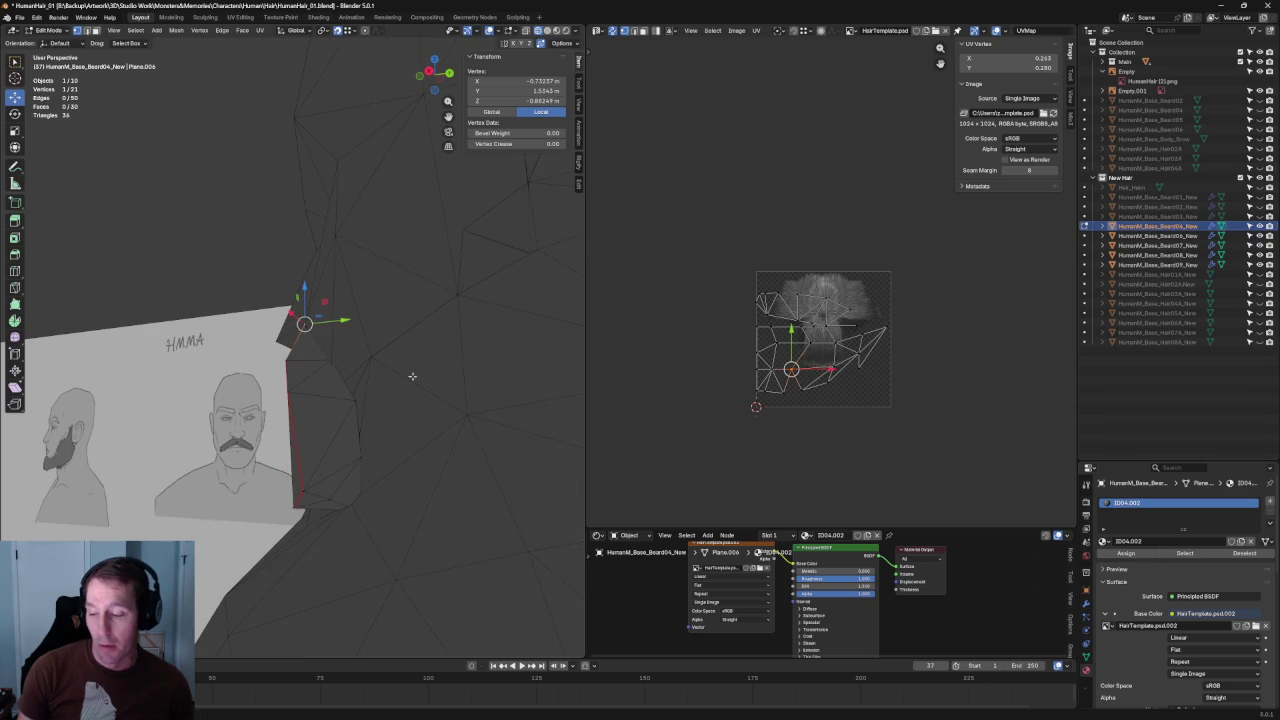
{"action": "middle_click_drag", "start_coordinate": [412, 415], "coordinate": [398, 370]}
- Go to front view, zoom in and turn on X-ray to see the reference
{"action": "key", "text": "KP_1"}
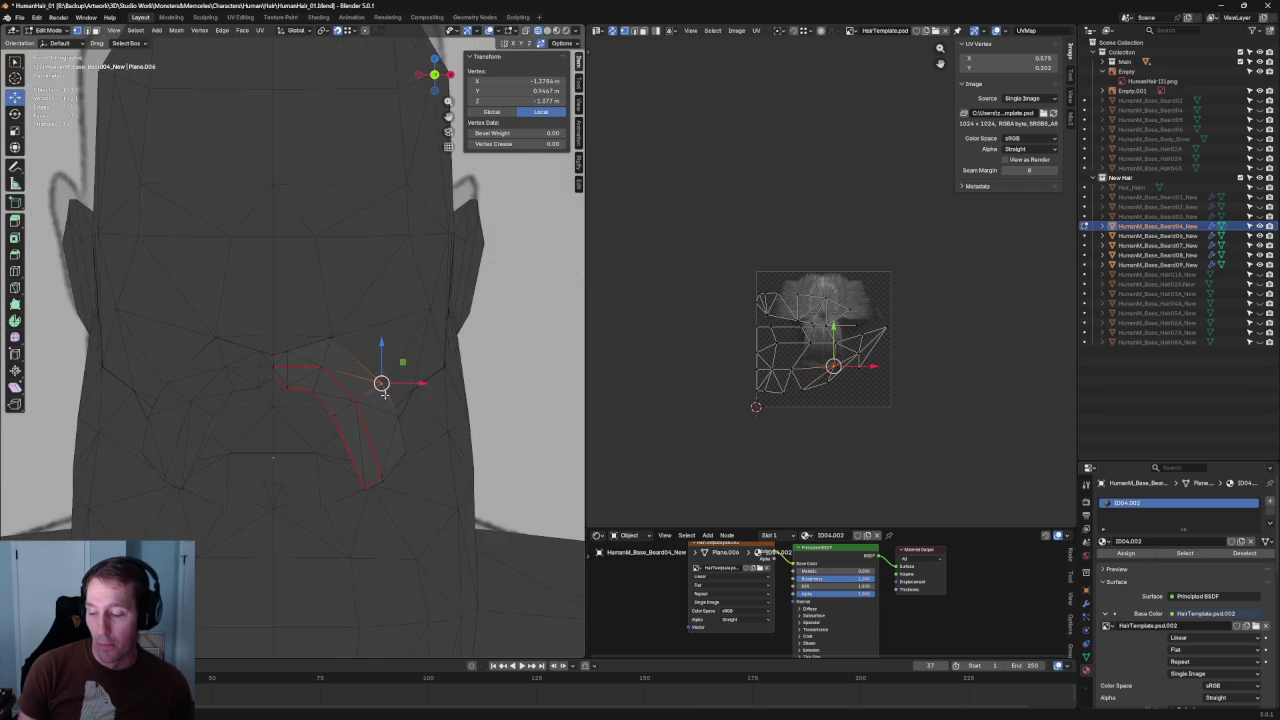
{"action": "scroll", "coordinate": [380, 380], "scroll_direction": "up", "scroll_amount": 2}
{"action": "scroll", "coordinate": [423, 400], "scroll_direction": "up", "scroll_amount": 2}
{"action": "scroll", "coordinate": [297, 420], "scroll_direction": "up", "scroll_amount": 2}
{"action": "key", "text": "shift+space"}
{"action": "key", "text": "r"}
{"action": "key", "text": "alt+z"}
{"action": "key", "text": "shift+space"}
{"action": "key", "text": "g"}
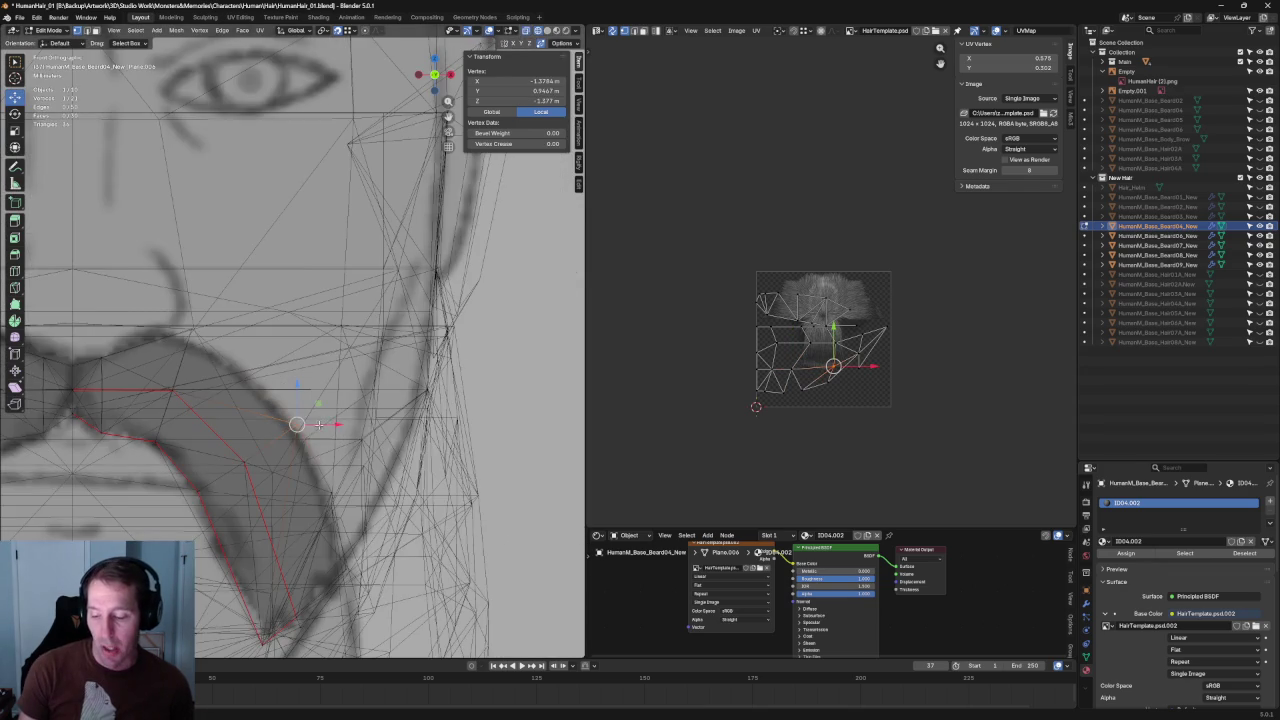
- Orbit around the card, toggling X-ray to line it up with the reference image
{"action": "middle_click_drag", "start_coordinate": [323, 421], "coordinate": [341, 420]}
{"action": "key", "text": "alt+z"}
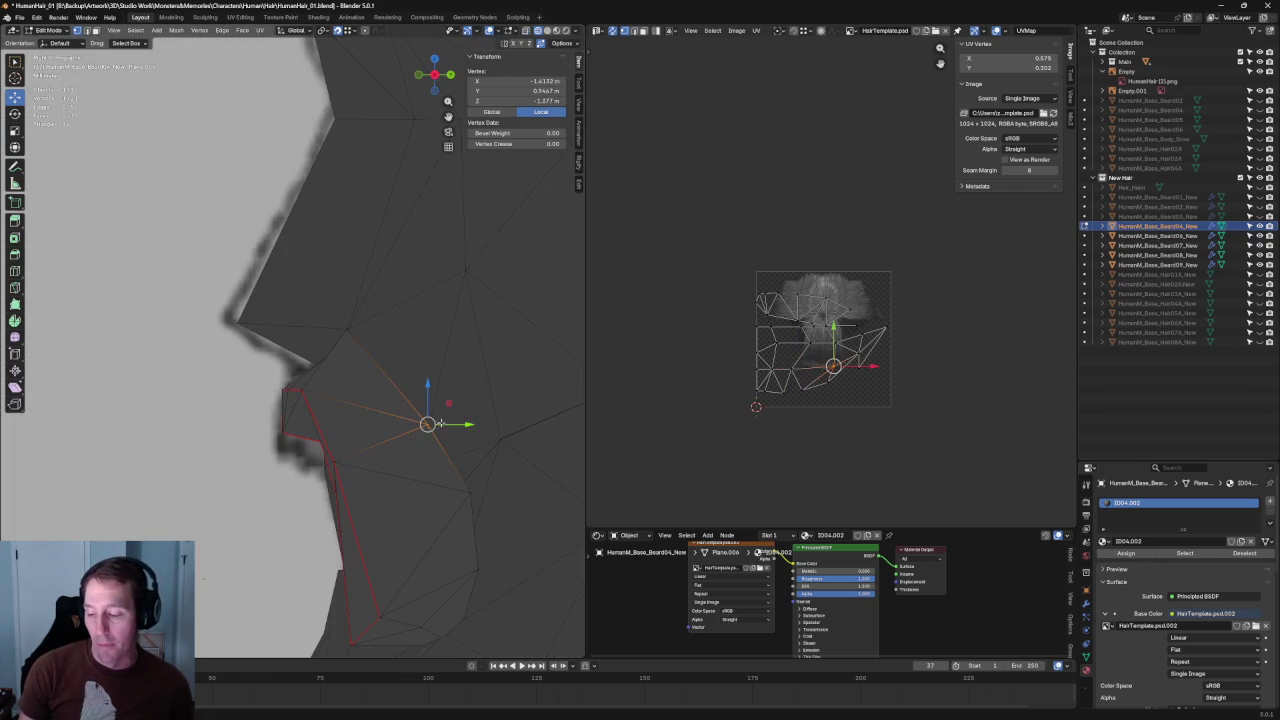
{"action": "left_click", "coordinate": [453, 424]}
{"action": "mouse_move", "coordinate": [453, 424]}
{"action": "middle_mouse_down"}
{"action": "mouse_move", "coordinate": [318, 359]}
{"action": "mouse_move", "coordinate": [281, 379]}
{"action": "middle_mouse_up"}
{"action": "key", "text": "alt+z"}
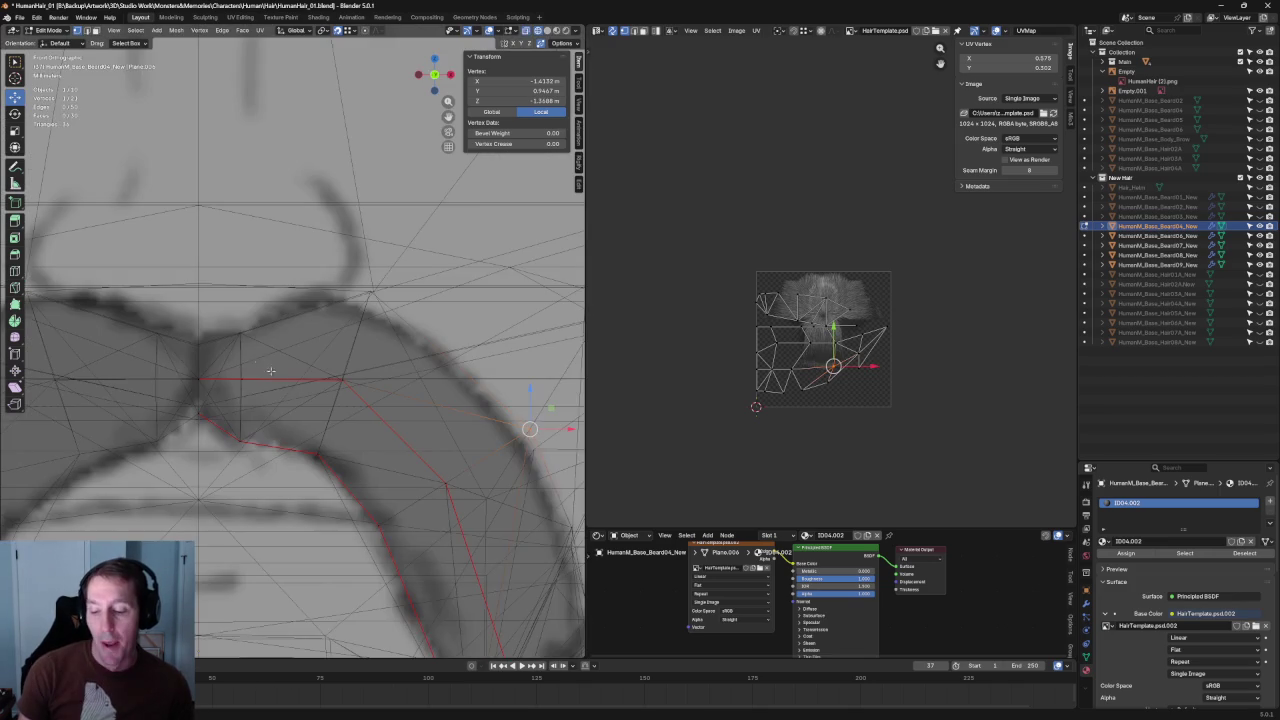
- Select two outline vertices and try a vertical move, then cancel it
{"action": "left_click", "coordinate": [247, 380]}
{"action": "key", "text": "alt+z"}
{"action": "left_click", "coordinate": [205, 379], "text": "shift"}
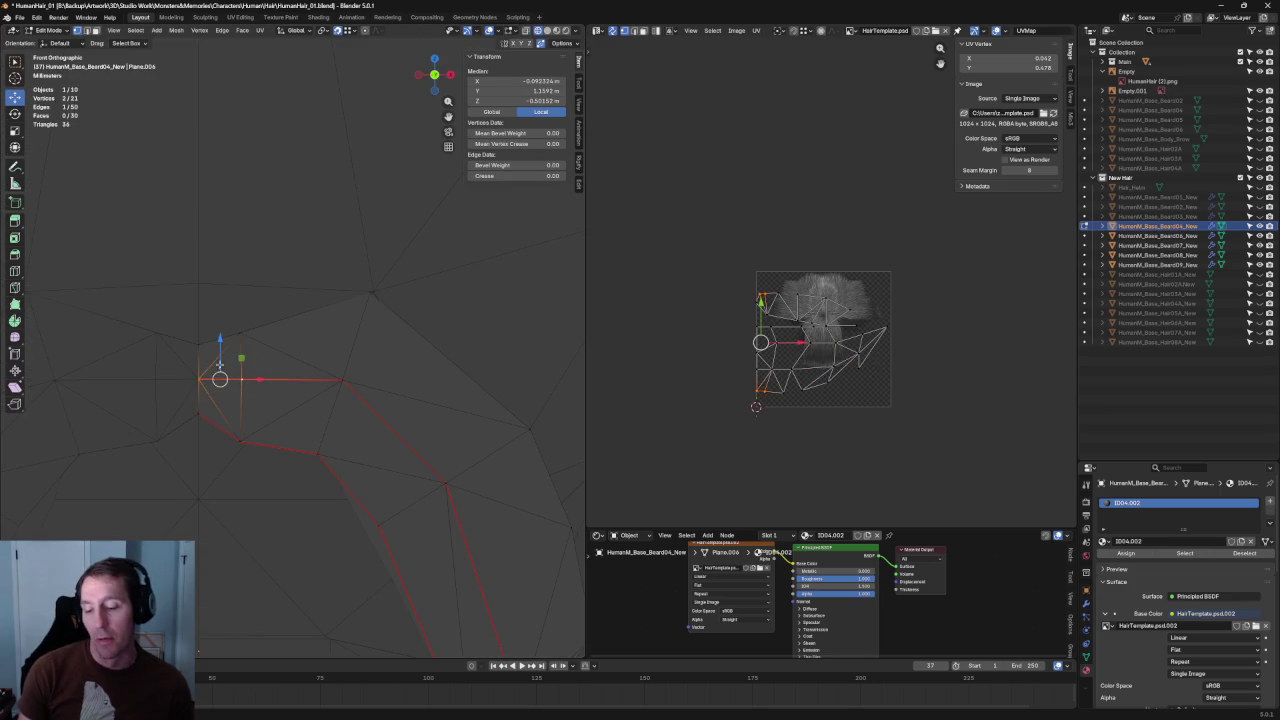
{"action": "key", "text": "g"}
{"action": "key", "text": "z"}
{"action": "key", "text": "Escape"}
- Reposition a single outline vertex and pan around the surrounding mesh
{"action": "left_click", "coordinate": [341, 379]}
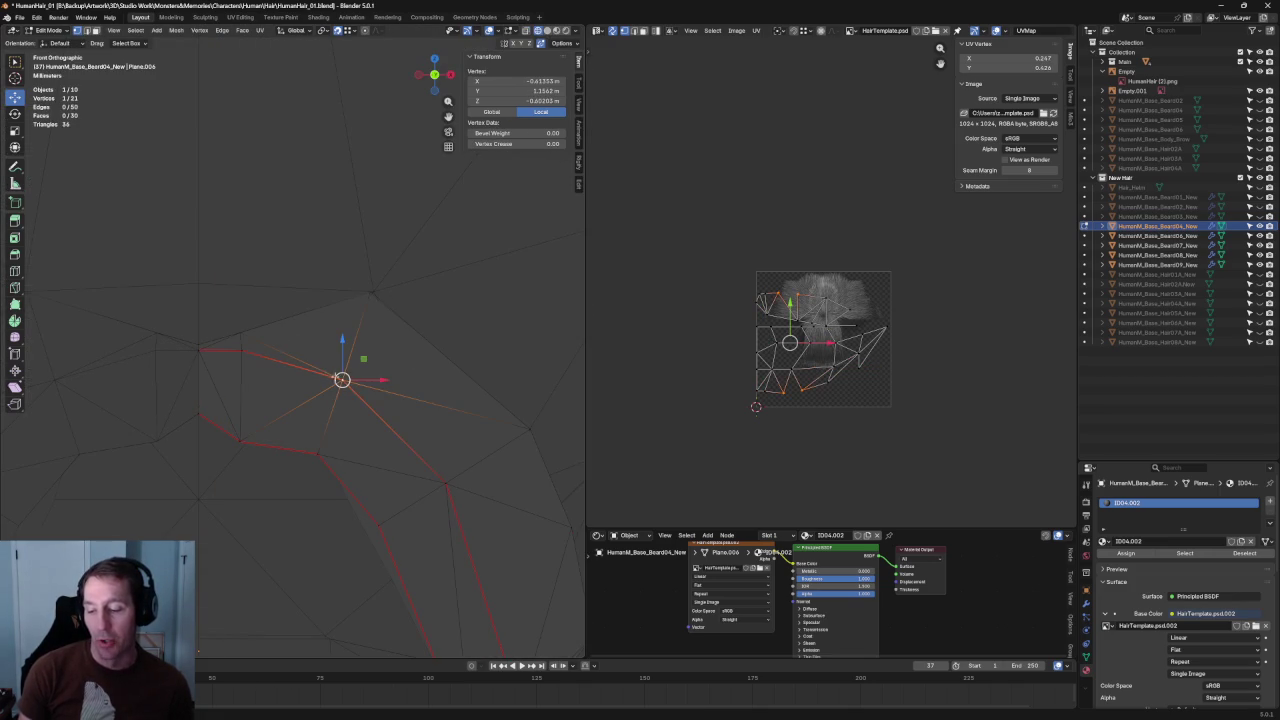
{"action": "key", "text": "g"}
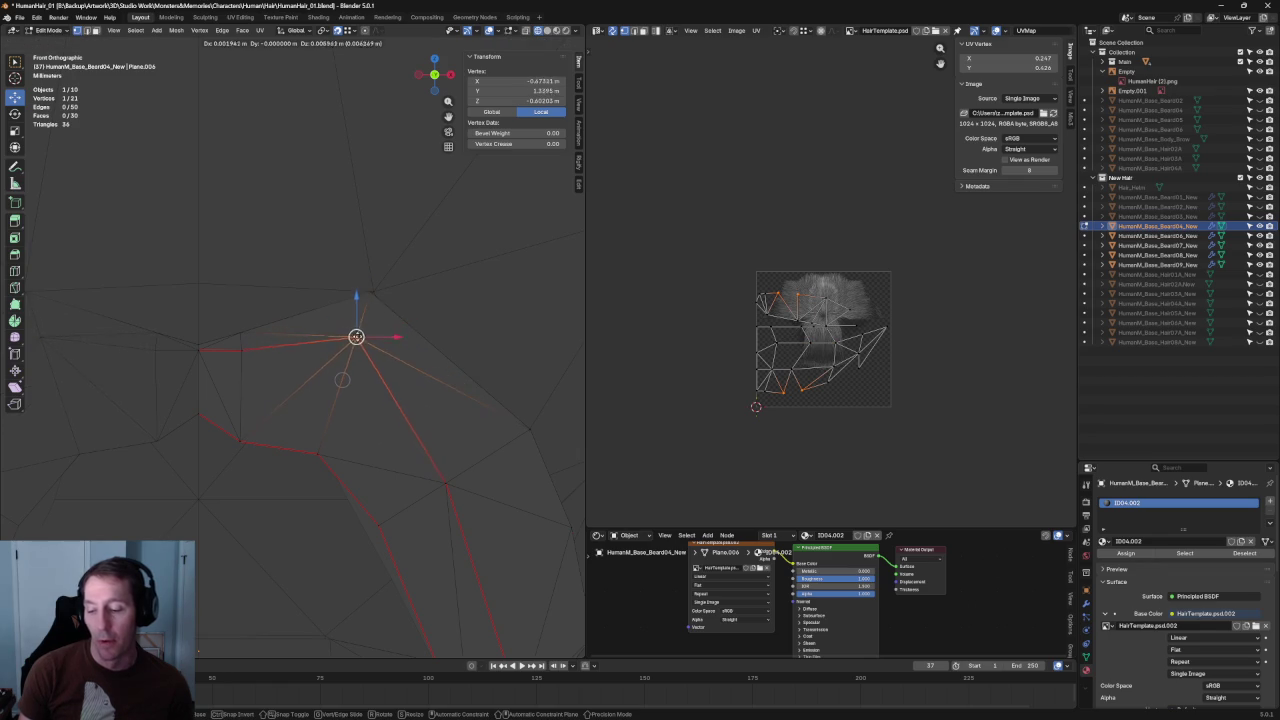
{"action": "left_click", "coordinate": [341, 379]}
{"action": "middle_click_drag", "start_coordinate": [471, 430], "coordinate": [300, 370], "text": "shift"}
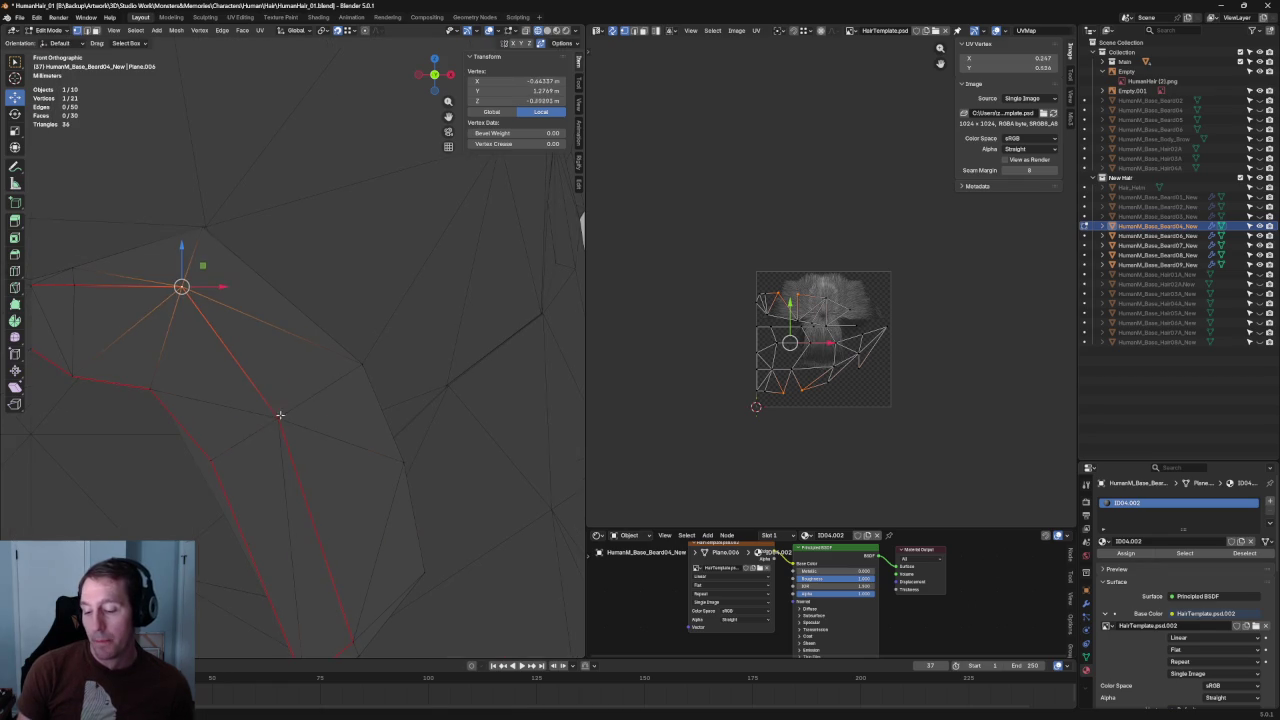
{"action": "scroll", "coordinate": [280, 414], "scroll_direction": "down", "scroll_amount": 3}
{"action": "middle_click_drag", "start_coordinate": [280, 414], "coordinate": [355, 413]}
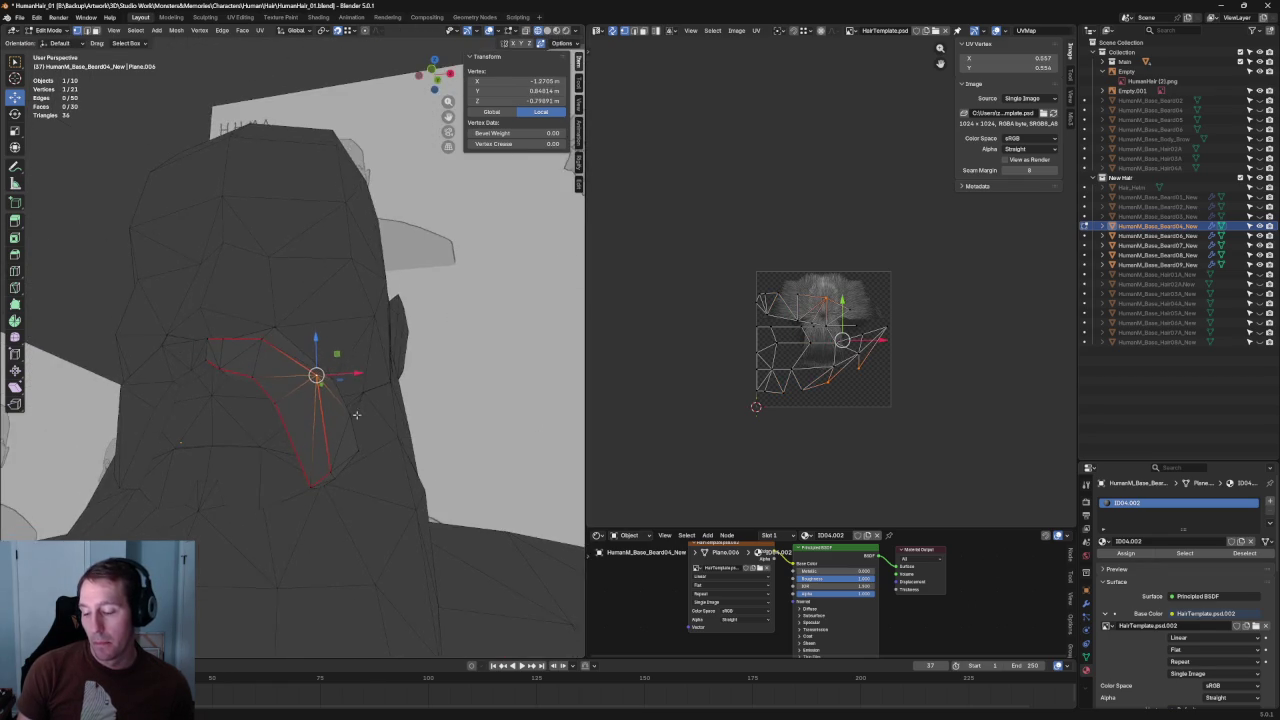
- In front view, move the vertex down and to the right
{"action": "key", "text": "KP_1"}
{"action": "scroll", "coordinate": [323, 407], "scroll_direction": "up", "scroll_amount": 3}
{"action": "key", "text": "g"}
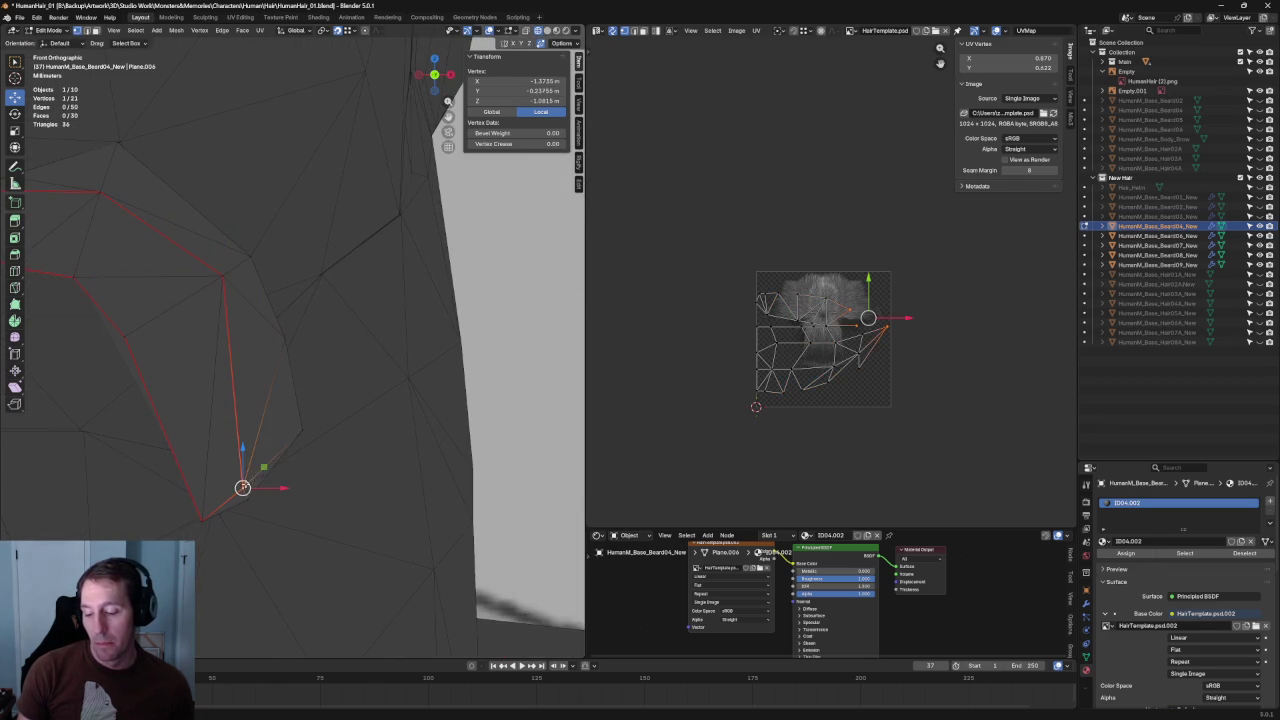
{"action": "left_click", "coordinate": [242, 488]}
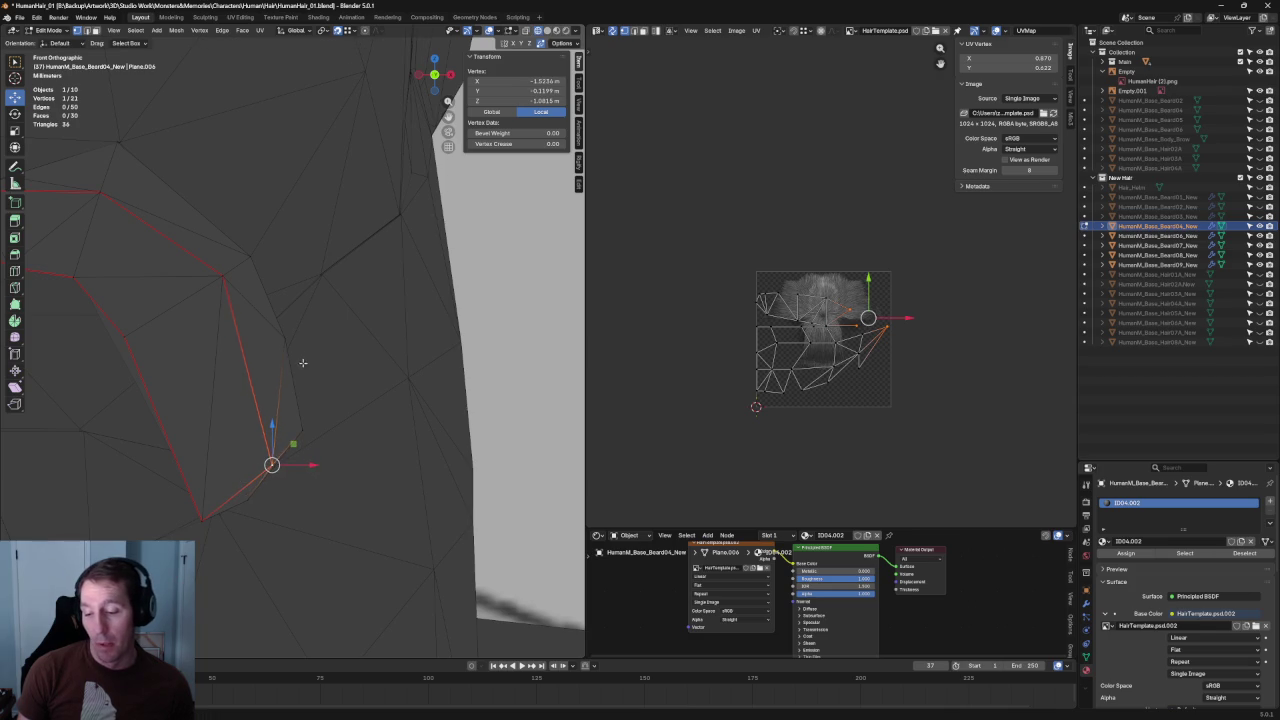
{"action": "middle_click_drag", "start_coordinate": [242, 488], "coordinate": [249, 368]}
- In side view, push the vertex along Y toward the face profile
{"action": "key", "text": "KP_3"}
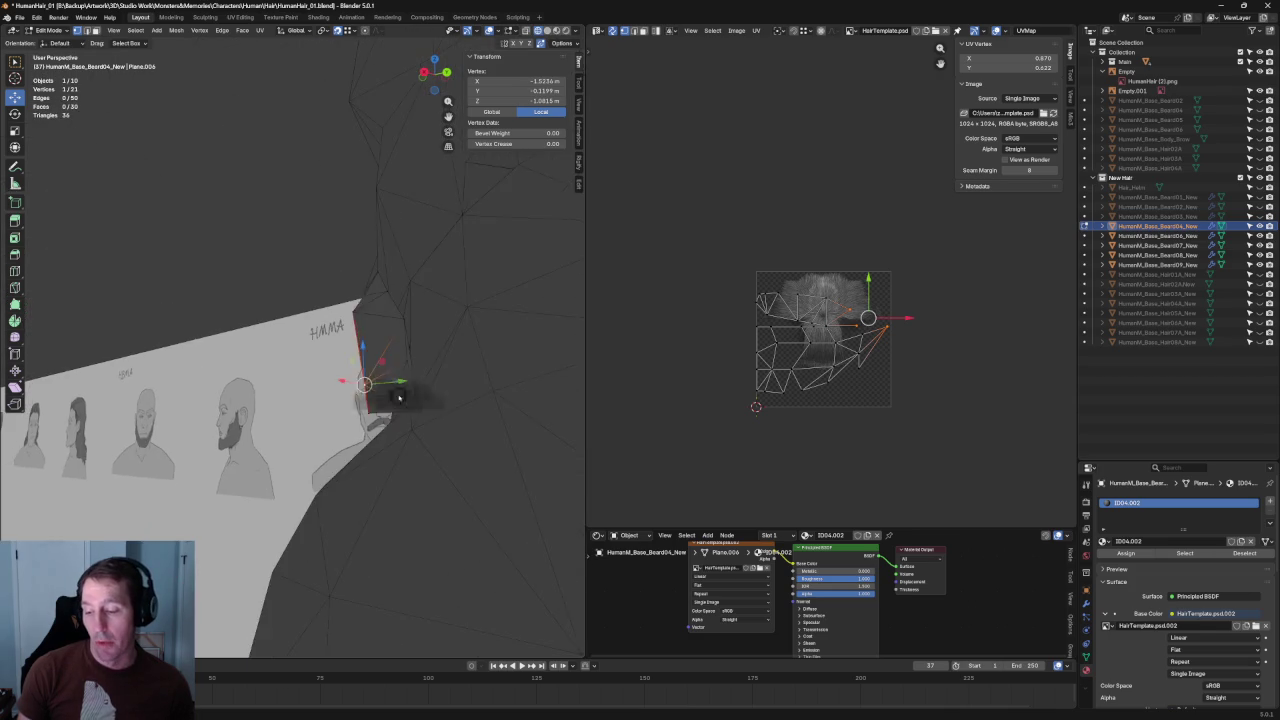
{"action": "scroll", "coordinate": [260, 380], "scroll_direction": "up", "scroll_amount": 4}
{"action": "key", "text": "g"}
{"action": "key", "text": "y"}
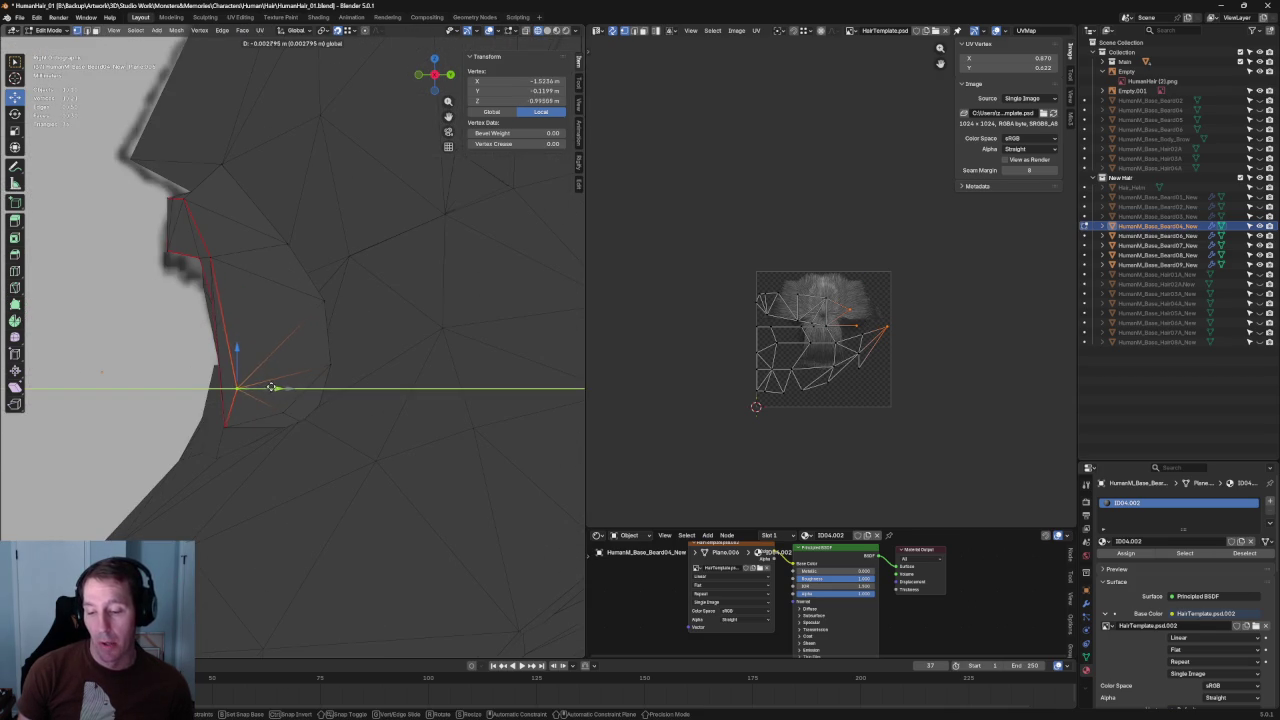
{"action": "left_click", "coordinate": [271, 388]}
- Select another mustache vertex and nudge it twice along Y against the face
{"action": "key", "text": "alt+z"}
{"action": "left_click", "coordinate": [251, 417]}
{"action": "key", "text": "alt+z"}
{"action": "key", "text": "g"}
{"action": "key", "text": "y"}
{"action": "left_click", "coordinate": [272, 418]}
{"action": "key", "text": "g"}
{"action": "key", "text": "y"}
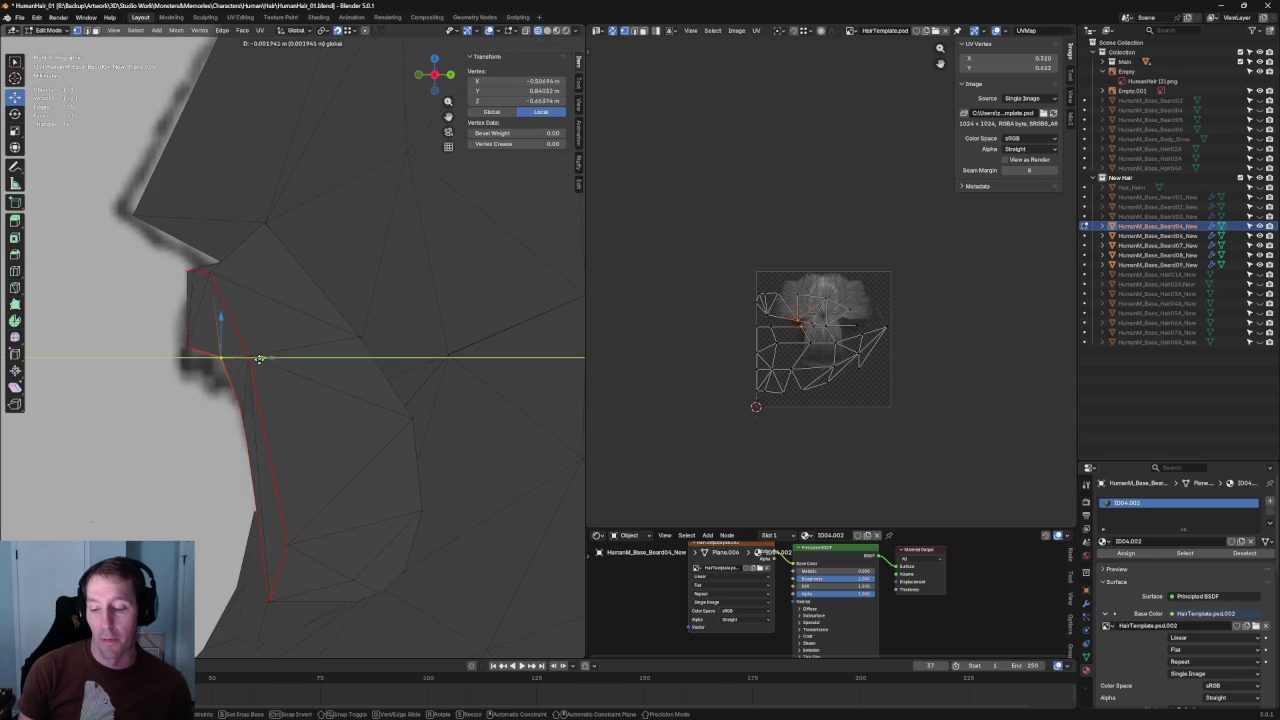
{"action": "left_click", "coordinate": [246, 353]}
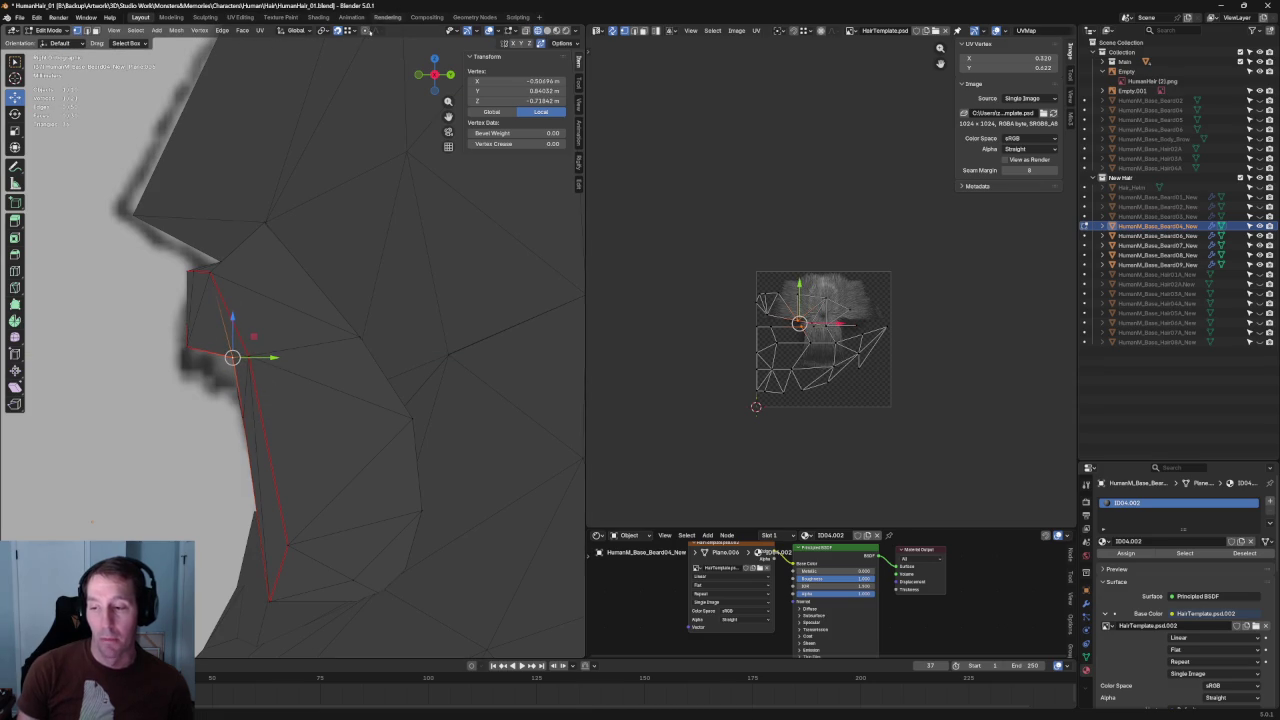
- Adjust the vertex along Y, then slide the mouth-corner vertex along Y too
{"action": "key", "text": "g"}
{"action": "key", "text": "y"}
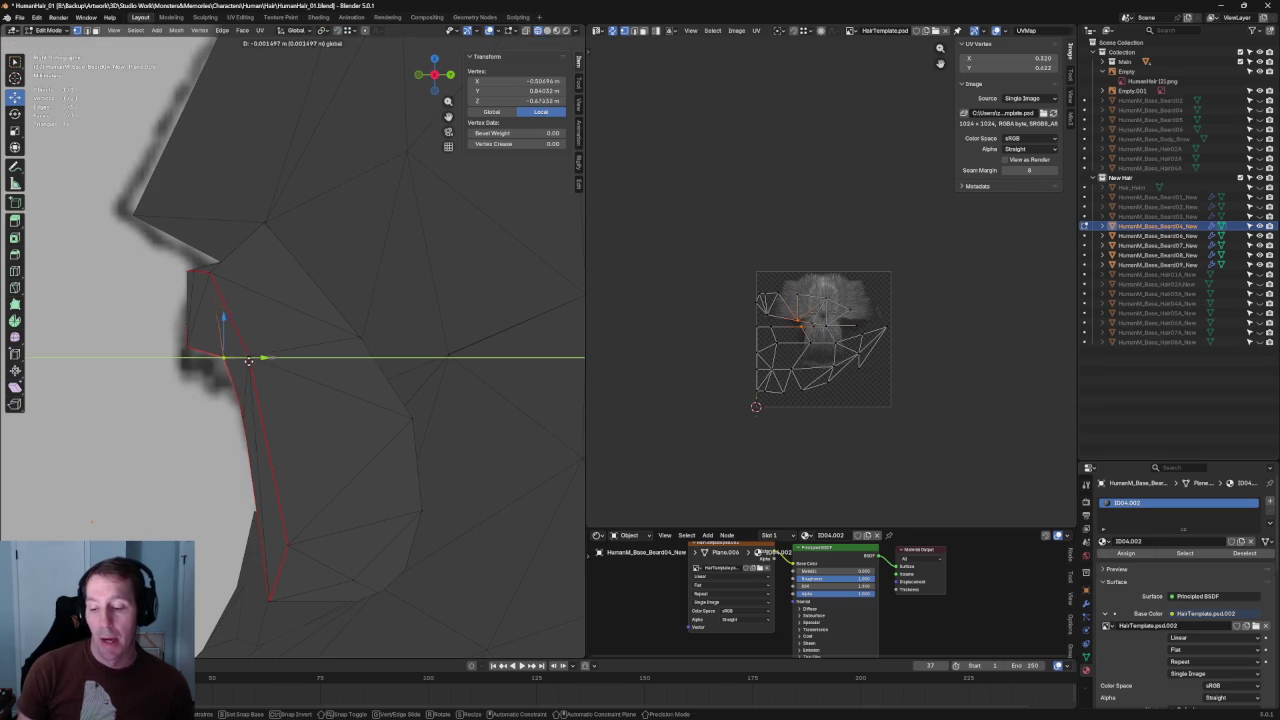
{"action": "left_click", "coordinate": [244, 359]}
{"action": "left_click", "coordinate": [245, 272]}
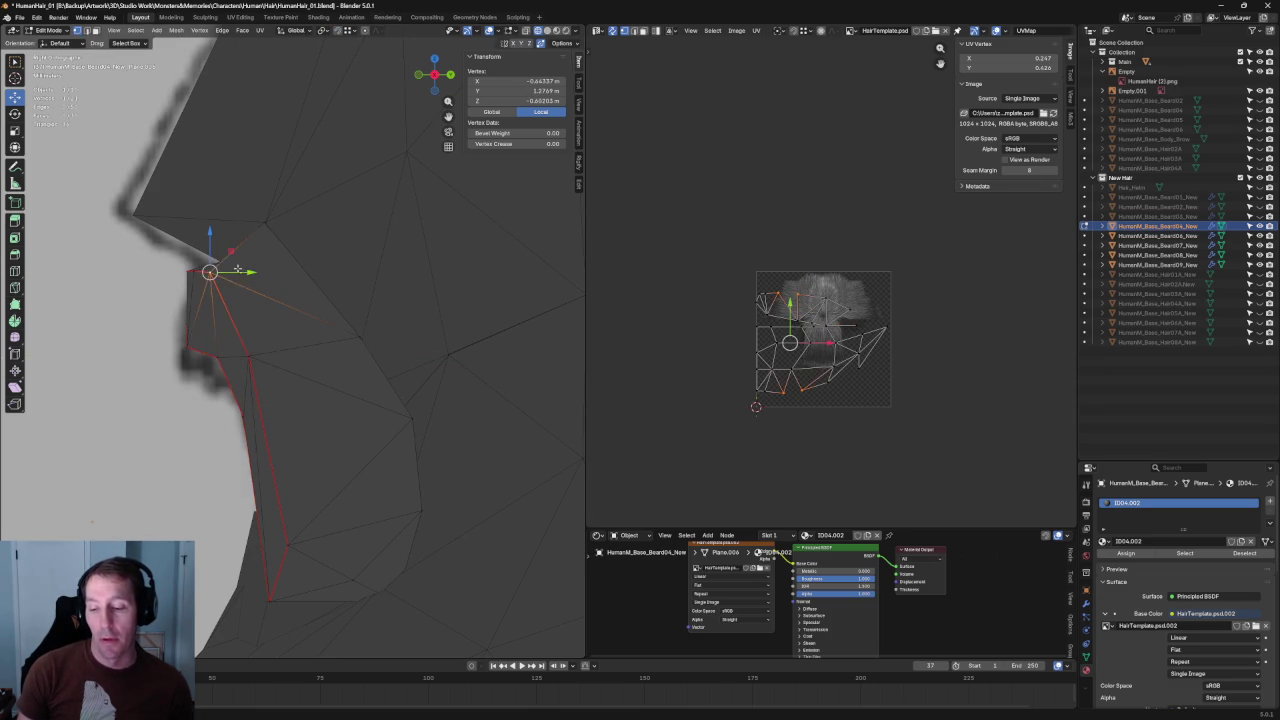
{"action": "key", "text": "g"}
{"action": "key", "text": "y"}
{"action": "left_click", "coordinate": [256, 272]}
- Add a second vertex and slide the pair along Y so the edge hugs the face
{"action": "mouse_move", "coordinate": [256, 272]}
{"action": "middle_mouse_down"}
{"action": "mouse_move", "coordinate": [225, 285]}
{"action": "mouse_move", "coordinate": [81, 252]}
{"action": "middle_mouse_up"}
{"action": "key", "text": "shift+space"}
{"action": "key", "text": "s"}
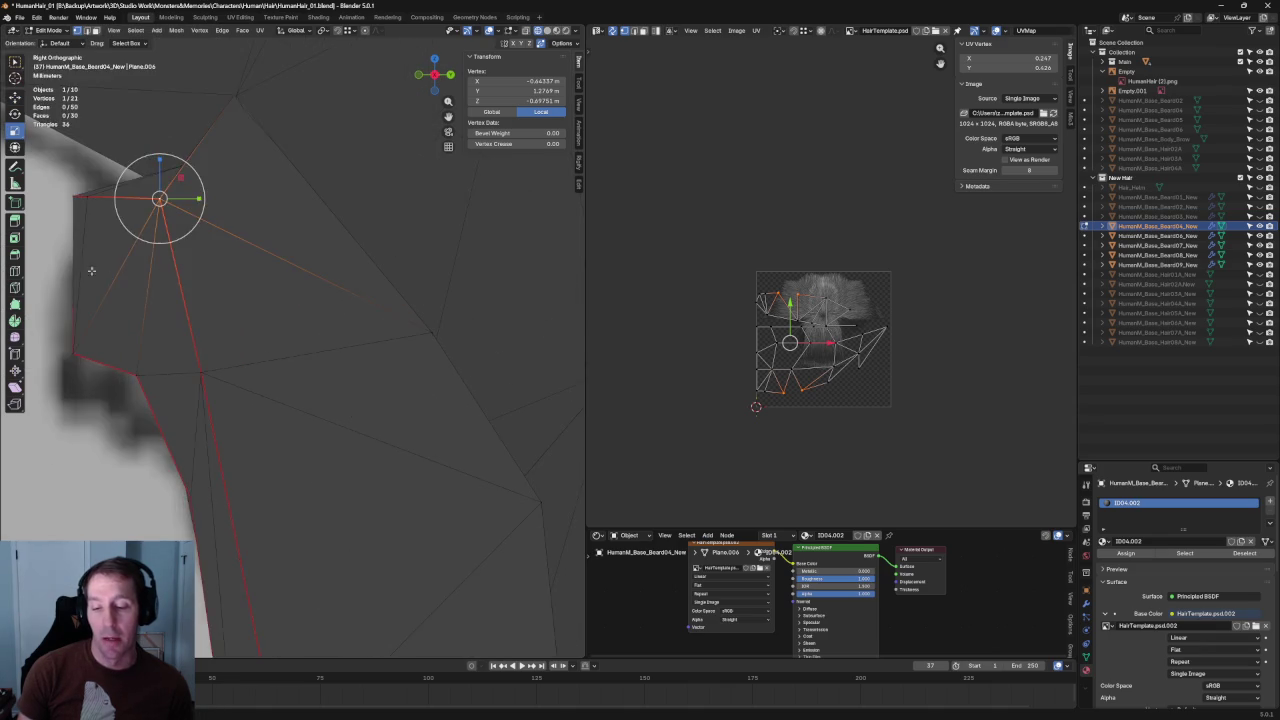
{"action": "left_click", "coordinate": [142, 230], "text": "shift"}
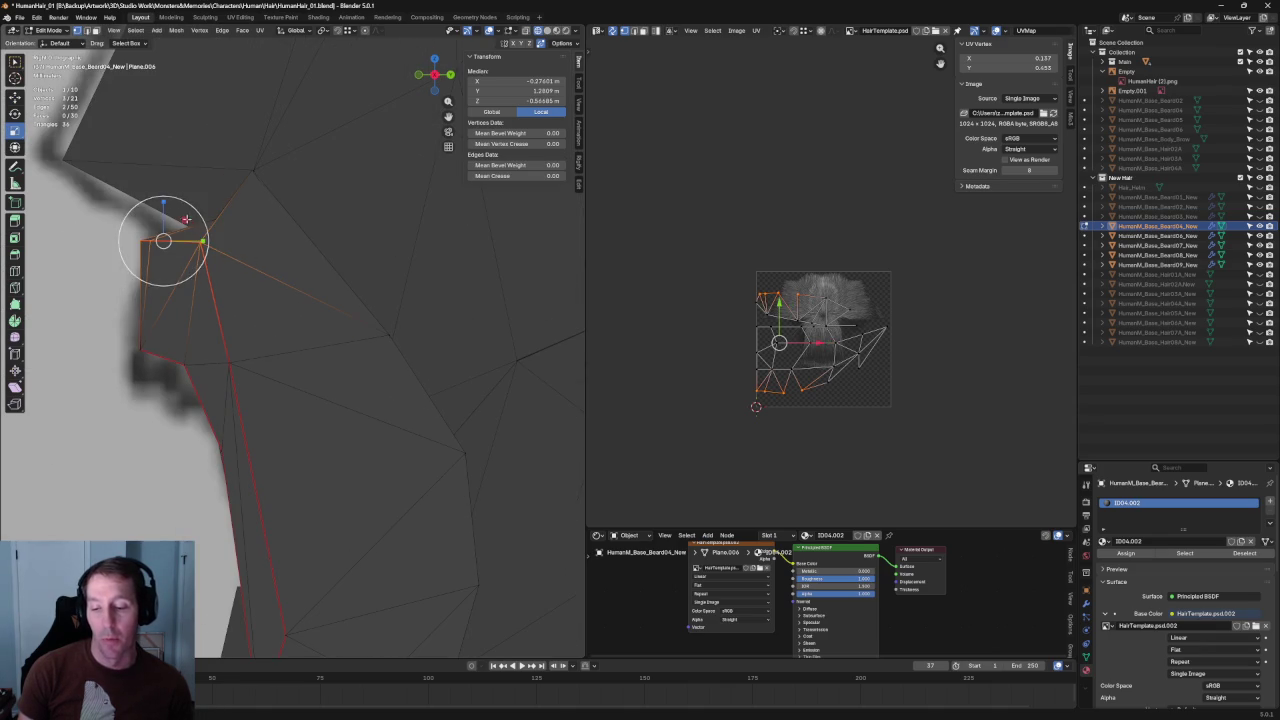
{"action": "left_click_drag", "start_coordinate": [203, 241], "coordinate": [249, 249]}
{"action": "mouse_move", "coordinate": [249, 249]}
{"action": "middle_mouse_down"}
{"action": "mouse_move", "coordinate": [323, 275]}
{"action": "mouse_move", "coordinate": [352, 307]}
{"action": "mouse_move", "coordinate": [308, 329]}
{"action": "middle_mouse_up"}
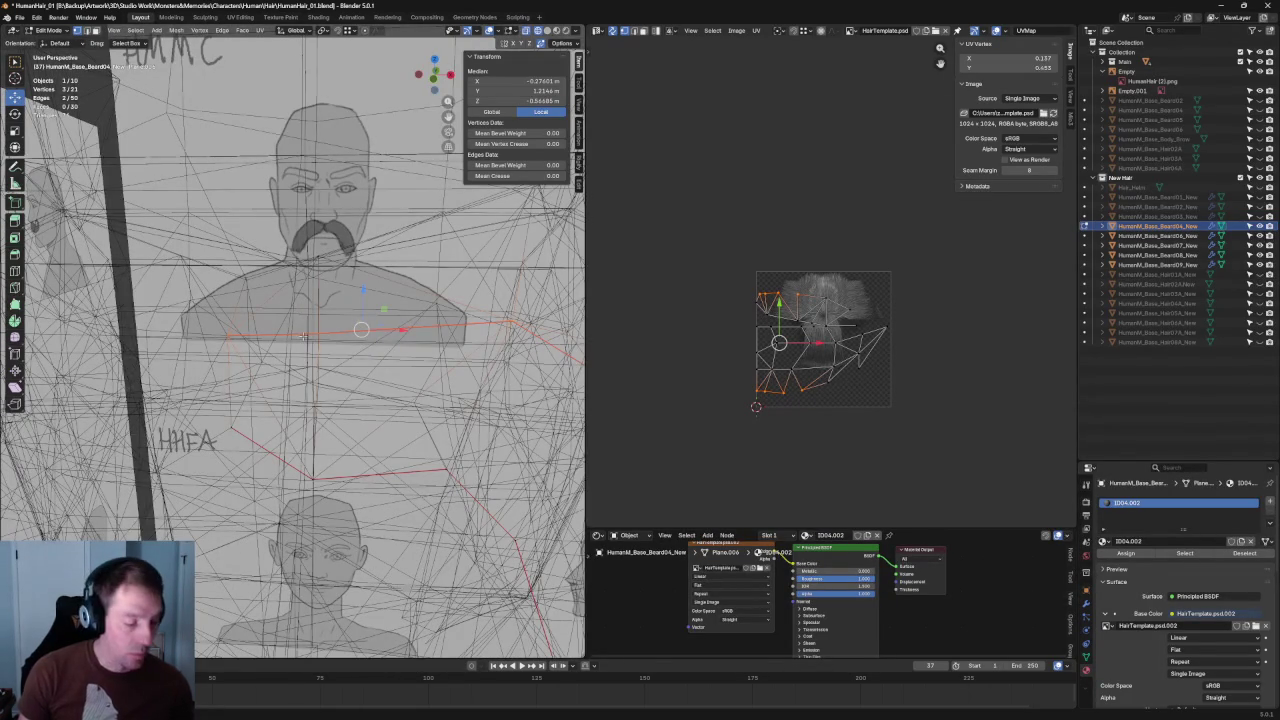
- Dissolve the selected interior card edges in local view, then return to the full scene
{"action": "left_click", "coordinate": [299, 325]}
{"action": "left_click", "coordinate": [279, 314]}
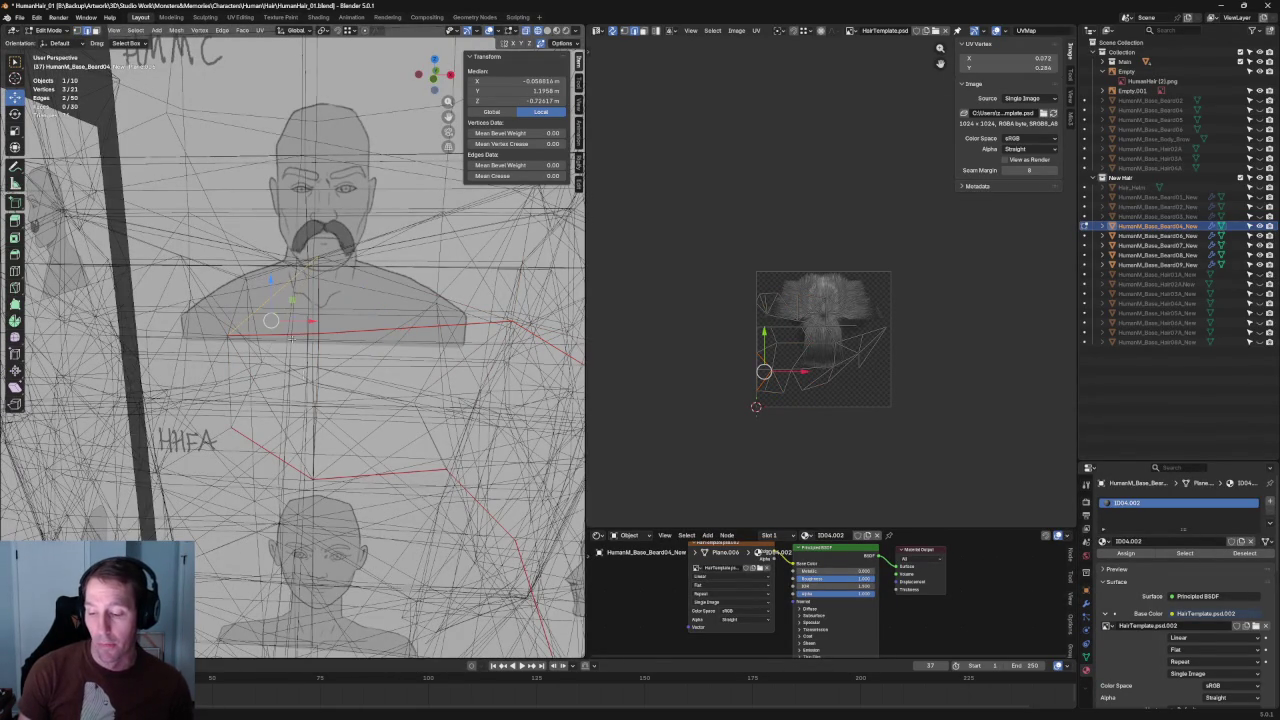
{"action": "key", "text": "KP_Divide"}
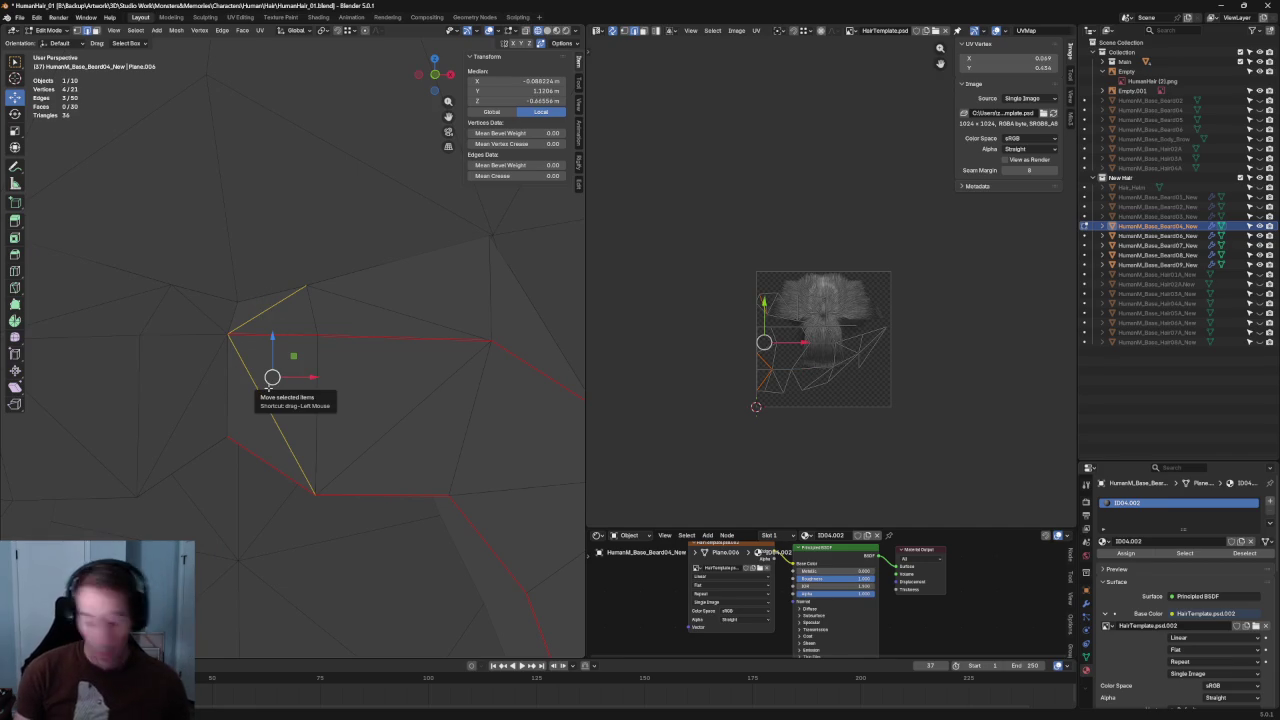
{"action": "key", "text": "f"}
{"action": "key", "text": "KP_Divide"}
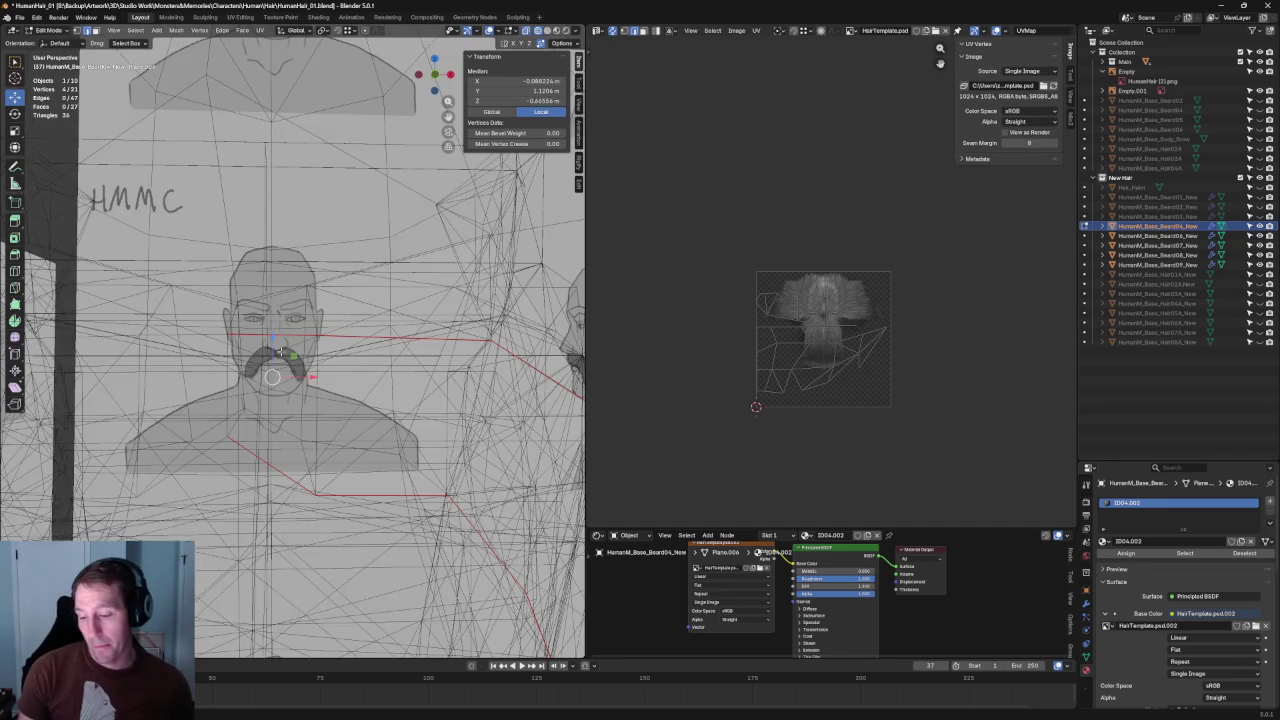
{"action": "key", "text": "KP_Divide"}
{"action": "key", "text": "KP_Divide"}
{"action": "key", "text": "KP_Decimal"}
{"action": "key", "text": "ctrl+KP_Add"}
{"action": "key", "text": "KP_Decimal"}
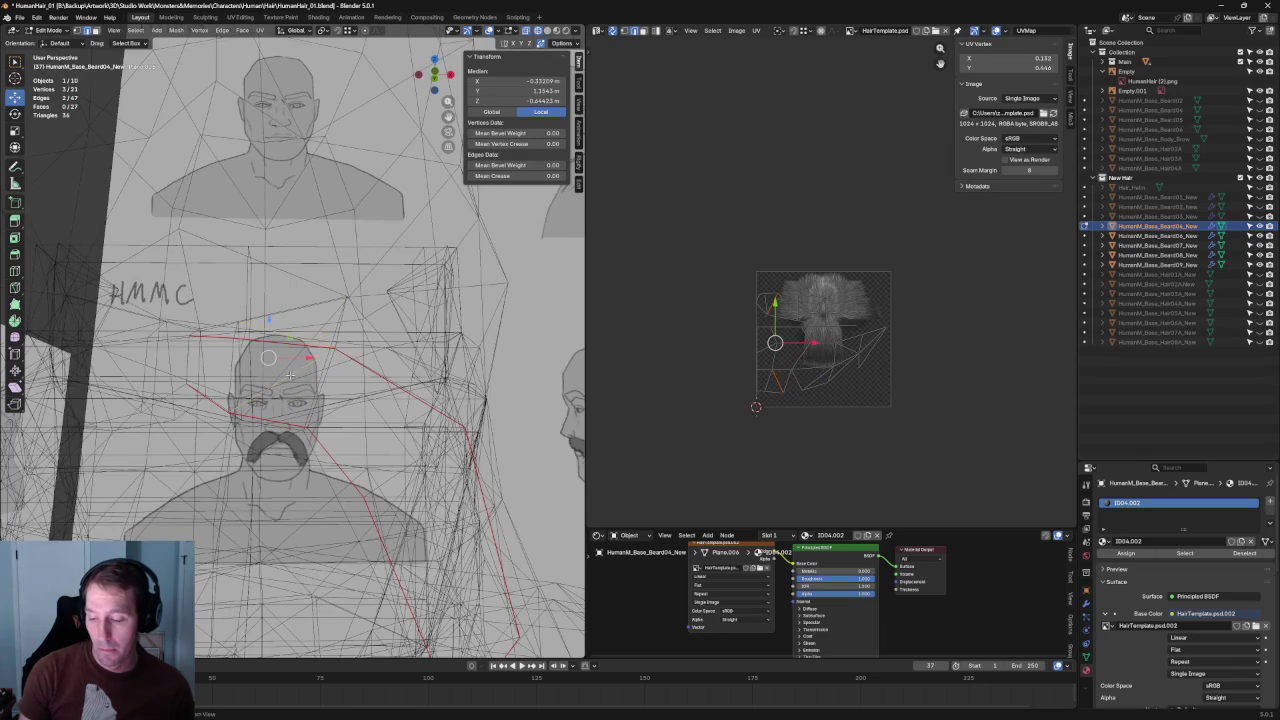
- Compare the mustache with the reference drawing in front view using X-ray
{"action": "scroll", "coordinate": [289, 375], "scroll_direction": "up", "scroll_amount": 4}
{"action": "scroll", "coordinate": [300, 372], "scroll_direction": "up", "scroll_amount": 4}
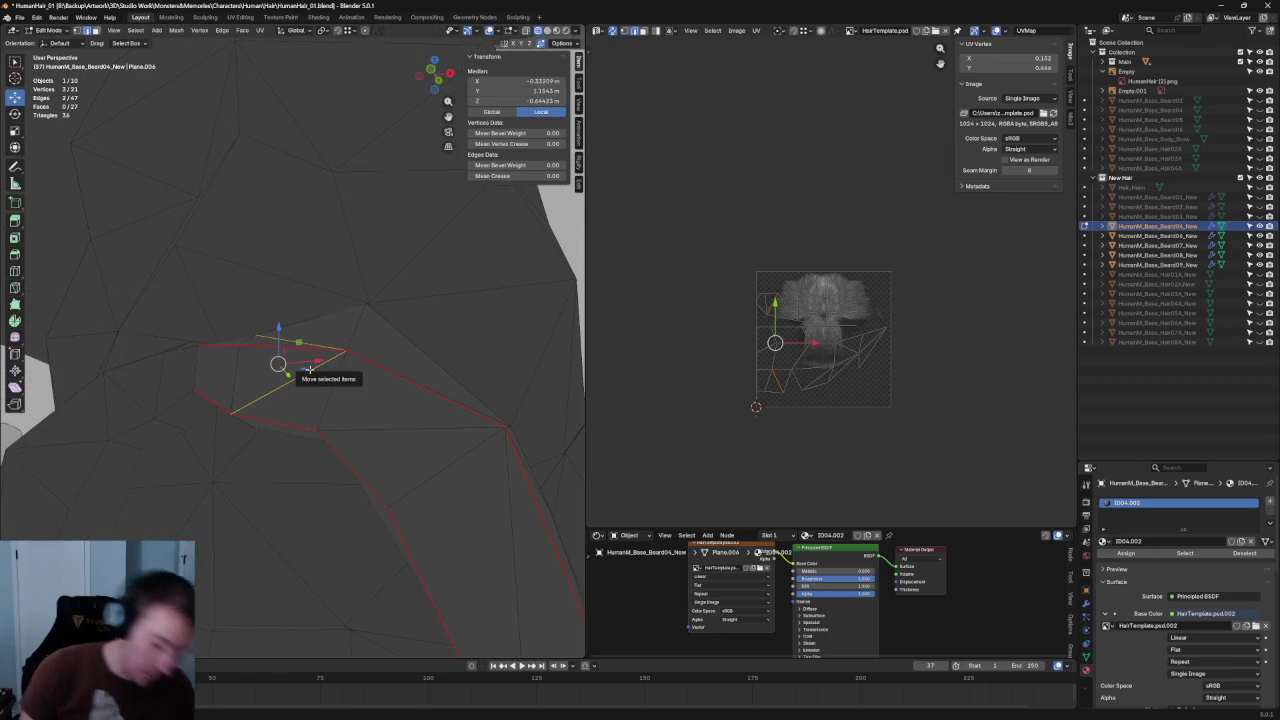
{"action": "scroll", "coordinate": [306, 365], "scroll_direction": "down", "scroll_amount": 5}
{"action": "middle_click_drag", "start_coordinate": [306, 365], "coordinate": [356, 363]}
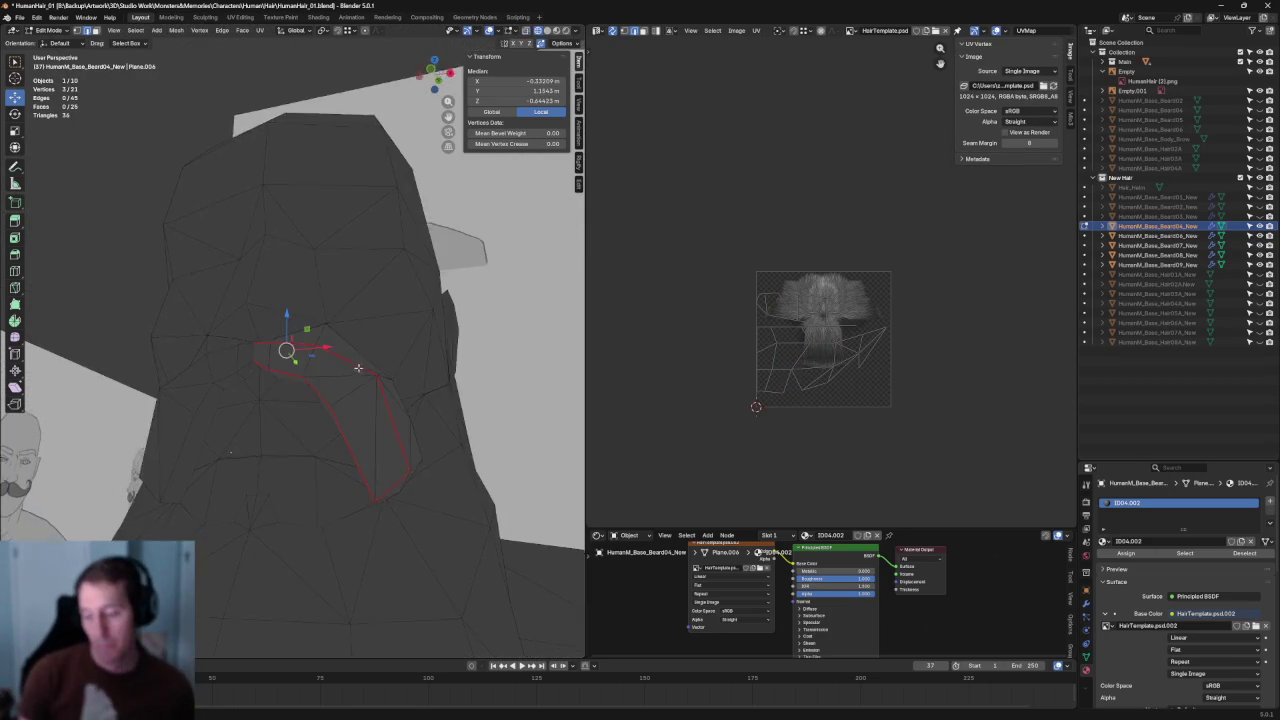
{"action": "key", "text": "KP_1"}
{"action": "scroll", "coordinate": [374, 371], "scroll_direction": "up", "scroll_amount": 2}
{"action": "scroll", "coordinate": [376, 374], "scroll_direction": "up", "scroll_amount": 3}
{"action": "key", "text": "alt+z"}
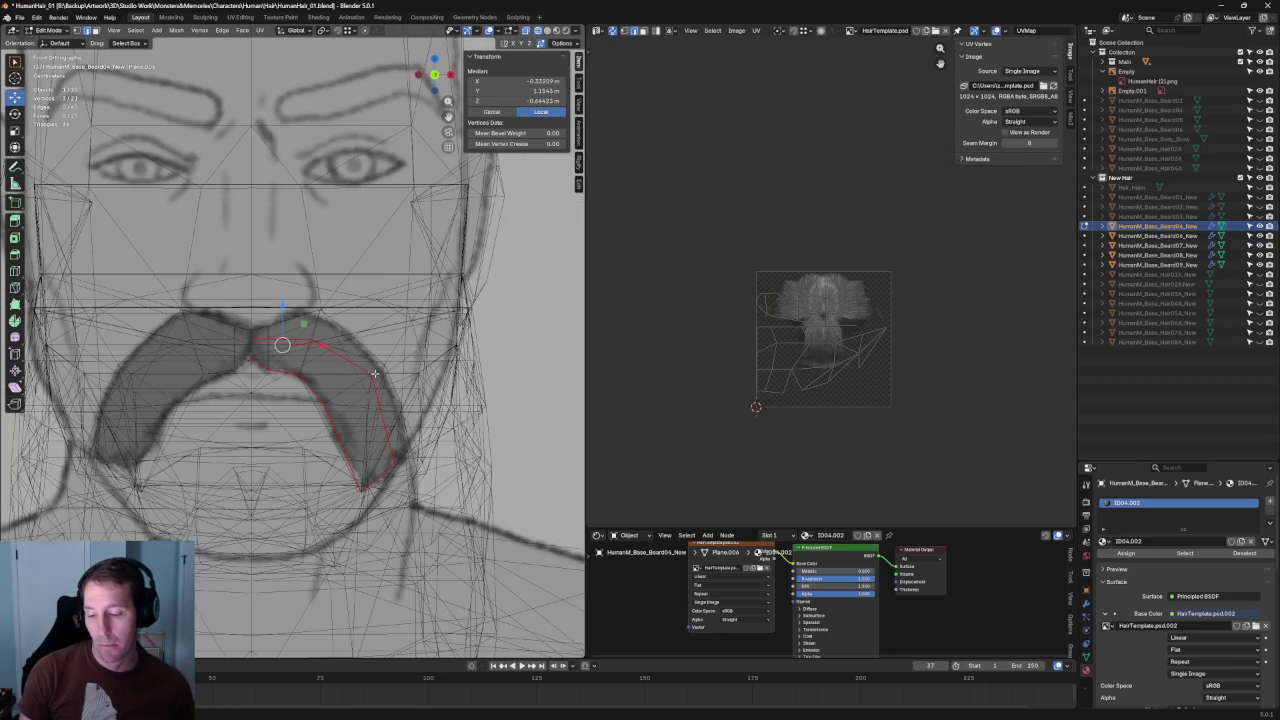
{"action": "key", "text": "alt+z"}
- Orbit around the card to check its depth against the head, then deselect
{"action": "mouse_move", "coordinate": [347, 366]}
{"action": "middle_mouse_down"}
{"action": "mouse_move", "coordinate": [282, 363]}
{"action": "mouse_move", "coordinate": [327, 330]}
{"action": "middle_mouse_up"}
{"action": "left_click", "coordinate": [285, 326]}
{"action": "mouse_move", "coordinate": [266, 330]}
{"action": "middle_mouse_down"}
{"action": "mouse_move", "coordinate": [387, 359]}
{"action": "mouse_move", "coordinate": [300, 350]}
{"action": "mouse_move", "coordinate": [371, 349]}
{"action": "middle_mouse_up"}
{"action": "left_click", "coordinate": [387, 359]}
{"action": "scroll", "coordinate": [260, 347], "scroll_direction": "up", "scroll_amount": 4}
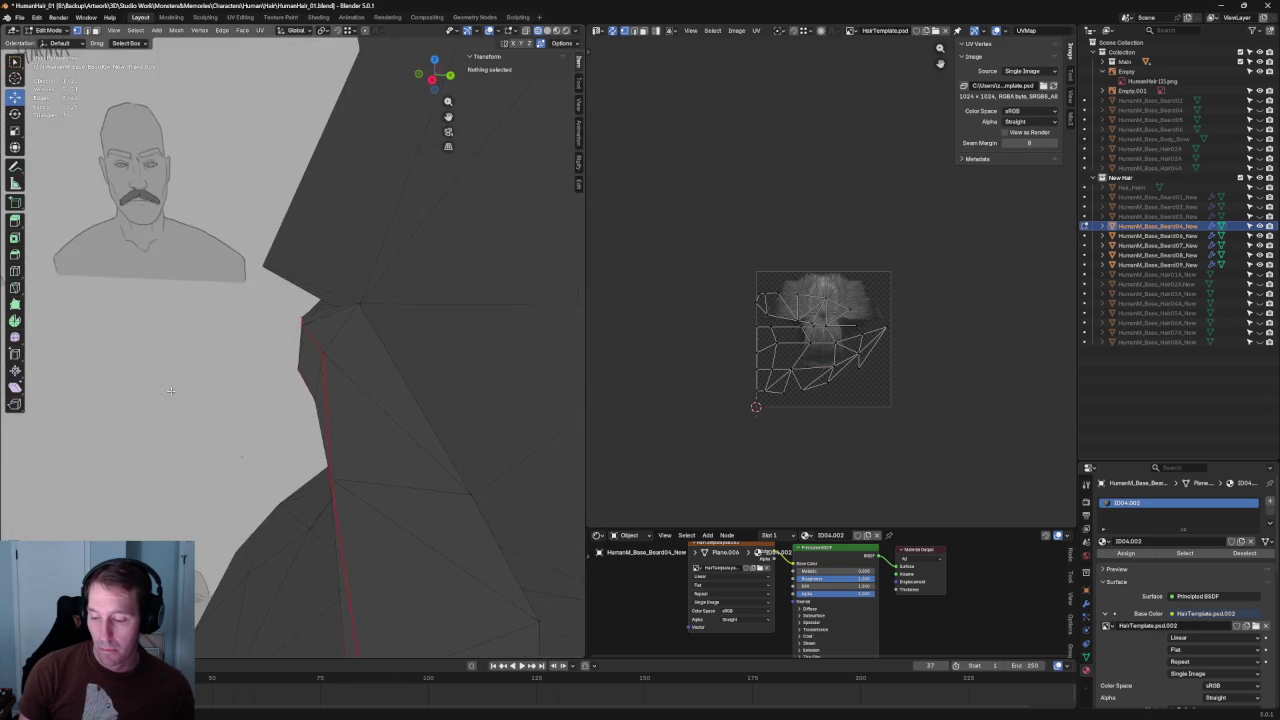
- In side view with X-ray, slide the lip-edge vertex along Y toward the face
{"action": "key", "text": "grave"}
{"action": "left_click", "coordinate": [339, 375]}
{"action": "key", "text": "alt+z"}
{"action": "left_click", "coordinate": [321, 332]}
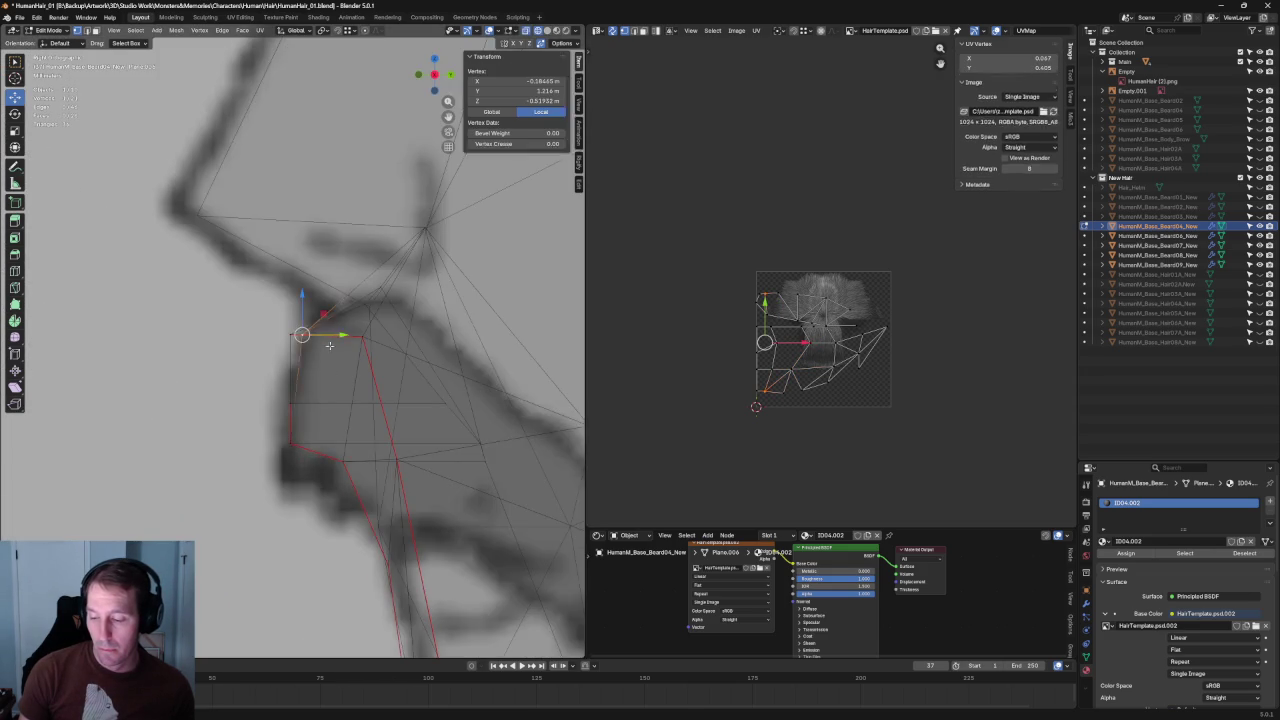
{"action": "key", "text": "alt+z"}
{"action": "key", "text": "g"}
{"action": "key", "text": "y"}
{"action": "left_click", "coordinate": [355, 339]}
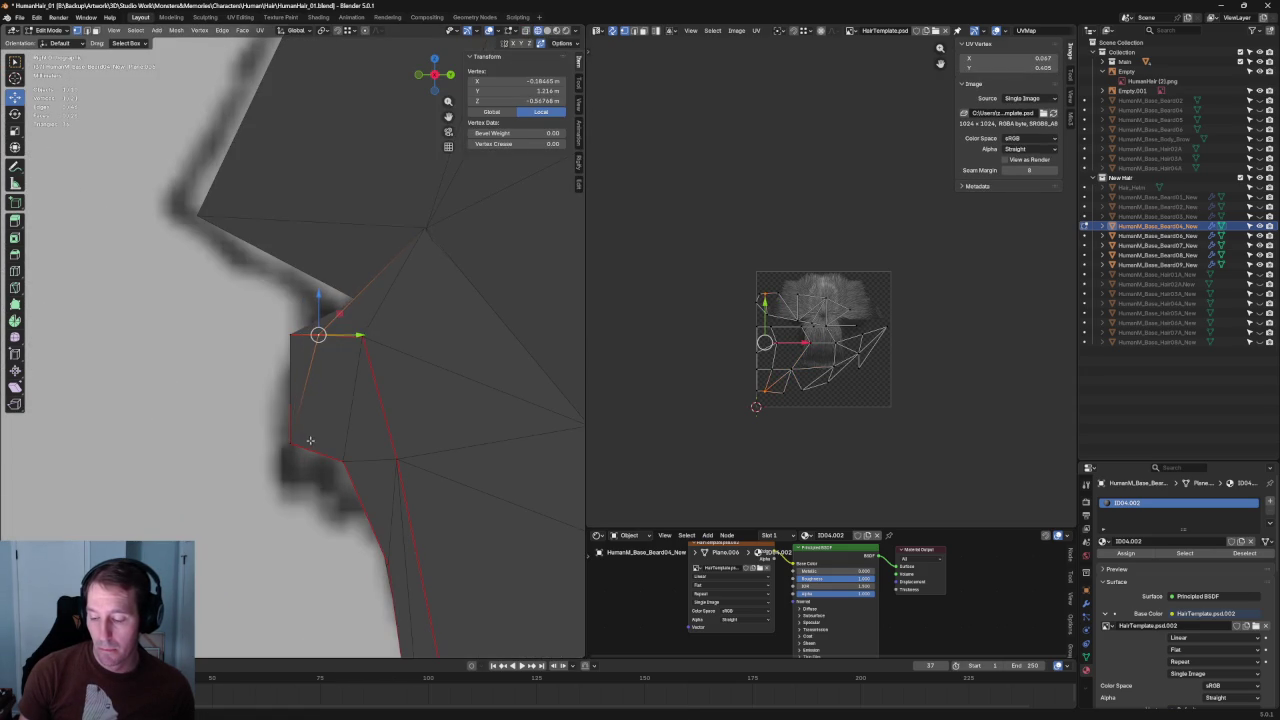
{"action": "left_click_drag", "start_coordinate": [310, 443], "coordinate": [328, 443]}
- Slide the next vertex down the card along Y and raise another slightly along Z
{"action": "left_click", "coordinate": [334, 338]}
{"action": "left_click_drag", "start_coordinate": [330, 335], "coordinate": [332, 340]}
{"action": "left_click_drag", "start_coordinate": [312, 407], "coordinate": [312, 400]}
{"action": "scroll", "coordinate": [310, 380], "scroll_direction": "down", "scroll_amount": 3}
{"action": "scroll", "coordinate": [330, 380], "scroll_direction": "down", "scroll_amount": 4}
{"action": "key", "text": "grave"}
{"action": "left_click", "coordinate": [384, 378]}
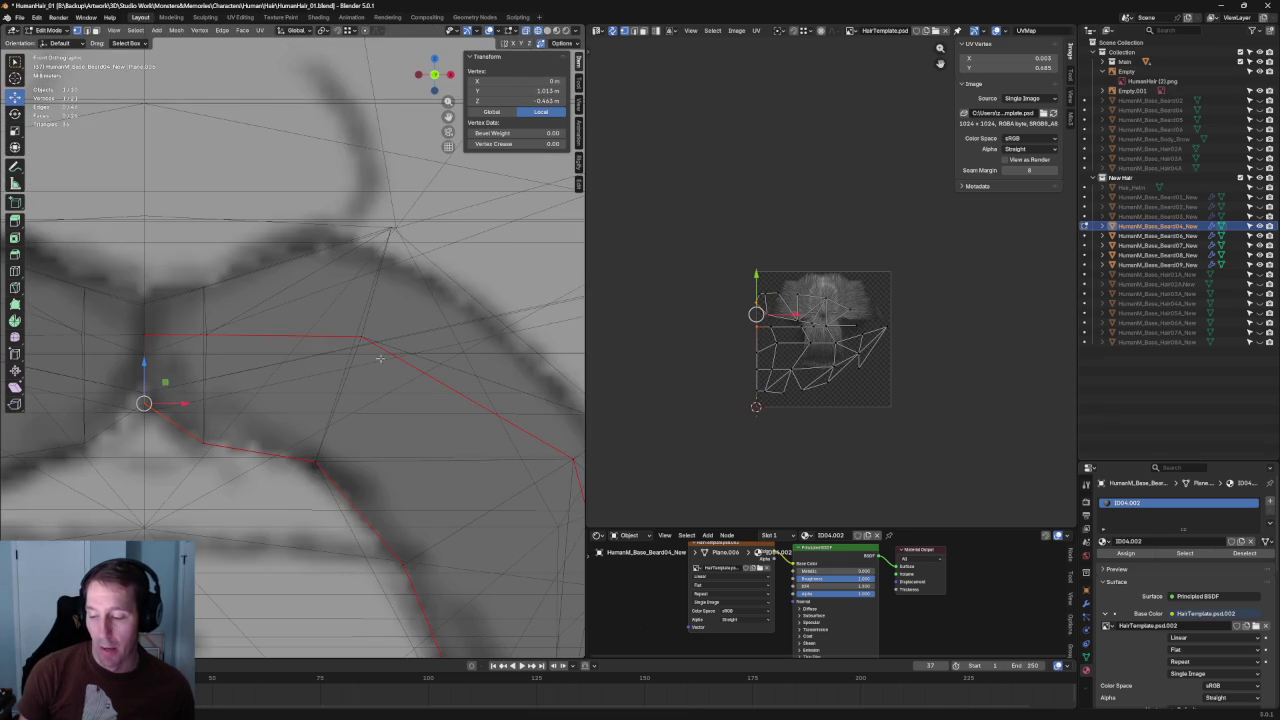
{"action": "left_click", "coordinate": [373, 339]}
{"action": "scroll", "coordinate": [370, 340], "scroll_direction": "down", "scroll_amount": 4}
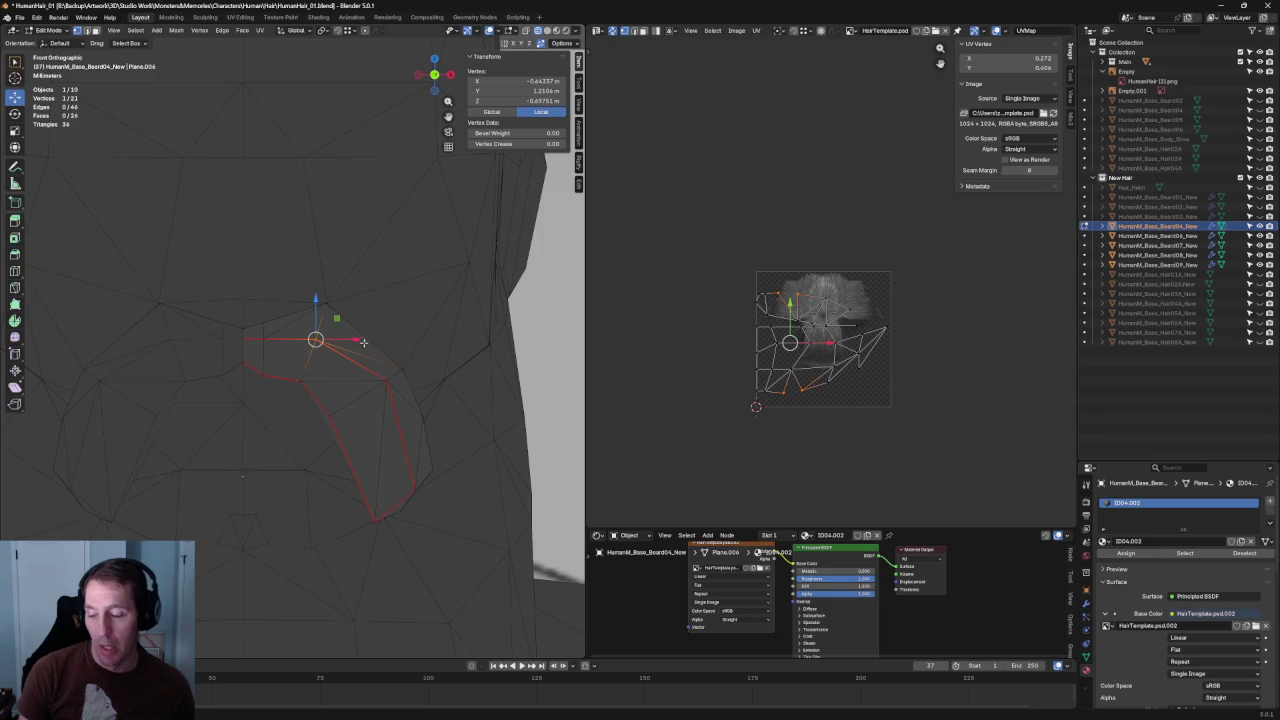
{"action": "mouse_move", "coordinate": [313, 325]}
{"action": "left_mouse_down"}
{"action": "mouse_move", "coordinate": [320, 313]}
{"action": "mouse_move", "coordinate": [352, 339]}
{"action": "left_mouse_up"}
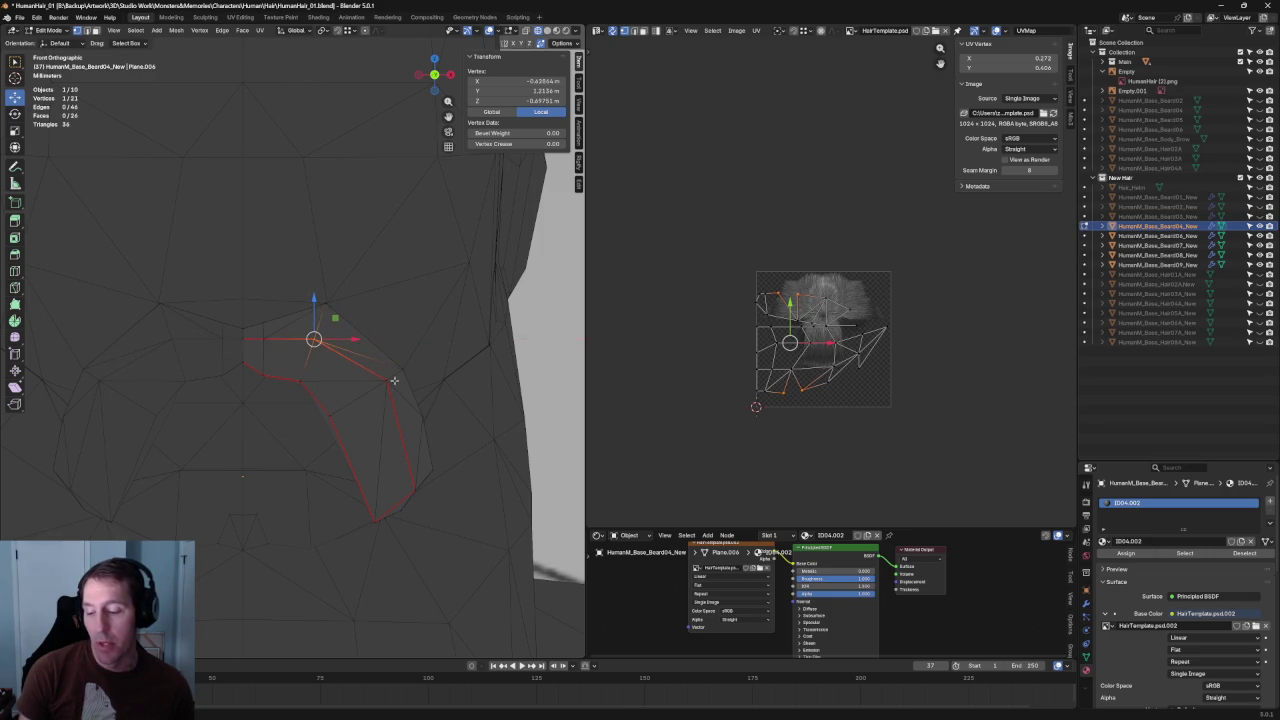
- From the right side view, slide the card's lower vertices along Y to the lip
{"action": "left_click", "coordinate": [394, 380]}
{"action": "key", "text": "KP_3"}
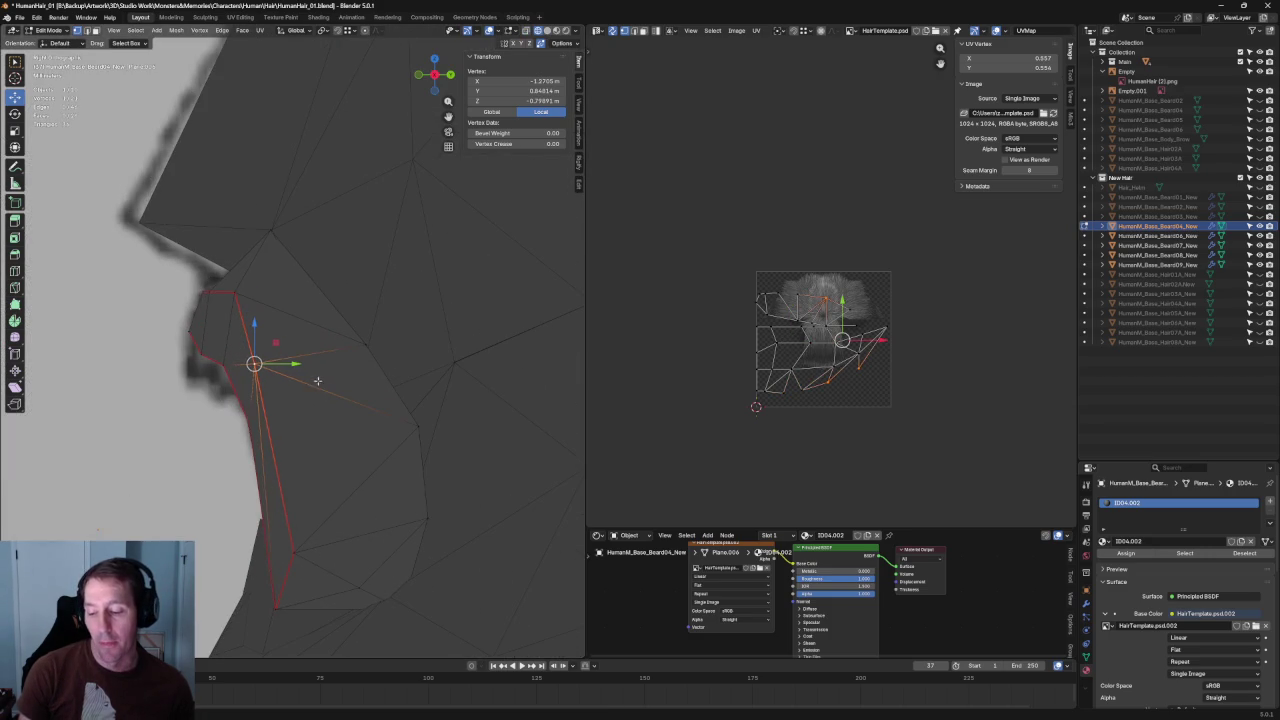
{"action": "left_click", "coordinate": [246, 424]}
{"action": "left_click_drag", "start_coordinate": [275, 424], "coordinate": [270, 423]}
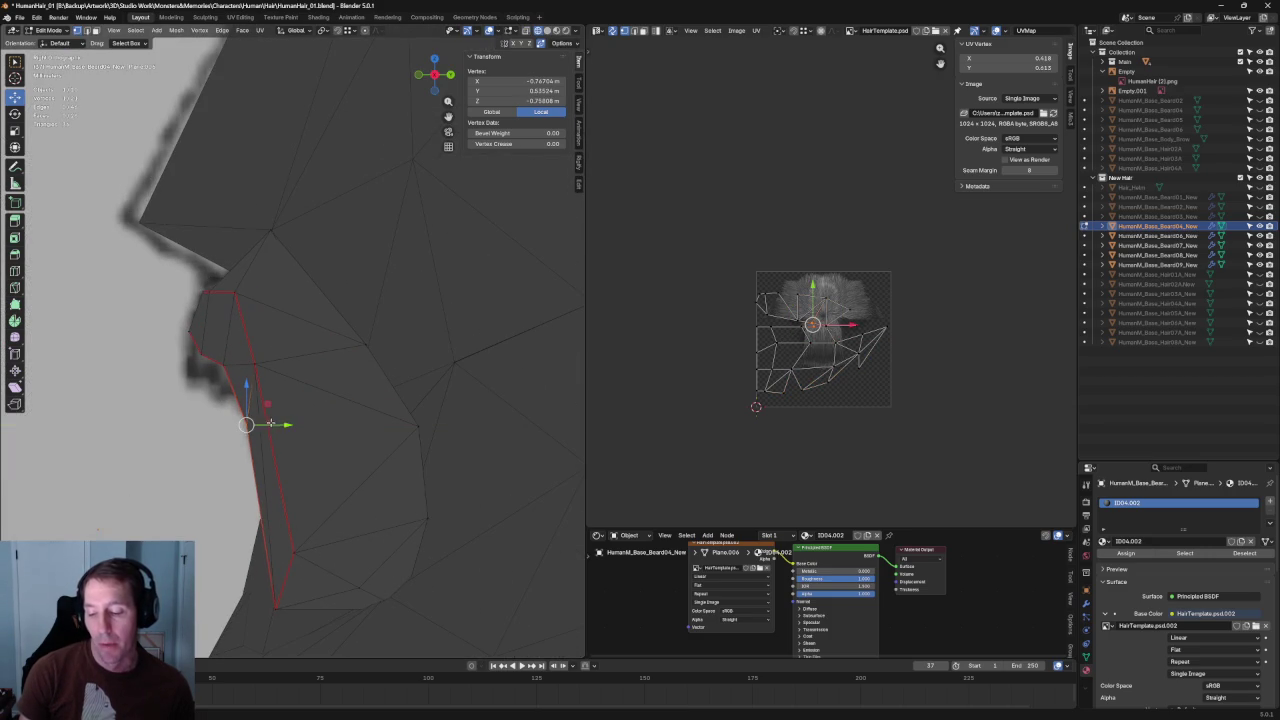
{"action": "left_click", "coordinate": [274, 357], "text": "shift"}
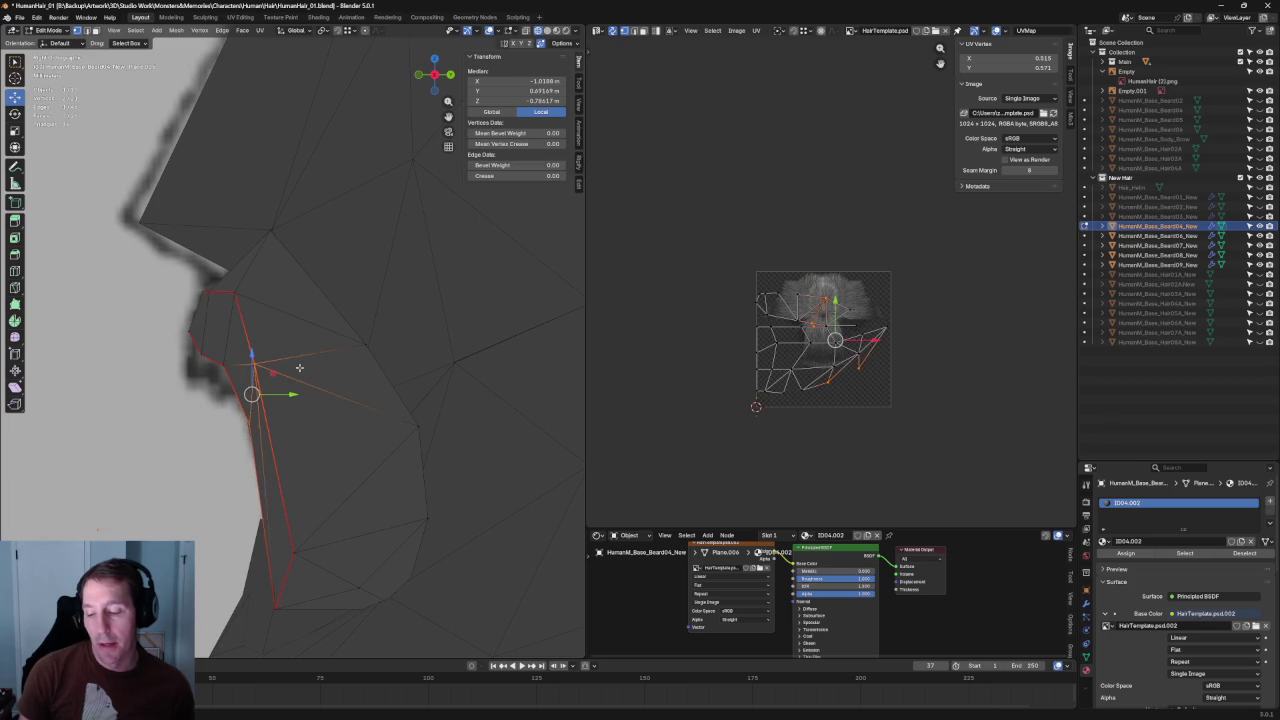
{"action": "key", "text": "alt+z"}
{"action": "key", "text": "alt+z"}
{"action": "scroll", "coordinate": [324, 437], "scroll_direction": "down", "scroll_amount": 2}
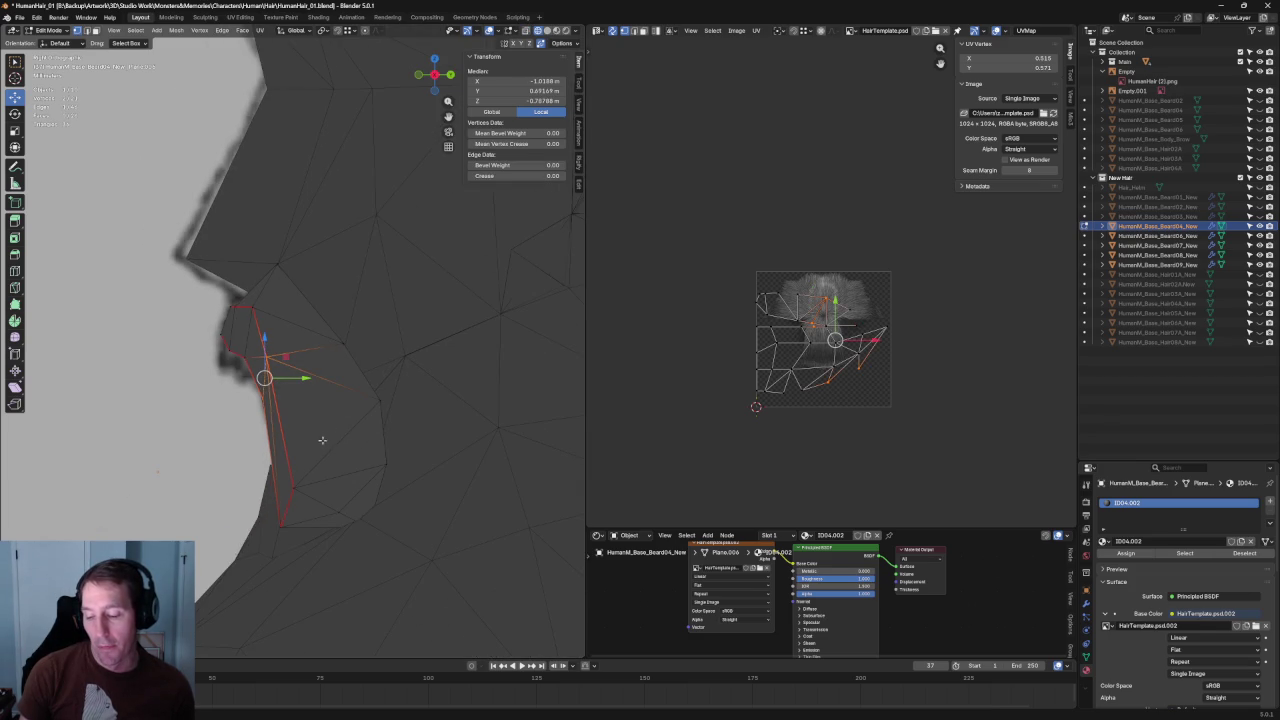
{"action": "left_click", "coordinate": [274, 357]}
{"action": "left_click_drag", "start_coordinate": [300, 357], "coordinate": [257, 357]}
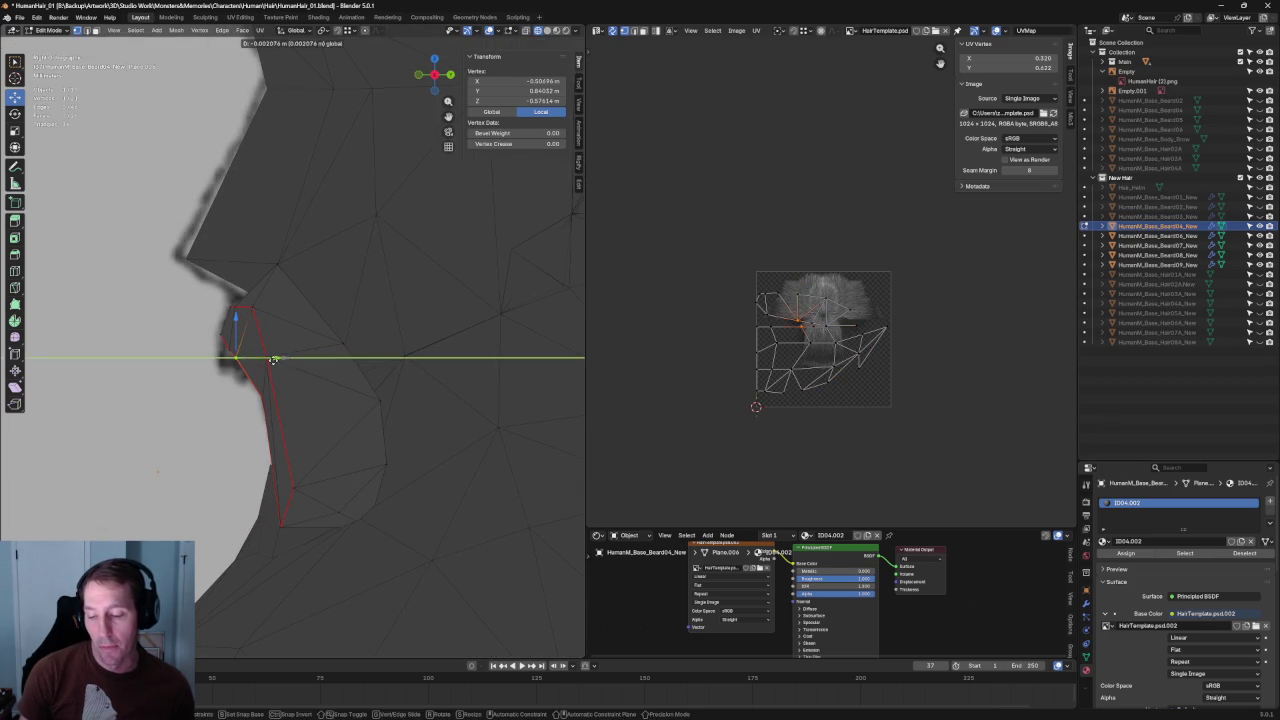
- Nudge the upper vertex and move the tip vertex along Y onto the lip
{"action": "left_click", "coordinate": [245, 318]}
{"action": "left_click_drag", "start_coordinate": [271, 306], "coordinate": [280, 306]}
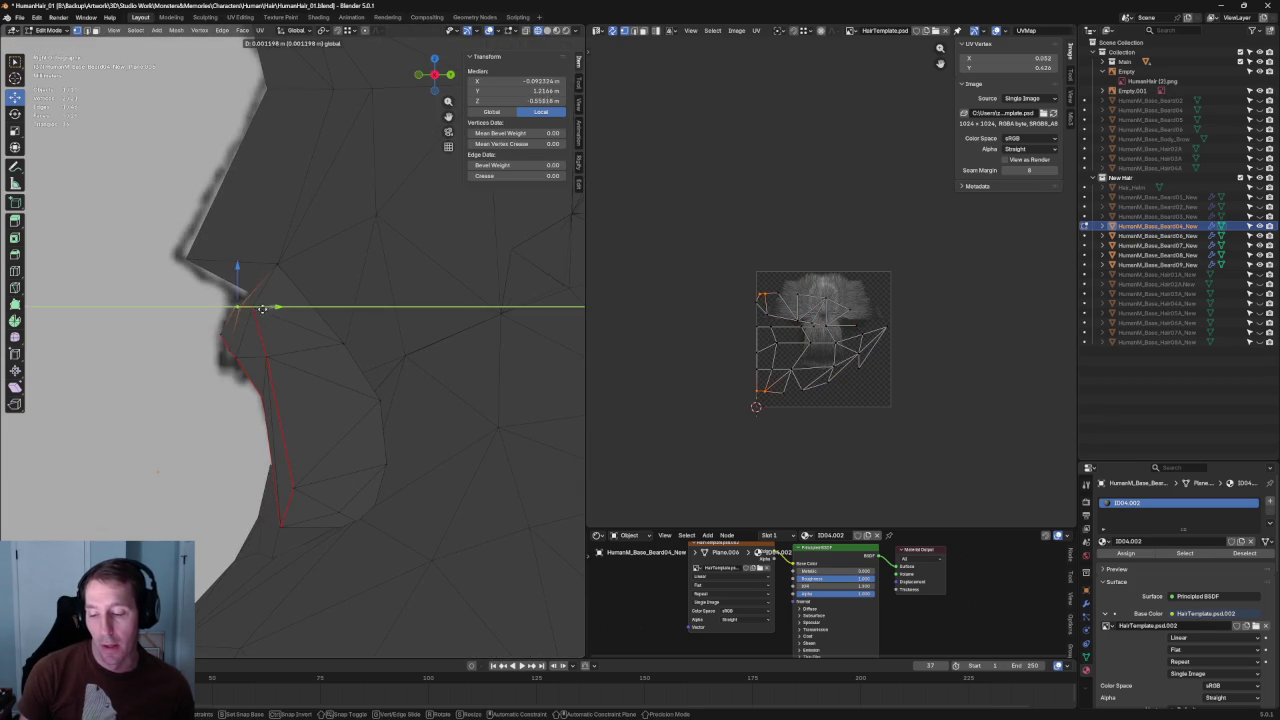
{"action": "left_click", "coordinate": [232, 352]}
{"action": "scroll", "coordinate": [197, 244], "scroll_direction": "up", "scroll_amount": 2}
{"action": "left_click", "coordinate": [191, 257]}
{"action": "left_click_drag", "start_coordinate": [232, 257], "coordinate": [255, 257]}
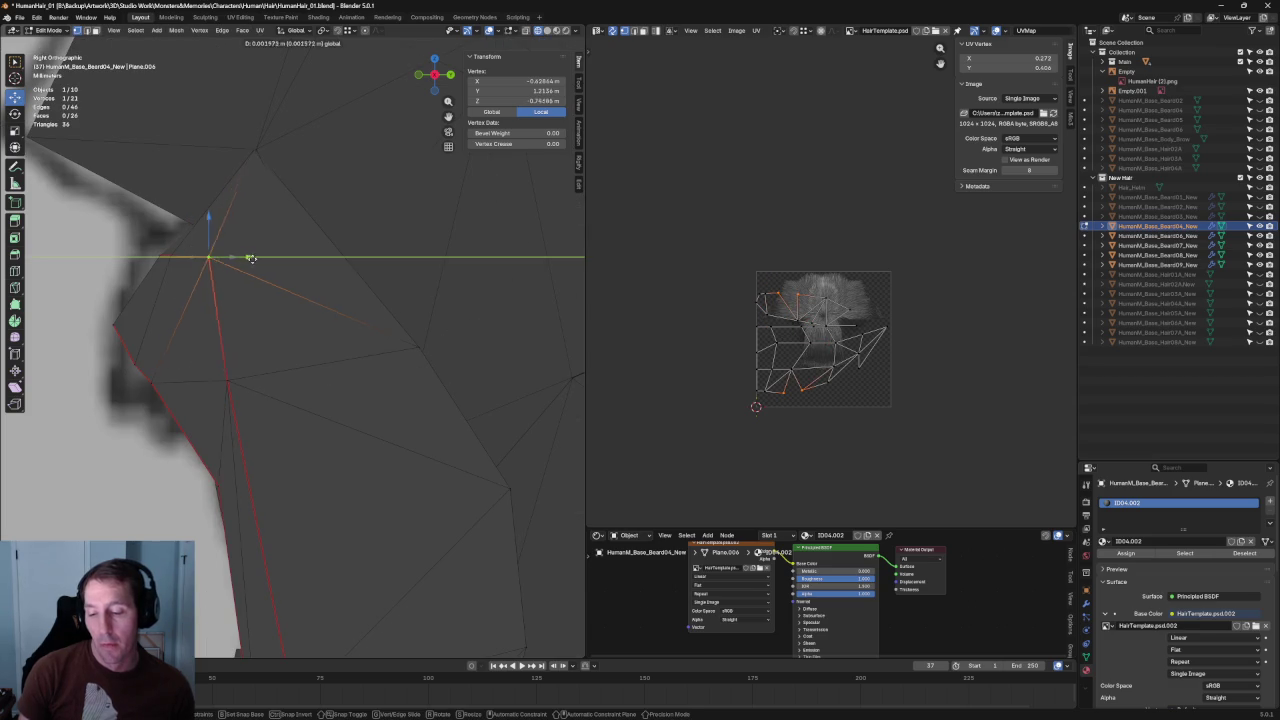
{"action": "middle_click_drag", "start_coordinate": [247, 360], "coordinate": [230, 330]}
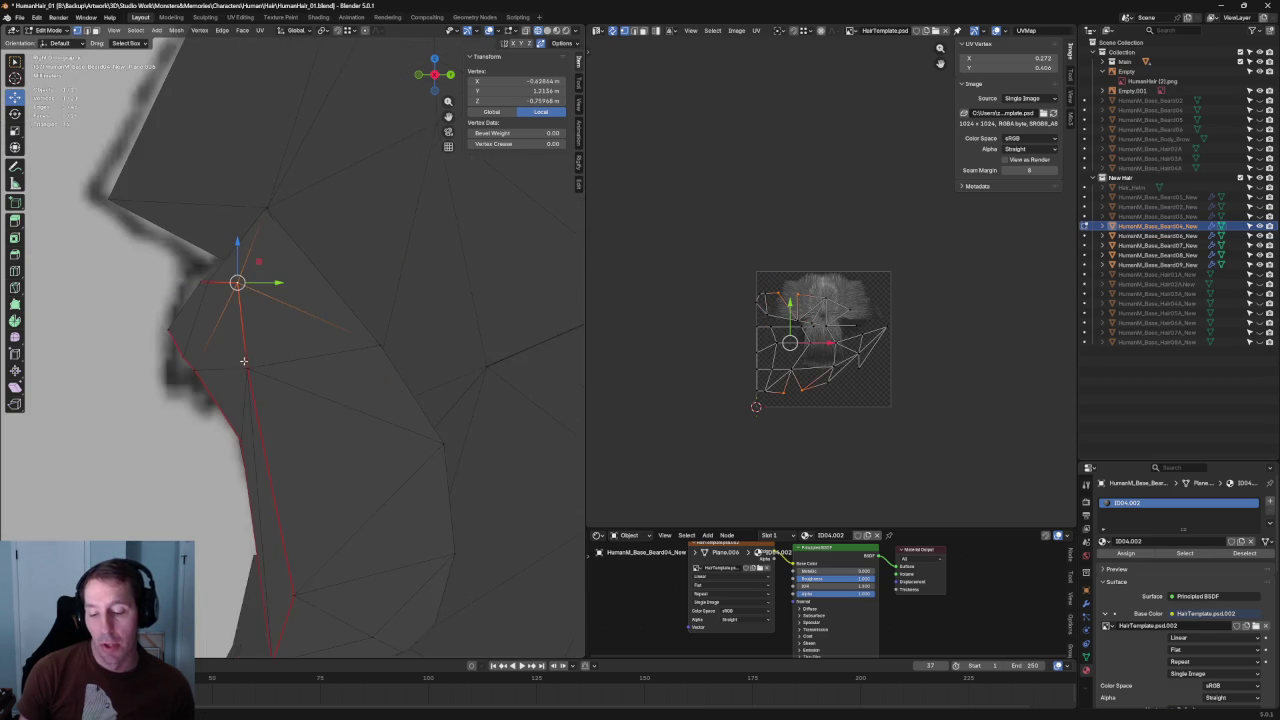
{"action": "left_click", "coordinate": [160, 361]}
{"action": "left_click_drag", "start_coordinate": [199, 361], "coordinate": [199, 361]}
{"action": "scroll", "coordinate": [199, 361], "scroll_direction": "down", "scroll_amount": 3}
- Back in front view, join two card vertices with Connect Vertex Pairs
{"action": "middle_click_drag", "start_coordinate": [243, 357], "coordinate": [358, 413], "text": "alt"}
{"action": "scroll", "coordinate": [293, 320], "scroll_direction": "up", "scroll_amount": 3}
{"action": "left_click", "coordinate": [357, 257]}
{"action": "left_click", "coordinate": [204, 365], "text": "shift"}
{"action": "right_click", "coordinate": [200, 382]}
{"action": "left_click", "coordinate": [200, 378]}
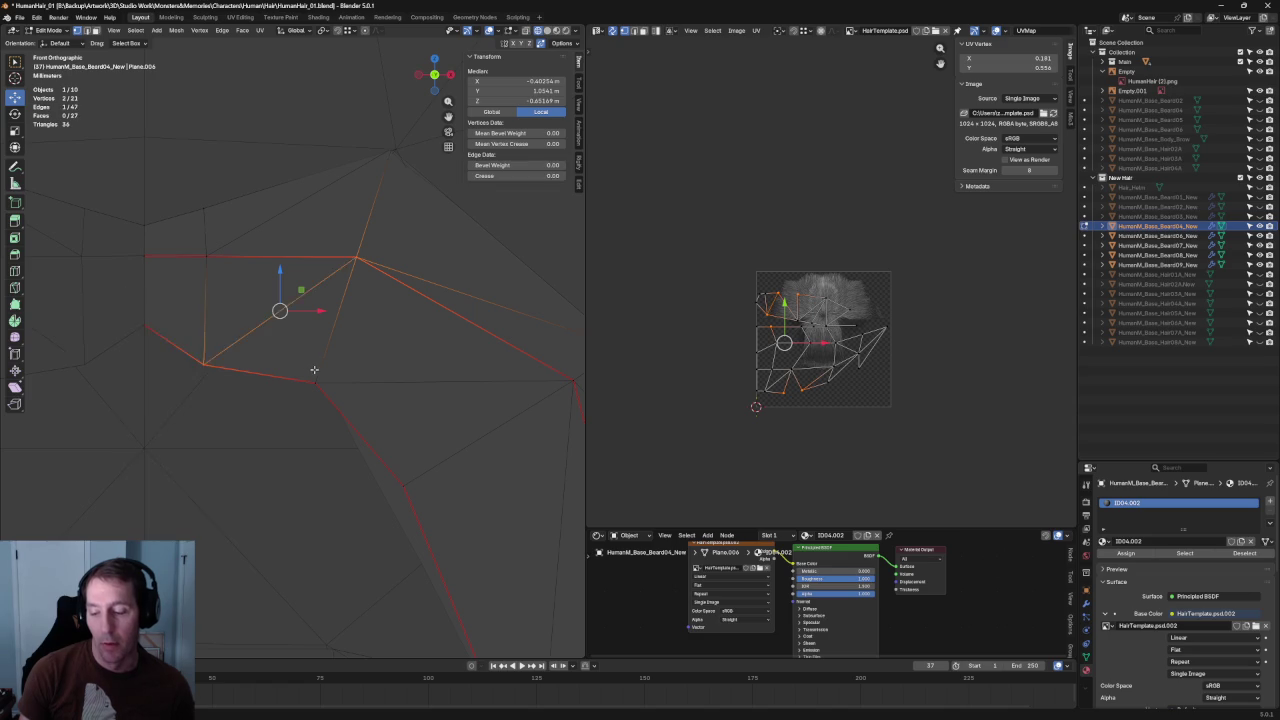
- From a side profile, push the card's lower vertex outward along Y onto the chin
{"action": "scroll", "coordinate": [457, 251], "scroll_direction": "down", "scroll_amount": 2}
{"action": "scroll", "coordinate": [457, 251], "scroll_direction": "down", "scroll_amount": 3}
{"action": "scroll", "coordinate": [457, 251], "scroll_direction": "down", "scroll_amount": 3}
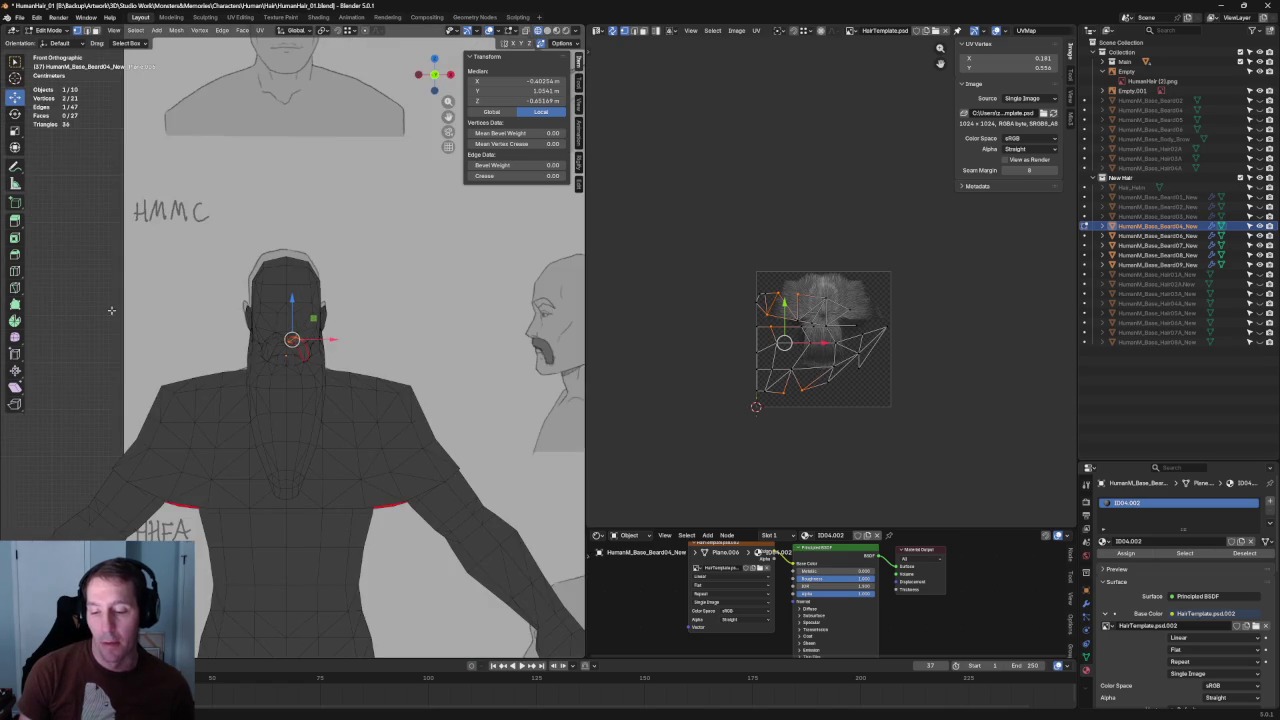
{"action": "left_click", "coordinate": [111, 310]}
{"action": "scroll", "coordinate": [300, 370], "scroll_direction": "up", "scroll_amount": 4}
{"action": "scroll", "coordinate": [318, 375], "scroll_direction": "up", "scroll_amount": 3}
{"action": "mouse_move", "coordinate": [439, 356]}
{"action": "middle_mouse_down"}
{"action": "mouse_move", "coordinate": [287, 360]}
{"action": "mouse_move", "coordinate": [331, 350]}
{"action": "middle_mouse_up"}
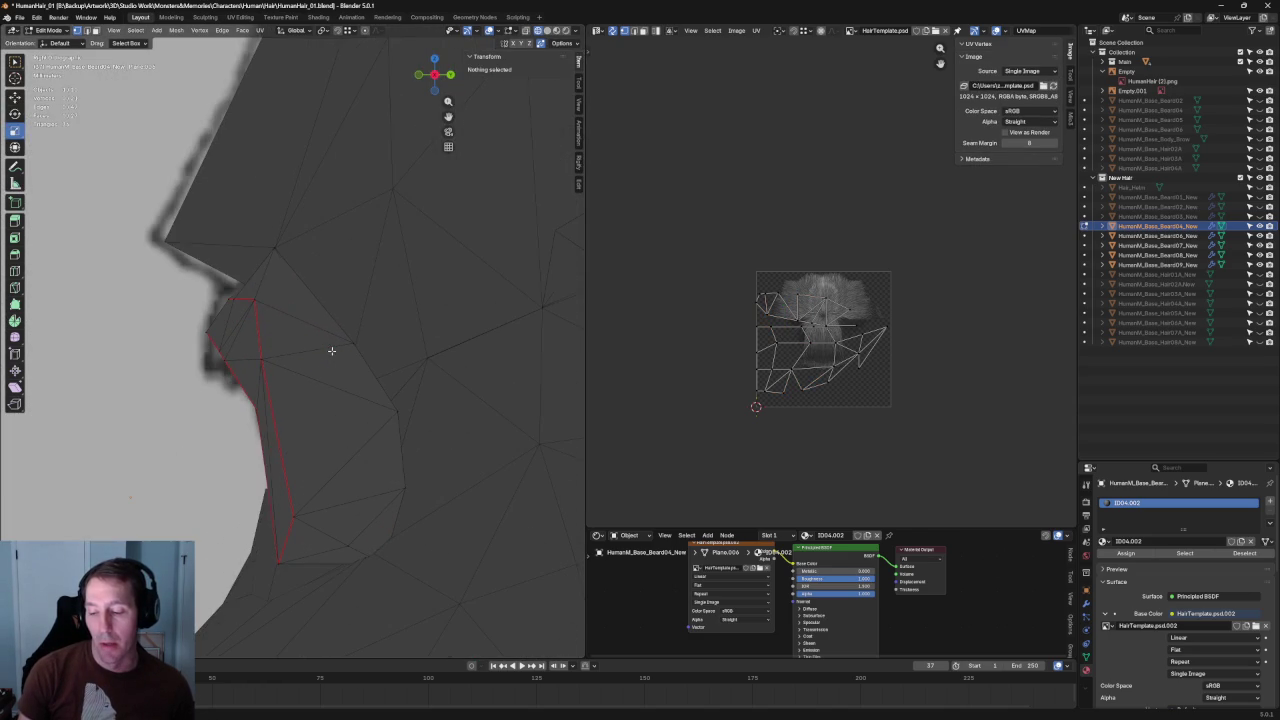
{"action": "left_click", "coordinate": [296, 513]}
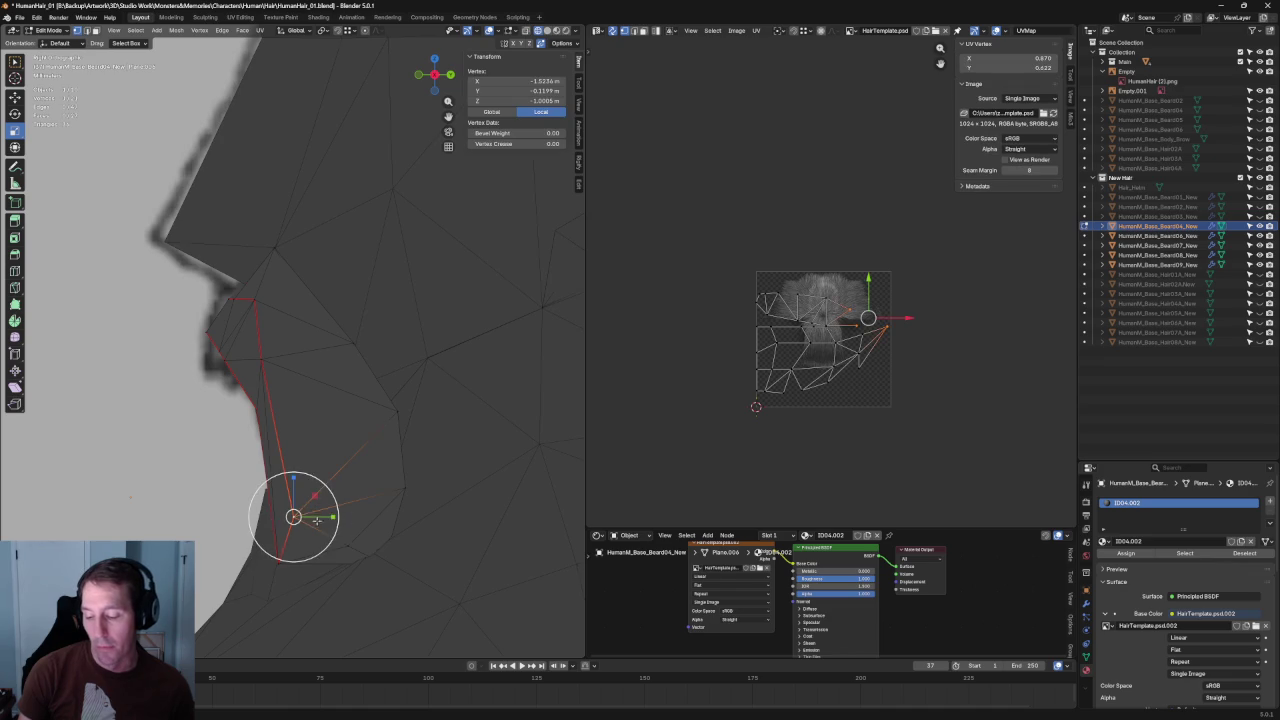
{"action": "key", "text": "shift+space"}
{"action": "key", "text": "g"}
{"action": "left_click_drag", "start_coordinate": [329, 517], "coordinate": [358, 517]}
- Try a loop cut and a Y move on a higher vertex, cancelling both
{"action": "left_click", "coordinate": [262, 359]}
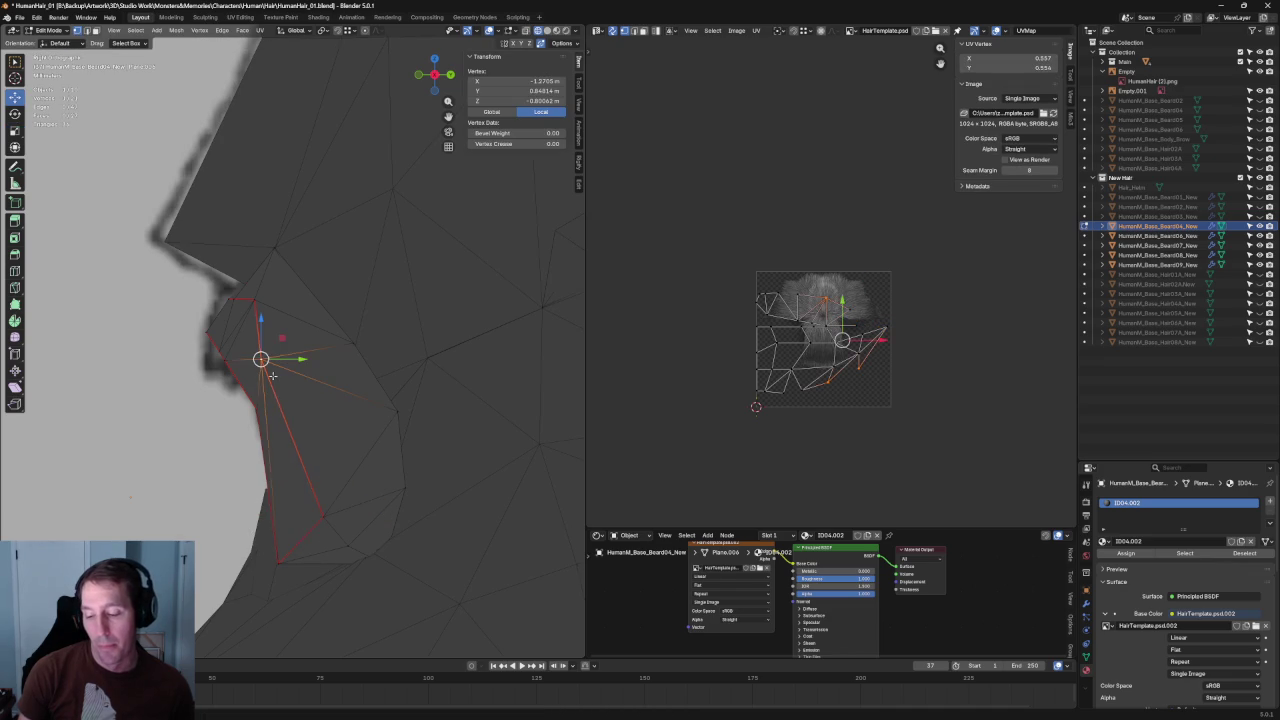
{"action": "key", "text": "ctrl+r"}
{"action": "key", "text": "Escape"}
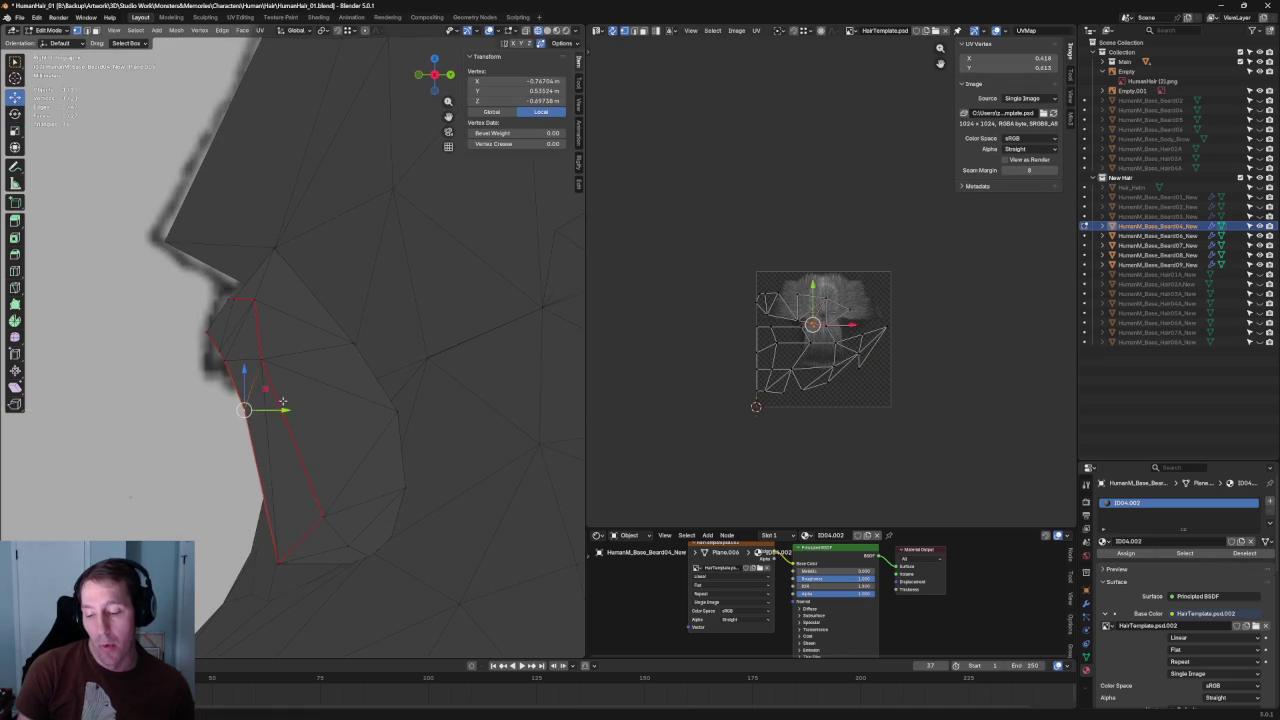
{"action": "key", "text": "g"}
{"action": "key", "text": "y"}
{"action": "key", "text": "Return"}
{"action": "key", "text": "alt+a"}
- Check the chin fit in front view, then orbit to the side with the references
{"action": "middle_click_drag", "start_coordinate": [360, 402], "coordinate": [323, 374]}
{"action": "key", "text": "KP_1"}
{"action": "scroll", "coordinate": [336, 398], "scroll_direction": "down", "scroll_amount": 3}
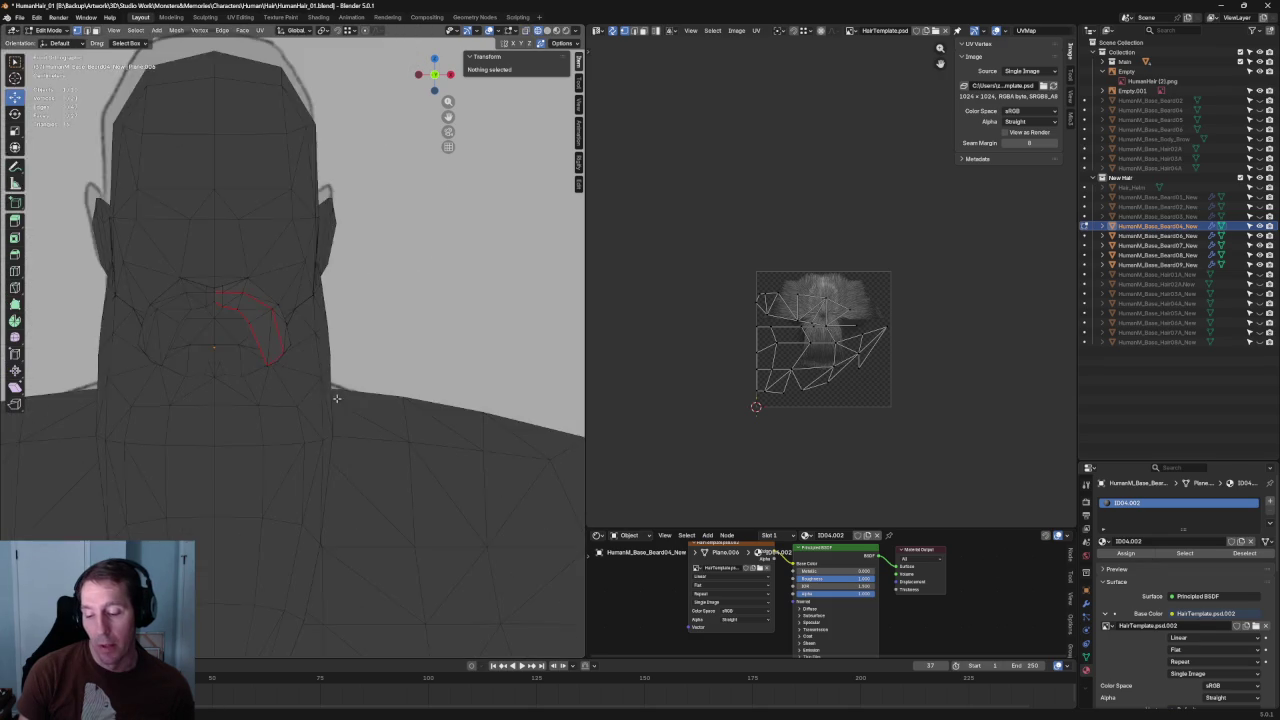
{"action": "scroll", "coordinate": [290, 345], "scroll_direction": "up", "scroll_amount": 6}
{"action": "scroll", "coordinate": [235, 324], "scroll_direction": "down", "scroll_amount": 2}
{"action": "mouse_move", "coordinate": [317, 366]}
{"action": "middle_mouse_down"}
{"action": "mouse_move", "coordinate": [306, 300]}
{"action": "mouse_move", "coordinate": [300, 318]}
{"action": "mouse_move", "coordinate": [330, 330]}
{"action": "middle_mouse_up"}
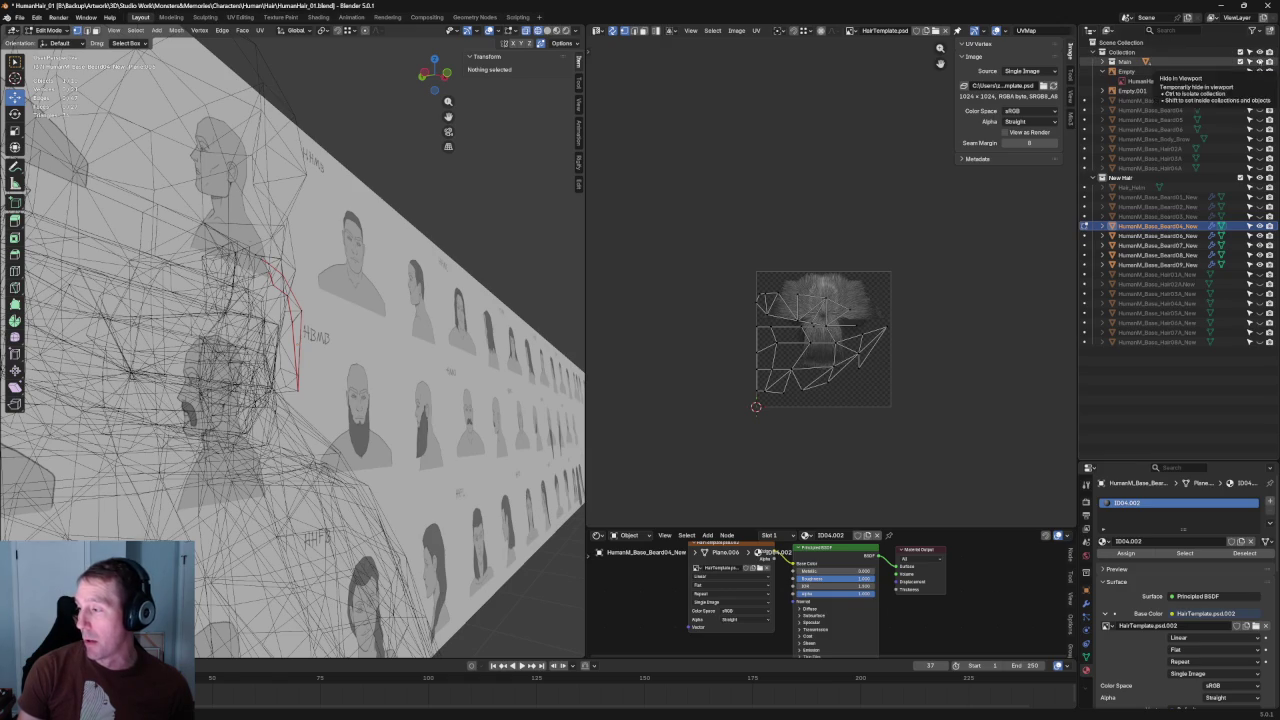
- Hide the reference sheet and body, then undo a failed vertex join on the card
{"action": "left_click", "coordinate": [1259, 61]}
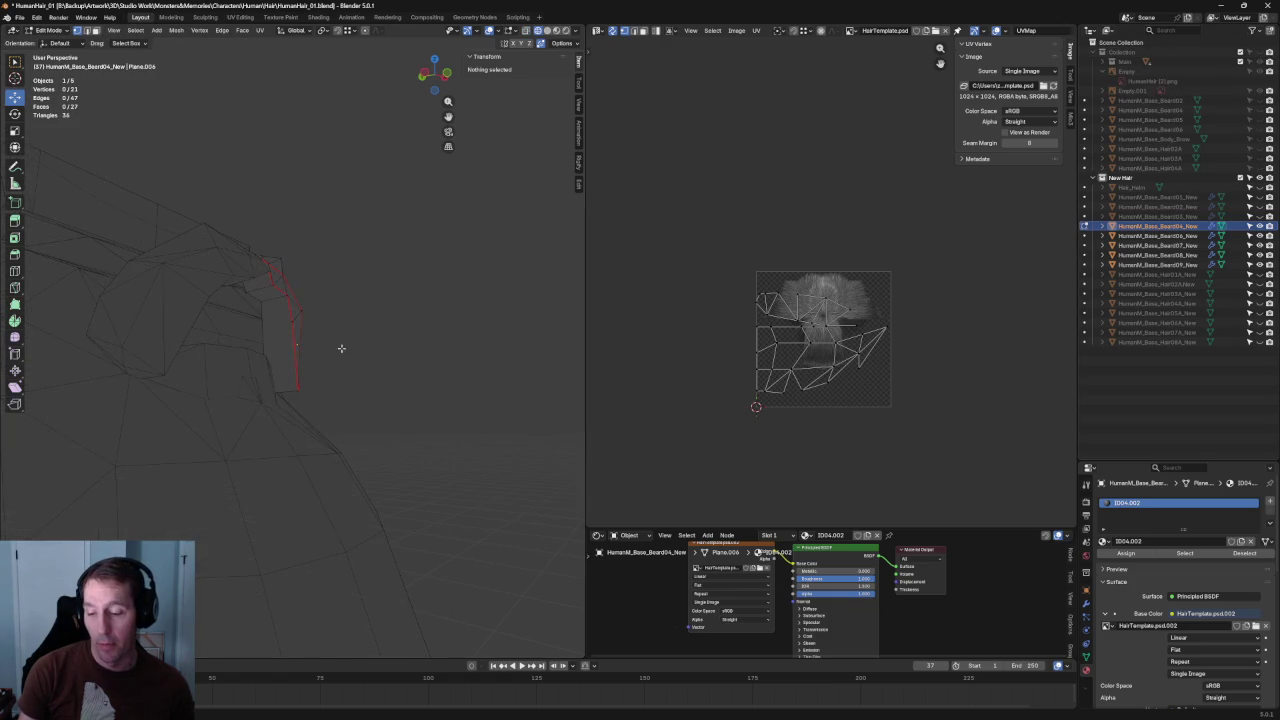
{"action": "middle_click_drag", "start_coordinate": [424, 397], "coordinate": [342, 312]}
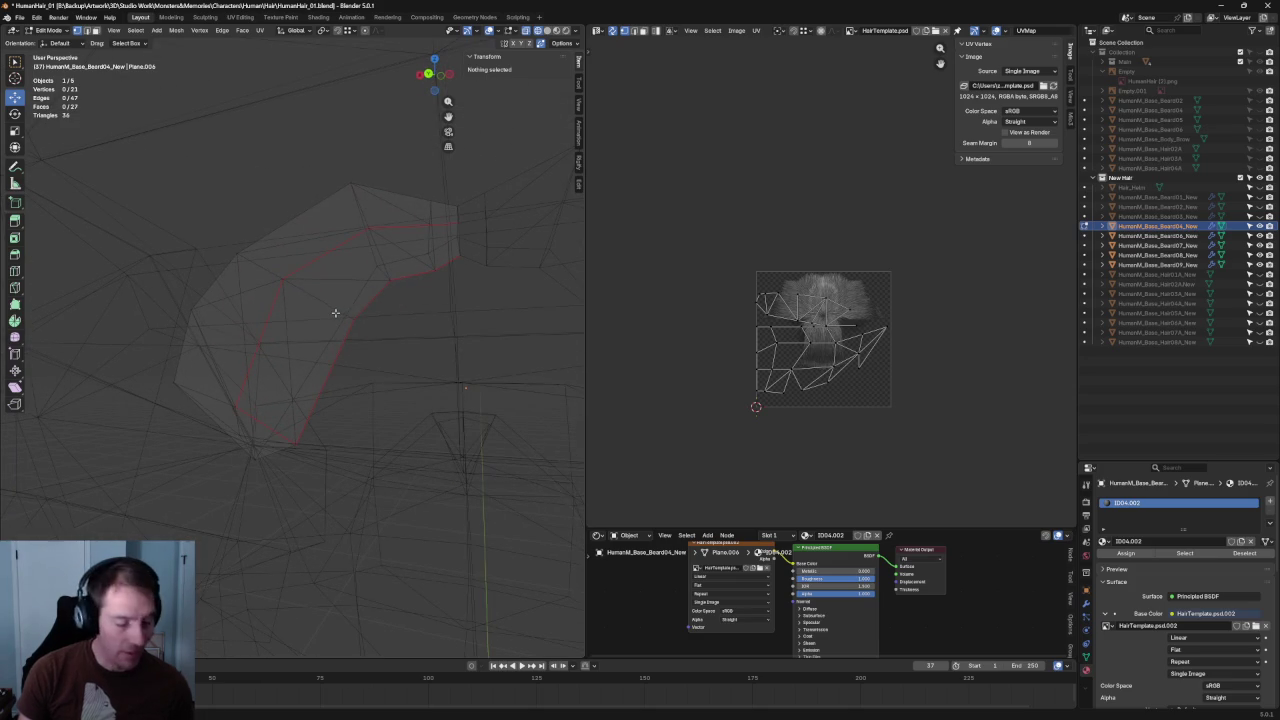
{"action": "left_click", "coordinate": [335, 313]}
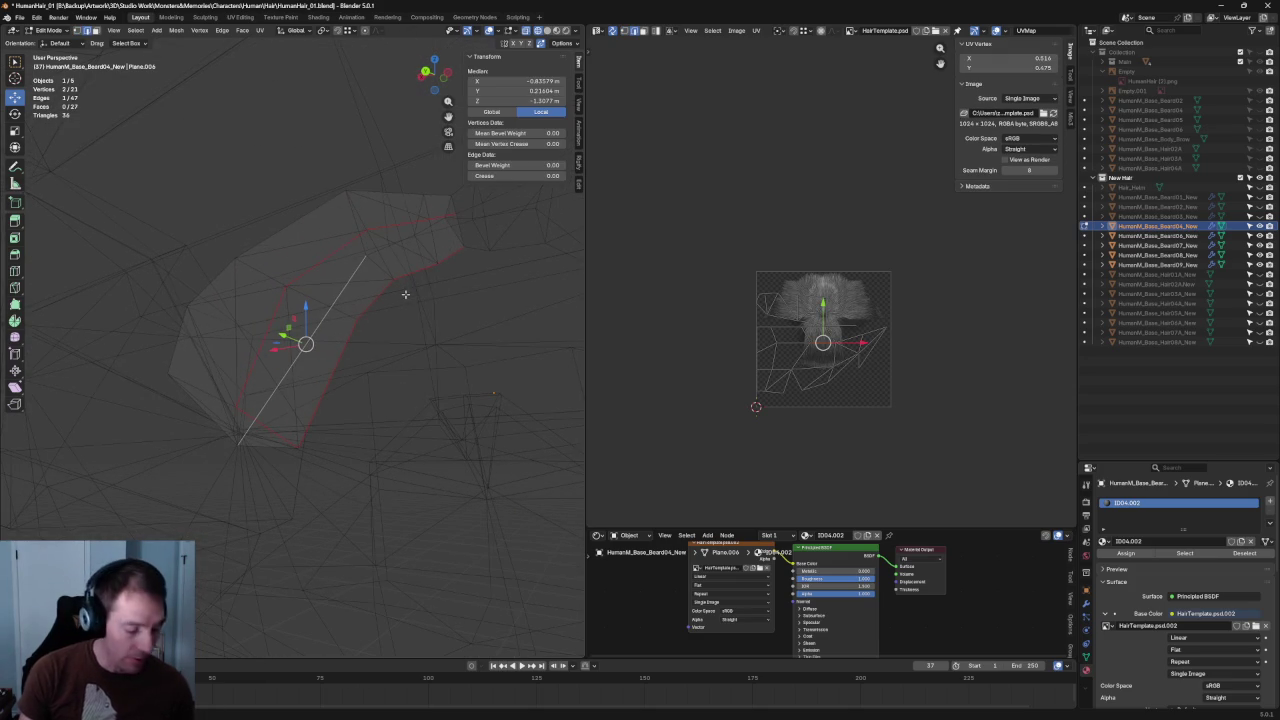
{"action": "key", "text": "j"}
{"action": "key", "text": "ctrl+z"}
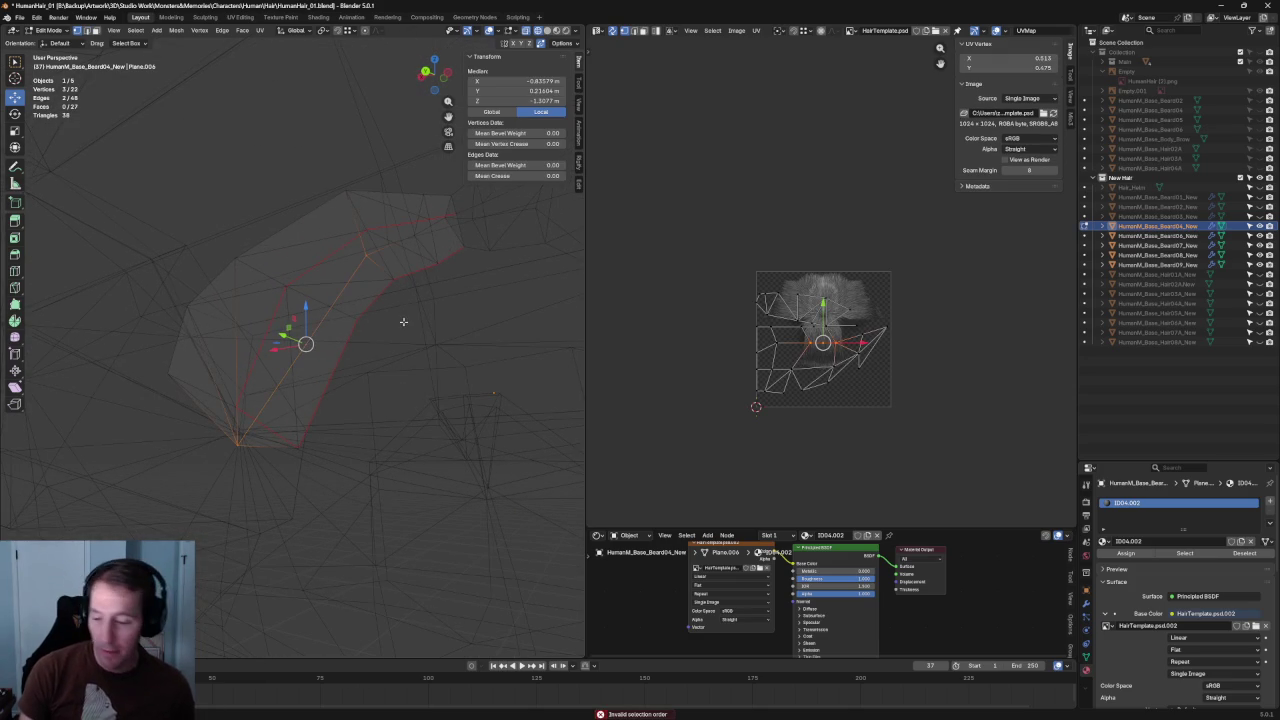
- Select three card vertices and split the face with Connect Vertex Pairs
{"action": "left_click_drag", "start_coordinate": [353, 332], "coordinate": [353, 332]}
{"action": "middle_click_drag", "start_coordinate": [353, 332], "coordinate": [240, 255]}
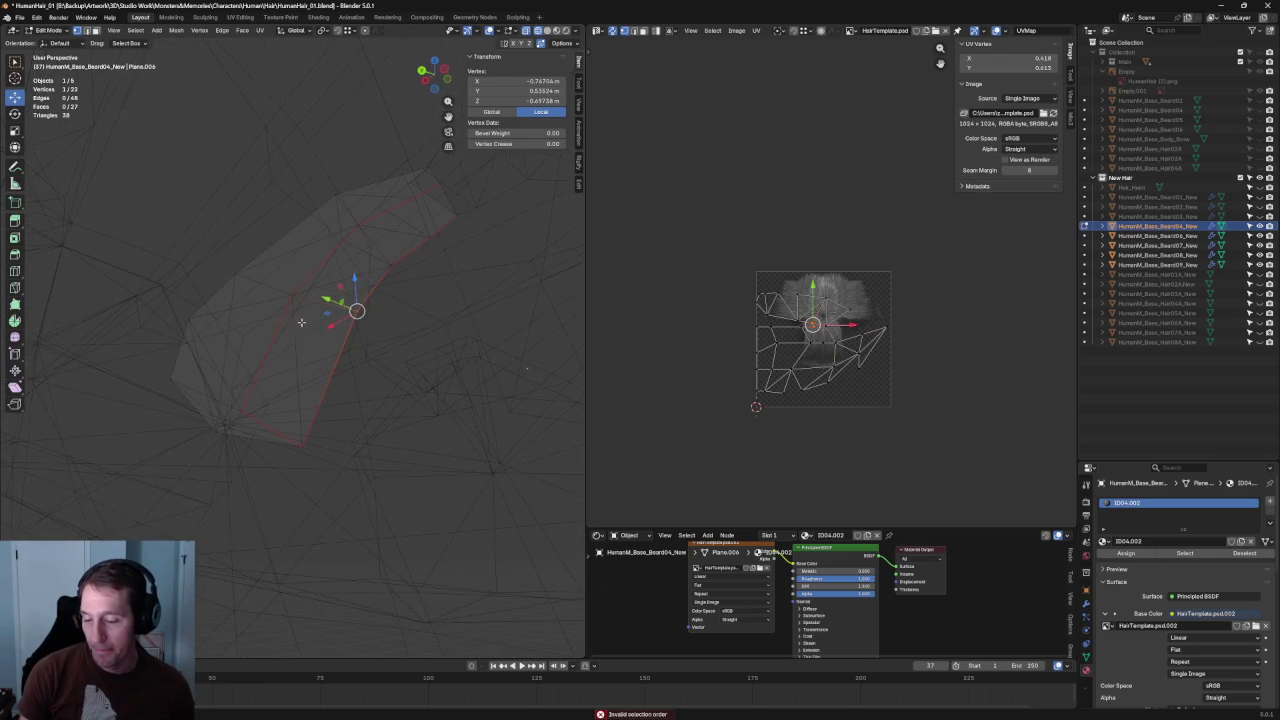
{"action": "left_click", "coordinate": [232, 270], "text": "shift"}
{"action": "right_click", "coordinate": [252, 286]}
{"action": "left_click", "coordinate": [248, 287]}
- In front view, slide a vertex along its edge and then reposition it freely
{"action": "left_click", "coordinate": [280, 323]}
{"action": "key", "text": "KP_1"}
{"action": "scroll", "coordinate": [286, 336], "scroll_direction": "up", "scroll_amount": 2}
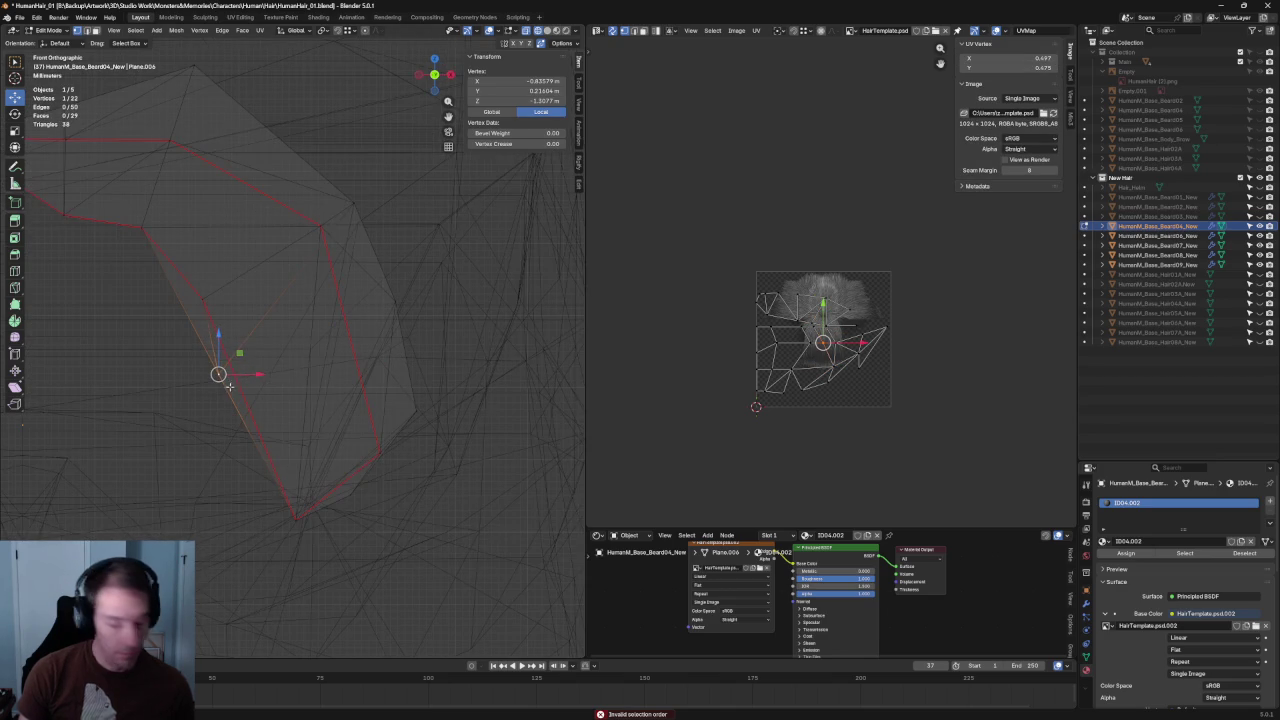
{"action": "key", "text": "g"}
{"action": "key", "text": "g"}
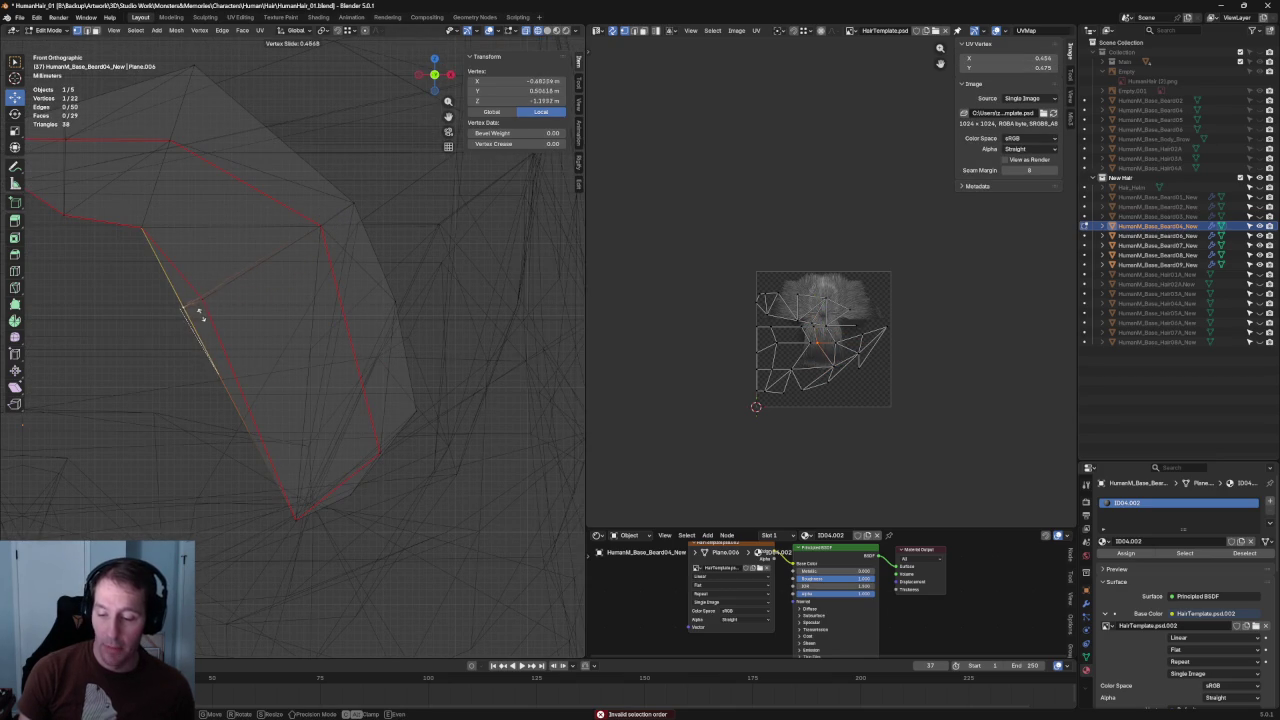
{"action": "left_click", "coordinate": [199, 311]}
{"action": "key", "text": "g"}
{"action": "key", "text": "g"}
{"action": "key", "text": "Escape"}
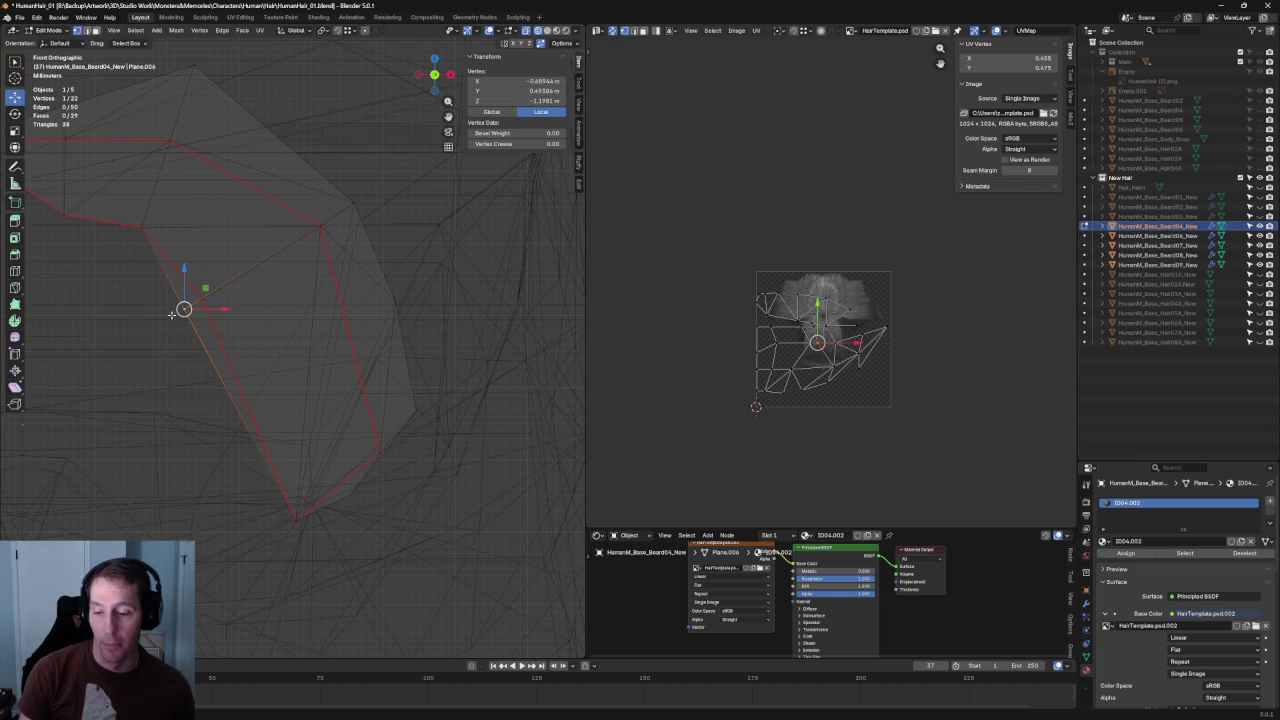
{"action": "key", "text": "g"}
{"action": "left_click", "coordinate": [203, 298]}
{"action": "key", "text": "alt+a"}
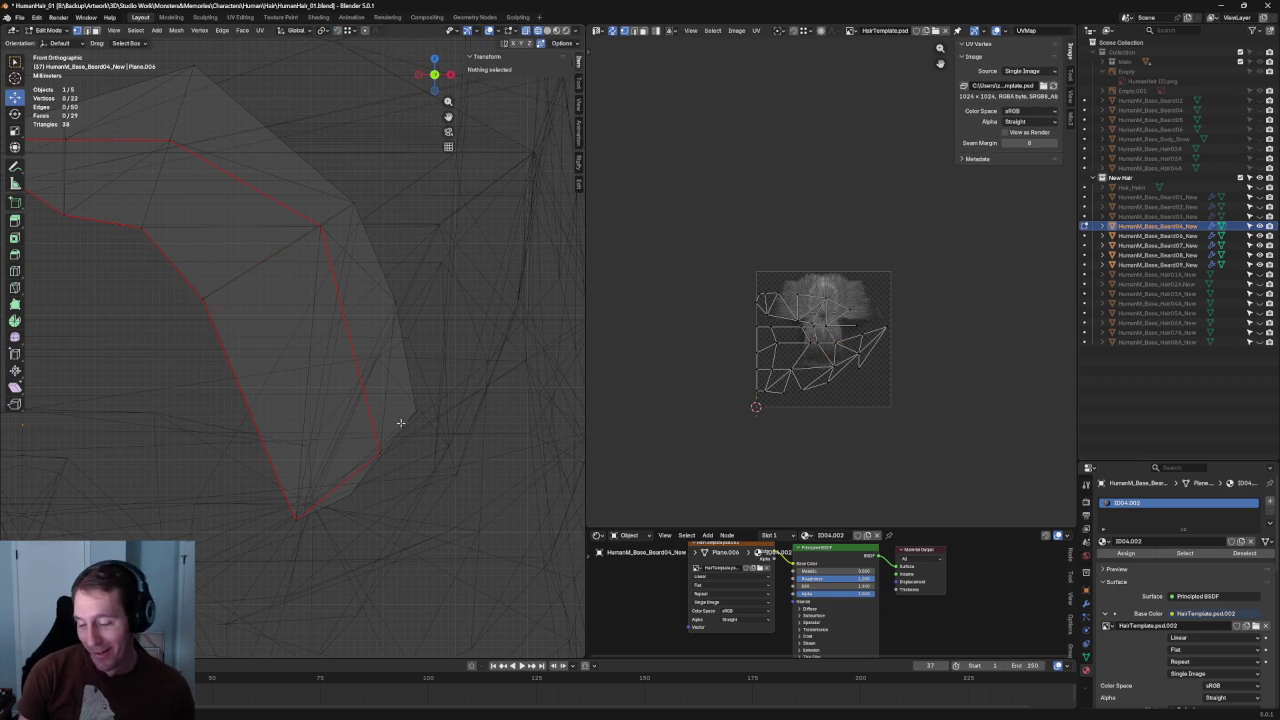
- In right side view, try moving the top vertex along Y, cancelling the move
{"action": "mouse_move", "coordinate": [264, 229]}
{"action": "middle_mouse_down", "text": "shift"}
{"action": "mouse_move", "coordinate": [394, 334]}
{"action": "mouse_move", "coordinate": [386, 363]}
{"action": "mouse_move", "coordinate": [331, 357]}
{"action": "mouse_move", "coordinate": [401, 356]}
{"action": "middle_mouse_up", "text": "shift"}
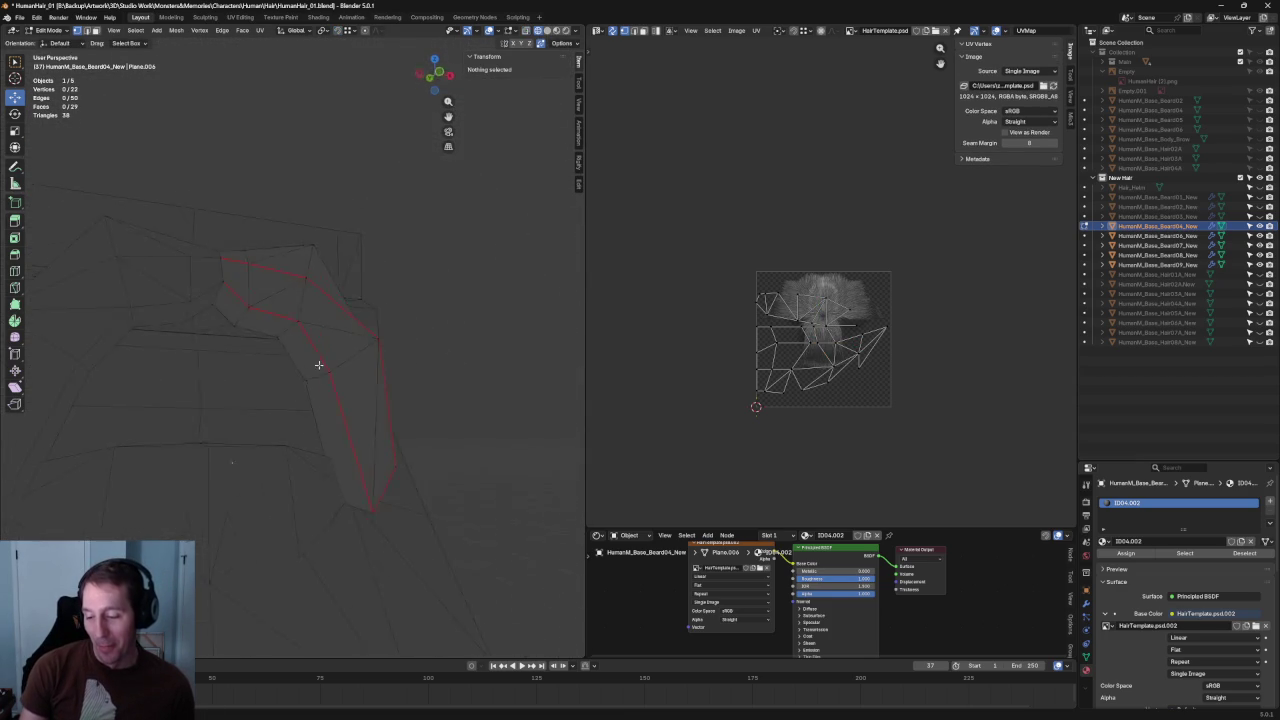
{"action": "key", "text": "KP_3"}
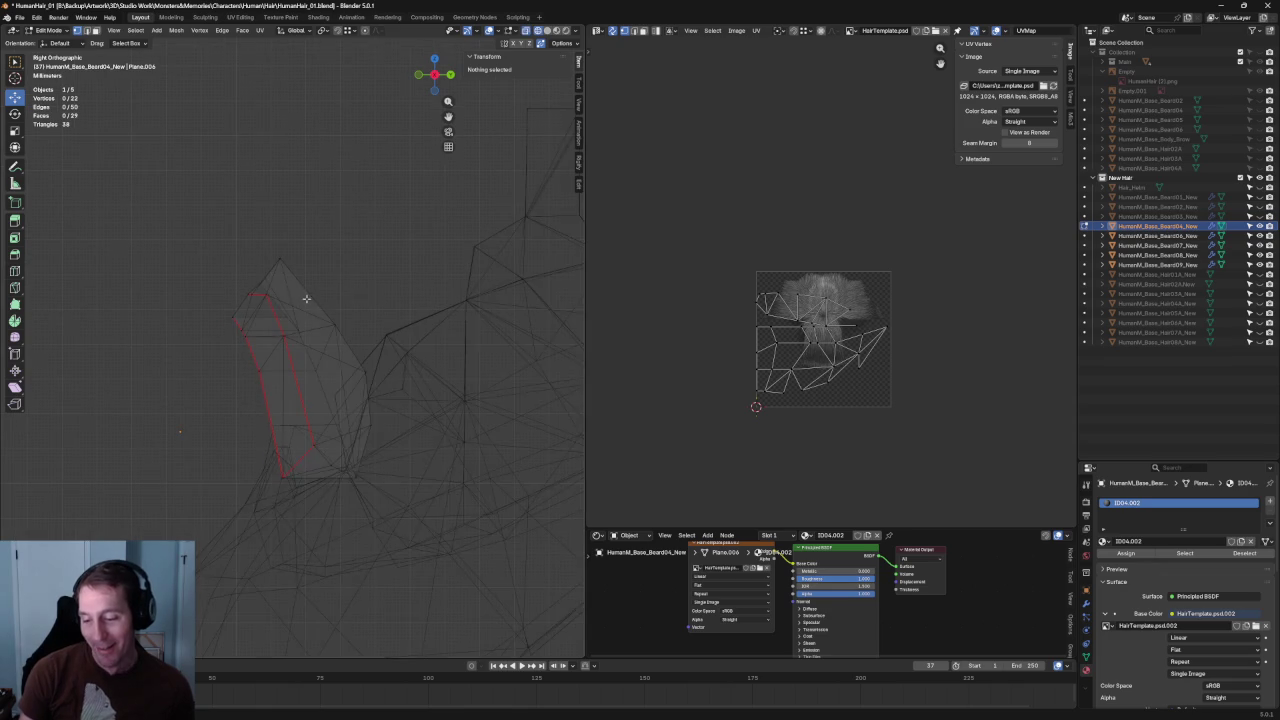
{"action": "left_click", "coordinate": [221, 261]}
{"action": "key", "text": "g"}
{"action": "key", "text": "y"}
{"action": "key", "text": "Escape"}
{"action": "key", "text": "g"}
{"action": "key", "text": "y"}
{"action": "key", "text": "Escape"}
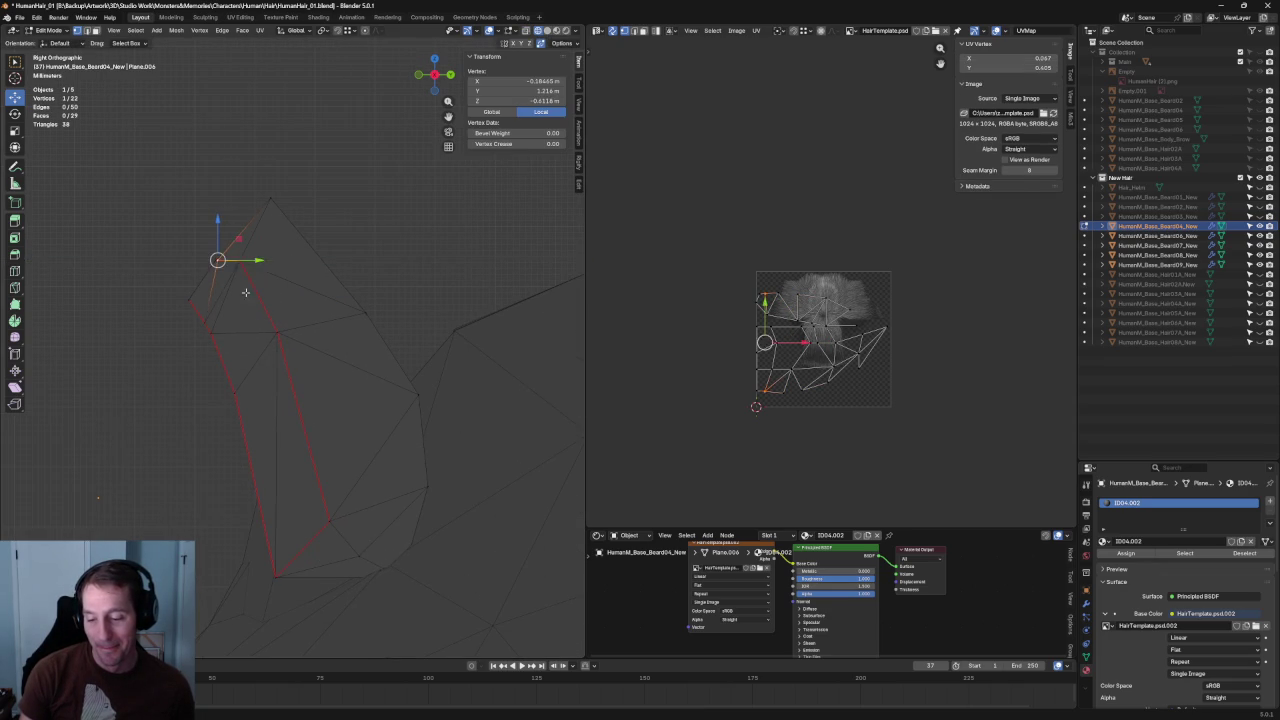
{"action": "key", "text": "alt+a"}
{"action": "middle_click_drag", "start_coordinate": [209, 306], "coordinate": [221, 358]}
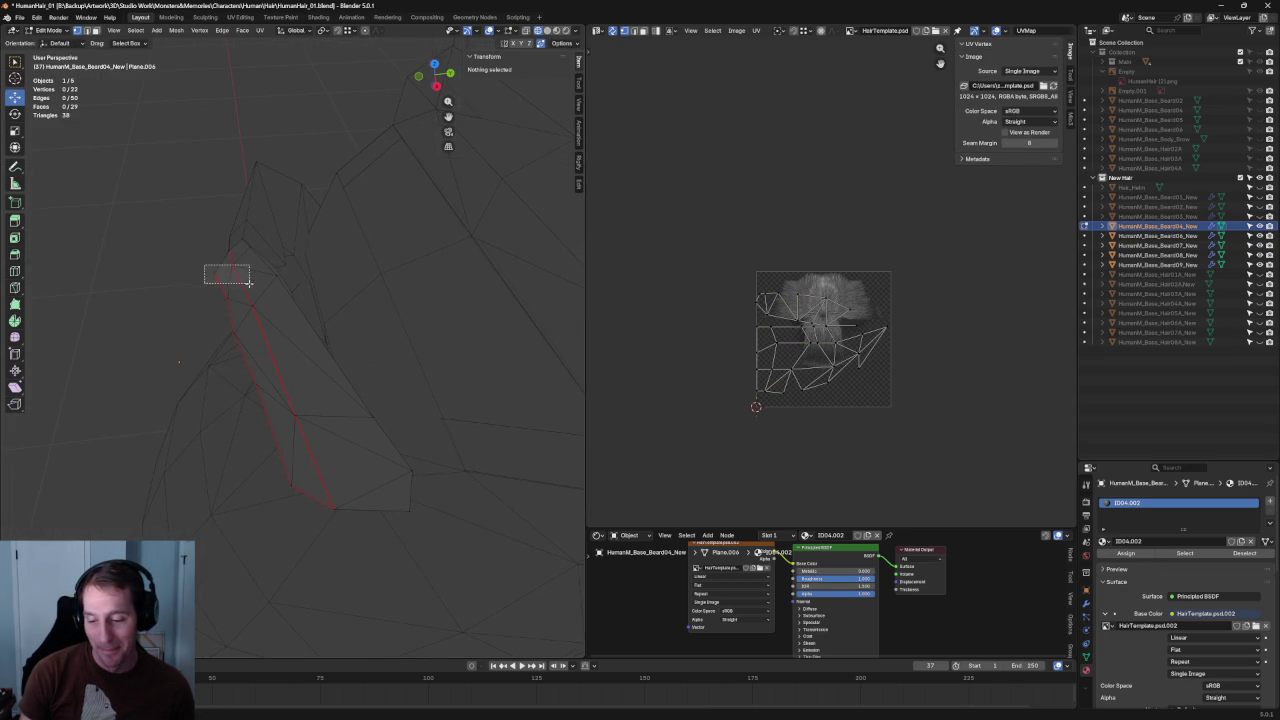
- Box-select two vertices and join them with a new edge
{"action": "left_click_drag", "start_coordinate": [248, 282], "coordinate": [248, 282]}
{"action": "right_click", "coordinate": [258, 268]}
{"action": "left_click", "coordinate": [245, 267]}
{"action": "key", "text": "alt+a"}
{"action": "middle_click_drag", "start_coordinate": [149, 329], "coordinate": [266, 291]}
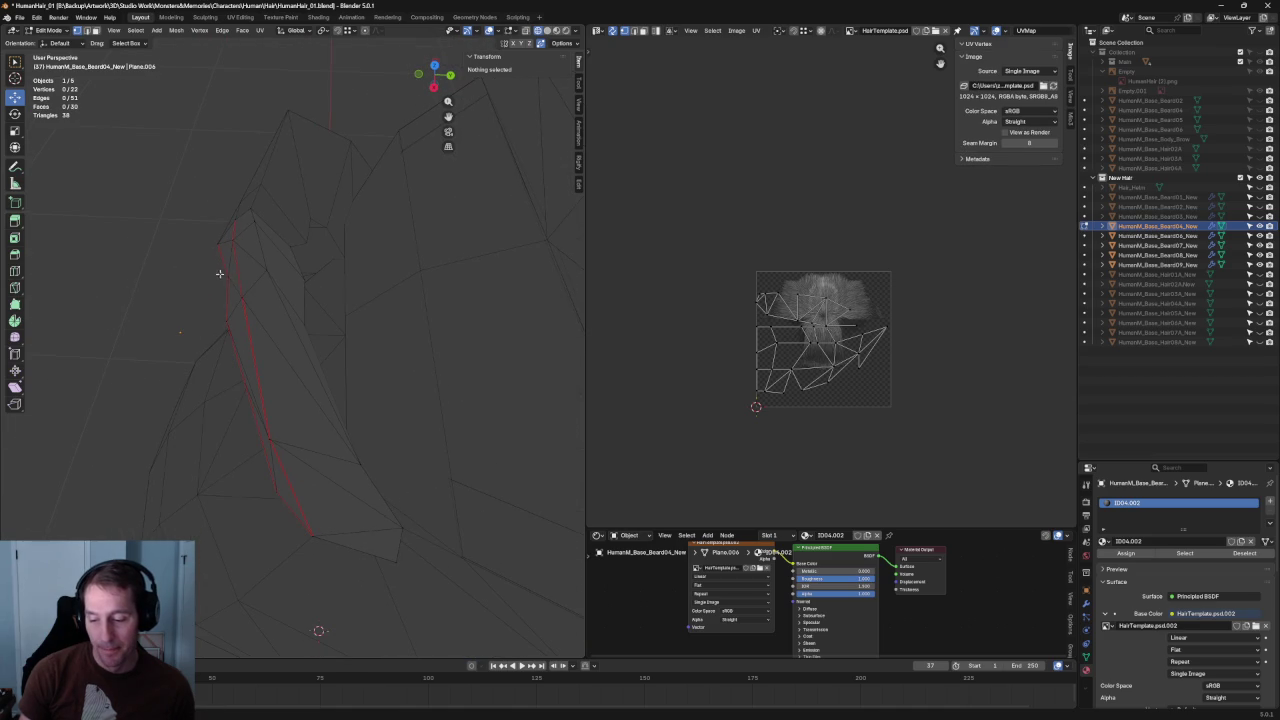
- Test Y-axis moves on two card vertices, cancelling both
{"action": "left_click", "coordinate": [231, 273]}
{"action": "key", "text": "g"}
{"action": "key", "text": "y"}
{"action": "key", "text": "Escape"}
{"action": "key", "text": "alt+a"}
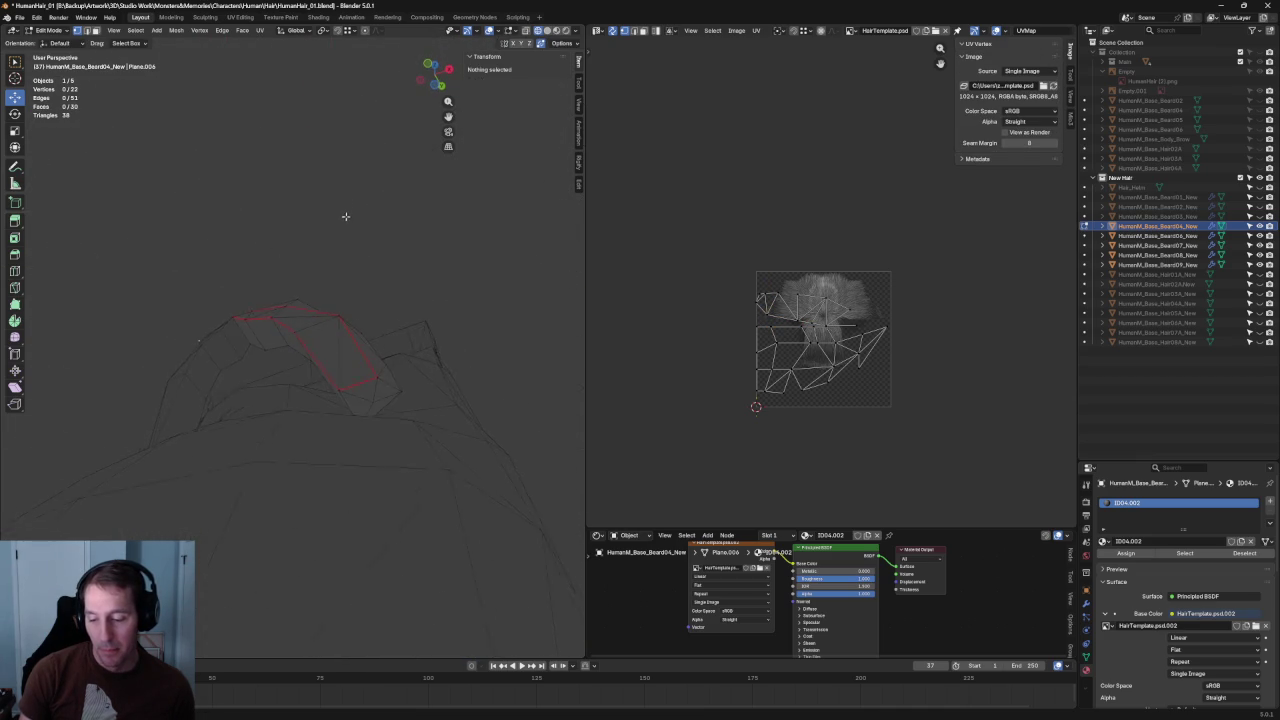
{"action": "left_click", "coordinate": [318, 322]}
{"action": "key", "text": "g"}
{"action": "key", "text": "y"}
{"action": "key", "text": "Escape"}
{"action": "key", "text": "alt+a"}
- Dissolve the unwanted seam edge and reconnect two vertices with a new edge
{"action": "mouse_move", "coordinate": [200, 391]}
{"action": "middle_mouse_down"}
{"action": "mouse_move", "coordinate": [290, 370]}
{"action": "mouse_move", "coordinate": [281, 327]}
{"action": "middle_mouse_up"}
{"action": "scroll", "coordinate": [300, 365], "scroll_direction": "up", "scroll_amount": 3}
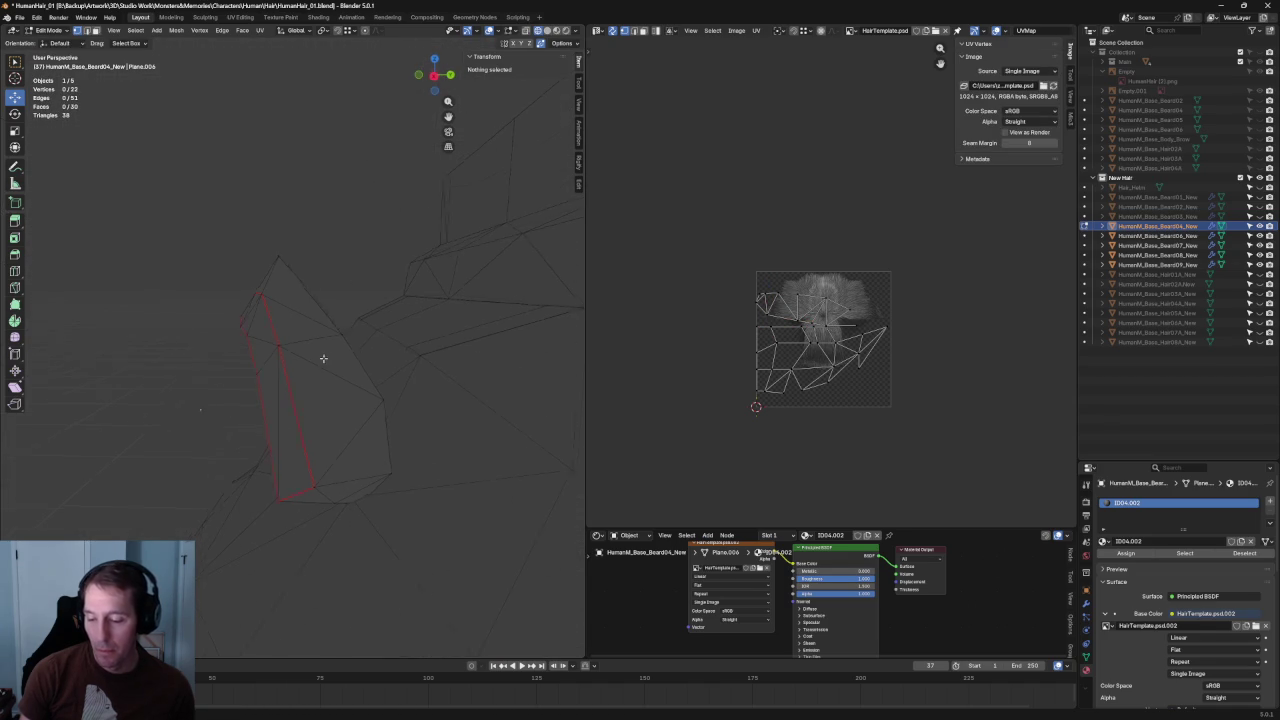
{"action": "left_click", "coordinate": [299, 312]}
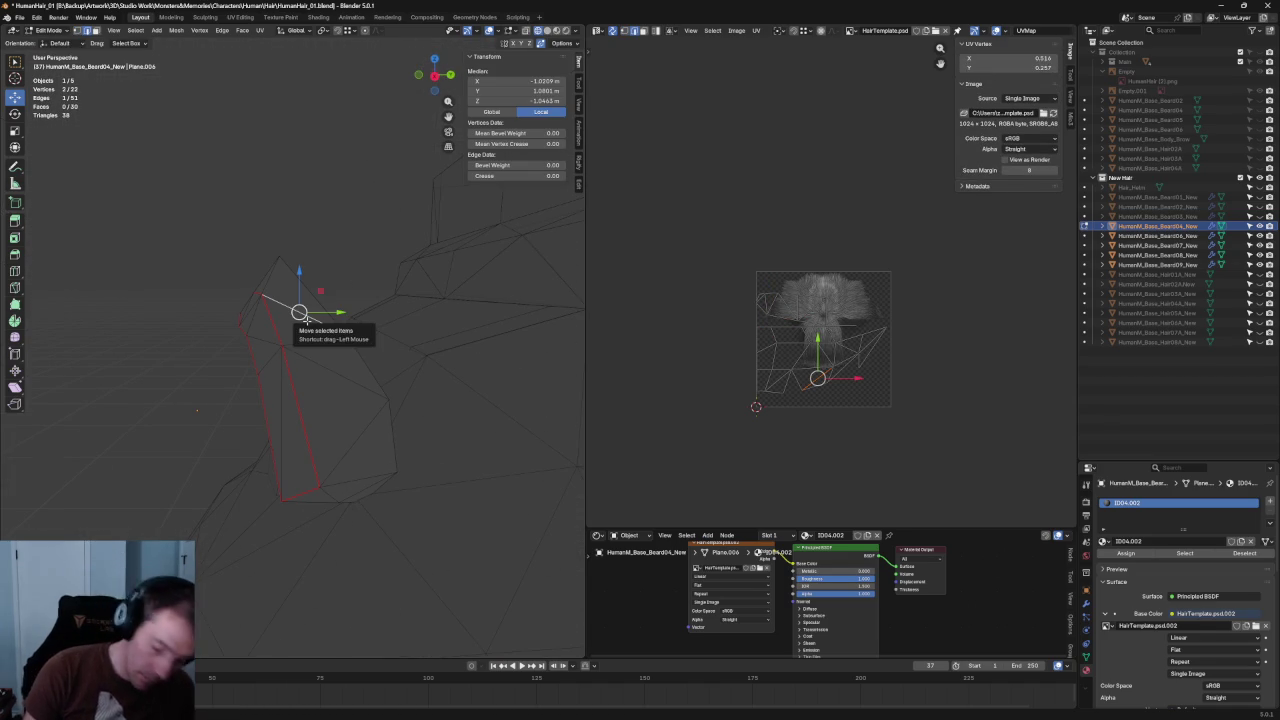
{"action": "key", "text": "ctrl+x"}
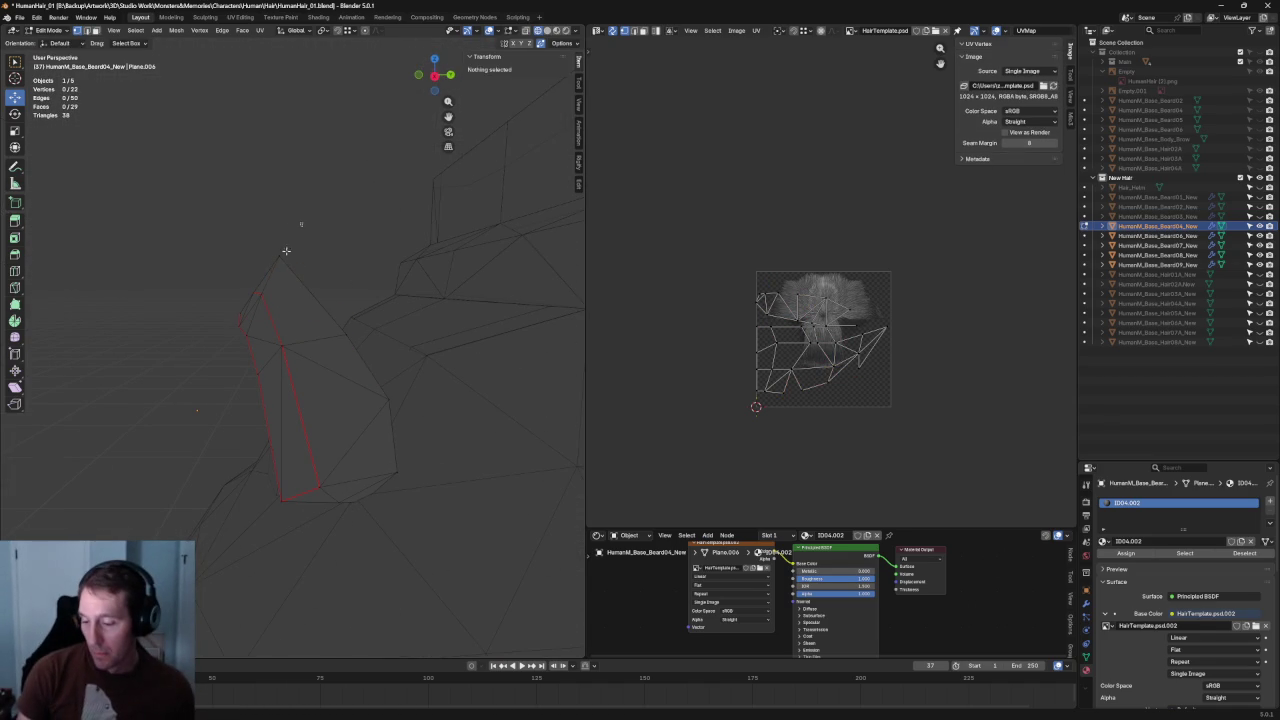
{"action": "left_click", "coordinate": [286, 251]}
{"action": "left_click", "coordinate": [283, 347], "text": "shift"}
{"action": "right_click", "coordinate": [292, 350]}
{"action": "left_click", "coordinate": [288, 349]}
- In Right Ortho view, pull the upper-left vertex outward along Y
{"action": "middle_click_drag", "start_coordinate": [288, 349], "coordinate": [328, 273]}
{"action": "key", "text": "KP_3"}
{"action": "scroll", "coordinate": [340, 311], "scroll_direction": "up", "scroll_amount": 2}
{"action": "left_click", "coordinate": [238, 262], "text": "shift"}
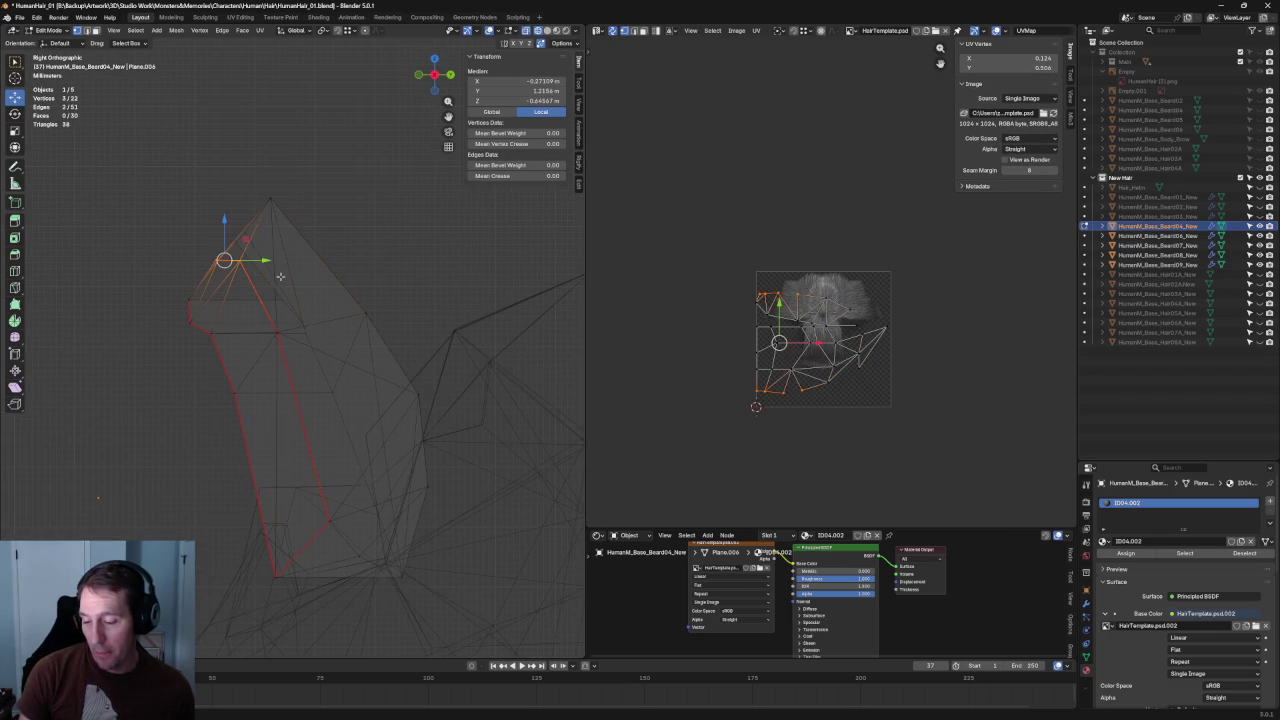
{"action": "left_click", "coordinate": [188, 325]}
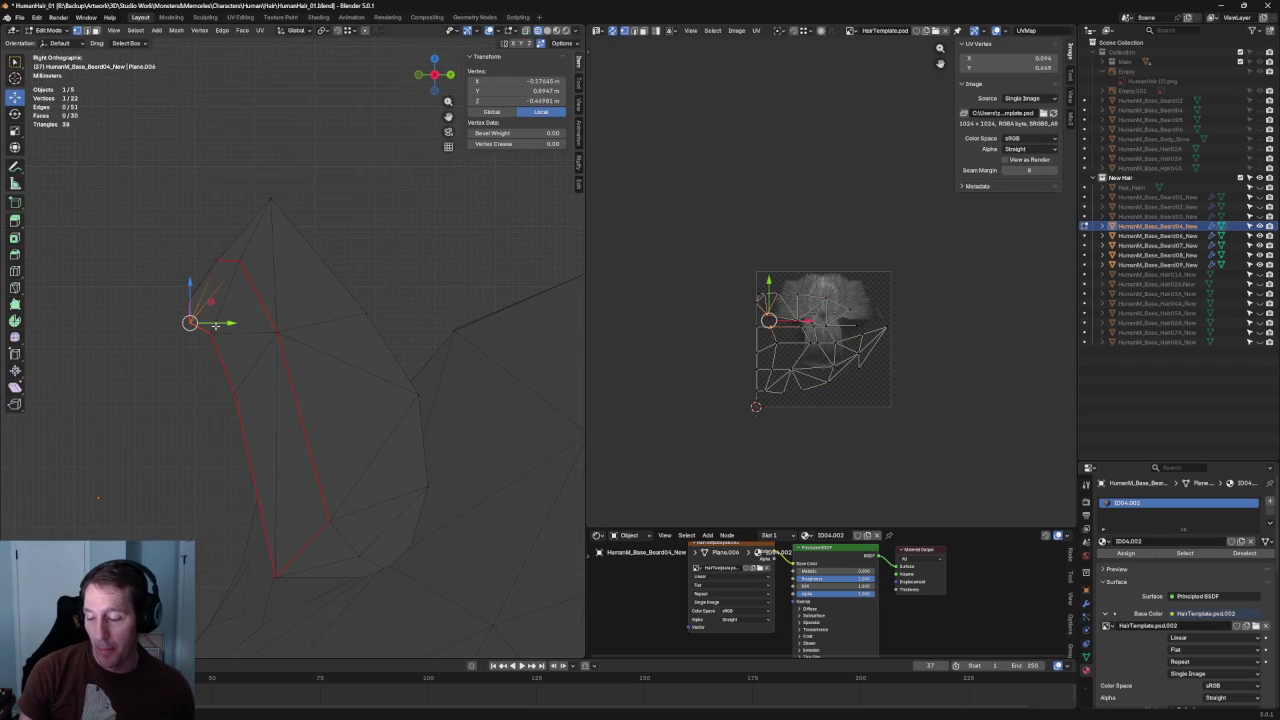
{"action": "left_click_drag", "start_coordinate": [218, 323], "coordinate": [229, 323]}
{"action": "left_click", "coordinate": [164, 386]}
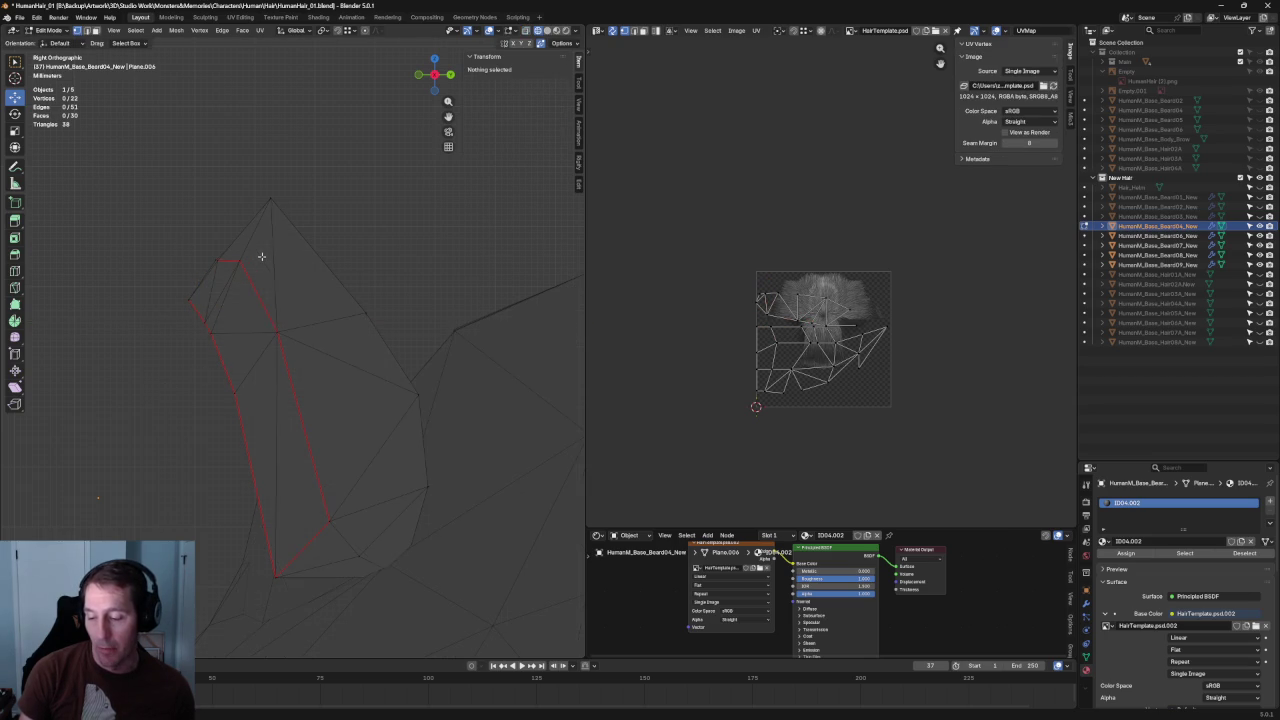
{"action": "middle_click_drag", "start_coordinate": [256, 311], "coordinate": [294, 432]}
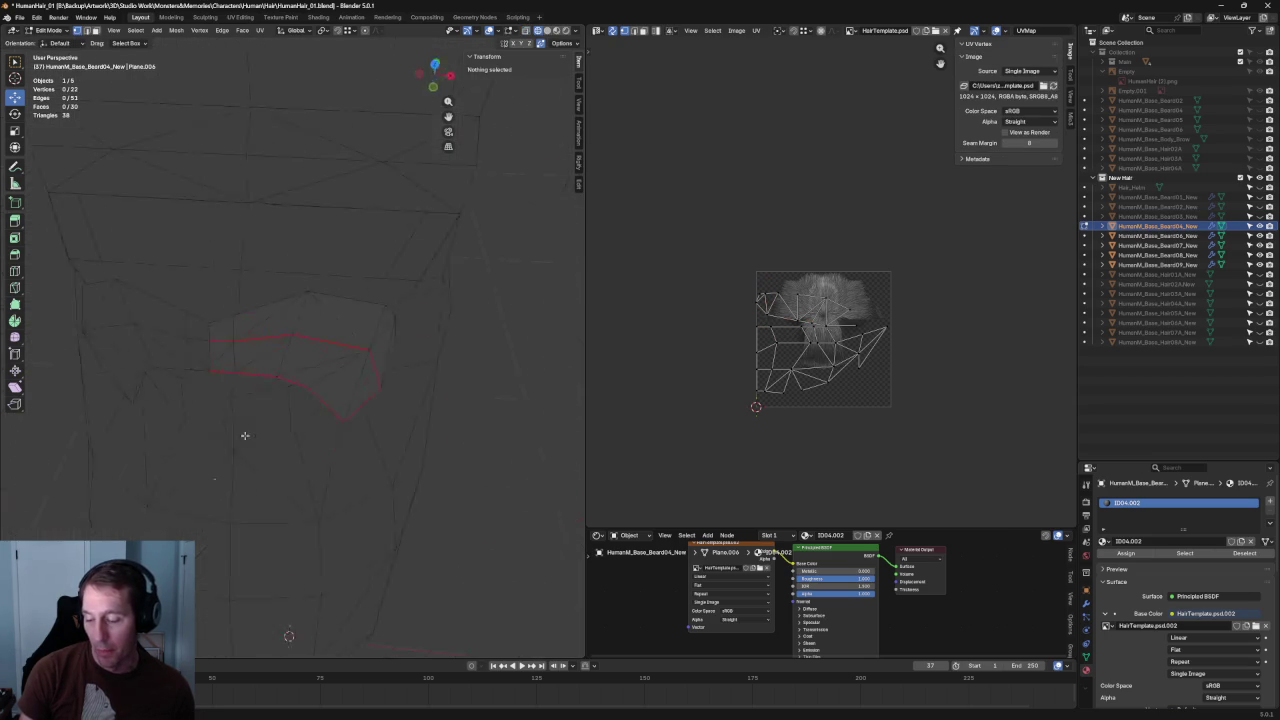
- Orbit around the mustache and snap to a front orthographic view of the mouth
{"action": "scroll", "coordinate": [253, 364], "scroll_direction": "down", "scroll_amount": 5}
{"action": "mouse_move", "coordinate": [253, 364]}
{"action": "middle_mouse_down"}
{"action": "mouse_move", "coordinate": [337, 323]}
{"action": "mouse_move", "coordinate": [421, 330]}
{"action": "mouse_move", "coordinate": [433, 374]}
{"action": "mouse_move", "coordinate": [366, 331]}
{"action": "mouse_move", "coordinate": [154, 337]}
{"action": "mouse_move", "coordinate": [383, 337]}
{"action": "mouse_move", "coordinate": [363, 290]}
{"action": "middle_mouse_up"}
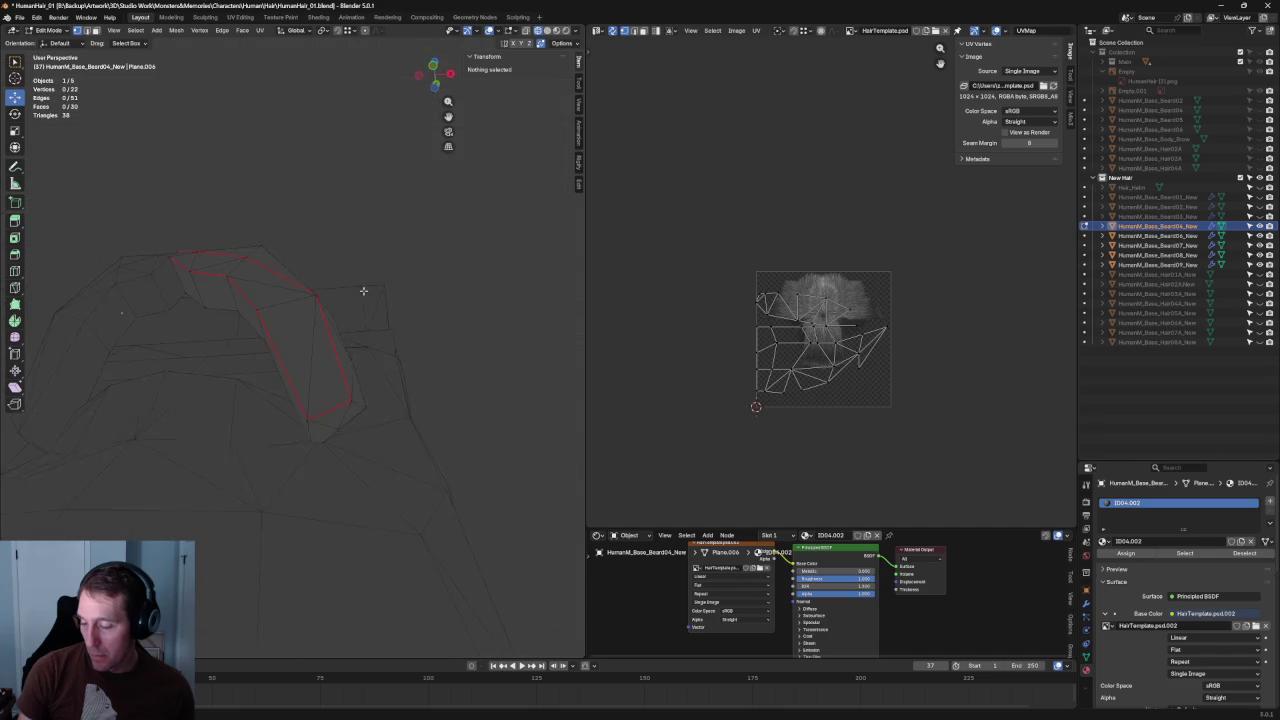
{"action": "middle_click_drag", "start_coordinate": [391, 333], "coordinate": [408, 323], "text": "alt"}
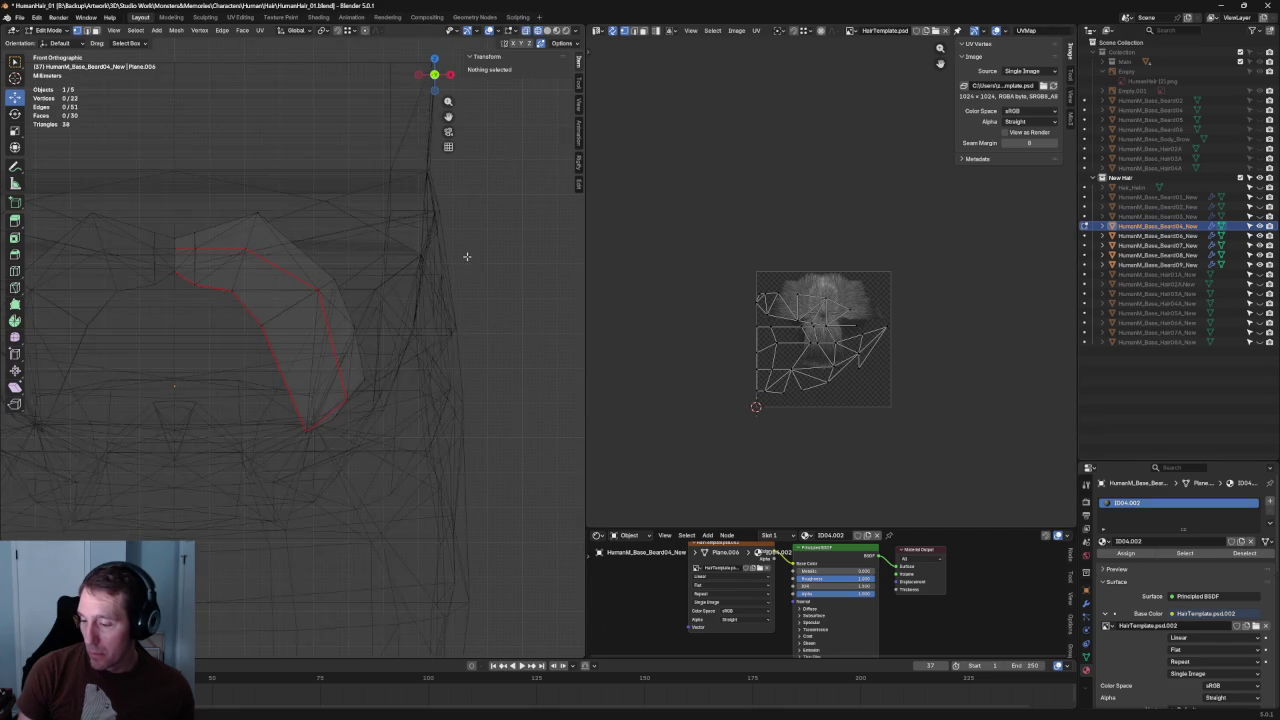
{"action": "scroll", "coordinate": [462, 262], "scroll_direction": "down", "scroll_amount": 8}
{"action": "scroll", "coordinate": [466, 103], "scroll_direction": "up", "scroll_amount": 5}
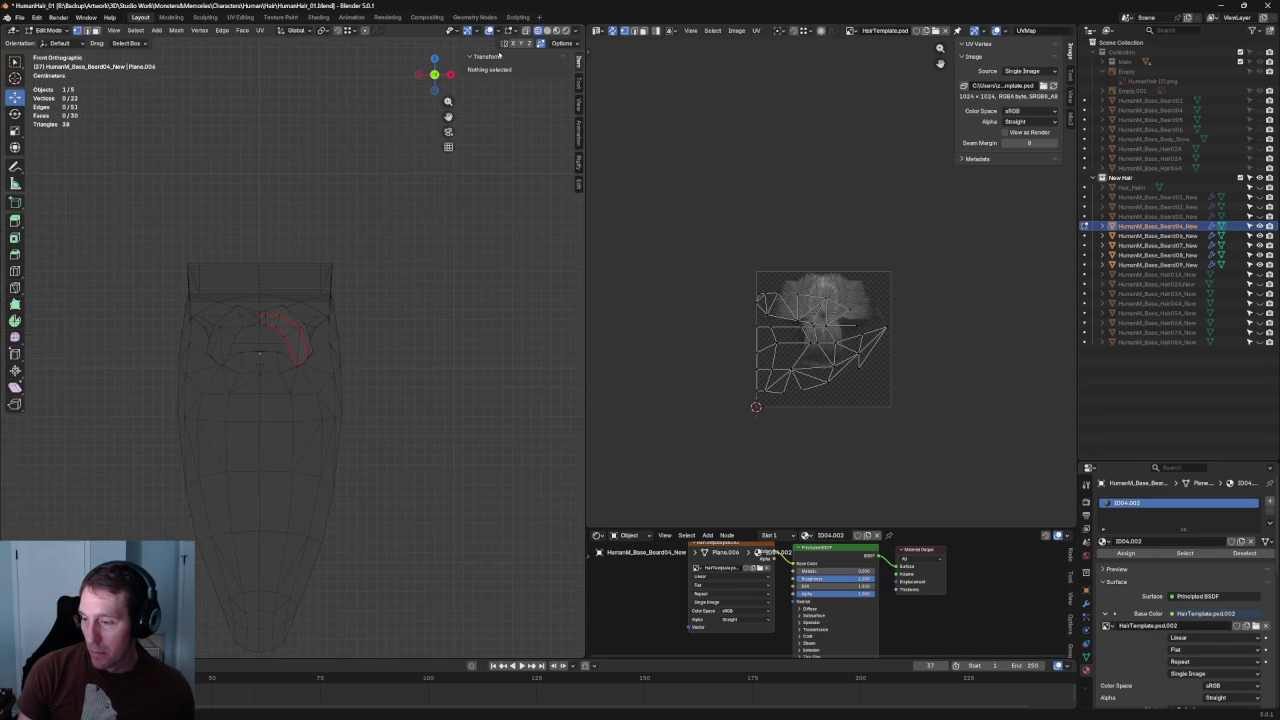
- Switch to Solid shading, zoom in close on the mouth, and turn X-ray off
{"action": "left_click", "coordinate": [547, 31]}
{"action": "scroll", "coordinate": [468, 318], "scroll_direction": "down", "scroll_amount": 3}
{"action": "scroll", "coordinate": [423, 314], "scroll_direction": "down", "scroll_amount": 4}
{"action": "scroll", "coordinate": [277, 361], "scroll_direction": "up", "scroll_amount": 6}
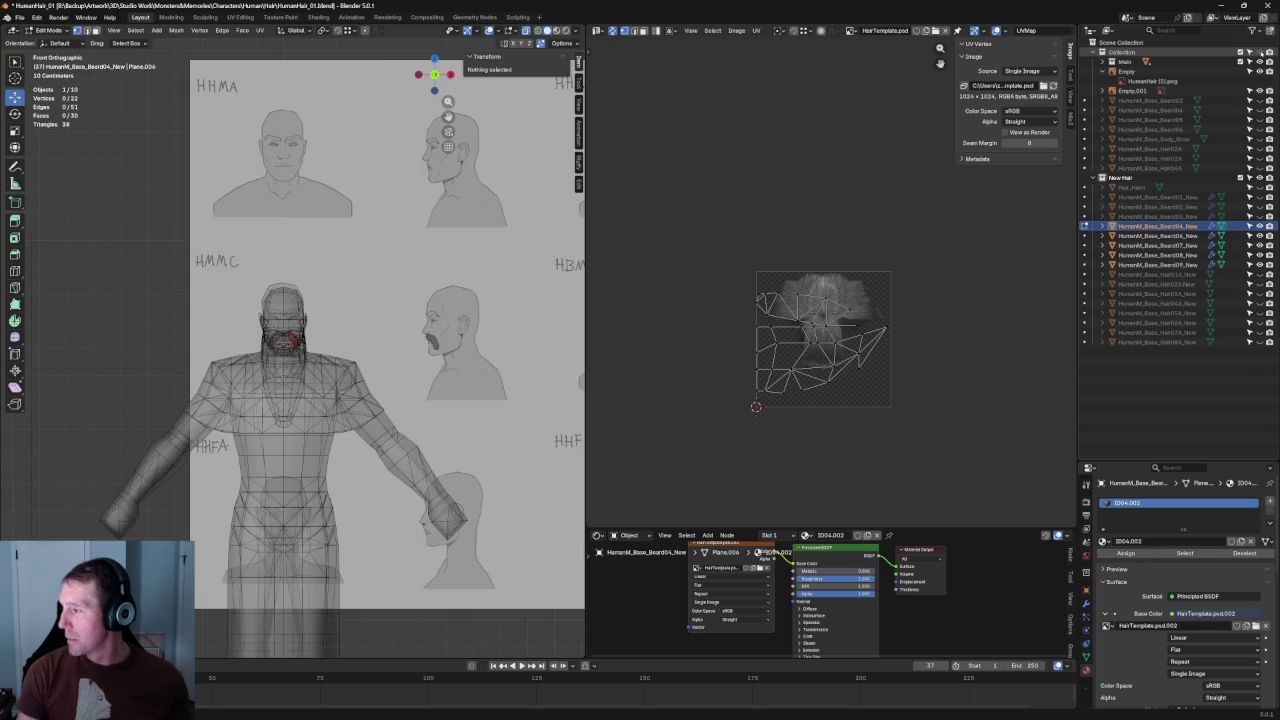
{"action": "scroll", "coordinate": [277, 361], "scroll_direction": "up", "scroll_amount": 2}
{"action": "scroll", "coordinate": [277, 361], "scroll_direction": "up", "scroll_amount": 3}
{"action": "scroll", "coordinate": [277, 361], "scroll_direction": "up", "scroll_amount": 2}
{"action": "key", "text": "alt+z"}
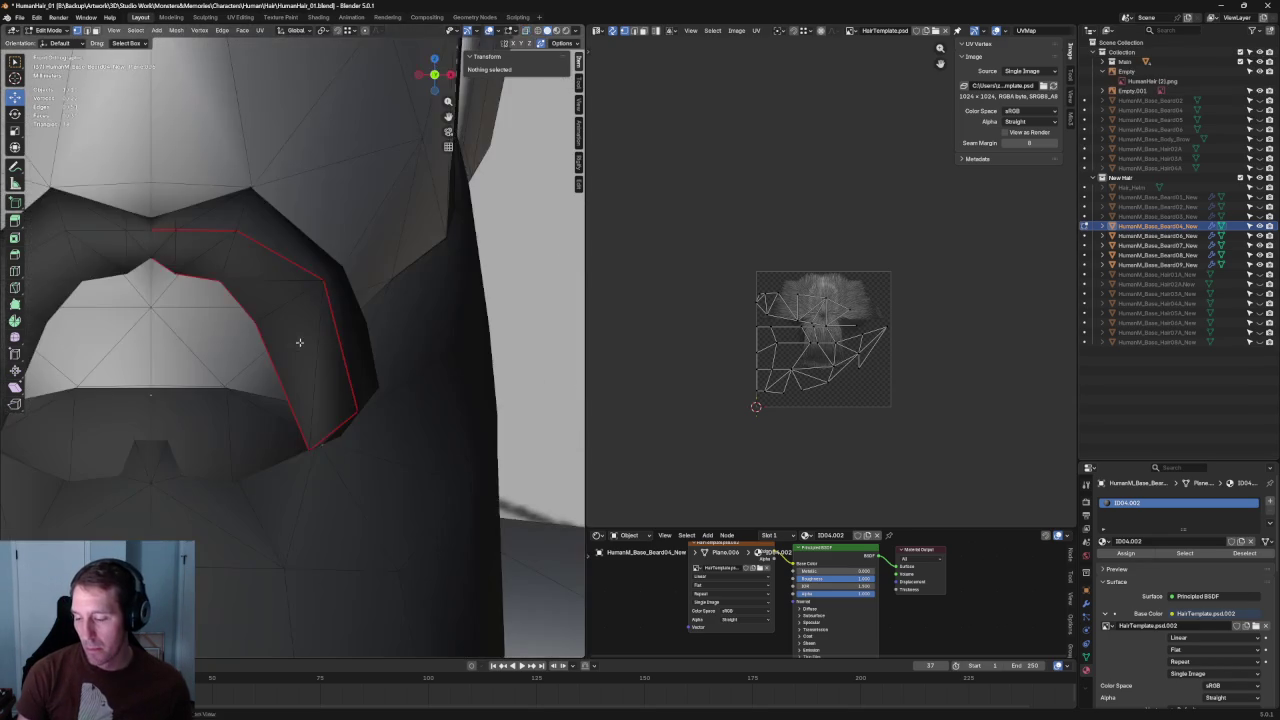
- Vertex Slide the mouth-corner vertex along its edge toward the lips
{"action": "left_click", "coordinate": [318, 291]}
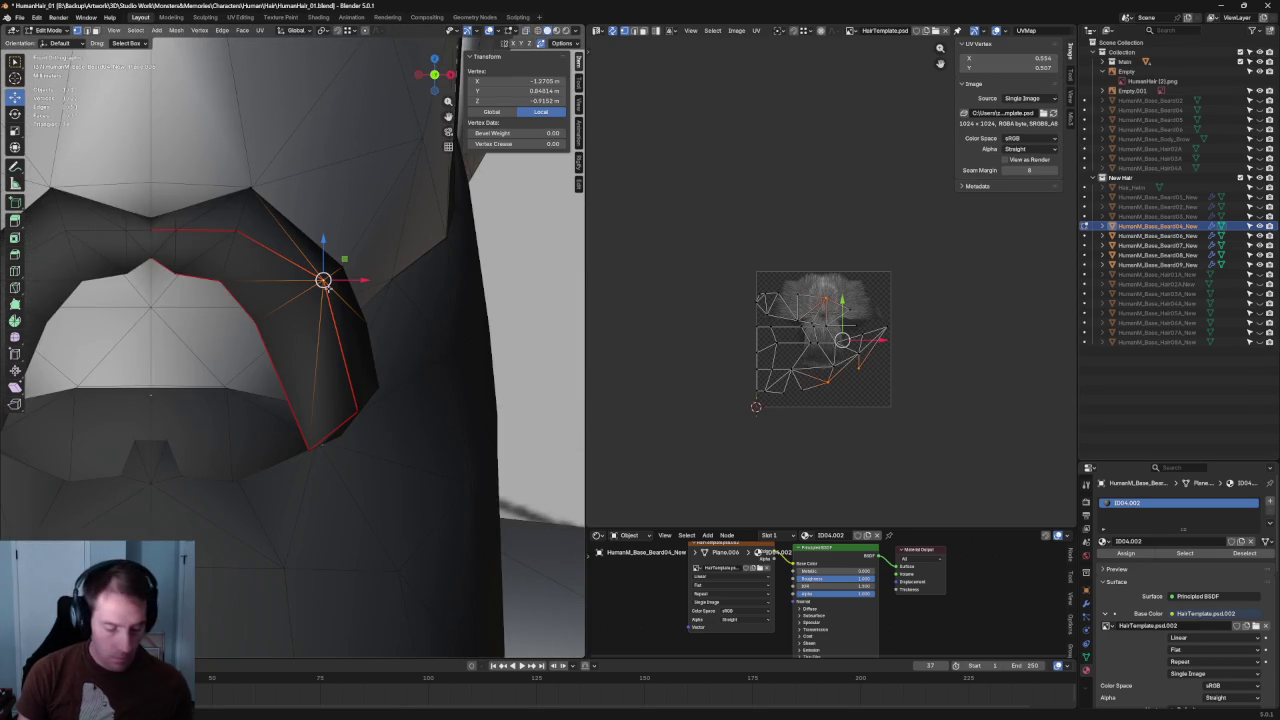
{"action": "key", "text": "shift+v"}
{"action": "left_click", "coordinate": [308, 291]}
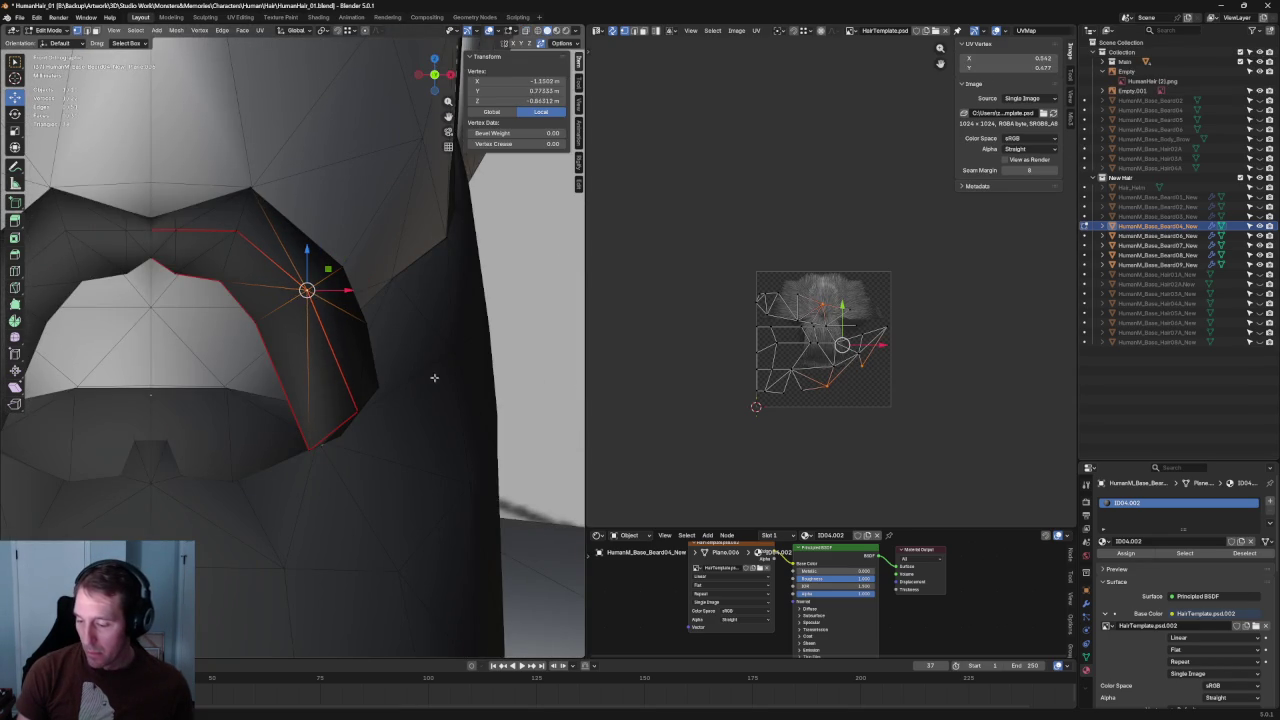
{"action": "mouse_move", "coordinate": [410, 386]}
{"action": "middle_mouse_down"}
{"action": "mouse_move", "coordinate": [263, 388]}
{"action": "mouse_move", "coordinate": [414, 320]}
{"action": "middle_mouse_up"}
{"action": "key", "text": "alt+z"}
- Raise another mustache vertex slightly, then undo the move after checking from the side
{"action": "left_click", "coordinate": [418, 315]}
{"action": "key", "text": "g"}
{"action": "left_click", "coordinate": [451, 309]}
{"action": "key", "text": "alt+z"}
{"action": "mouse_move", "coordinate": [451, 309]}
{"action": "middle_mouse_down"}
{"action": "mouse_move", "coordinate": [401, 315]}
{"action": "mouse_move", "coordinate": [450, 321]}
{"action": "mouse_move", "coordinate": [423, 309]}
{"action": "mouse_move", "coordinate": [436, 331]}
{"action": "middle_mouse_up"}
{"action": "key", "text": "ctrl+z"}
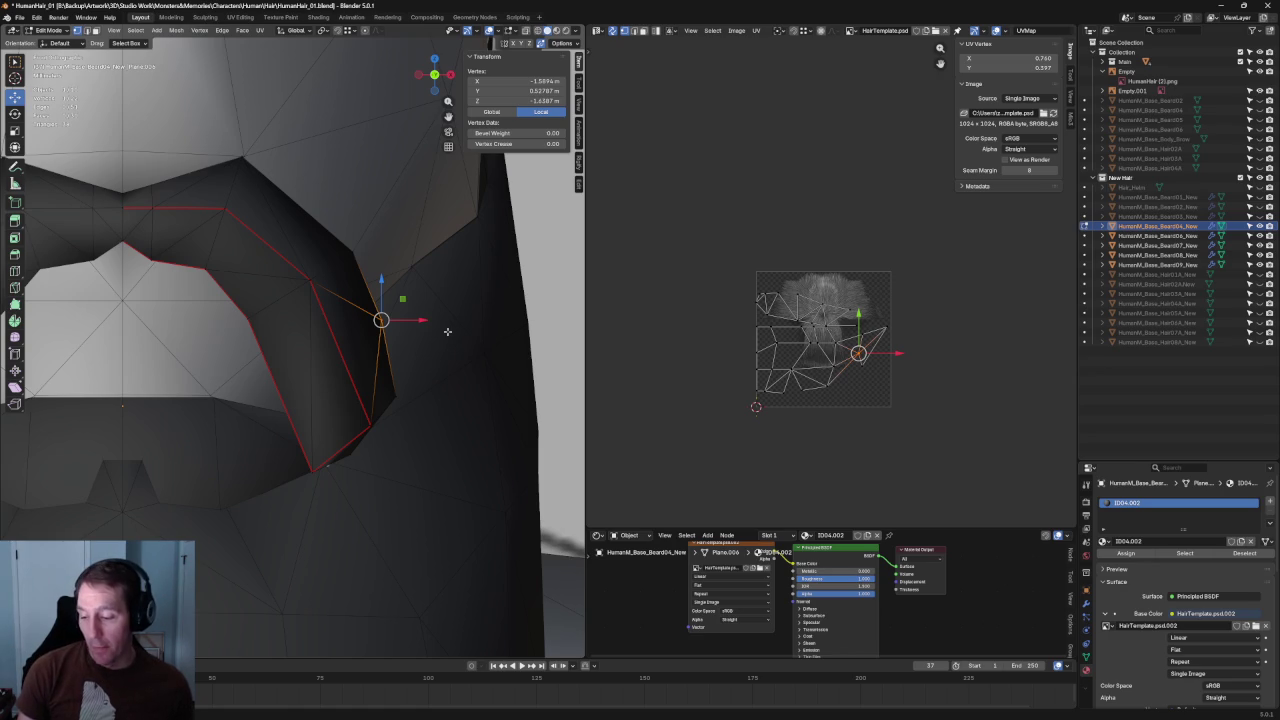
{"action": "mouse_move", "coordinate": [406, 350]}
{"action": "middle_mouse_down"}
{"action": "mouse_move", "coordinate": [419, 361]}
{"action": "mouse_move", "coordinate": [305, 318]}
{"action": "mouse_move", "coordinate": [463, 353]}
{"action": "mouse_move", "coordinate": [358, 354]}
{"action": "middle_mouse_up"}
- Dissolve the unwanted side edges of the mustache card
{"action": "key", "text": "alt+a"}
{"action": "key", "text": "ctrl+z"}
{"action": "key", "text": "ctrl+z"}
{"action": "key", "text": "ctrl+shift+z"}
{"action": "key", "text": "ctrl+shift+z"}
{"action": "left_click", "coordinate": [312, 330]}
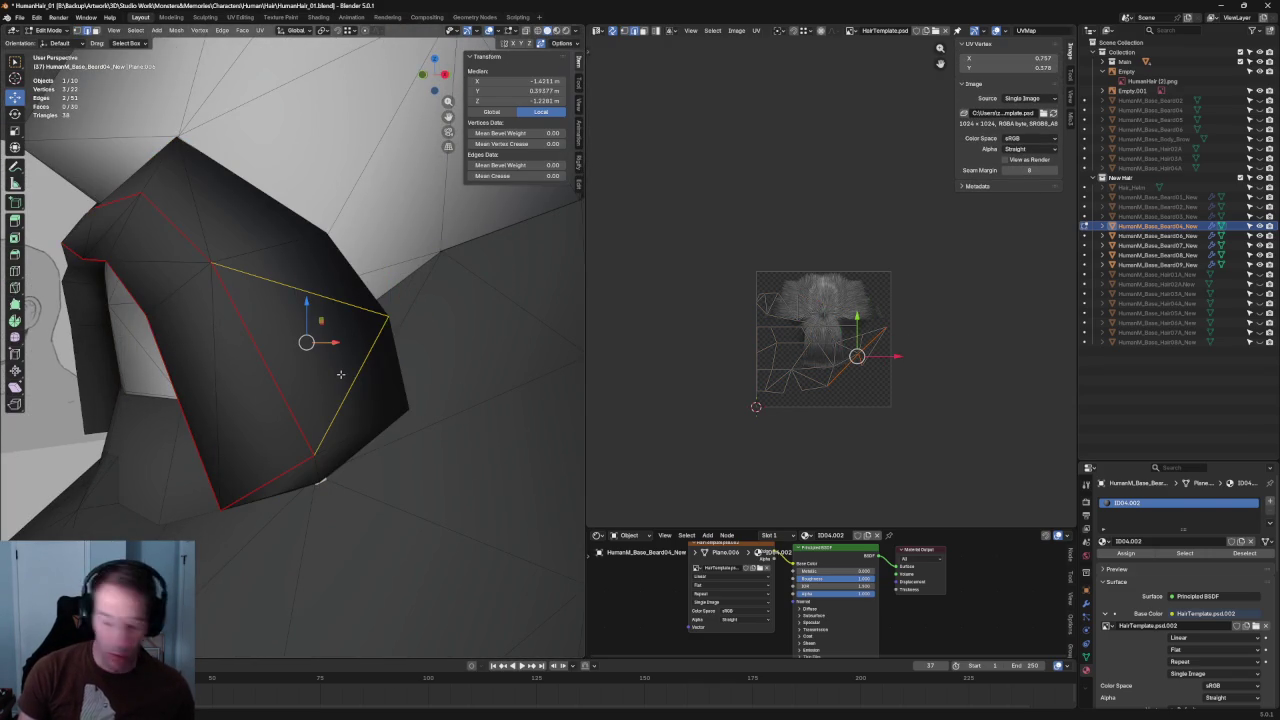
{"action": "key", "text": "ctrl+x"}
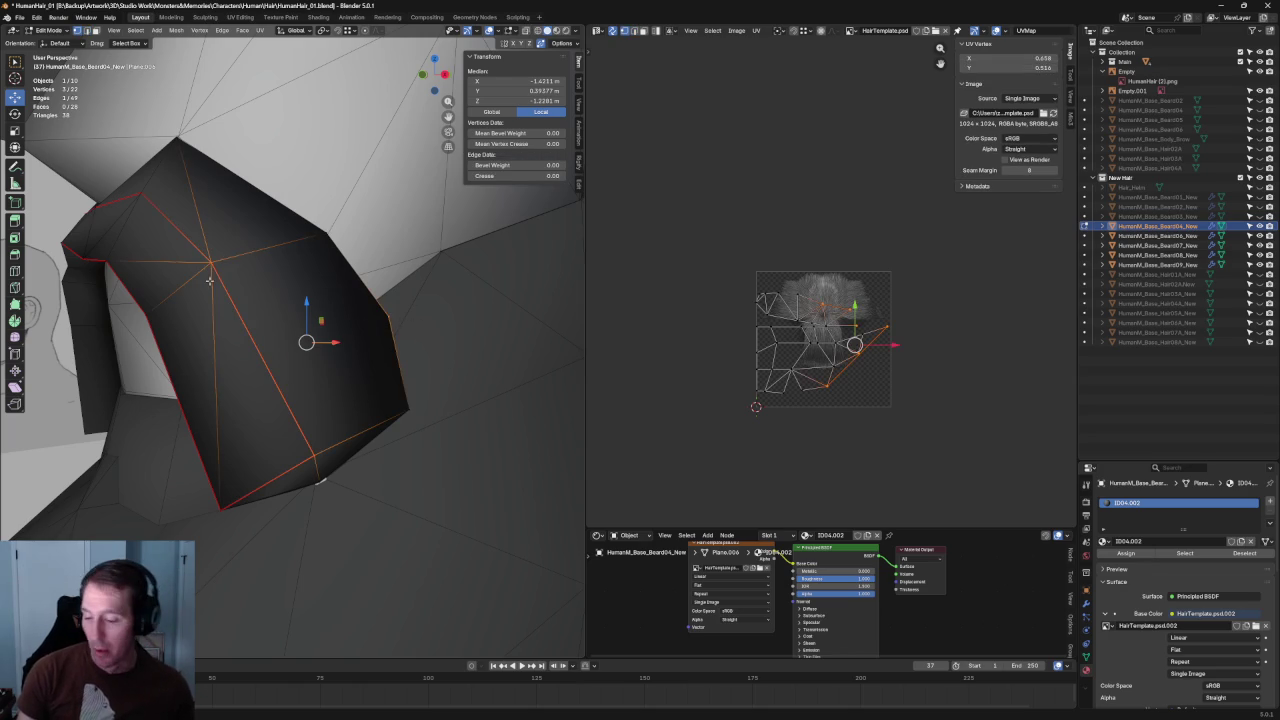
- Connect the chosen vertex pairs with new edges to re-triangulate the side faces
{"action": "left_click", "coordinate": [210, 262]}
{"action": "left_click", "coordinate": [390, 305], "text": "shift"}
{"action": "left_click", "coordinate": [406, 410], "text": "shift"}
{"action": "right_click", "coordinate": [397, 412]}
{"action": "left_click", "coordinate": [397, 412]}
{"action": "scroll", "coordinate": [390, 392], "scroll_direction": "down", "scroll_amount": 5}
{"action": "left_click", "coordinate": [140, 140]}
{"action": "mouse_move", "coordinate": [140, 140]}
{"action": "middle_mouse_down"}
{"action": "mouse_move", "coordinate": [368, 317]}
{"action": "mouse_move", "coordinate": [300, 390]}
{"action": "middle_mouse_up"}
{"action": "scroll", "coordinate": [364, 323], "scroll_direction": "up", "scroll_amount": 5}
- Push the card's lower-end vertices in along Y toward the jaw
{"action": "left_click", "coordinate": [354, 320]}
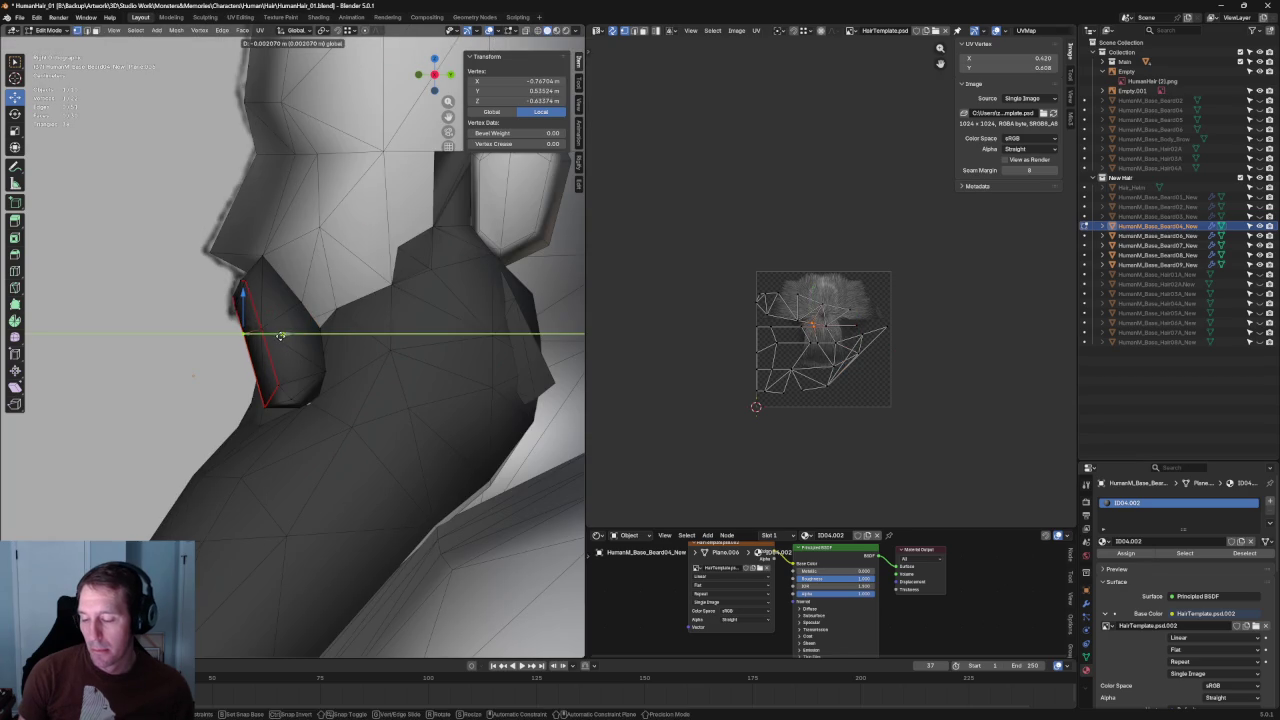
{"action": "left_click", "coordinate": [280, 383]}
{"action": "left_click", "coordinate": [290, 398], "text": "shift"}
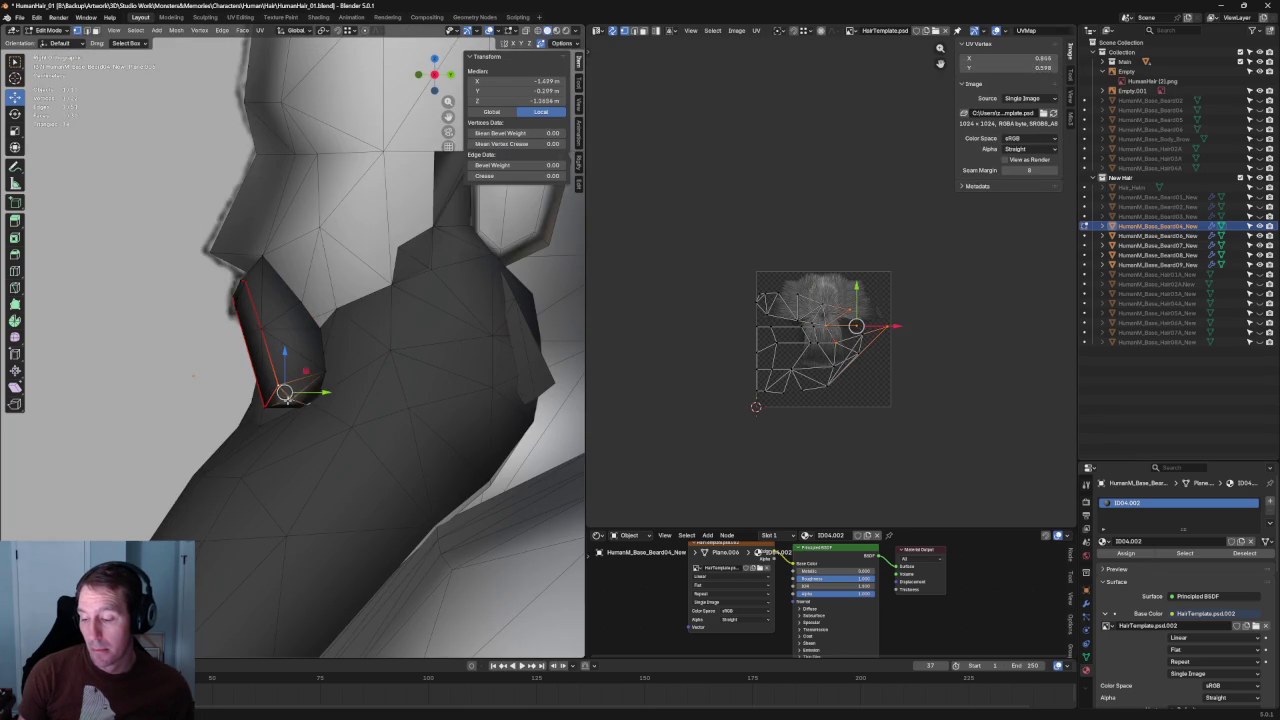
{"action": "key", "text": "g"}
{"action": "key", "text": "Escape"}
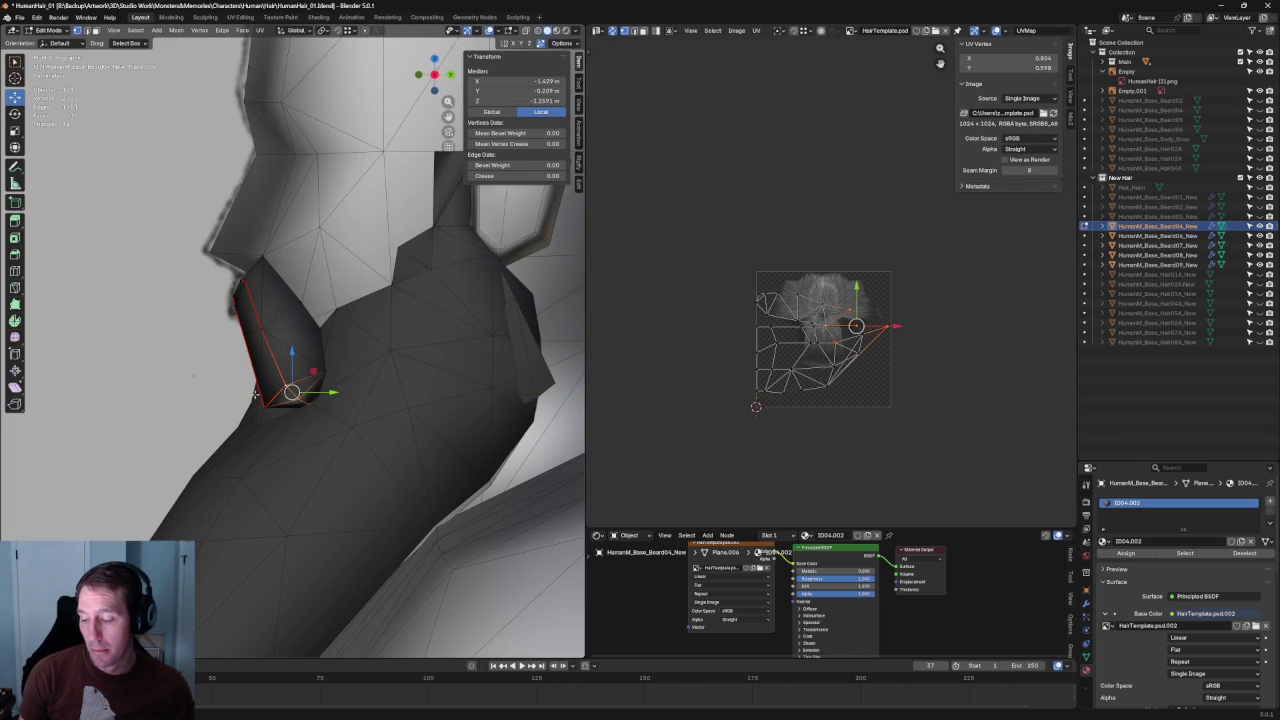
{"action": "left_click", "coordinate": [268, 325]}
{"action": "left_click", "coordinate": [262, 329]}
{"action": "key", "text": "g"}
{"action": "key", "text": "y"}
{"action": "key", "text": "Escape"}
{"action": "key", "text": "alt+a"}
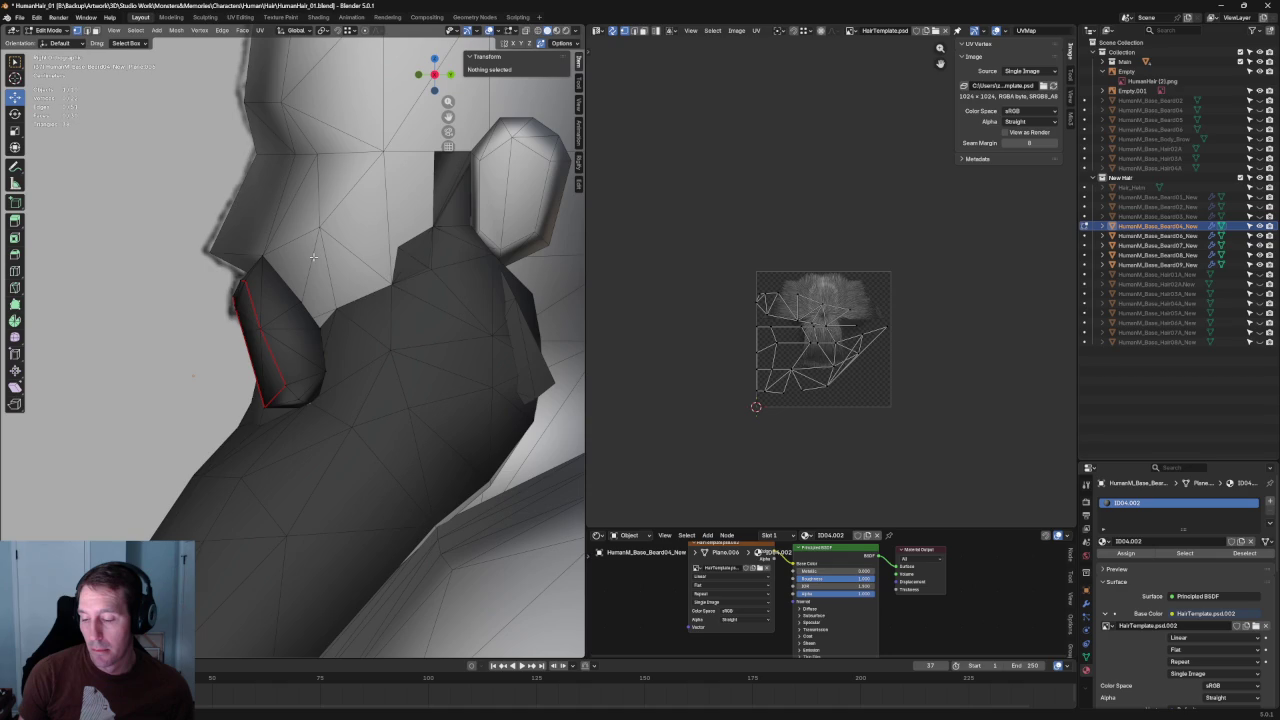
- Move a chin vertex in depth, checking its alignment against the reference in X-ray
{"action": "middle_click_drag", "start_coordinate": [313, 257], "coordinate": [186, 248]}
{"action": "key", "text": "alt+z"}
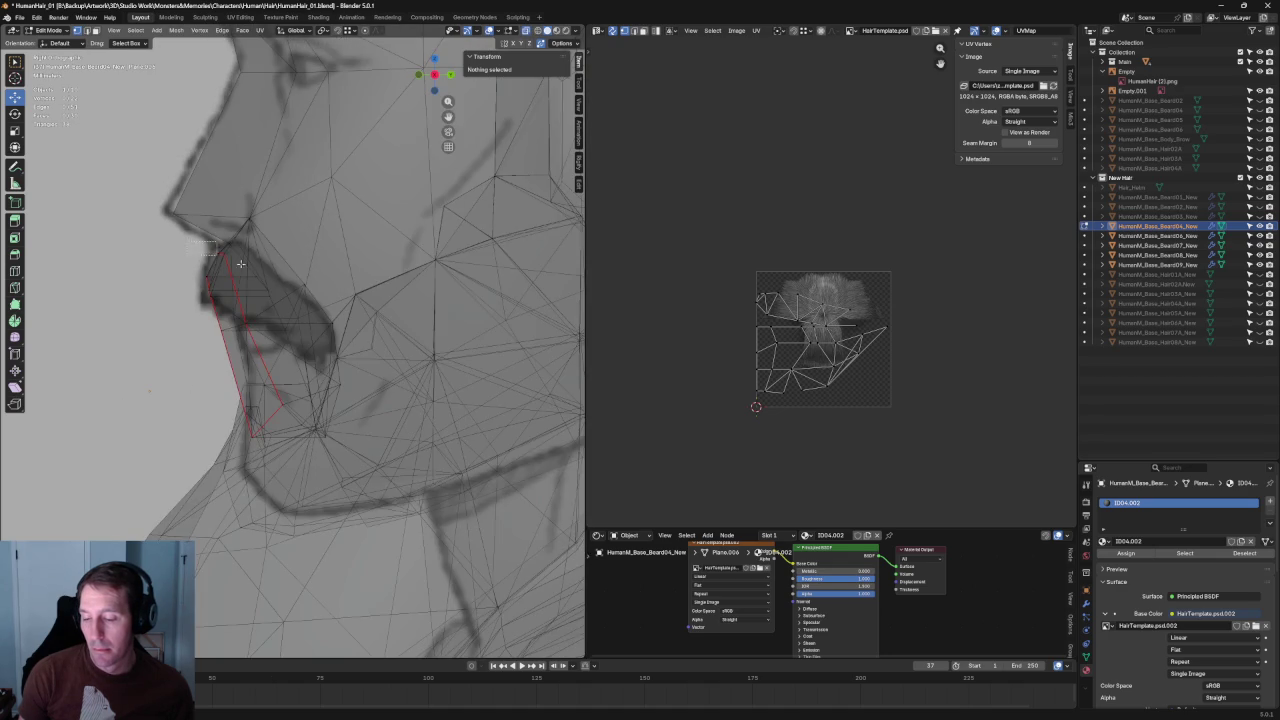
{"action": "left_click", "coordinate": [217, 256]}
{"action": "key", "text": "alt+z"}
{"action": "key", "text": "alt+z"}
{"action": "key", "text": "alt+z"}
{"action": "left_click_drag", "start_coordinate": [257, 255], "coordinate": [224, 222]}
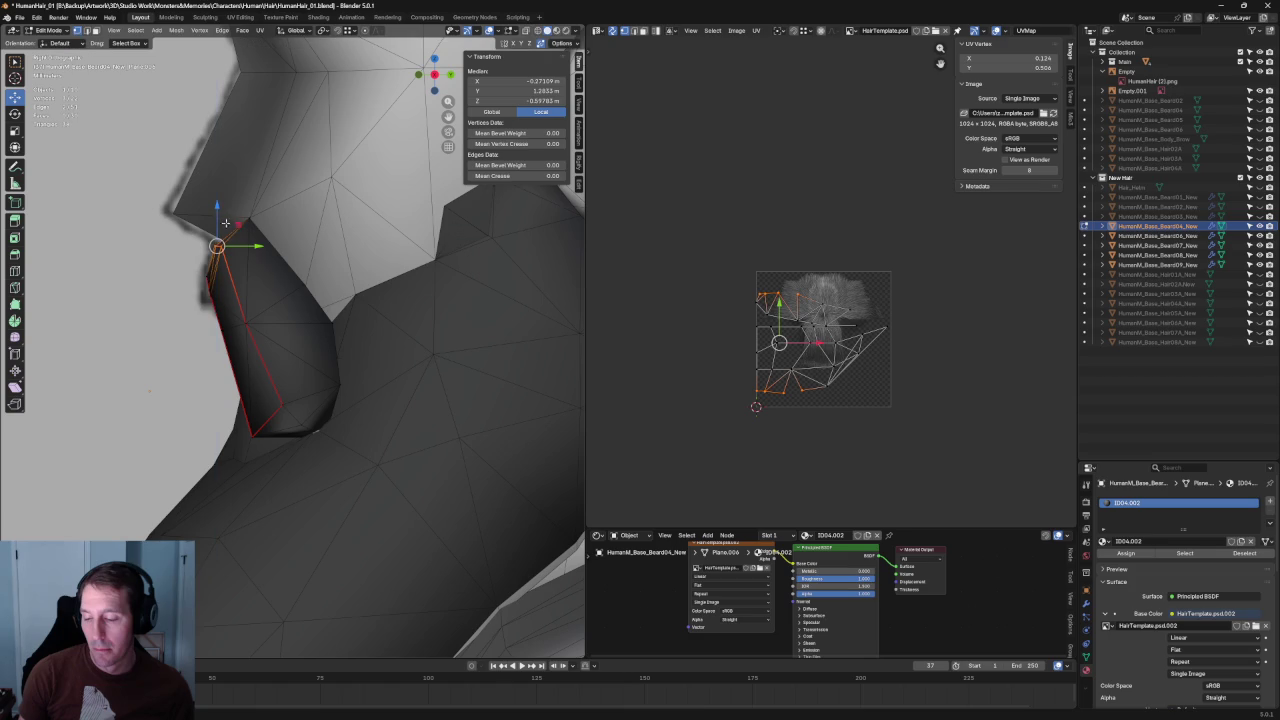
- Check another card vertex against the reference drawing from a front-on view
{"action": "left_click", "coordinate": [253, 321]}
{"action": "key", "text": "alt+z"}
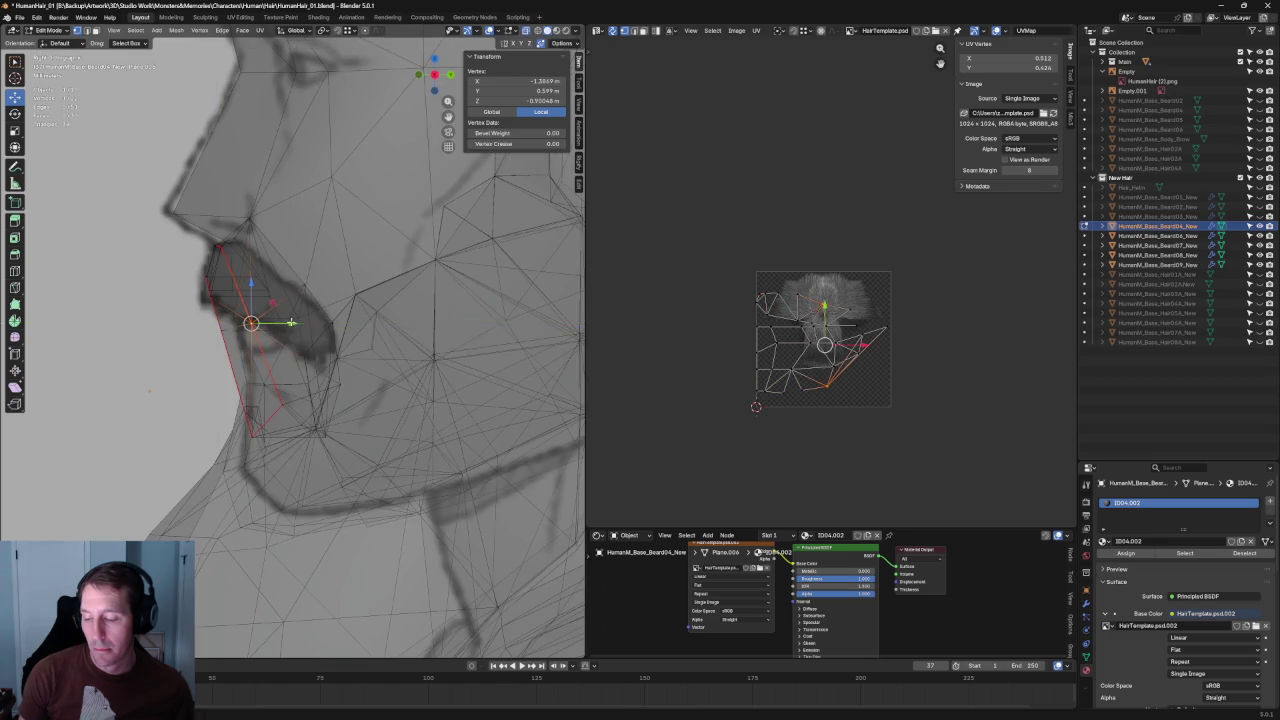
{"action": "key", "text": "alt+z"}
{"action": "middle_click_drag", "start_coordinate": [283, 328], "coordinate": [283, 320]}
{"action": "scroll", "coordinate": [283, 315], "scroll_direction": "up", "scroll_amount": 1}
{"action": "scroll", "coordinate": [283, 310], "scroll_direction": "up", "scroll_amount": 1}
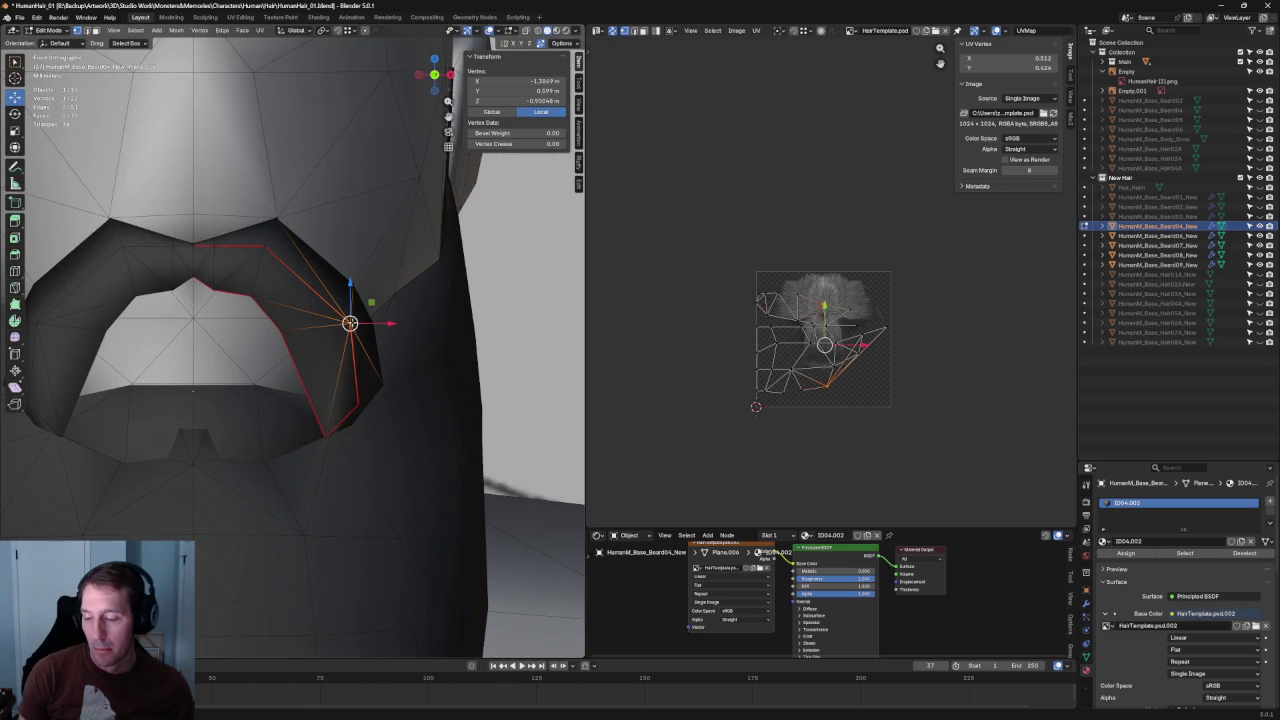
{"action": "key", "text": "alt+a"}
{"action": "key", "text": "alt+z"}
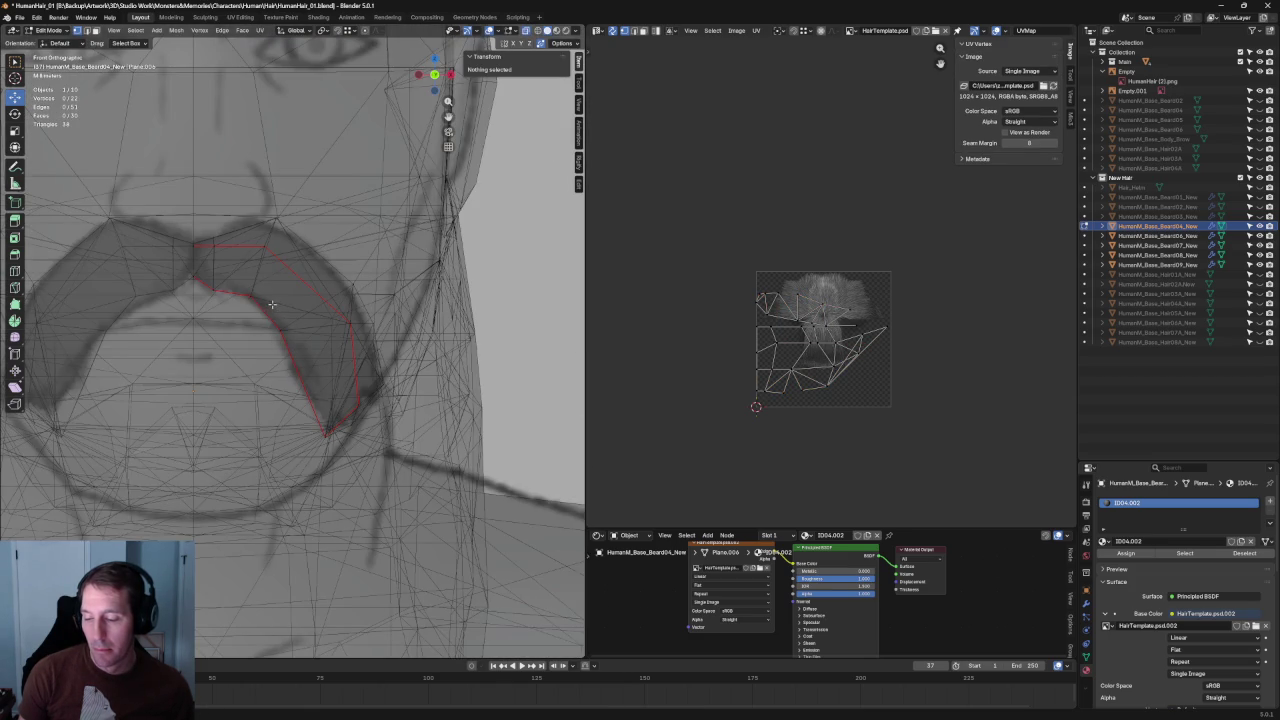
- Select the three top vertices of the mustache card
{"action": "left_click", "coordinate": [272, 304]}
{"action": "key", "text": "alt+z"}
{"action": "key", "text": "alt+z"}
{"action": "key", "text": "alt+z"}
{"action": "key", "text": "alt+z"}
{"action": "key", "text": "alt+z"}
{"action": "left_click", "coordinate": [263, 246]}
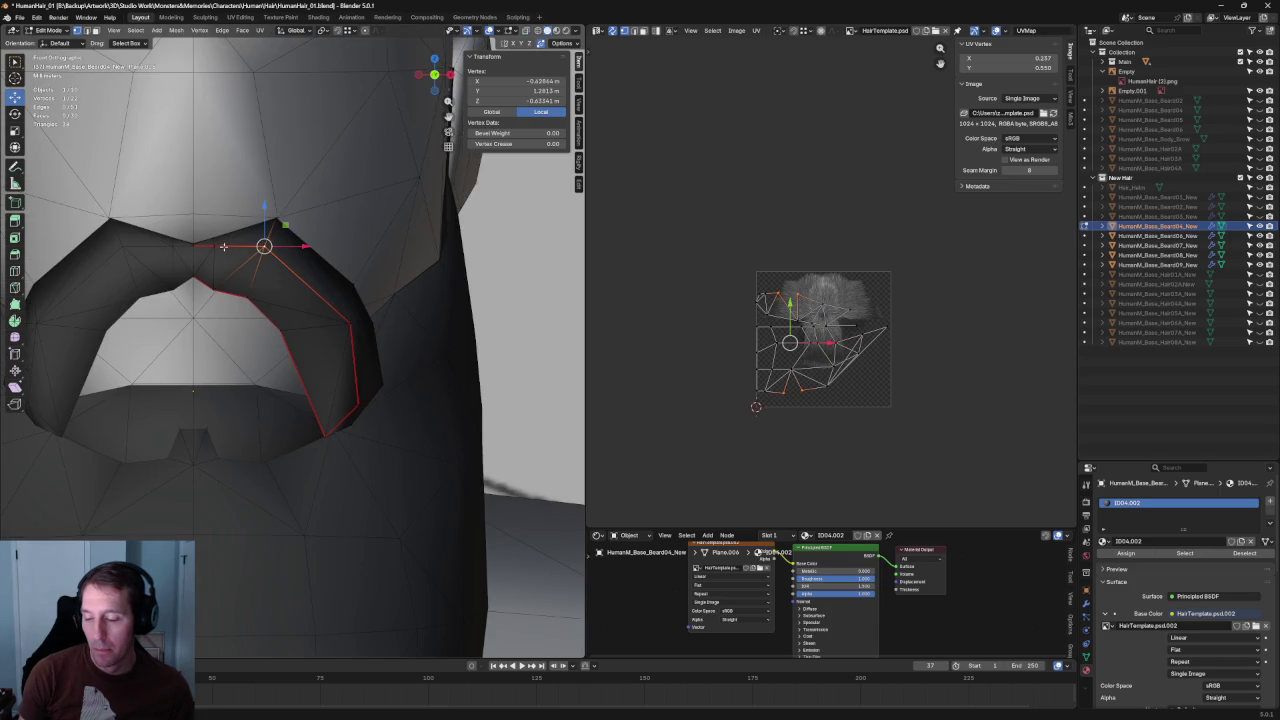
{"action": "left_click", "coordinate": [207, 250], "text": "shift"}
{"action": "left_click", "coordinate": [187, 244], "text": "shift"}
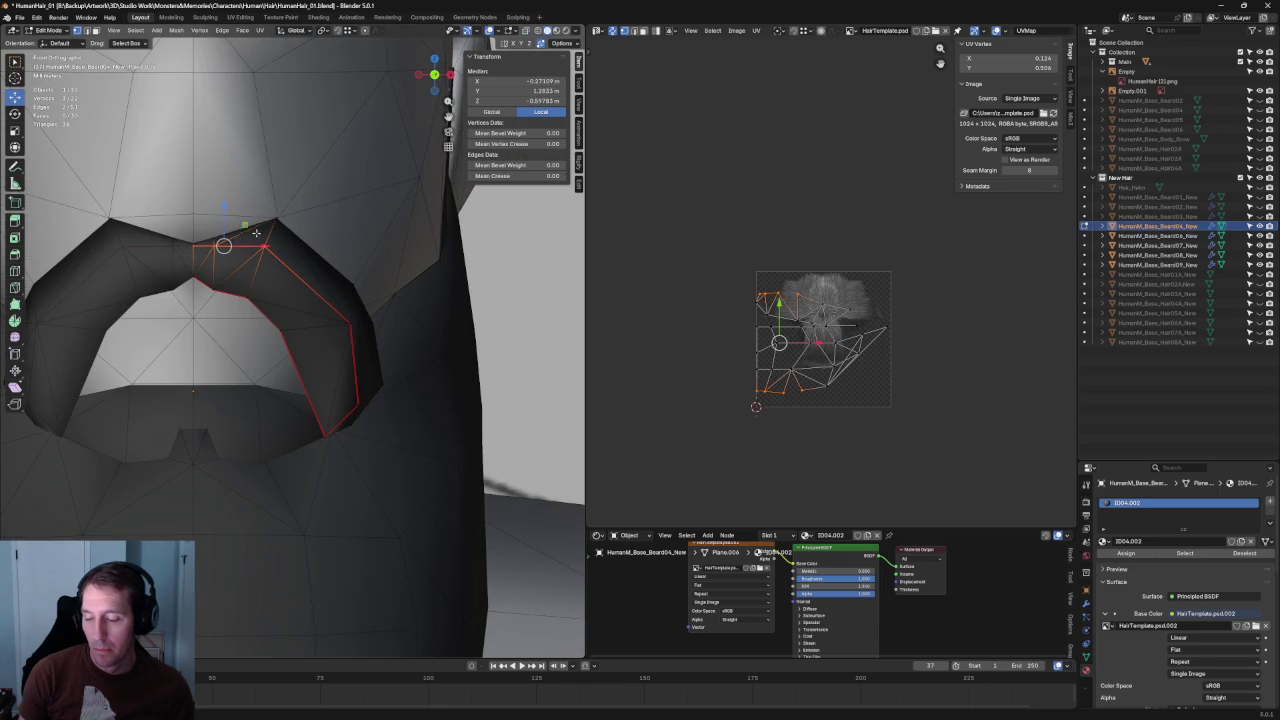
- Drag the three top vertices down slightly with the move gizmo, then deselect
{"action": "left_click_drag", "start_coordinate": [220, 214], "coordinate": [302, 247]}
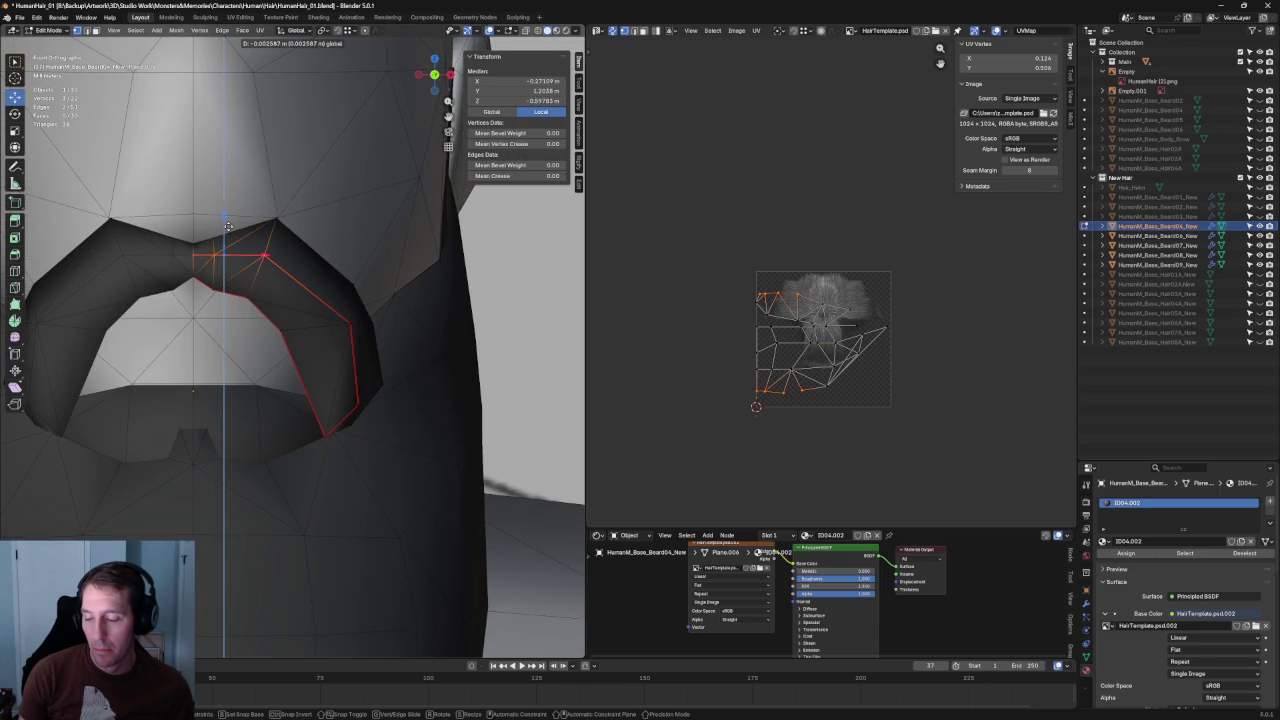
{"action": "key", "text": "alt+a"}
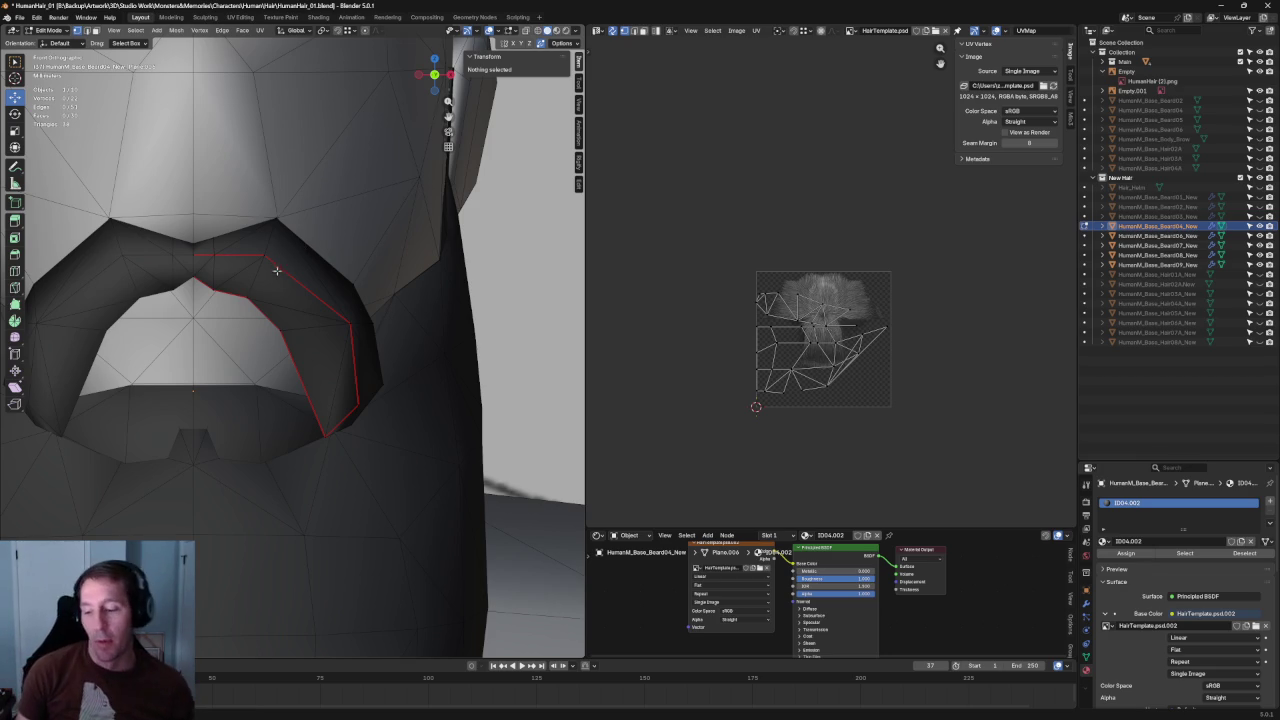
{"action": "scroll", "coordinate": [278, 250], "scroll_direction": "up", "scroll_amount": 3}
{"action": "scroll", "coordinate": [262, 215], "scroll_direction": "up", "scroll_amount": 1}
{"action": "left_click", "coordinate": [245, 196]}
{"action": "key", "text": "alt+z"}
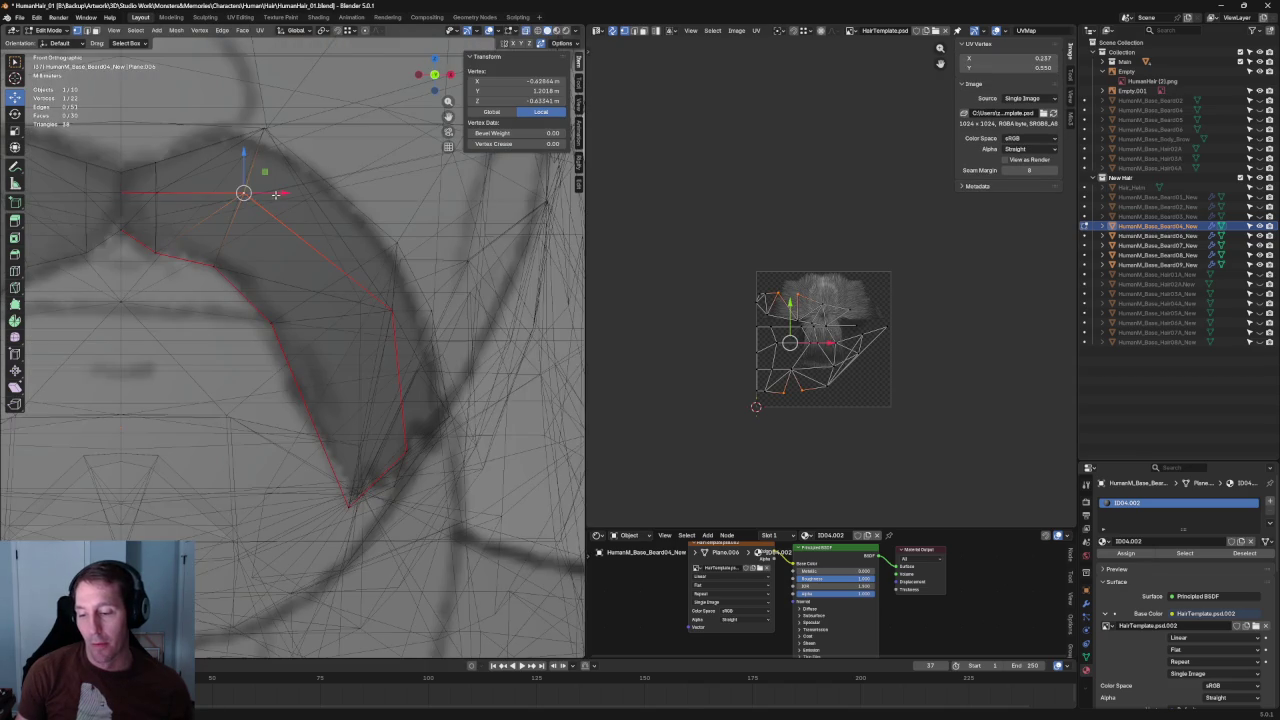
{"action": "key", "text": "alt+z"}
{"action": "key", "text": "alt+a"}
{"action": "middle_click_drag", "start_coordinate": [385, 173], "coordinate": [289, 246]}
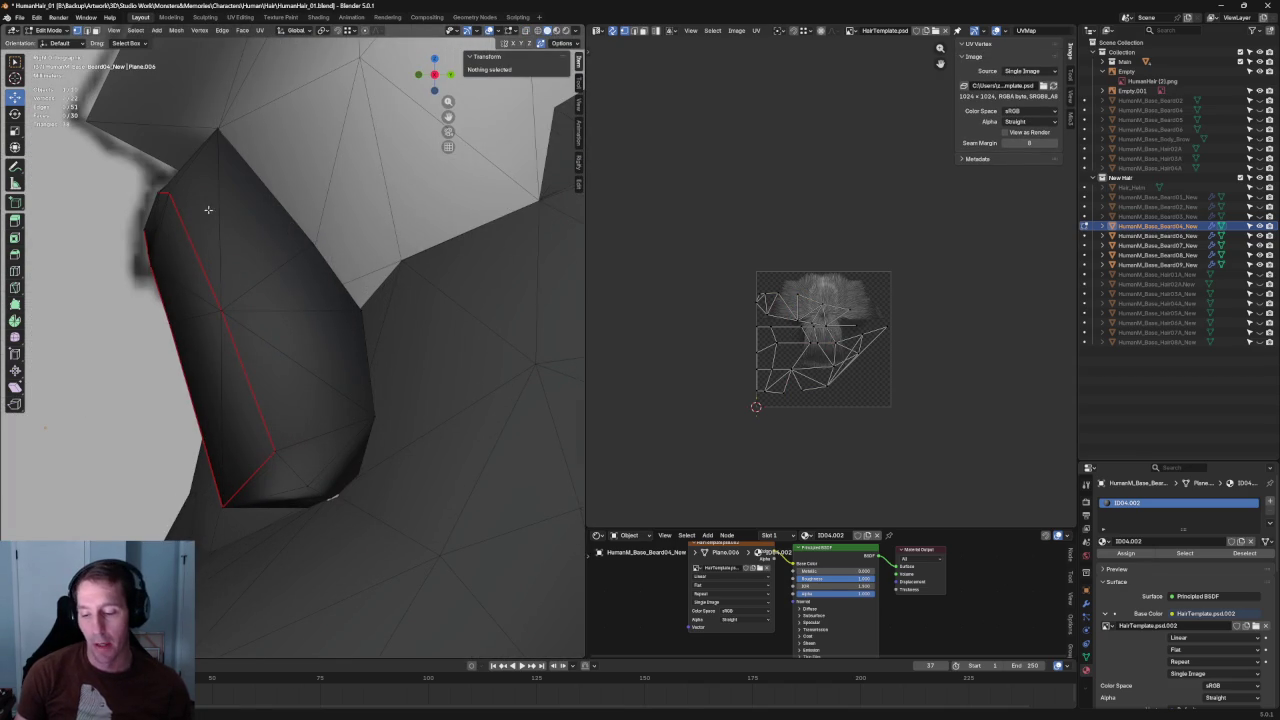
{"action": "left_click", "coordinate": [149, 251]}
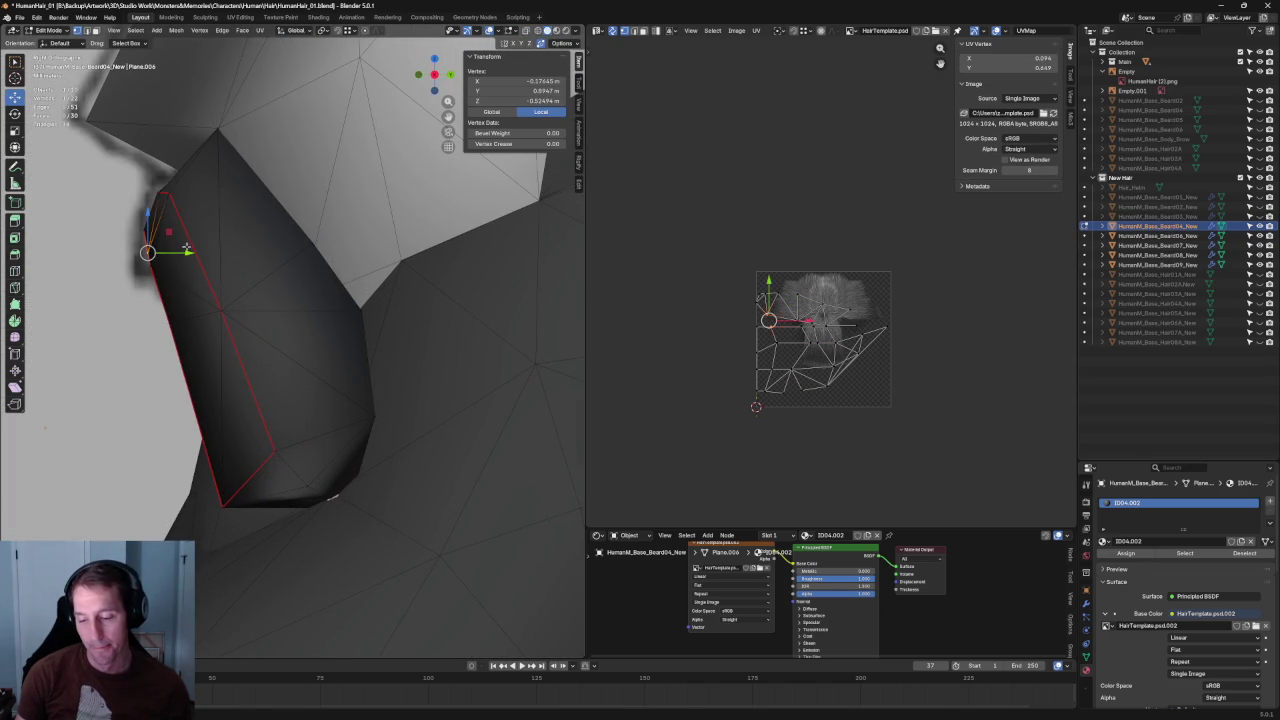
{"action": "key", "text": "g"}
{"action": "key", "text": "y"}
{"action": "key", "text": "Escape"}
{"action": "left_click", "coordinate": [170, 192]}
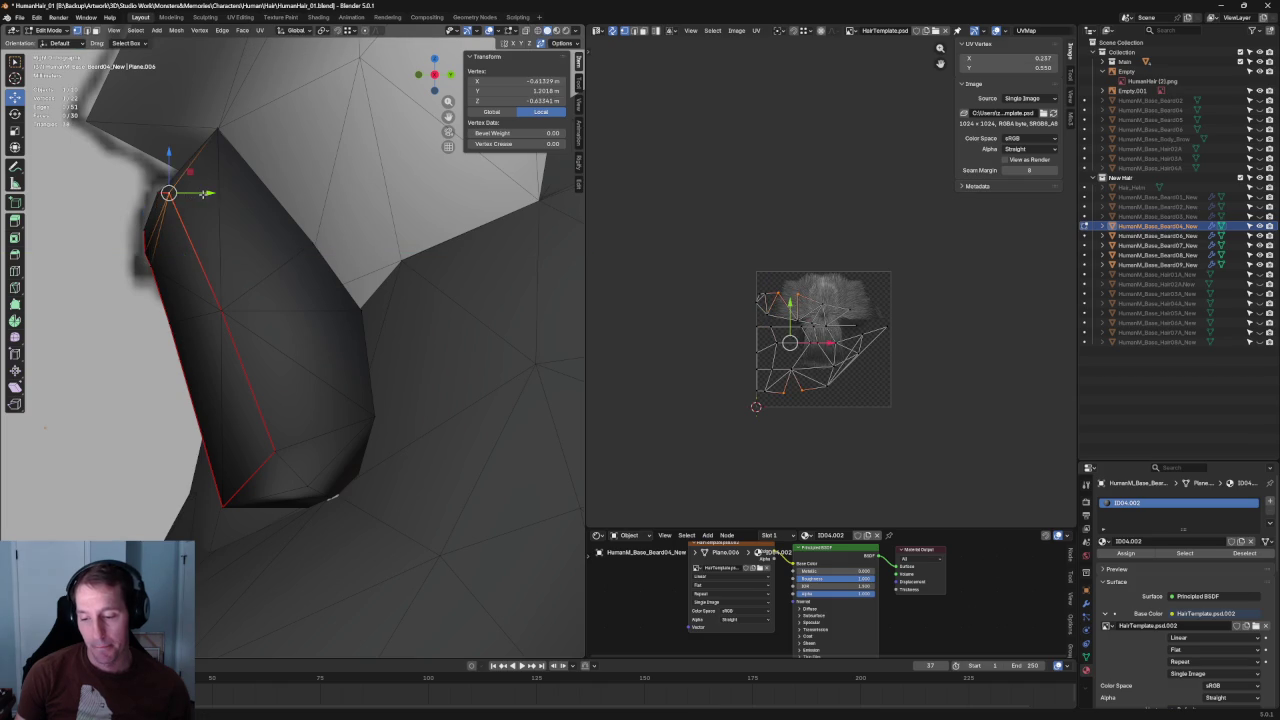
{"action": "key", "text": "g"}
{"action": "key", "text": "y"}
{"action": "key", "text": "Escape"}
{"action": "key", "text": "alt+a"}
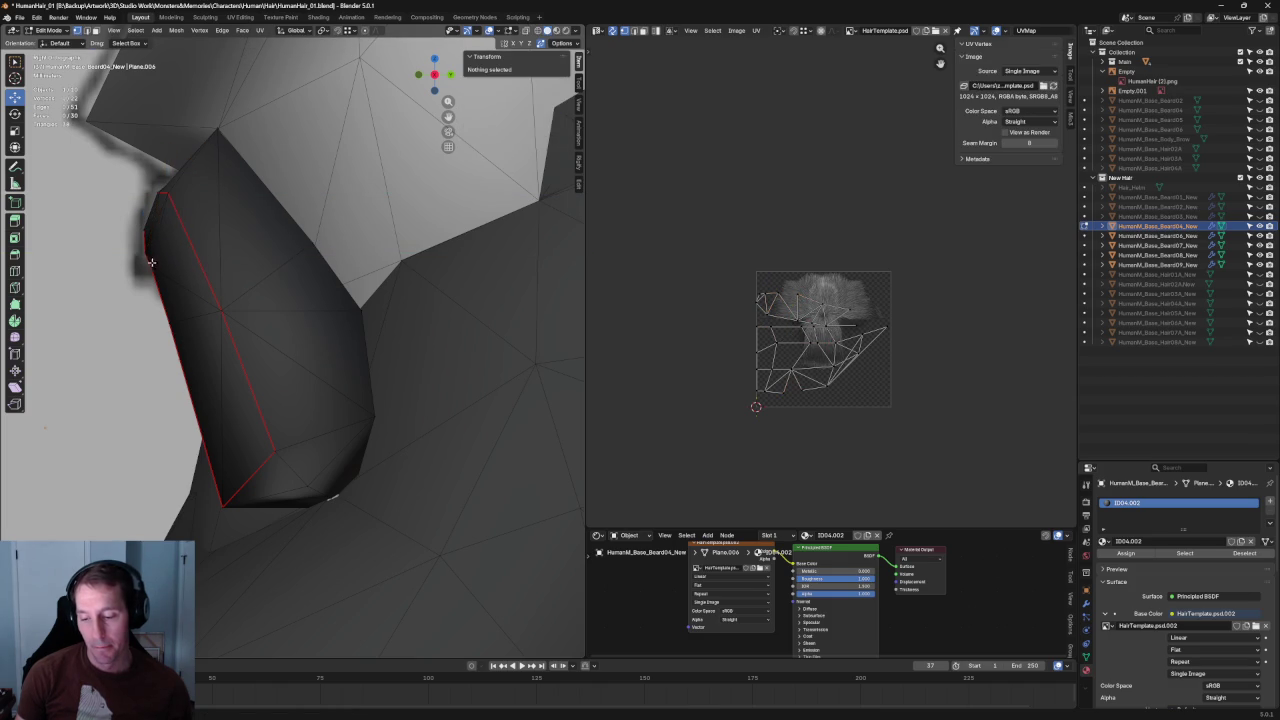
{"action": "left_click", "coordinate": [143, 251]}
{"action": "key", "text": "g"}
{"action": "key", "text": "y"}
{"action": "key", "text": "Escape"}
{"action": "key", "text": "alt+a"}
{"action": "left_click", "coordinate": [163, 233]}
{"action": "key", "text": "g"}
{"action": "key", "text": "y"}
{"action": "key", "text": "Escape"}
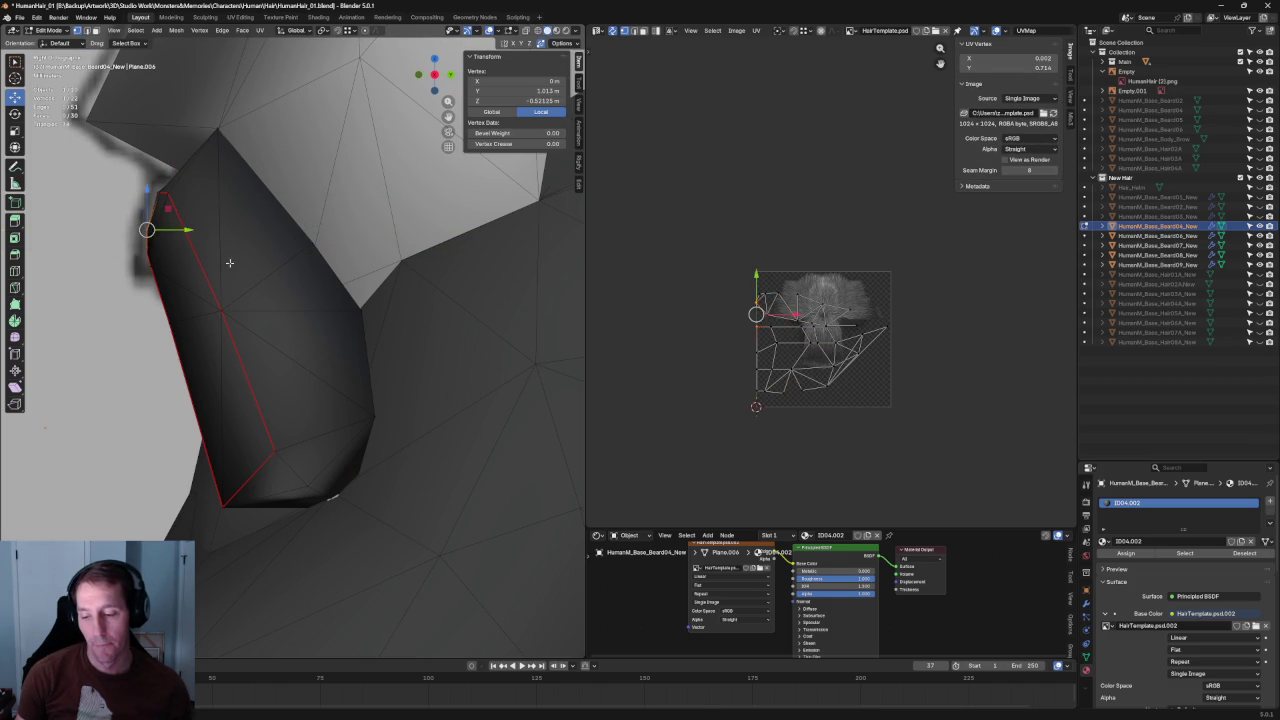
{"action": "key", "text": "alt+a"}
{"action": "left_click", "coordinate": [247, 454]}
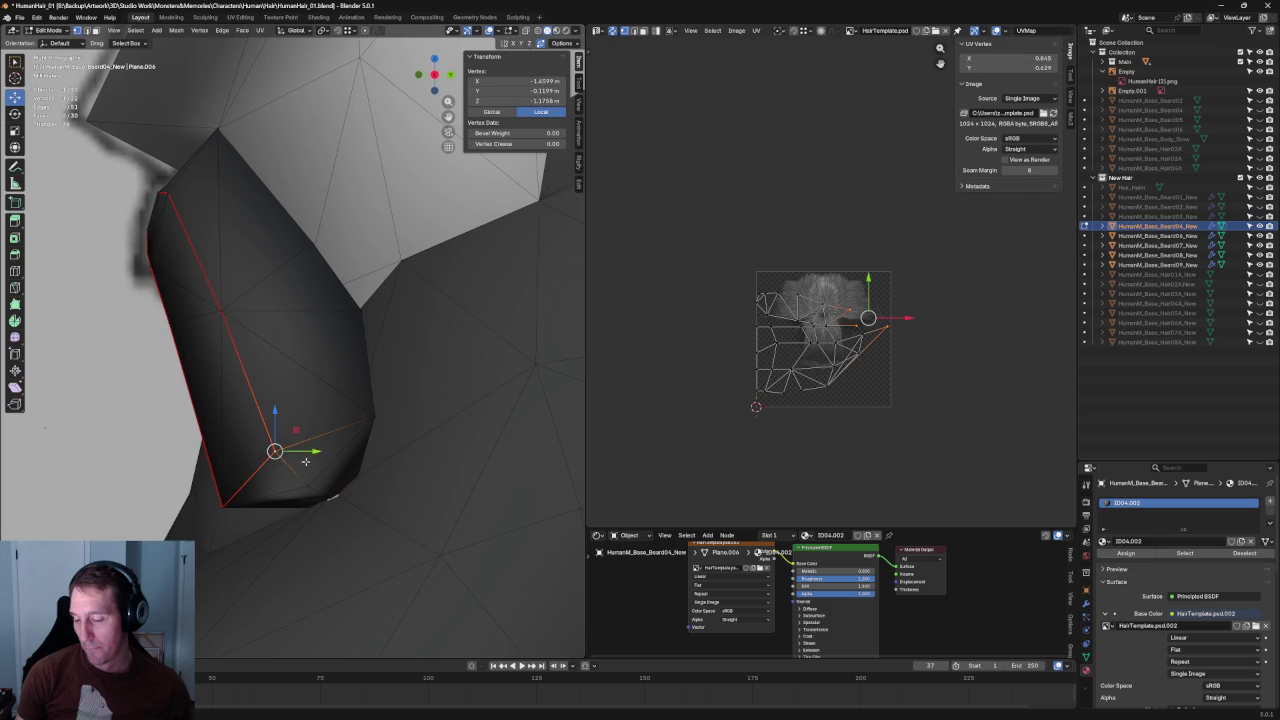
{"action": "key", "text": "g"}
{"action": "key", "text": "y"}
{"action": "key", "text": "Escape"}
{"action": "left_click", "coordinate": [215, 311]}
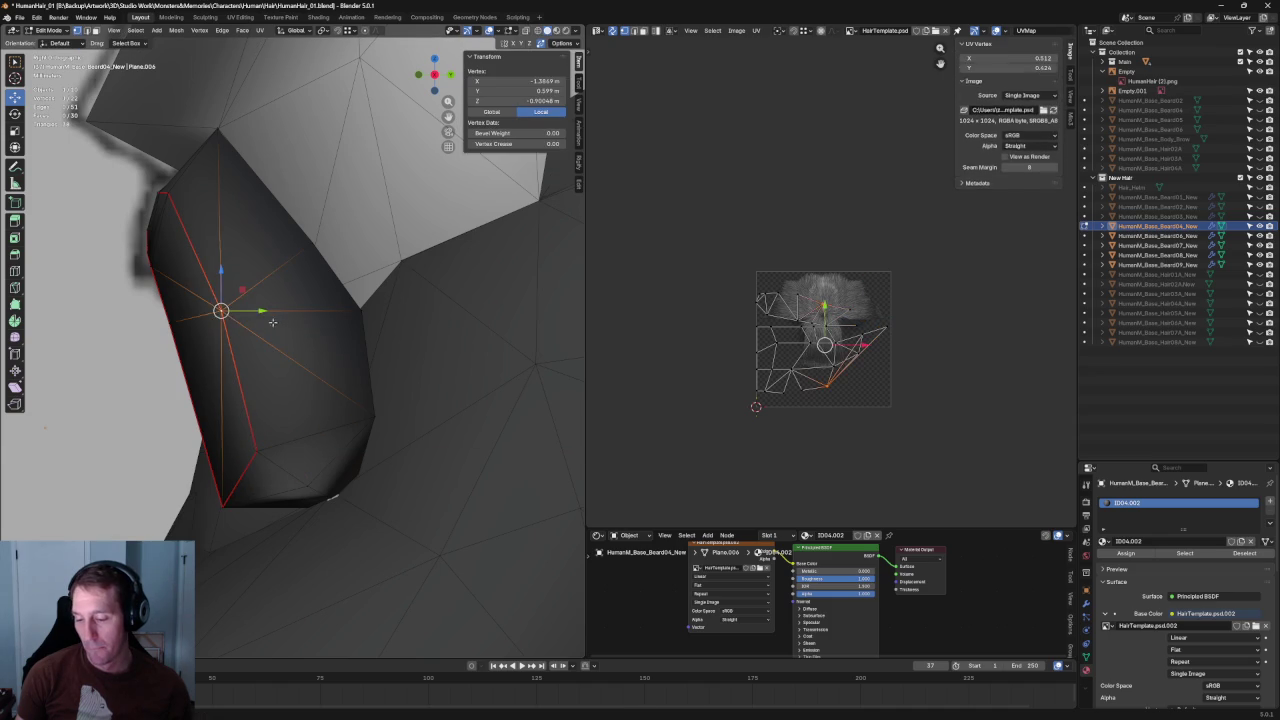
{"action": "key", "text": "g"}
{"action": "key", "text": "y"}
{"action": "key", "text": "Escape"}
{"action": "key", "text": "alt+a"}
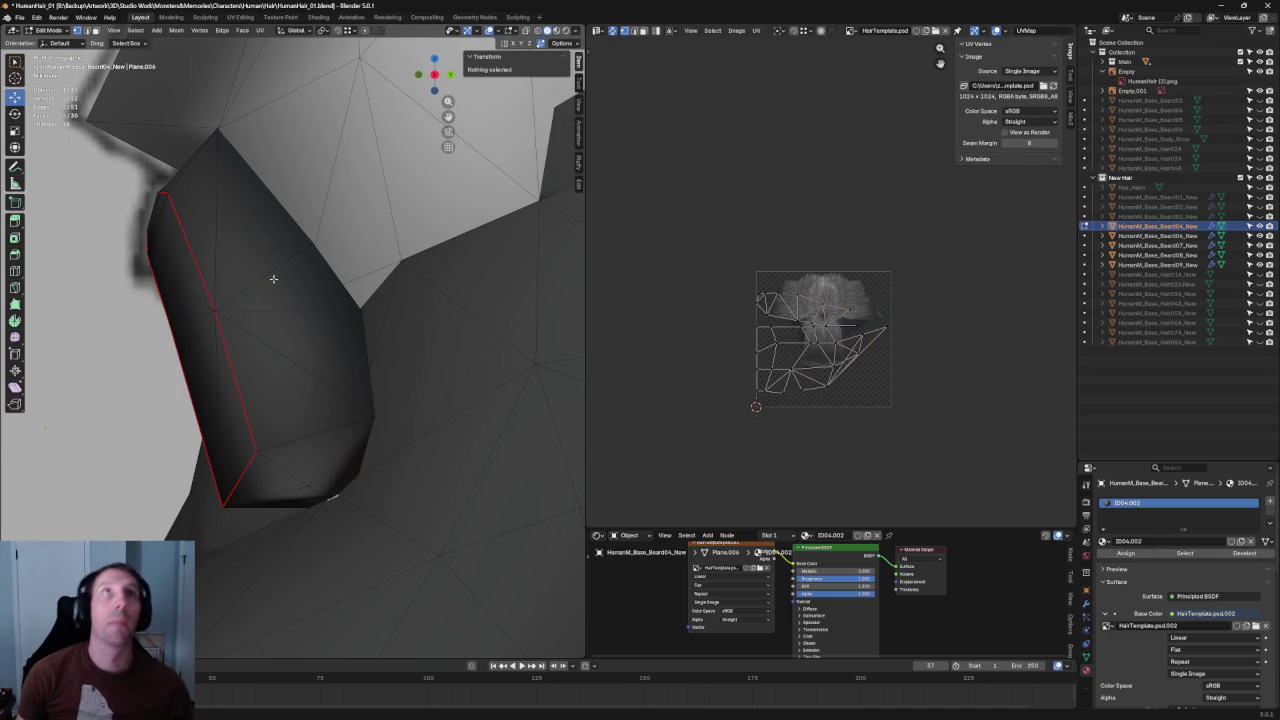
{"action": "middle_click_drag", "start_coordinate": [271, 277], "coordinate": [308, 267]}
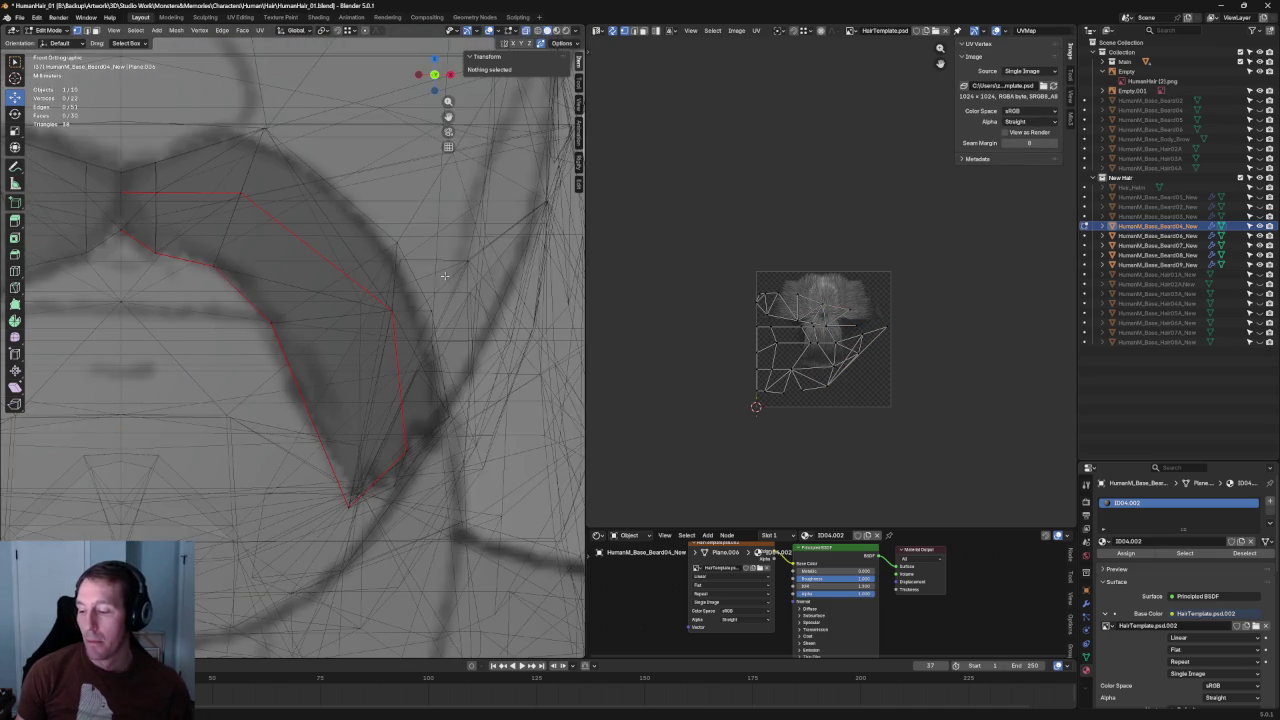
- Vertex Slide the outer-side mustache vertex along its edge to match the drawing
{"action": "key", "text": "alt+z"}
{"action": "key", "text": "alt+z"}
{"action": "left_click", "coordinate": [410, 310]}
{"action": "key", "text": "alt+z"}
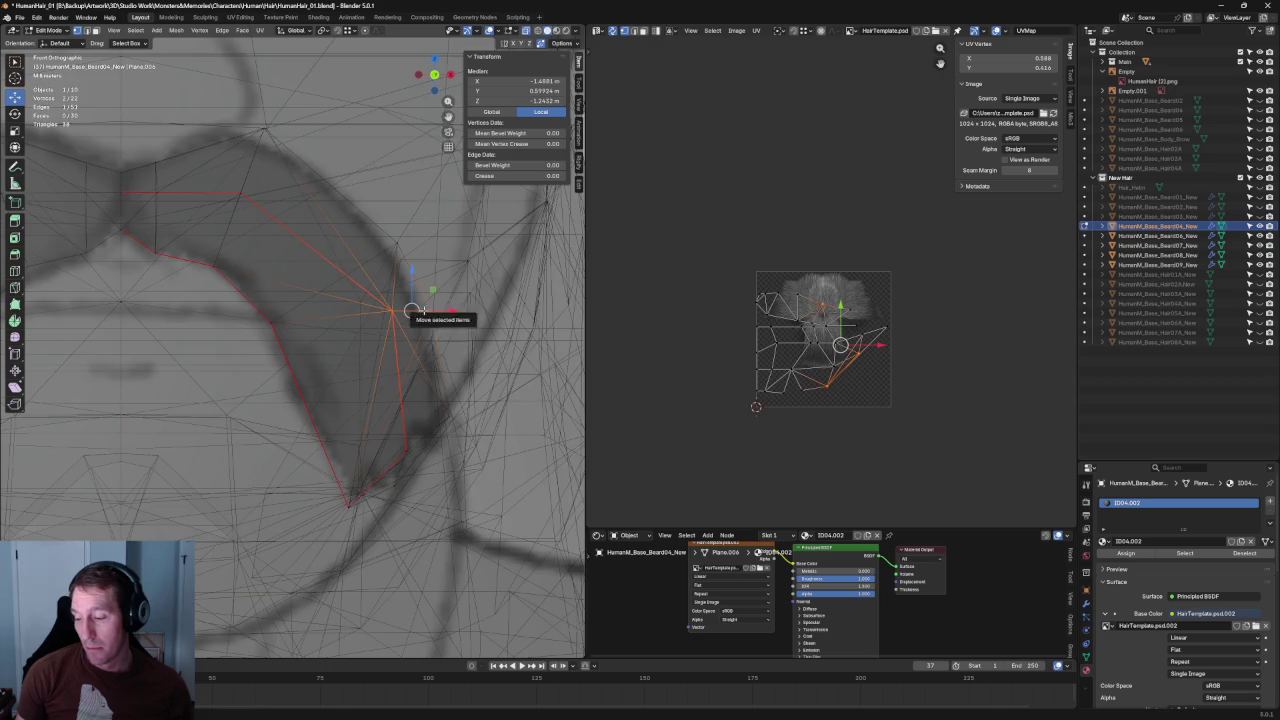
{"action": "key", "text": "alt+z"}
{"action": "key", "text": "g"}
{"action": "key", "text": "g"}
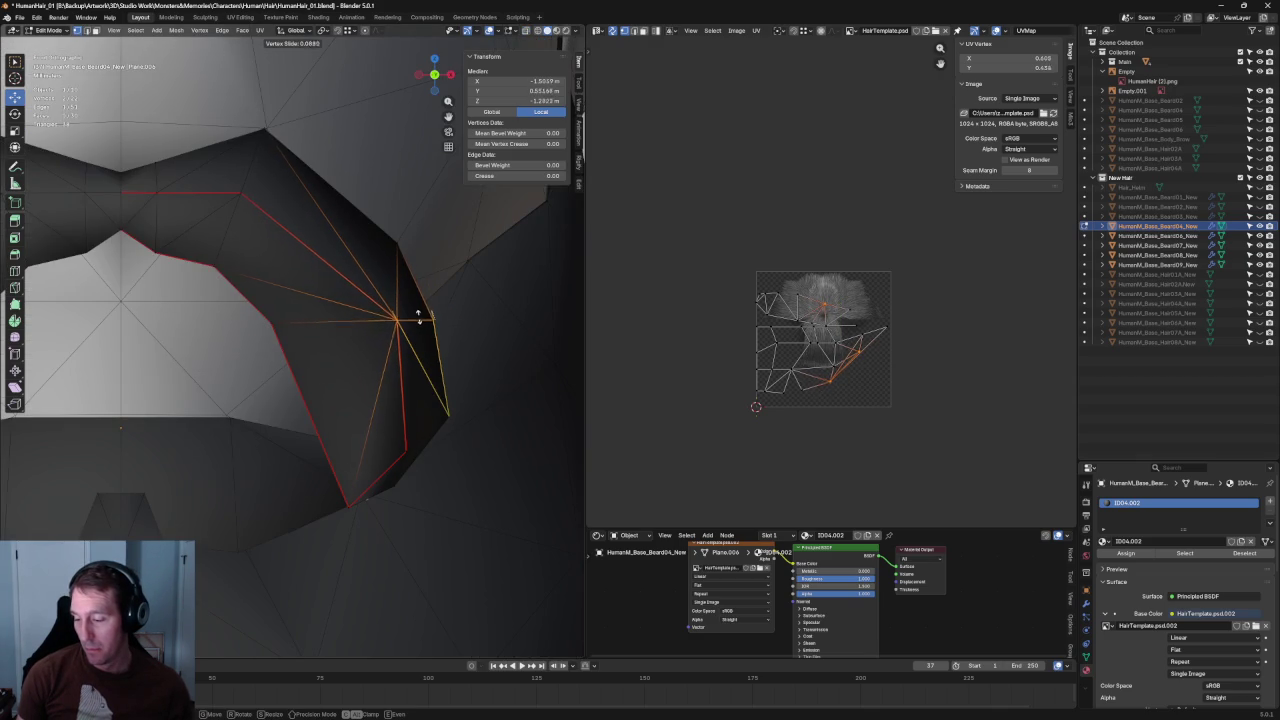
{"action": "left_click", "coordinate": [418, 318]}
{"action": "key", "text": "alt+a"}
- Check a vertex in front view with a cancelled X move, then view from the right side
{"action": "key", "text": "KP_1"}
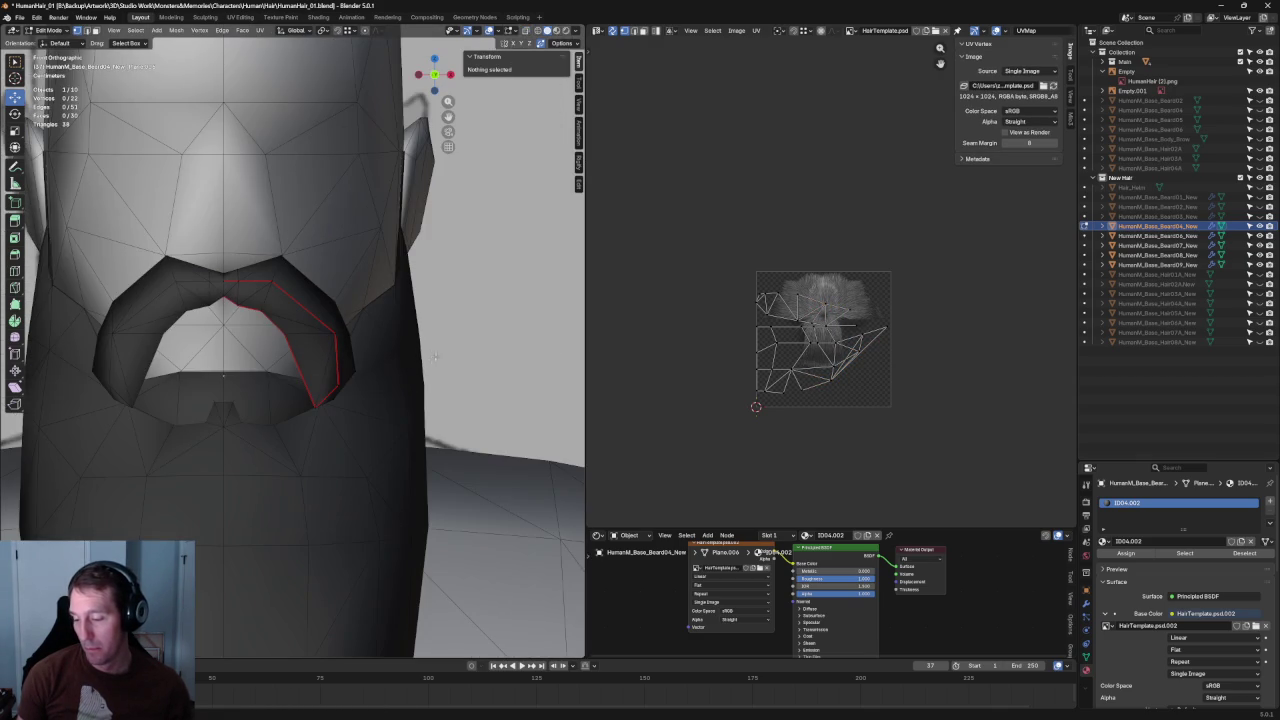
{"action": "scroll", "coordinate": [380, 354], "scroll_direction": "up", "scroll_amount": 3}
{"action": "left_click", "coordinate": [366, 324]}
{"action": "key", "text": "g"}
{"action": "key", "text": "x"}
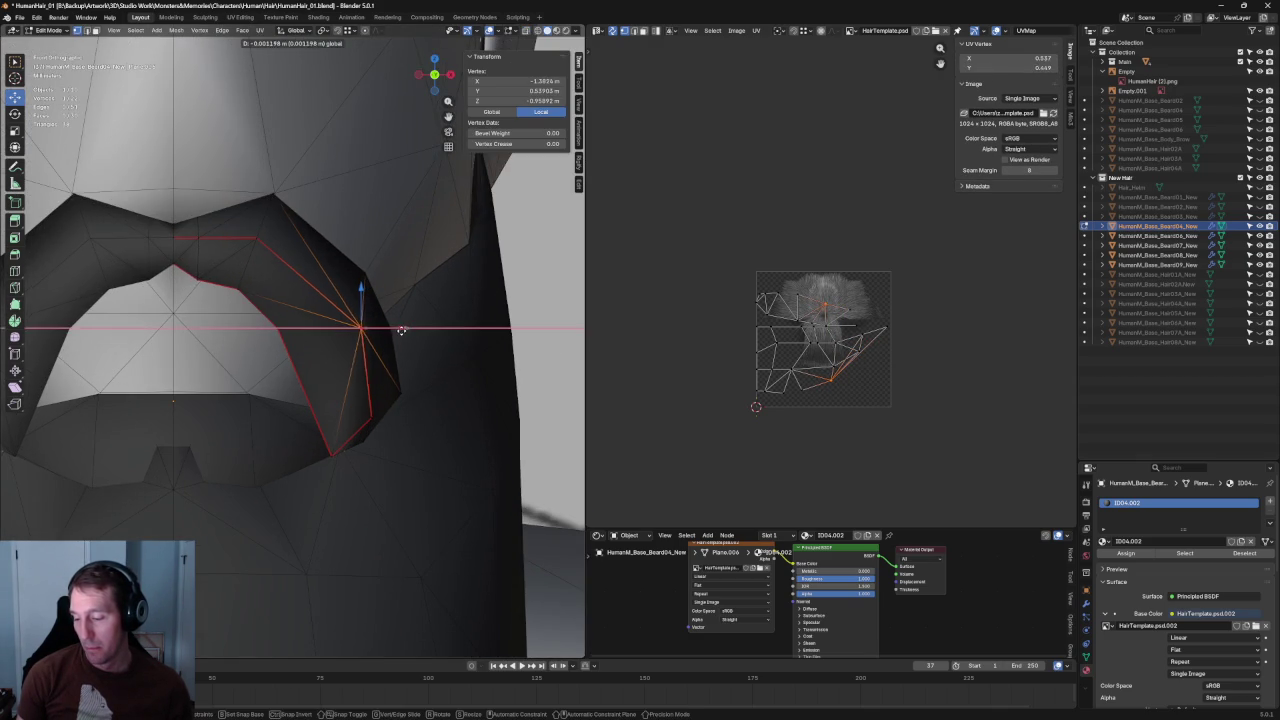
{"action": "right_click", "coordinate": [402, 329]}
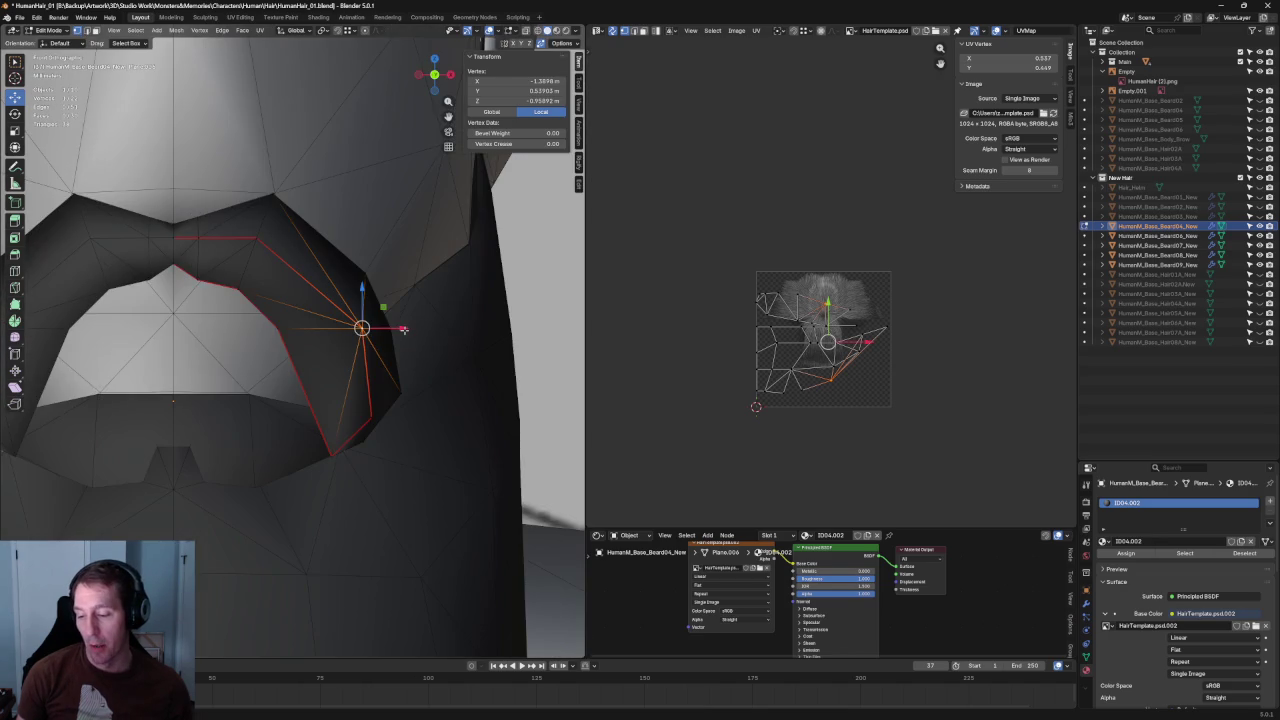
{"action": "key", "text": "alt+a"}
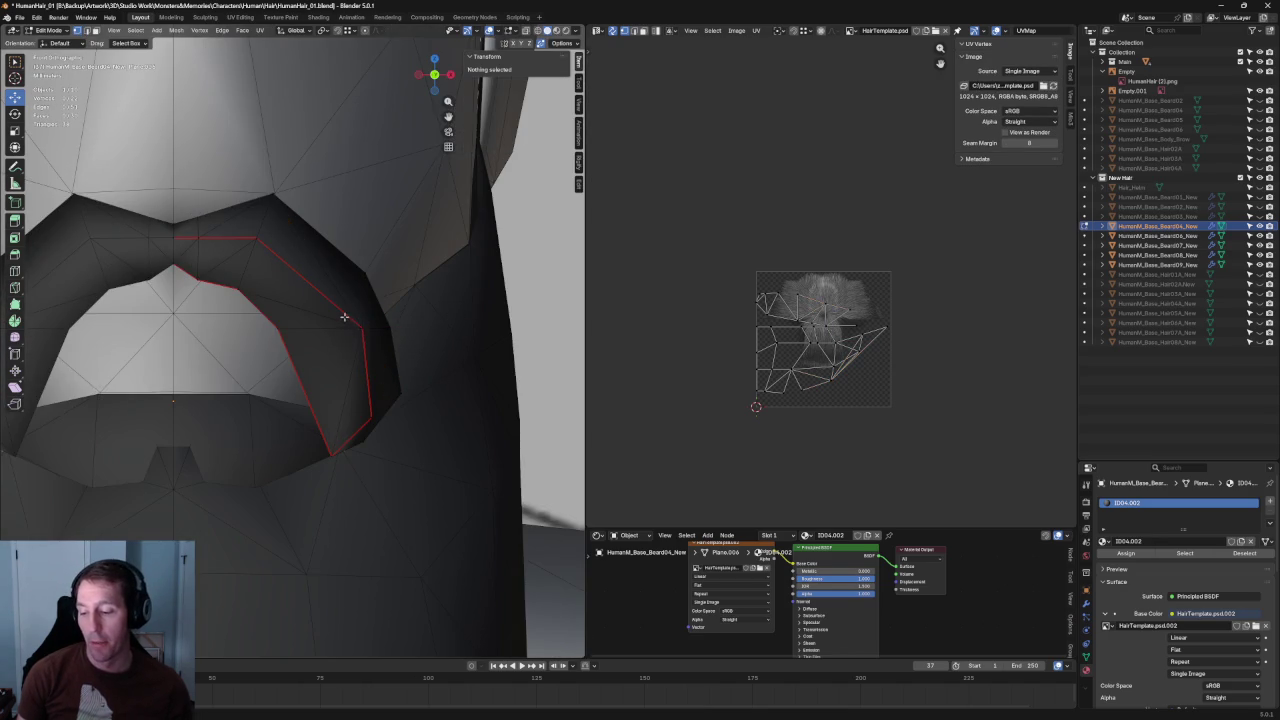
{"action": "middle_click_drag", "start_coordinate": [344, 317], "coordinate": [294, 243]}
{"action": "key", "text": "grave"}
- Dissolve an edge on the card and join two vertices with a new edge (J)
{"action": "mouse_move", "coordinate": [278, 306]}
{"action": "middle_mouse_down"}
{"action": "mouse_move", "coordinate": [266, 334]}
{"action": "mouse_move", "coordinate": [252, 333]}
{"action": "middle_mouse_up"}
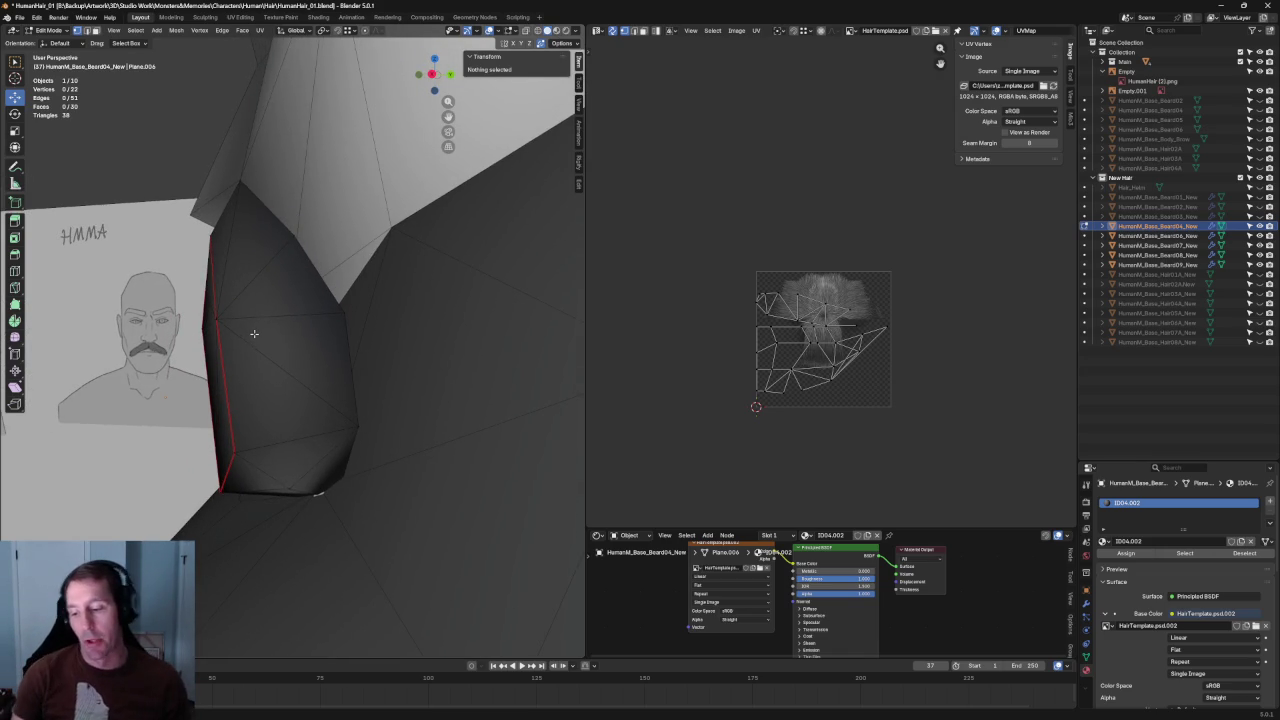
{"action": "middle_click_drag", "start_coordinate": [263, 300], "coordinate": [332, 288]}
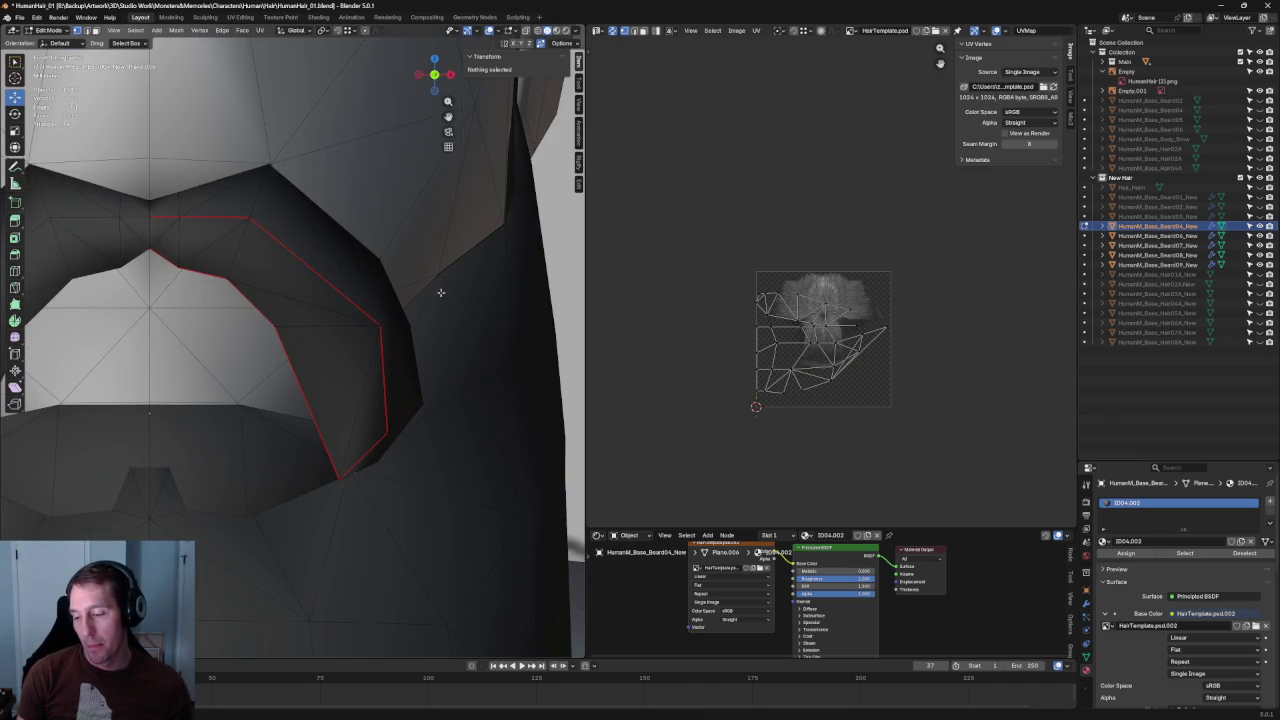
{"action": "mouse_move", "coordinate": [432, 289]}
{"action": "middle_mouse_down"}
{"action": "mouse_move", "coordinate": [390, 255]}
{"action": "mouse_move", "coordinate": [349, 254]}
{"action": "mouse_move", "coordinate": [370, 221]}
{"action": "mouse_move", "coordinate": [283, 277]}
{"action": "middle_mouse_up"}
{"action": "left_click", "coordinate": [280, 268]}
{"action": "key", "text": "x"}
{"action": "left_click", "coordinate": [265, 271]}
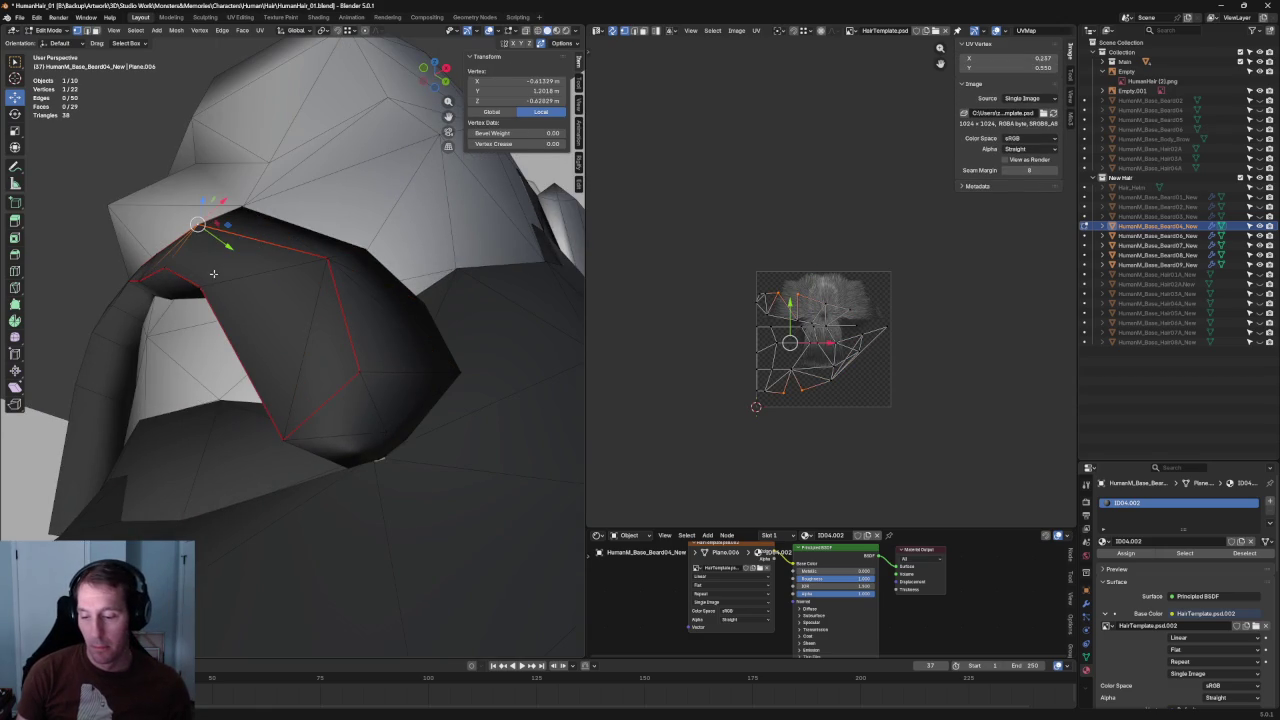
{"action": "key", "text": "j"}
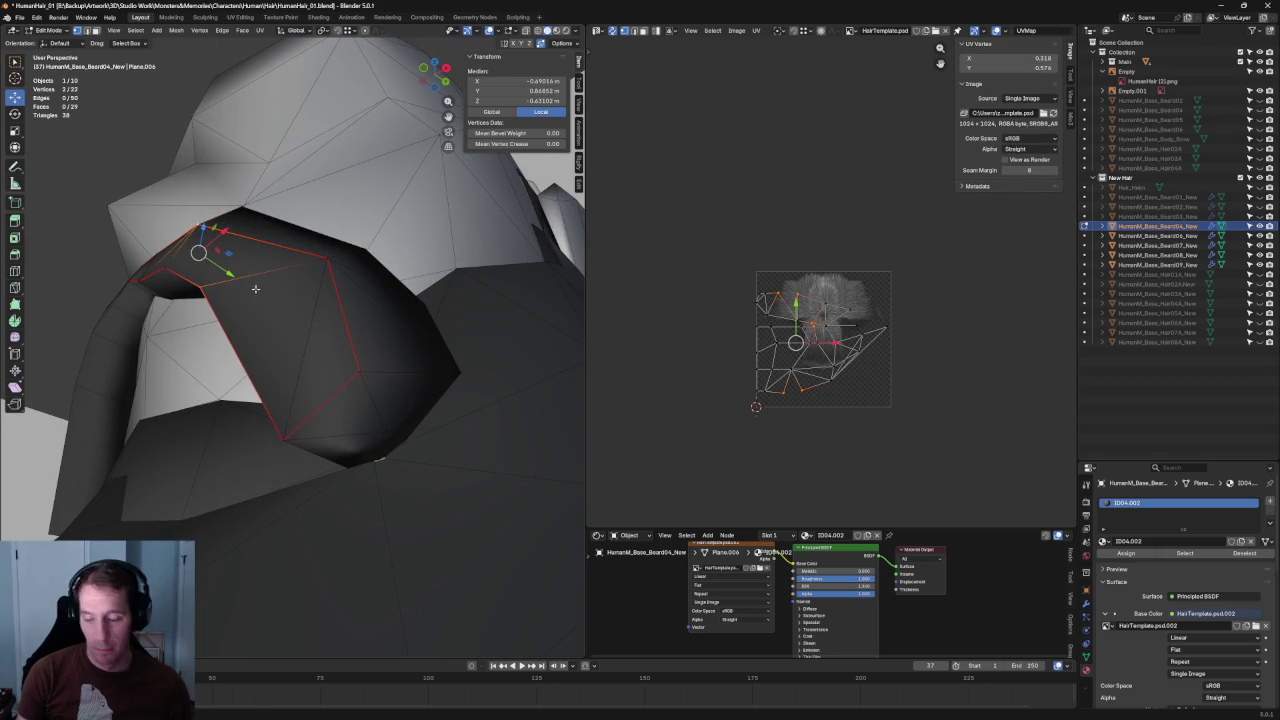
- Move a vertex on the card's lower edge along Y against the face
{"action": "mouse_move", "coordinate": [170, 233]}
{"action": "middle_mouse_down"}
{"action": "mouse_move", "coordinate": [286, 262]}
{"action": "mouse_move", "coordinate": [322, 357]}
{"action": "middle_mouse_up"}
{"action": "key", "text": "alt+a"}
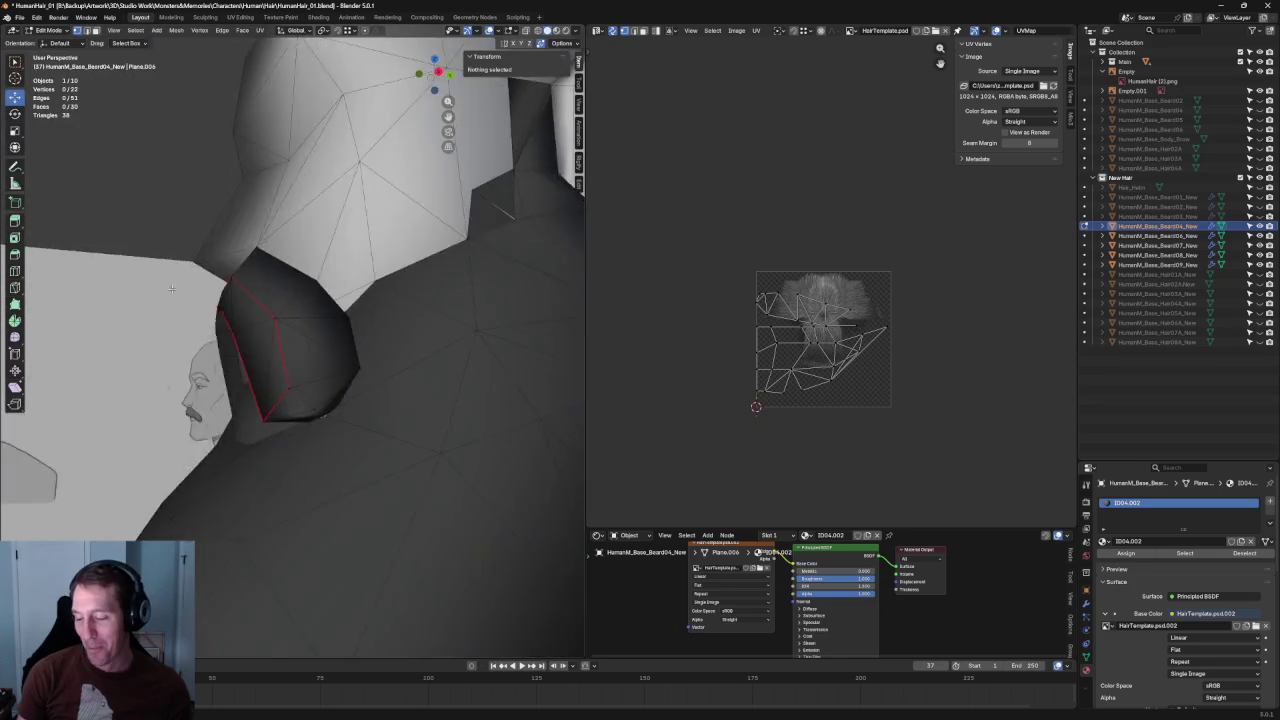
{"action": "left_click", "coordinate": [298, 398]}
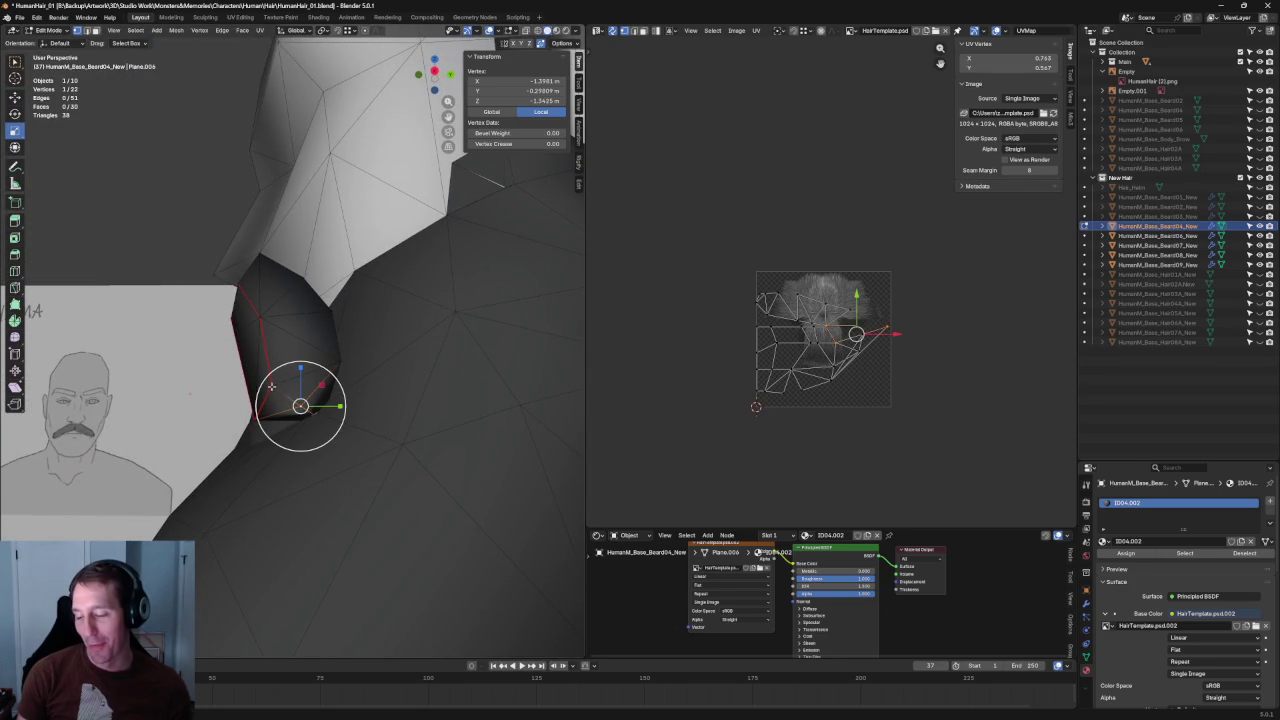
{"action": "key", "text": "g"}
{"action": "key", "text": "y"}
{"action": "left_click", "coordinate": [306, 386]}
- Move a higher card vertex along Y as well, then clear the selection
{"action": "left_click", "coordinate": [256, 318]}
{"action": "key", "text": "g"}
{"action": "key", "text": "y"}
{"action": "left_click", "coordinate": [283, 321]}
{"action": "key", "text": "alt+a"}
{"action": "scroll", "coordinate": [285, 322], "scroll_direction": "down", "scroll_amount": 4}
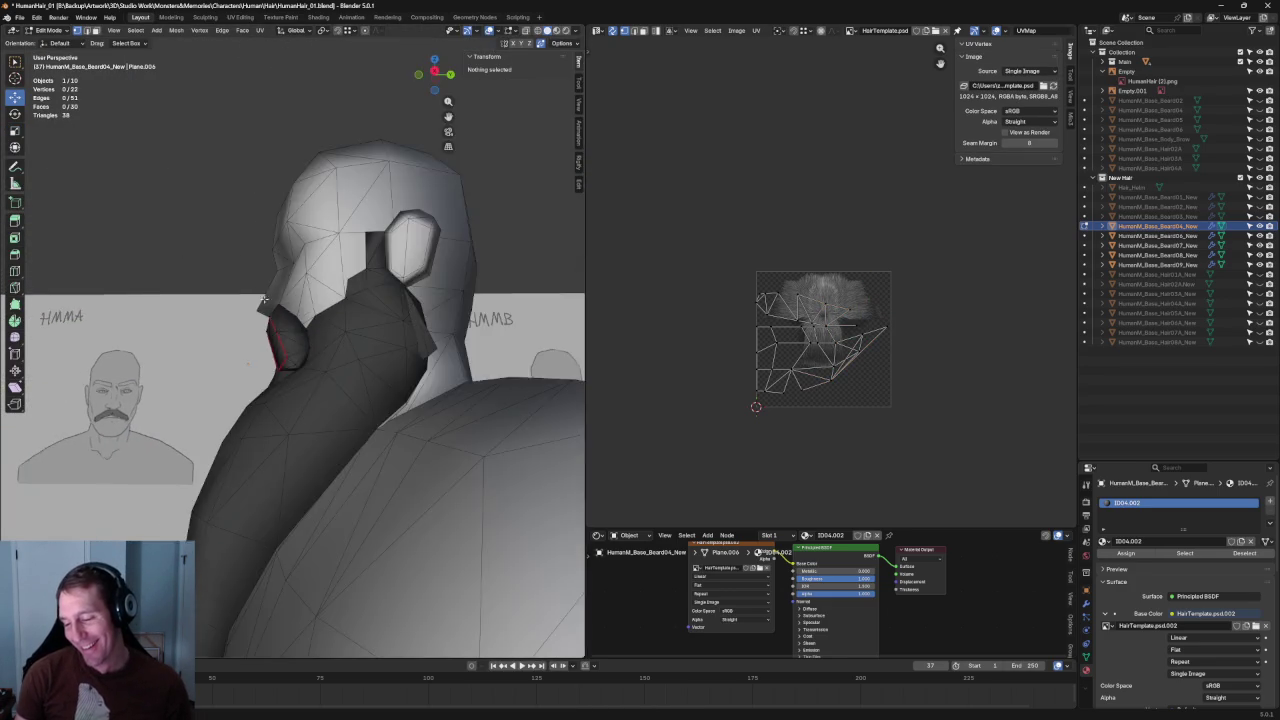
{"action": "middle_click_drag", "start_coordinate": [285, 322], "coordinate": [290, 325]}
- Lower a vertex on the card's edge along Z
{"action": "scroll", "coordinate": [290, 325], "scroll_direction": "up", "scroll_amount": 6}
{"action": "scroll", "coordinate": [300, 330], "scroll_direction": "down", "scroll_amount": 3}
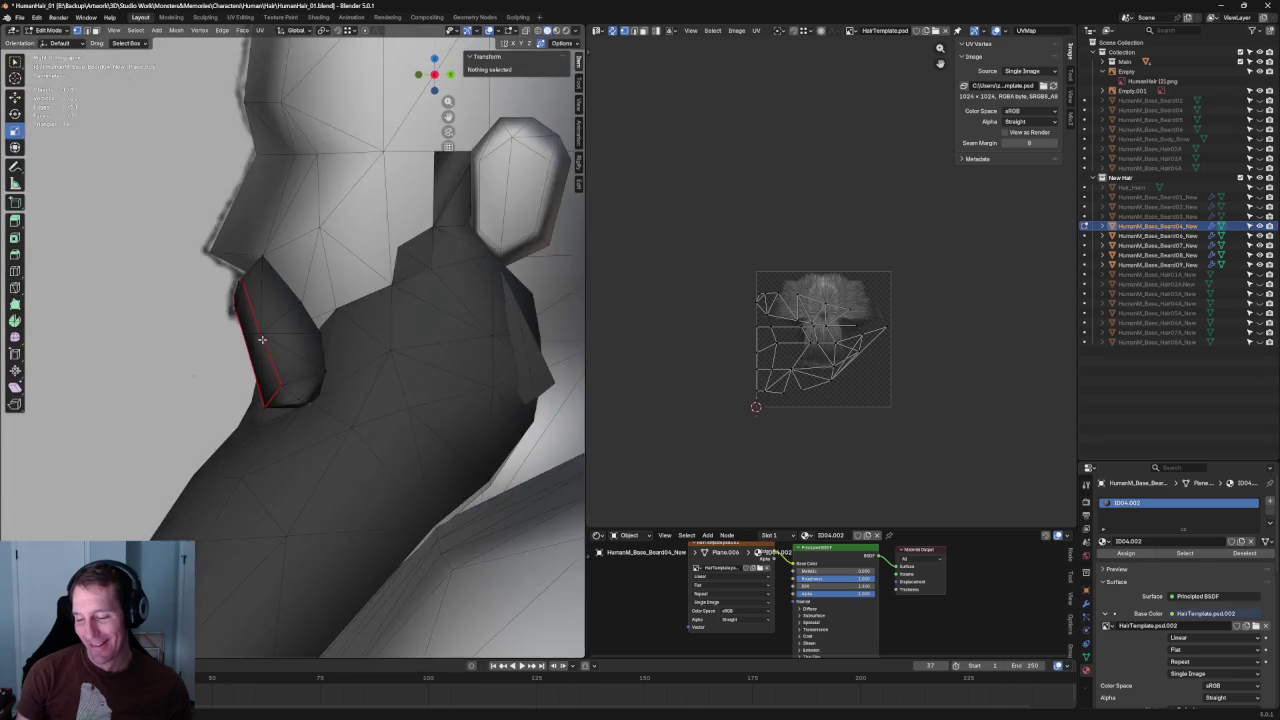
{"action": "scroll", "coordinate": [380, 361], "scroll_direction": "up", "scroll_amount": 2}
{"action": "left_click", "coordinate": [354, 336]}
{"action": "key", "text": "alt+z"}
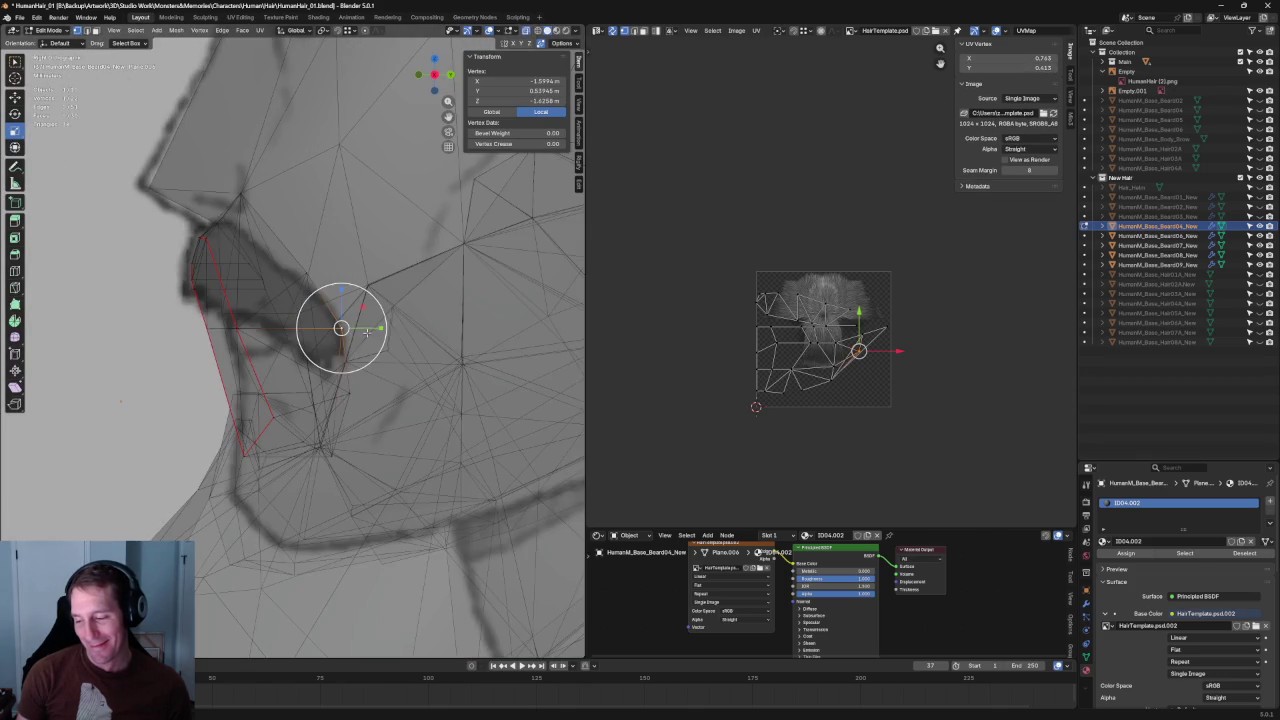
{"action": "key", "text": "alt+z"}
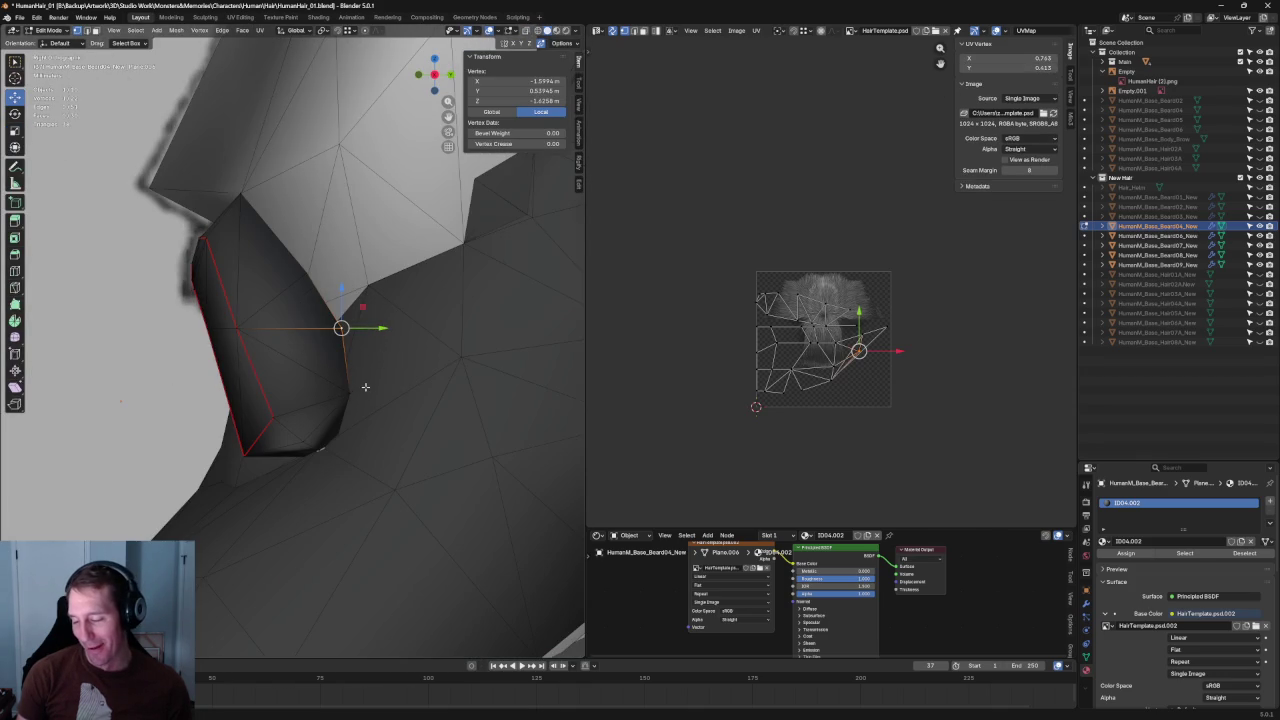
{"action": "key", "text": "g"}
{"action": "key", "text": "z"}
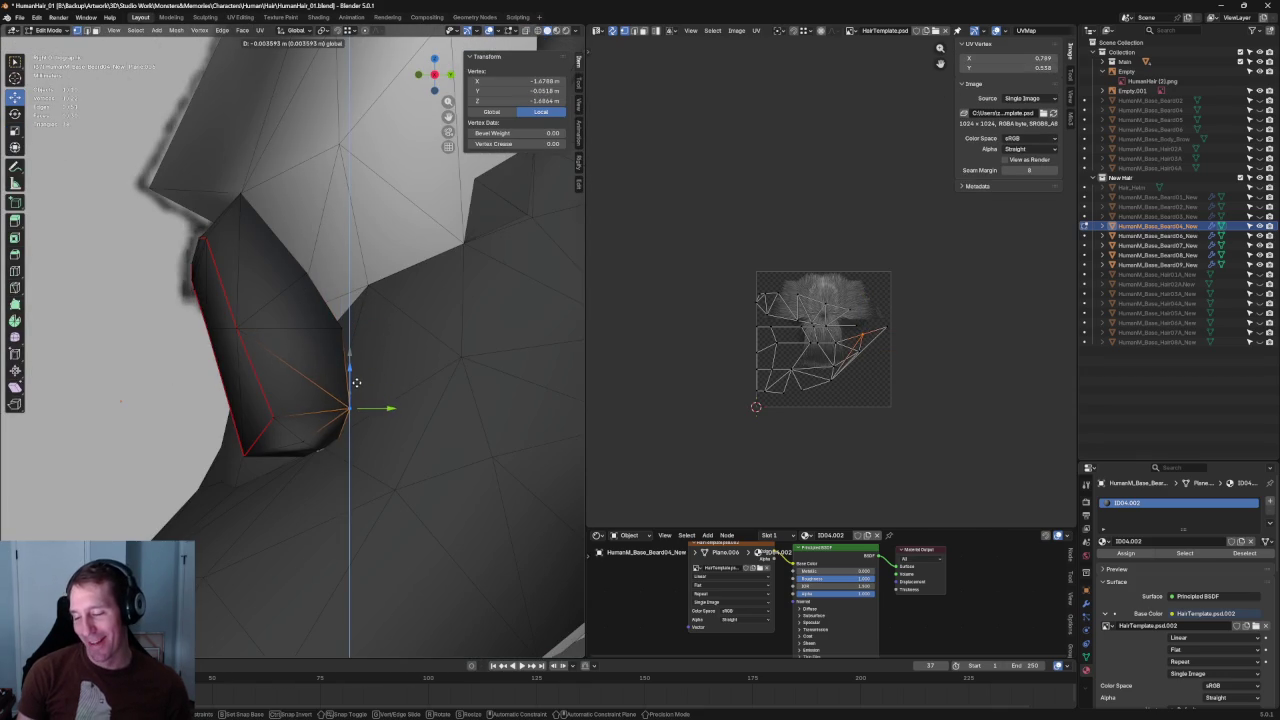
{"action": "left_click", "coordinate": [356, 383]}
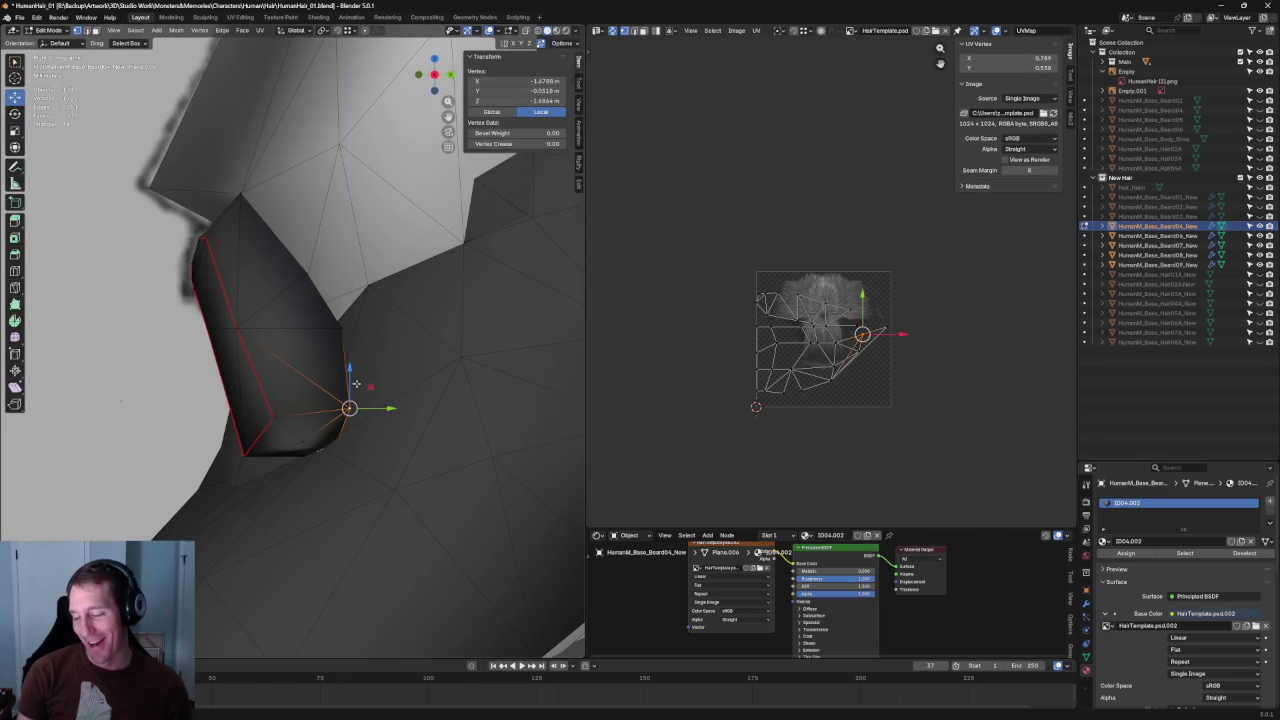
- Scale that vertex and a second one along Z to squeeze them closer vertically
{"action": "left_click", "coordinate": [270, 415], "text": "shift"}
{"action": "key", "text": "s"}
{"action": "key", "text": "z"}
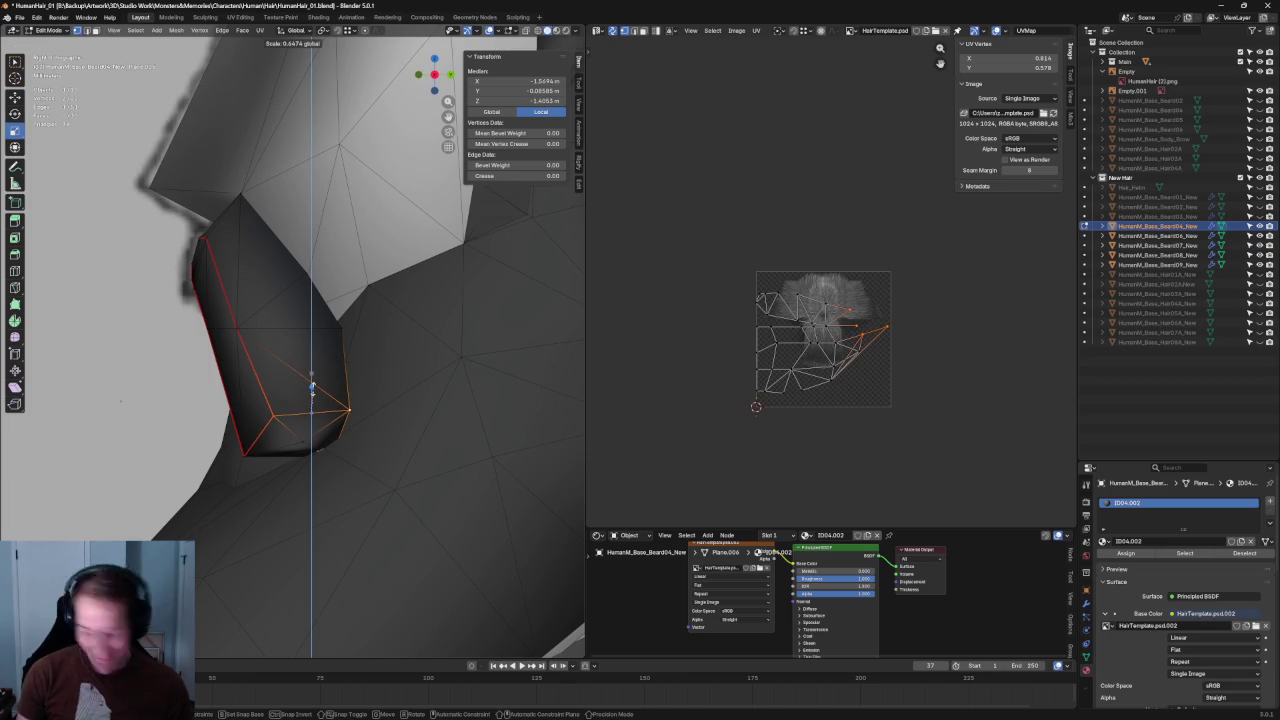
{"action": "left_click", "coordinate": [312, 388]}
- In front view, move the mouth-corner vertex along Z to sit tighter against the face
{"action": "key", "text": "KP_1"}
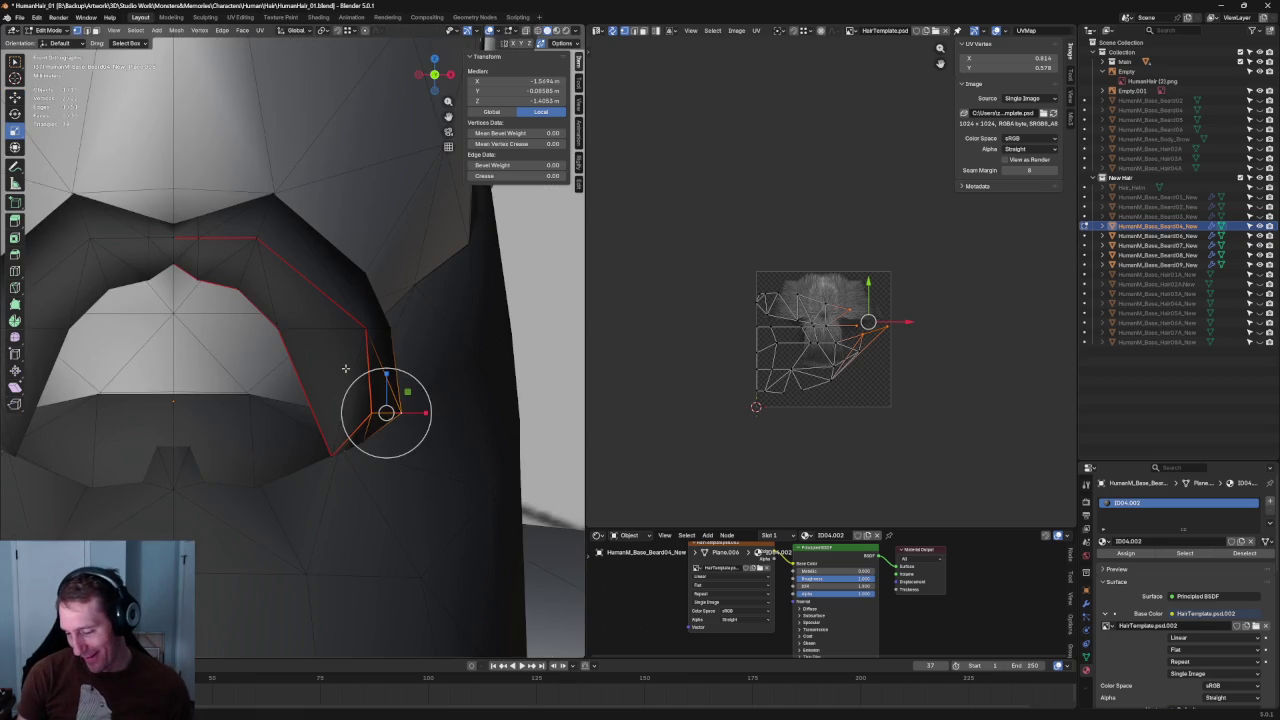
{"action": "key", "text": "shift+space"}
{"action": "key", "text": "g"}
{"action": "key", "text": "alt+z"}
{"action": "key", "text": "alt+z"}
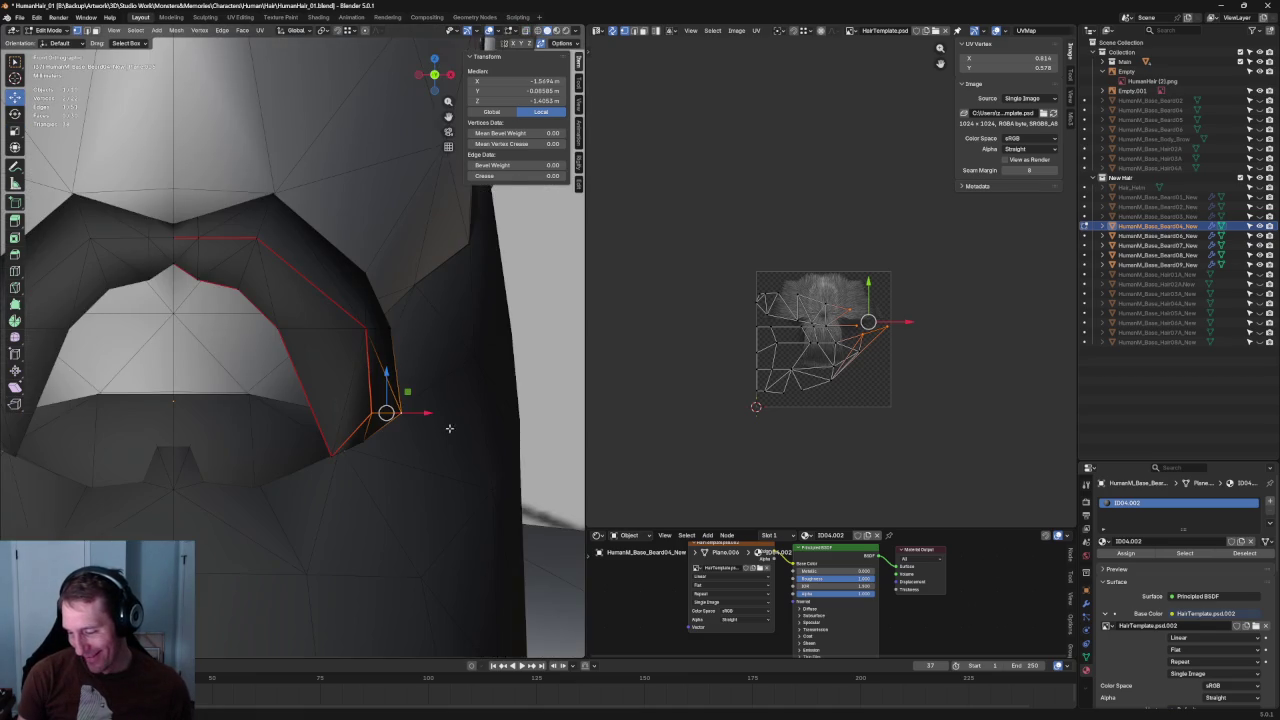
{"action": "left_click", "coordinate": [401, 414]}
{"action": "key", "text": "g"}
{"action": "key", "text": "z"}
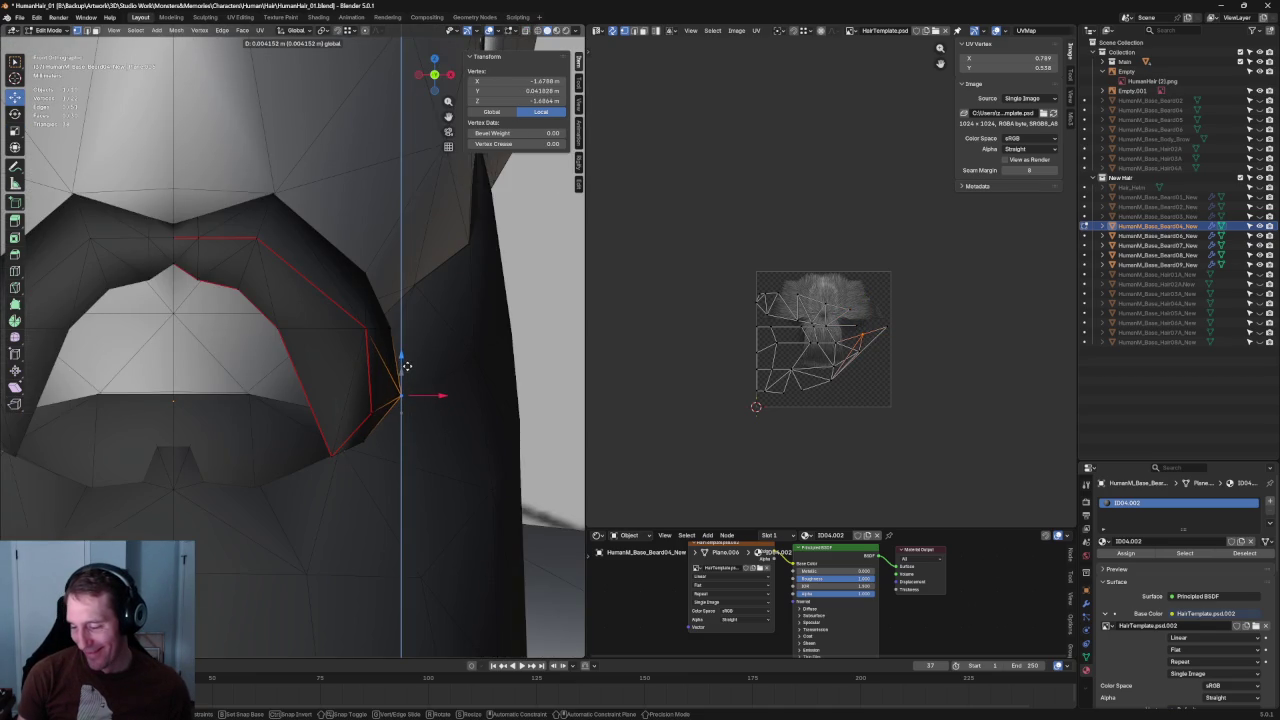
{"action": "key", "text": "alt+z"}
{"action": "key", "text": "alt+z"}
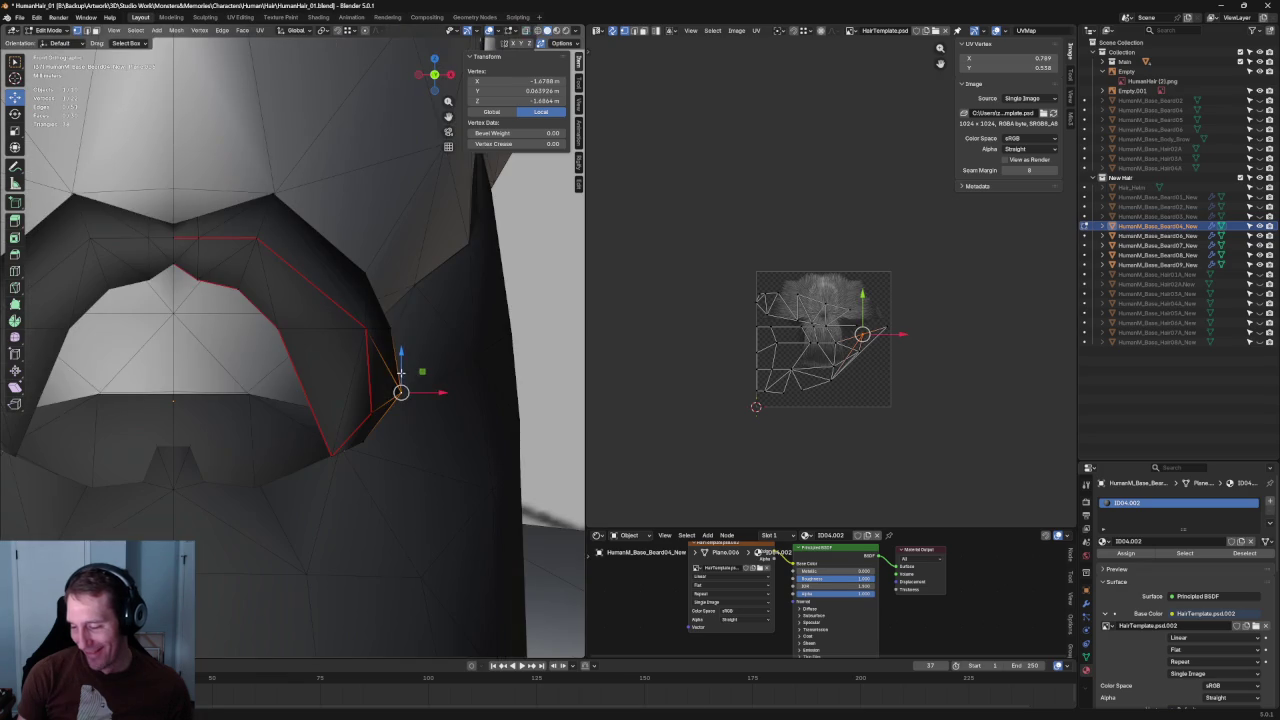
{"action": "left_click", "coordinate": [399, 370]}
{"action": "left_click", "coordinate": [368, 412]}
{"action": "mouse_move", "coordinate": [368, 412]}
{"action": "middle_mouse_down"}
{"action": "mouse_move", "coordinate": [311, 367]}
{"action": "mouse_move", "coordinate": [322, 367]}
{"action": "middle_mouse_up"}
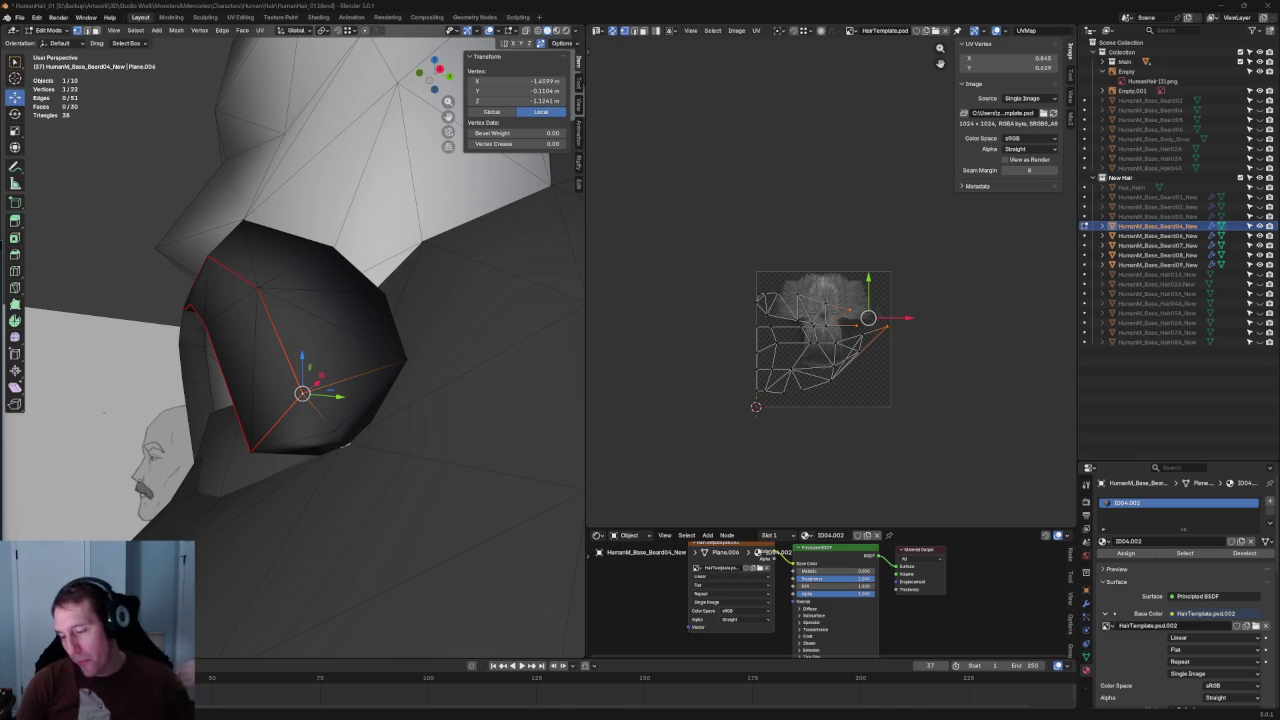
- Lower the top mustache vertex slightly in the straight front view
{"action": "middle_click_drag", "start_coordinate": [413, 403], "coordinate": [388, 357]}
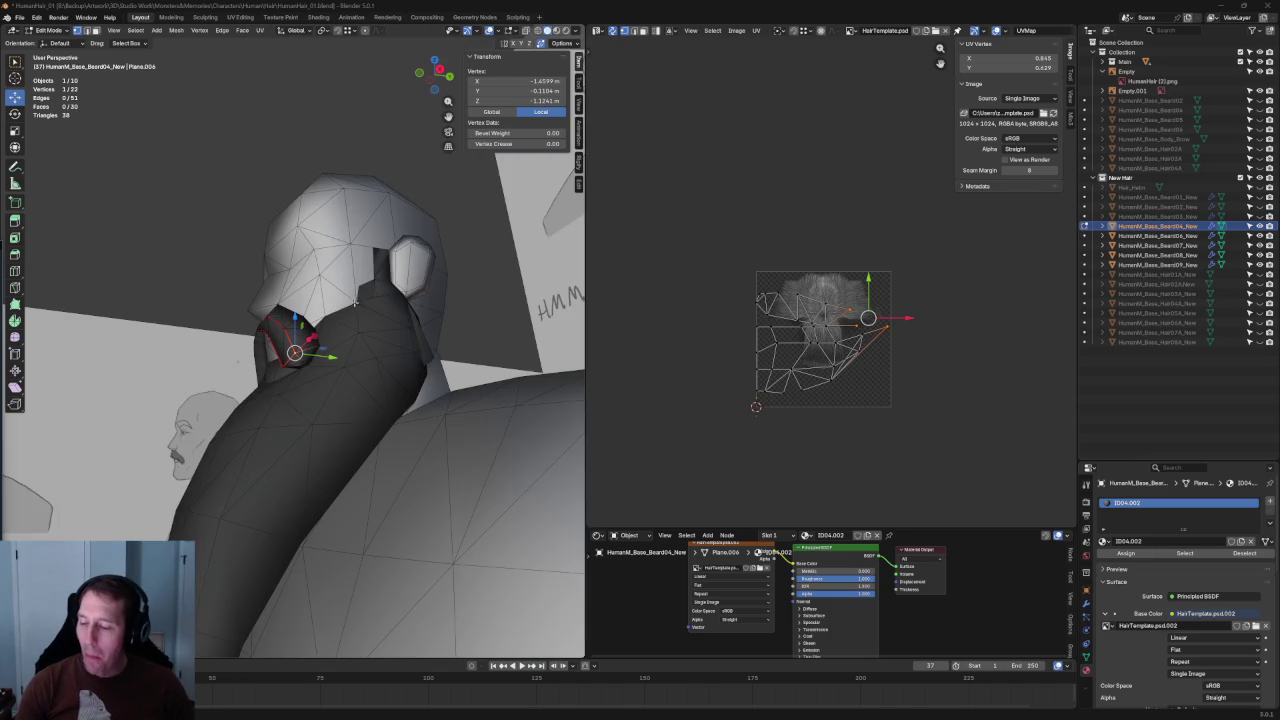
{"action": "key", "text": "KP_1"}
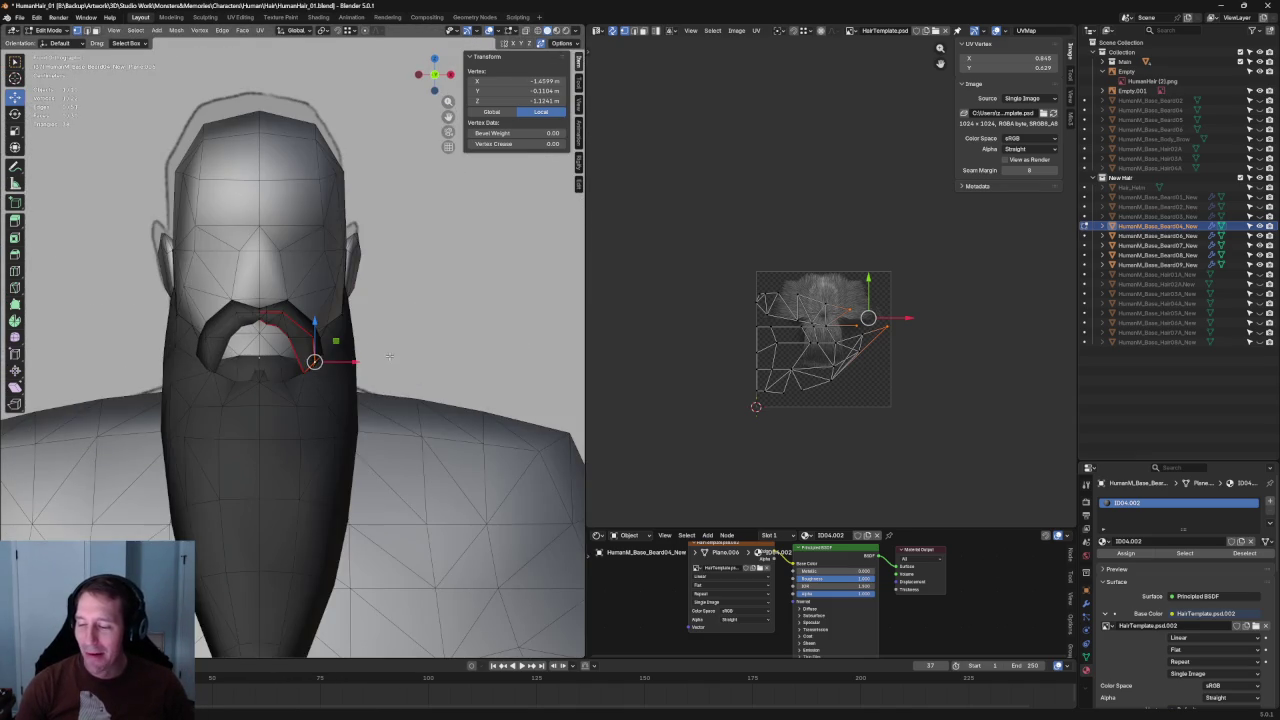
{"action": "key", "text": "KP_Decimal"}
{"action": "scroll", "coordinate": [428, 400], "scroll_direction": "down", "scroll_amount": 3}
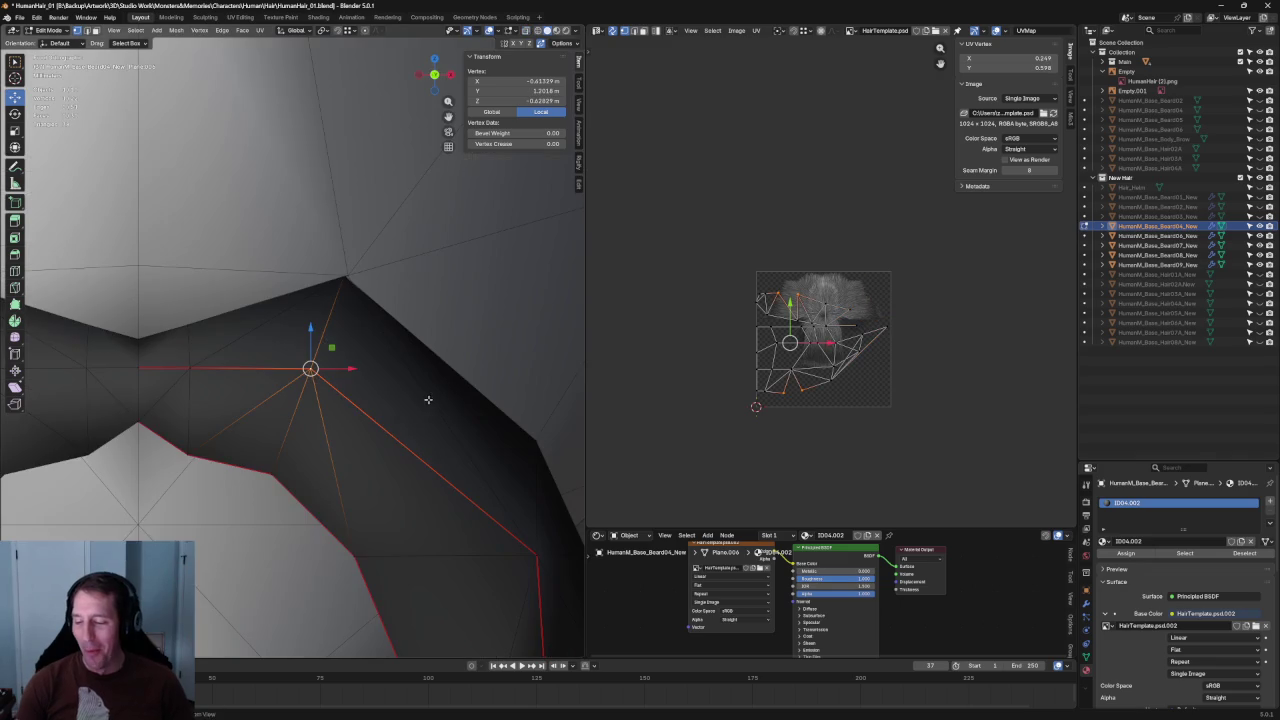
{"action": "left_click_drag", "start_coordinate": [310, 328], "coordinate": [312, 350]}
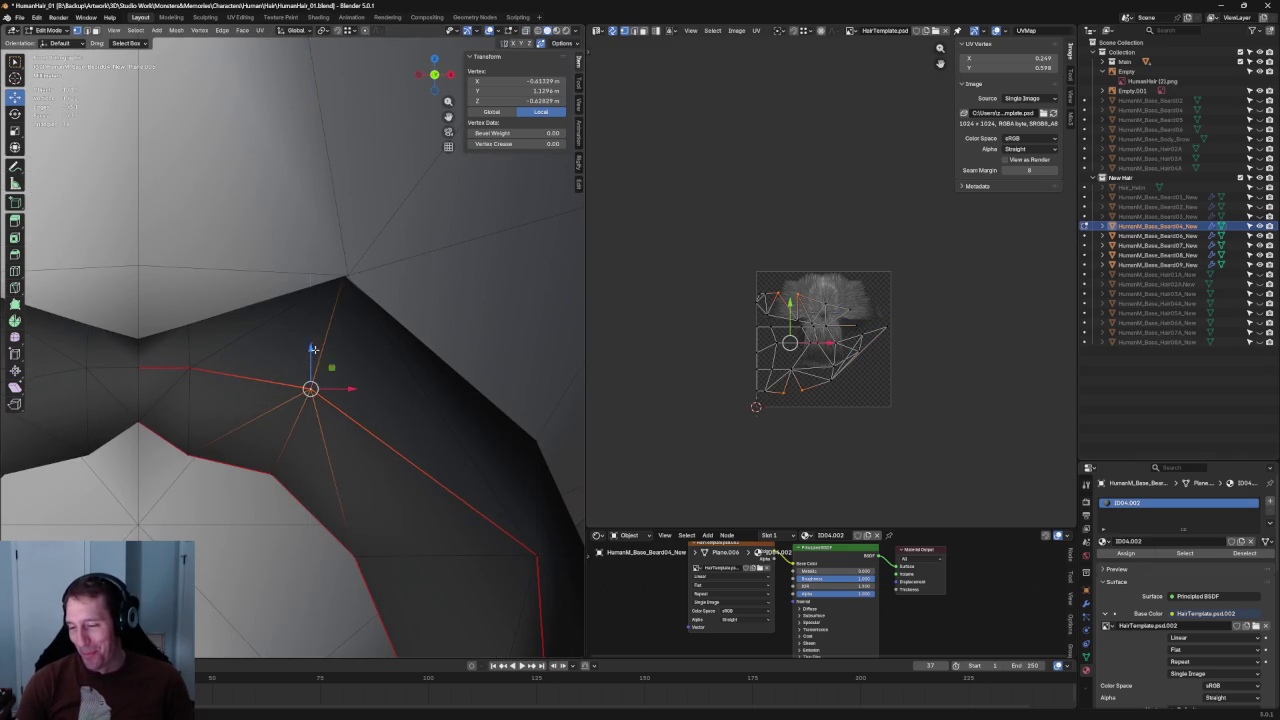
{"action": "scroll", "coordinate": [312, 350], "scroll_direction": "down", "scroll_amount": 4}
{"action": "scroll", "coordinate": [380, 390], "scroll_direction": "up", "scroll_amount": 3}
- Join two card vertices with a new edge using Connect Vertex Path
{"action": "key", "text": "alt+z"}
{"action": "key", "text": "alt+z"}
{"action": "left_click", "coordinate": [402, 353]}
{"action": "left_click", "coordinate": [253, 452], "text": "shift"}
{"action": "right_click", "coordinate": [253, 452]}
{"action": "left_click", "coordinate": [245, 450]}
{"action": "scroll", "coordinate": [320, 420], "scroll_direction": "down", "scroll_amount": 3}
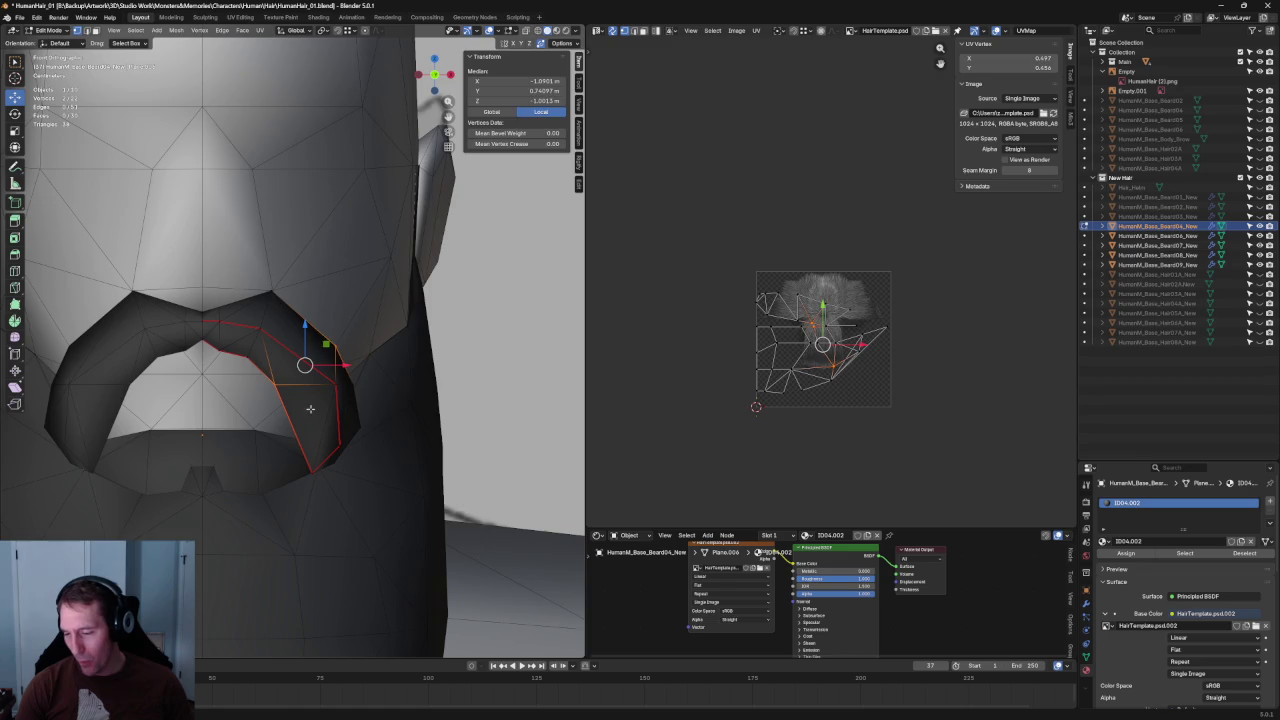
{"action": "key", "text": "alt+a"}
{"action": "scroll", "coordinate": [320, 408], "scroll_direction": "up", "scroll_amount": 4}
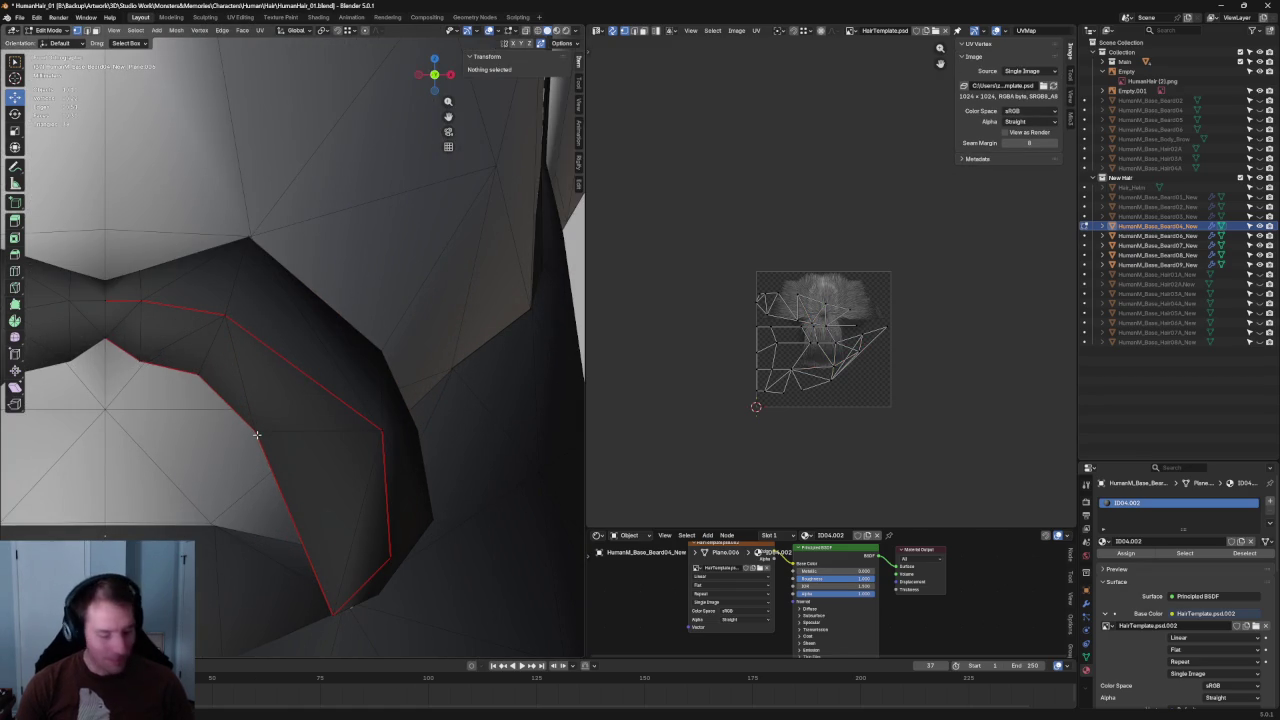
- Try a knife cut from the mouth-side vertex across the card, then undo it
{"action": "left_click", "coordinate": [256, 432]}
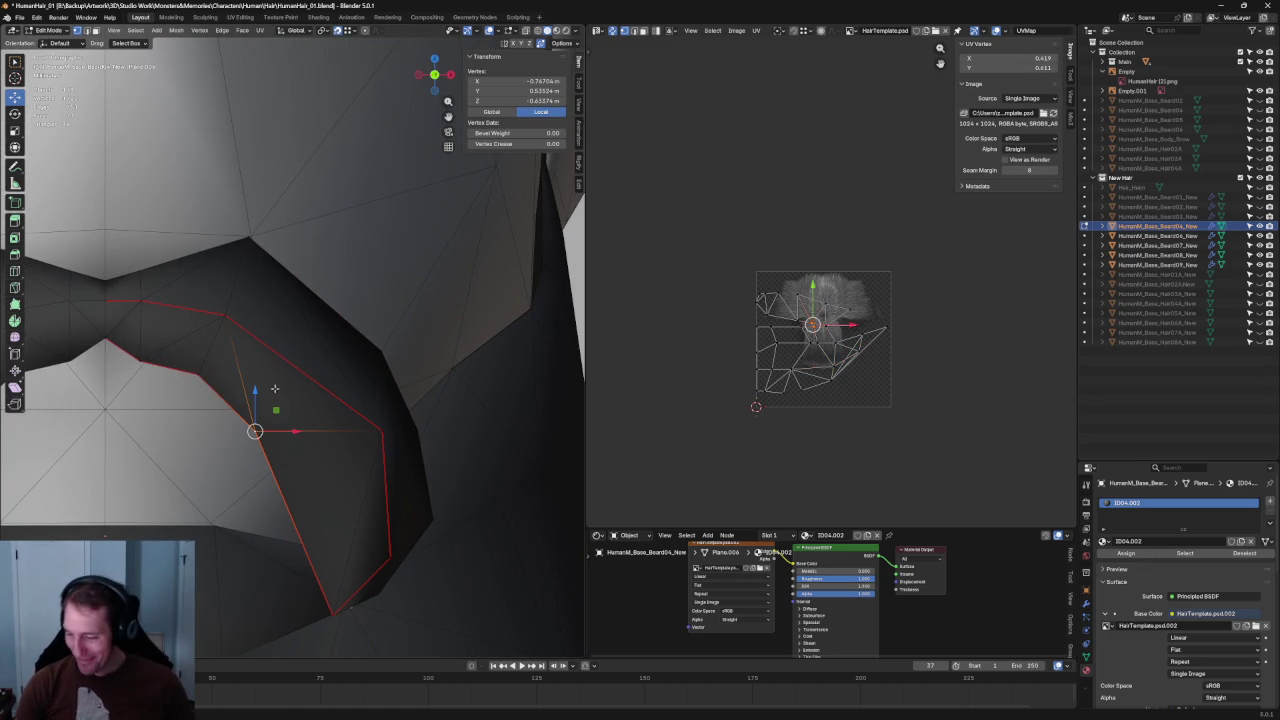
{"action": "key", "text": "k"}
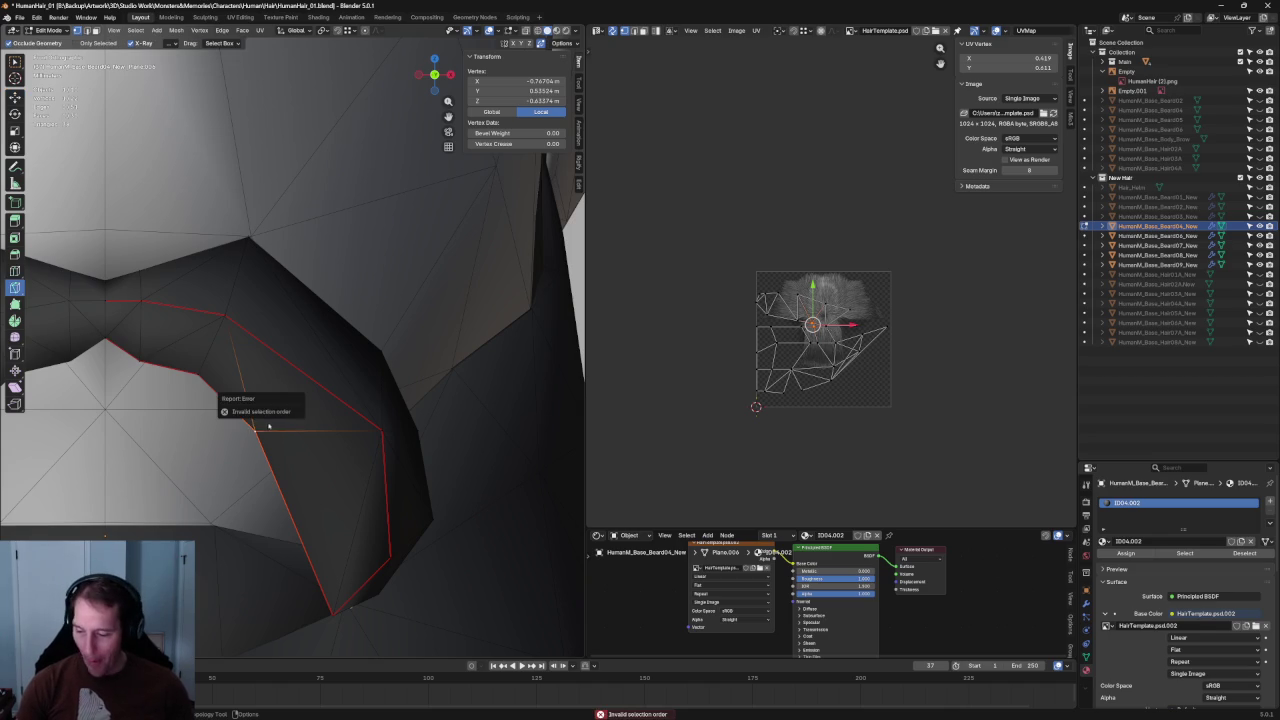
{"action": "left_click", "coordinate": [256, 430]}
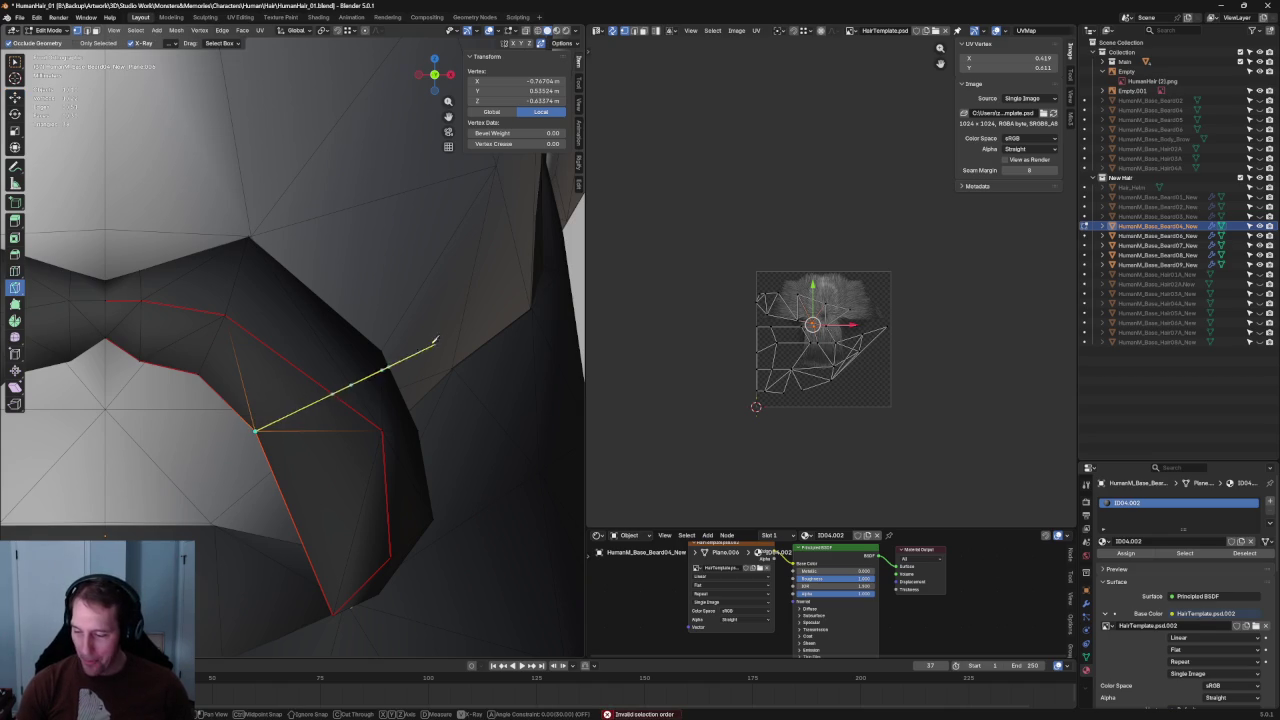
{"action": "left_click", "coordinate": [382, 343]}
{"action": "key", "text": "Return"}
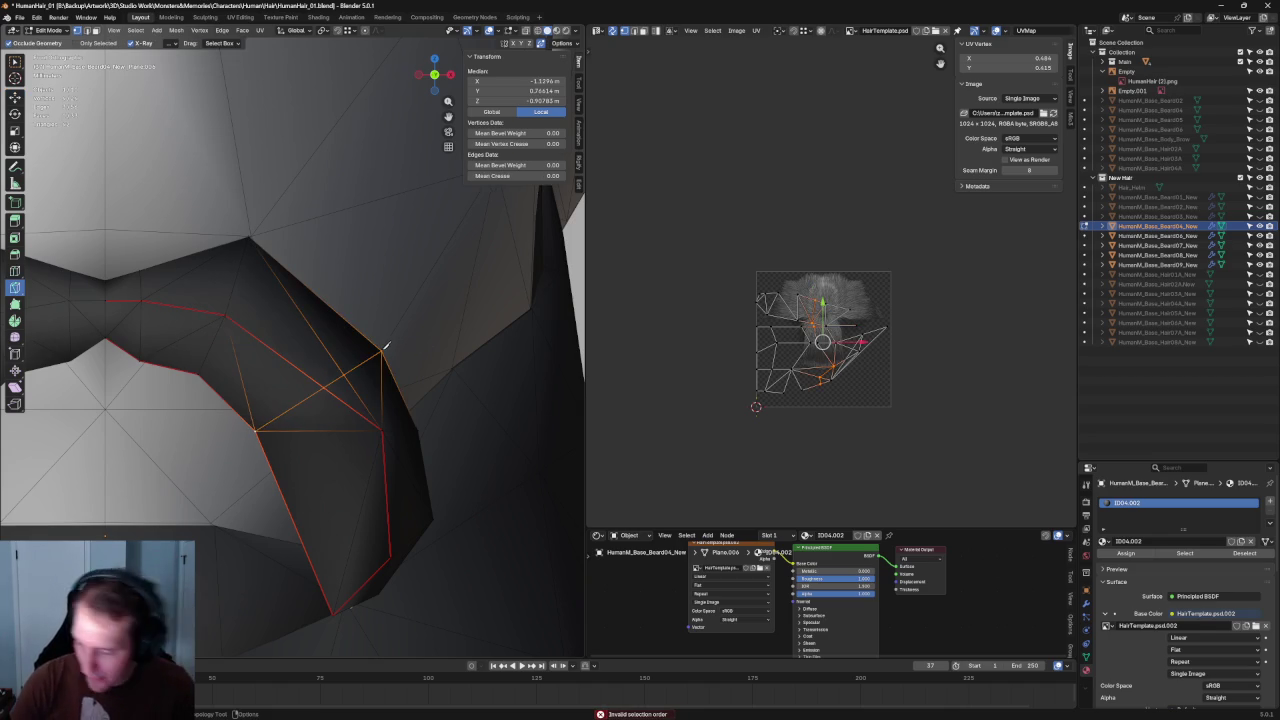
{"action": "key", "text": "shift+space"}
{"action": "key", "text": "g"}
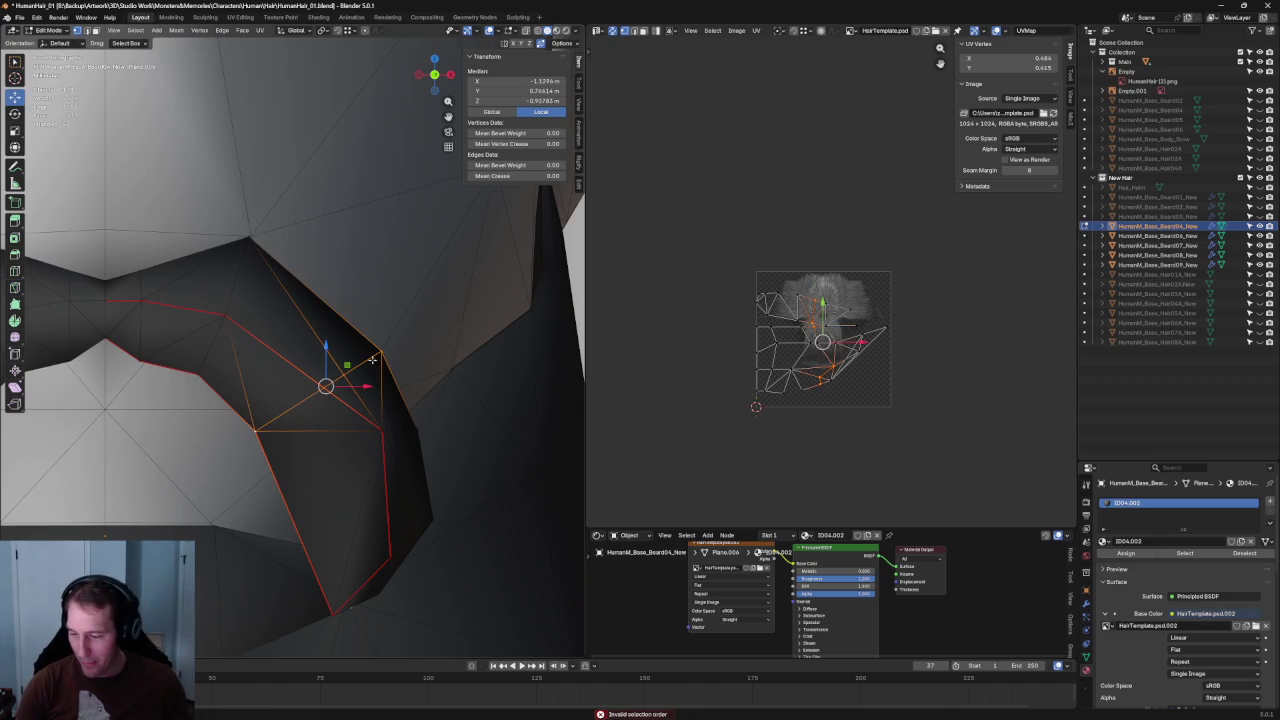
{"action": "key", "text": "ctrl+z"}
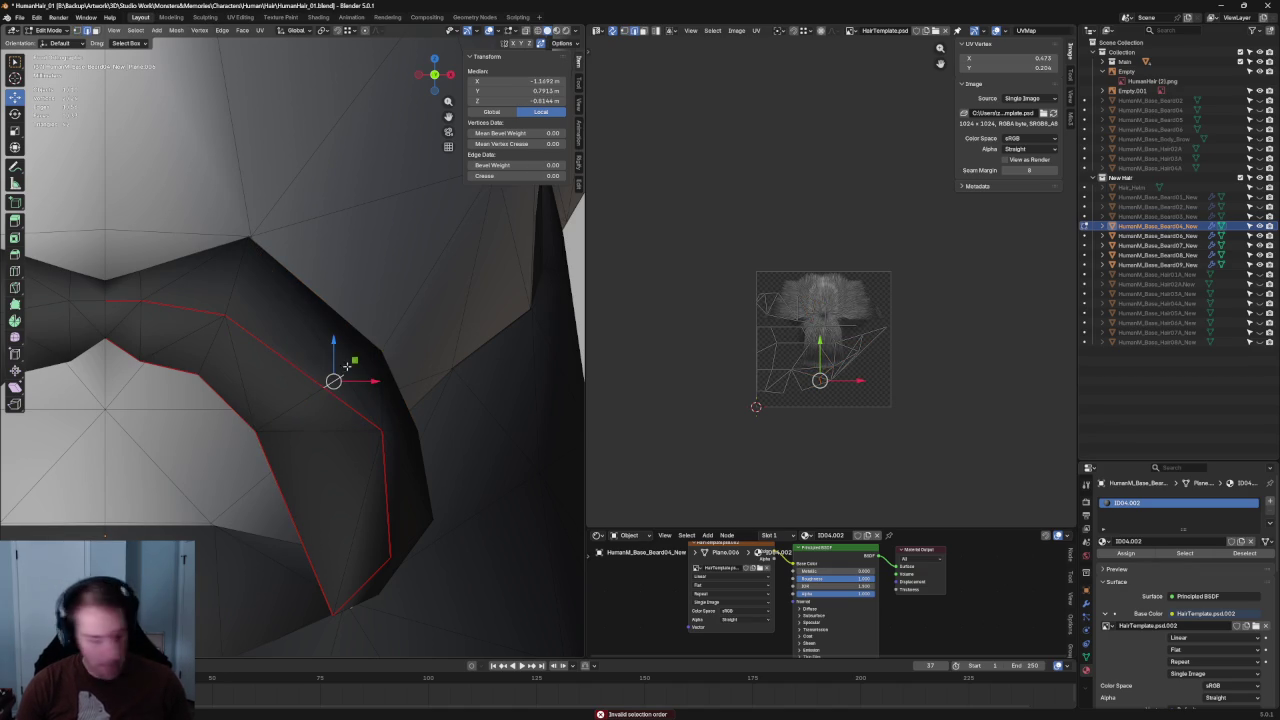
{"action": "key", "text": "alt+a"}
- Tuck a vertex on the card's side edge inward along the Y axis
{"action": "scroll", "coordinate": [382, 370], "scroll_direction": "down", "scroll_amount": 5}
{"action": "mouse_move", "coordinate": [323, 371]}
{"action": "middle_mouse_down"}
{"action": "mouse_move", "coordinate": [334, 371]}
{"action": "mouse_move", "coordinate": [243, 367]}
{"action": "mouse_move", "coordinate": [258, 360]}
{"action": "middle_mouse_up"}
{"action": "scroll", "coordinate": [262, 355], "scroll_direction": "up", "scroll_amount": 5}
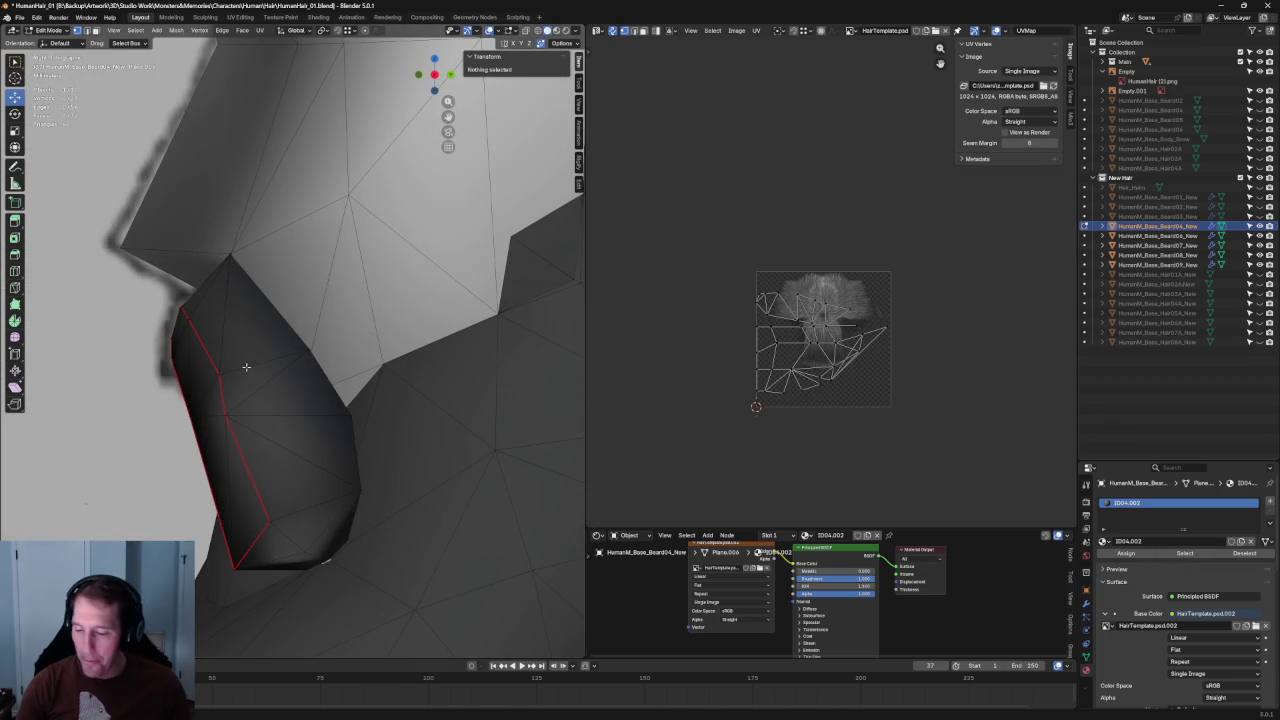
{"action": "left_click", "coordinate": [212, 374]}
{"action": "key", "text": "g"}
{"action": "key", "text": "y"}
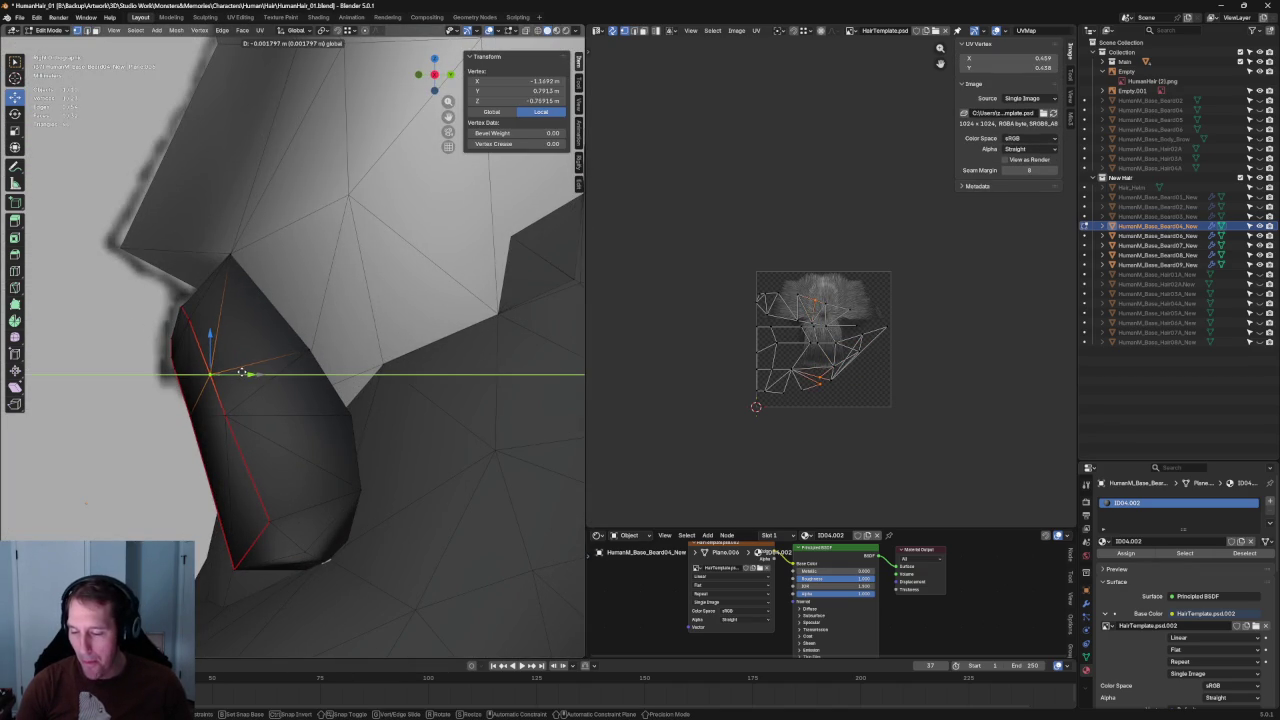
{"action": "left_click", "coordinate": [243, 373]}
{"action": "key", "text": "alt+a"}
{"action": "mouse_move", "coordinate": [243, 373]}
{"action": "middle_mouse_down"}
{"action": "mouse_move", "coordinate": [271, 354]}
{"action": "mouse_move", "coordinate": [320, 360]}
{"action": "middle_mouse_up"}
{"action": "scroll", "coordinate": [320, 360], "scroll_direction": "up", "scroll_amount": 3}
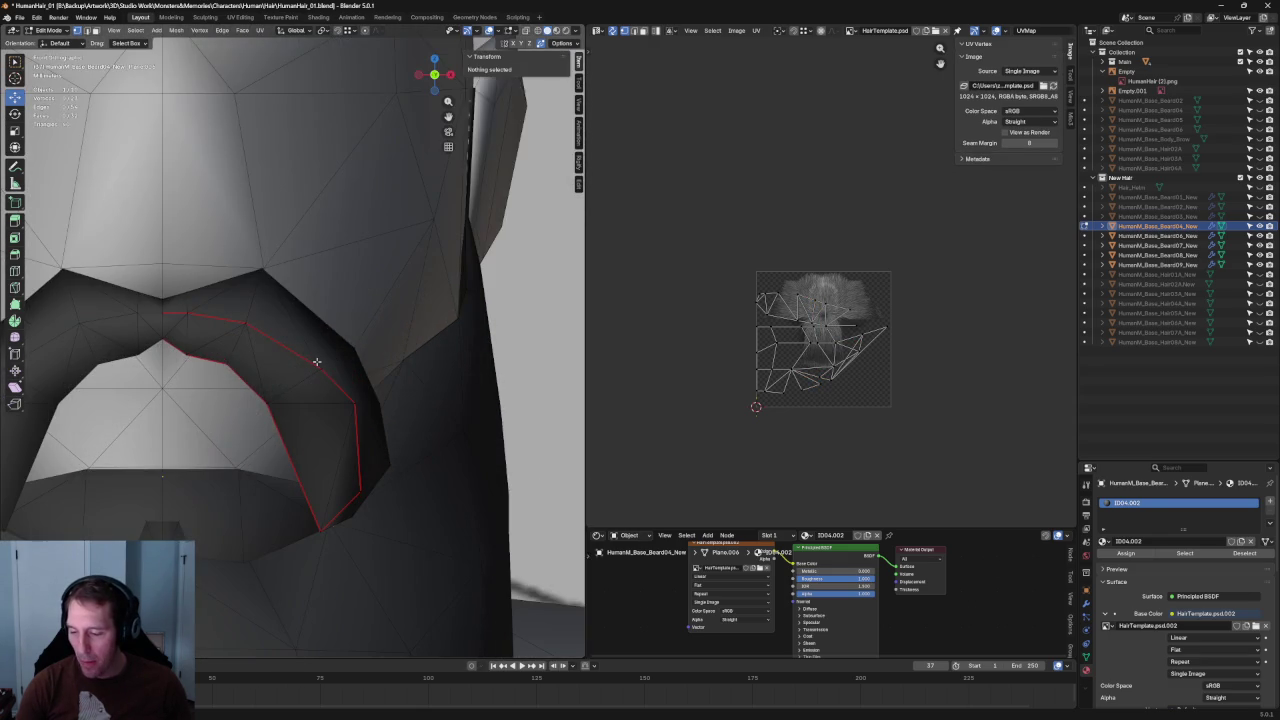
- Nudge a mustache edge vertex and an inner-edge vertex into new positions
{"action": "left_click", "coordinate": [320, 360]}
{"action": "key", "text": "g"}
{"action": "left_click", "coordinate": [329, 368]}
{"action": "key", "text": "alt+a"}
{"action": "left_click", "coordinate": [245, 323]}
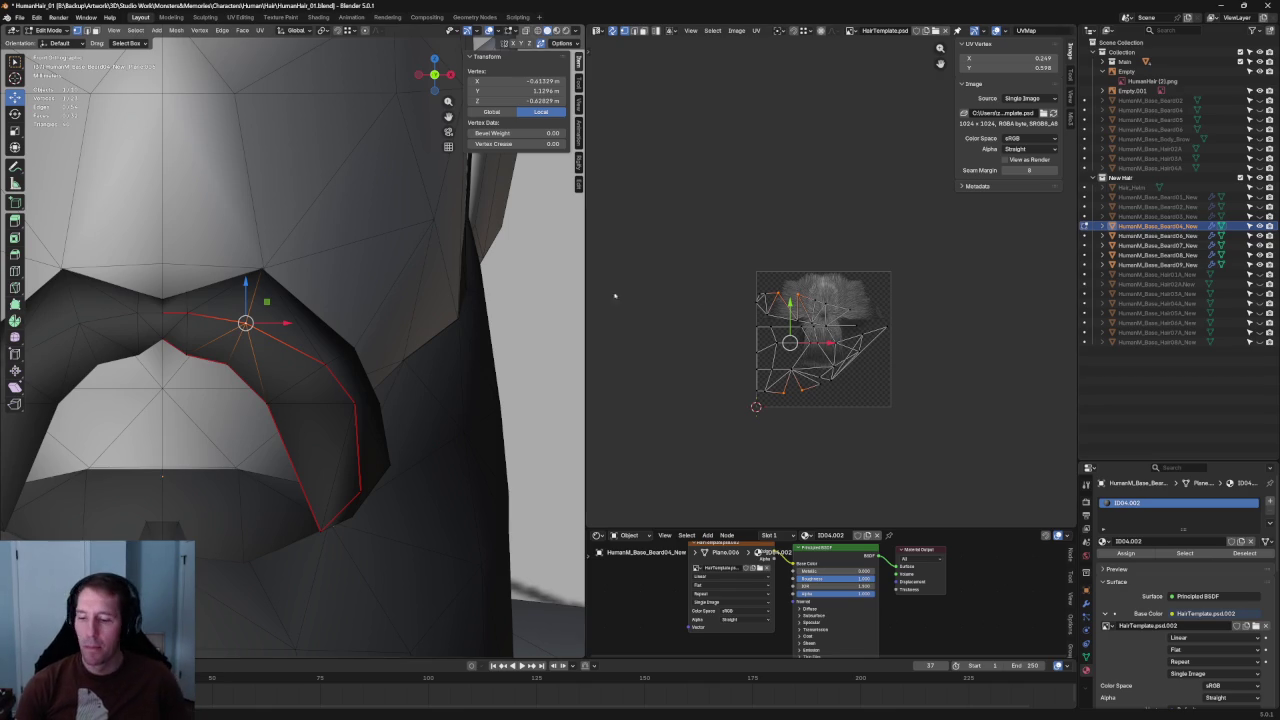
{"action": "scroll", "coordinate": [350, 292], "scroll_direction": "up", "scroll_amount": 2}
{"action": "middle_click_drag", "start_coordinate": [260, 300], "coordinate": [474, 302], "text": "shift"}
{"action": "key", "text": "g"}
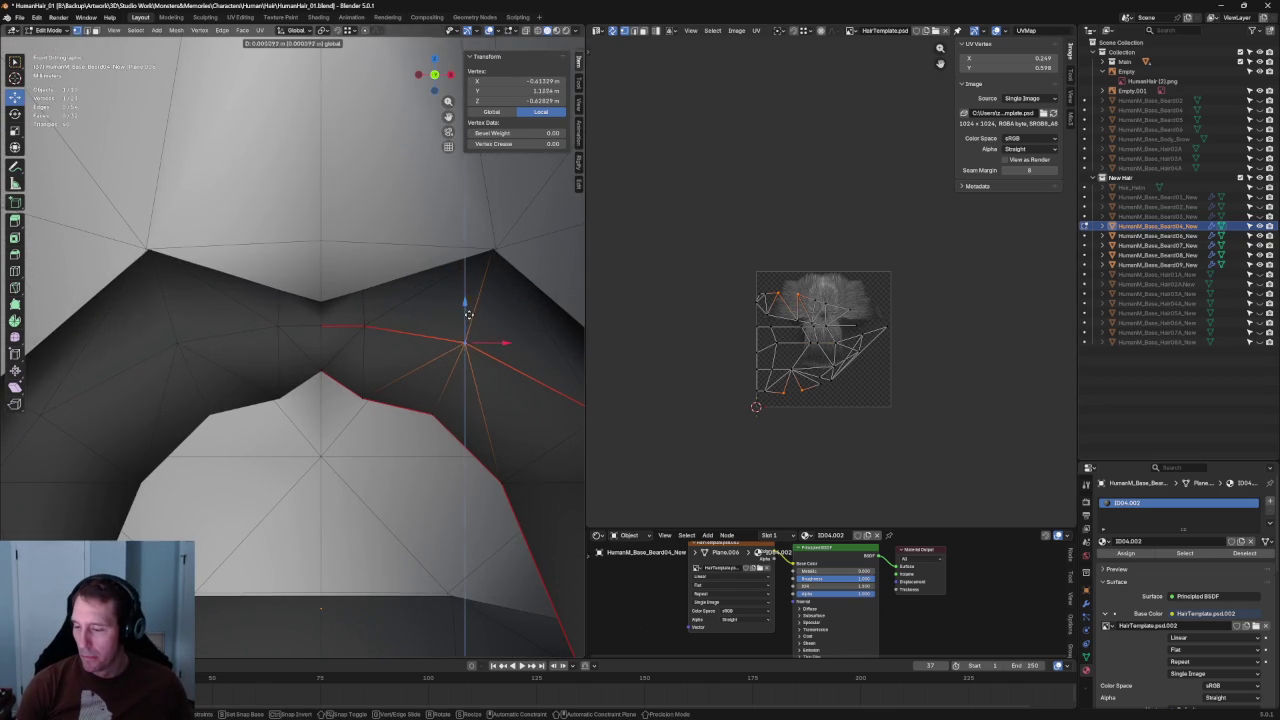
{"action": "left_click", "coordinate": [474, 302]}
{"action": "left_click", "coordinate": [492, 338]}
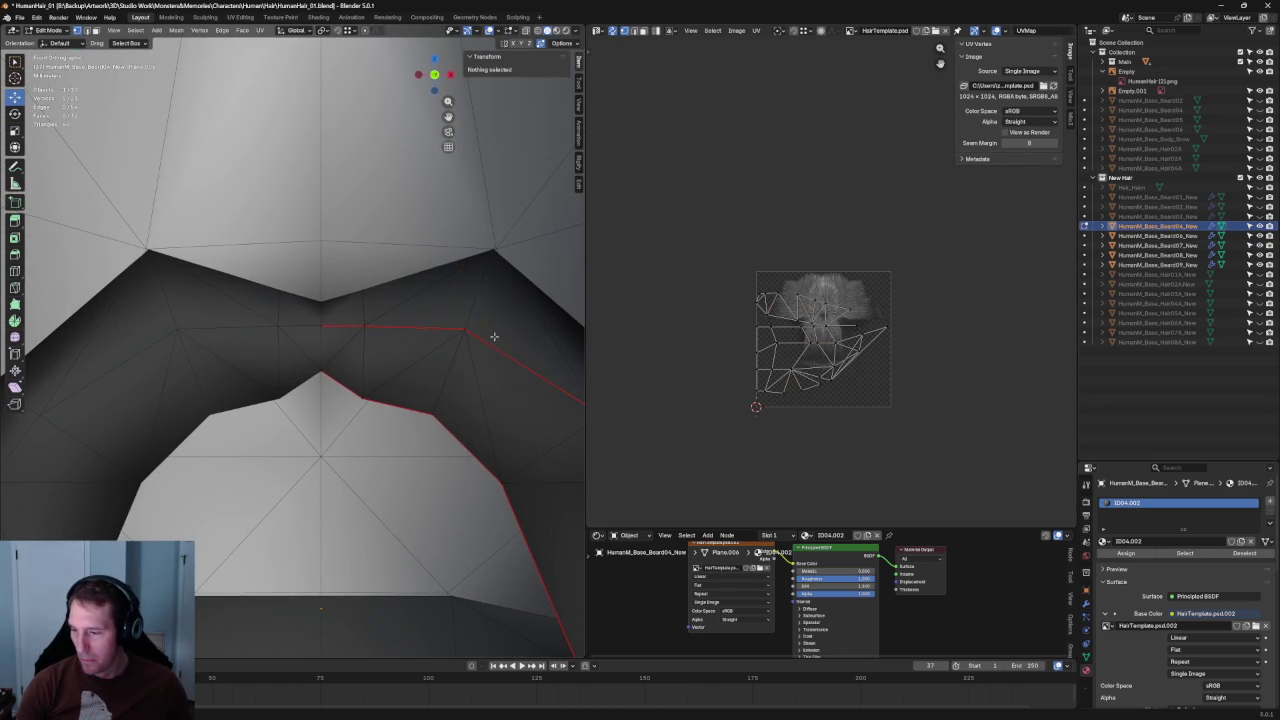
- Try an X-constrained move of another inner-edge vertex, cancel it, and clear the selection
{"action": "left_click", "coordinate": [472, 328]}
{"action": "key", "text": "g"}
{"action": "key", "text": "x"}
{"action": "key", "text": "Escape"}
{"action": "left_click_drag", "start_coordinate": [522, 237], "coordinate": [458, 266]}
{"action": "left_click", "coordinate": [466, 289]}
{"action": "scroll", "coordinate": [437, 309], "scroll_direction": "down", "scroll_amount": 3}
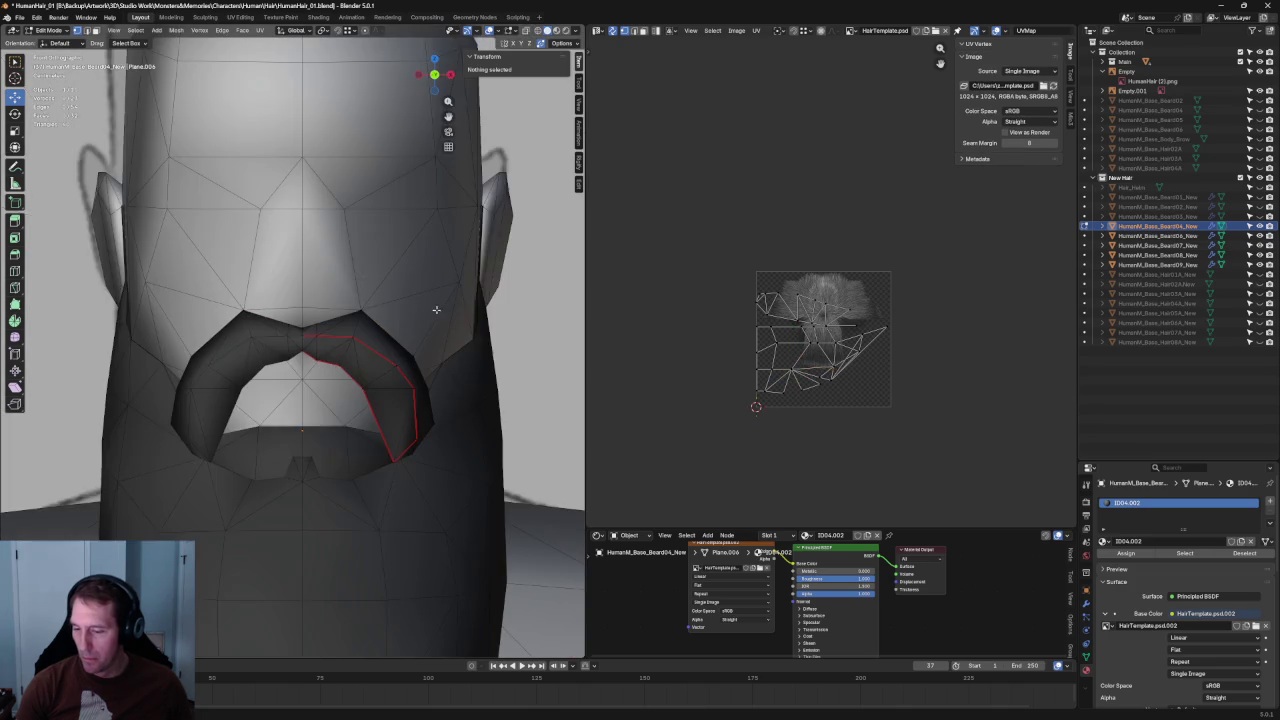
- Narrow the mustache's inner-corner vertices by scaling them along X
{"action": "scroll", "coordinate": [370, 341], "scroll_direction": "up", "scroll_amount": 1}
{"action": "scroll", "coordinate": [370, 341], "scroll_direction": "up", "scroll_amount": 2}
{"action": "key", "text": "alt+z"}
{"action": "key", "text": "alt+z"}
{"action": "left_click_drag", "start_coordinate": [399, 264], "coordinate": [344, 419]}
{"action": "key", "text": "alt+z"}
{"action": "key", "text": "s"}
{"action": "key", "text": "alt+z"}
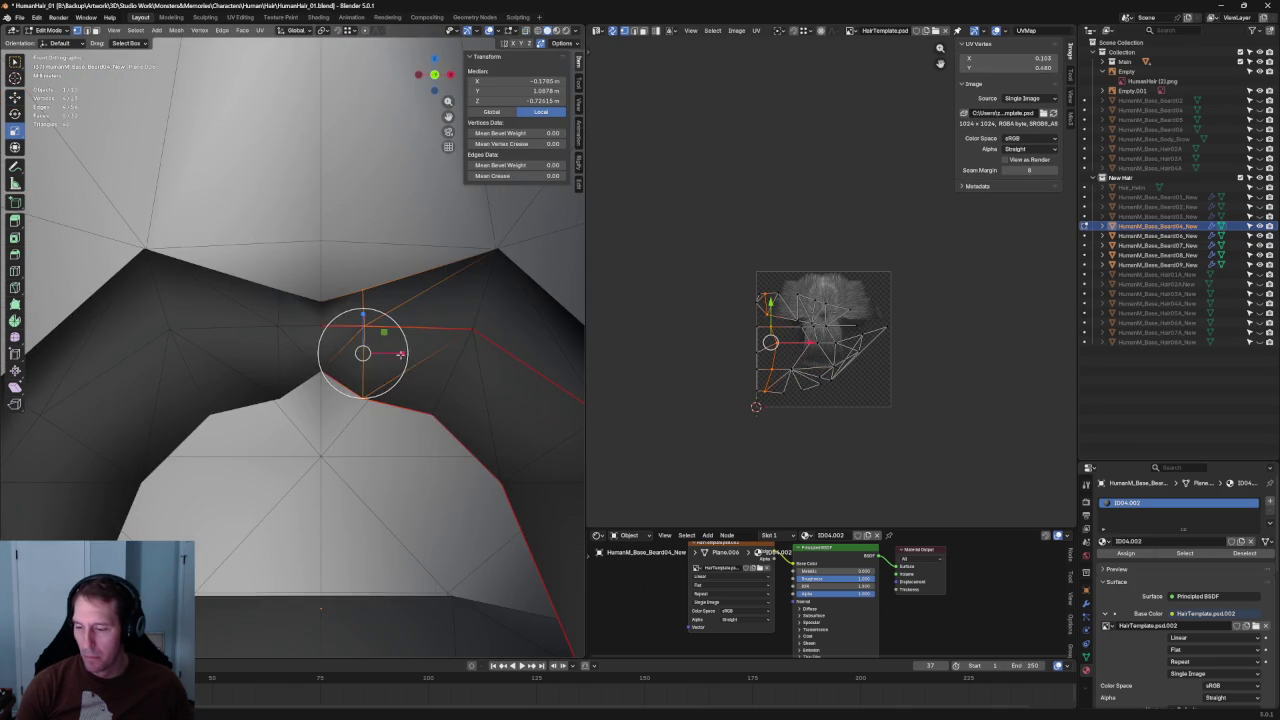
{"action": "key", "text": "x"}
{"action": "left_click", "coordinate": [392, 354]}
{"action": "key", "text": "c"}
{"action": "middle_click_drag", "start_coordinate": [371, 357], "coordinate": [415, 316]}
{"action": "key", "text": "Escape"}
- Shift an inner-edge vertex sideways along X, checking against the reference in X-ray
{"action": "key", "text": "alt+z"}
{"action": "scroll", "coordinate": [420, 325], "scroll_direction": "down", "scroll_amount": 2}
{"action": "key", "text": "alt+z"}
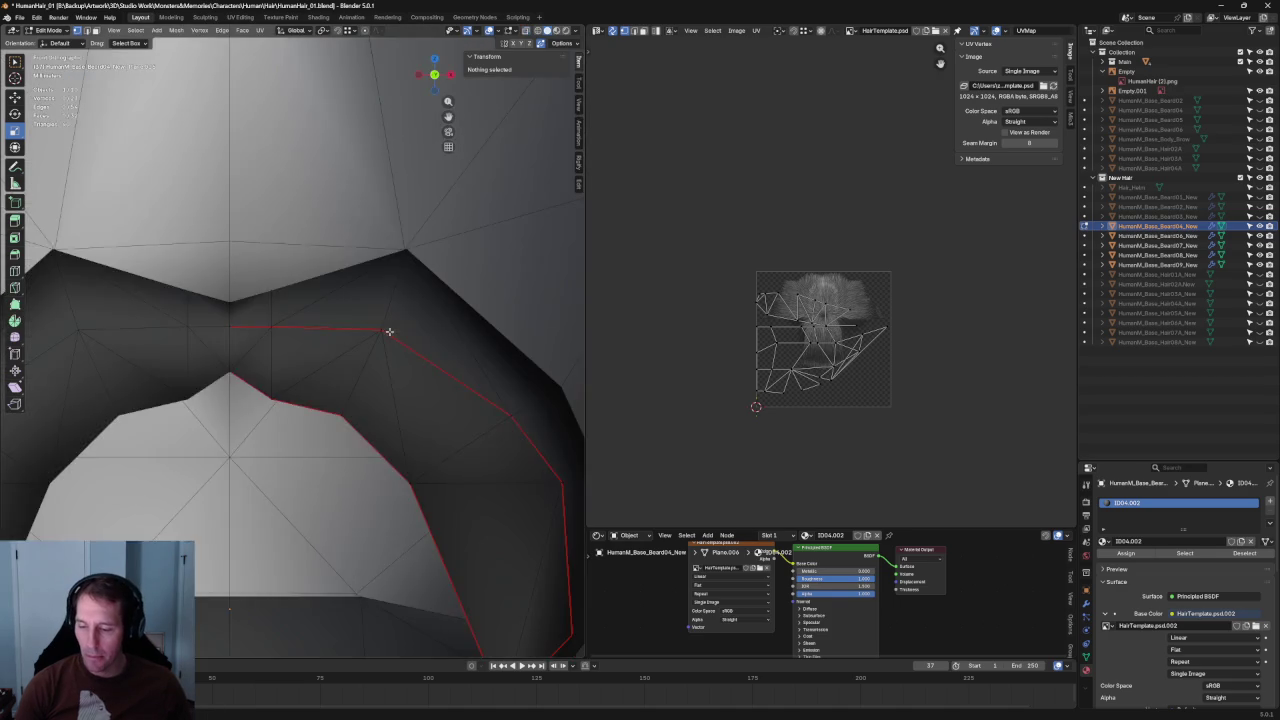
{"action": "scroll", "coordinate": [381, 334], "scroll_direction": "down", "scroll_amount": 2}
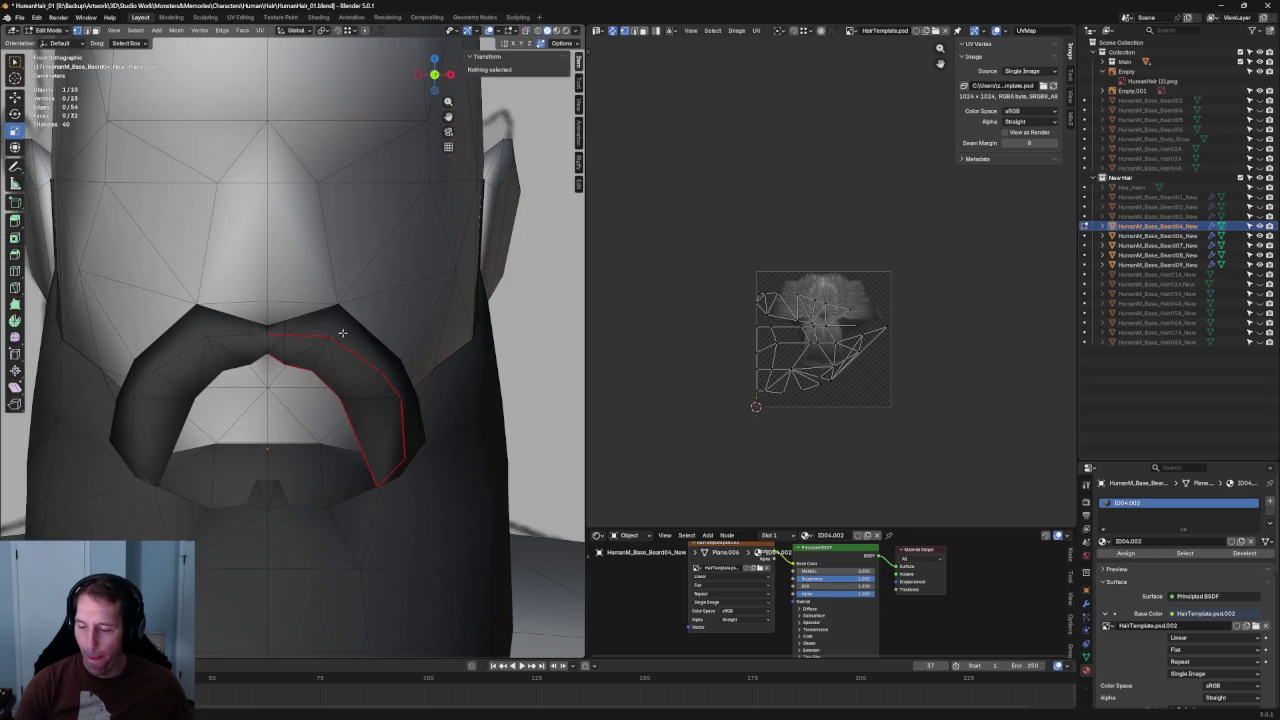
{"action": "scroll", "coordinate": [288, 380], "scroll_direction": "up", "scroll_amount": 3}
{"action": "key", "text": "c"}
{"action": "left_click", "coordinate": [278, 396]}
{"action": "key", "text": "alt+z"}
{"action": "key", "text": "Escape"}
{"action": "key", "text": "alt+z"}
{"action": "key", "text": "g"}
{"action": "key", "text": "x"}
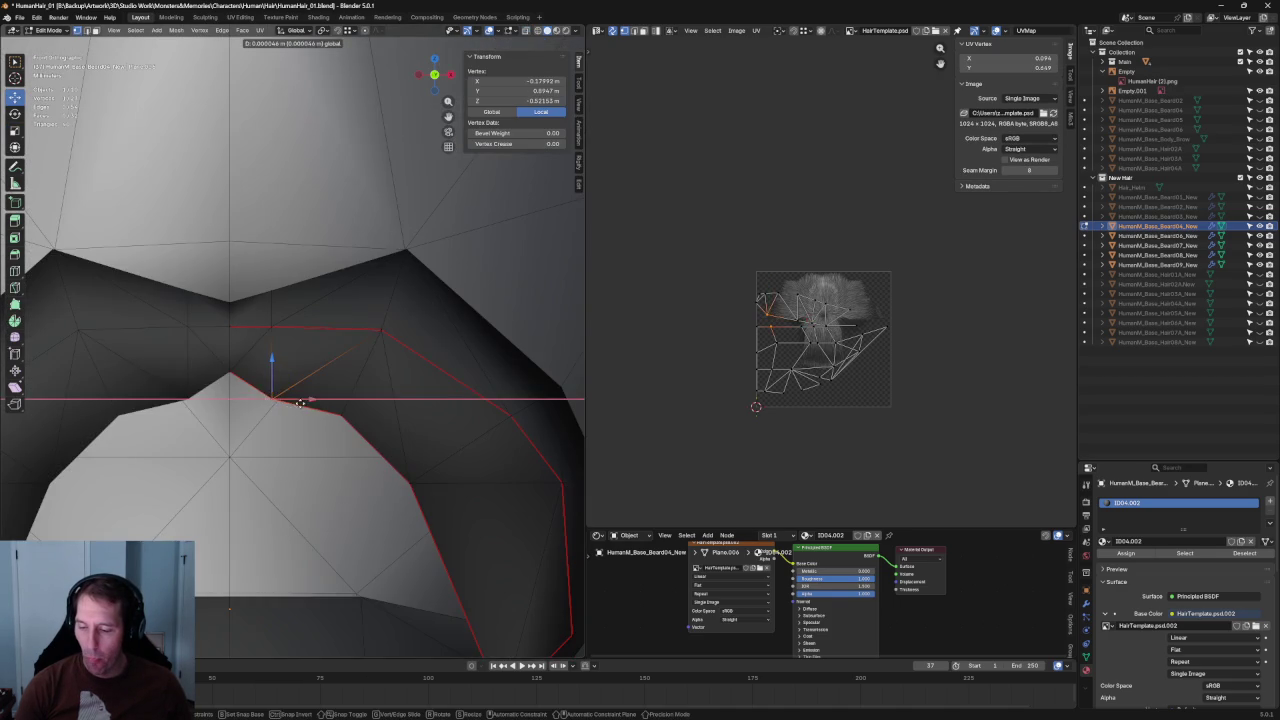
{"action": "left_click", "coordinate": [308, 403]}
- Slide neighbouring inner-edge vertices and one near the lip corner along their edges
{"action": "key", "text": "alt+z"}
{"action": "left_click", "coordinate": [271, 400], "text": "shift"}
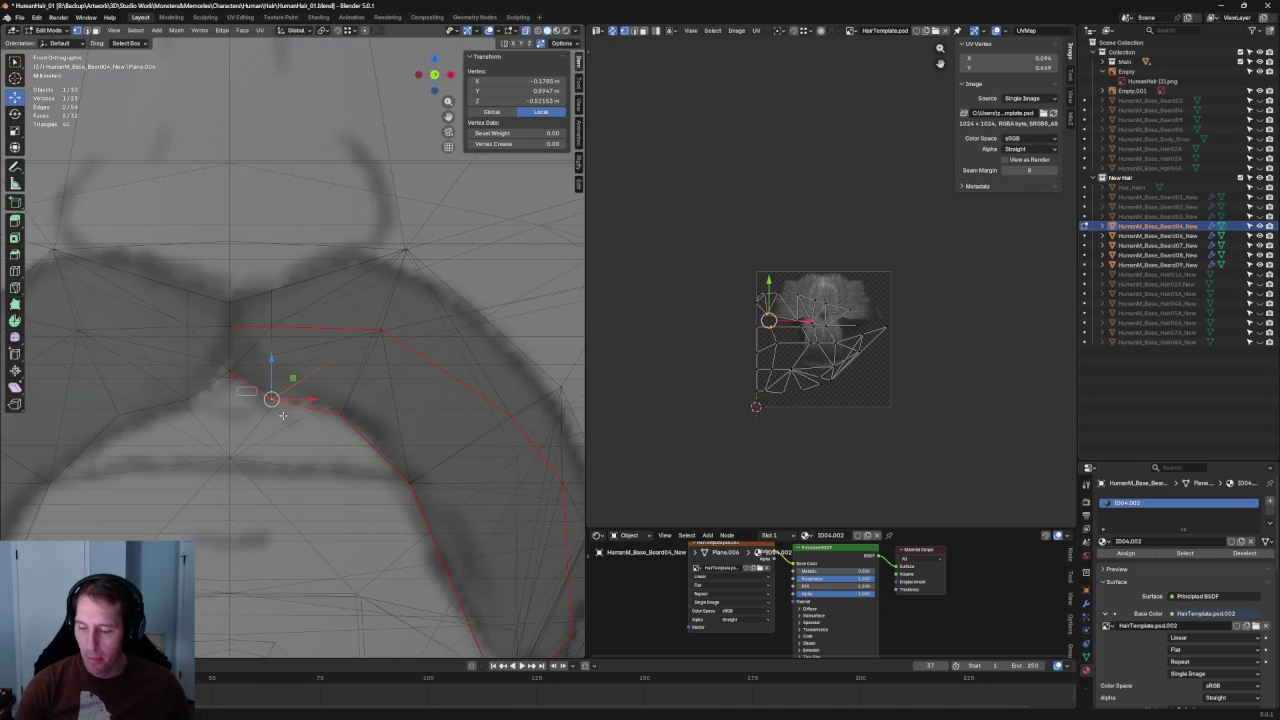
{"action": "key", "text": "alt+z"}
{"action": "left_click_drag", "start_coordinate": [301, 397], "coordinate": [308, 398]}
{"action": "key", "text": "alt+z"}
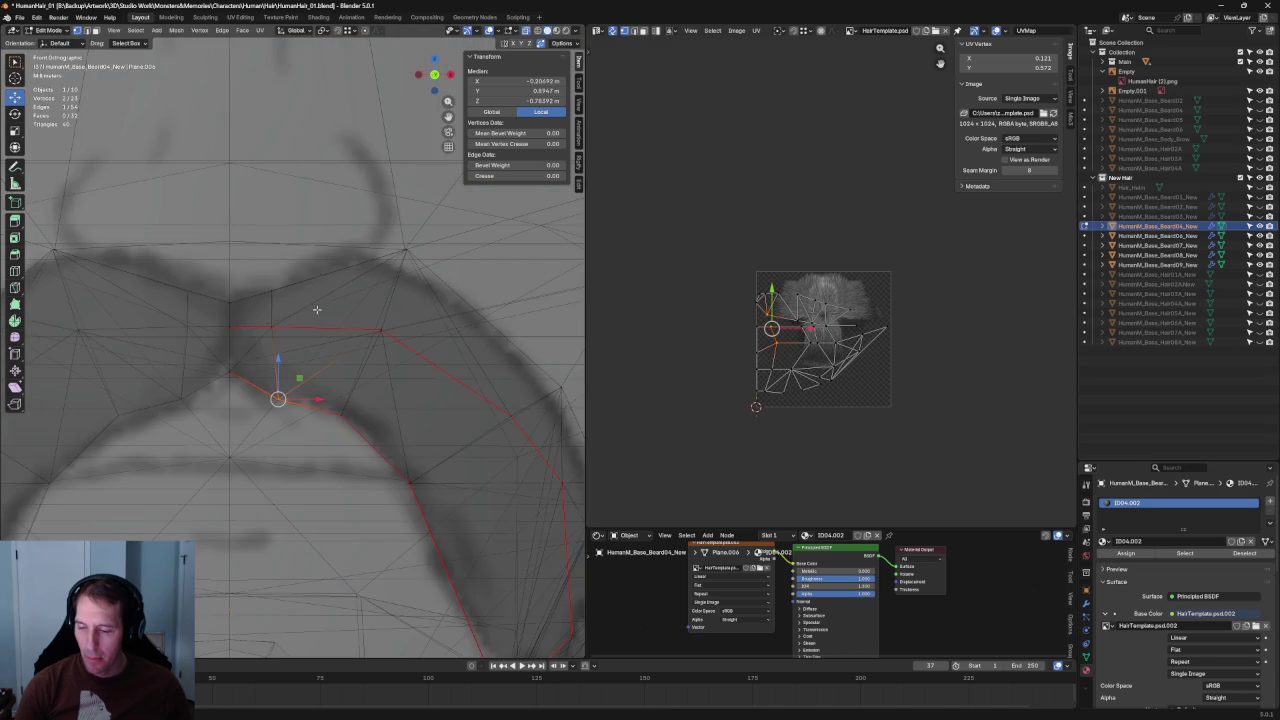
{"action": "left_click", "coordinate": [274, 291]}
{"action": "key", "text": "g"}
{"action": "key", "text": "g"}
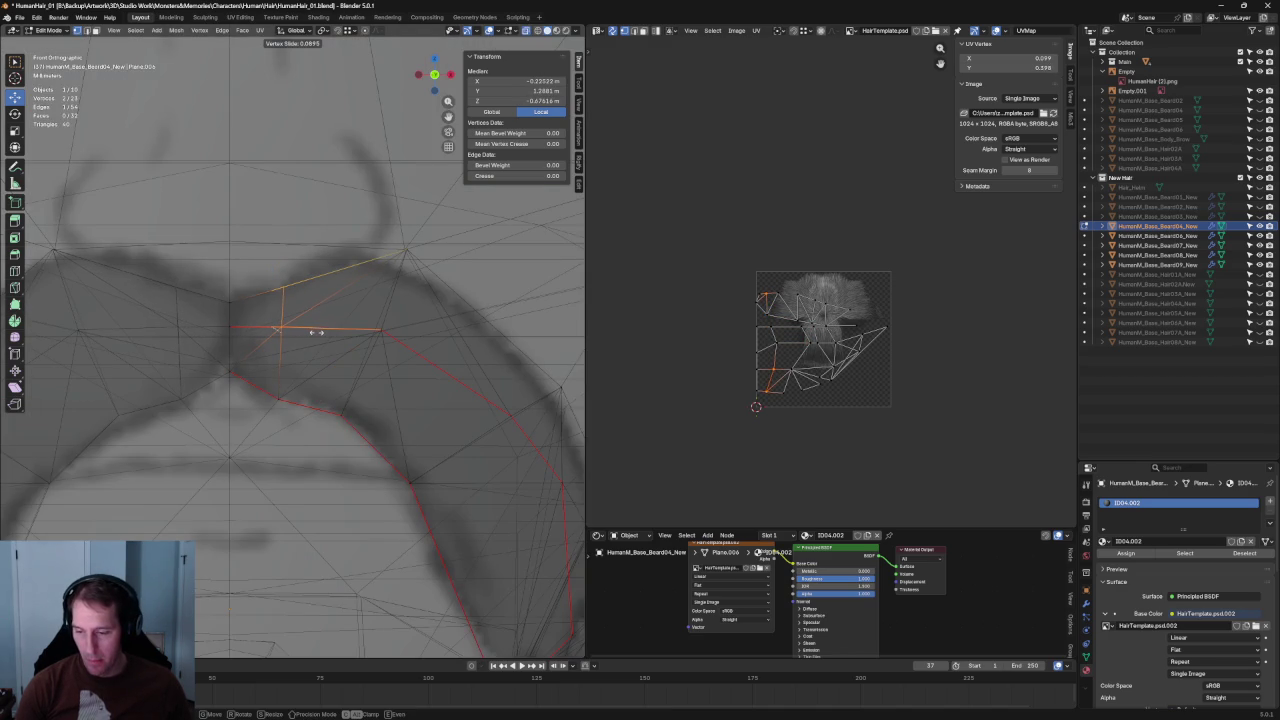
{"action": "left_click", "coordinate": [316, 332]}
- Nudge a single edge vertex slightly along X, then pick the outer-side vertex
{"action": "left_click", "coordinate": [404, 335]}
{"action": "key", "text": "g"}
{"action": "key", "text": "x"}
{"action": "left_click", "coordinate": [408, 332]}
{"action": "key", "text": "alt+a"}
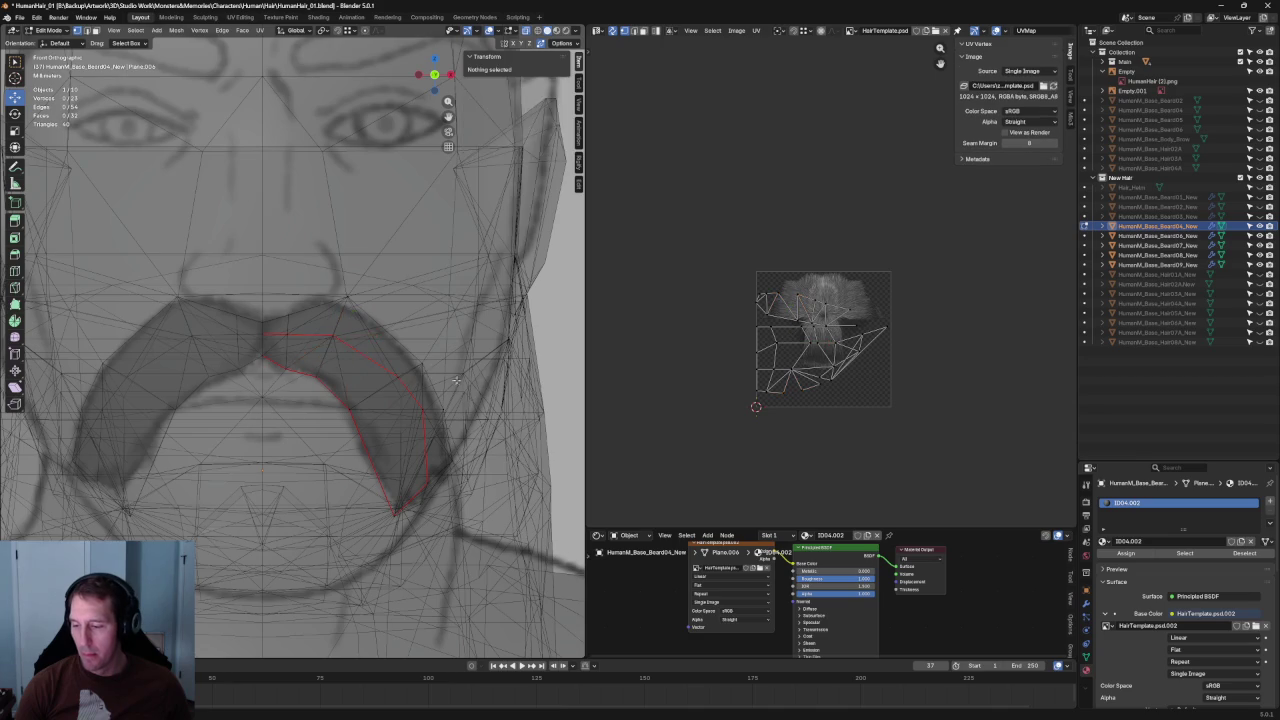
{"action": "scroll", "coordinate": [400, 358], "scroll_direction": "up", "scroll_amount": 3}
{"action": "scroll", "coordinate": [382, 350], "scroll_direction": "up", "scroll_amount": 2}
{"action": "key", "text": "alt+z"}
{"action": "key", "text": "alt+z"}
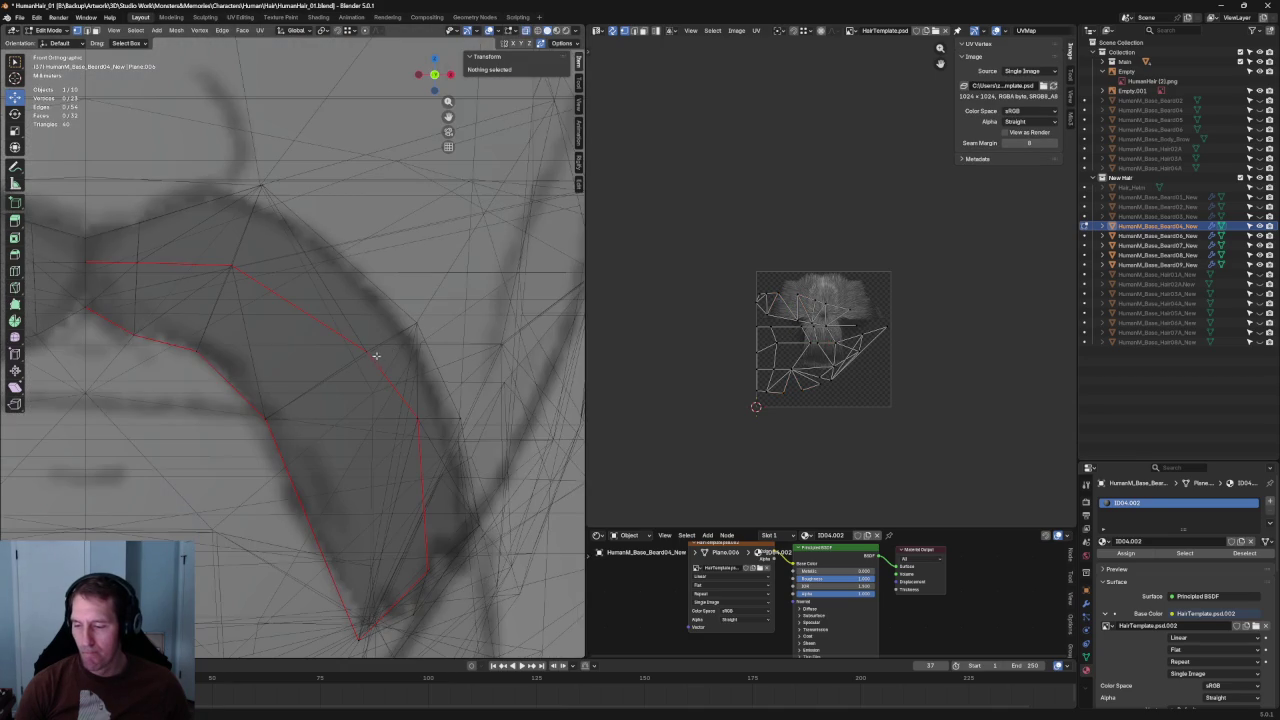
{"action": "left_click", "coordinate": [376, 356]}
{"action": "scroll", "coordinate": [388, 362], "scroll_direction": "down", "scroll_amount": 2}
{"action": "key", "text": "alt+z"}
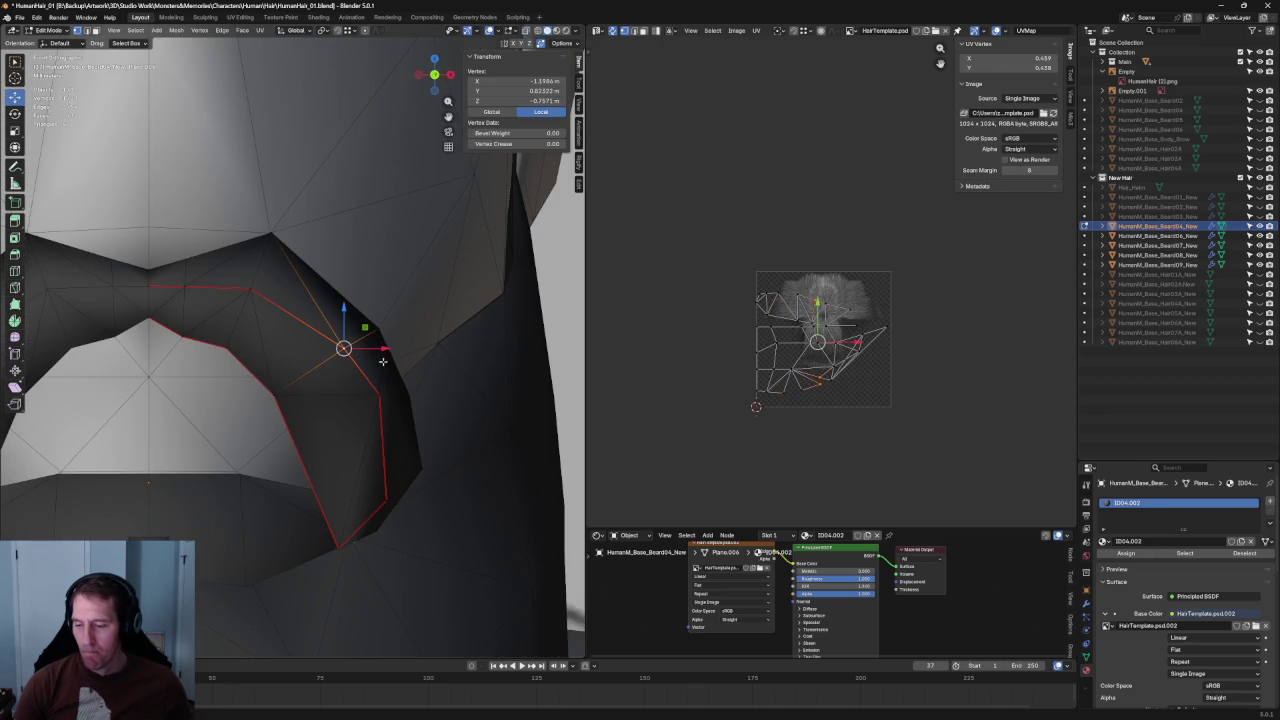
- Move the outer-side vertex up and outward, then push a side vertex in depth along Y
{"action": "left_click_drag", "start_coordinate": [344, 348], "coordinate": [356, 343]}
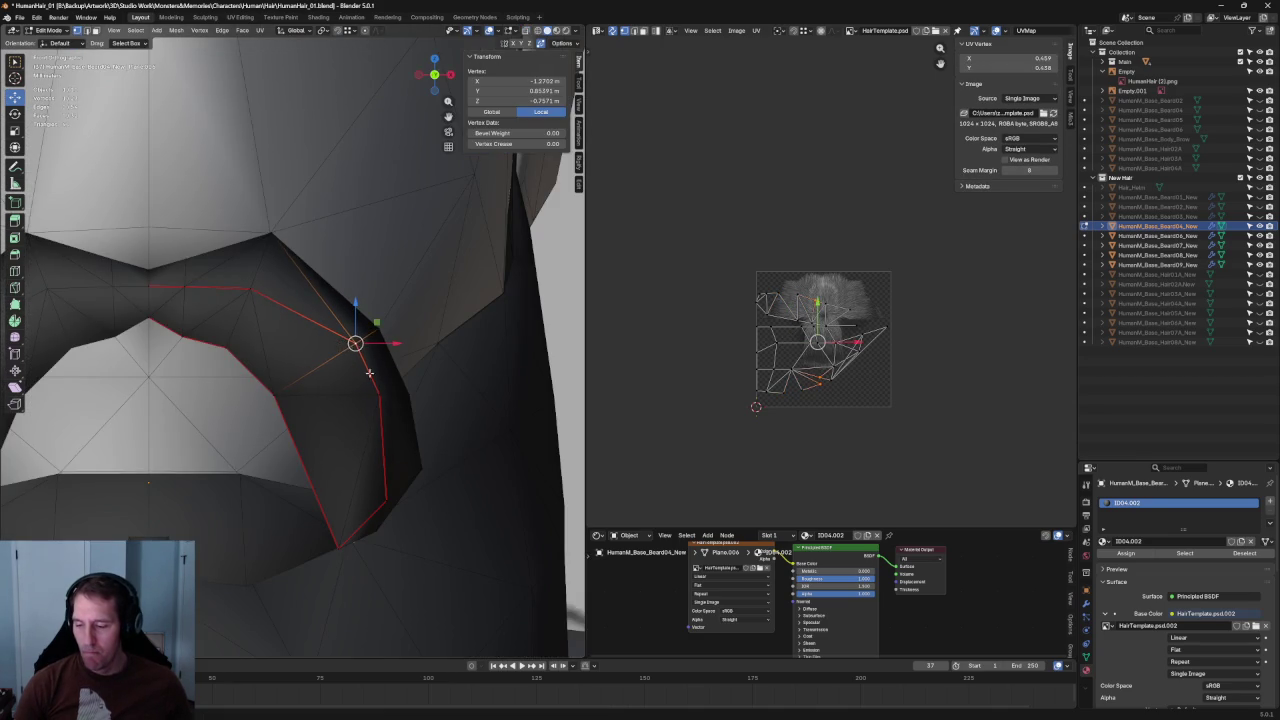
{"action": "key", "text": "alt+z"}
{"action": "key", "text": "alt+z"}
{"action": "middle_click_drag", "start_coordinate": [423, 385], "coordinate": [330, 328]}
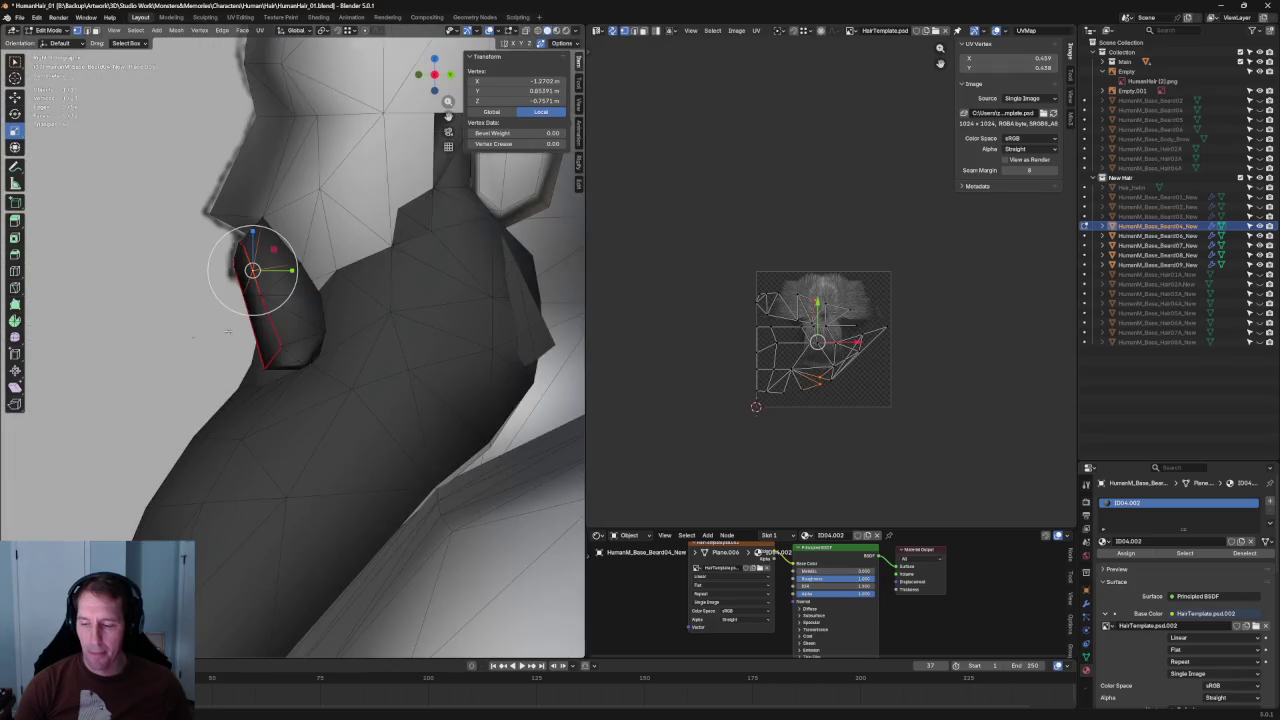
{"action": "key", "text": "alt+z"}
{"action": "left_click", "coordinate": [336, 260]}
{"action": "key", "text": "alt+z"}
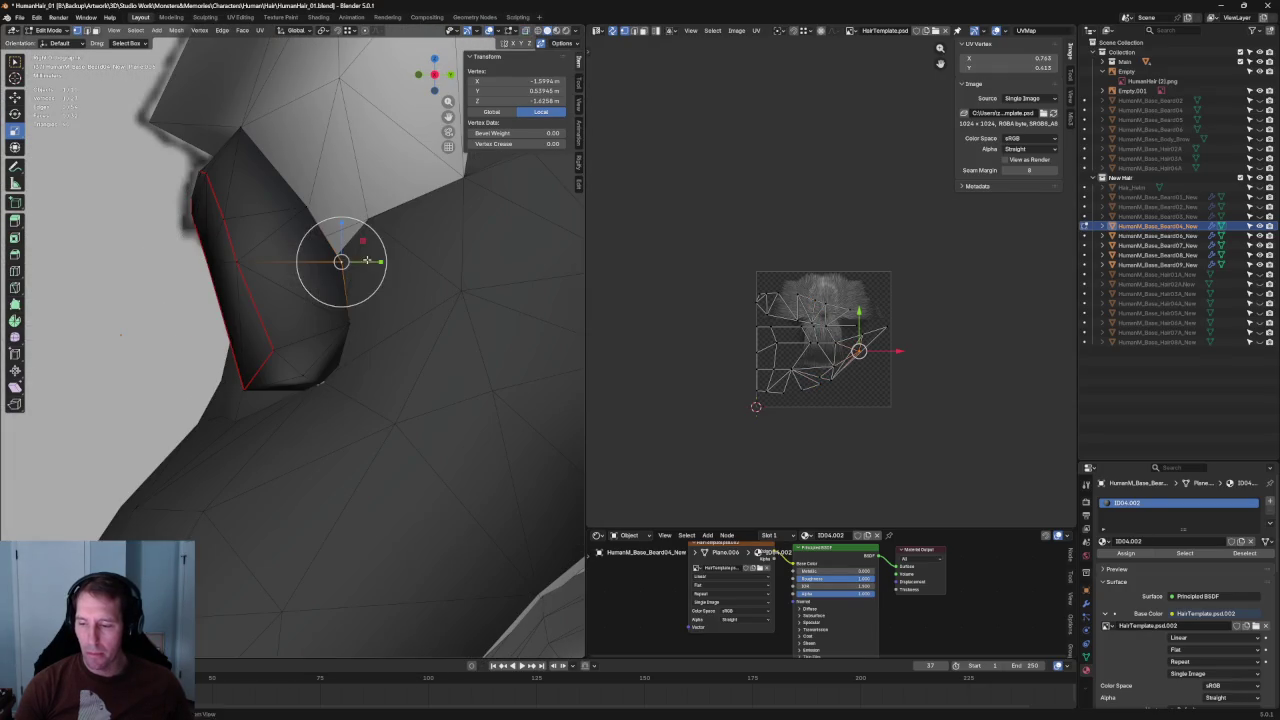
{"action": "key", "text": "g"}
{"action": "key", "text": "y"}
{"action": "left_click", "coordinate": [331, 260]}
{"action": "key", "text": "alt+a"}
- Move another vertex on the mustache's side edge in depth along Y
{"action": "mouse_move", "coordinate": [331, 260]}
{"action": "middle_mouse_down"}
{"action": "mouse_move", "coordinate": [264, 319]}
{"action": "mouse_move", "coordinate": [238, 311]}
{"action": "middle_mouse_up"}
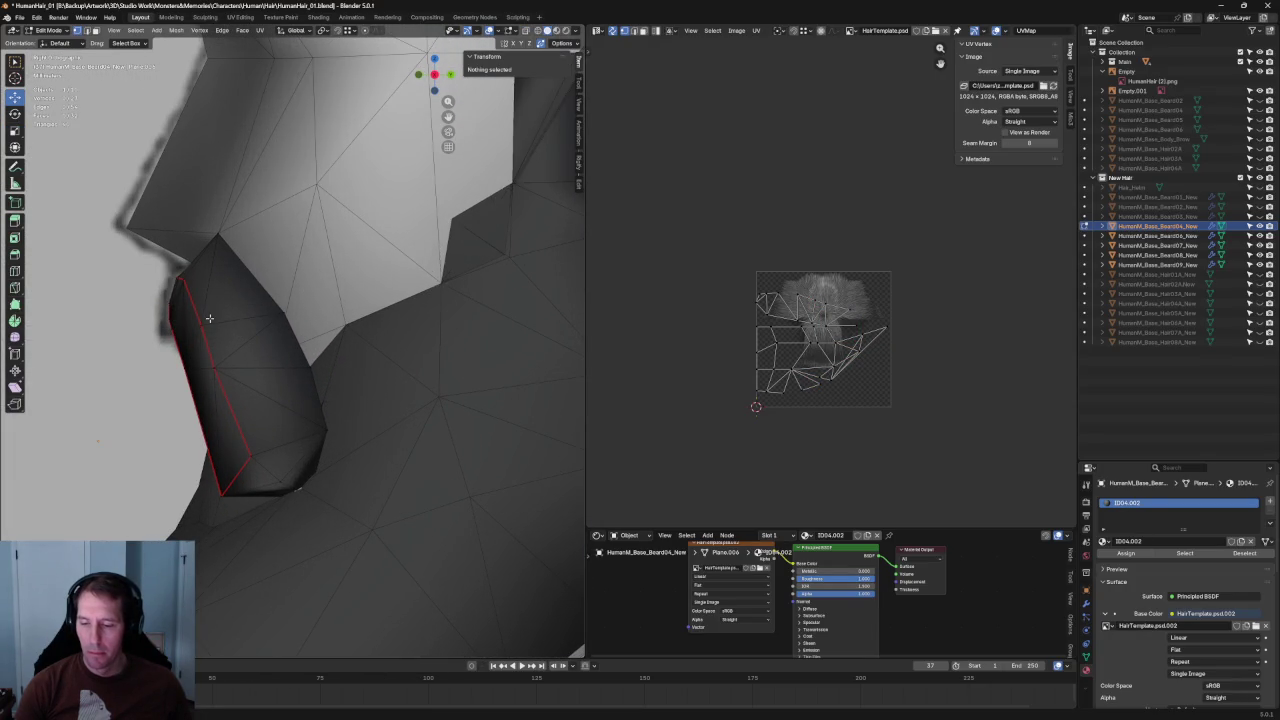
{"action": "left_click", "coordinate": [195, 325]}
{"action": "key", "text": "g"}
{"action": "key", "text": "y"}
{"action": "left_click", "coordinate": [196, 283]}
{"action": "key", "text": "g"}
{"action": "key", "text": "y"}
{"action": "key", "text": "Escape"}
{"action": "key", "text": "alt+a"}
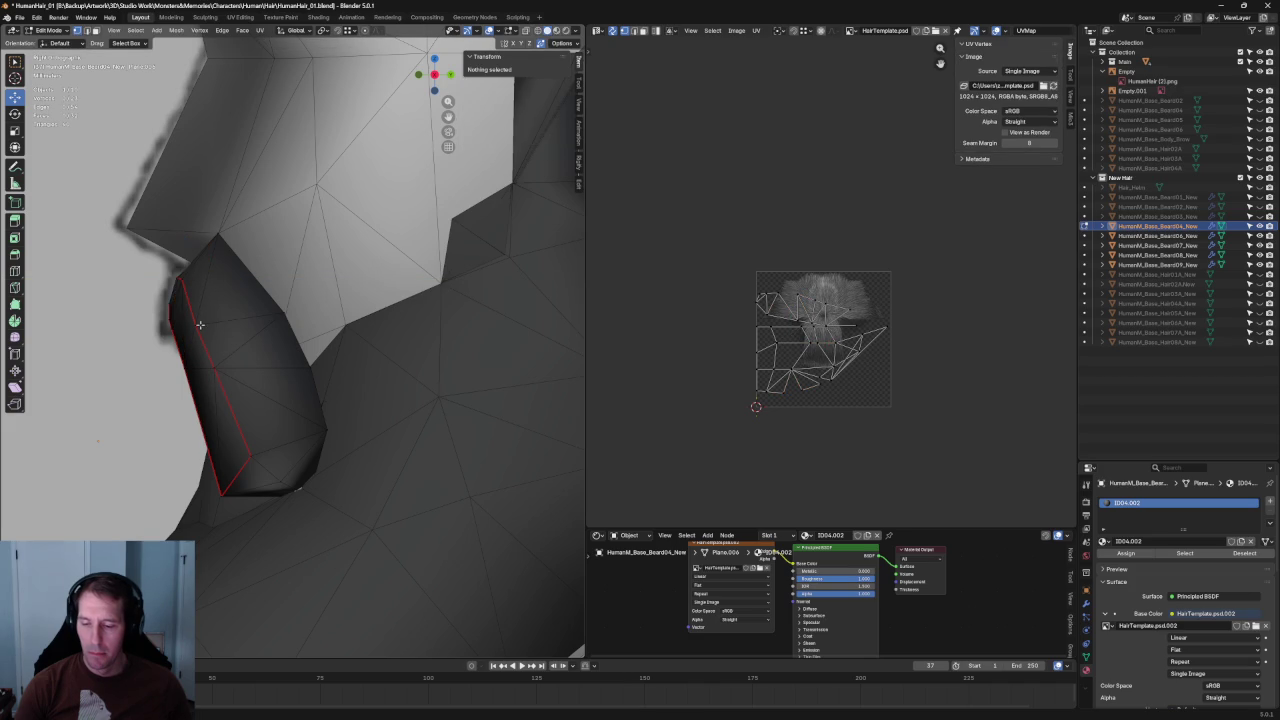
- Try a Y move on one more side vertex, cancel it, and orbit to view the whole head
{"action": "left_click", "coordinate": [196, 322]}
{"action": "key", "text": "g"}
{"action": "key", "text": "y"}
{"action": "key", "text": "Escape"}
{"action": "key", "text": "alt+a"}
{"action": "mouse_move", "coordinate": [237, 374]}
{"action": "middle_mouse_down"}
{"action": "mouse_move", "coordinate": [234, 413]}
{"action": "mouse_move", "coordinate": [337, 414]}
{"action": "mouse_move", "coordinate": [410, 396]}
{"action": "mouse_move", "coordinate": [290, 365]}
{"action": "middle_mouse_up"}
{"action": "scroll", "coordinate": [350, 420], "scroll_direction": "down", "scroll_amount": 4}
{"action": "scroll", "coordinate": [285, 363], "scroll_direction": "up", "scroll_amount": 2}
{"action": "scroll", "coordinate": [281, 362], "scroll_direction": "up", "scroll_amount": 4}
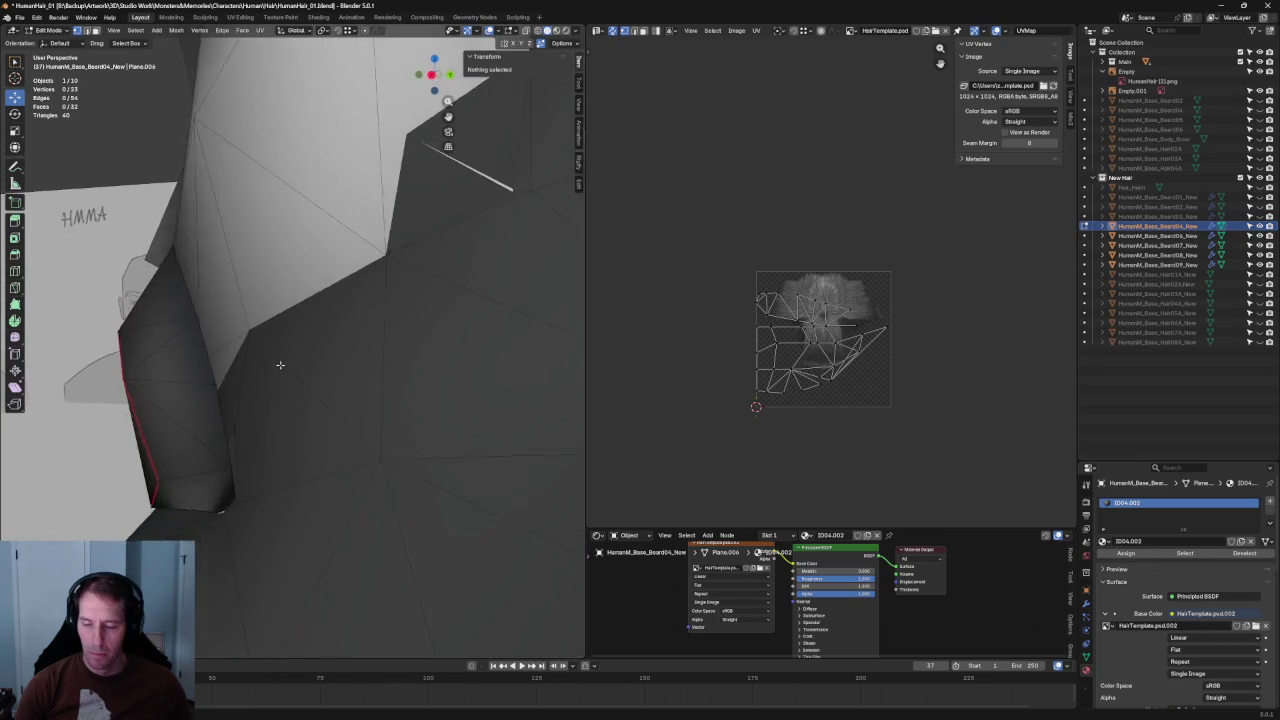
- Lower the mustache vertex beside the mouth with three Y-constrained moves, then deselect it
{"action": "scroll", "coordinate": [282, 362], "scroll_direction": "down", "scroll_amount": 3}
{"action": "left_click", "coordinate": [243, 330]}
{"action": "middle_click_drag", "start_coordinate": [243, 330], "coordinate": [242, 336]}
{"action": "key", "text": "g"}
{"action": "key", "text": "y"}
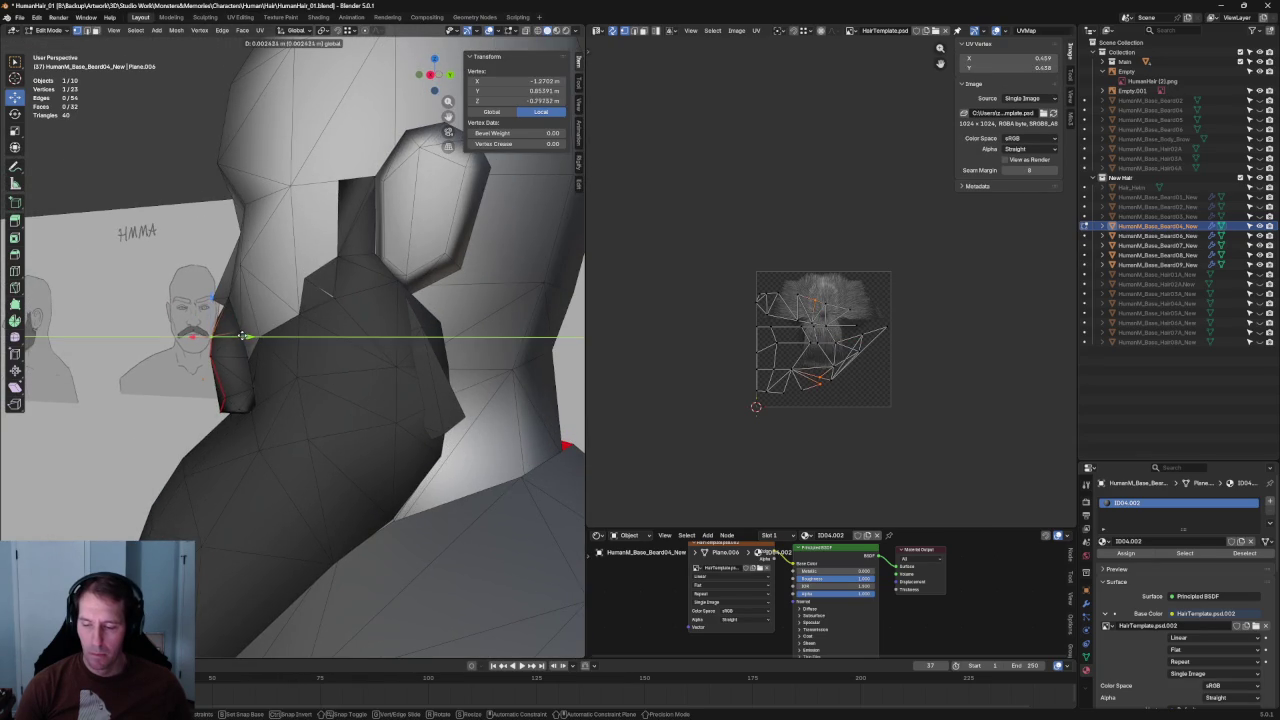
{"action": "left_click", "coordinate": [239, 355]}
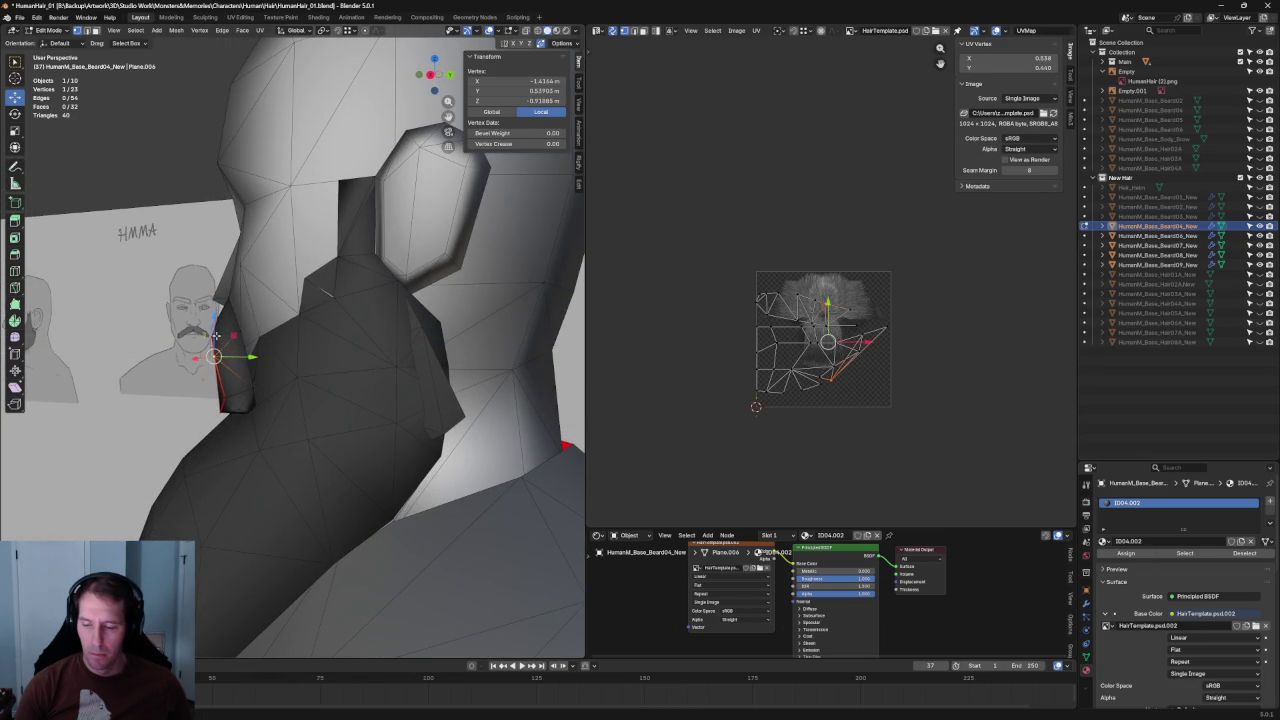
{"action": "key", "text": "g"}
{"action": "key", "text": "y"}
{"action": "left_click", "coordinate": [221, 362]}
{"action": "key", "text": "g"}
{"action": "key", "text": "y"}
{"action": "left_click", "coordinate": [243, 357]}
{"action": "key", "text": "alt+a"}
- Bring the two vertices at the mustache's tip down along the jaw with a scale
{"action": "mouse_move", "coordinate": [243, 357]}
{"action": "middle_mouse_down"}
{"action": "mouse_move", "coordinate": [350, 283]}
{"action": "mouse_move", "coordinate": [236, 315]}
{"action": "middle_mouse_up"}
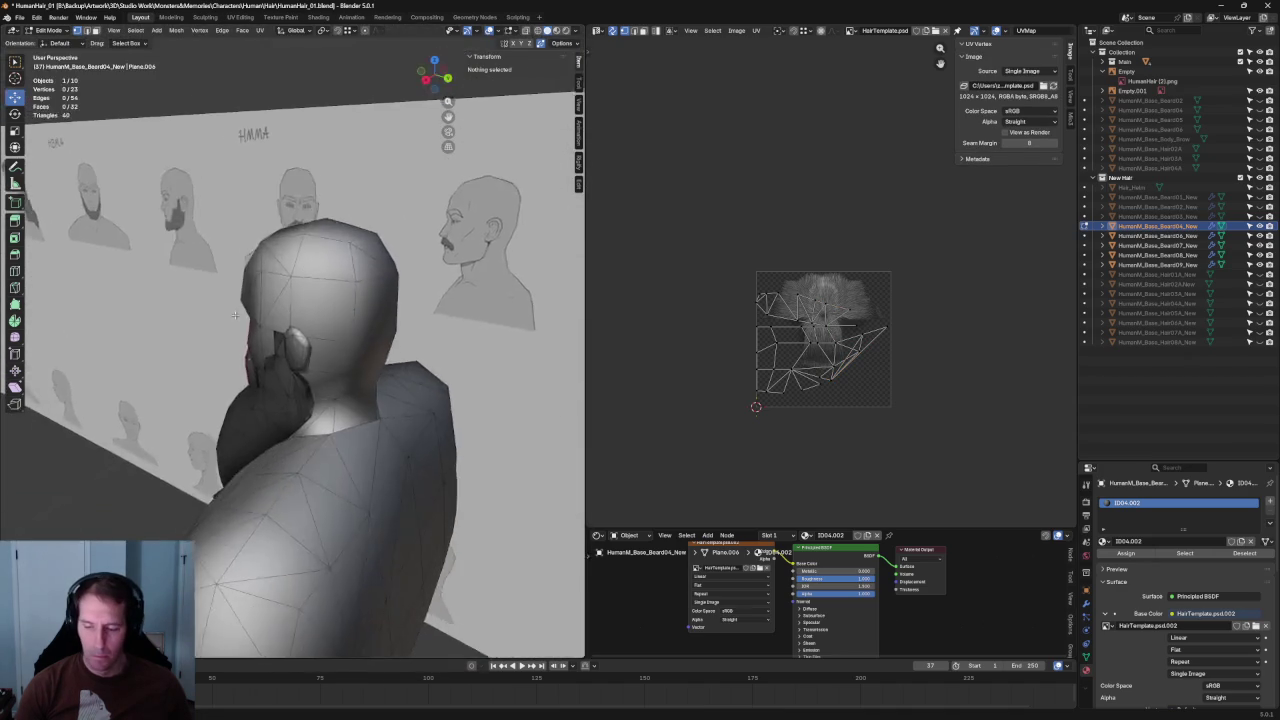
{"action": "scroll", "coordinate": [236, 315], "scroll_direction": "up", "scroll_amount": 5}
{"action": "middle_click_drag", "start_coordinate": [236, 315], "coordinate": [294, 355]}
{"action": "left_click", "coordinate": [272, 352]}
{"action": "left_click", "coordinate": [301, 408], "text": "shift"}
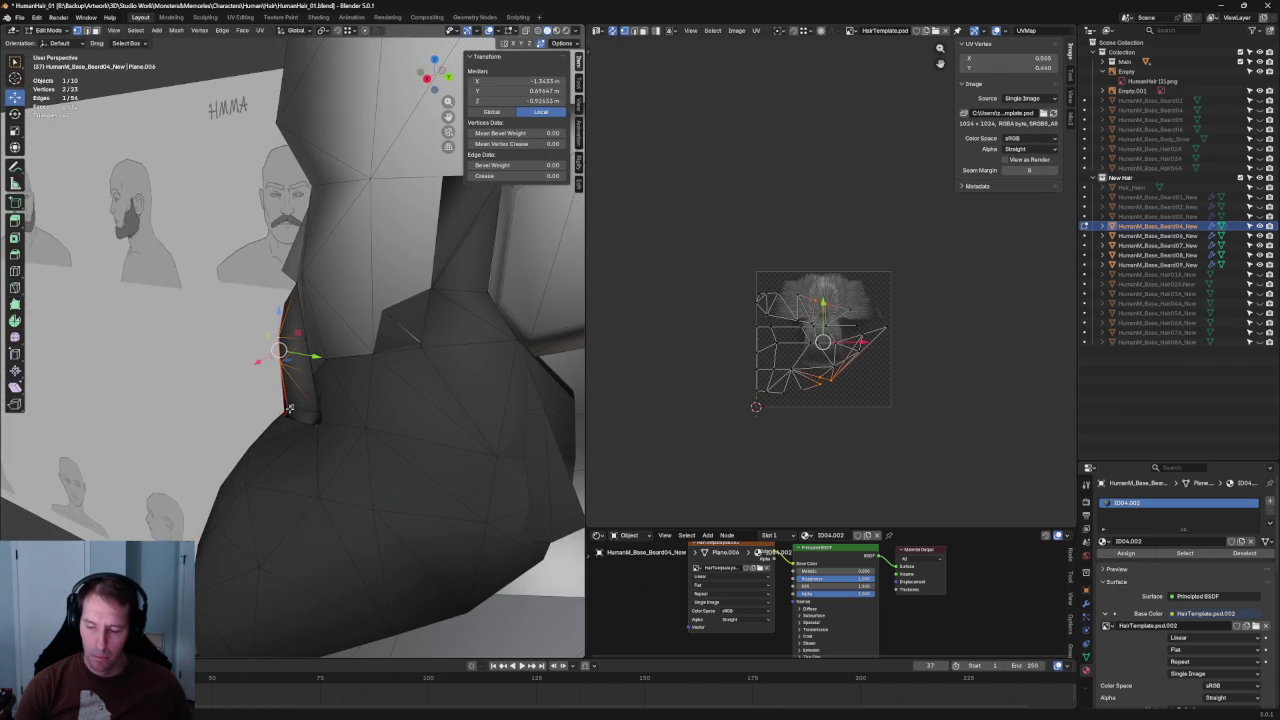
{"action": "key", "text": "s"}
{"action": "left_click", "coordinate": [571, 386]}
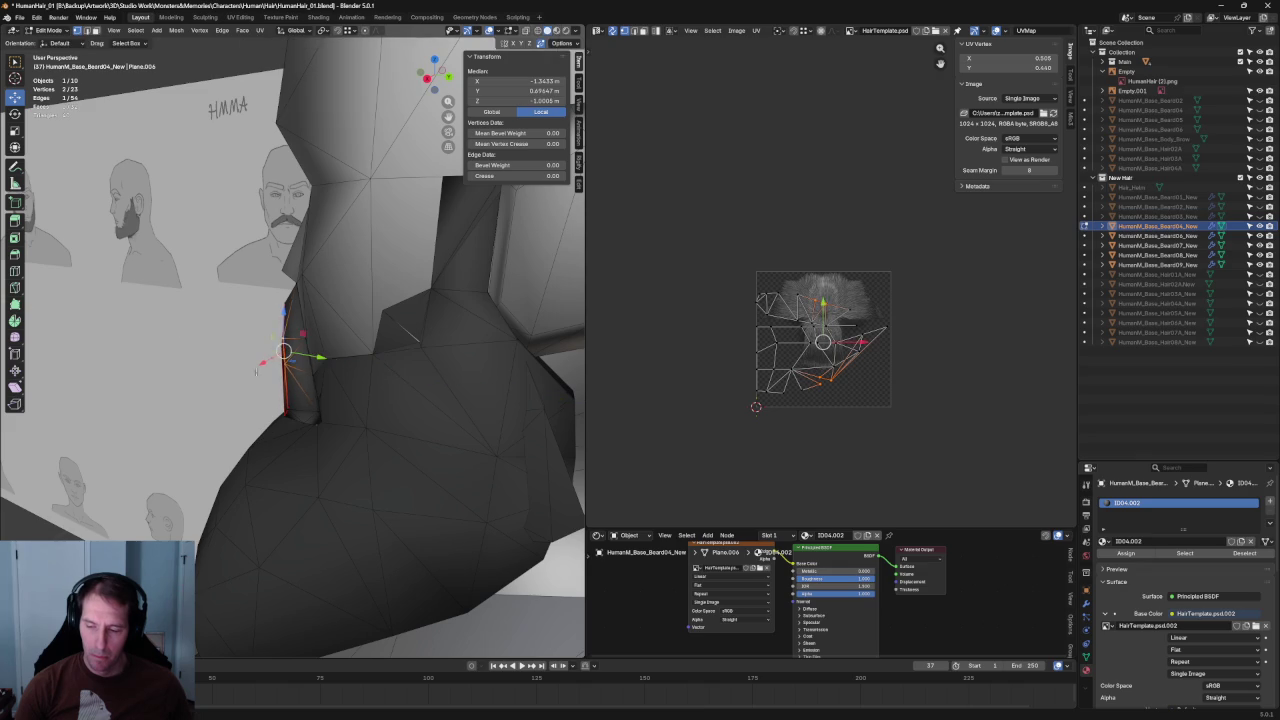
{"action": "scroll", "coordinate": [571, 386], "scroll_direction": "down", "scroll_amount": 4}
{"action": "mouse_move", "coordinate": [571, 386]}
{"action": "middle_mouse_down"}
{"action": "mouse_move", "coordinate": [190, 425]}
{"action": "mouse_move", "coordinate": [341, 471]}
{"action": "mouse_move", "coordinate": [491, 466]}
{"action": "mouse_move", "coordinate": [406, 481]}
{"action": "mouse_move", "coordinate": [390, 400]}
{"action": "middle_mouse_up"}
{"action": "left_click", "coordinate": [190, 425]}
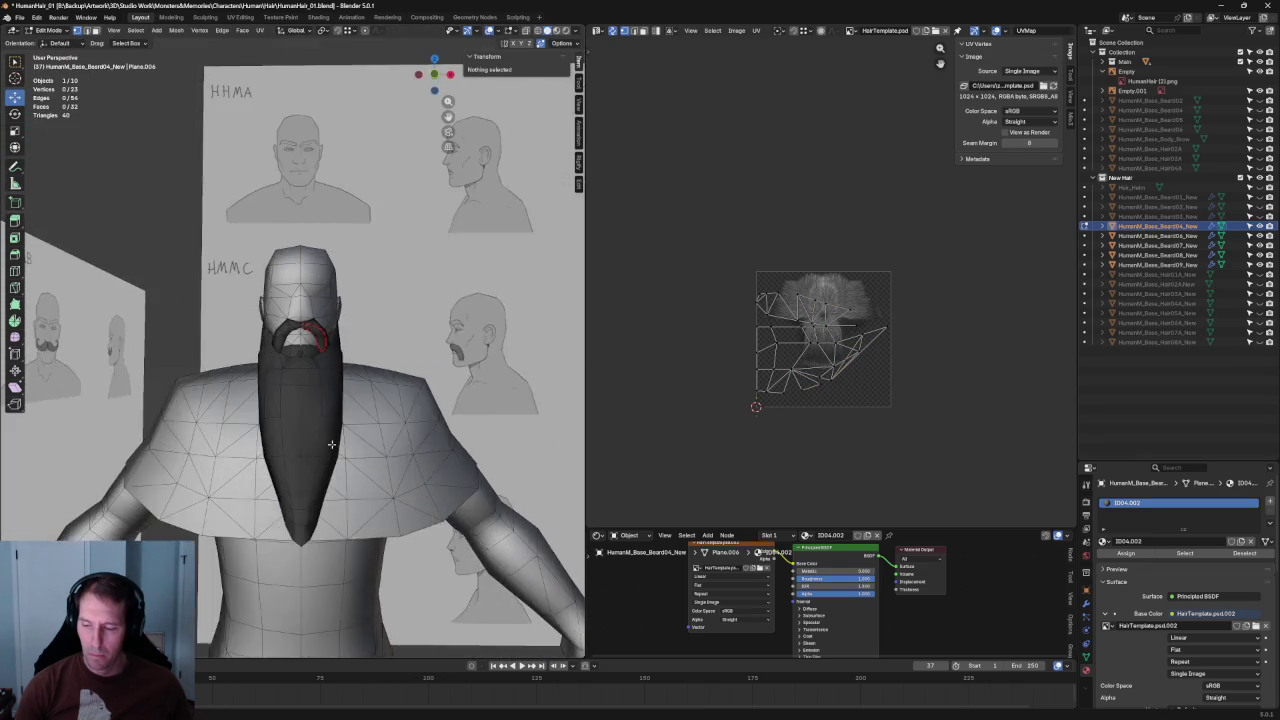
{"action": "scroll", "coordinate": [390, 400], "scroll_direction": "up", "scroll_amount": 3}
{"action": "scroll", "coordinate": [386, 385], "scroll_direction": "up", "scroll_amount": 3}
{"action": "key", "text": "alt+z"}
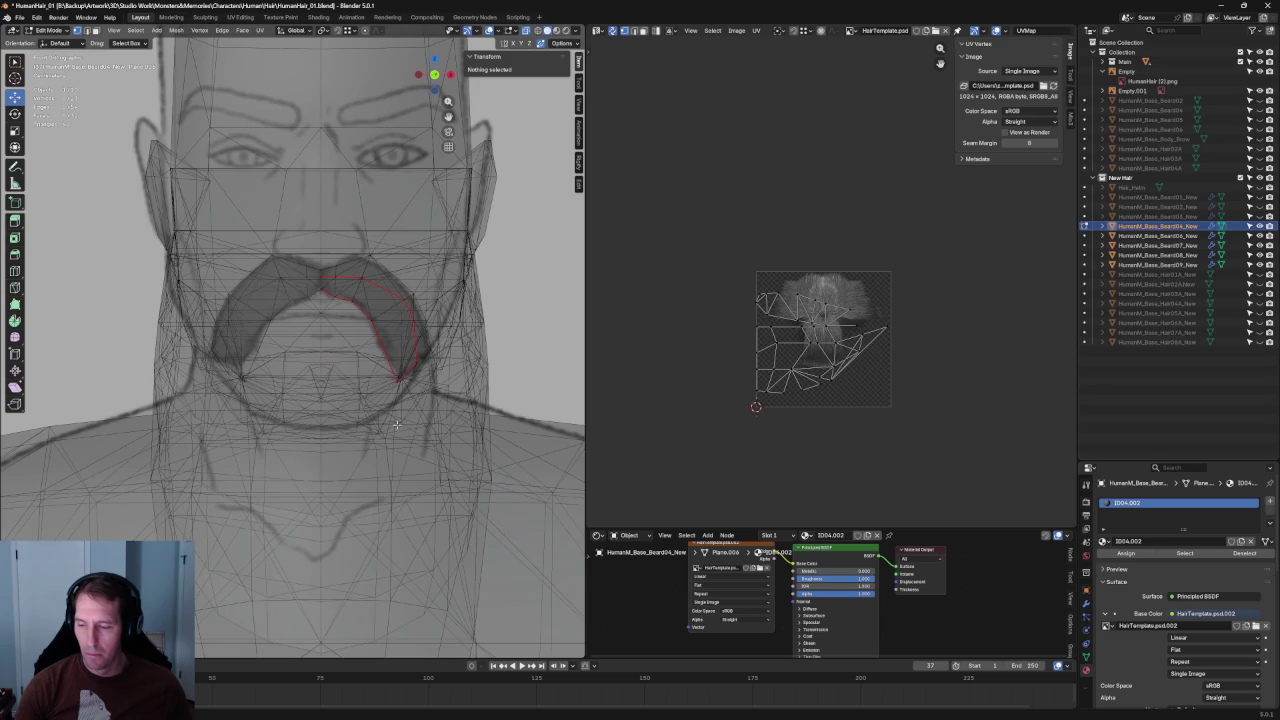
{"action": "key", "text": "alt+z"}
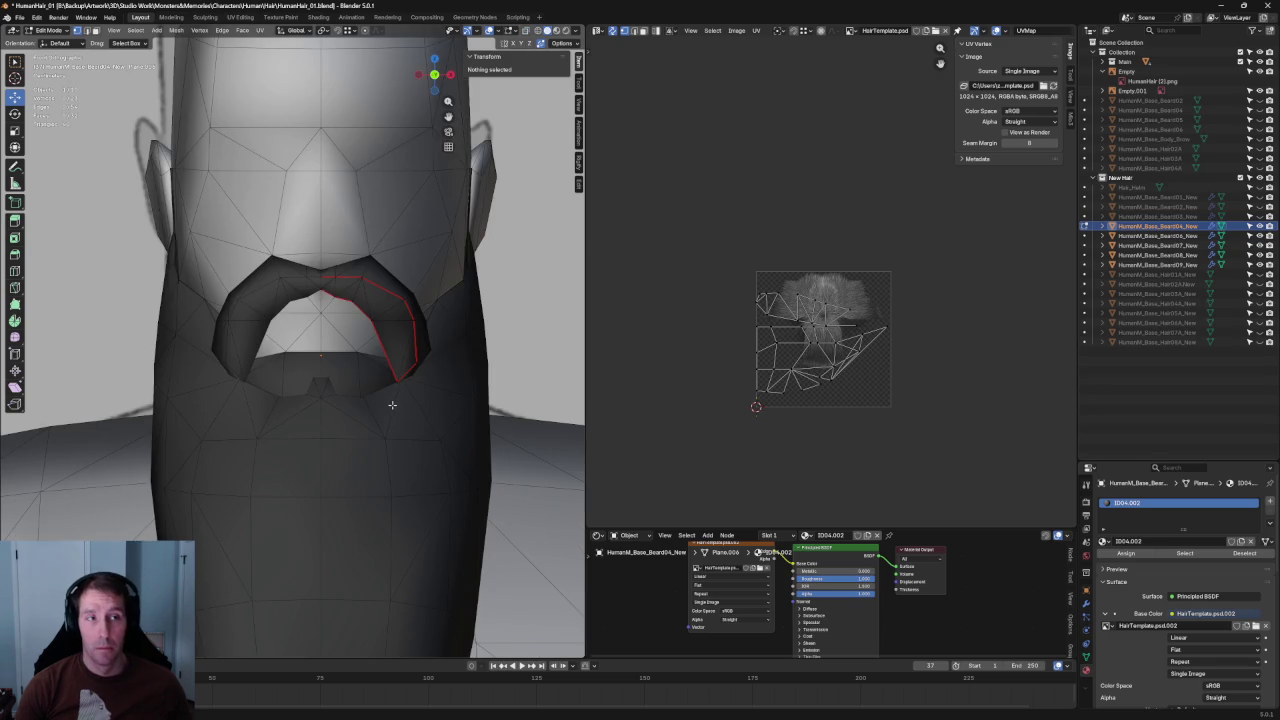
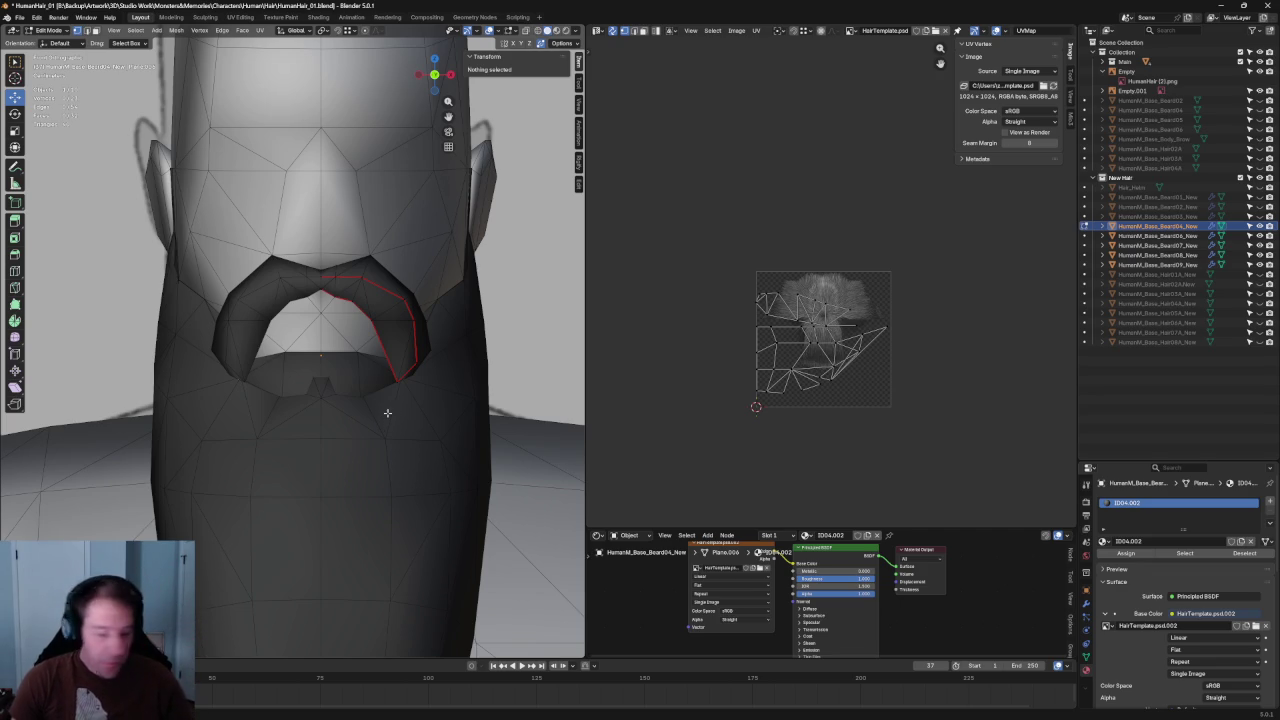
- Inspect a beard vertex and toggle X-ray to check the beard against the face
{"action": "scroll", "coordinate": [426, 323], "scroll_direction": "up", "scroll_amount": 1}
{"action": "scroll", "coordinate": [415, 335], "scroll_direction": "up", "scroll_amount": 2}
{"action": "left_click", "coordinate": [380, 287]}
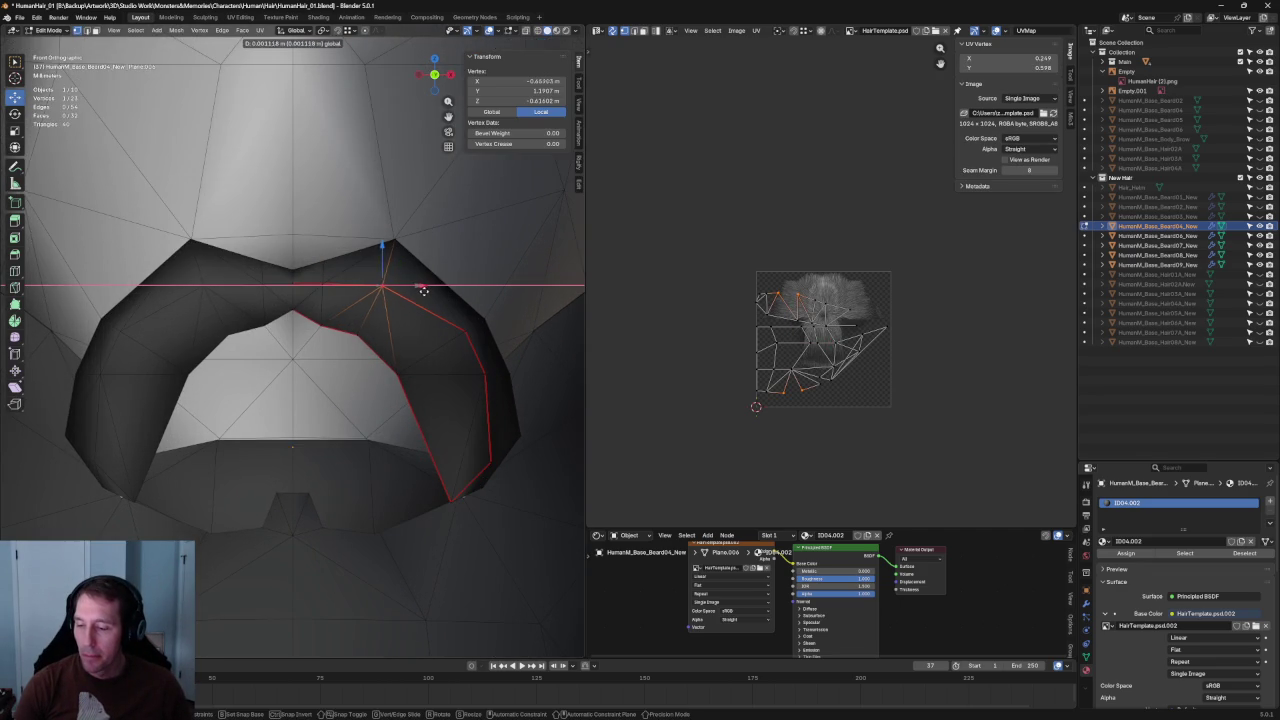
{"action": "left_click", "coordinate": [299, 377]}
{"action": "scroll", "coordinate": [300, 376], "scroll_direction": "down", "scroll_amount": 5}
{"action": "key", "text": "alt+z"}
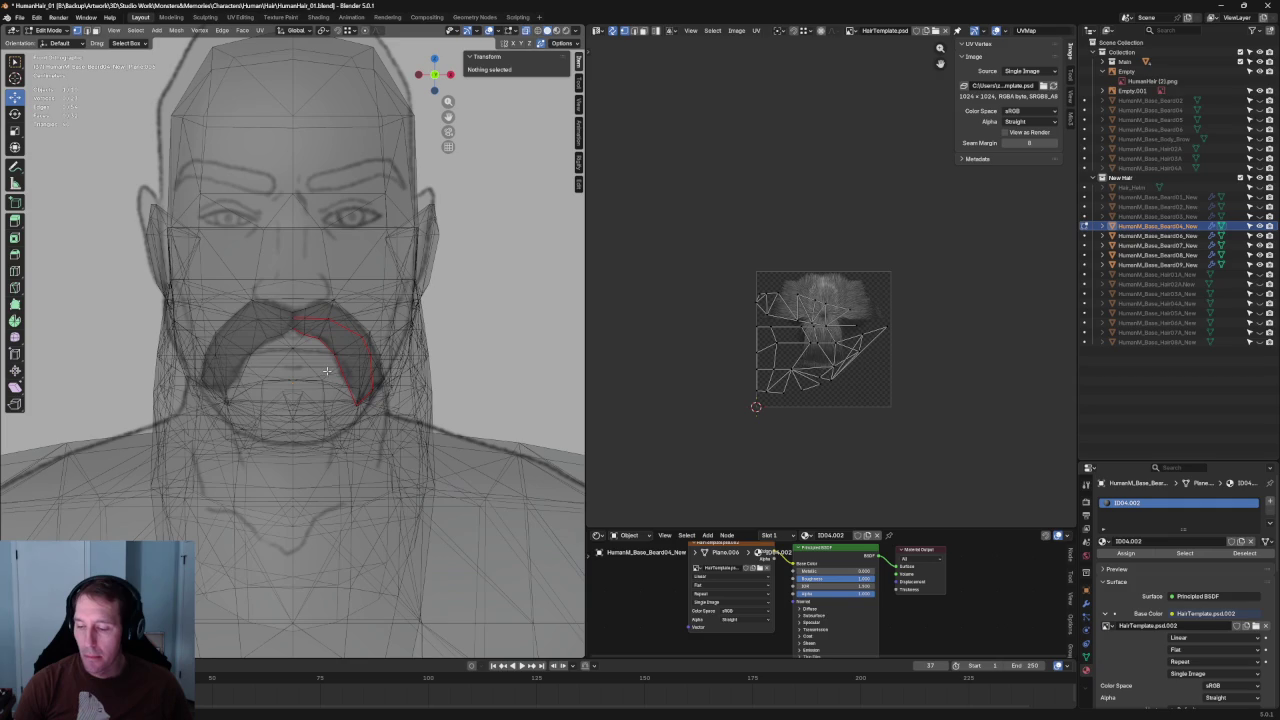
{"action": "key", "text": "alt+z"}
- Check the beard's fit against the cheek from the numpad side view in X-ray
{"action": "scroll", "coordinate": [355, 370], "scroll_direction": "up", "scroll_amount": 1}
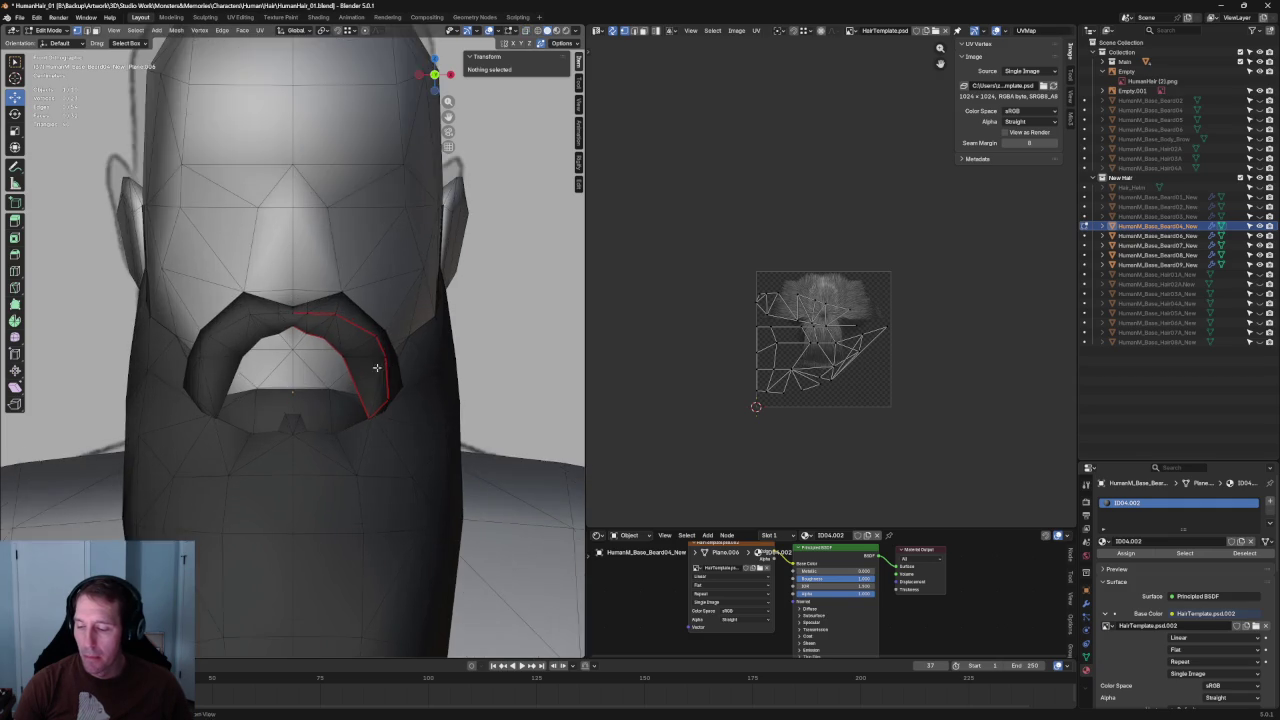
{"action": "scroll", "coordinate": [345, 371], "scroll_direction": "up", "scroll_amount": 2}
{"action": "scroll", "coordinate": [334, 372], "scroll_direction": "up", "scroll_amount": 3}
{"action": "key", "text": "alt+z"}
{"action": "scroll", "coordinate": [334, 372], "scroll_direction": "down", "scroll_amount": 4}
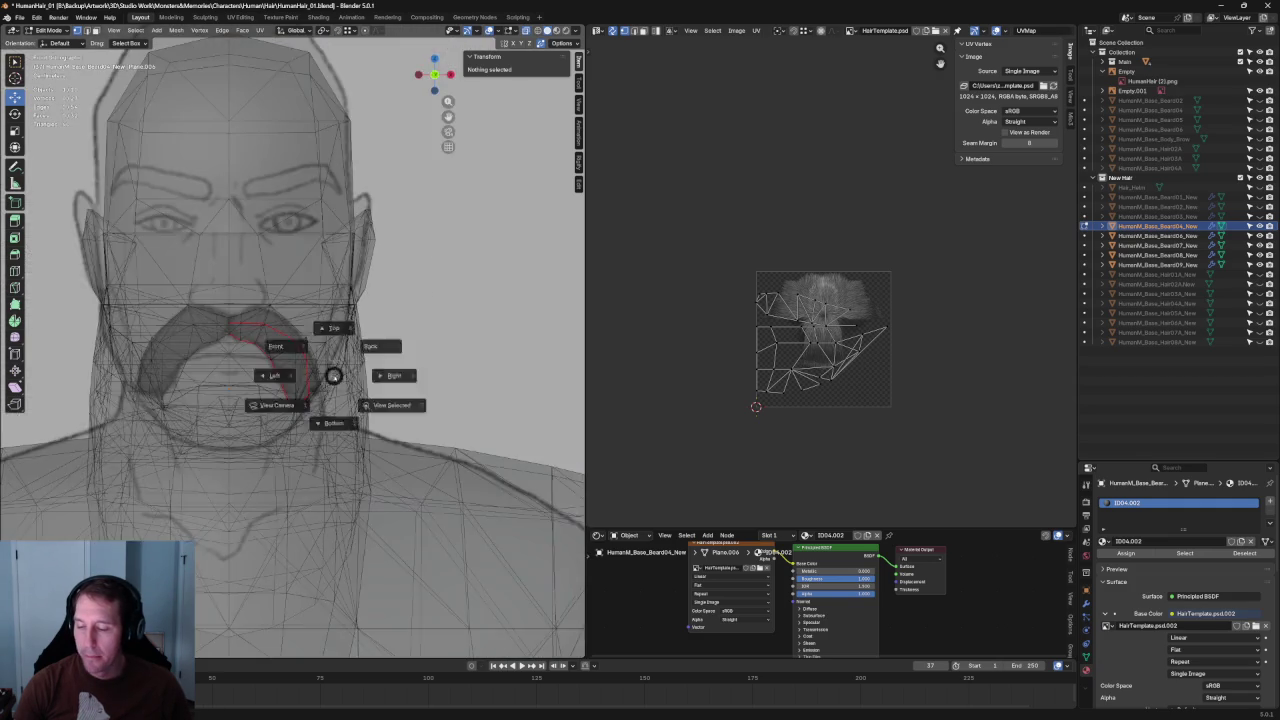
{"action": "key", "text": "KP_3"}
{"action": "scroll", "coordinate": [336, 372], "scroll_direction": "up", "scroll_amount": 2}
{"action": "scroll", "coordinate": [350, 355], "scroll_direction": "up", "scroll_amount": 2}
{"action": "key", "text": "alt+z"}
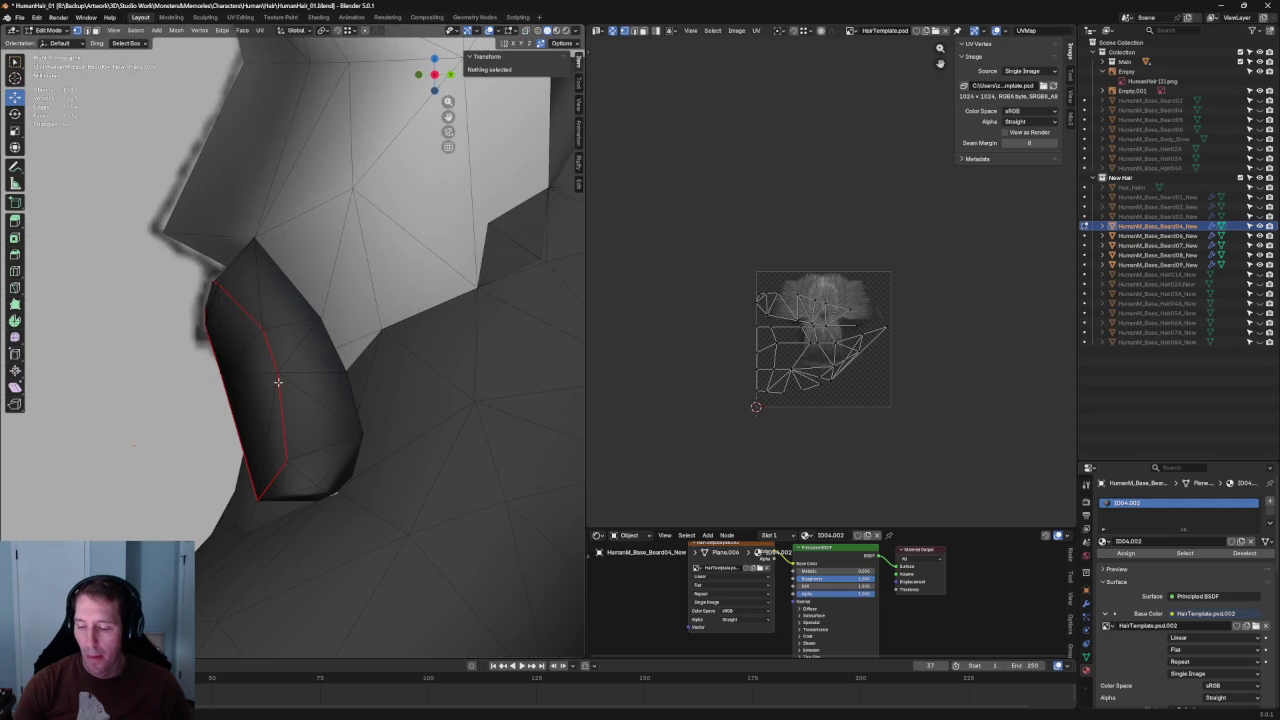
- Slide the beard tip vertex along the Y axis toward the jaw
{"action": "left_click", "coordinate": [281, 374]}
{"action": "key", "text": "g"}
{"action": "key", "text": "y"}
{"action": "key", "text": "Escape"}
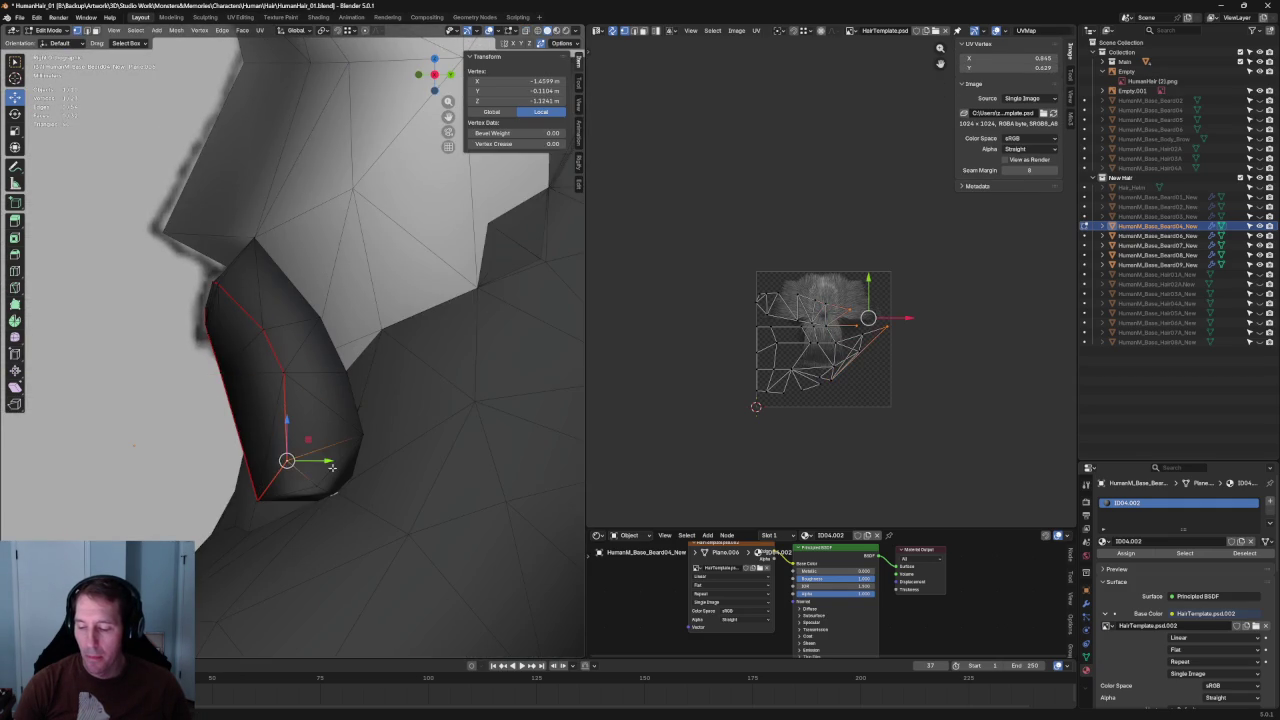
{"action": "key", "text": "g"}
{"action": "key", "text": "y"}
{"action": "left_click", "coordinate": [328, 463]}
- Raise a vertex higher up the beard edge slightly, then slide it along Y
{"action": "key", "text": "g"}
{"action": "left_click", "coordinate": [338, 487]}
{"action": "left_click", "coordinate": [283, 373]}
{"action": "key", "text": "g"}
{"action": "left_click", "coordinate": [292, 344]}
{"action": "key", "text": "g"}
{"action": "key", "text": "y"}
{"action": "left_click", "coordinate": [292, 329]}
{"action": "key", "text": "alt+a"}
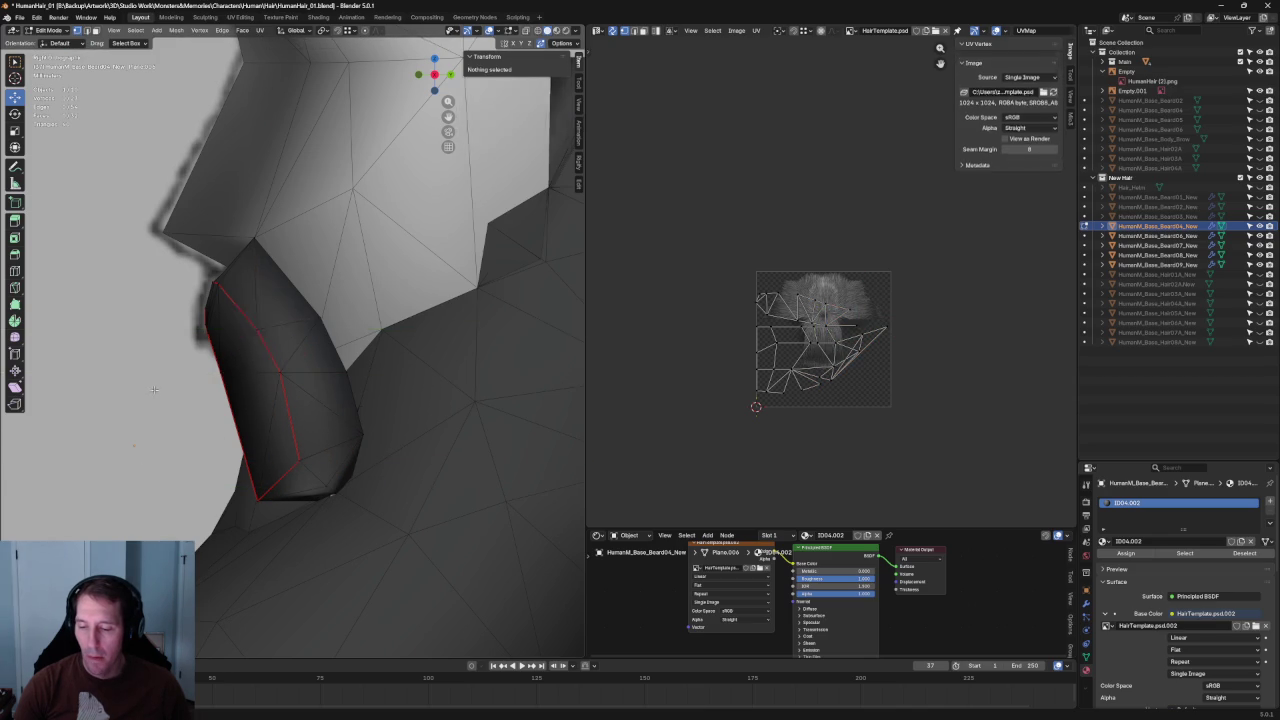
- Close in on the beard edge and slide one of its vertices along Y
{"action": "scroll", "coordinate": [297, 383], "scroll_direction": "down", "scroll_amount": 5}
{"action": "middle_click_drag", "start_coordinate": [281, 386], "coordinate": [281, 360]}
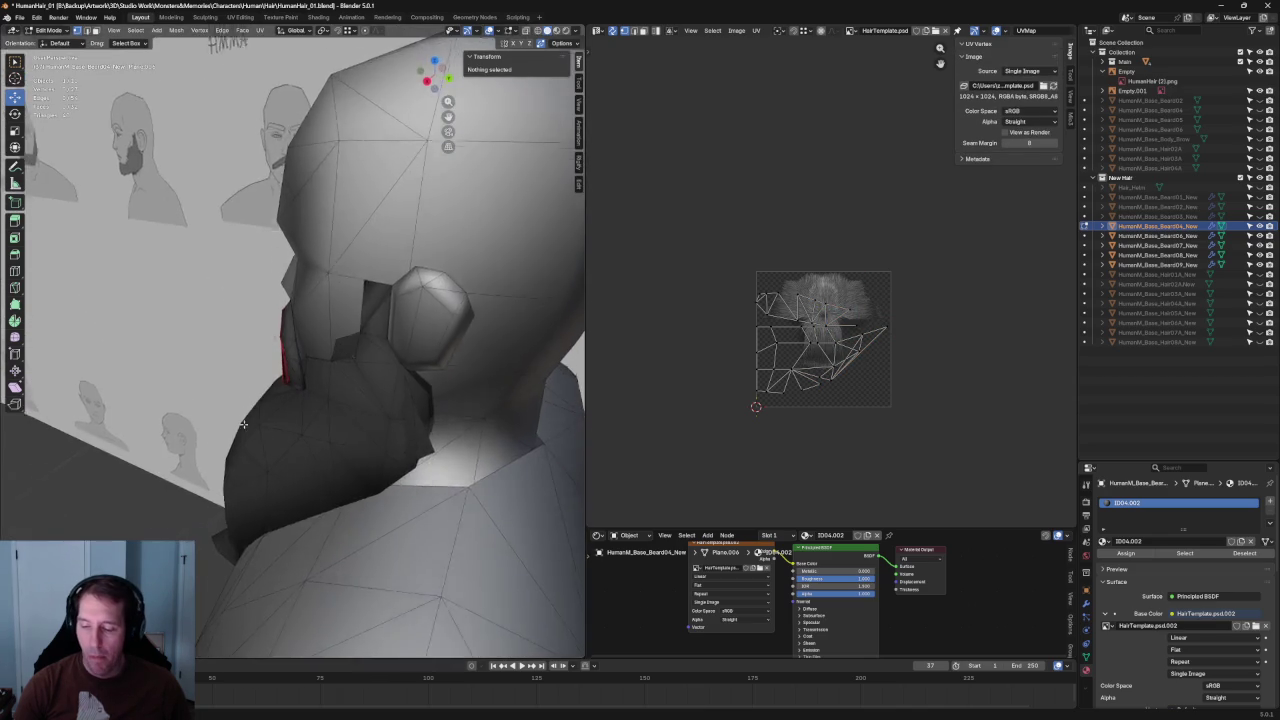
{"action": "left_click", "coordinate": [281, 360]}
{"action": "key", "text": "g"}
{"action": "key", "text": "Escape"}
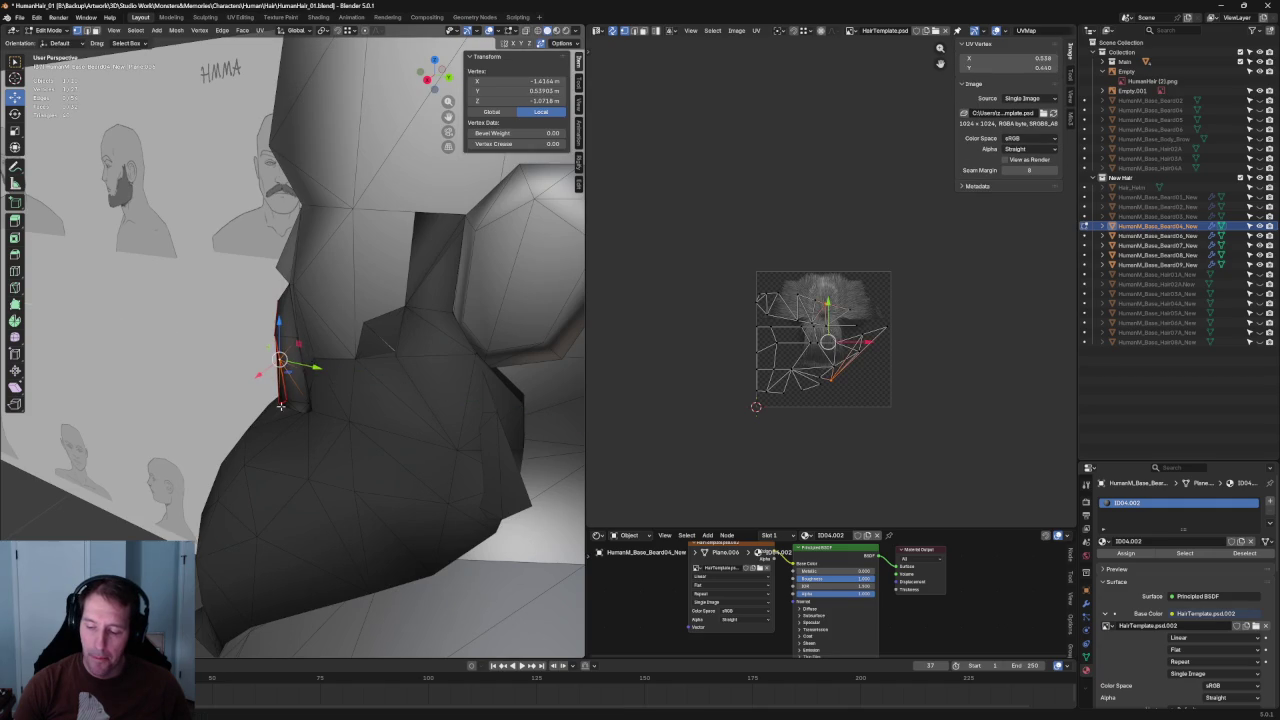
{"action": "key", "text": "g"}
{"action": "key", "text": "y"}
{"action": "key", "text": "Escape"}
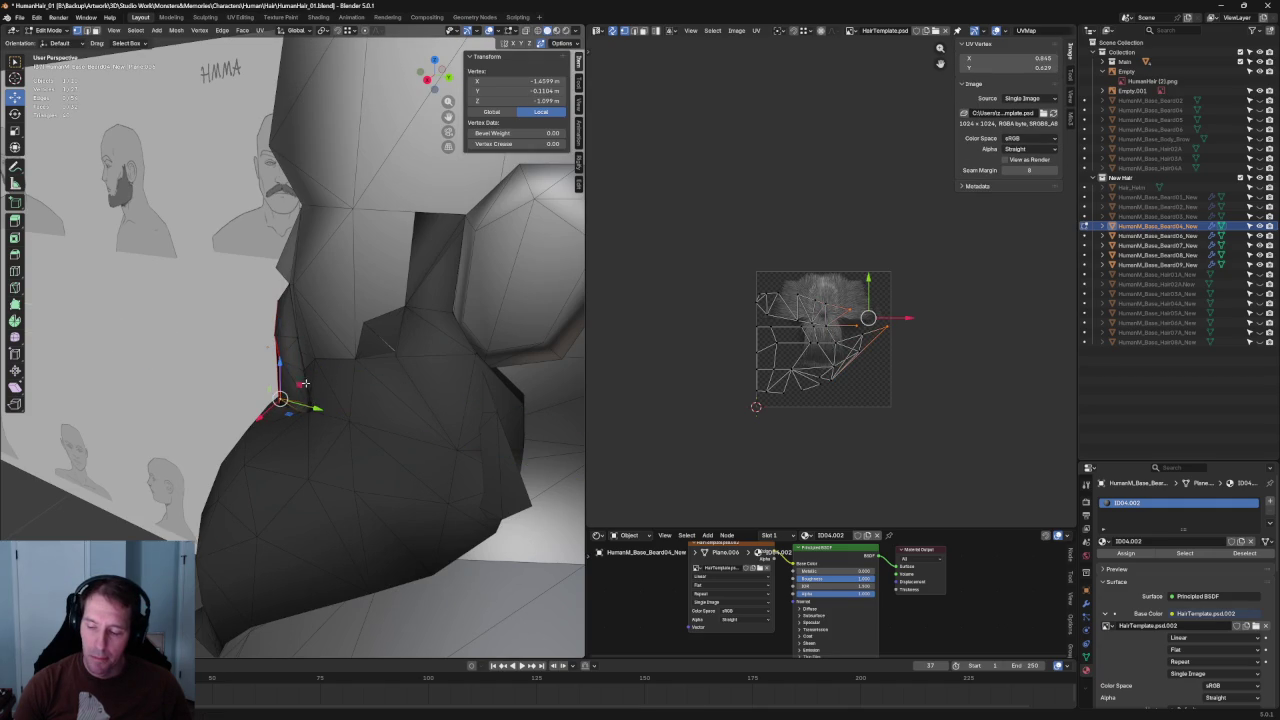
{"action": "key", "text": "g"}
{"action": "key", "text": "y"}
{"action": "key", "text": "Return"}
- Orbit around the whole beard, front and back, to check the adjusted edge
{"action": "middle_click_drag", "start_coordinate": [298, 369], "coordinate": [180, 411]}
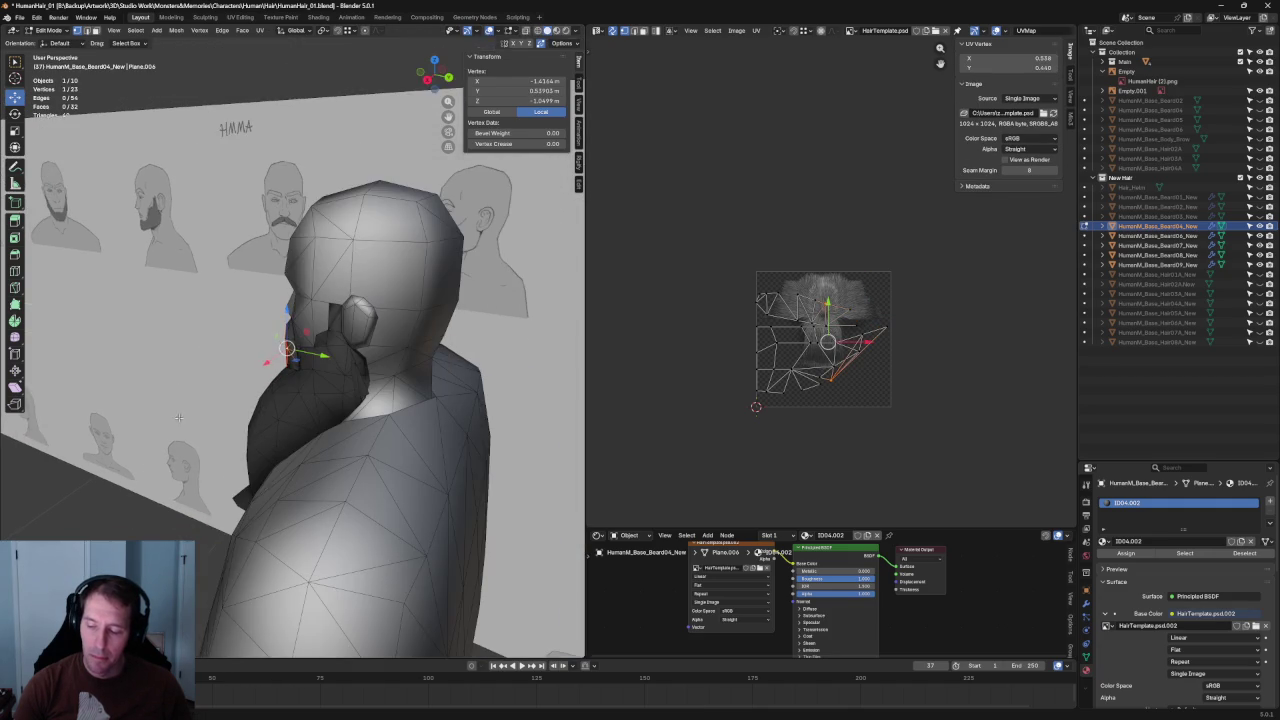
{"action": "middle_click_drag", "start_coordinate": [287, 349], "coordinate": [279, 351]}
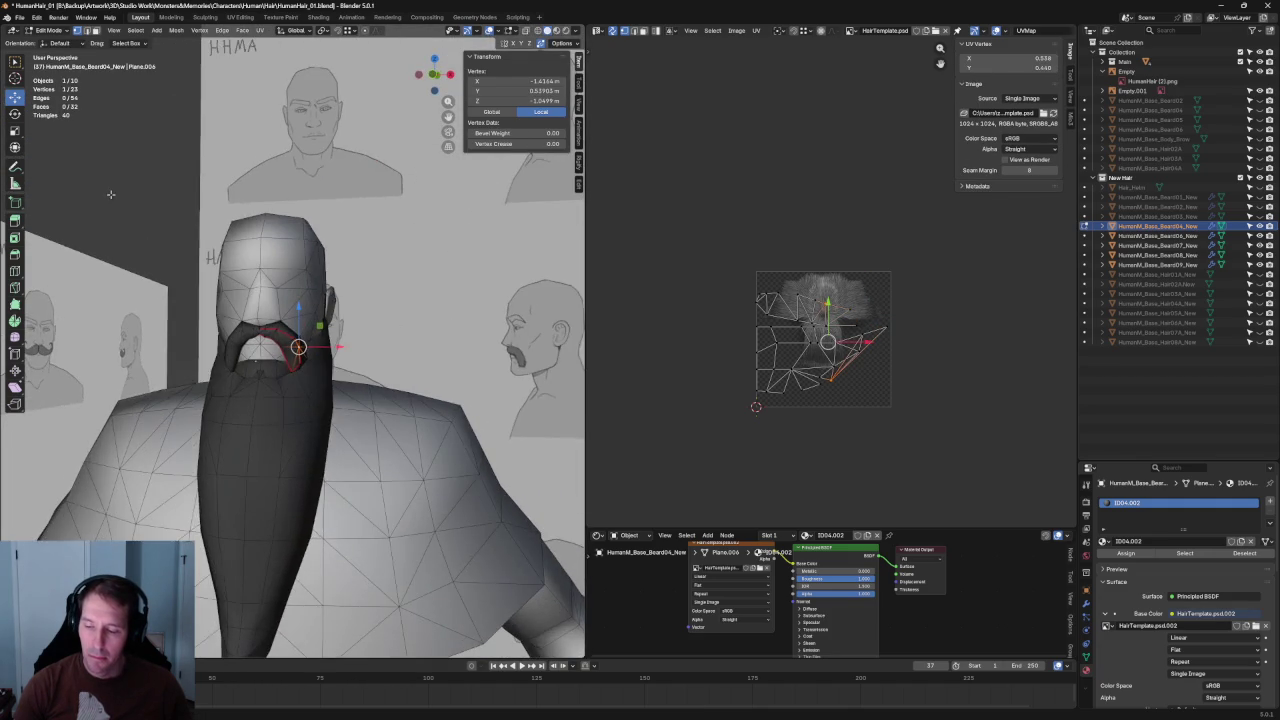
{"action": "scroll", "coordinate": [279, 351], "scroll_direction": "up", "scroll_amount": 4}
{"action": "scroll", "coordinate": [223, 330], "scroll_direction": "down", "scroll_amount": 4}
{"action": "key", "text": "alt+a"}
{"action": "mouse_move", "coordinate": [223, 330]}
{"action": "middle_mouse_down"}
{"action": "mouse_move", "coordinate": [264, 326]}
{"action": "mouse_move", "coordinate": [190, 316]}
{"action": "middle_mouse_up"}
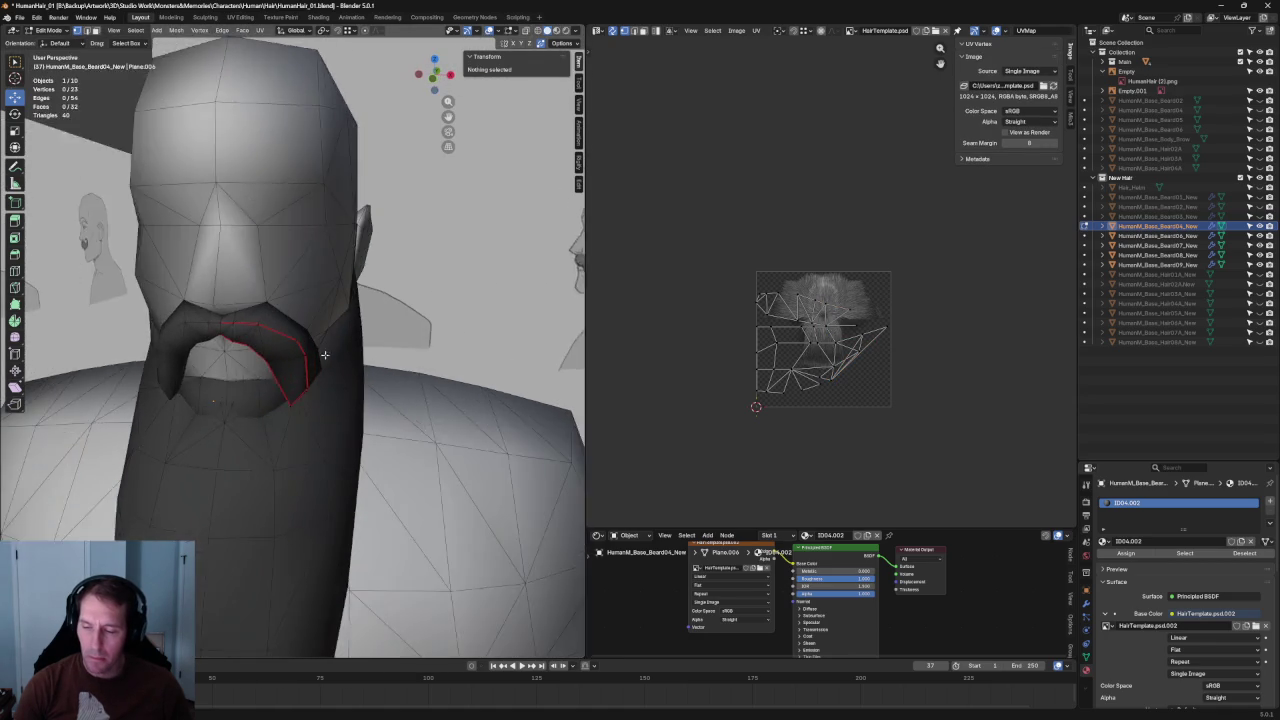
{"action": "scroll", "coordinate": [190, 316], "scroll_direction": "up", "scroll_amount": 3}
- Dissolve a mustache edge vertex and delete the surplus cheek vertices
{"action": "left_click", "coordinate": [192, 315]}
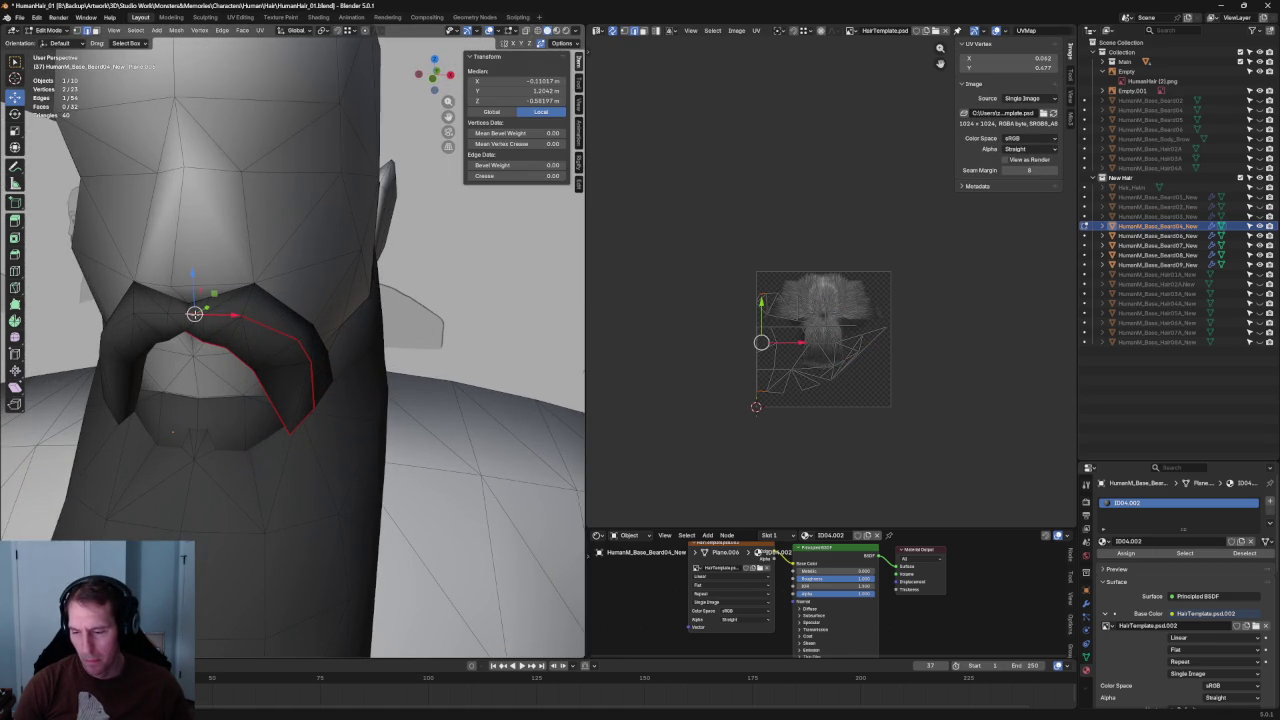
{"action": "middle_click_drag", "start_coordinate": [317, 354], "coordinate": [302, 346]}
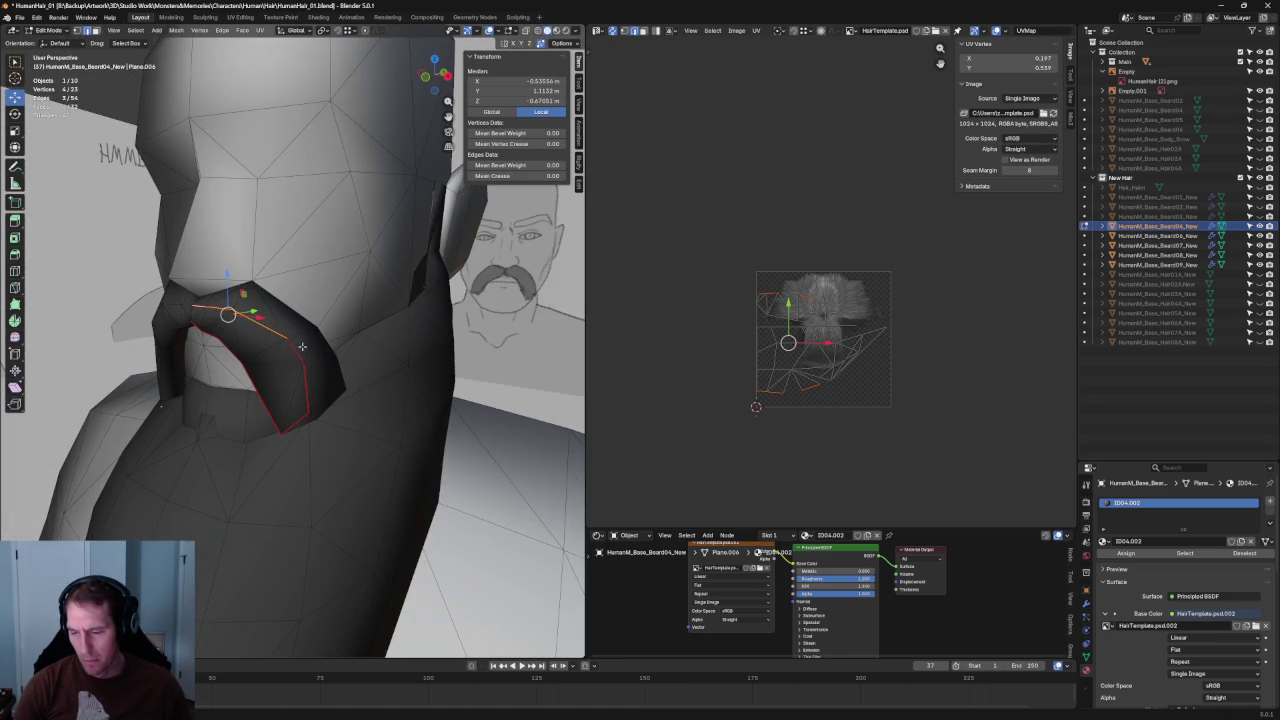
{"action": "key", "text": "ctrl+x"}
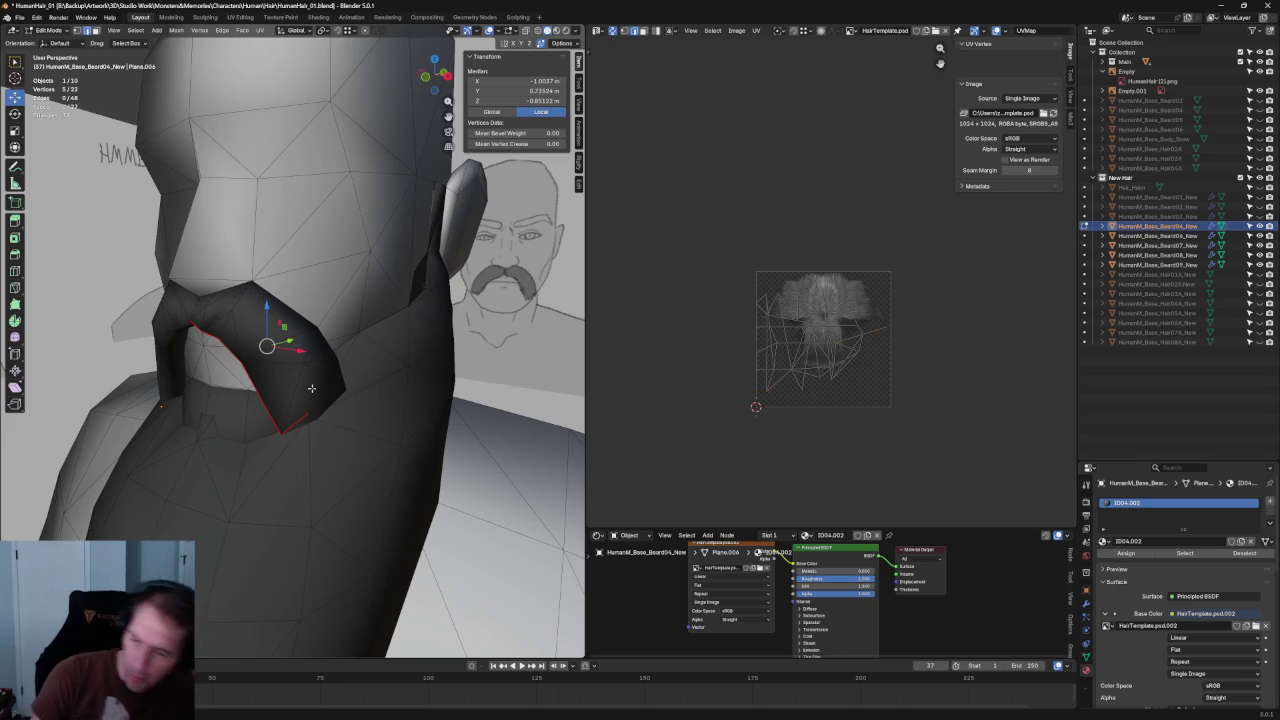
{"action": "key", "text": "l"}
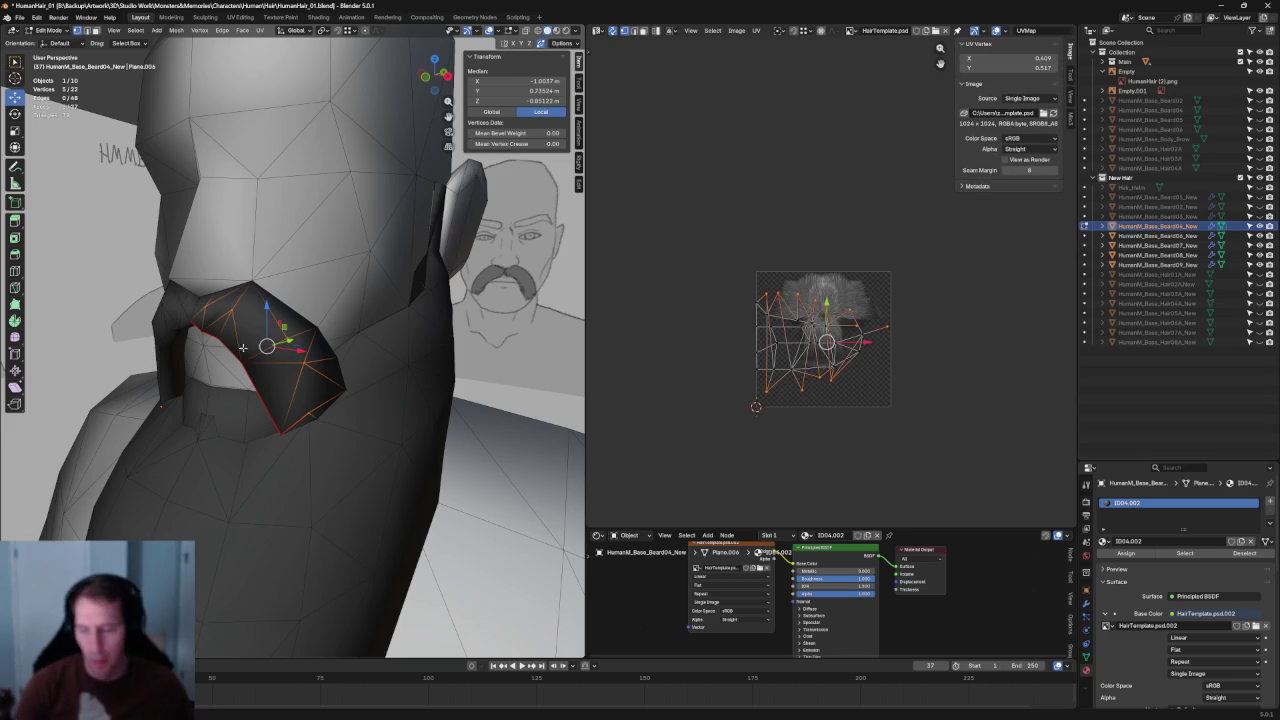
{"action": "left_click", "coordinate": [211, 302]}
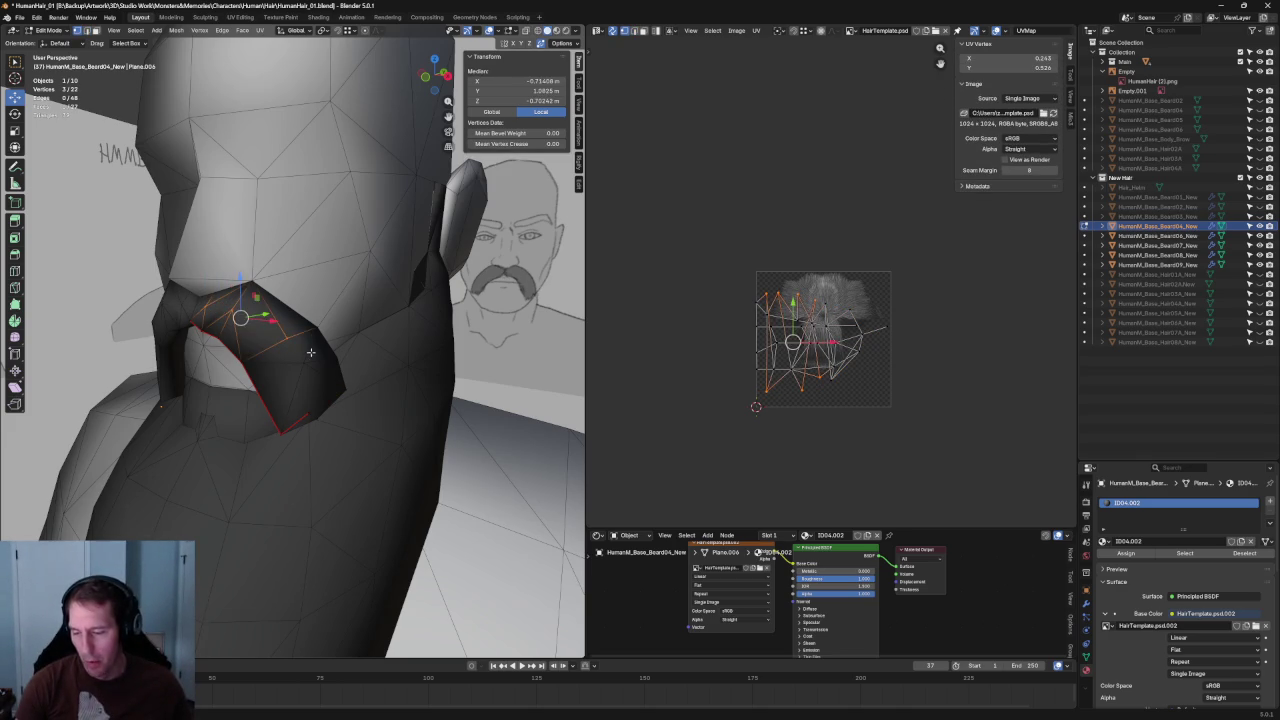
{"action": "key", "text": "Delete"}
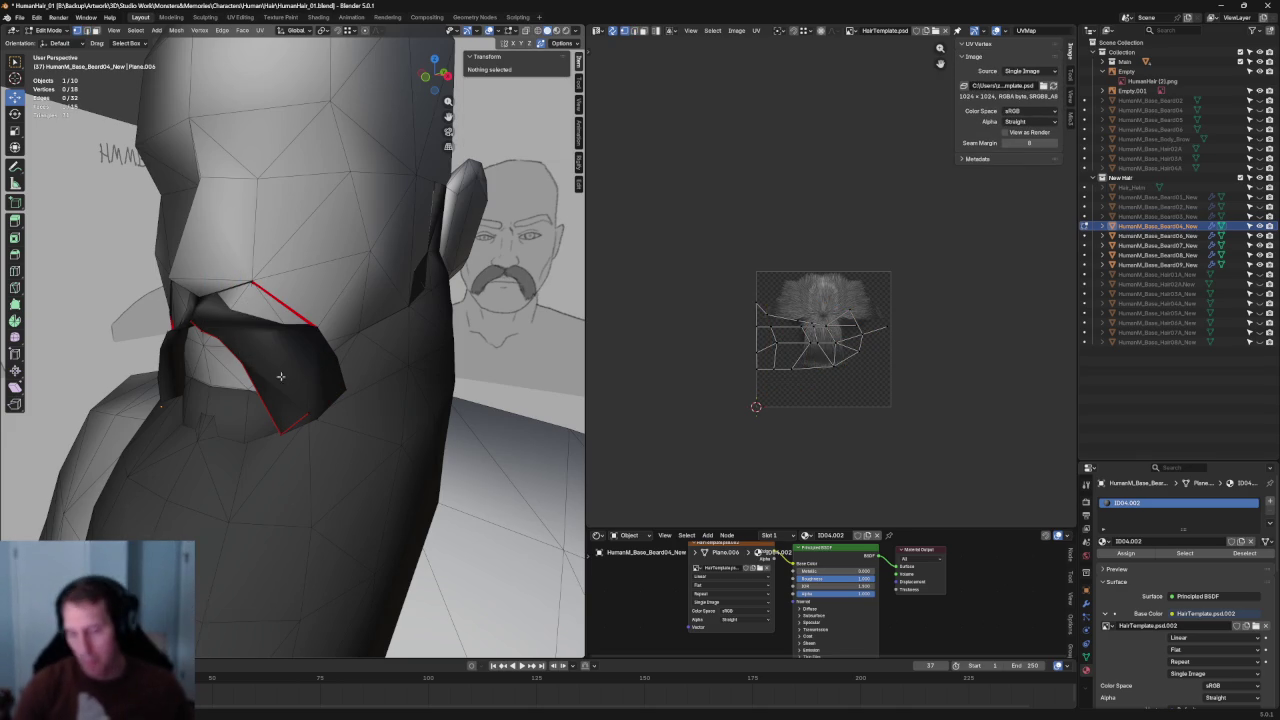
- Bridge the gap left on the cheek with a new edge between two vertices
{"action": "middle_click_drag", "start_coordinate": [232, 342], "coordinate": [291, 281]}
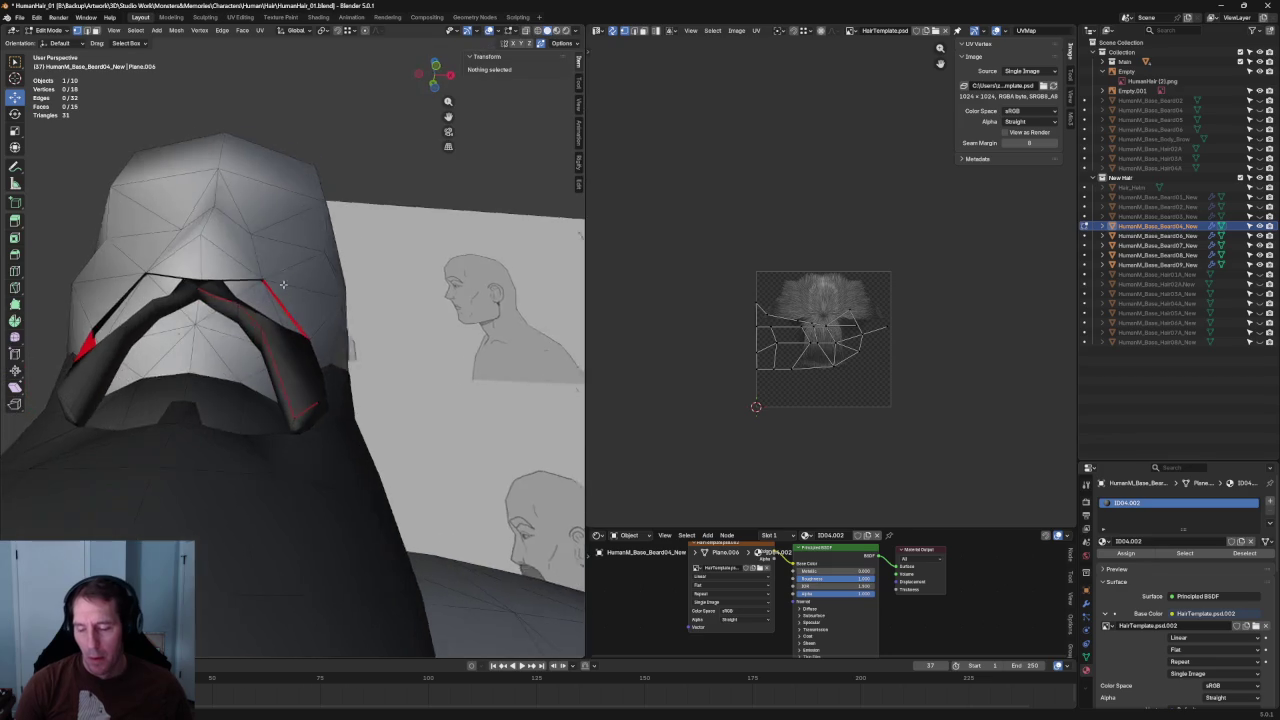
{"action": "left_click", "coordinate": [262, 284]}
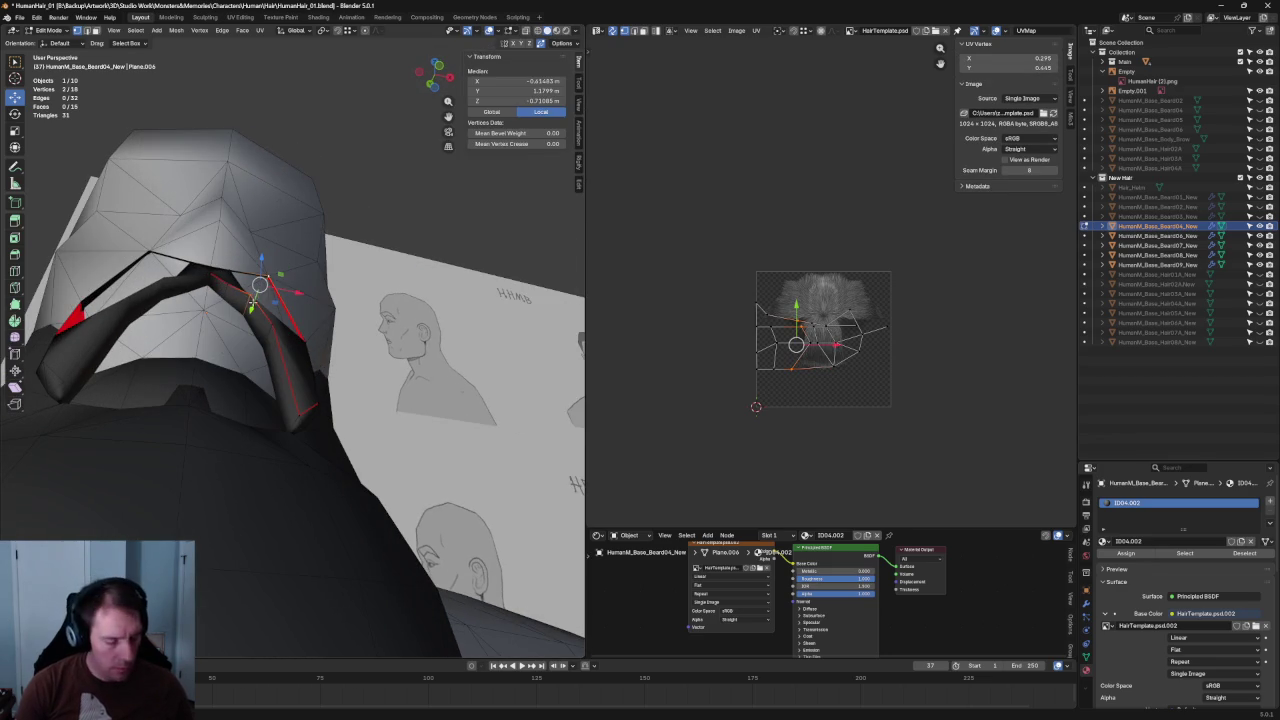
{"action": "key", "text": "f"}
{"action": "middle_click_drag", "start_coordinate": [254, 297], "coordinate": [236, 262]}
{"action": "mouse_move", "coordinate": [161, 220]}
{"action": "middle_mouse_down"}
{"action": "mouse_move", "coordinate": [158, 253]}
{"action": "mouse_move", "coordinate": [332, 320]}
{"action": "middle_mouse_up"}
{"action": "left_click", "coordinate": [166, 240]}
{"action": "key", "text": "f"}
- Join the seam vertices between mustache and beard, adding a new face
{"action": "left_click", "coordinate": [330, 322], "text": "shift"}
{"action": "left_click", "coordinate": [250, 357], "text": "shift"}
{"action": "left_click", "coordinate": [255, 360], "text": "shift"}
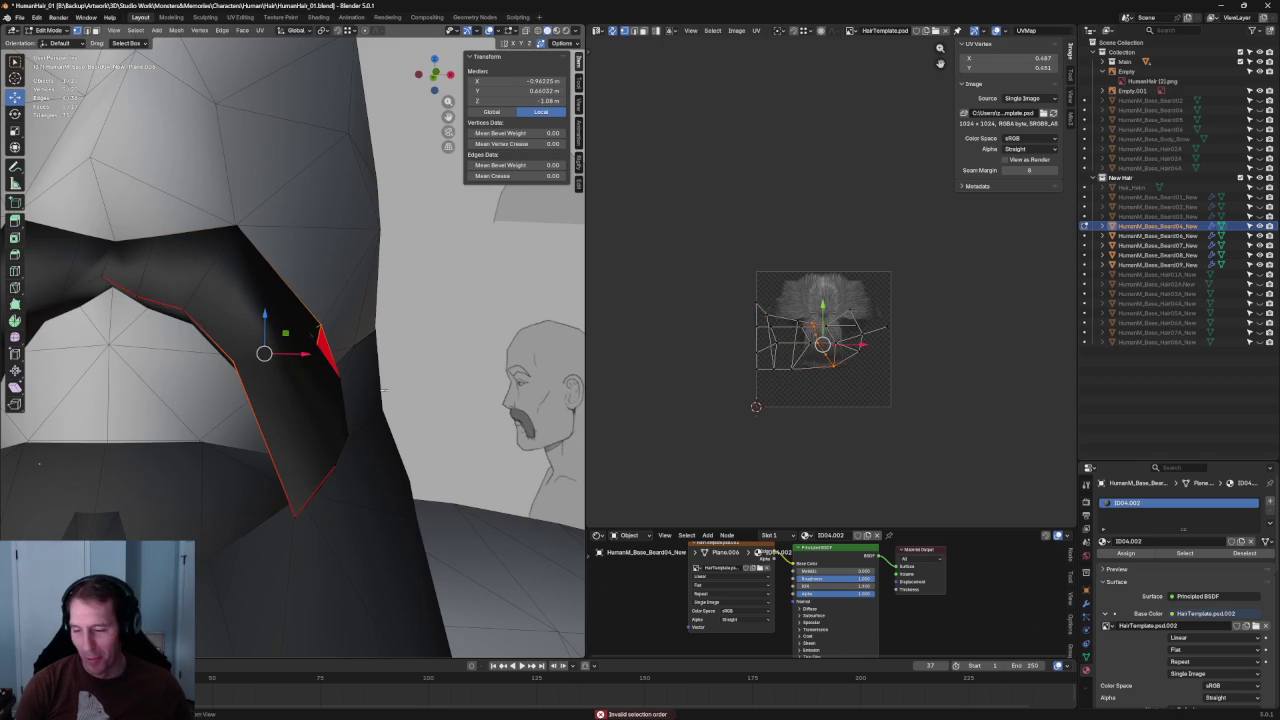
{"action": "left_click", "coordinate": [318, 326]}
{"action": "mouse_move", "coordinate": [320, 323]}
{"action": "middle_mouse_down"}
{"action": "mouse_move", "coordinate": [294, 354]}
{"action": "mouse_move", "coordinate": [205, 368]}
{"action": "middle_mouse_up"}
{"action": "left_click", "coordinate": [200, 365], "text": "ctrl"}
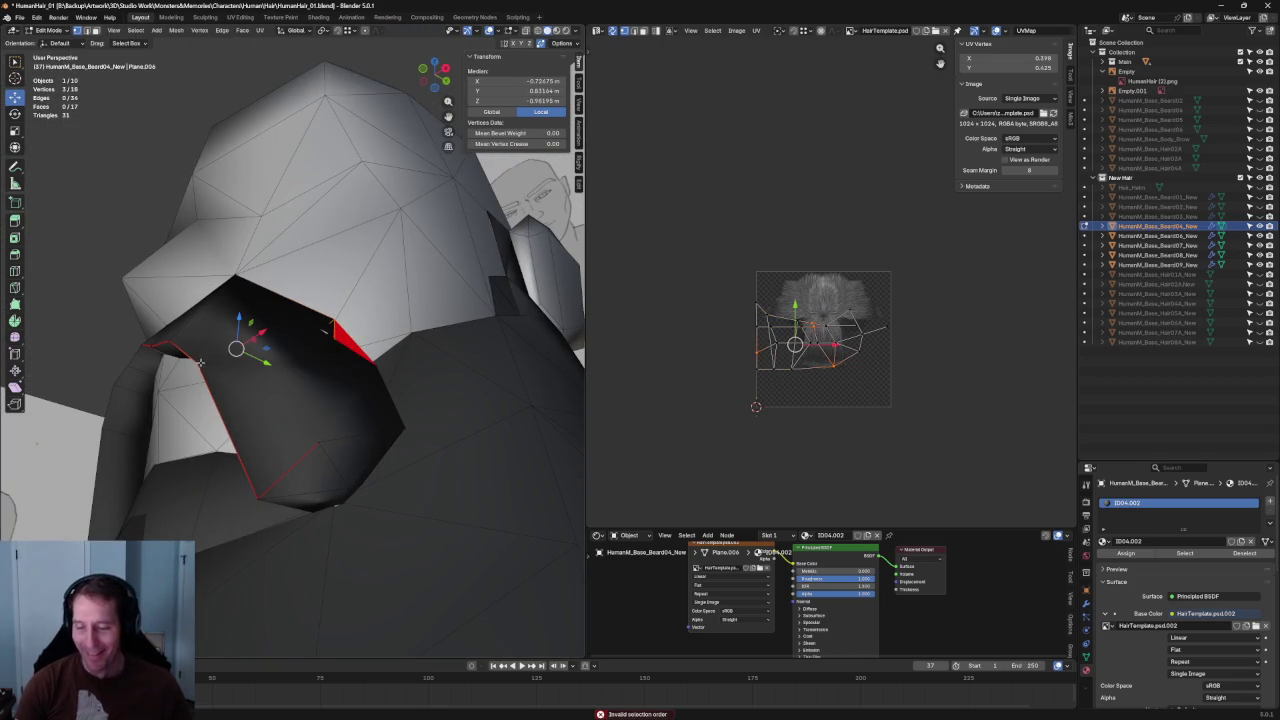
{"action": "key", "text": "j"}
{"action": "key", "text": "alt+z"}
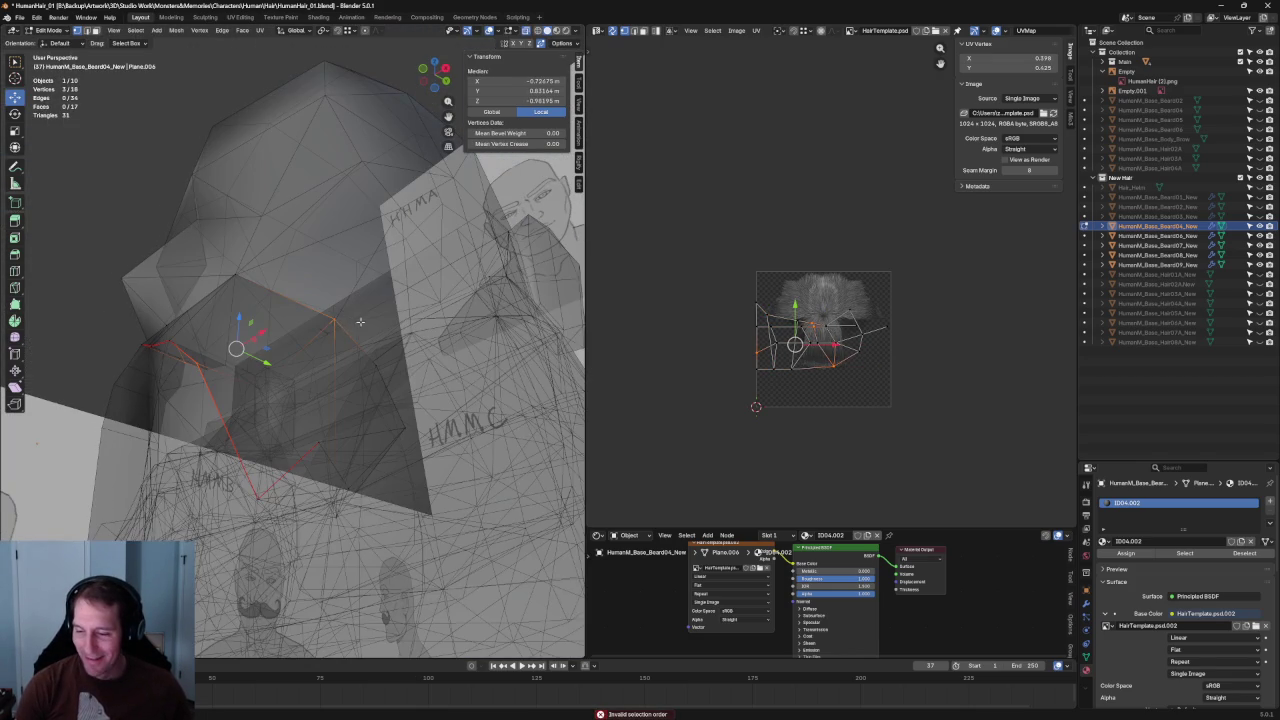
{"action": "middle_click_drag", "start_coordinate": [180, 340], "coordinate": [209, 353]}
{"action": "right_click", "coordinate": [202, 351]}
{"action": "left_click", "coordinate": [250, 370]}
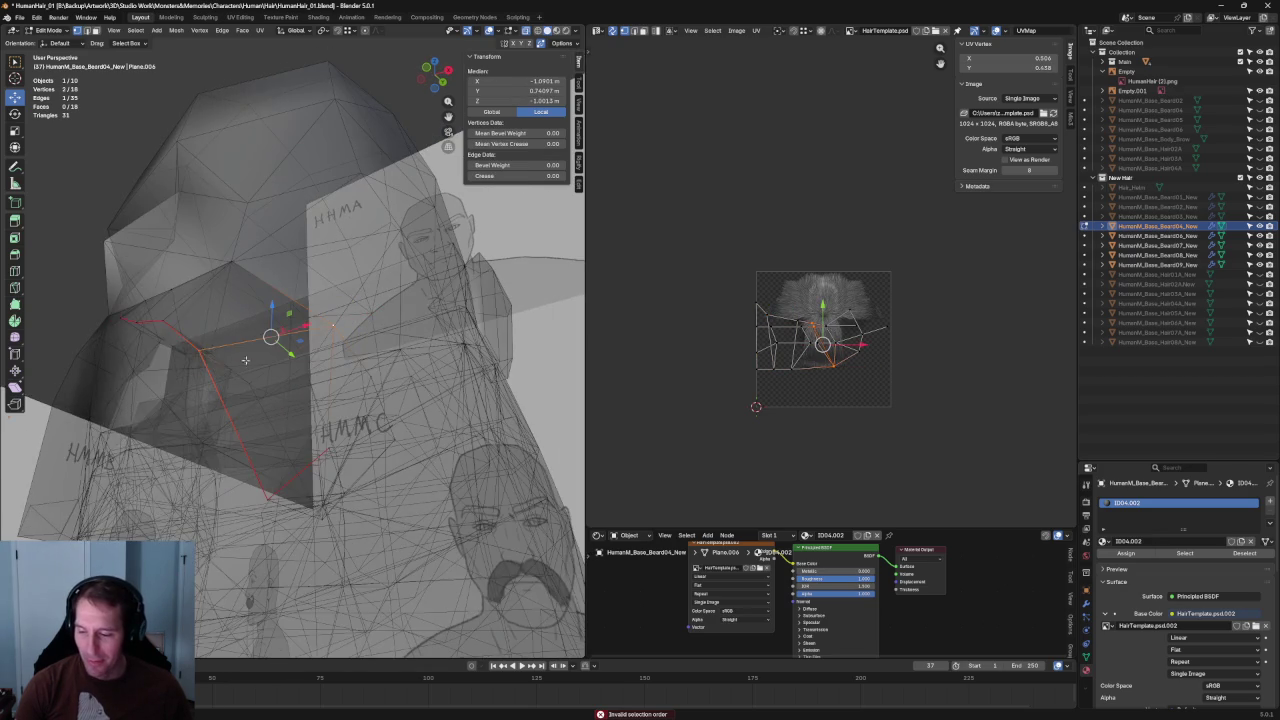
{"action": "key", "text": "alt+z"}
- Connect two more cheek vertex pairs with new edges using Connect Vertex Path
{"action": "left_click", "coordinate": [370, 371]}
{"action": "mouse_move", "coordinate": [370, 371]}
{"action": "middle_mouse_down"}
{"action": "mouse_move", "coordinate": [233, 410]}
{"action": "mouse_move", "coordinate": [257, 425]}
{"action": "mouse_move", "coordinate": [216, 349]}
{"action": "middle_mouse_up"}
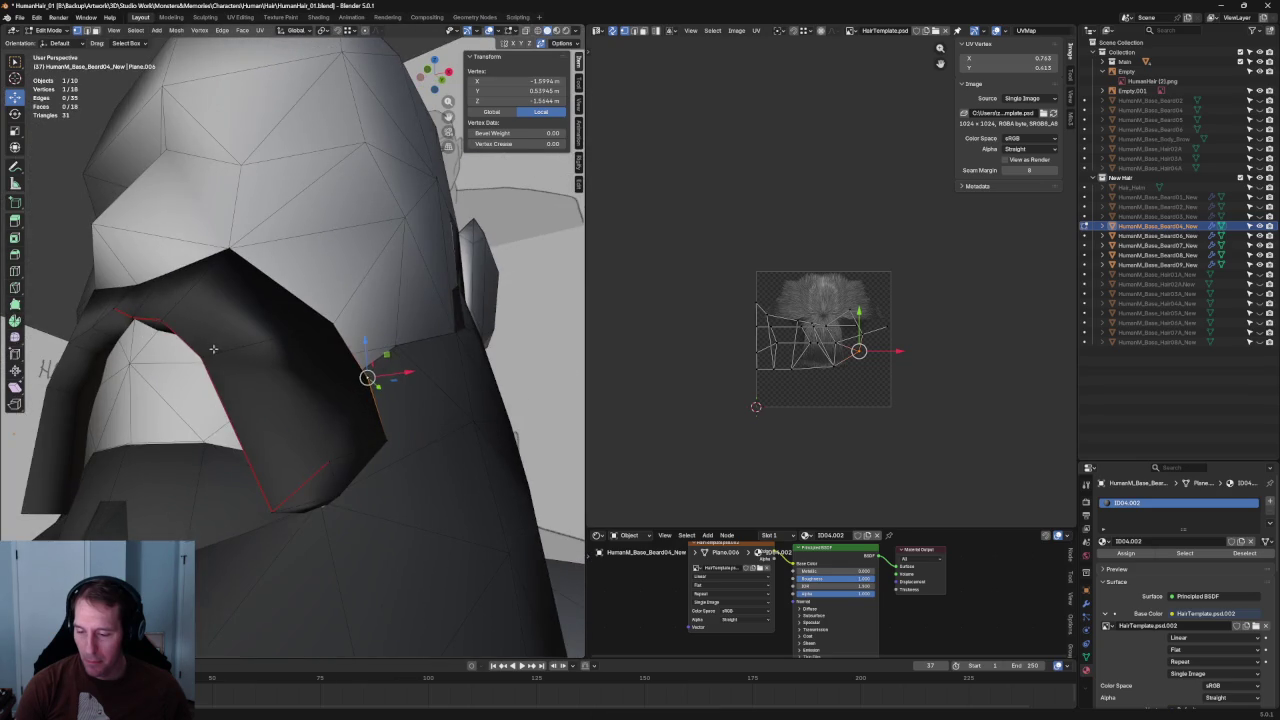
{"action": "right_click", "coordinate": [233, 376]}
{"action": "left_click", "coordinate": [215, 325]}
{"action": "middle_click_drag", "start_coordinate": [215, 325], "coordinate": [371, 379]}
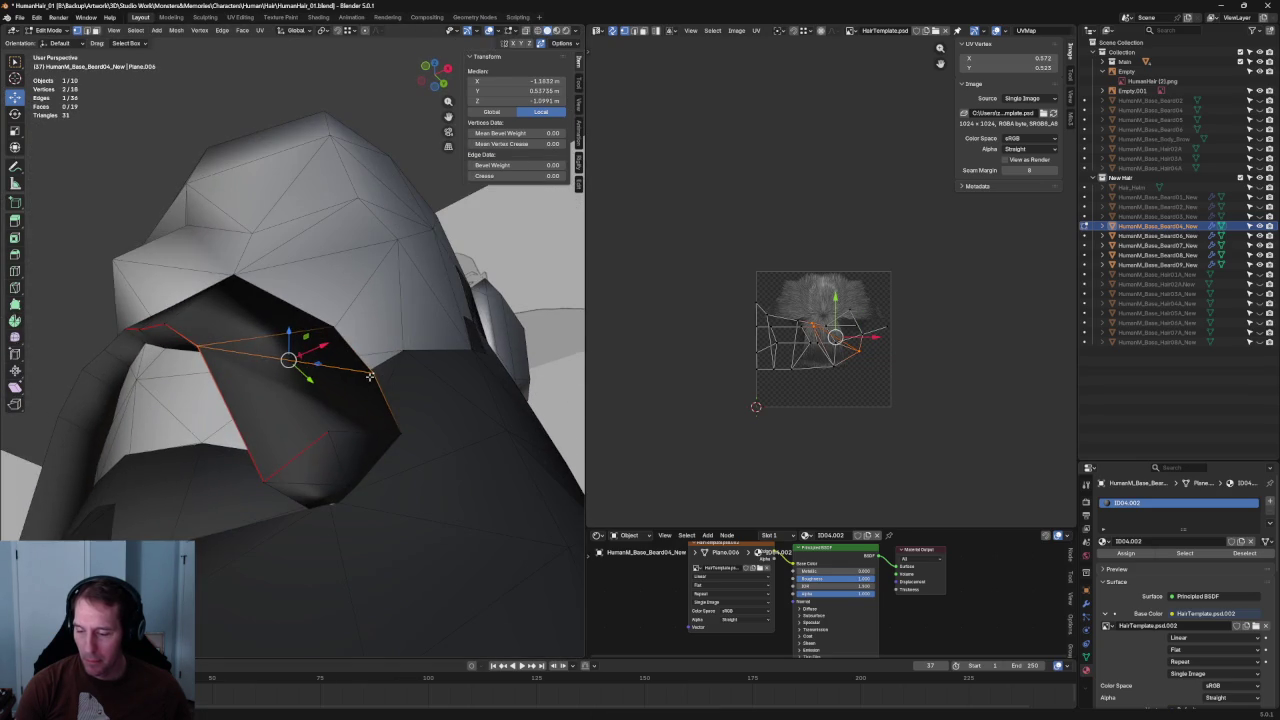
{"action": "left_click", "coordinate": [371, 379]}
{"action": "left_click", "coordinate": [333, 428], "text": "shift"}
{"action": "right_click", "coordinate": [333, 428]}
{"action": "left_click", "coordinate": [321, 438]}
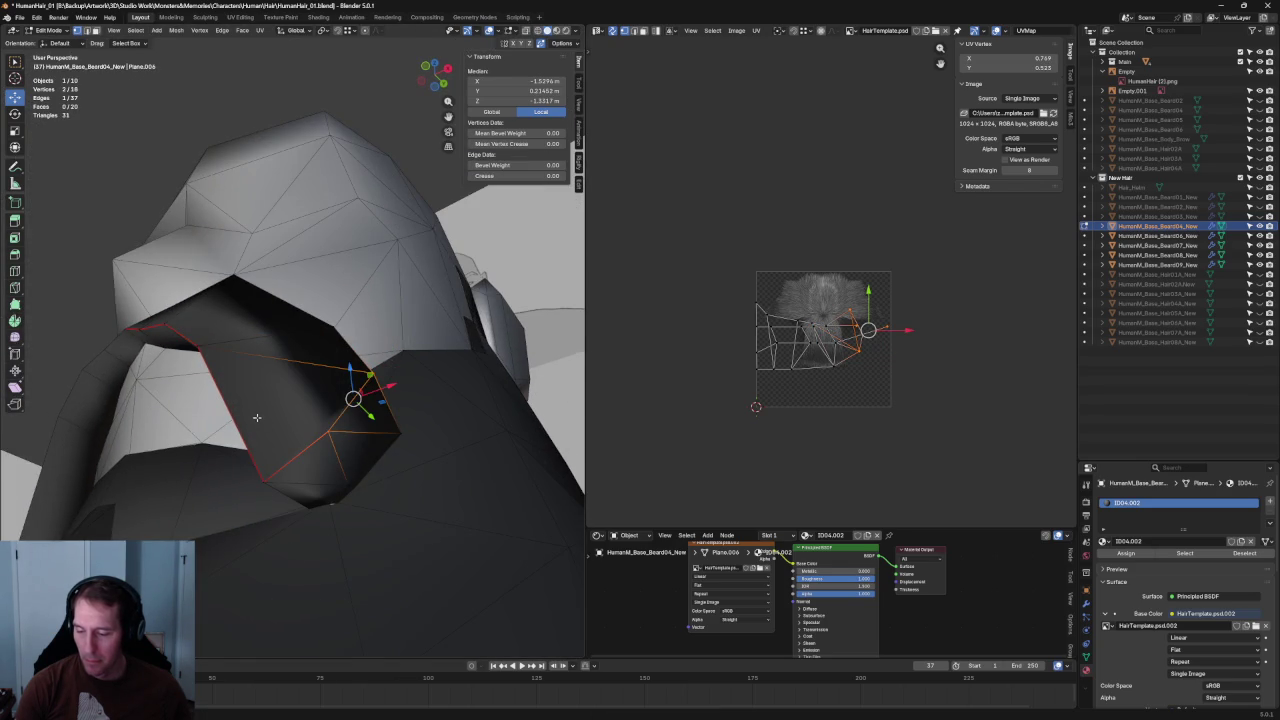
{"action": "key", "text": "alt+a"}
- Merge a stray beard vertex by snapping it onto its neighbour
{"action": "scroll", "coordinate": [257, 417], "scroll_direction": "down", "scroll_amount": 3}
{"action": "mouse_move", "coordinate": [257, 417]}
{"action": "middle_mouse_down"}
{"action": "mouse_move", "coordinate": [244, 348]}
{"action": "mouse_move", "coordinate": [307, 382]}
{"action": "middle_mouse_up"}
{"action": "scroll", "coordinate": [289, 381], "scroll_direction": "up", "scroll_amount": 2}
{"action": "left_click", "coordinate": [312, 398]}
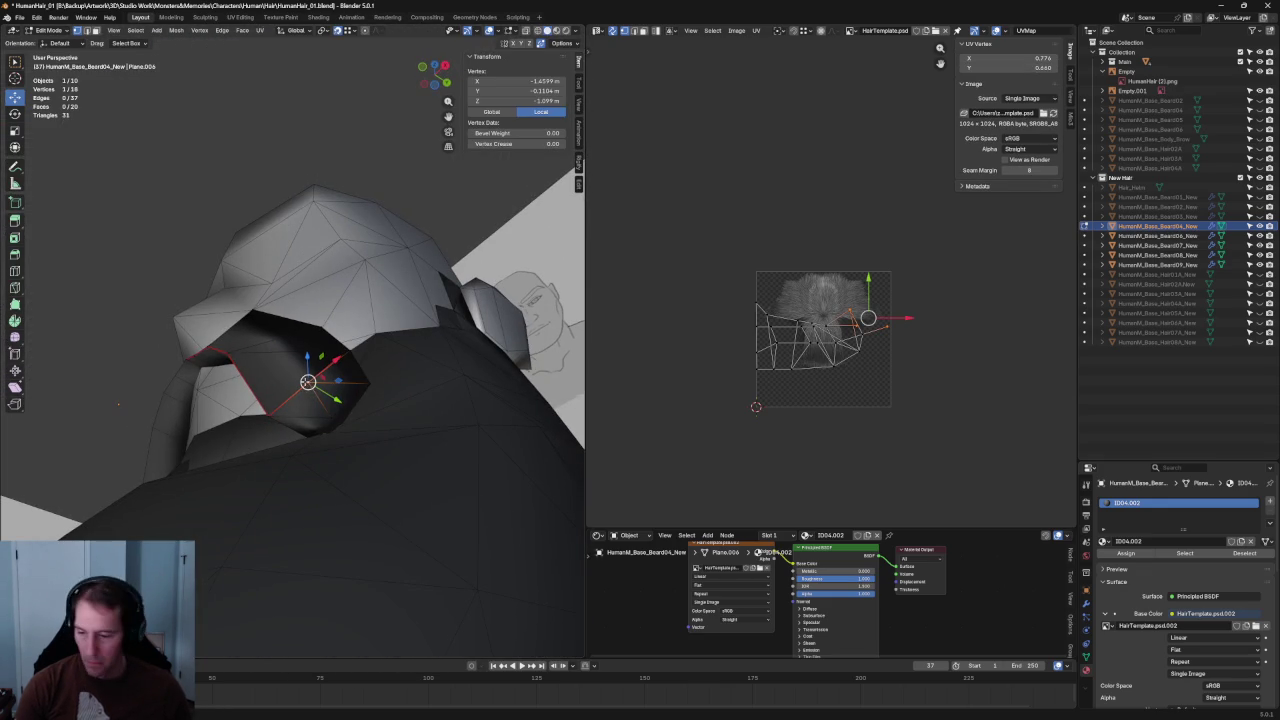
{"action": "key", "text": "g"}
{"action": "left_click", "coordinate": [268, 415]}
{"action": "left_click", "coordinate": [92, 226]}
{"action": "mouse_move", "coordinate": [92, 226]}
{"action": "middle_mouse_down"}
{"action": "mouse_move", "coordinate": [316, 347]}
{"action": "mouse_move", "coordinate": [440, 396]}
{"action": "middle_mouse_up"}
{"action": "key", "text": "alt+z"}
- From the front X-ray view, reposition a vertex at the beard's mouth corner
{"action": "key", "text": "KP_1"}
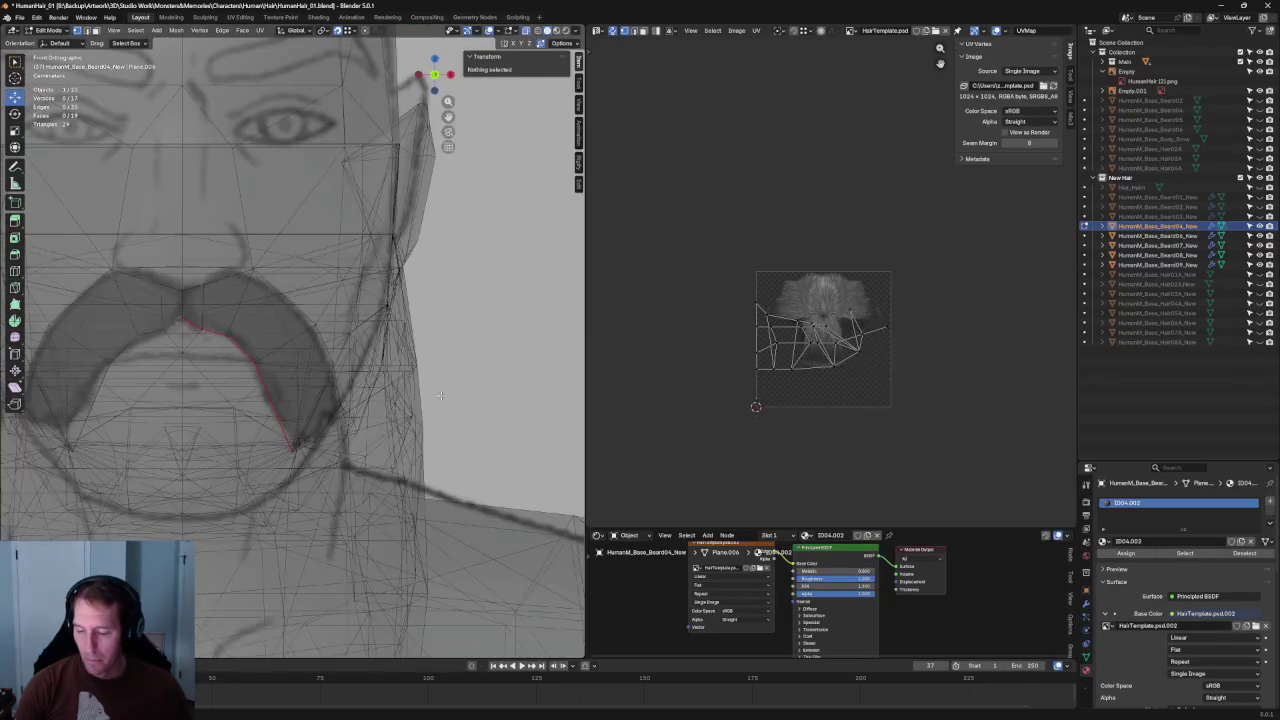
{"action": "key", "text": "alt+z"}
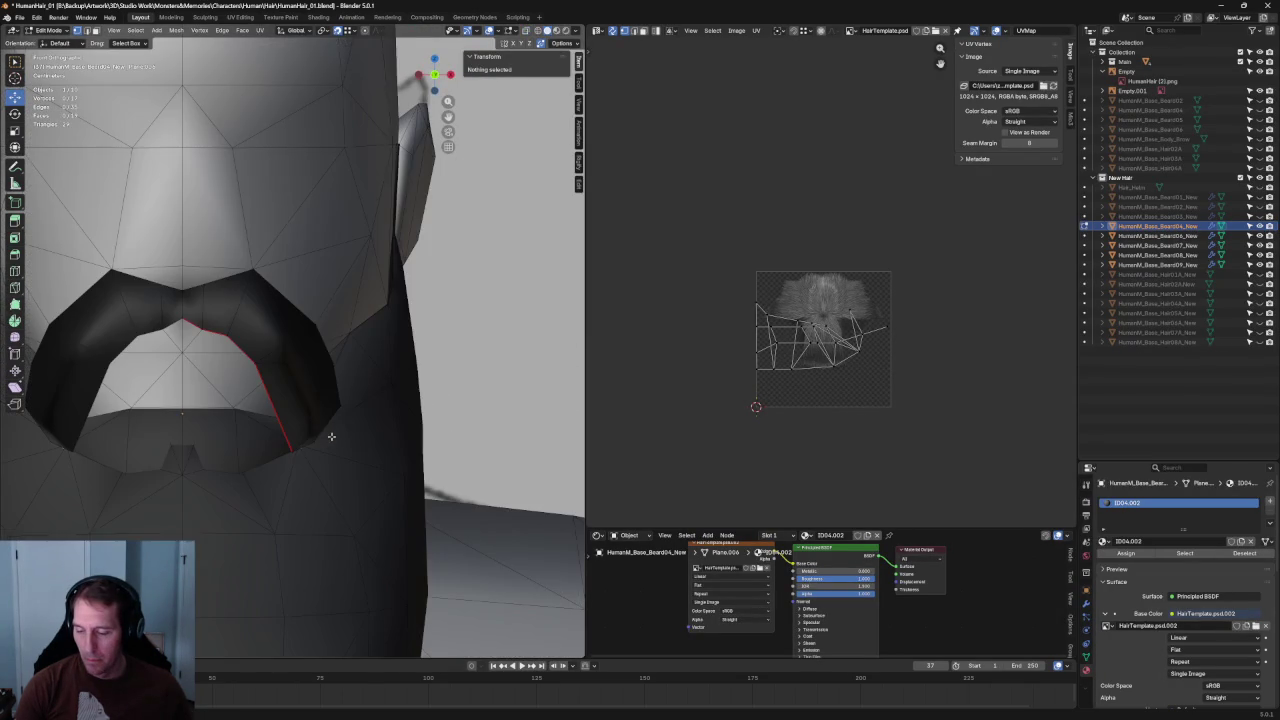
{"action": "left_click", "coordinate": [332, 434]}
{"action": "key", "text": "alt+z"}
{"action": "key", "text": "g"}
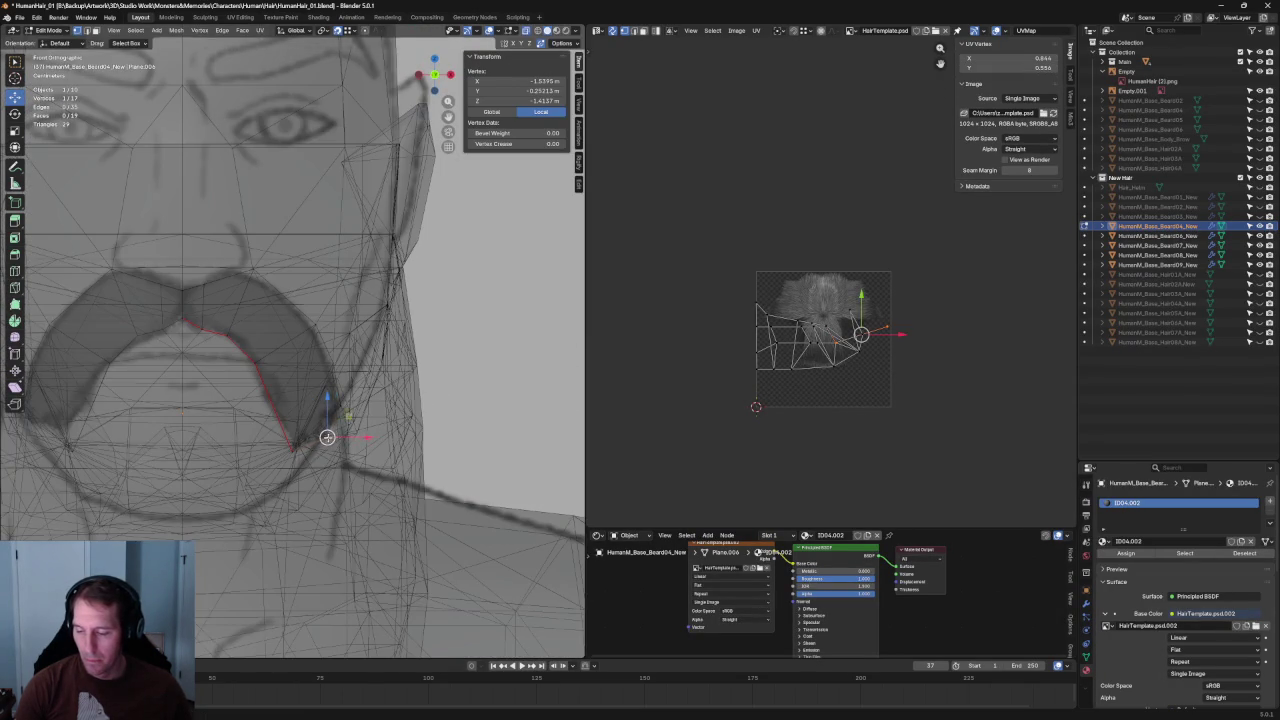
{"action": "left_click", "coordinate": [327, 437]}
{"action": "key", "text": "alt+z"}
{"action": "mouse_move", "coordinate": [327, 437]}
{"action": "middle_mouse_down"}
{"action": "mouse_move", "coordinate": [300, 368]}
{"action": "mouse_move", "coordinate": [302, 316]}
{"action": "middle_mouse_up"}
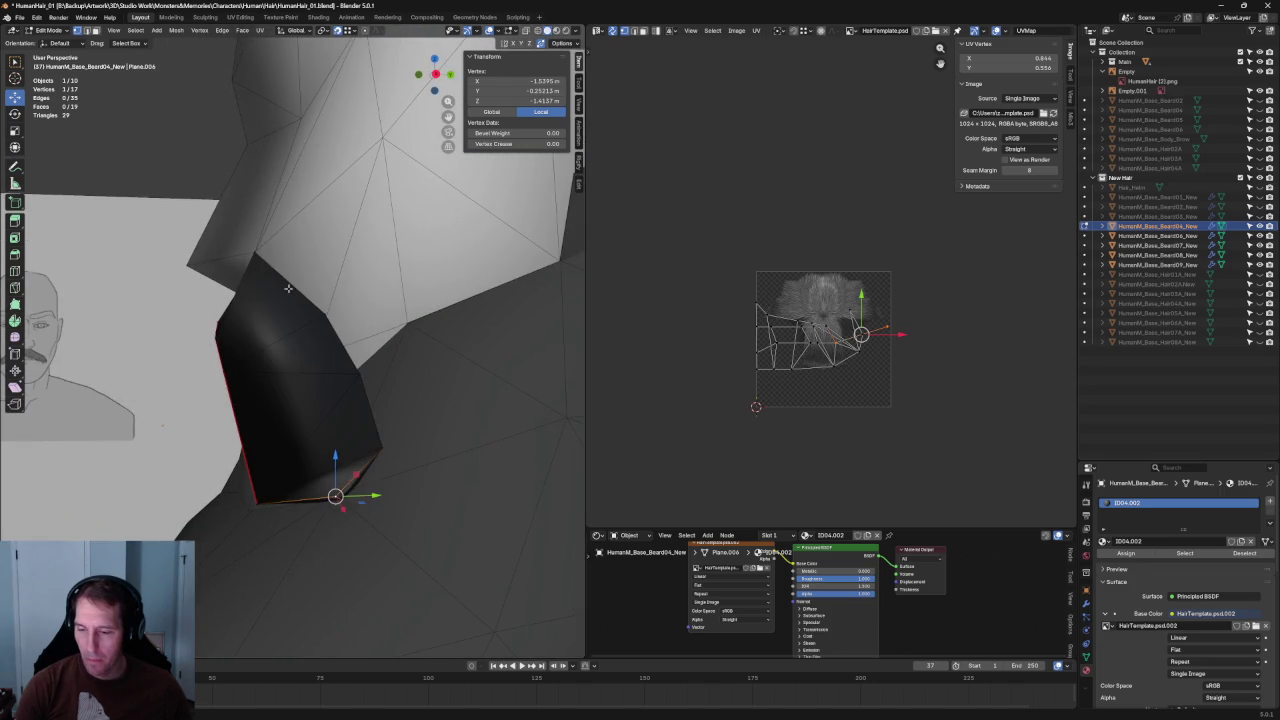
- Collapse the beard's corner edge into a single vertex with Merge at Center
{"action": "left_click", "coordinate": [347, 487]}
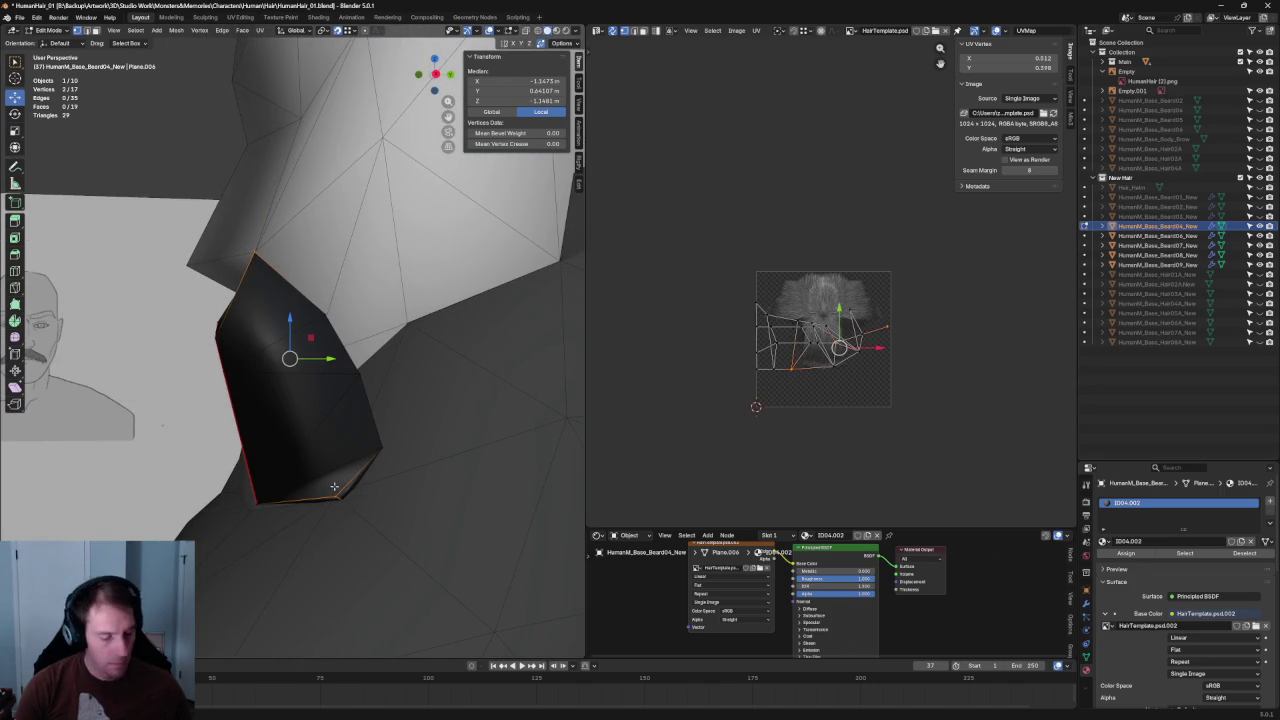
{"action": "key", "text": "l"}
{"action": "key", "text": "alt+a"}
{"action": "left_click", "coordinate": [280, 337]}
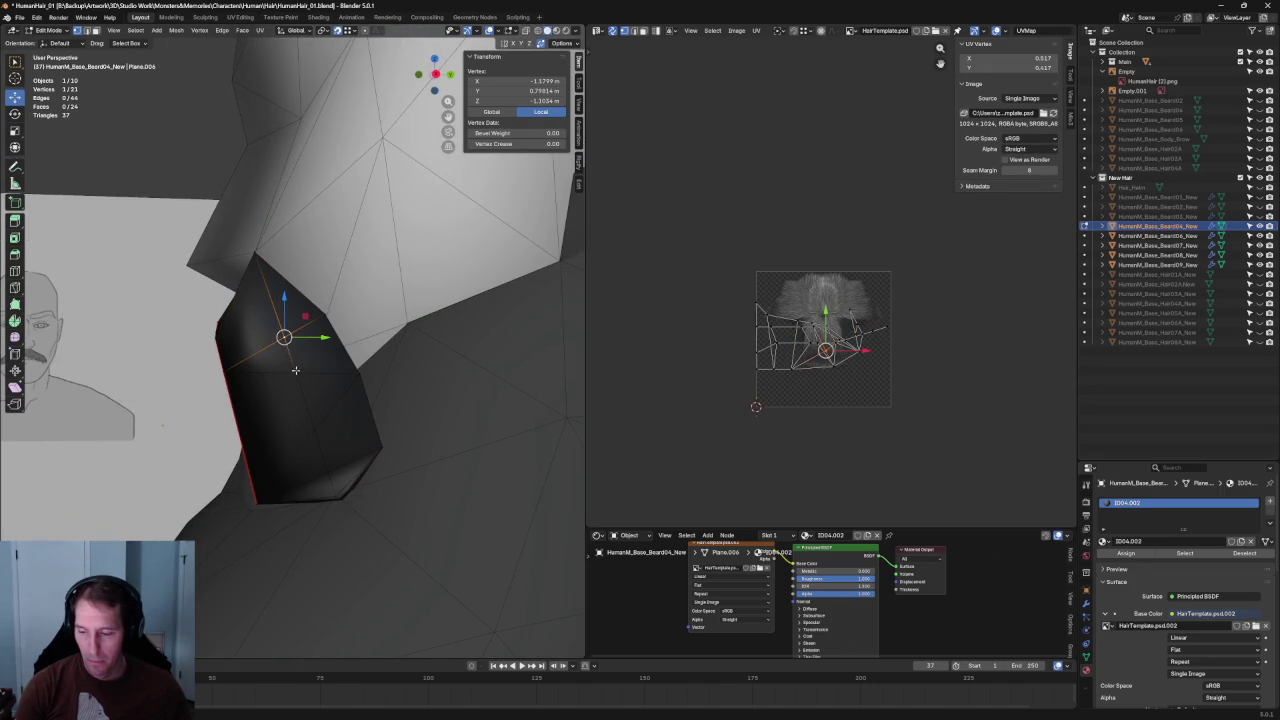
{"action": "left_click", "coordinate": [298, 372], "text": "shift"}
{"action": "key", "text": "m"}
{"action": "left_click", "coordinate": [328, 420]}
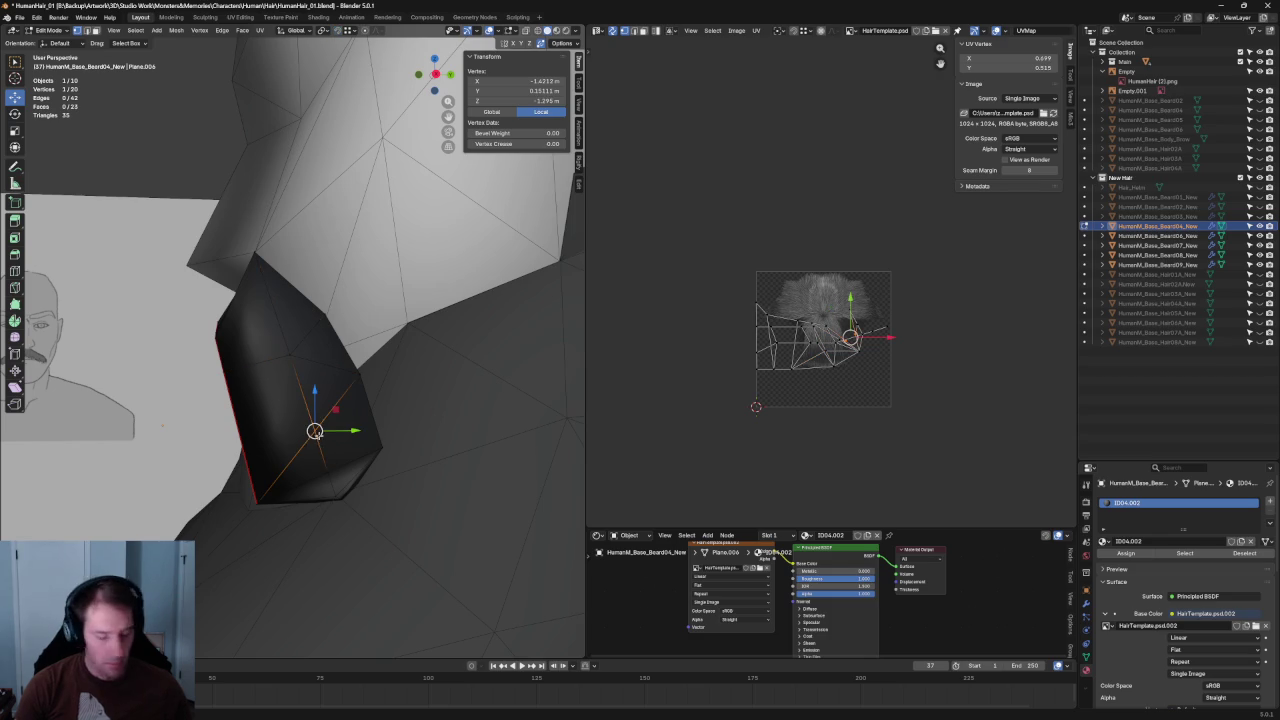
- Snap the merged vertex onto the vertex below it to merge them
{"action": "left_click_drag", "start_coordinate": [314, 431], "coordinate": [326, 467]}
{"action": "right_click", "coordinate": [323, 460]}
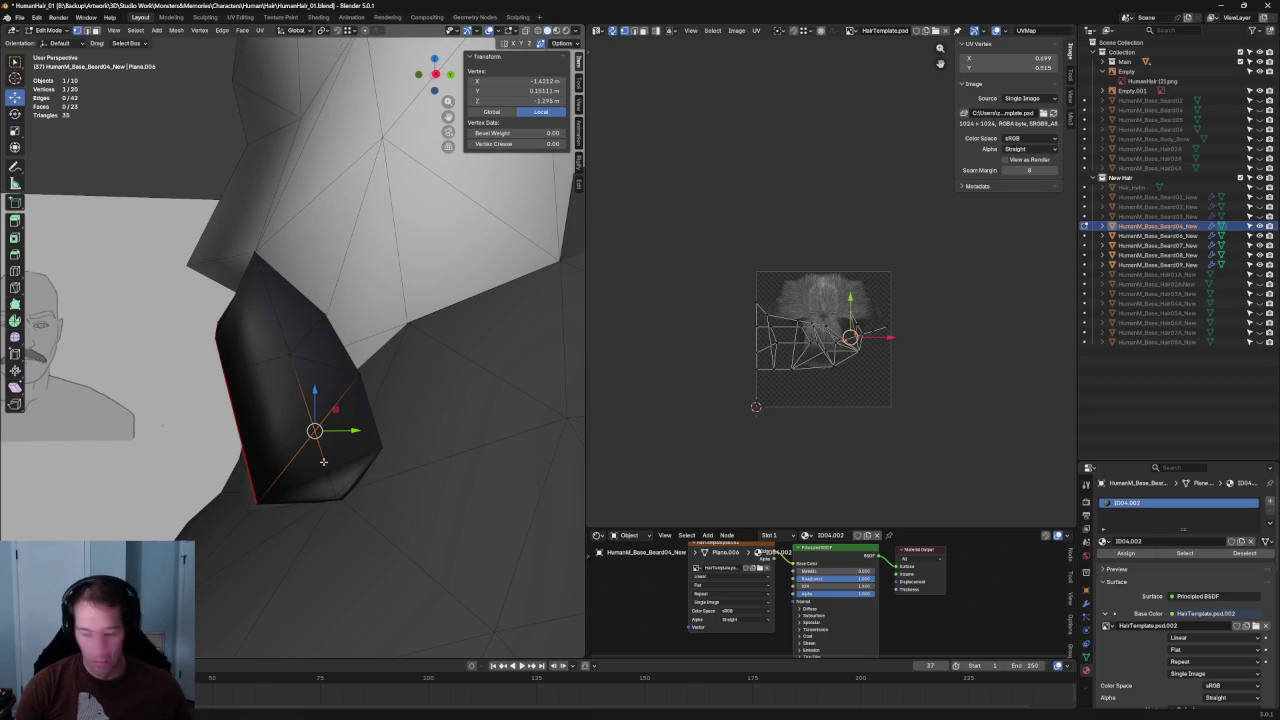
{"action": "key", "text": "g"}
{"action": "left_click", "coordinate": [327, 472]}
{"action": "mouse_move", "coordinate": [340, 483]}
{"action": "middle_mouse_down"}
{"action": "mouse_move", "coordinate": [294, 437]}
{"action": "mouse_move", "coordinate": [375, 448]}
{"action": "mouse_move", "coordinate": [334, 429]}
{"action": "middle_mouse_up"}
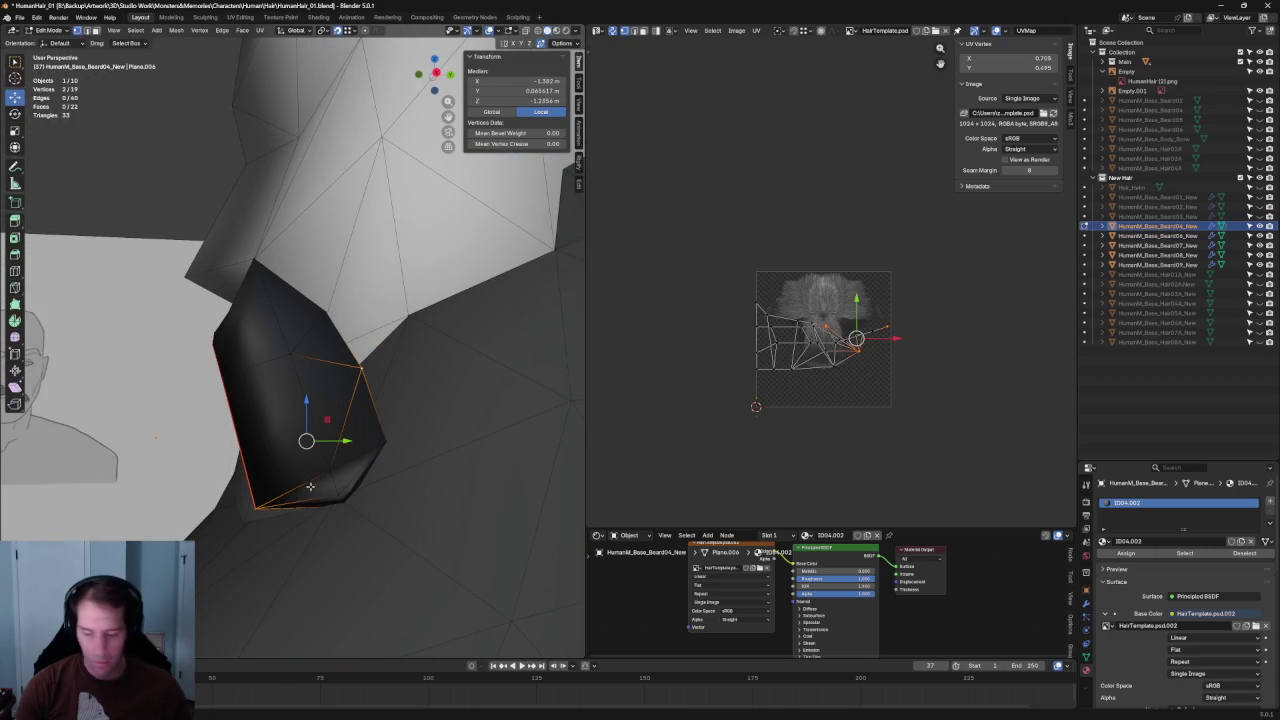
- Extrude a new vertex at the beard corner, fill a face, and nudge it into place
{"action": "mouse_move", "coordinate": [308, 477]}
{"action": "middle_mouse_down"}
{"action": "mouse_move", "coordinate": [260, 415]}
{"action": "mouse_move", "coordinate": [336, 410]}
{"action": "middle_mouse_up"}
{"action": "key", "text": "f"}
{"action": "key", "text": "alt+a"}
{"action": "left_click", "coordinate": [327, 423]}
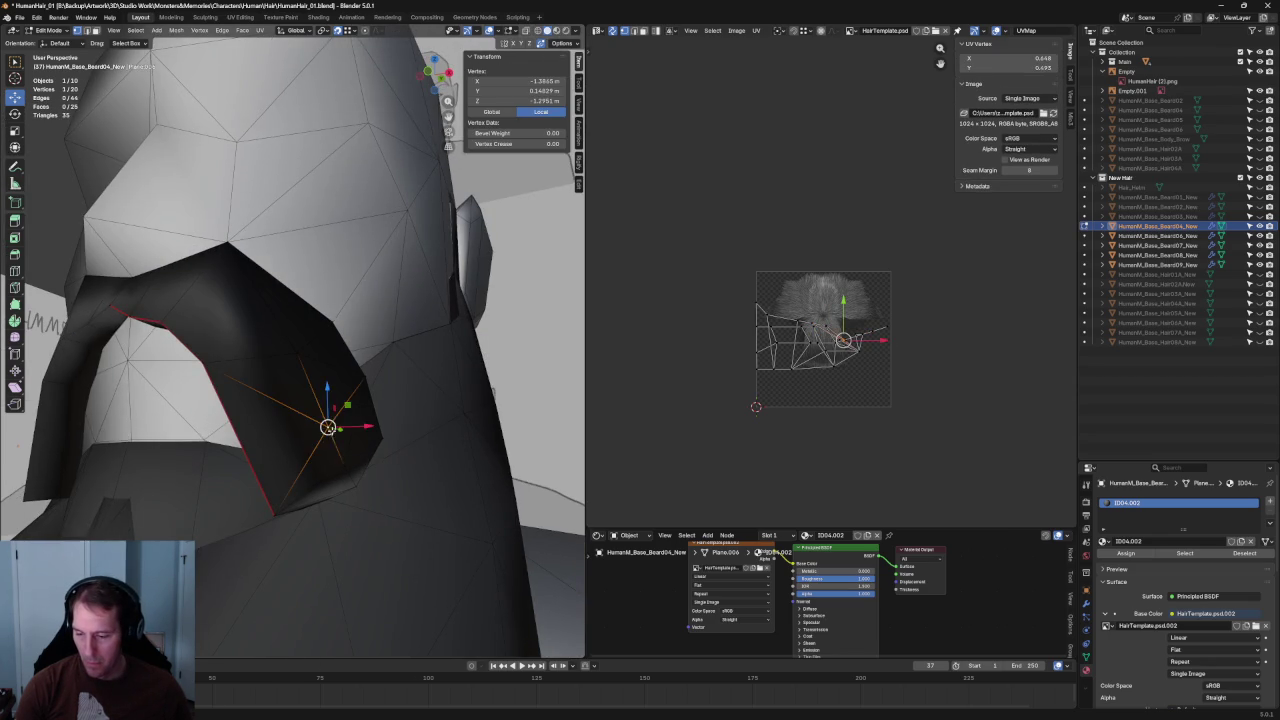
{"action": "key", "text": "g"}
{"action": "left_click", "coordinate": [327, 427]}
{"action": "mouse_move", "coordinate": [327, 427]}
{"action": "middle_mouse_down"}
{"action": "mouse_move", "coordinate": [306, 434]}
{"action": "mouse_move", "coordinate": [348, 416]}
{"action": "mouse_move", "coordinate": [307, 384]}
{"action": "middle_mouse_up"}
{"action": "key", "text": "alt+a"}
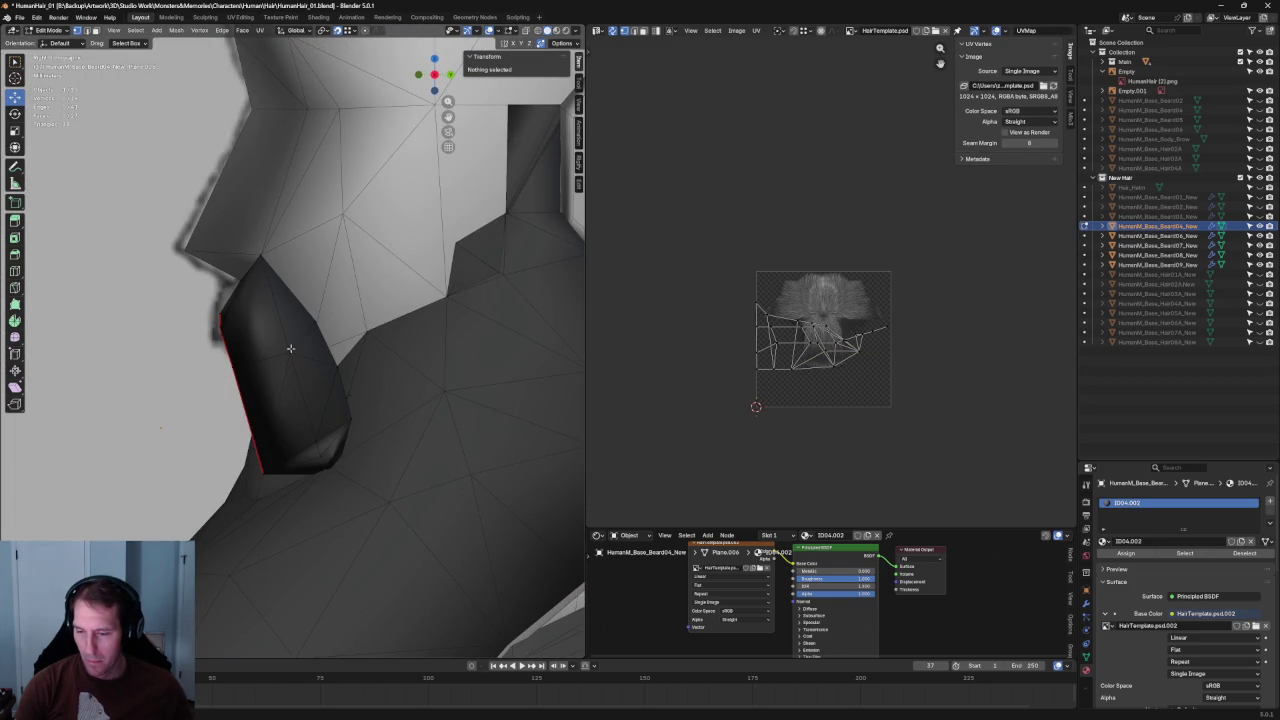
- Move a vertex on the beard's lower edge along the X axis
{"action": "left_click", "coordinate": [290, 349]}
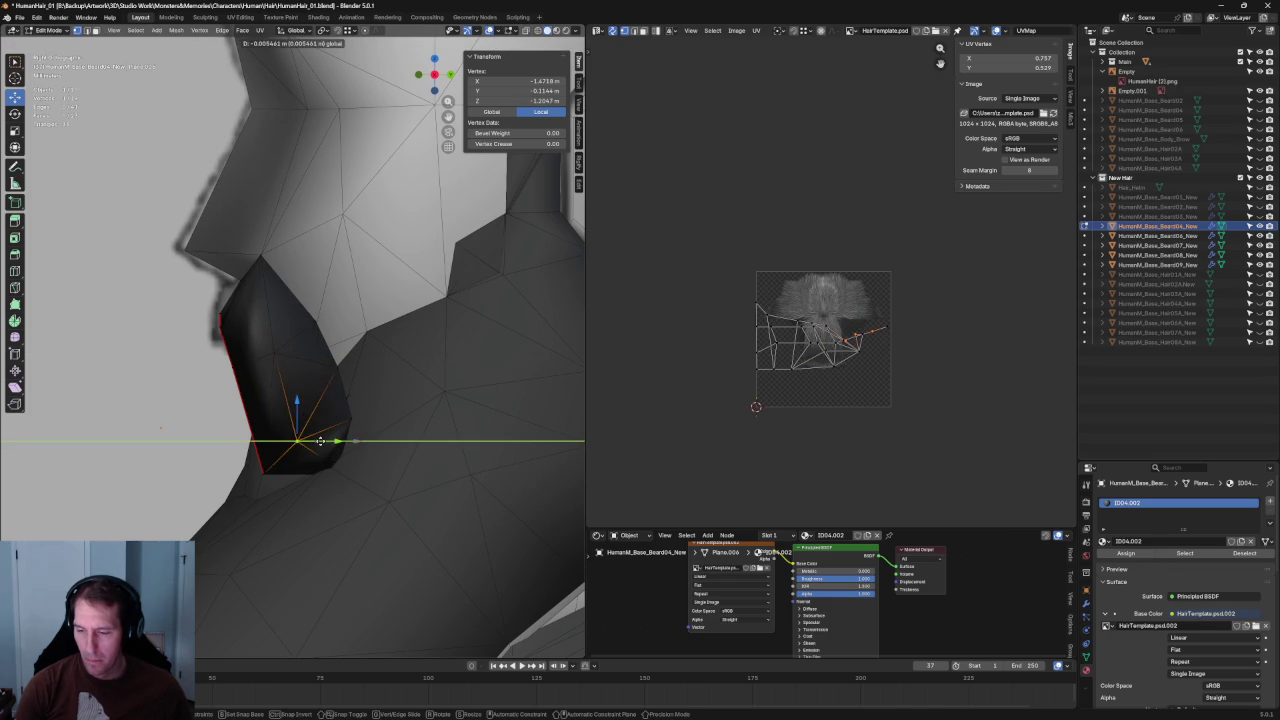
{"action": "mouse_move", "coordinate": [329, 447]}
{"action": "middle_mouse_down"}
{"action": "mouse_move", "coordinate": [361, 434]}
{"action": "mouse_move", "coordinate": [430, 440]}
{"action": "mouse_move", "coordinate": [373, 446]}
{"action": "middle_mouse_up"}
{"action": "left_click", "coordinate": [379, 443]}
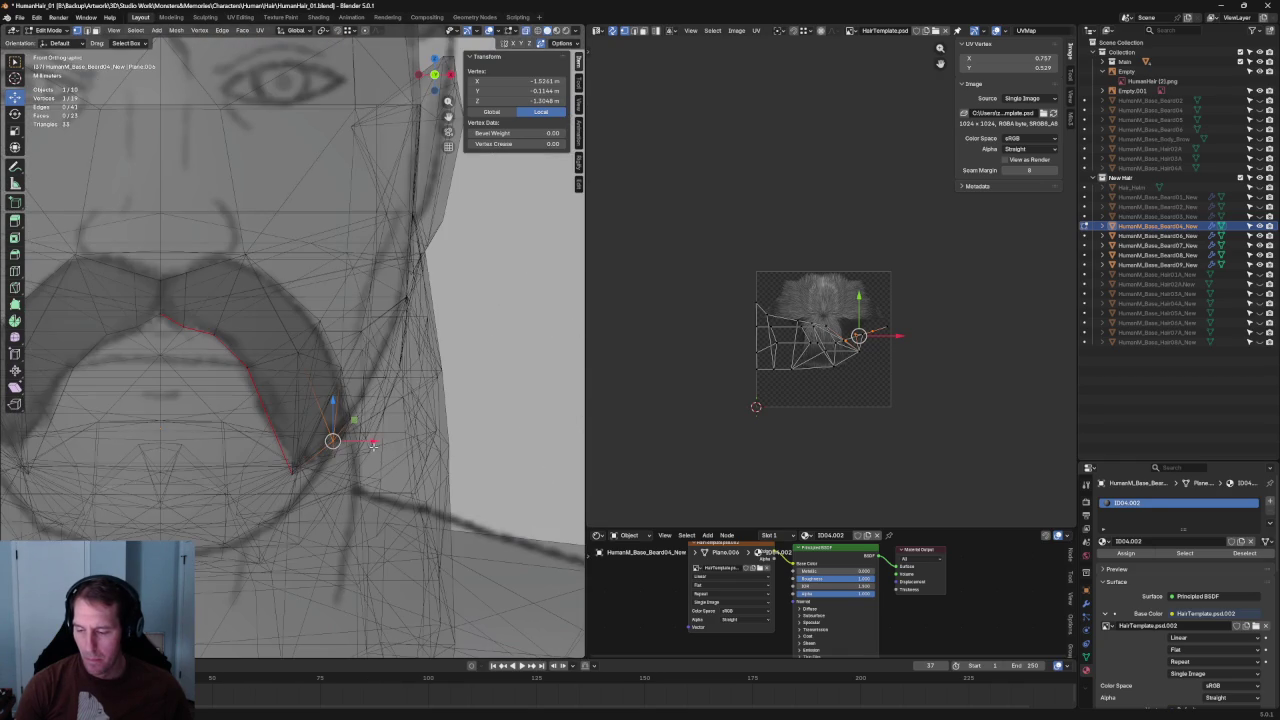
{"action": "left_click", "coordinate": [379, 447]}
- Turn off X-ray, clear the selection and inspect the beard edge from new angles
{"action": "key", "text": "alt+z"}
{"action": "middle_click_drag", "start_coordinate": [406, 402], "coordinate": [340, 428]}
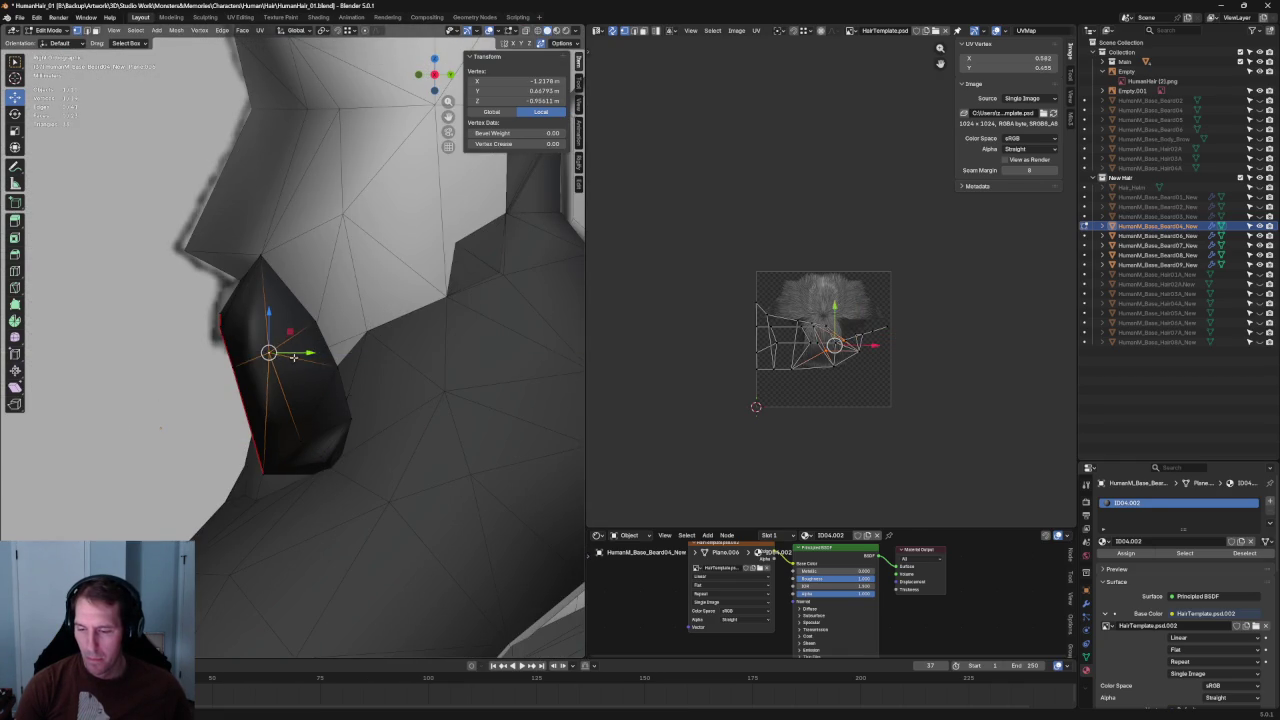
{"action": "key", "text": "alt+a"}
{"action": "mouse_move", "coordinate": [293, 356]}
{"action": "middle_mouse_down"}
{"action": "mouse_move", "coordinate": [262, 330]}
{"action": "mouse_move", "coordinate": [189, 338]}
{"action": "mouse_move", "coordinate": [174, 368]}
{"action": "mouse_move", "coordinate": [174, 343]}
{"action": "mouse_move", "coordinate": [182, 360]}
{"action": "mouse_move", "coordinate": [270, 338]}
{"action": "mouse_move", "coordinate": [463, 357]}
{"action": "mouse_move", "coordinate": [234, 318]}
{"action": "mouse_move", "coordinate": [208, 359]}
{"action": "mouse_move", "coordinate": [257, 377]}
{"action": "middle_mouse_up"}
{"action": "key", "text": "alt+a"}
{"action": "scroll", "coordinate": [270, 338], "scroll_direction": "down", "scroll_amount": 5}
{"action": "scroll", "coordinate": [270, 338], "scroll_direction": "down", "scroll_amount": 1}
{"action": "scroll", "coordinate": [270, 338], "scroll_direction": "down", "scroll_amount": 2}
{"action": "scroll", "coordinate": [257, 377], "scroll_direction": "up", "scroll_amount": 3}
{"action": "scroll", "coordinate": [262, 375], "scroll_direction": "up", "scroll_amount": 3}
- Select a beard edge vertex, cancel its move, then deselect it
{"action": "left_click", "coordinate": [272, 373]}
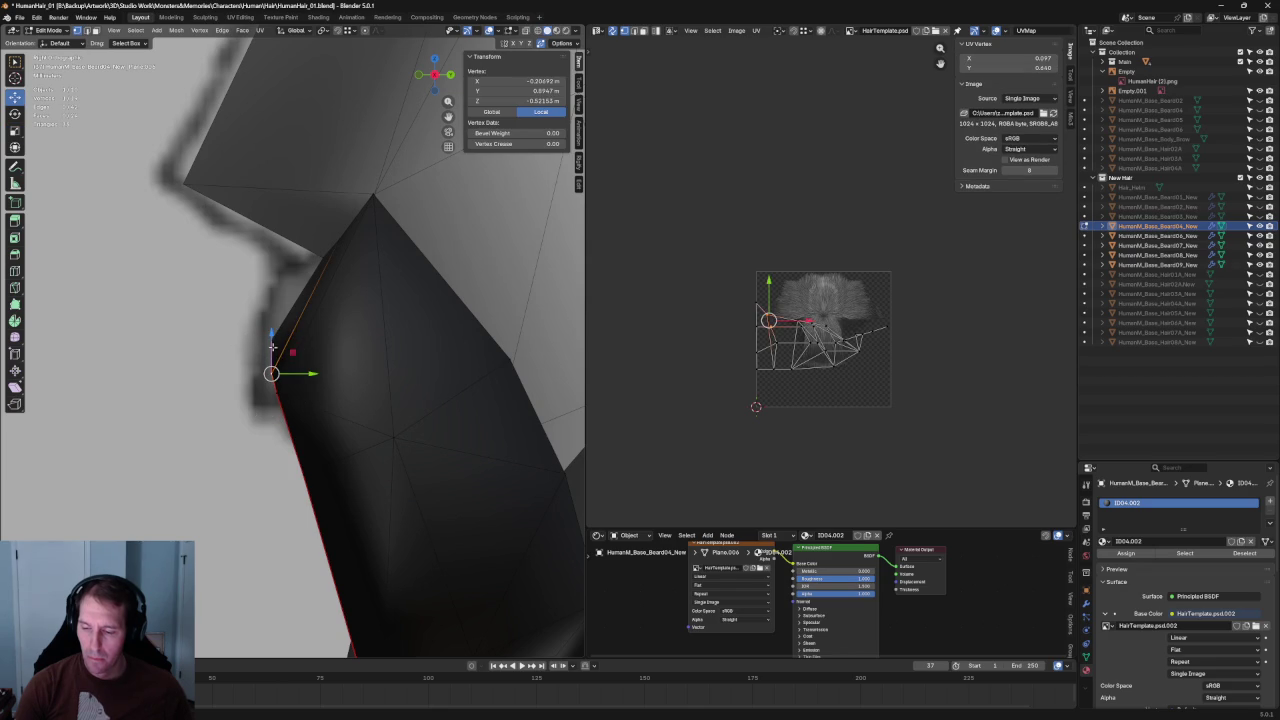
{"action": "key", "text": "Escape"}
{"action": "key", "text": "alt+a"}
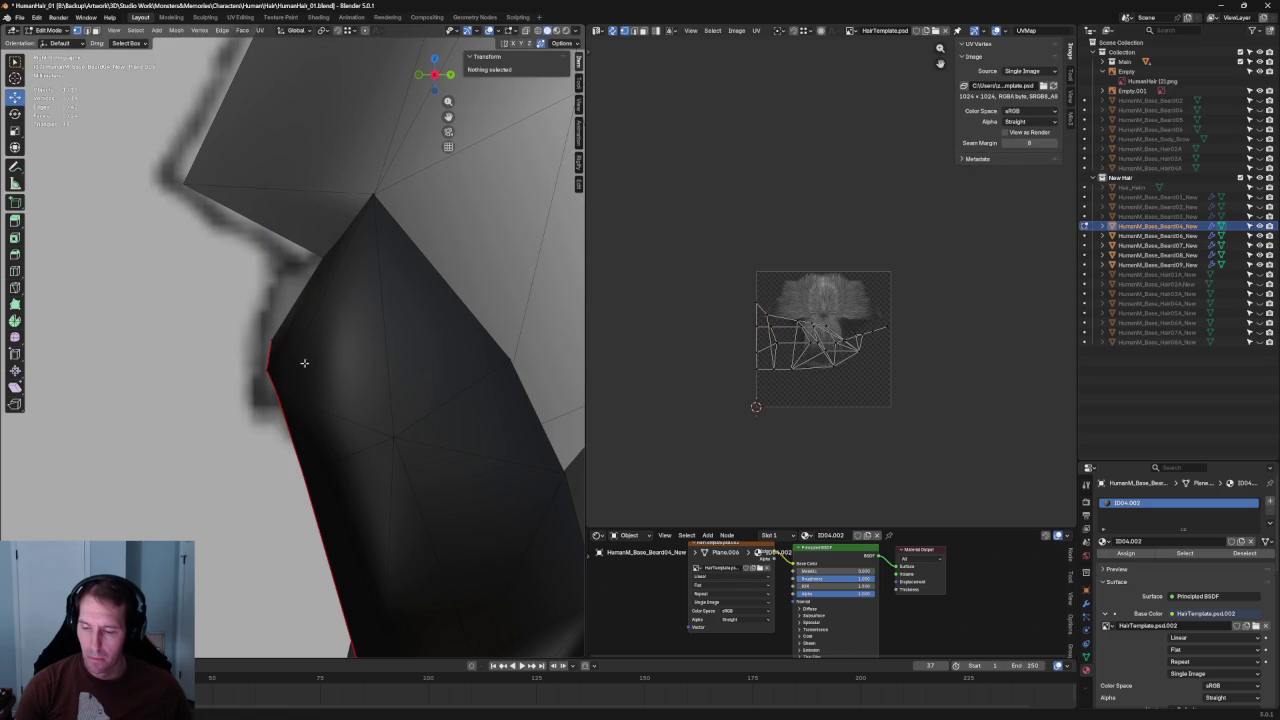
{"action": "left_click", "coordinate": [271, 341]}
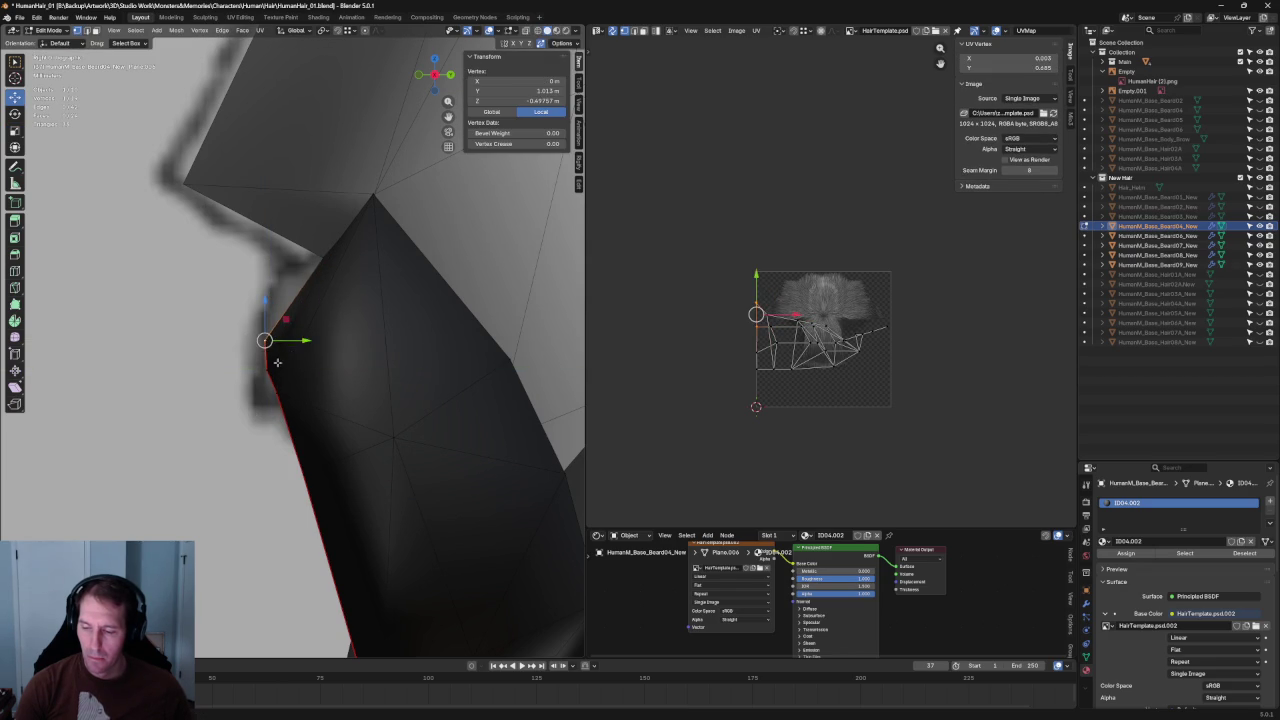
{"action": "scroll", "coordinate": [303, 405], "scroll_direction": "down", "scroll_amount": 5}
{"action": "key", "text": "alt+a"}
- Switch to the front orthographic view (Numpad 1) and toggle X-ray with Alt+Z
{"action": "middle_click_drag", "start_coordinate": [303, 405], "coordinate": [428, 393]}
{"action": "key", "text": "grave"}
{"action": "key", "text": "KP_1"}
{"action": "key", "text": "alt+z"}
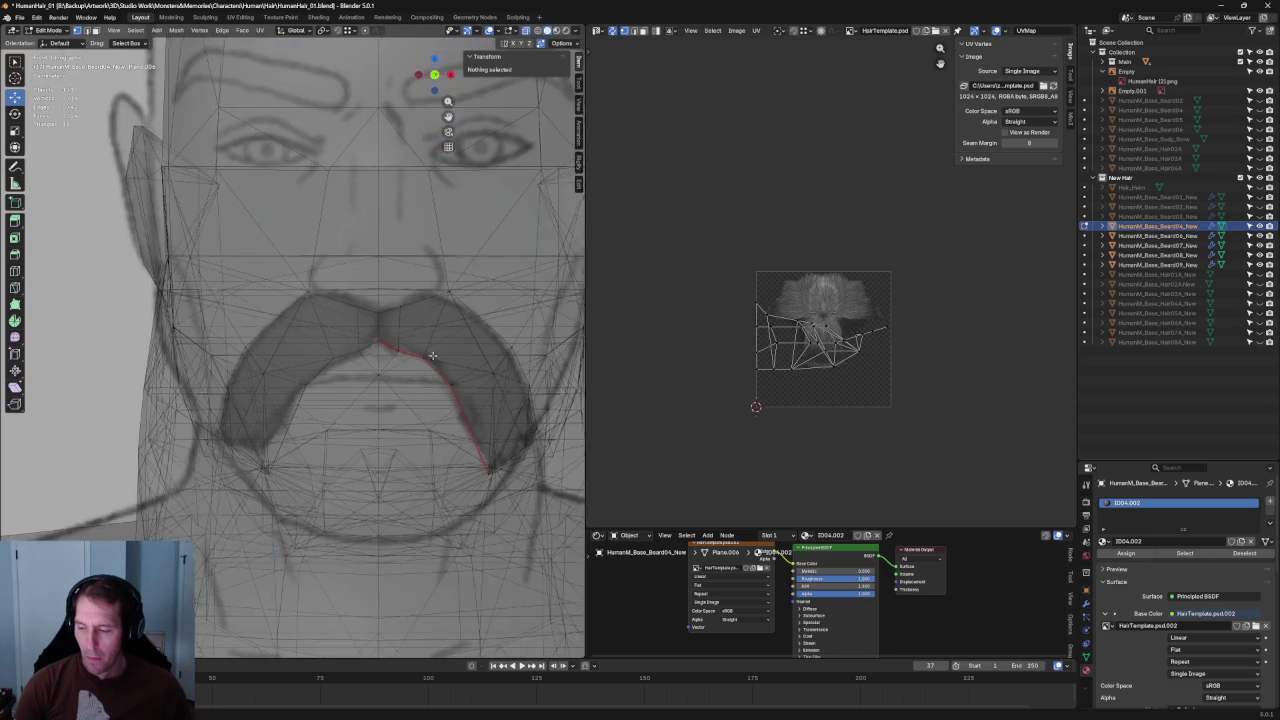
{"action": "scroll", "coordinate": [236, 346], "scroll_direction": "up", "scroll_amount": 3}
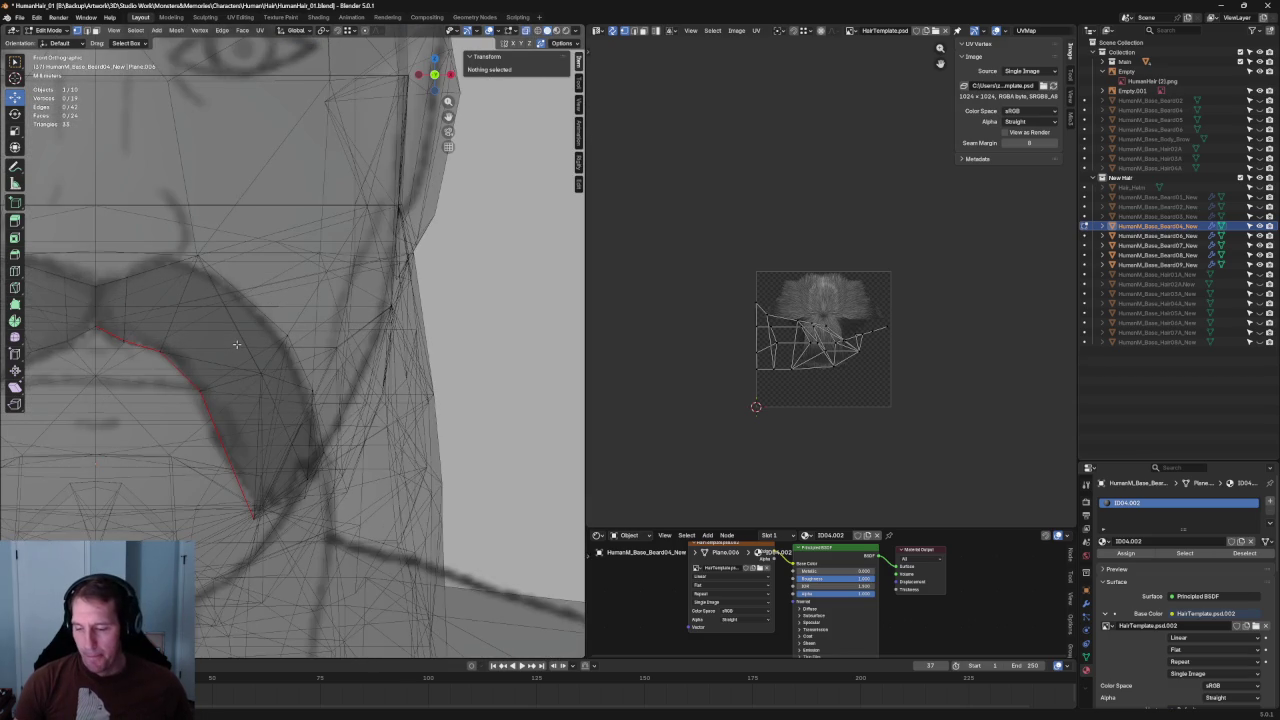
{"action": "key", "text": "alt+z"}
- Move the mouth-corner vertex up and left to follow the mustache in the reference
{"action": "key", "text": "alt+z"}
{"action": "left_click", "coordinate": [323, 452]}
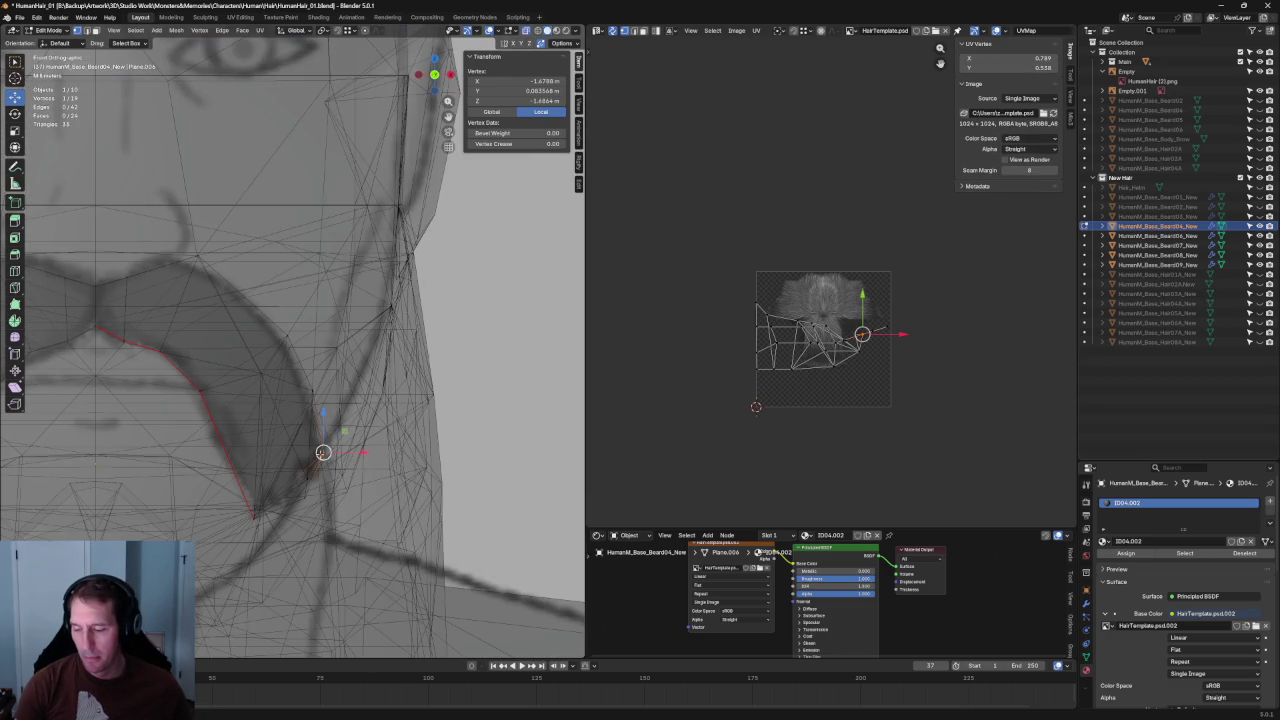
{"action": "key", "text": "Escape"}
{"action": "key", "text": "alt+z"}
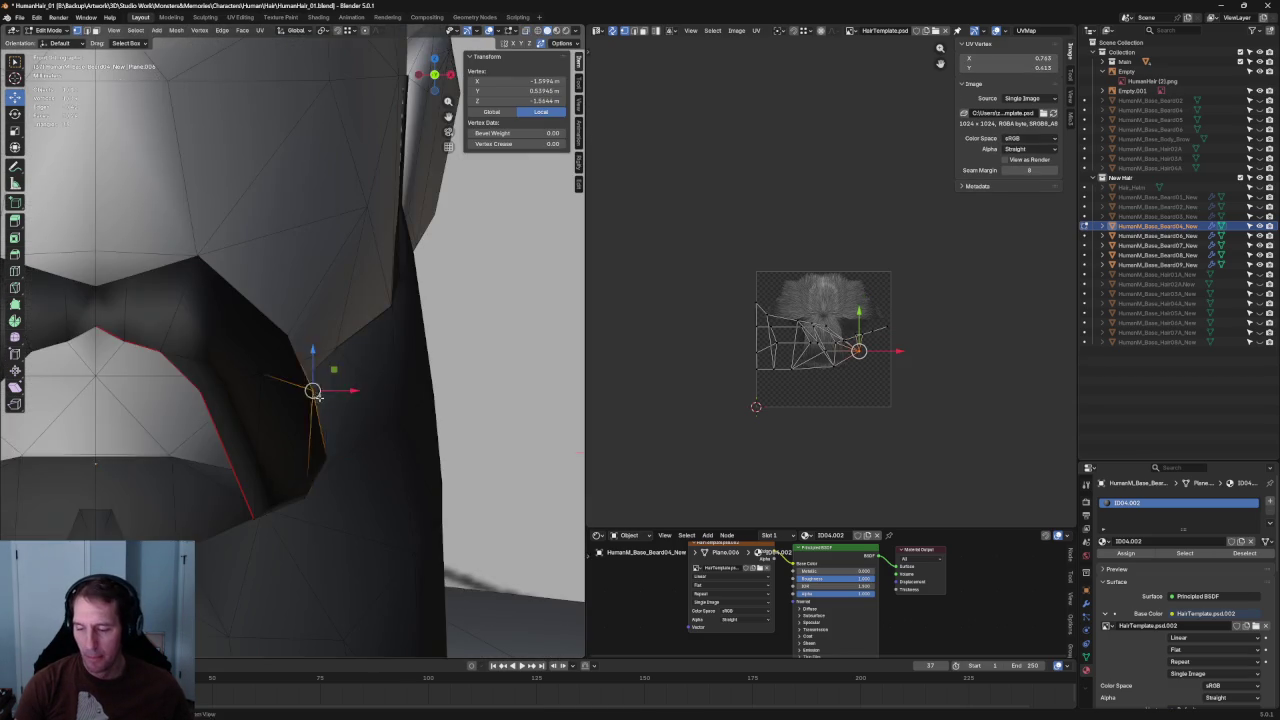
{"action": "key", "text": "alt+z"}
{"action": "key", "text": "alt+z"}
{"action": "key", "text": "alt+z"}
{"action": "key", "text": "alt+z"}
{"action": "left_click_drag", "start_coordinate": [337, 370], "coordinate": [312, 316]}
{"action": "key", "text": "alt+a"}
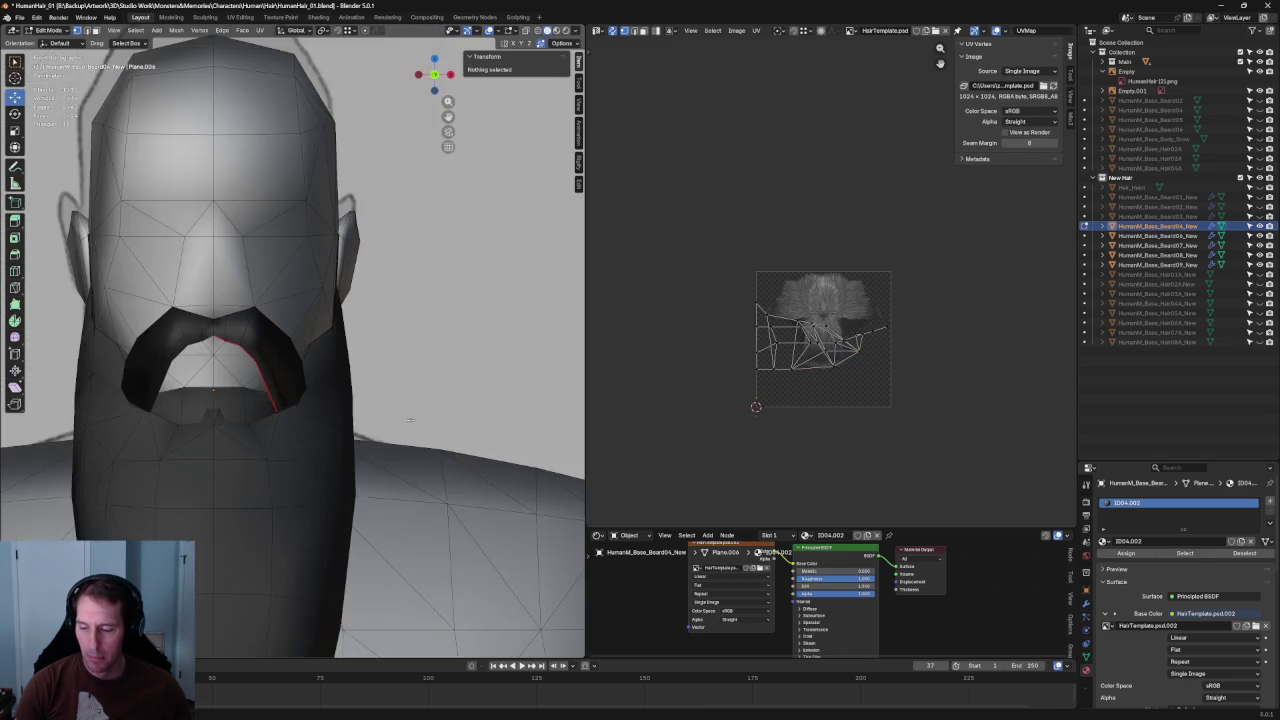
{"action": "mouse_move", "coordinate": [430, 405]}
{"action": "middle_mouse_down"}
{"action": "mouse_move", "coordinate": [262, 414]}
{"action": "mouse_move", "coordinate": [339, 416]}
{"action": "mouse_move", "coordinate": [328, 407]}
{"action": "middle_mouse_up"}
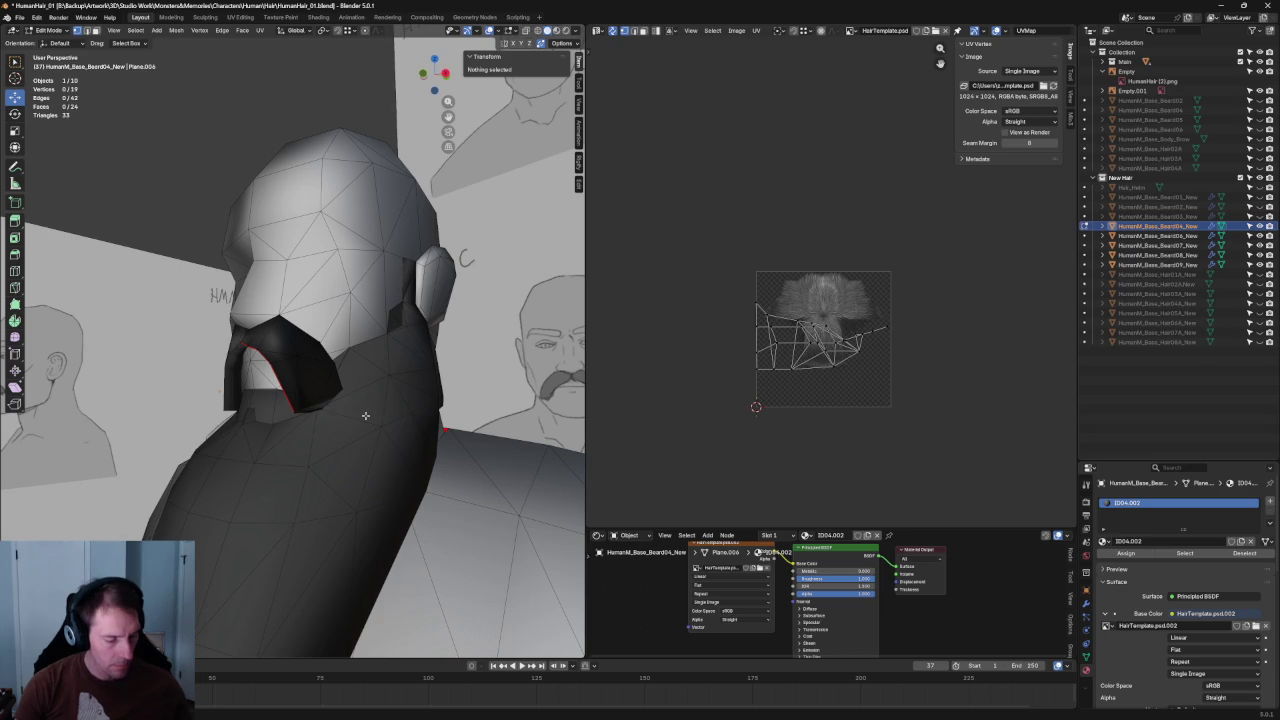
- Select all of the beard mesh and apply Mesh > Normals > Reset Vectors
{"action": "key", "text": "a"}
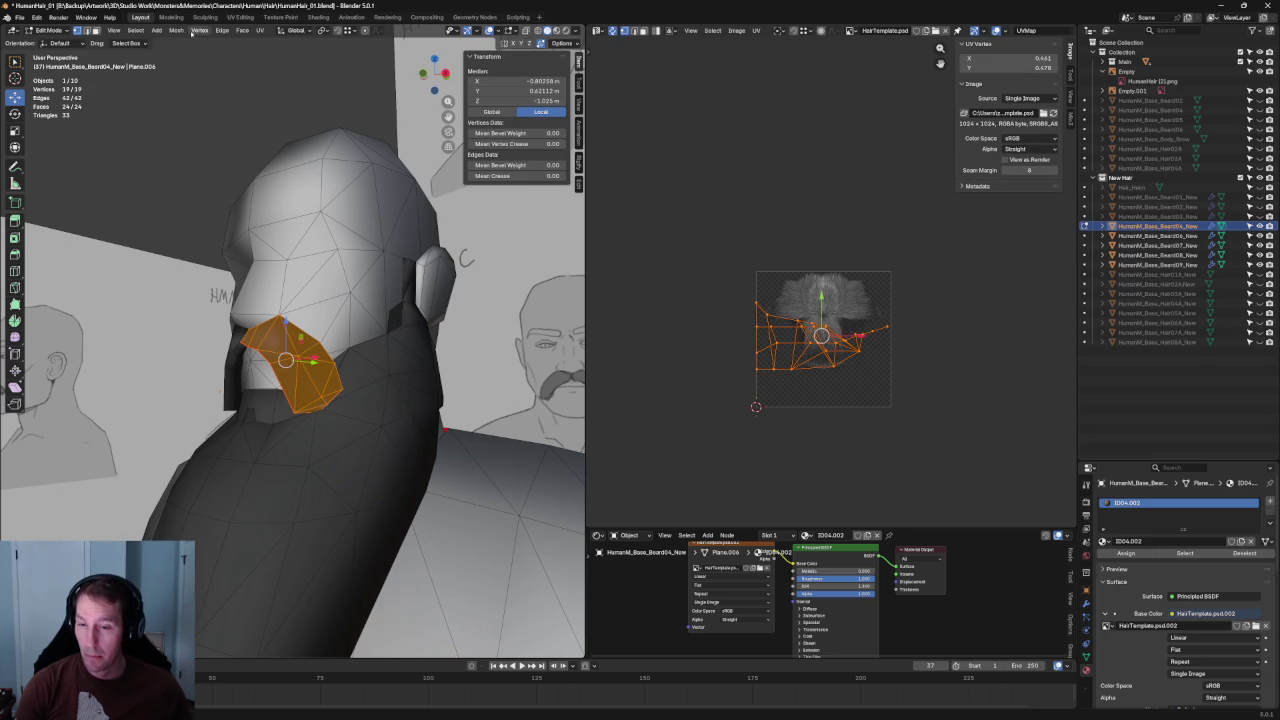
{"action": "left_click", "coordinate": [177, 30]}
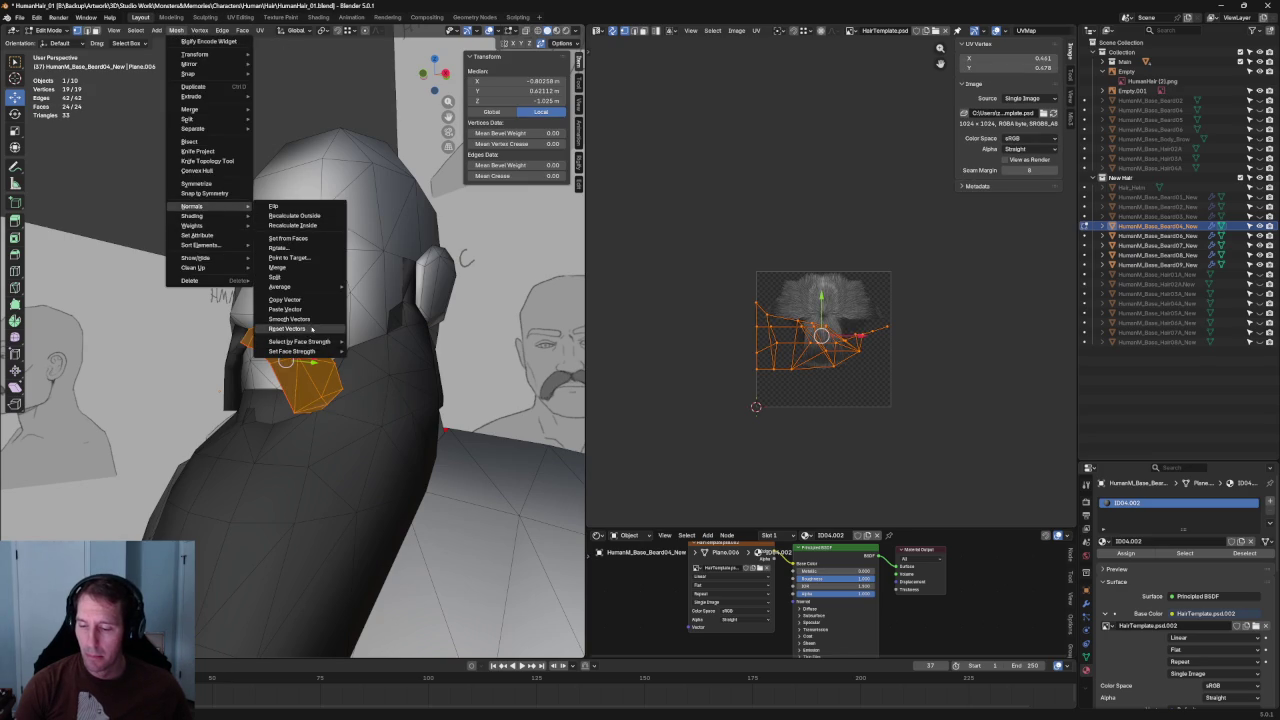
{"action": "left_click", "coordinate": [312, 328]}
{"action": "key", "text": "alt+a"}
- Orbit and zoom around the bearded figure to inspect the updated shading
{"action": "mouse_move", "coordinate": [190, 185]}
{"action": "middle_mouse_down"}
{"action": "mouse_move", "coordinate": [214, 194]}
{"action": "mouse_move", "coordinate": [194, 194]}
{"action": "mouse_move", "coordinate": [317, 169]}
{"action": "mouse_move", "coordinate": [337, 219]}
{"action": "mouse_move", "coordinate": [260, 205]}
{"action": "mouse_move", "coordinate": [220, 230]}
{"action": "mouse_move", "coordinate": [290, 228]}
{"action": "mouse_move", "coordinate": [255, 225]}
{"action": "mouse_move", "coordinate": [339, 312]}
{"action": "mouse_move", "coordinate": [208, 281]}
{"action": "mouse_move", "coordinate": [221, 264]}
{"action": "middle_mouse_up"}
{"action": "scroll", "coordinate": [307, 228], "scroll_direction": "down", "scroll_amount": 2}
{"action": "scroll", "coordinate": [285, 255], "scroll_direction": "up", "scroll_amount": 2}
{"action": "scroll", "coordinate": [324, 358], "scroll_direction": "up", "scroll_amount": 2}
{"action": "mouse_move", "coordinate": [324, 358]}
{"action": "middle_mouse_down"}
{"action": "mouse_move", "coordinate": [360, 382]}
{"action": "mouse_move", "coordinate": [140, 243]}
{"action": "mouse_move", "coordinate": [300, 257]}
{"action": "mouse_move", "coordinate": [300, 340]}
{"action": "middle_mouse_up"}
{"action": "scroll", "coordinate": [358, 396], "scroll_direction": "up", "scroll_amount": 3}
{"action": "key", "text": "alt+a"}
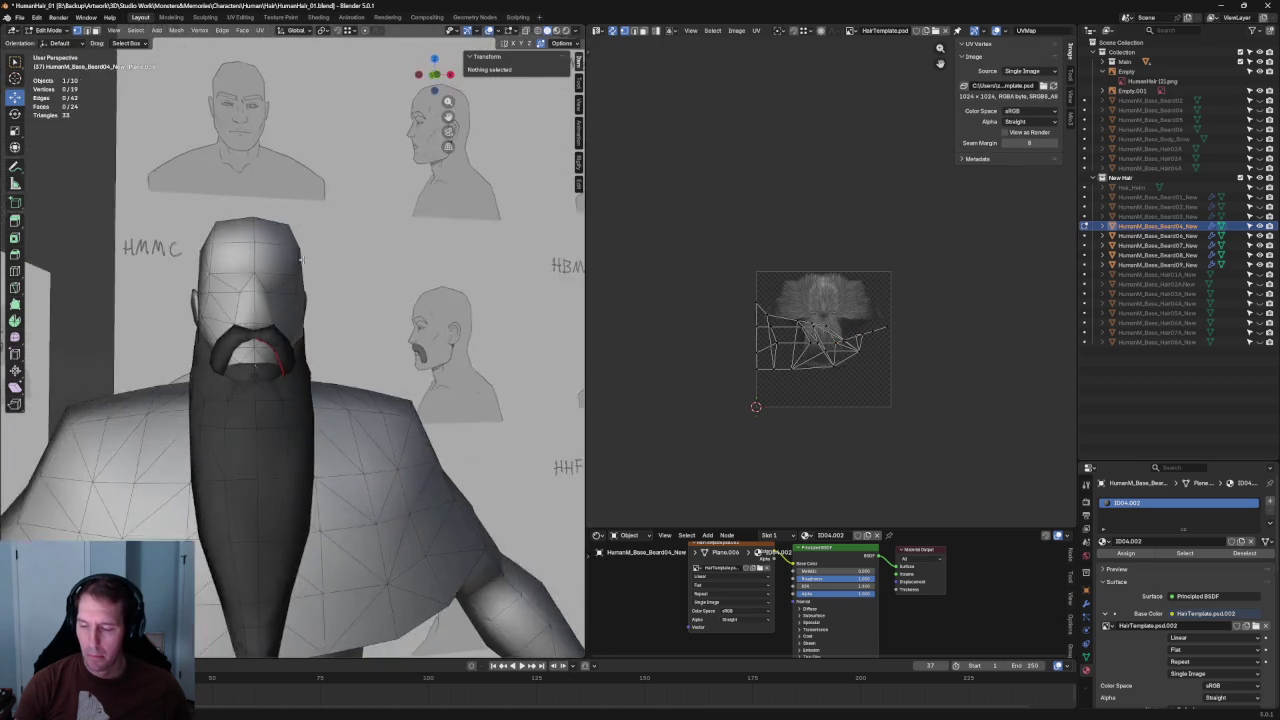
{"action": "scroll", "coordinate": [310, 390], "scroll_direction": "up", "scroll_amount": 3}
{"action": "scroll", "coordinate": [300, 418], "scroll_direction": "up", "scroll_amount": 3}
- Connect the mustache-corner vertex to a second vertex with Connect Vertex Pairs
{"action": "left_click", "coordinate": [300, 419]}
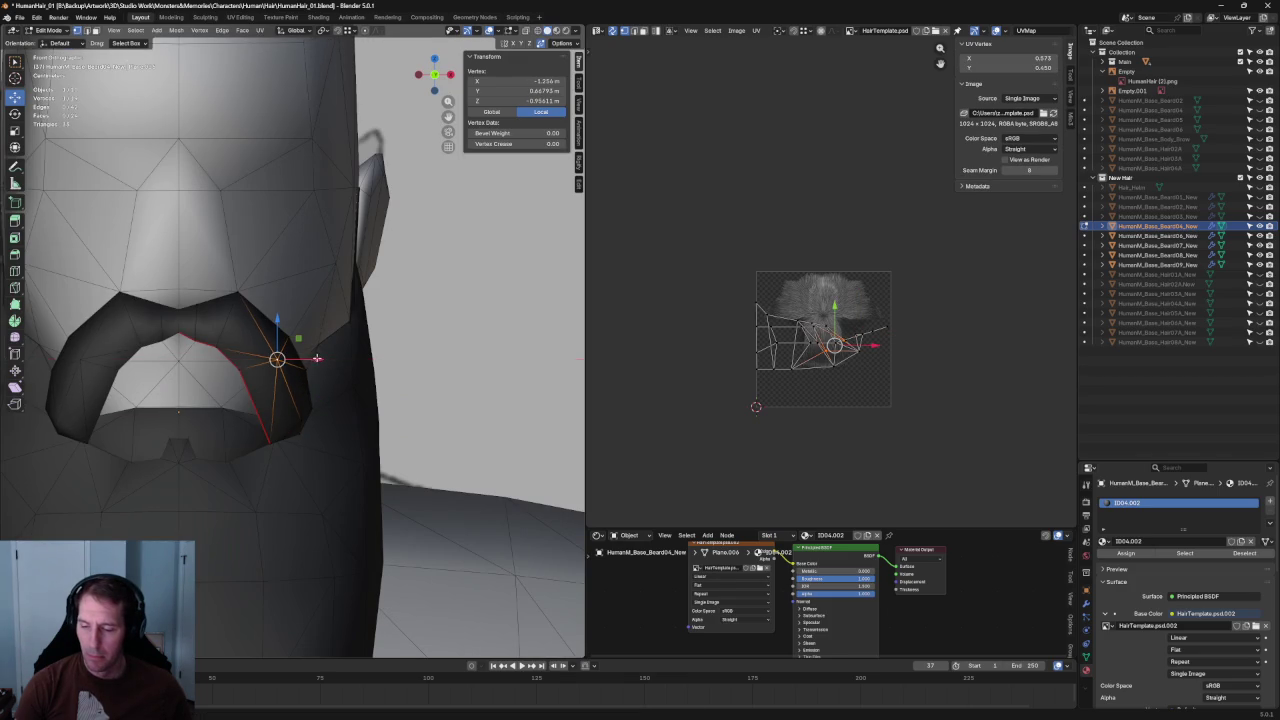
{"action": "mouse_move", "coordinate": [383, 307]}
{"action": "middle_mouse_down"}
{"action": "mouse_move", "coordinate": [252, 291]}
{"action": "mouse_move", "coordinate": [211, 340]}
{"action": "mouse_move", "coordinate": [243, 377]}
{"action": "mouse_move", "coordinate": [361, 393]}
{"action": "mouse_move", "coordinate": [315, 344]}
{"action": "mouse_move", "coordinate": [335, 370]}
{"action": "mouse_move", "coordinate": [267, 425]}
{"action": "middle_mouse_up"}
{"action": "scroll", "coordinate": [361, 393], "scroll_direction": "up", "scroll_amount": 4}
{"action": "middle_click_drag", "start_coordinate": [396, 343], "coordinate": [344, 412]}
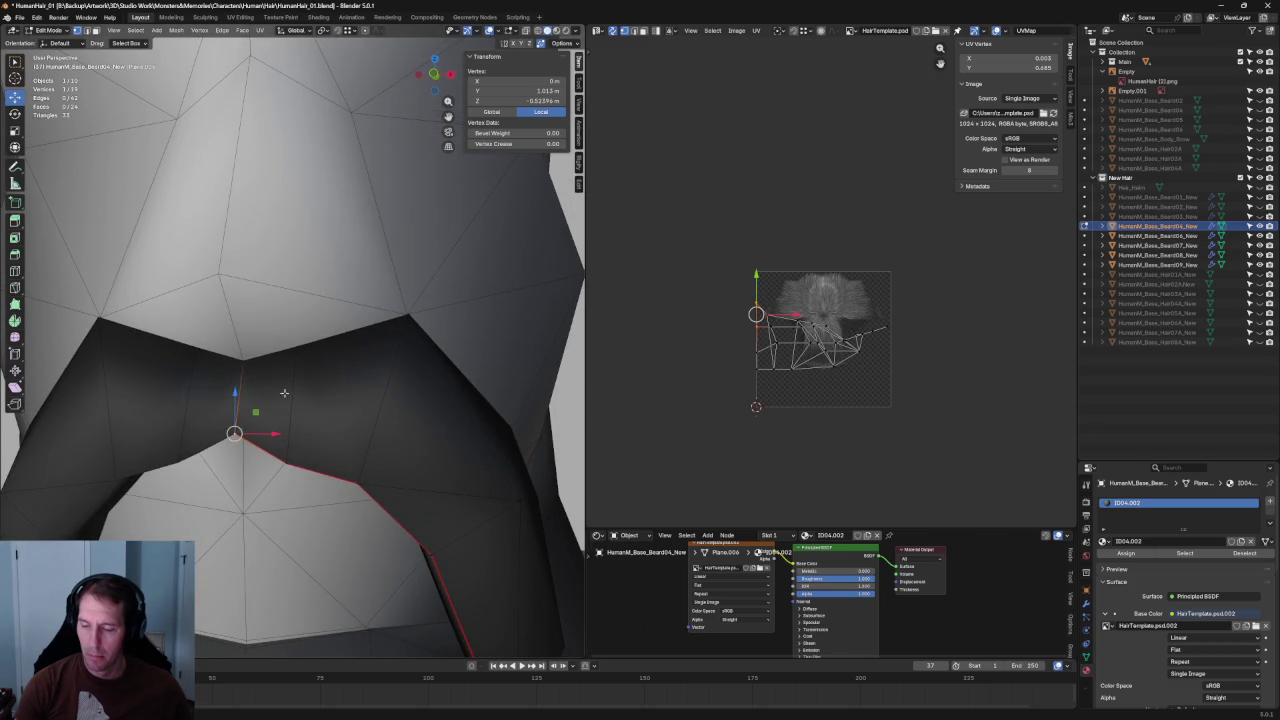
{"action": "key", "text": "shift+z"}
{"action": "key", "text": "shift+z"}
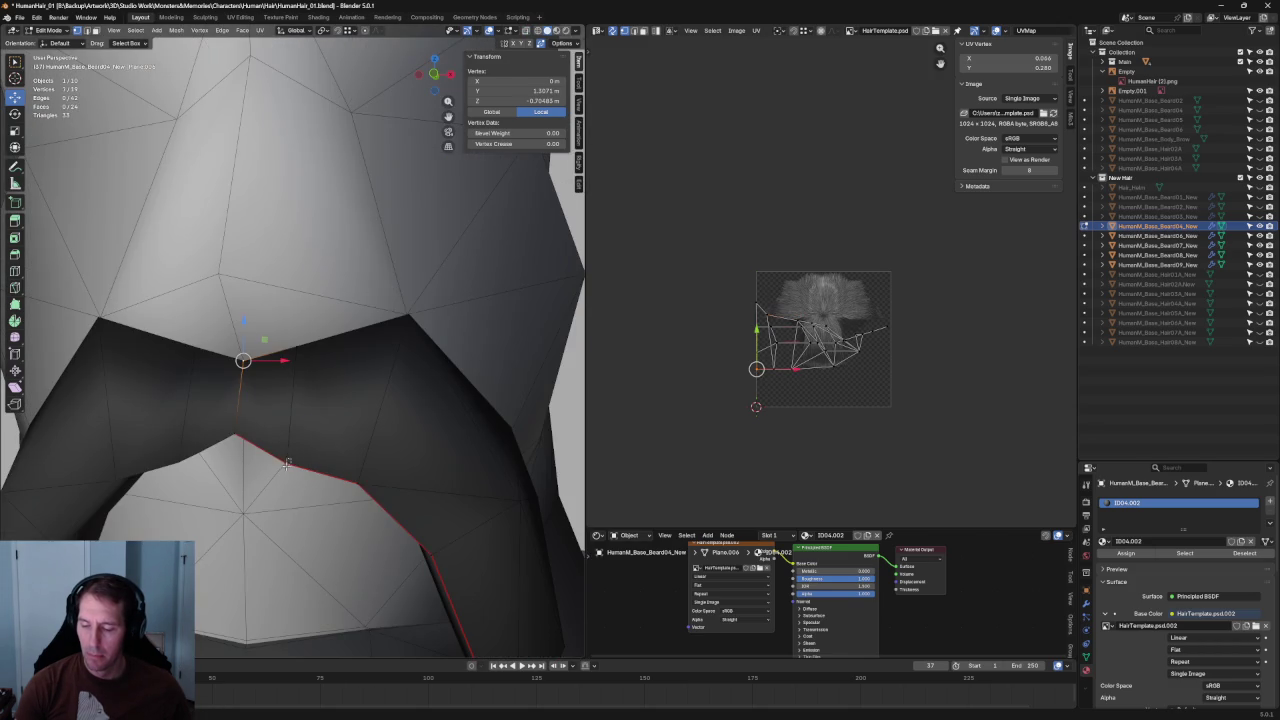
{"action": "left_click", "coordinate": [286, 464], "text": "shift"}
{"action": "key", "text": "shift+z"}
{"action": "right_click", "coordinate": [296, 447]}
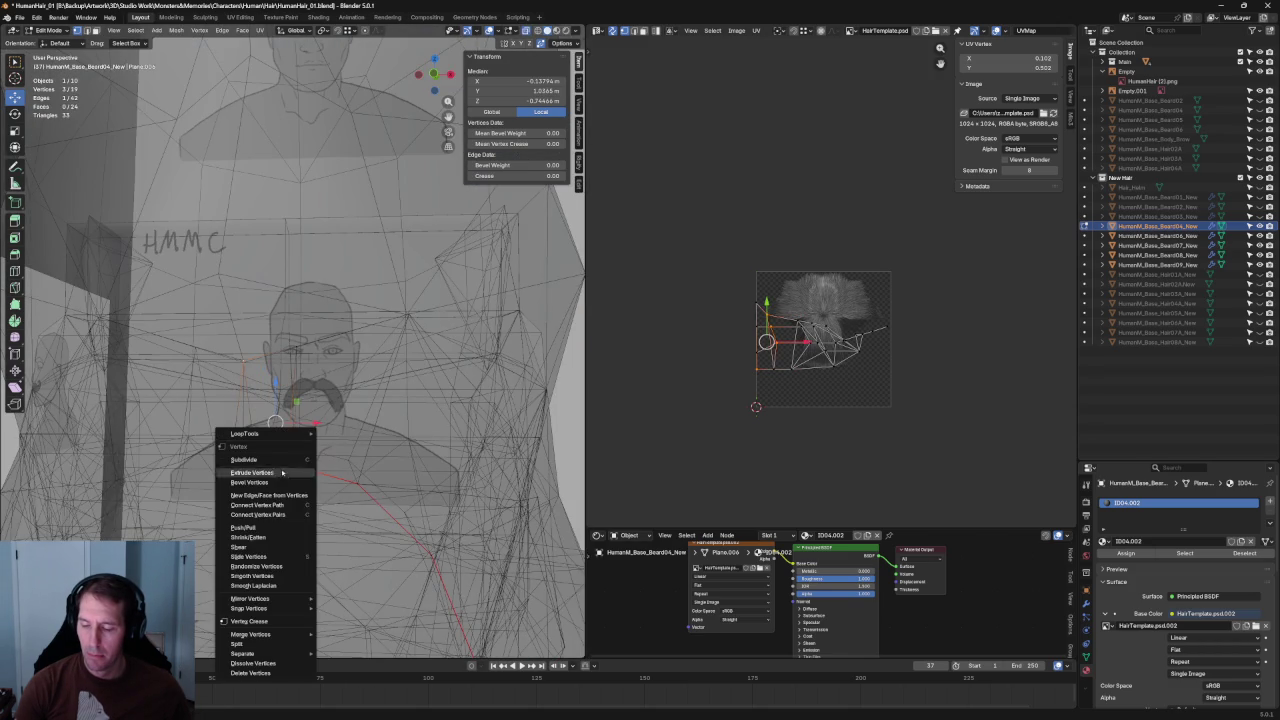
{"action": "left_click", "coordinate": [272, 515]}
{"action": "key", "text": "shift+z"}
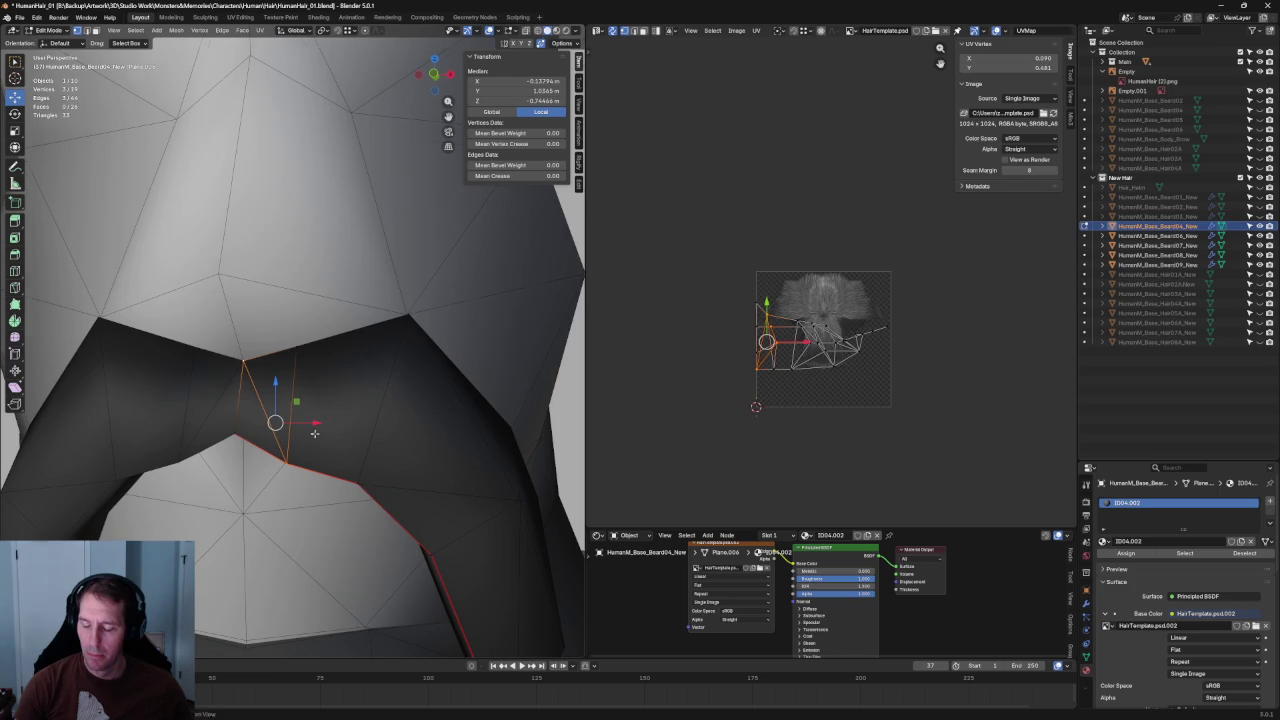
- Connect more vertex pairs along the mustache edge, then undo the last edge
{"action": "middle_click_drag", "start_coordinate": [313, 437], "coordinate": [402, 357]}
{"action": "key", "text": "shift+z"}
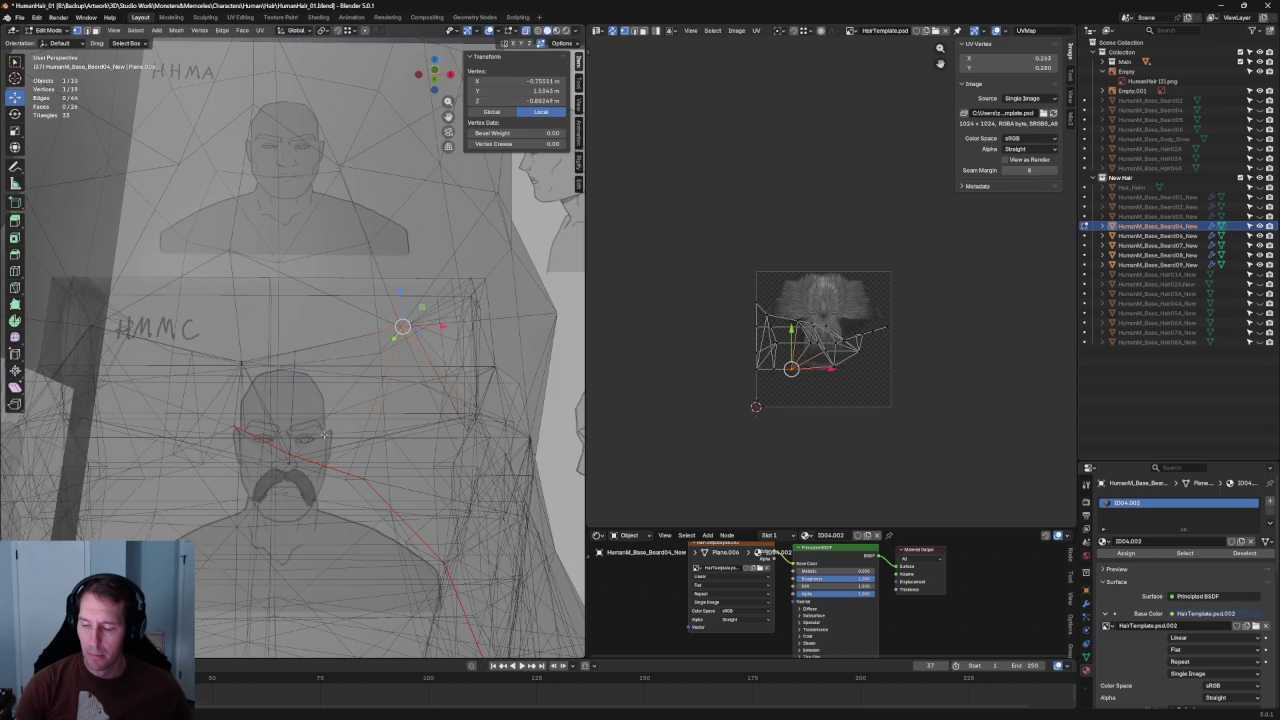
{"action": "left_click", "coordinate": [328, 432], "text": "ctrl"}
{"action": "right_click", "coordinate": [290, 468]}
{"action": "left_click", "coordinate": [274, 468]}
{"action": "key", "text": "shift+z"}
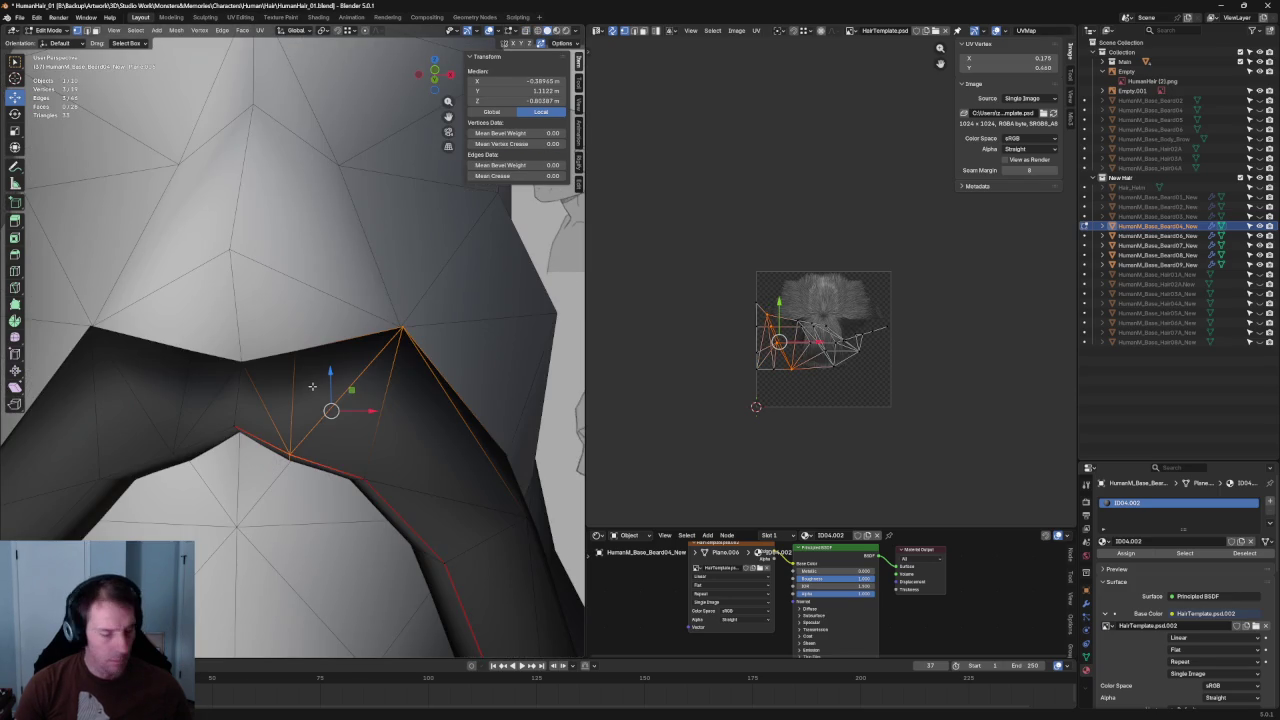
{"action": "key", "text": "shift+z"}
{"action": "key", "text": "shift+z"}
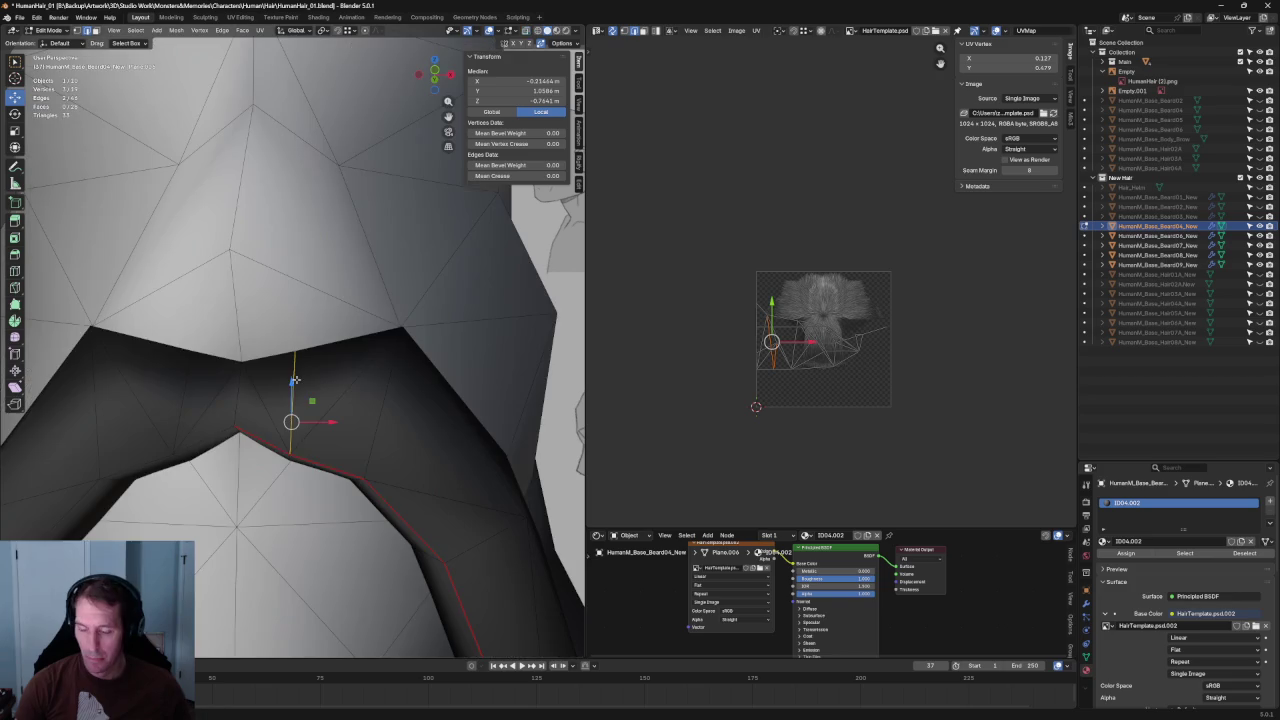
{"action": "key", "text": "ctrl+z"}
{"action": "key", "text": "shift+z"}
{"action": "key", "text": "shift+z"}
- Check the vertices under the mustache, then hide the long beard mesh in the Outliner
{"action": "scroll", "coordinate": [307, 381], "scroll_direction": "down", "scroll_amount": 8}
{"action": "scroll", "coordinate": [130, 254], "scroll_direction": "up", "scroll_amount": 5}
{"action": "mouse_move", "coordinate": [130, 254]}
{"action": "middle_mouse_down"}
{"action": "mouse_move", "coordinate": [238, 502]}
{"action": "mouse_move", "coordinate": [267, 343]}
{"action": "middle_mouse_up"}
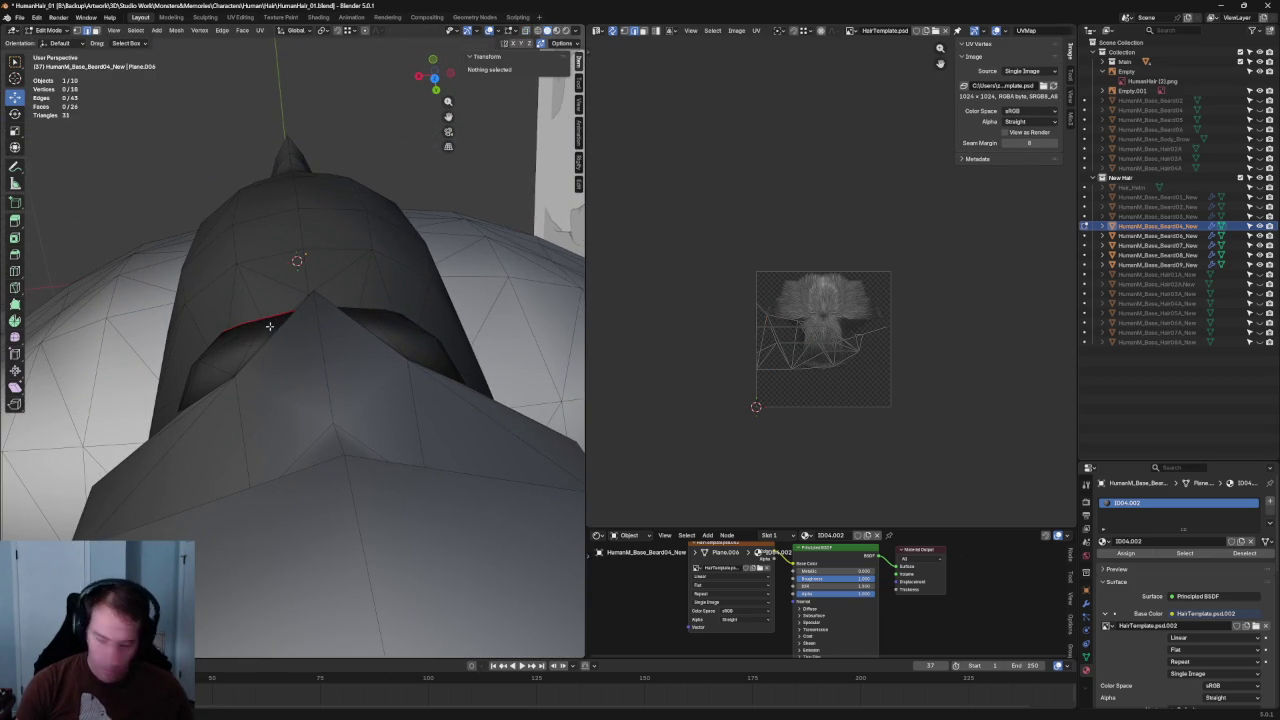
{"action": "left_click", "coordinate": [267, 319]}
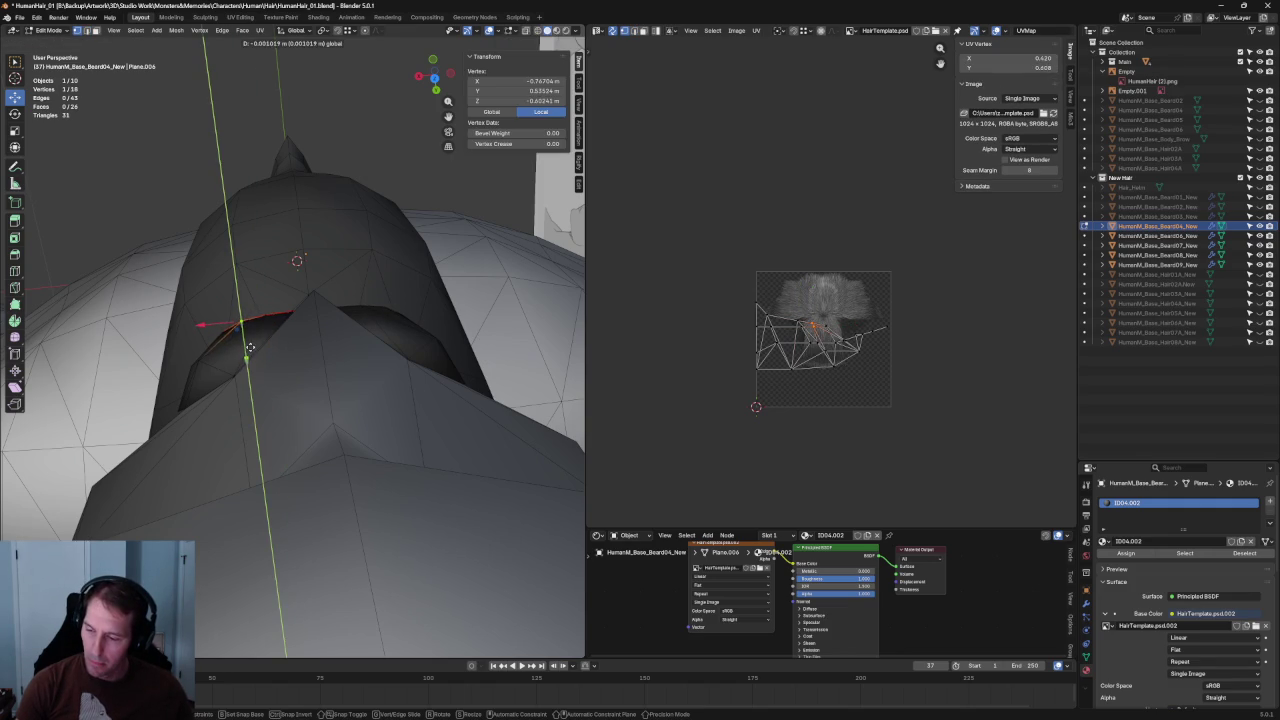
{"action": "key", "text": "alt+a"}
{"action": "mouse_move", "coordinate": [106, 162]}
{"action": "middle_mouse_down"}
{"action": "mouse_move", "coordinate": [319, 331]}
{"action": "mouse_move", "coordinate": [370, 238]}
{"action": "mouse_move", "coordinate": [396, 354]}
{"action": "mouse_move", "coordinate": [348, 345]}
{"action": "mouse_move", "coordinate": [437, 355]}
{"action": "middle_mouse_up"}
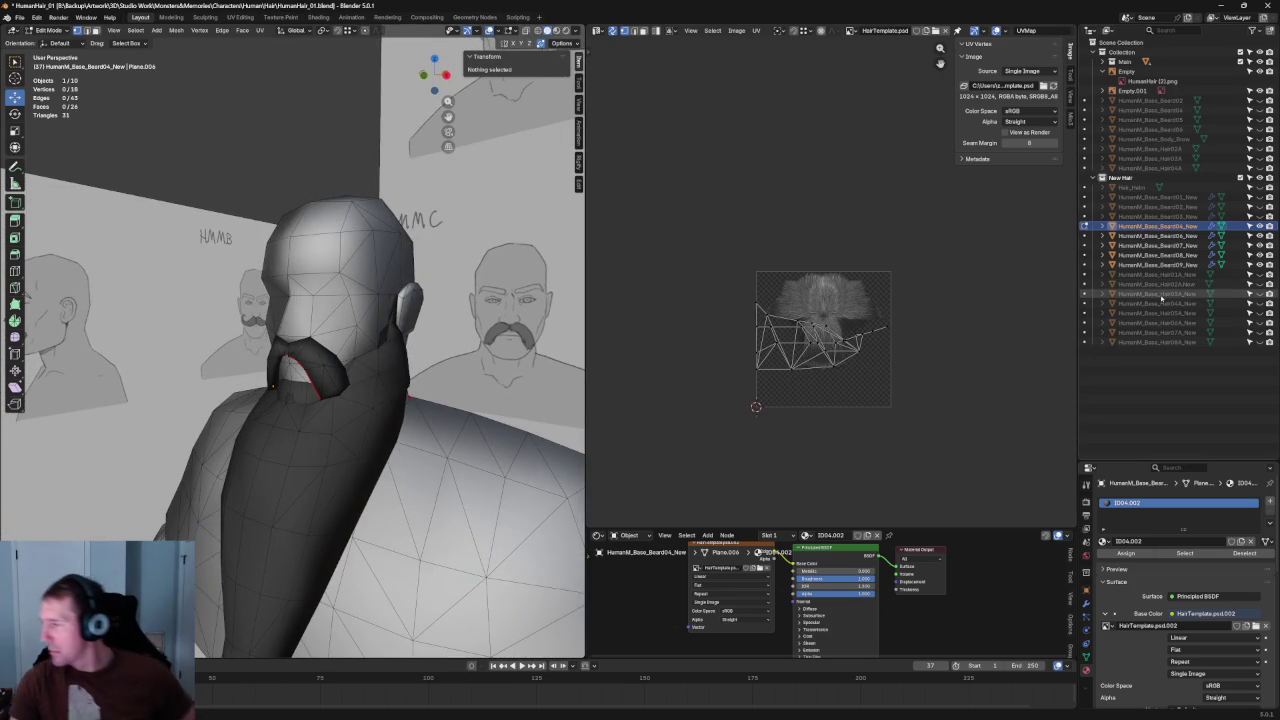
{"action": "left_click", "coordinate": [1259, 264]}
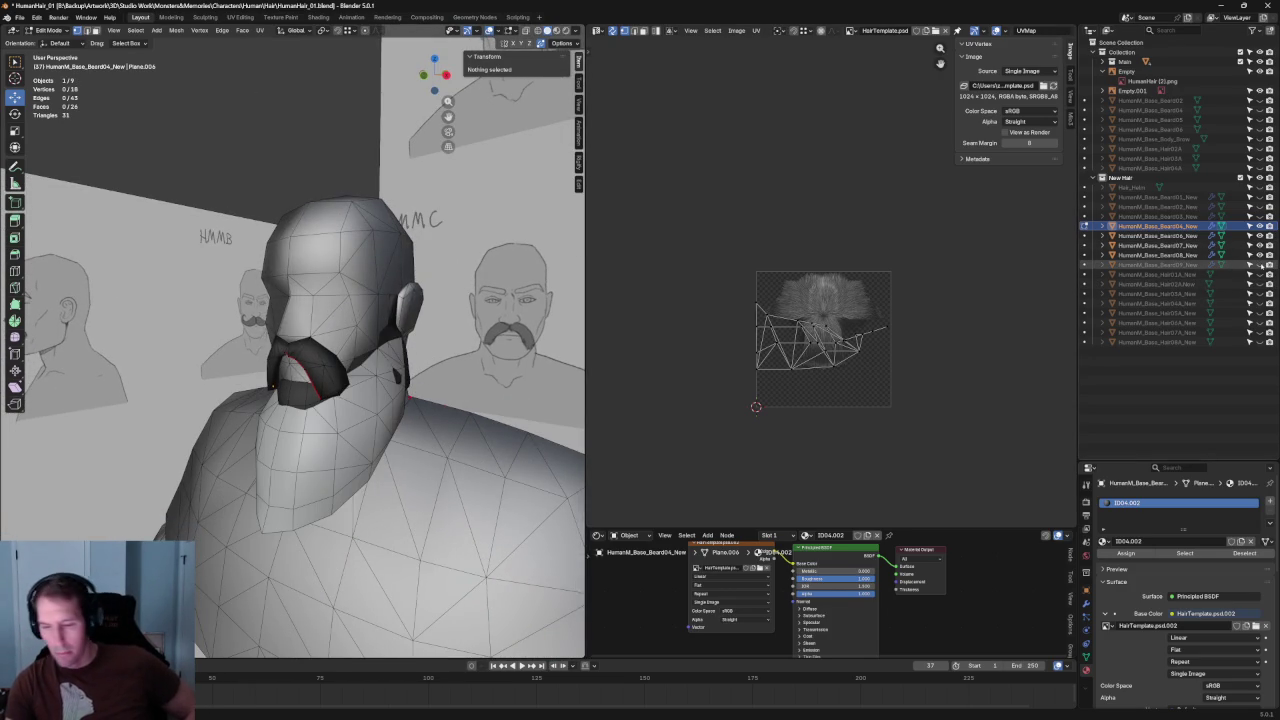
- Assign the ID04 material to the lower beard object in Object Mode
{"action": "key", "text": "Tab"}
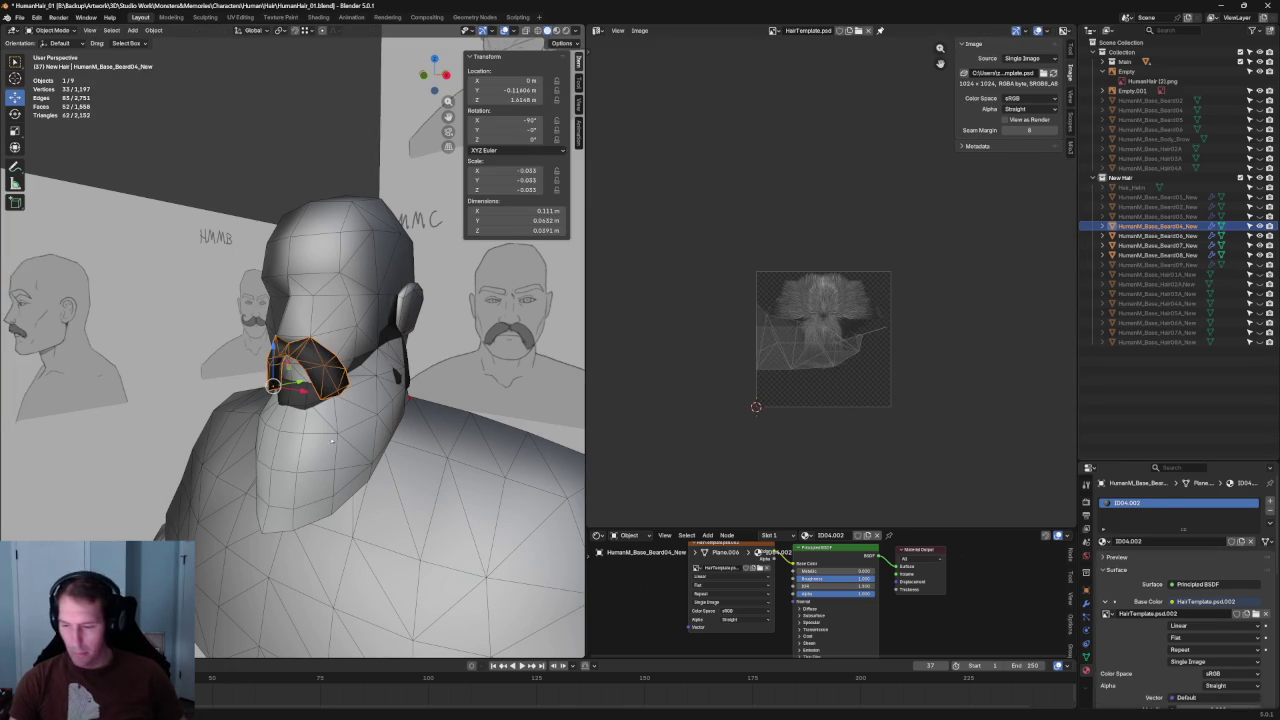
{"action": "left_click", "coordinate": [360, 443]}
{"action": "left_click", "coordinate": [1103, 541]}
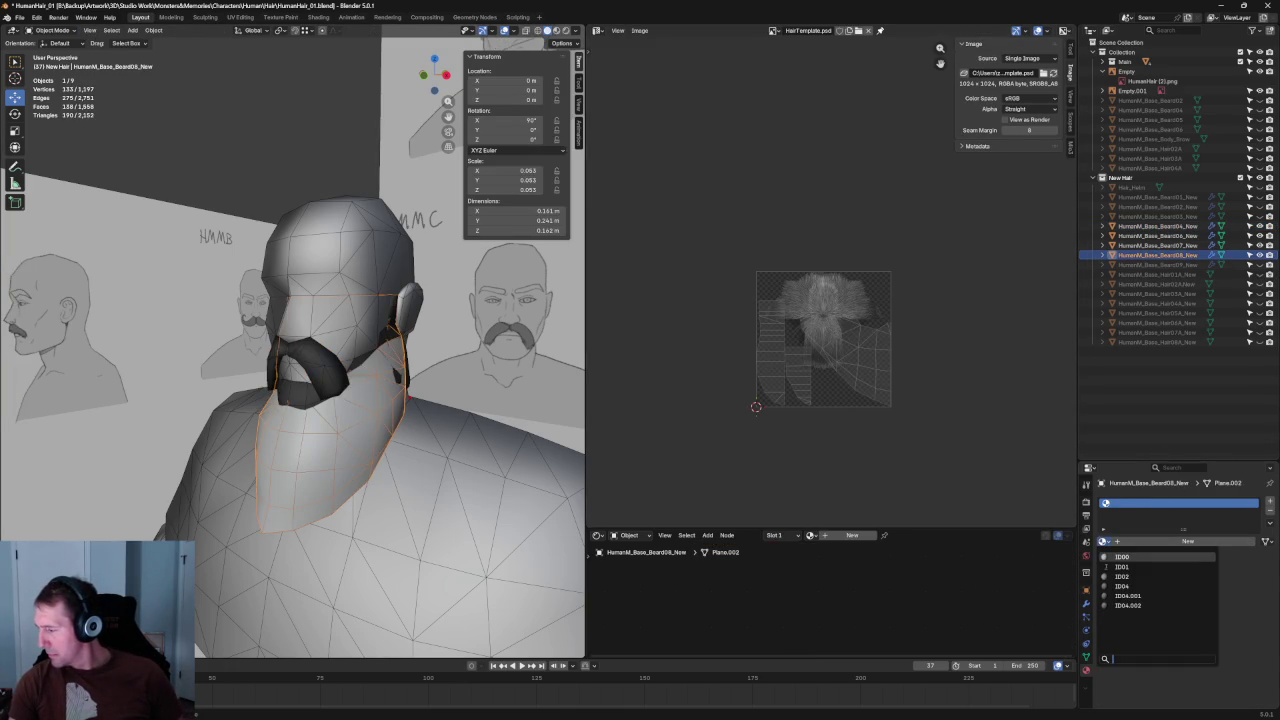
{"action": "left_click", "coordinate": [1125, 586]}
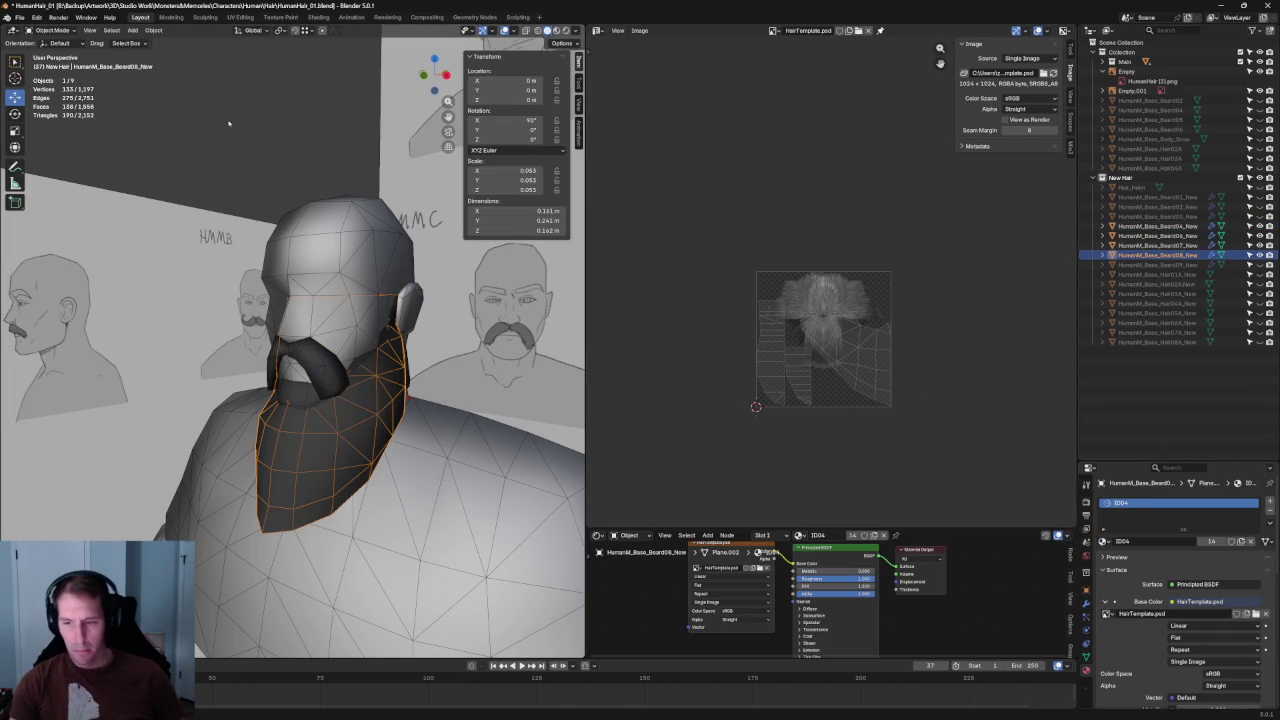
{"action": "left_click", "coordinate": [228, 124]}
- Dissolve an edge of the lower beard mesh in Edit Mode
{"action": "mouse_move", "coordinate": [228, 124]}
{"action": "middle_mouse_down"}
{"action": "mouse_move", "coordinate": [398, 191]}
{"action": "mouse_move", "coordinate": [288, 181]}
{"action": "middle_mouse_up"}
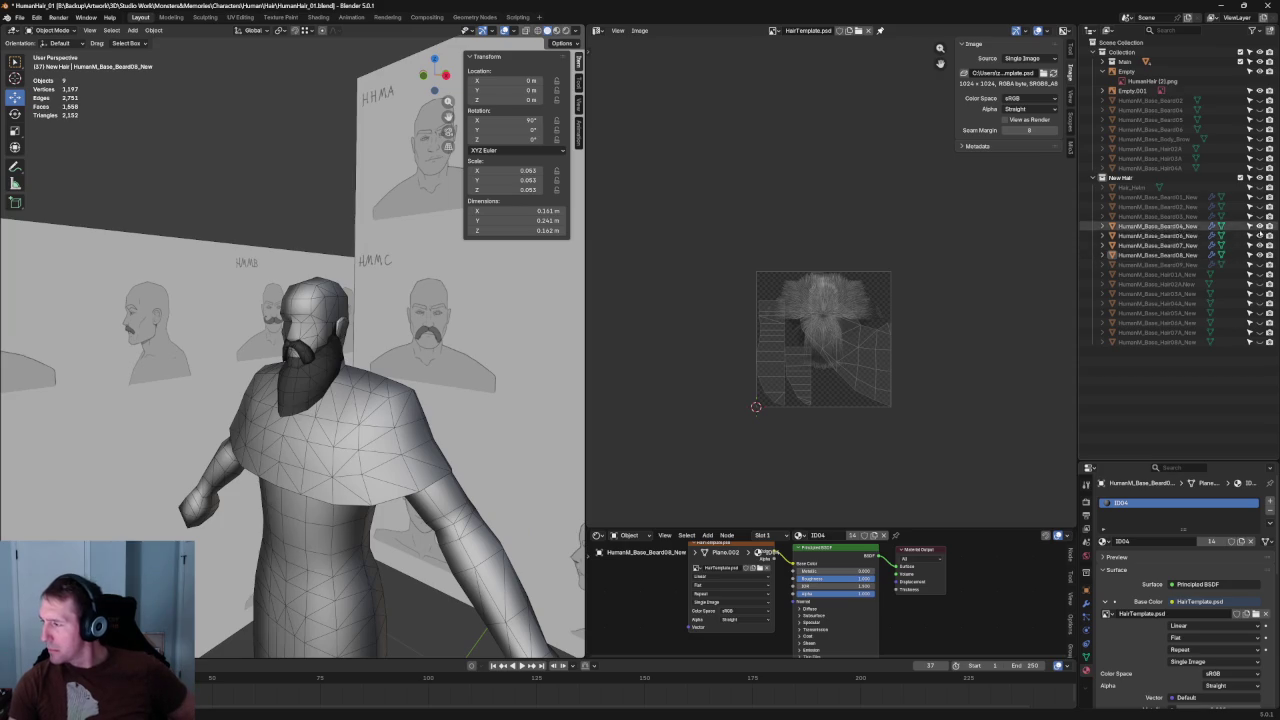
{"action": "scroll", "coordinate": [380, 300], "scroll_direction": "up", "scroll_amount": 4}
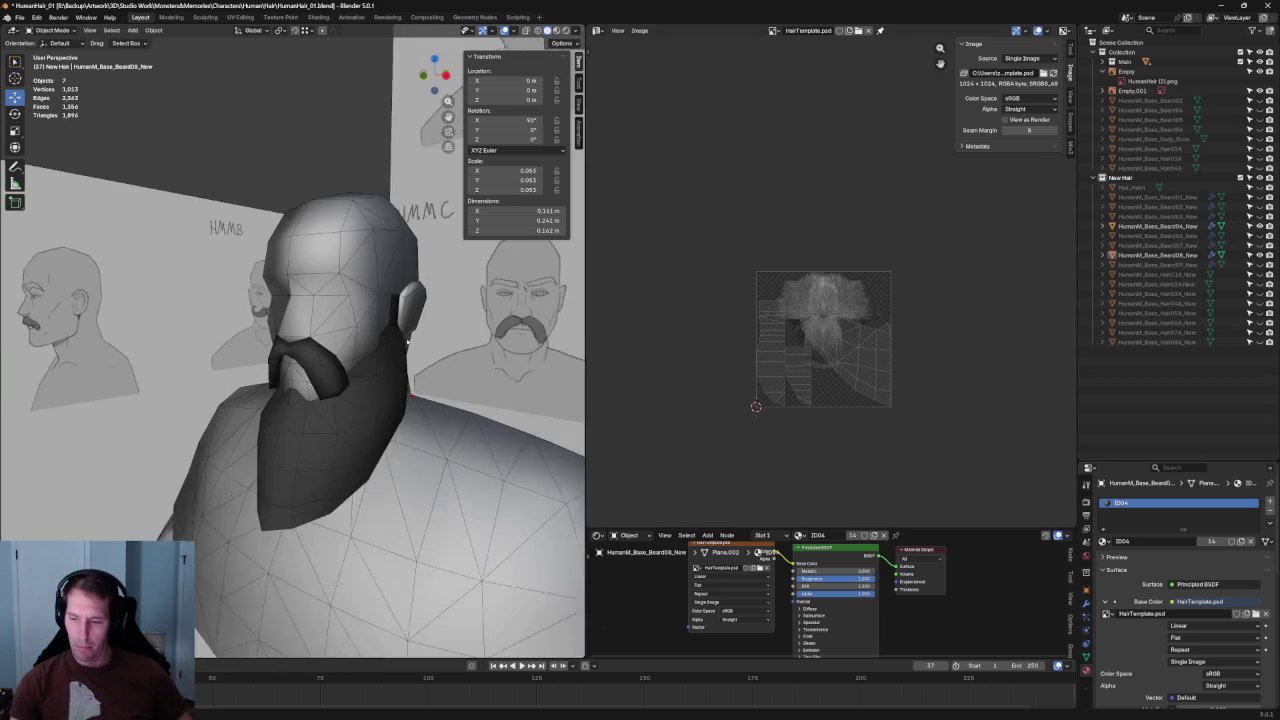
{"action": "mouse_move", "coordinate": [380, 250]}
{"action": "middle_mouse_down"}
{"action": "mouse_move", "coordinate": [394, 387]}
{"action": "mouse_move", "coordinate": [300, 390]}
{"action": "mouse_move", "coordinate": [328, 402]}
{"action": "mouse_move", "coordinate": [437, 377]}
{"action": "mouse_move", "coordinate": [391, 443]}
{"action": "mouse_move", "coordinate": [209, 455]}
{"action": "mouse_move", "coordinate": [231, 442]}
{"action": "mouse_move", "coordinate": [211, 468]}
{"action": "middle_mouse_up"}
{"action": "scroll", "coordinate": [380, 323], "scroll_direction": "down", "scroll_amount": 4}
{"action": "key", "text": "Tab"}
{"action": "left_click", "coordinate": [391, 443]}
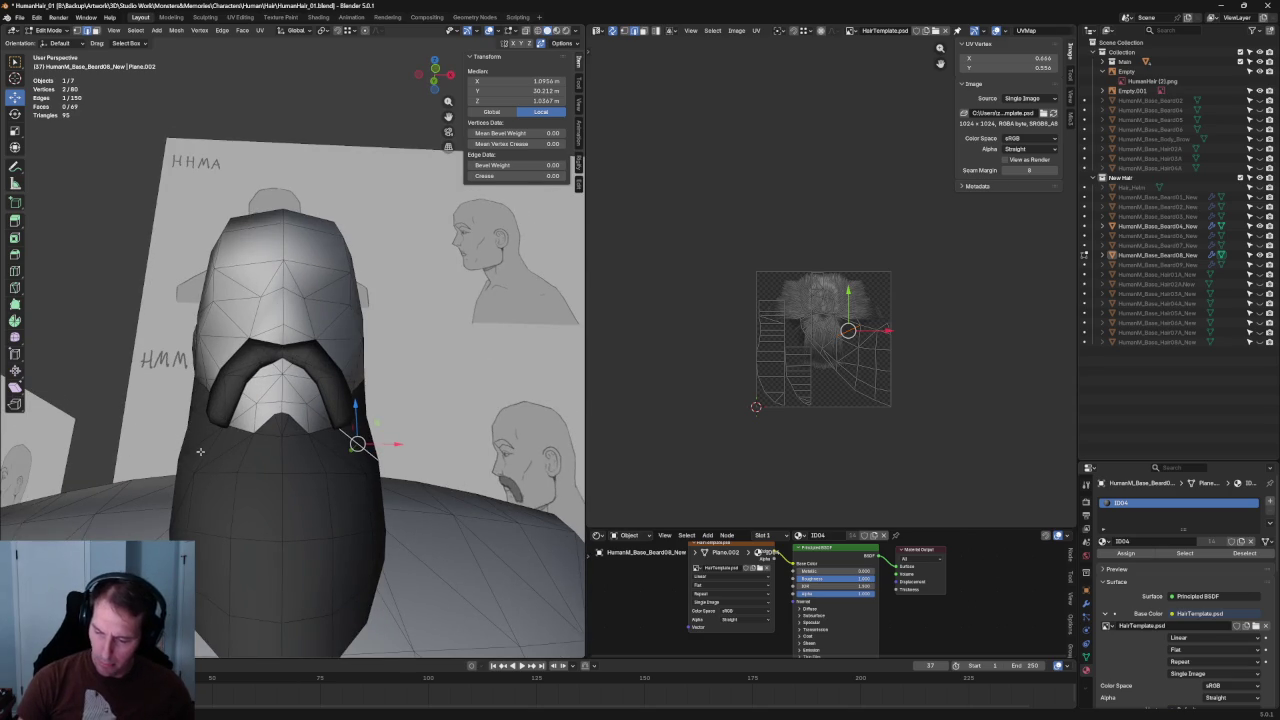
{"action": "key", "text": "ctrl+x"}
- Clear the selection and hide the lower beard object in the Outliner
{"action": "middle_click_drag", "start_coordinate": [209, 448], "coordinate": [462, 430]}
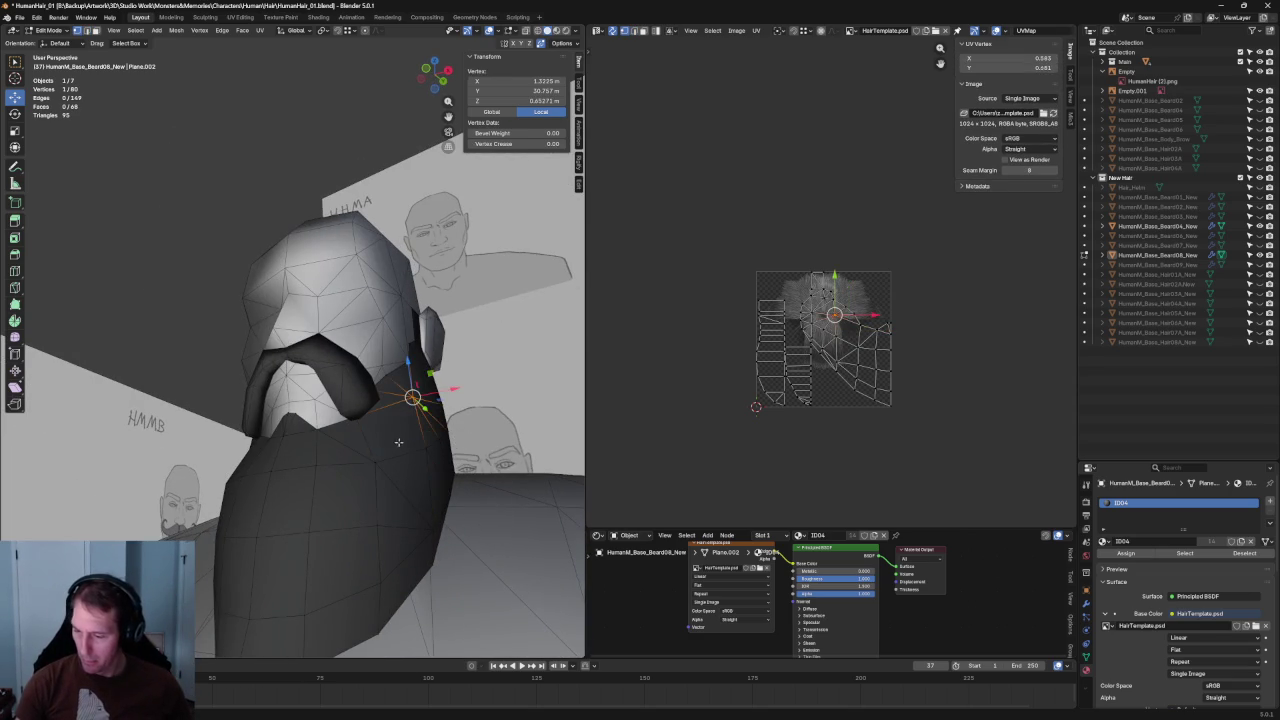
{"action": "key", "text": "alt+a"}
{"action": "mouse_move", "coordinate": [299, 400]}
{"action": "middle_mouse_down"}
{"action": "mouse_move", "coordinate": [445, 515]}
{"action": "mouse_move", "coordinate": [326, 434]}
{"action": "middle_mouse_up"}
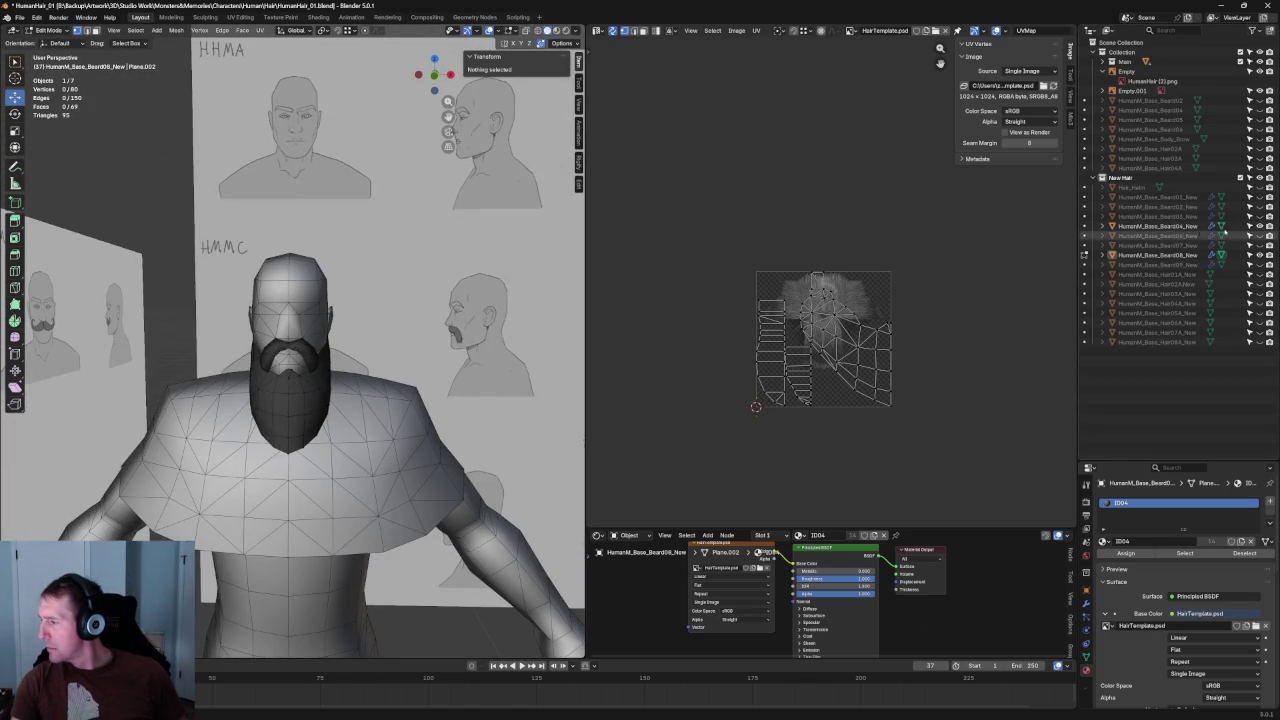
{"action": "left_click", "coordinate": [1269, 255]}
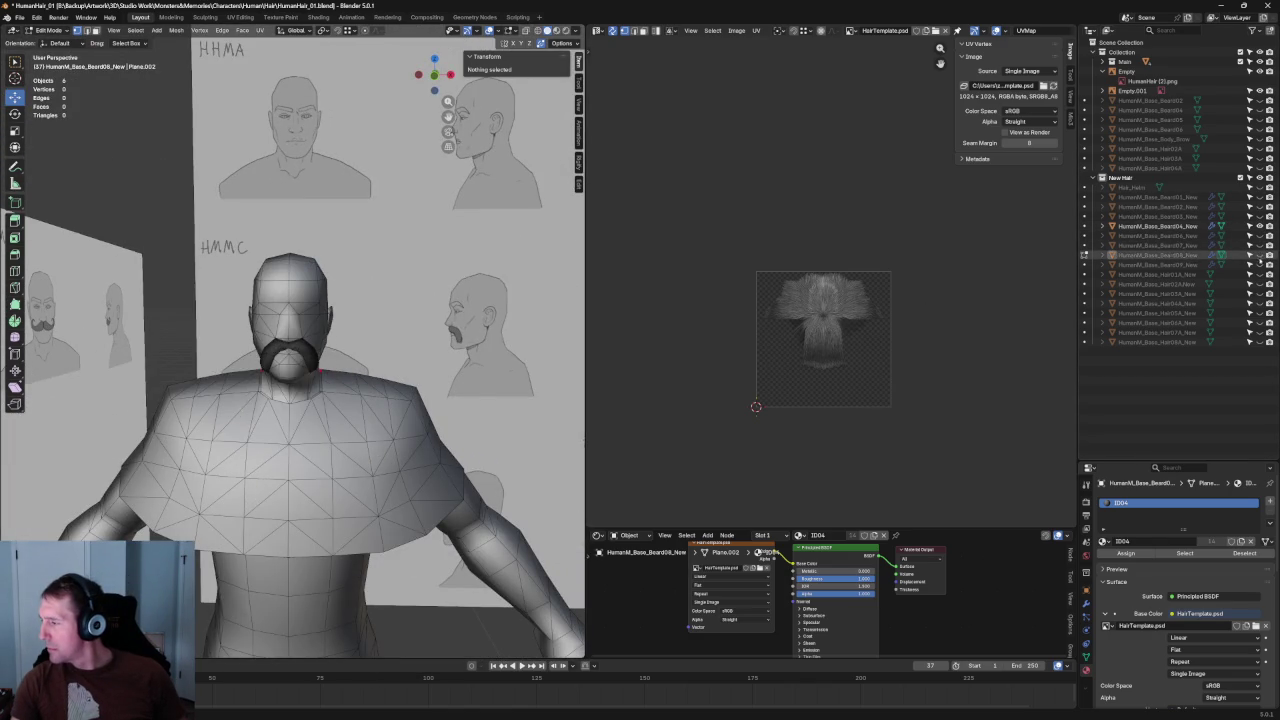
- Select the long beard and dissolve its selected edge with Ctrl+X
{"action": "left_click", "coordinate": [1269, 264]}
{"action": "scroll", "coordinate": [400, 360], "scroll_direction": "up", "scroll_amount": 4}
{"action": "mouse_move", "coordinate": [400, 360]}
{"action": "middle_mouse_down"}
{"action": "mouse_move", "coordinate": [411, 380]}
{"action": "mouse_move", "coordinate": [378, 431]}
{"action": "middle_mouse_up"}
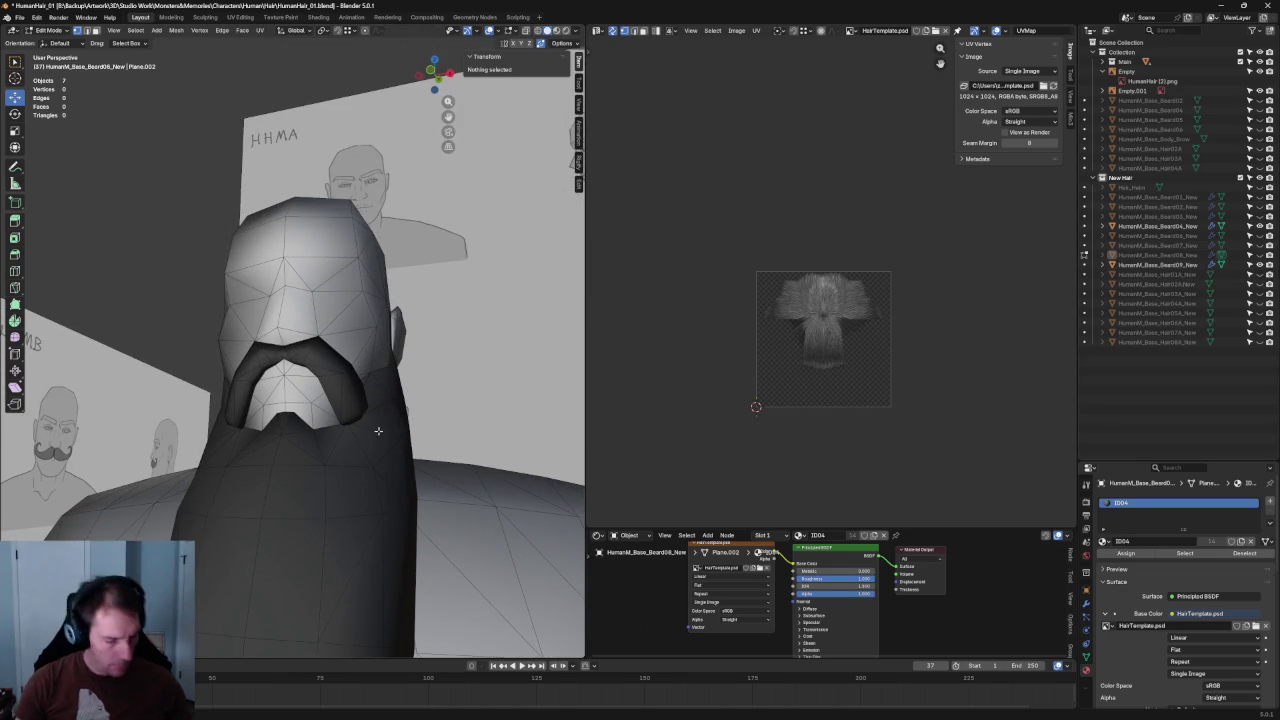
{"action": "middle_click_drag", "start_coordinate": [270, 425], "coordinate": [355, 444]}
{"action": "key", "text": "Tab"}
{"action": "key", "text": "Tab"}
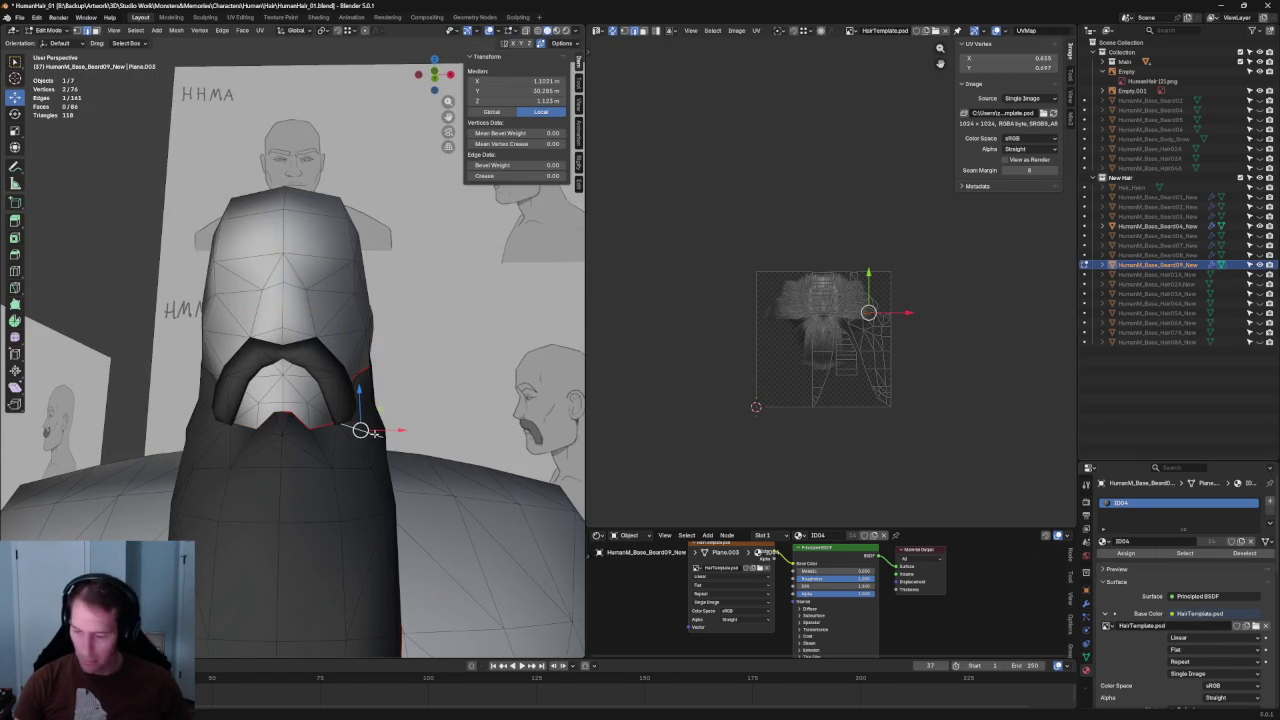
{"action": "key", "text": "ctrl+x"}
{"action": "middle_click_drag", "start_coordinate": [360, 430], "coordinate": [367, 424]}
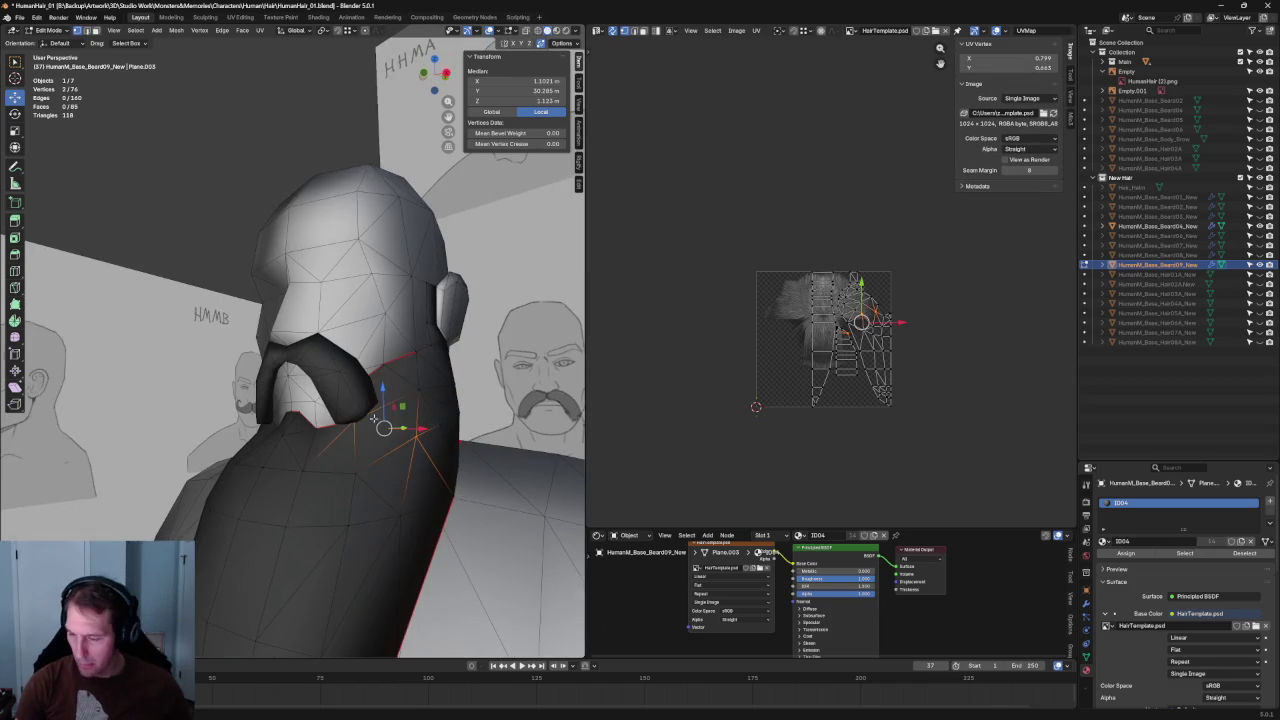
- Join two long-beard vertices with a new edge using Connect Vertex Pairs
{"action": "left_click", "coordinate": [366, 460], "text": "shift"}
{"action": "right_click", "coordinate": [352, 478]}
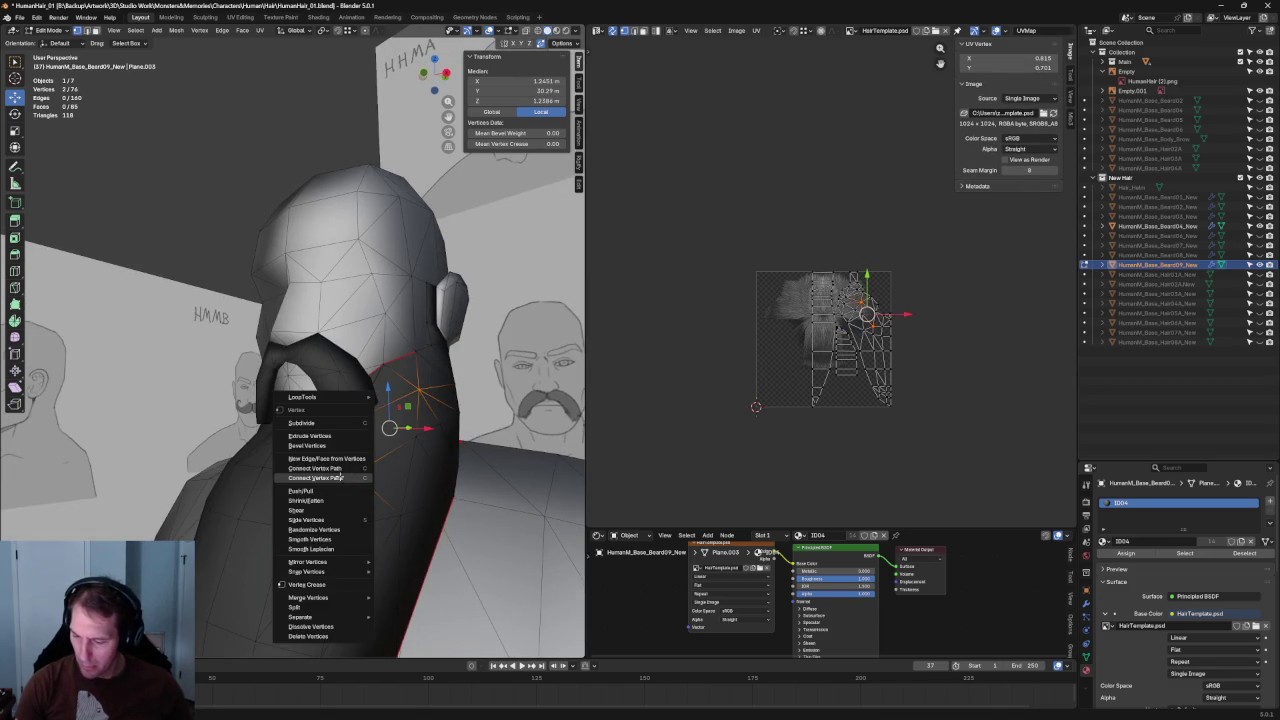
{"action": "left_click", "coordinate": [341, 478]}
{"action": "mouse_move", "coordinate": [129, 208]}
{"action": "middle_mouse_down"}
{"action": "mouse_move", "coordinate": [143, 249]}
{"action": "mouse_move", "coordinate": [188, 256]}
{"action": "mouse_move", "coordinate": [150, 270]}
{"action": "mouse_move", "coordinate": [374, 430]}
{"action": "middle_mouse_up"}
{"action": "key", "text": "alt+a"}
- Merge two vertices on the beard's side into a single vertex
{"action": "scroll", "coordinate": [374, 430], "scroll_direction": "up", "scroll_amount": 2}
{"action": "key", "text": "KP_3"}
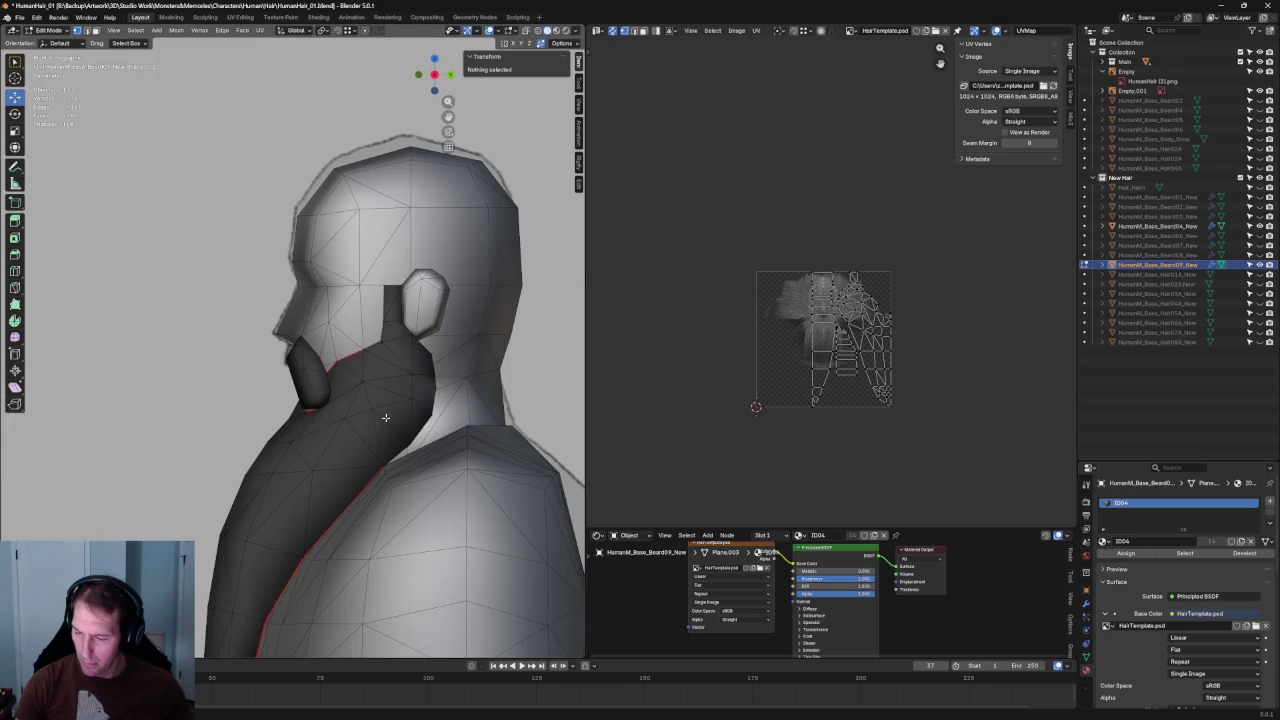
{"action": "left_click", "coordinate": [372, 408]}
{"action": "middle_click_drag", "start_coordinate": [337, 424], "coordinate": [415, 423]}
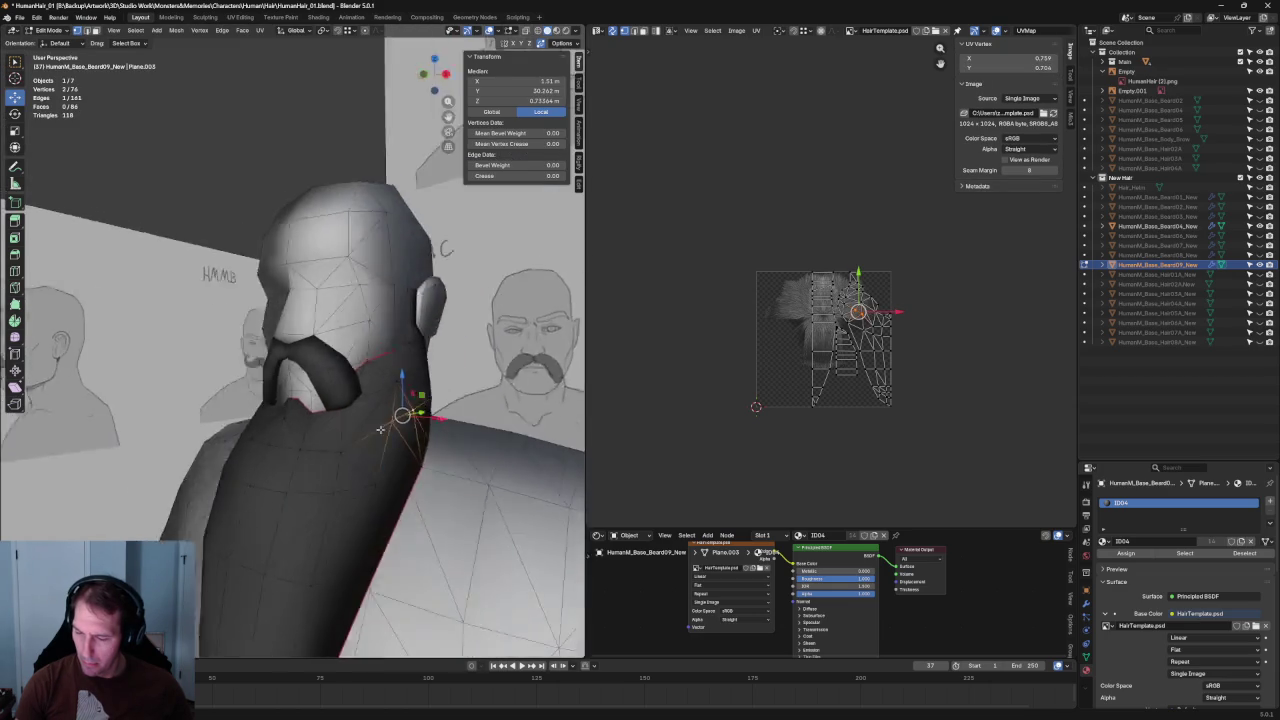
{"action": "key", "text": "m"}
{"action": "left_click", "coordinate": [415, 422]}
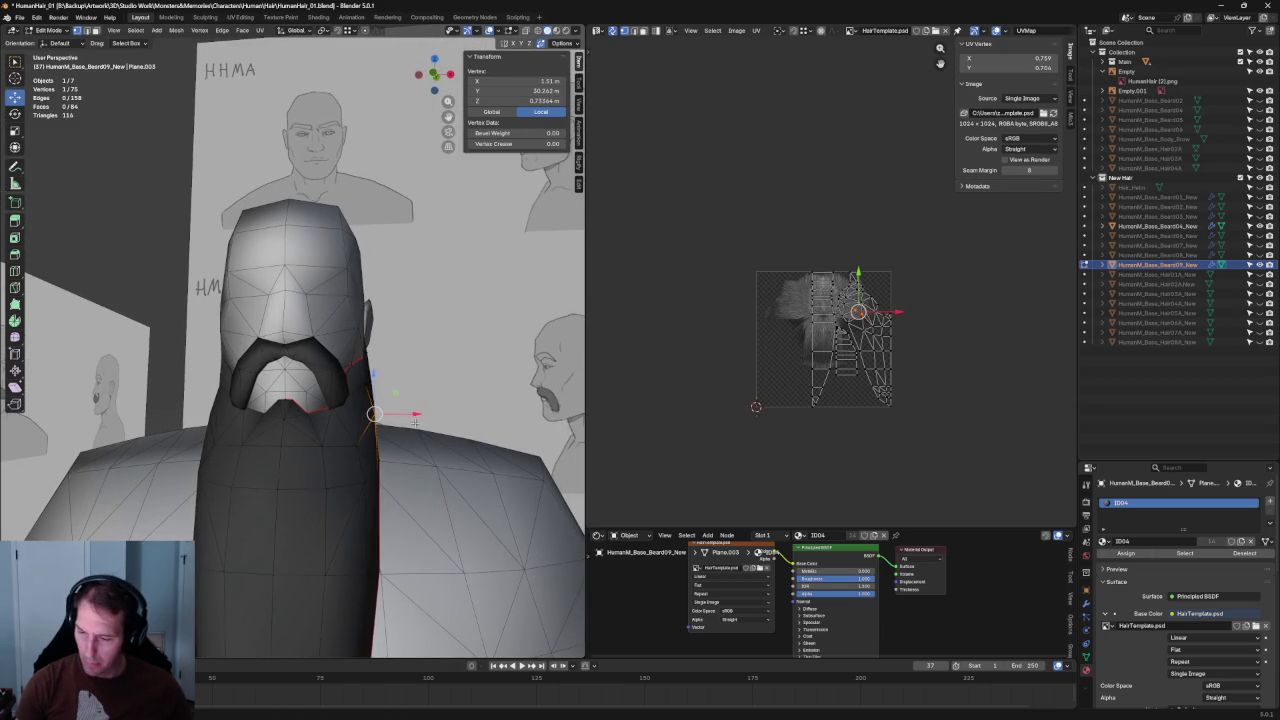
{"action": "left_click", "coordinate": [144, 331]}
{"action": "mouse_move", "coordinate": [144, 331]}
{"action": "middle_mouse_down"}
{"action": "mouse_move", "coordinate": [224, 309]}
{"action": "mouse_move", "coordinate": [363, 385]}
{"action": "middle_mouse_up"}
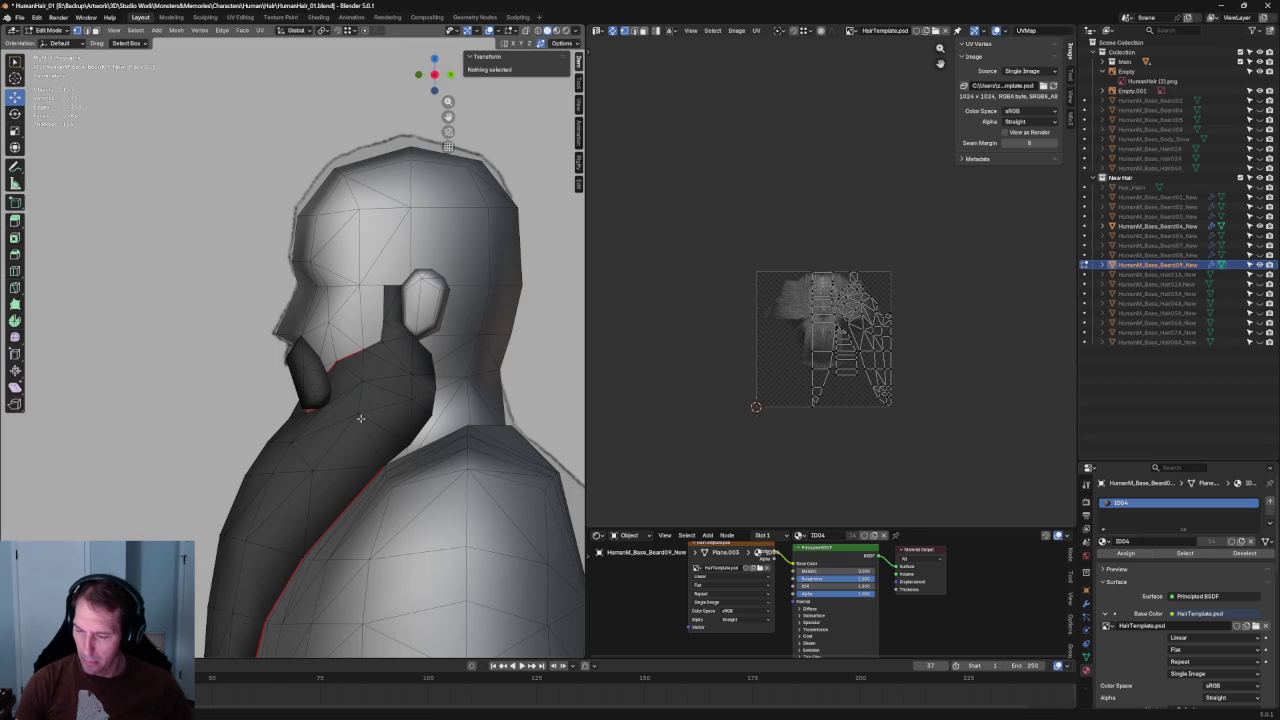
- Move a vertex on the beard's cheek downward
{"action": "left_click", "coordinate": [361, 418]}
{"action": "key", "text": "g"}
{"action": "left_click", "coordinate": [382, 425]}
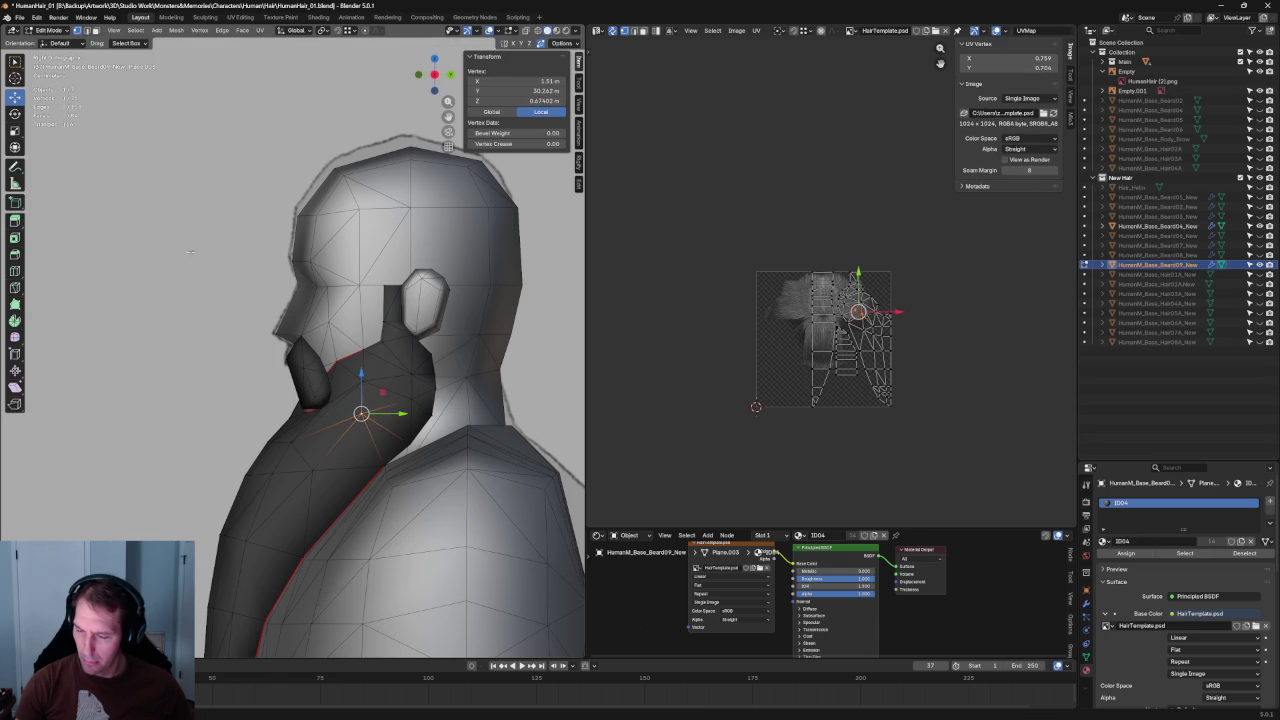
{"action": "scroll", "coordinate": [229, 347], "scroll_direction": "down", "scroll_amount": 4}
{"action": "left_click", "coordinate": [271, 106]}
{"action": "scroll", "coordinate": [271, 106], "scroll_direction": "up", "scroll_amount": 3}
- In front view, move a beard-edge vertex sideways along the X axis
{"action": "middle_click_drag", "start_coordinate": [271, 106], "coordinate": [422, 353]}
{"action": "key", "text": "KP_1"}
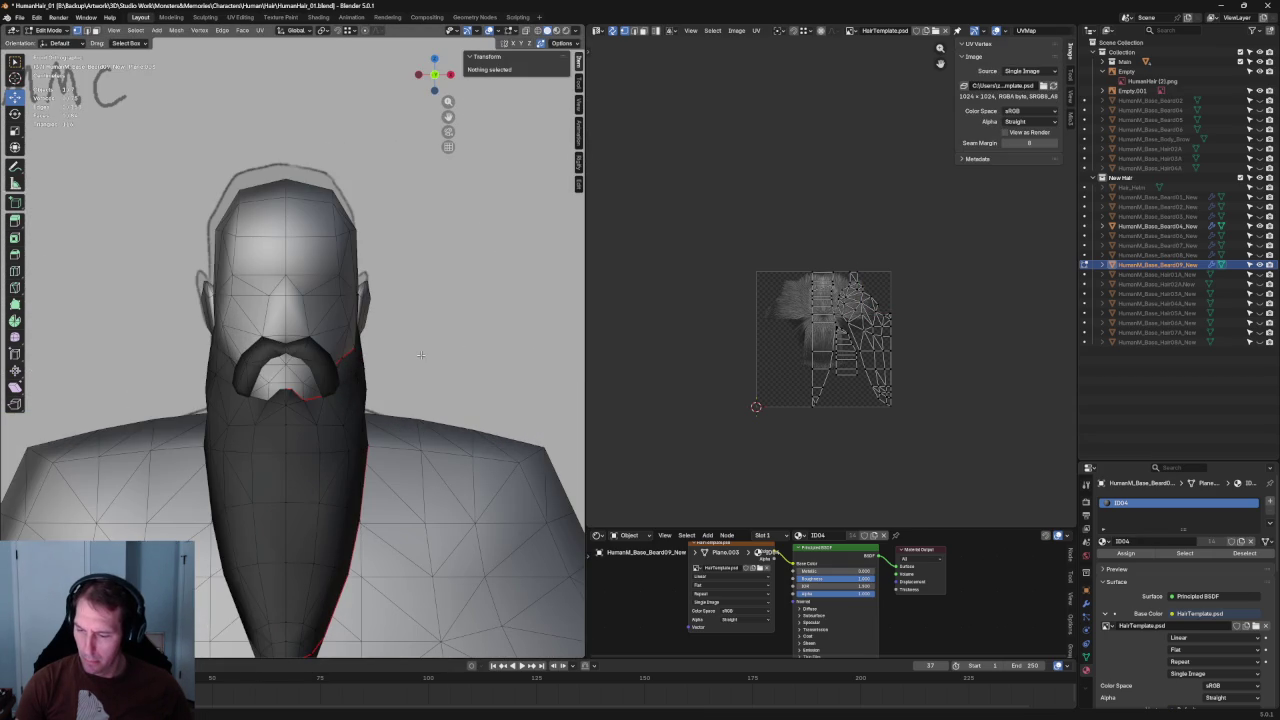
{"action": "scroll", "coordinate": [396, 419], "scroll_direction": "up", "scroll_amount": 3}
{"action": "key", "text": "alt+z"}
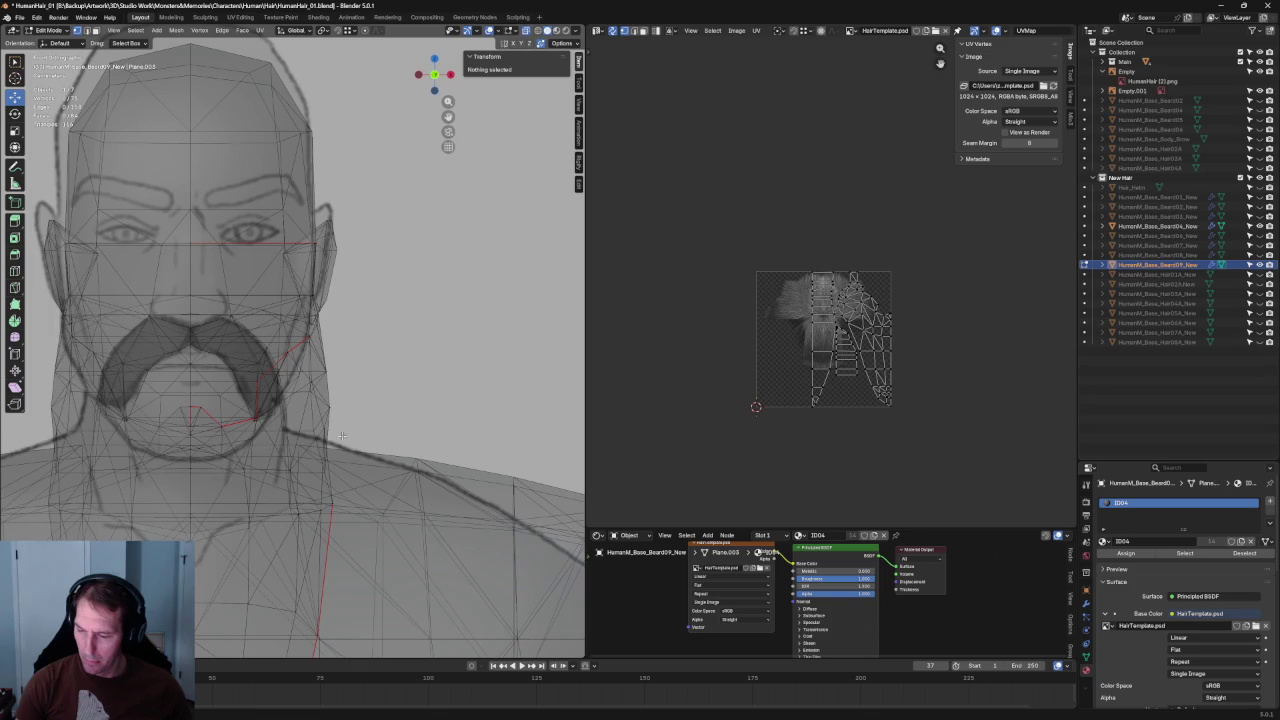
{"action": "key", "text": "alt+z"}
{"action": "left_click", "coordinate": [326, 430]}
{"action": "key", "text": "g"}
{"action": "key", "text": "x"}
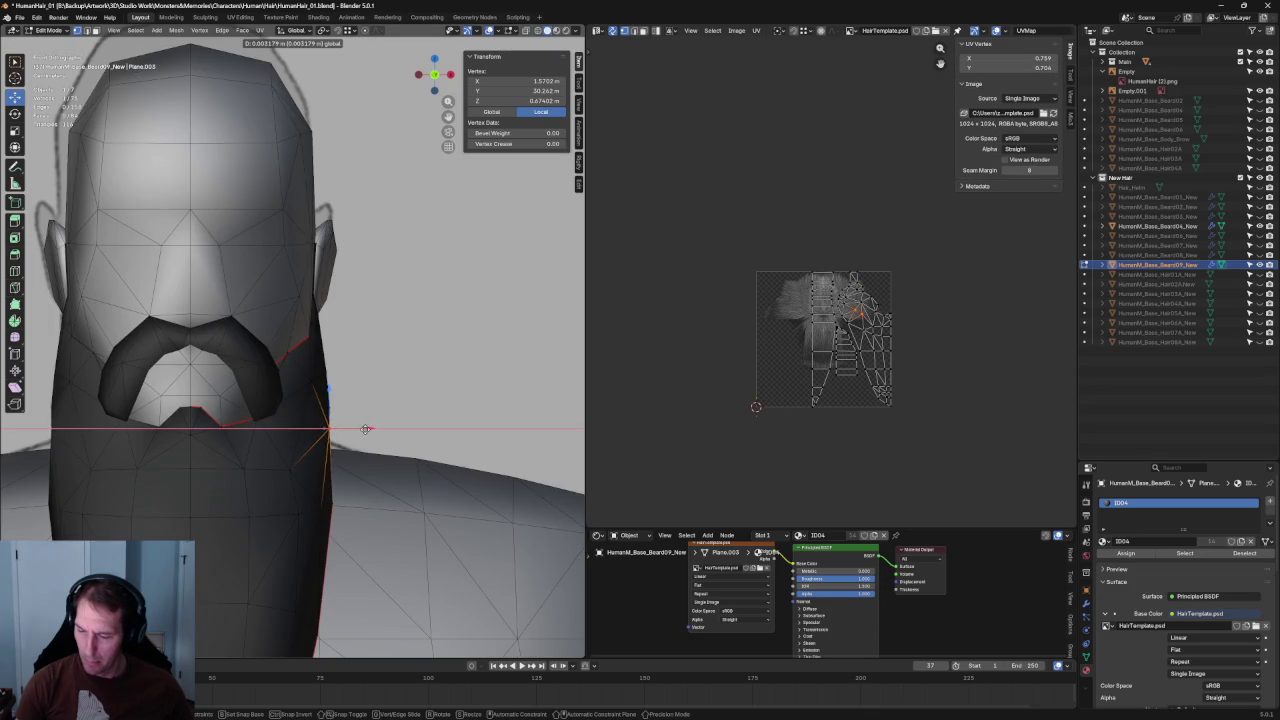
{"action": "left_click", "coordinate": [367, 428]}
- Split a beard face by connecting two more vertices with a new edge
{"action": "mouse_move", "coordinate": [367, 428]}
{"action": "middle_mouse_down"}
{"action": "mouse_move", "coordinate": [175, 418]}
{"action": "mouse_move", "coordinate": [352, 438]}
{"action": "mouse_move", "coordinate": [350, 423]}
{"action": "middle_mouse_up"}
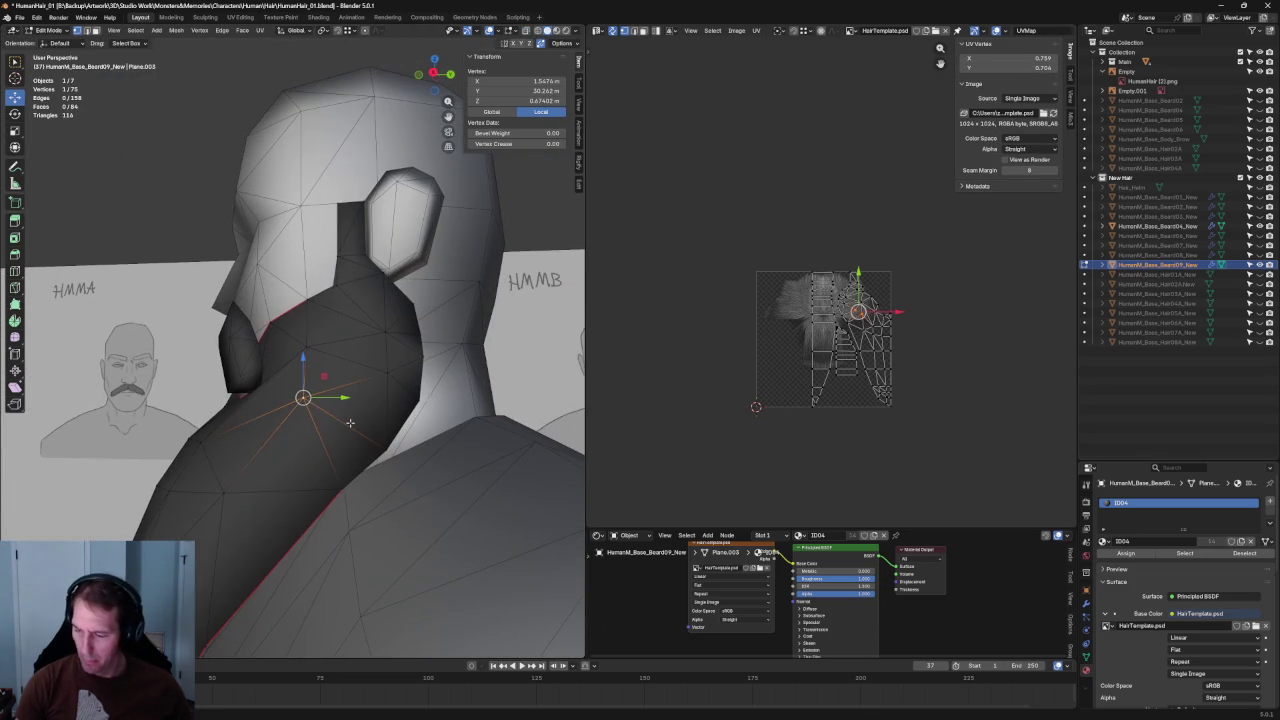
{"action": "left_click", "coordinate": [383, 446], "text": "shift"}
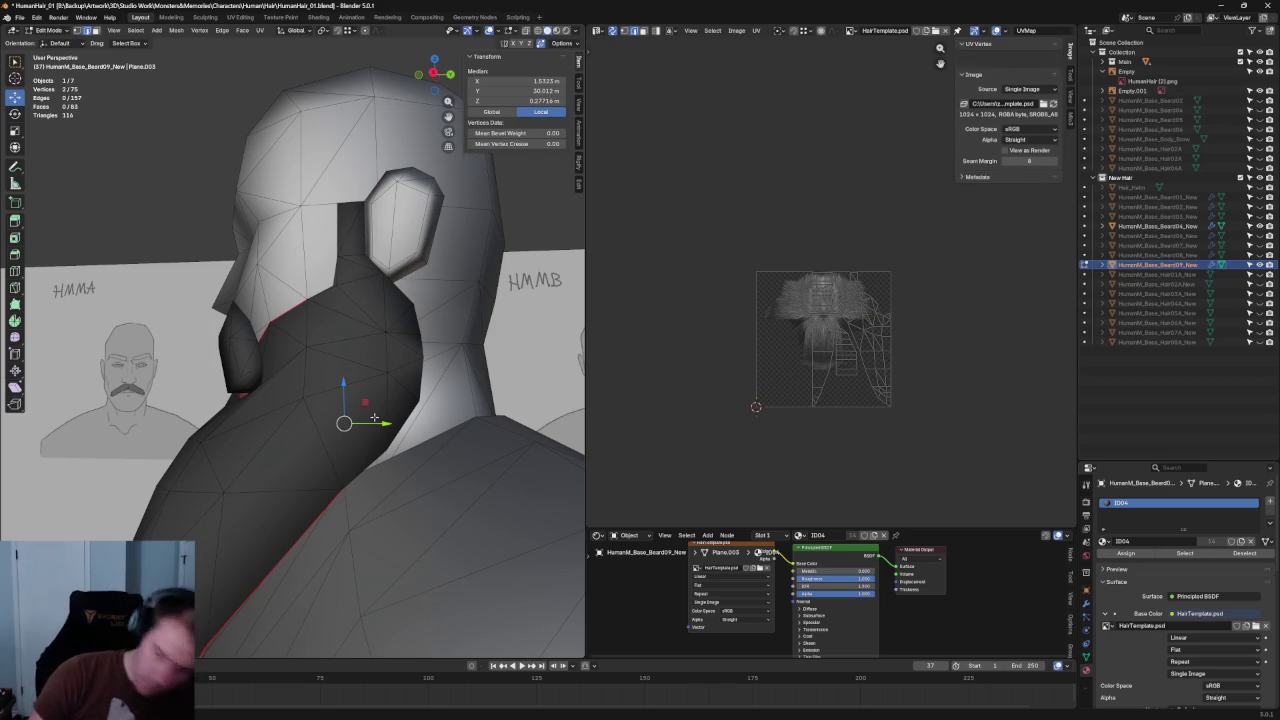
{"action": "key", "text": "alt+z"}
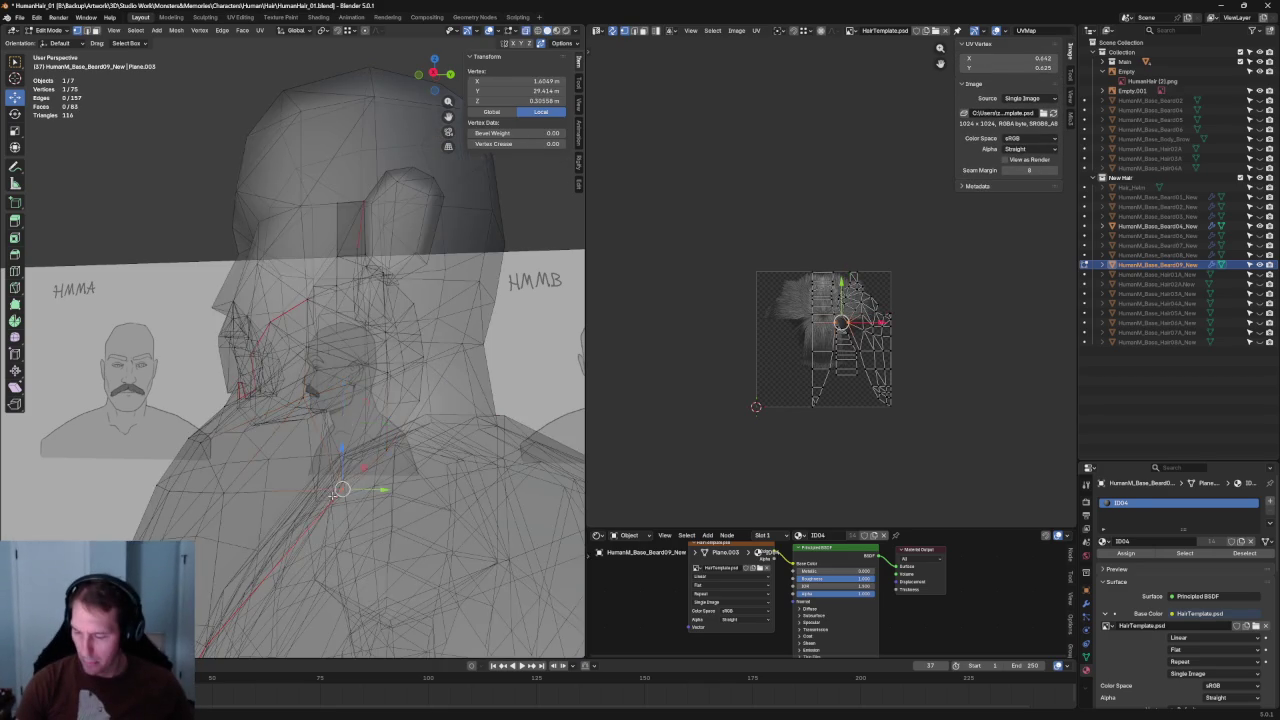
{"action": "key", "text": "alt+z"}
{"action": "right_click", "coordinate": [359, 385]}
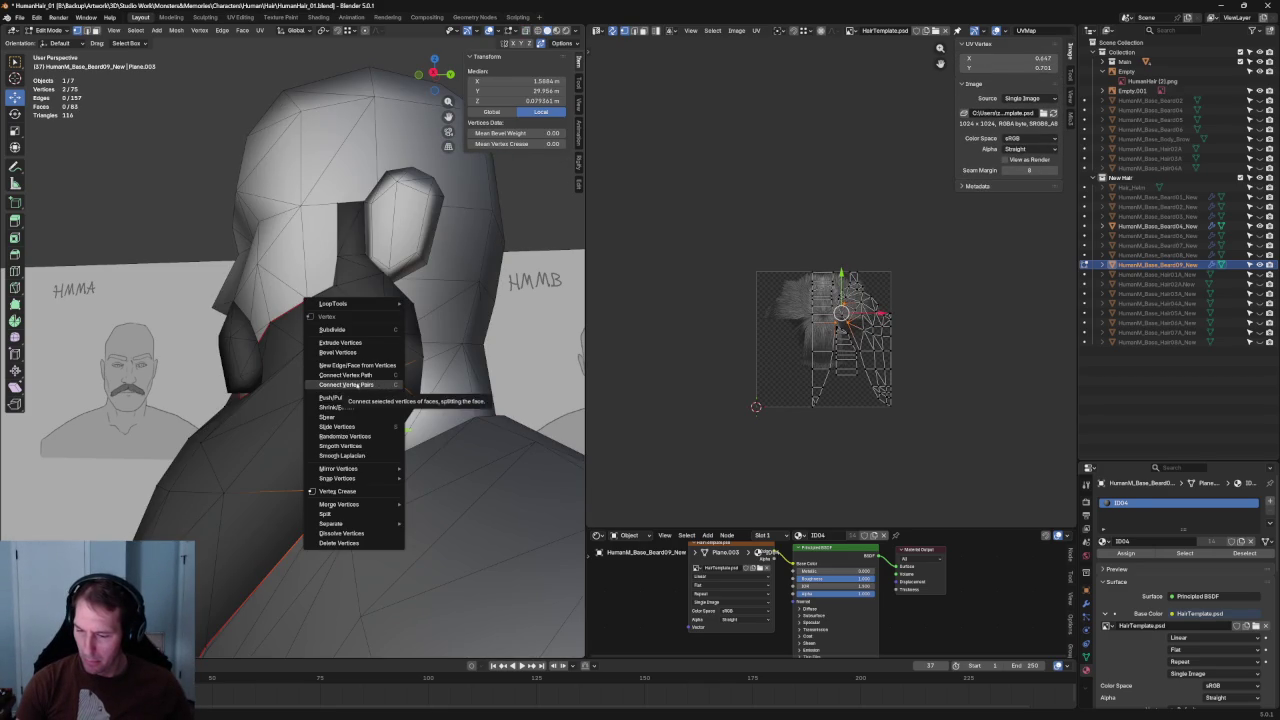
{"action": "left_click", "coordinate": [355, 384]}
{"action": "key", "text": "alt+a"}
- Nudge a vertex on the beard's side edge slightly inward along X
{"action": "mouse_move", "coordinate": [366, 428]}
{"action": "middle_mouse_down"}
{"action": "mouse_move", "coordinate": [186, 271]}
{"action": "mouse_move", "coordinate": [229, 377]}
{"action": "mouse_move", "coordinate": [300, 280]}
{"action": "mouse_move", "coordinate": [319, 313]}
{"action": "middle_mouse_up"}
{"action": "middle_click_drag", "start_coordinate": [314, 404], "coordinate": [305, 425]}
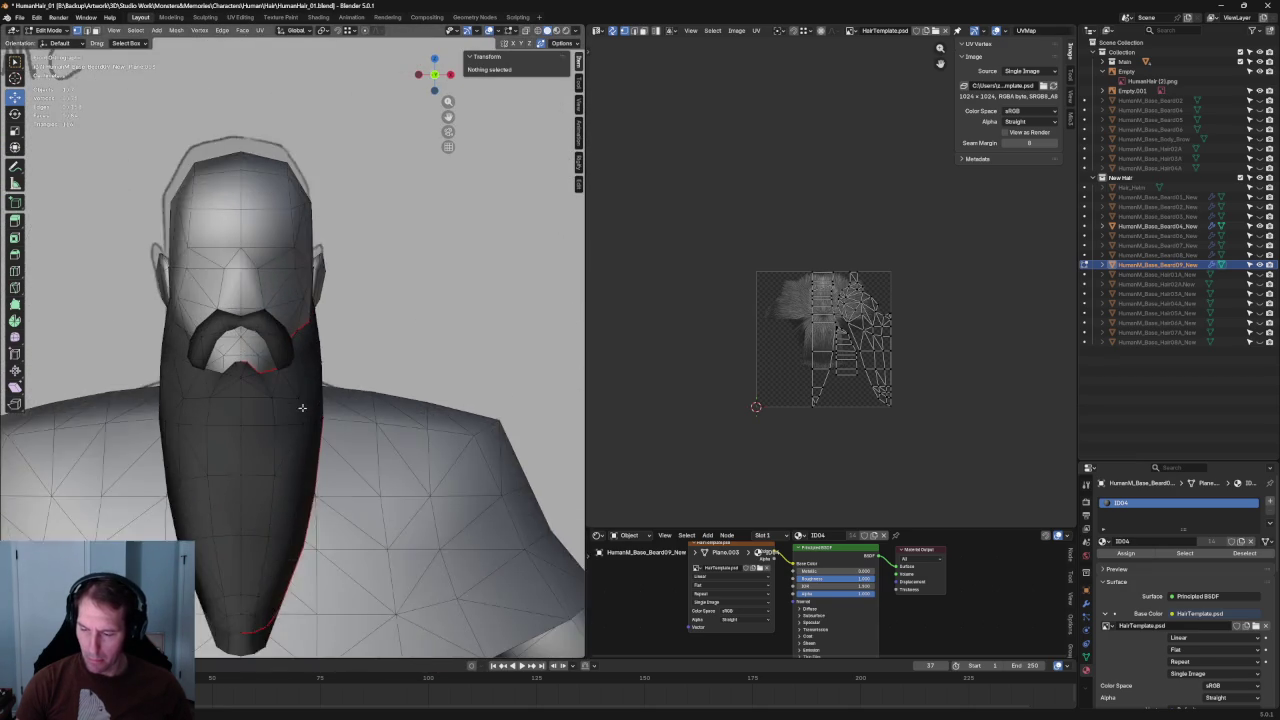
{"action": "scroll", "coordinate": [305, 430], "scroll_direction": "up", "scroll_amount": 2}
{"action": "left_click", "coordinate": [306, 439]}
{"action": "key", "text": "g"}
{"action": "key", "text": "x"}
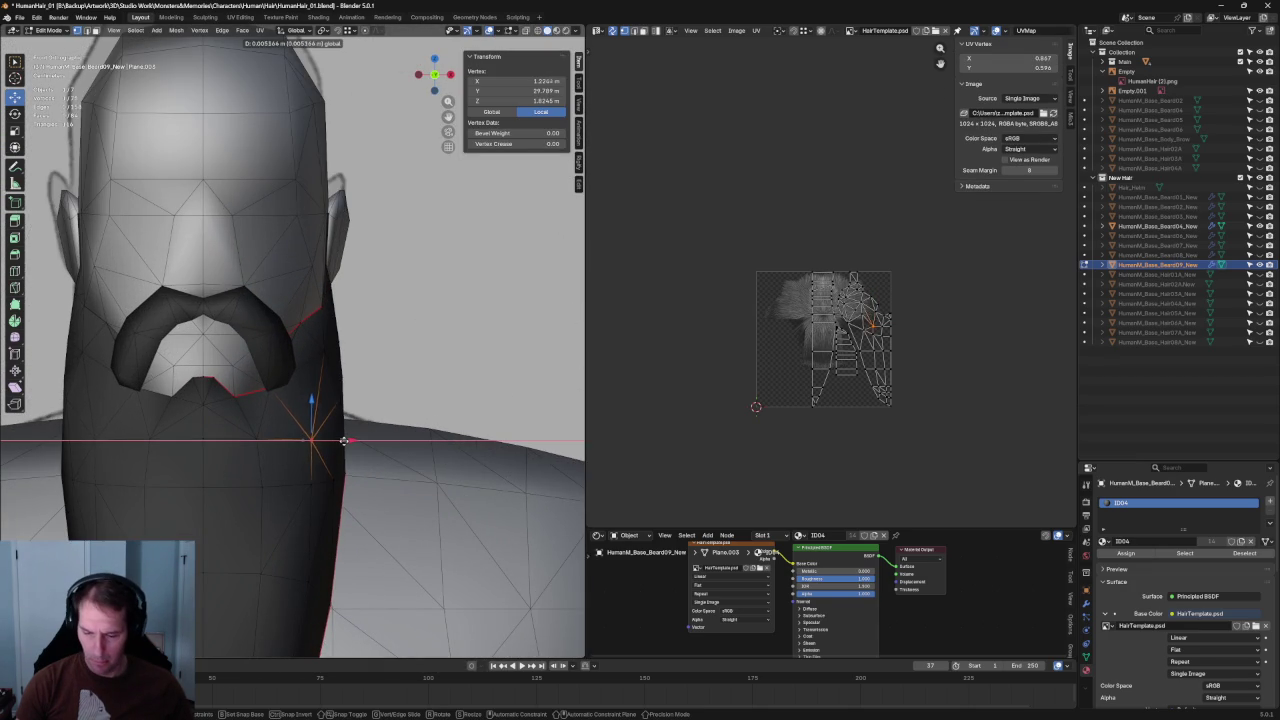
{"action": "key", "text": "Escape"}
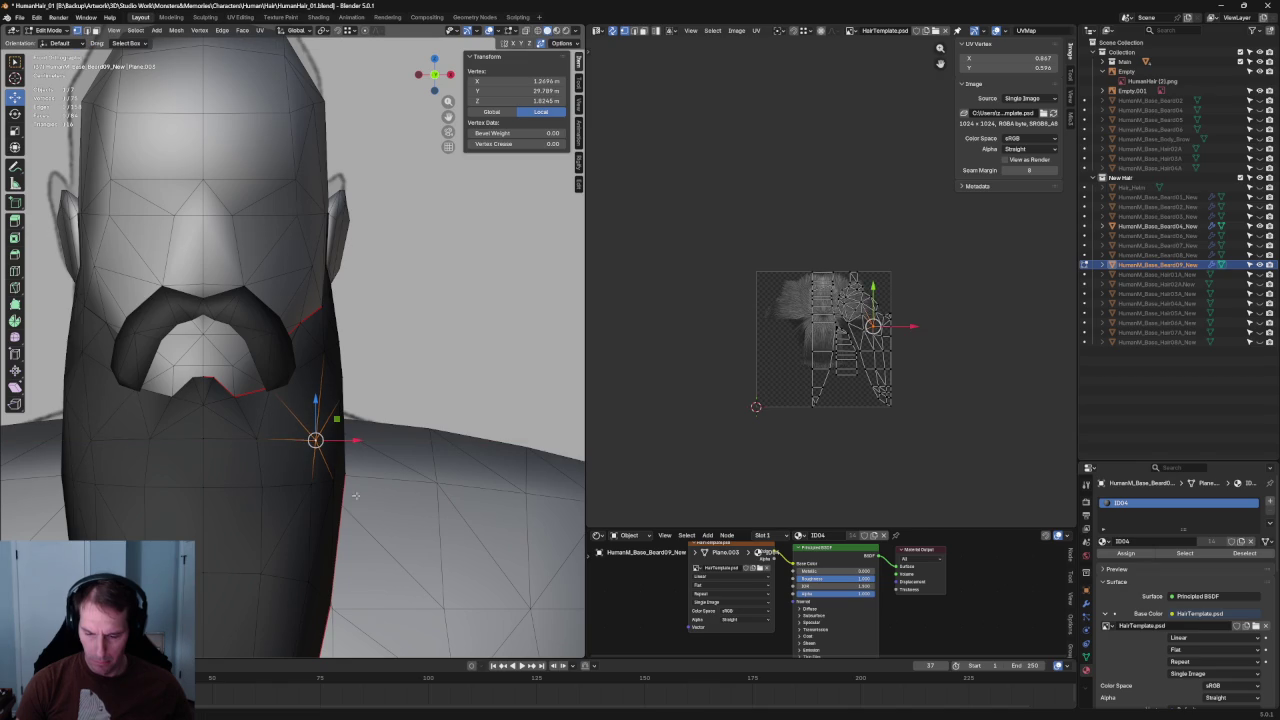
{"action": "key", "text": "g"}
{"action": "key", "text": "x"}
{"action": "key", "text": "Escape"}
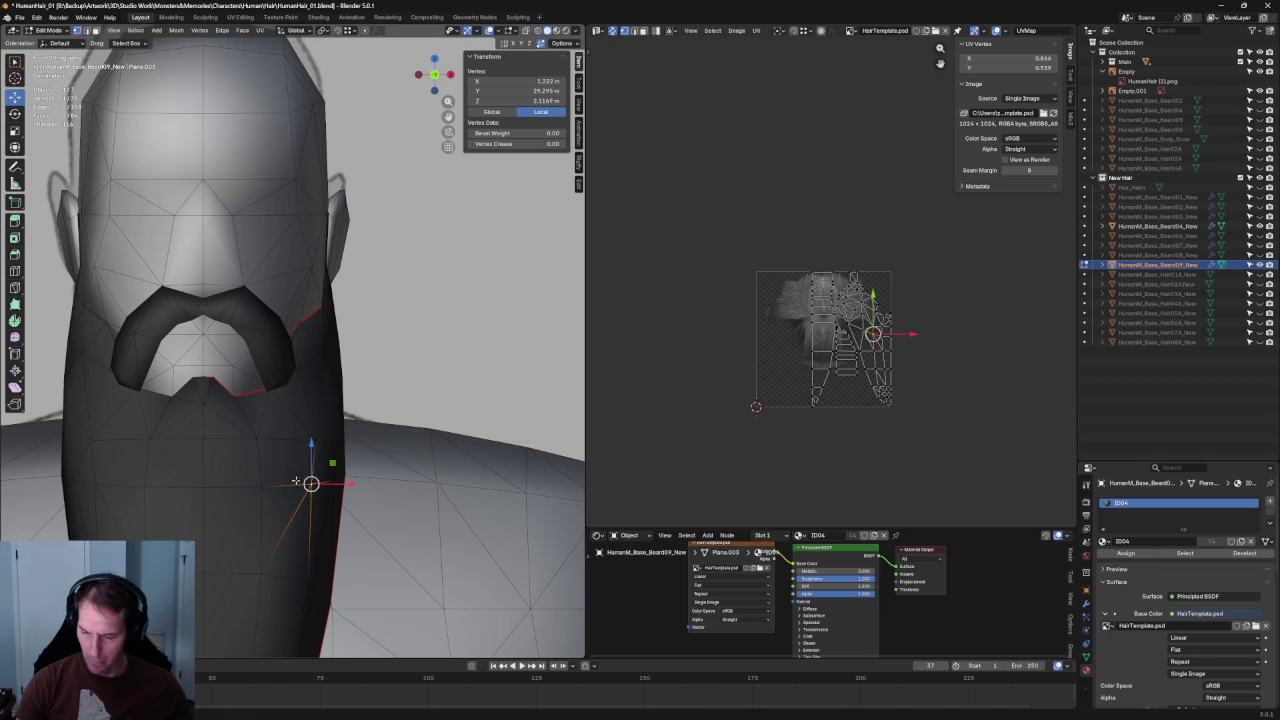
{"action": "scroll", "coordinate": [300, 420], "scroll_direction": "down", "scroll_amount": 5}
{"action": "key", "text": "alt+a"}
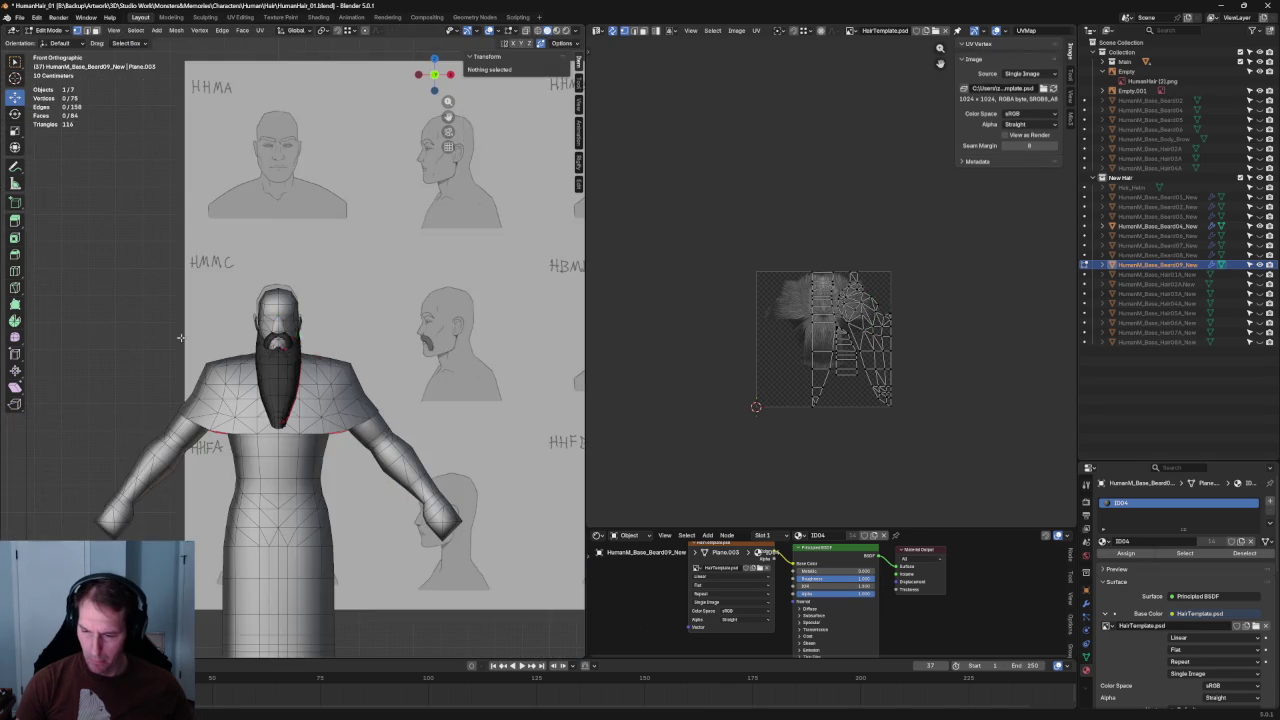
{"action": "scroll", "coordinate": [300, 420], "scroll_direction": "up", "scroll_amount": 4}
- Toggle the long beard's outliner visibility, leaving it hidden to inspect the other beard
{"action": "mouse_move", "coordinate": [300, 420]}
{"action": "middle_mouse_down"}
{"action": "mouse_move", "coordinate": [391, 428]}
{"action": "mouse_move", "coordinate": [445, 385]}
{"action": "mouse_move", "coordinate": [360, 392]}
{"action": "middle_mouse_up"}
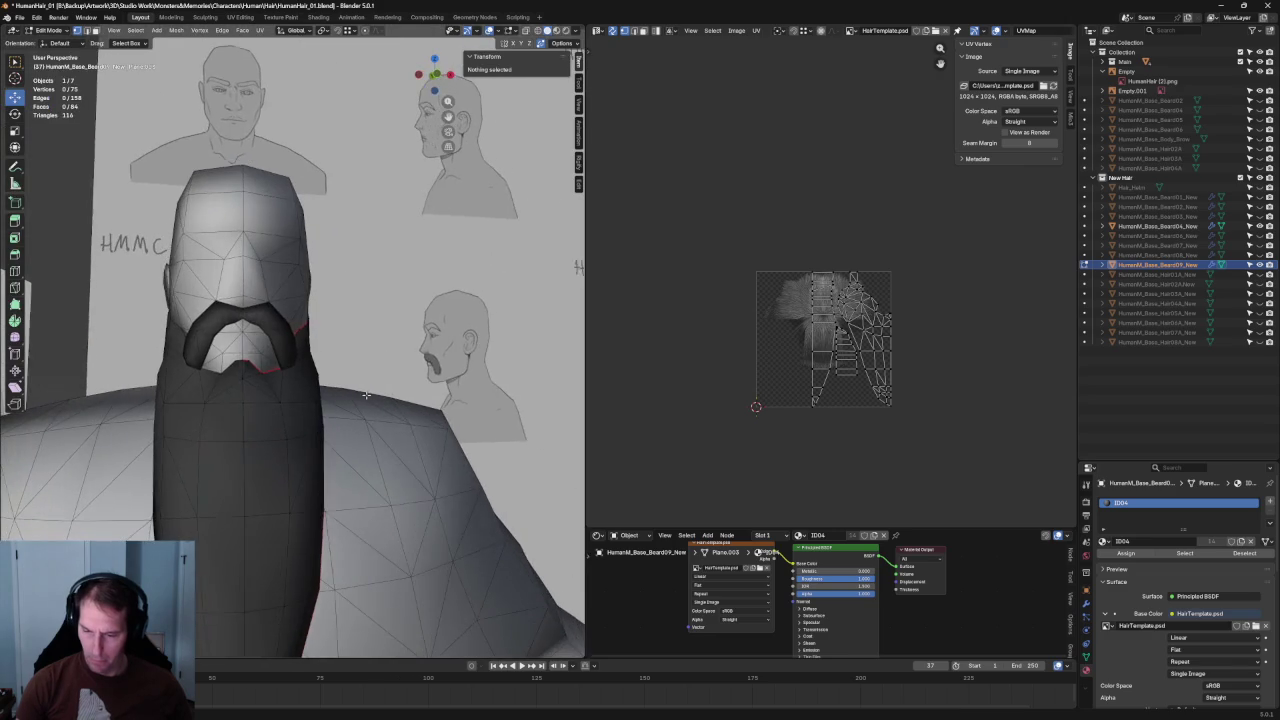
{"action": "left_click", "coordinate": [1259, 266]}
{"action": "mouse_move", "coordinate": [400, 340]}
{"action": "middle_mouse_down"}
{"action": "mouse_move", "coordinate": [372, 336]}
{"action": "mouse_move", "coordinate": [453, 333]}
{"action": "mouse_move", "coordinate": [365, 351]}
{"action": "middle_mouse_up"}
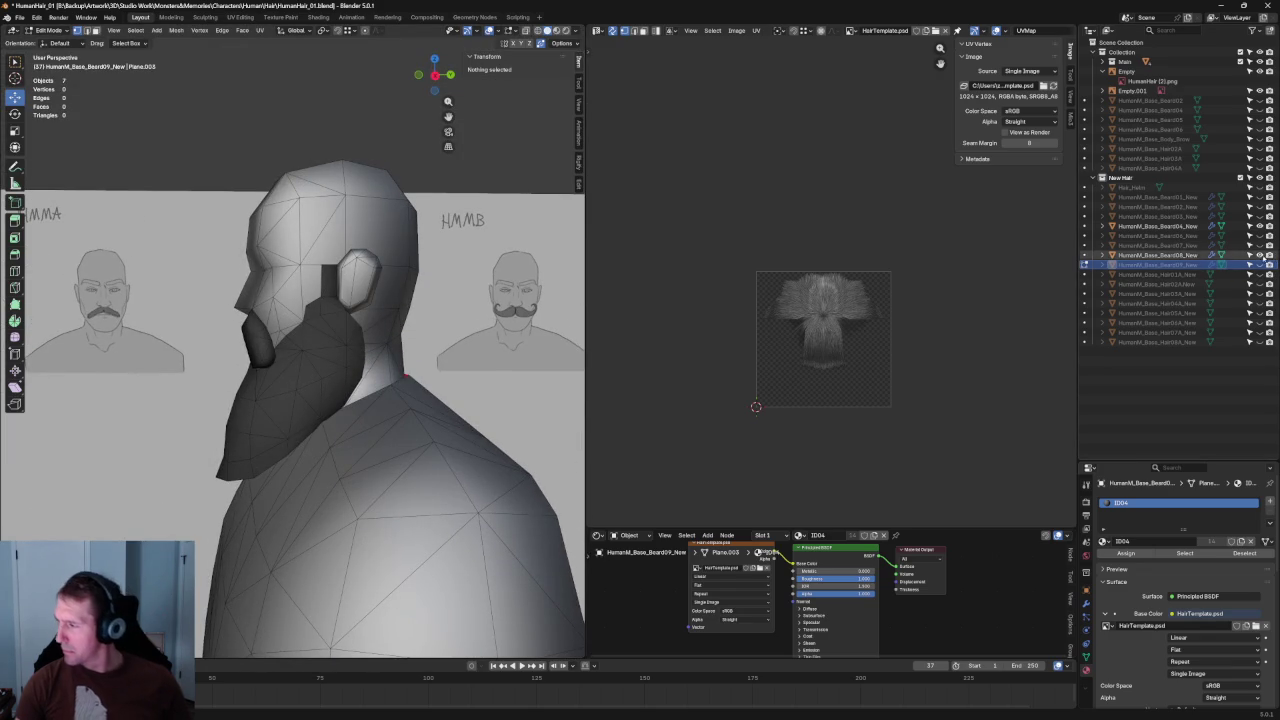
{"action": "left_click", "coordinate": [1259, 265]}
{"action": "left_click", "coordinate": [1259, 265]}
{"action": "left_click", "coordinate": [1259, 265]}
{"action": "left_click", "coordinate": [1259, 265]}
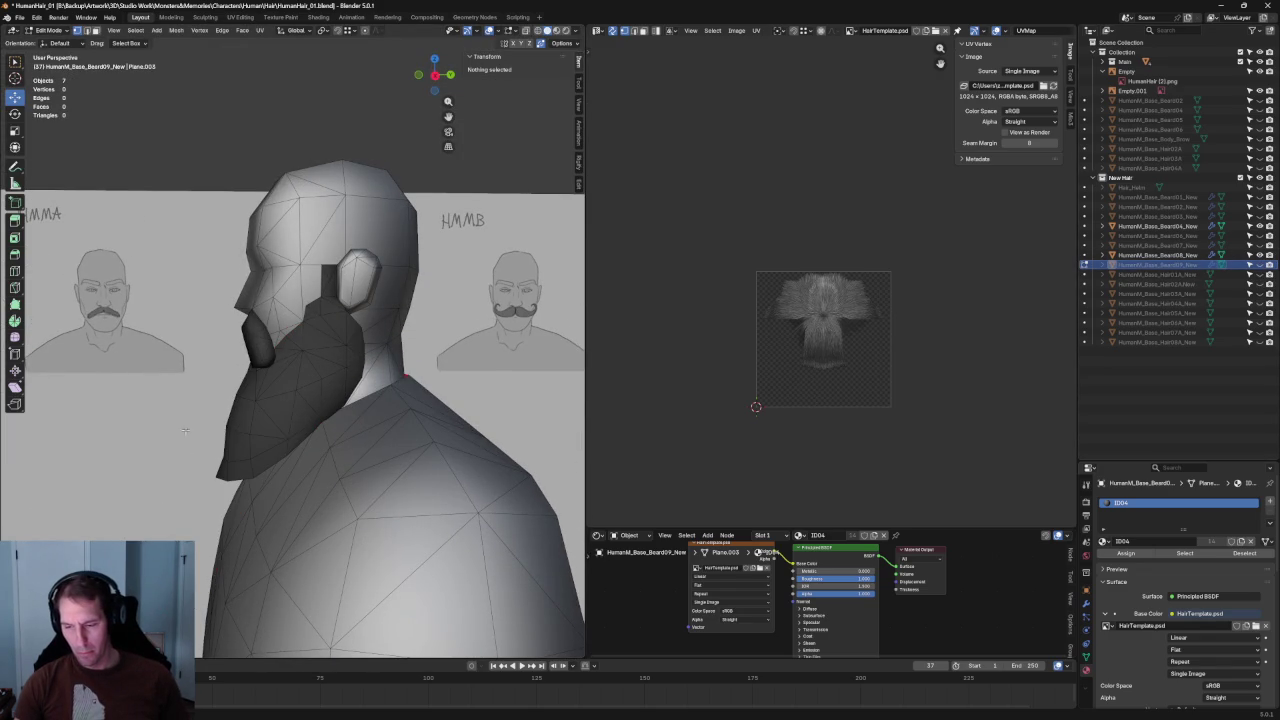
{"action": "mouse_move", "coordinate": [331, 397]}
{"action": "middle_mouse_down"}
{"action": "mouse_move", "coordinate": [380, 400]}
{"action": "mouse_move", "coordinate": [325, 405]}
{"action": "mouse_move", "coordinate": [316, 388]}
{"action": "middle_mouse_up"}
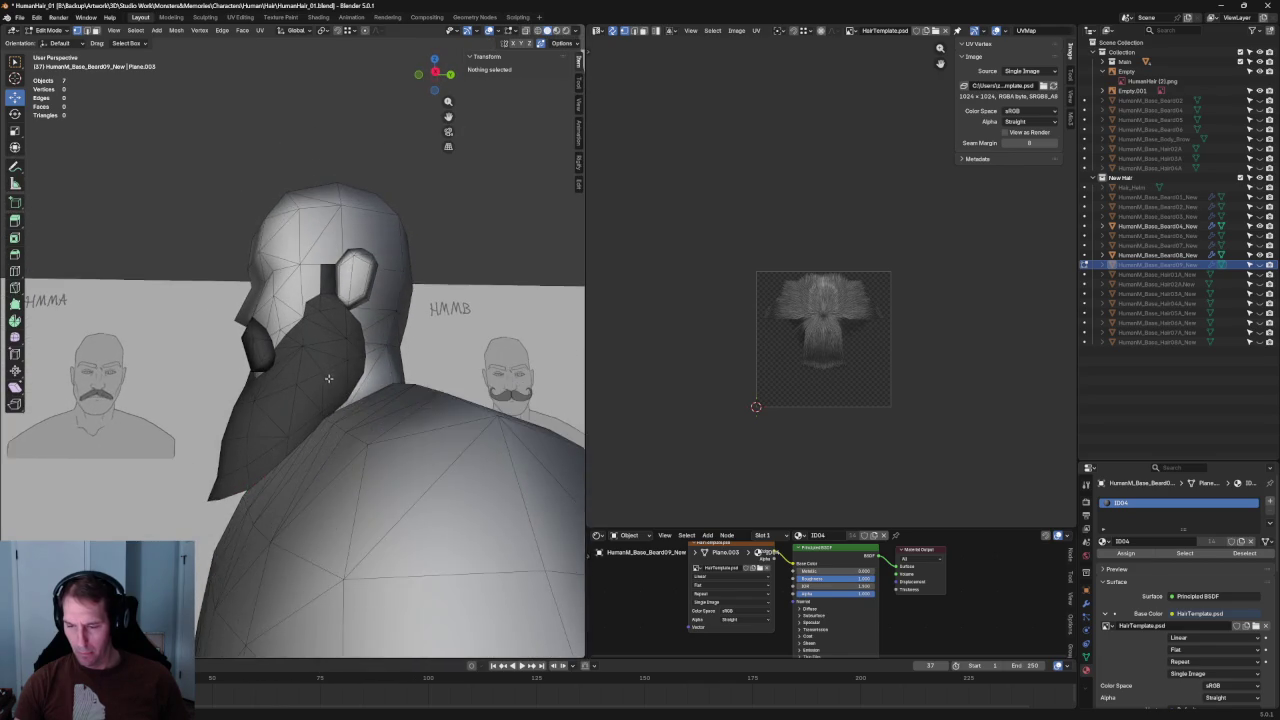
{"action": "scroll", "coordinate": [315, 387], "scroll_direction": "up", "scroll_amount": 1}
- Enter edit mode on the side beard and reposition one of its vertices
{"action": "key", "text": "Tab"}
{"action": "left_click", "coordinate": [318, 403]}
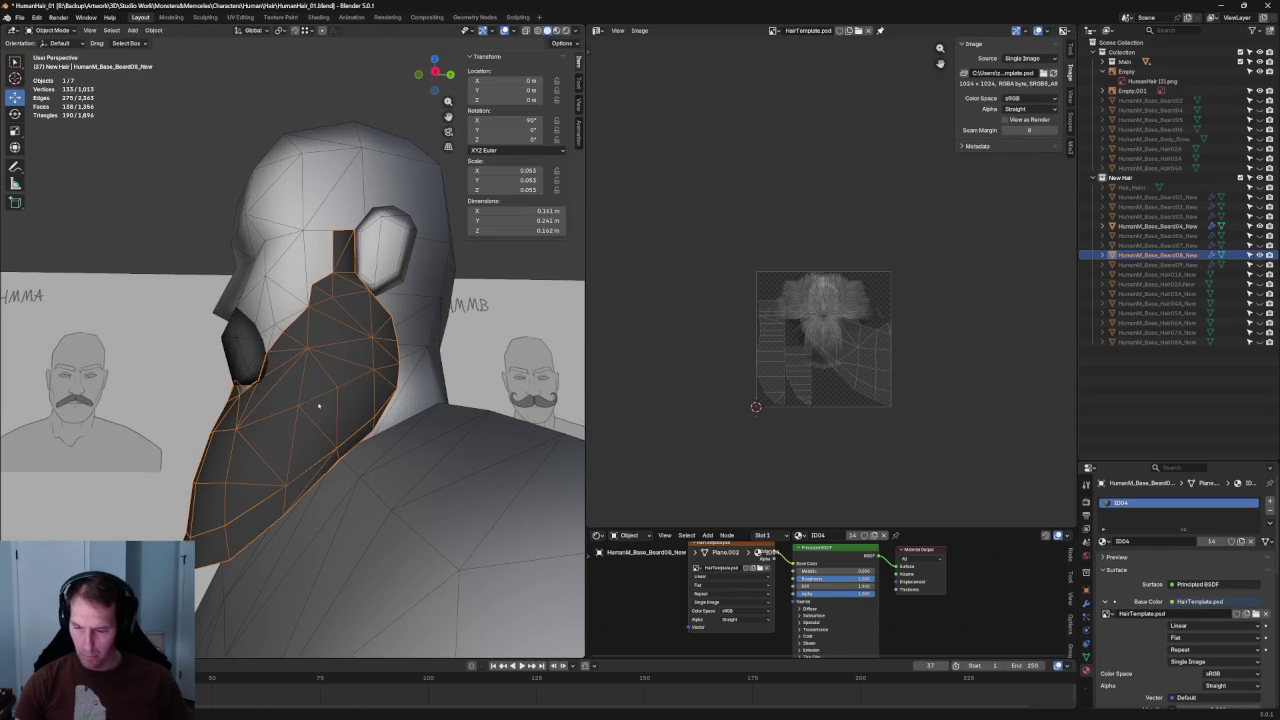
{"action": "key", "text": "Tab"}
{"action": "mouse_move", "coordinate": [318, 402]}
{"action": "middle_mouse_down"}
{"action": "mouse_move", "coordinate": [382, 456]}
{"action": "mouse_move", "coordinate": [265, 448]}
{"action": "mouse_move", "coordinate": [291, 447]}
{"action": "middle_mouse_up"}
{"action": "key", "text": "alt+a"}
{"action": "left_click", "coordinate": [308, 395]}
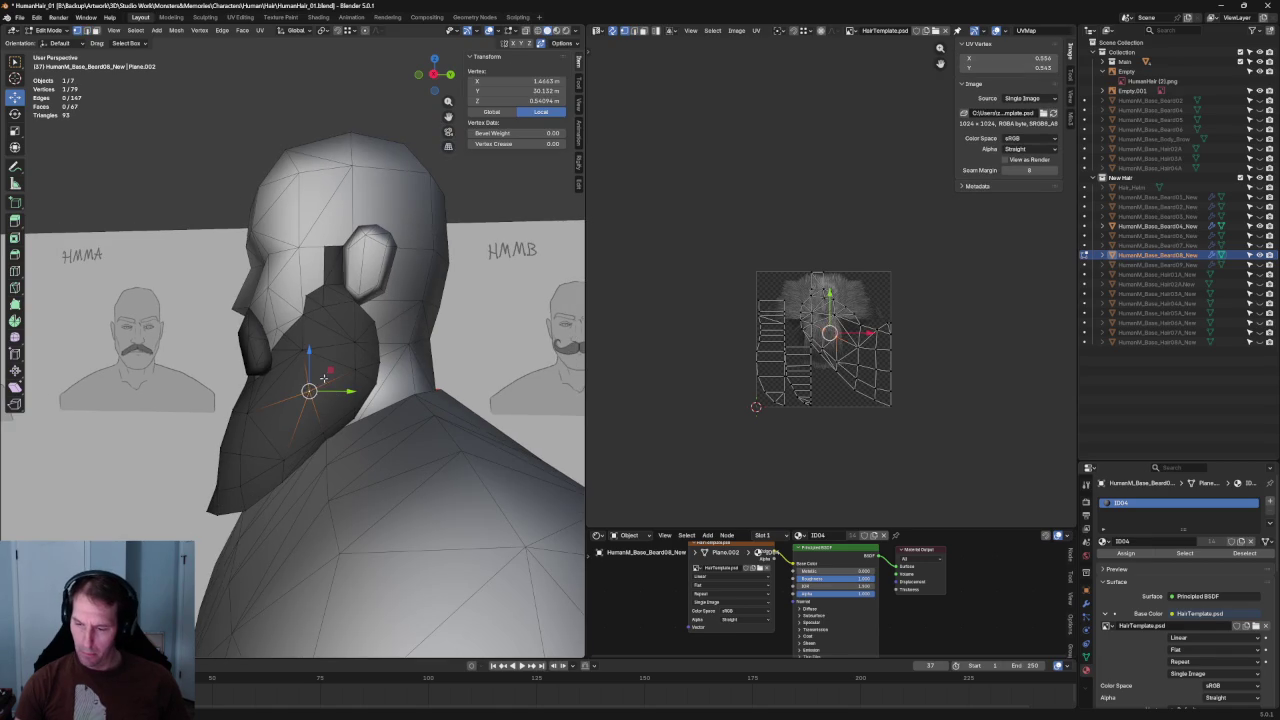
{"action": "key", "text": "g"}
{"action": "left_click", "coordinate": [314, 360]}
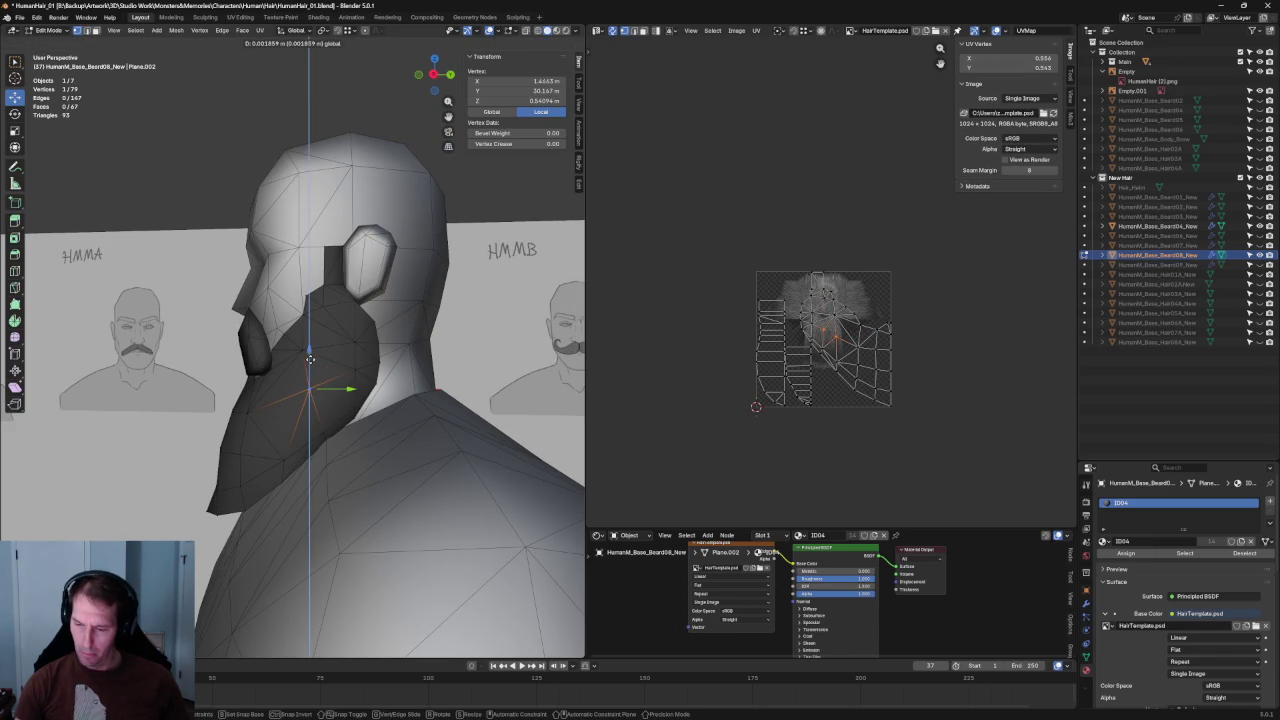
{"action": "left_click_drag", "start_coordinate": [352, 390], "coordinate": [341, 389]}
- Connect two side-beard vertices with a new edge
{"action": "mouse_move", "coordinate": [341, 389]}
{"action": "middle_mouse_down"}
{"action": "mouse_move", "coordinate": [427, 367]}
{"action": "mouse_move", "coordinate": [356, 405]}
{"action": "mouse_move", "coordinate": [285, 392]}
{"action": "middle_mouse_up"}
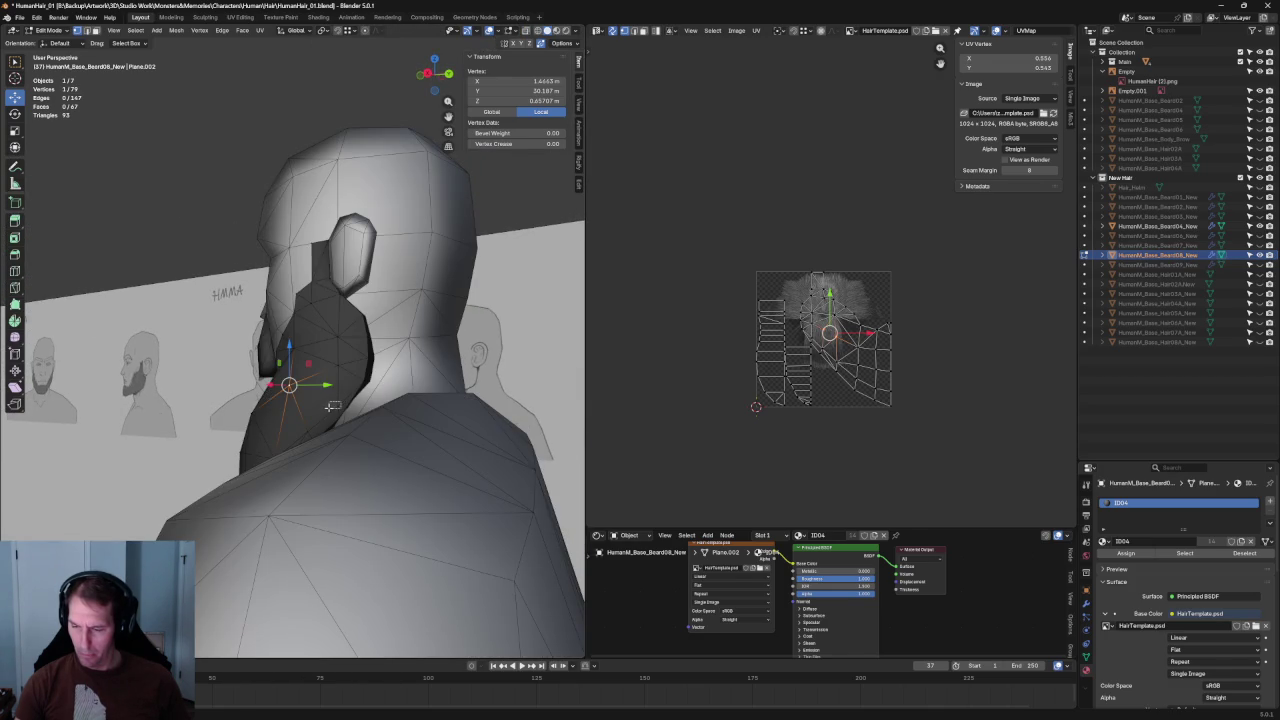
{"action": "left_click", "coordinate": [329, 405]}
{"action": "key", "text": "alt+z"}
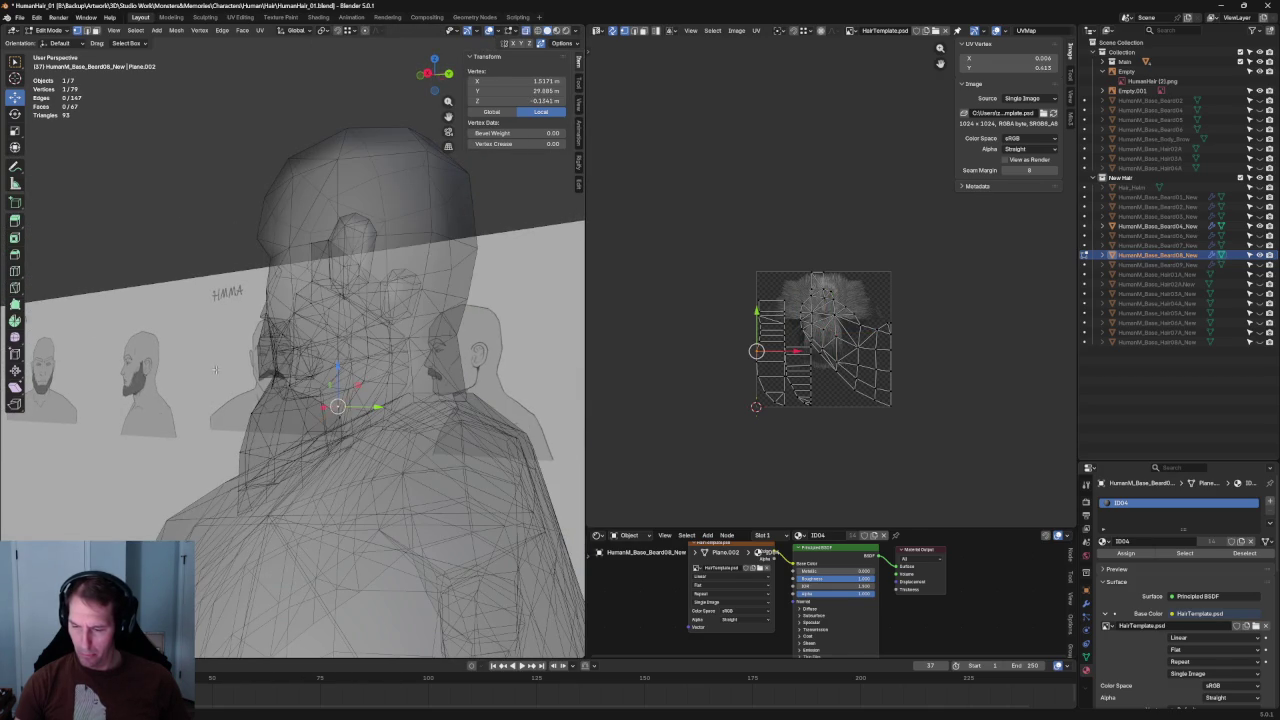
{"action": "left_click", "coordinate": [344, 400], "text": "shift"}
{"action": "left_click_drag", "start_coordinate": [333, 405], "coordinate": [312, 399]}
{"action": "key", "text": "alt+z"}
{"action": "right_click", "coordinate": [279, 391]}
{"action": "left_click", "coordinate": [276, 378]}
{"action": "key", "text": "alt+a"}
- Unhide the long beard mesh in the outliner
{"action": "middle_click_drag", "start_coordinate": [276, 378], "coordinate": [265, 373]}
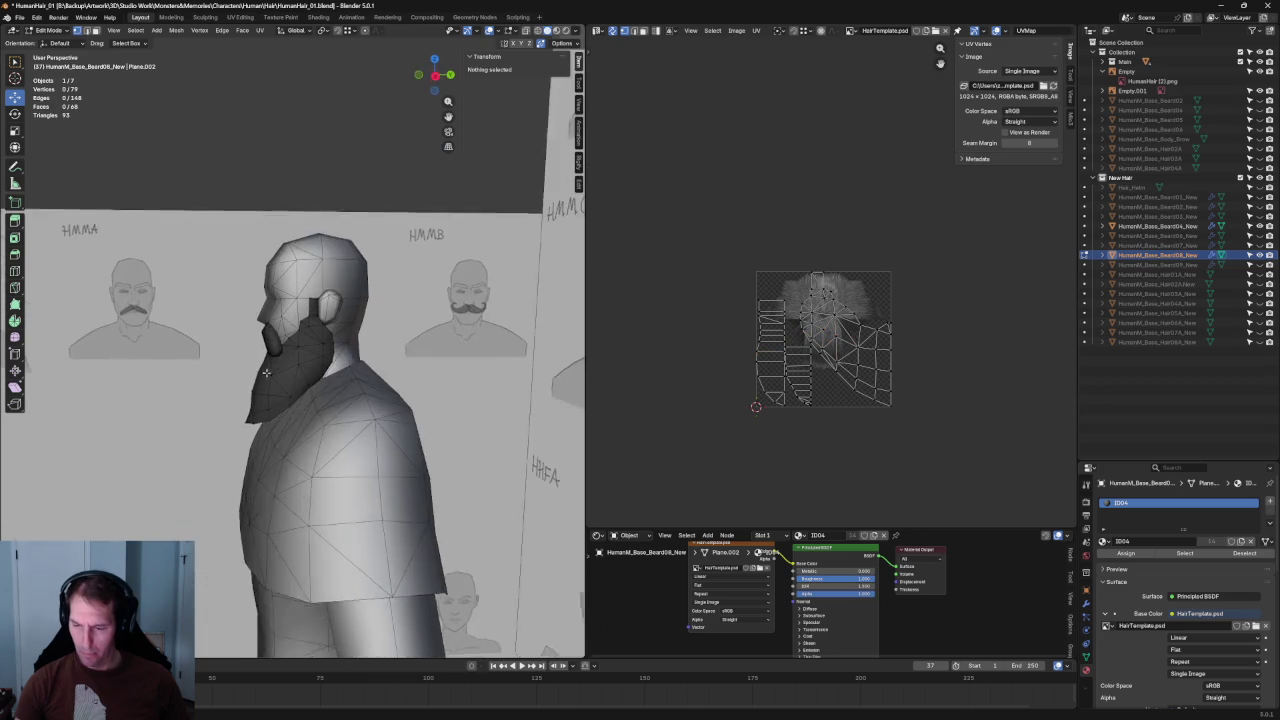
{"action": "scroll", "coordinate": [265, 373], "scroll_direction": "up", "scroll_amount": 3}
{"action": "scroll", "coordinate": [325, 406], "scroll_direction": "up", "scroll_amount": 3}
{"action": "scroll", "coordinate": [335, 420], "scroll_direction": "down", "scroll_amount": 3}
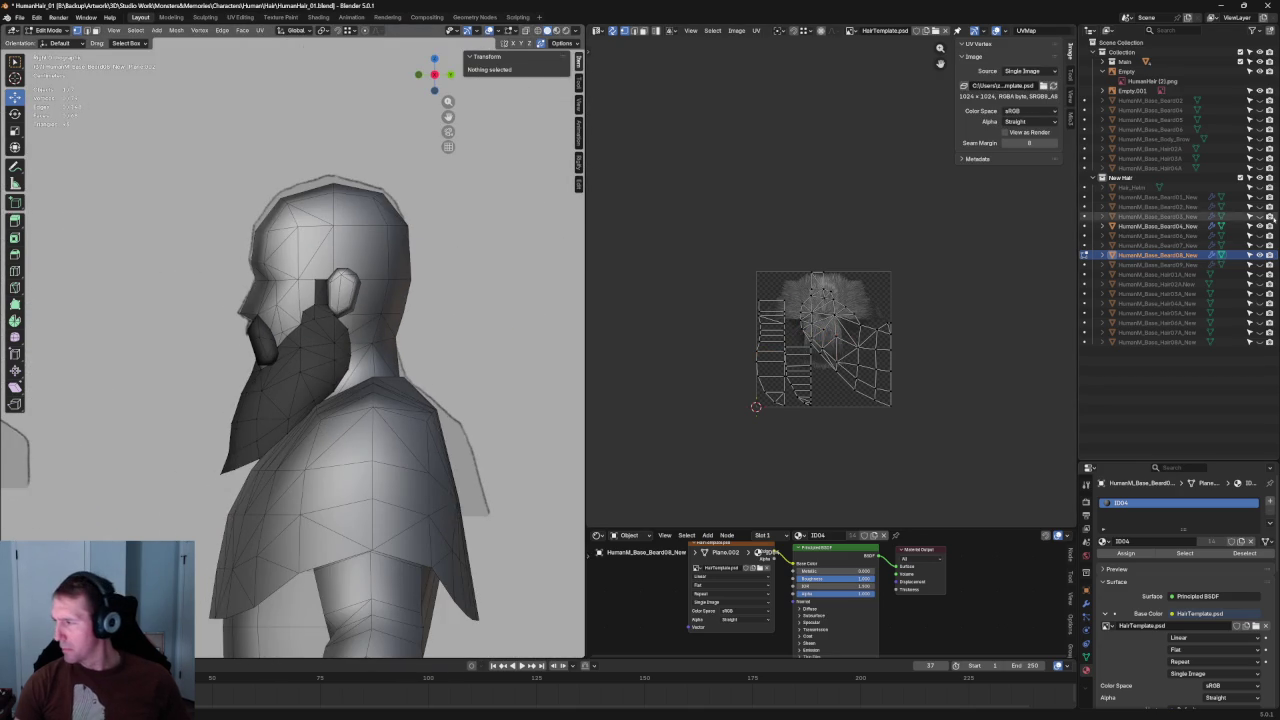
{"action": "left_click", "coordinate": [1259, 265]}
{"action": "left_click", "coordinate": [1259, 255]}
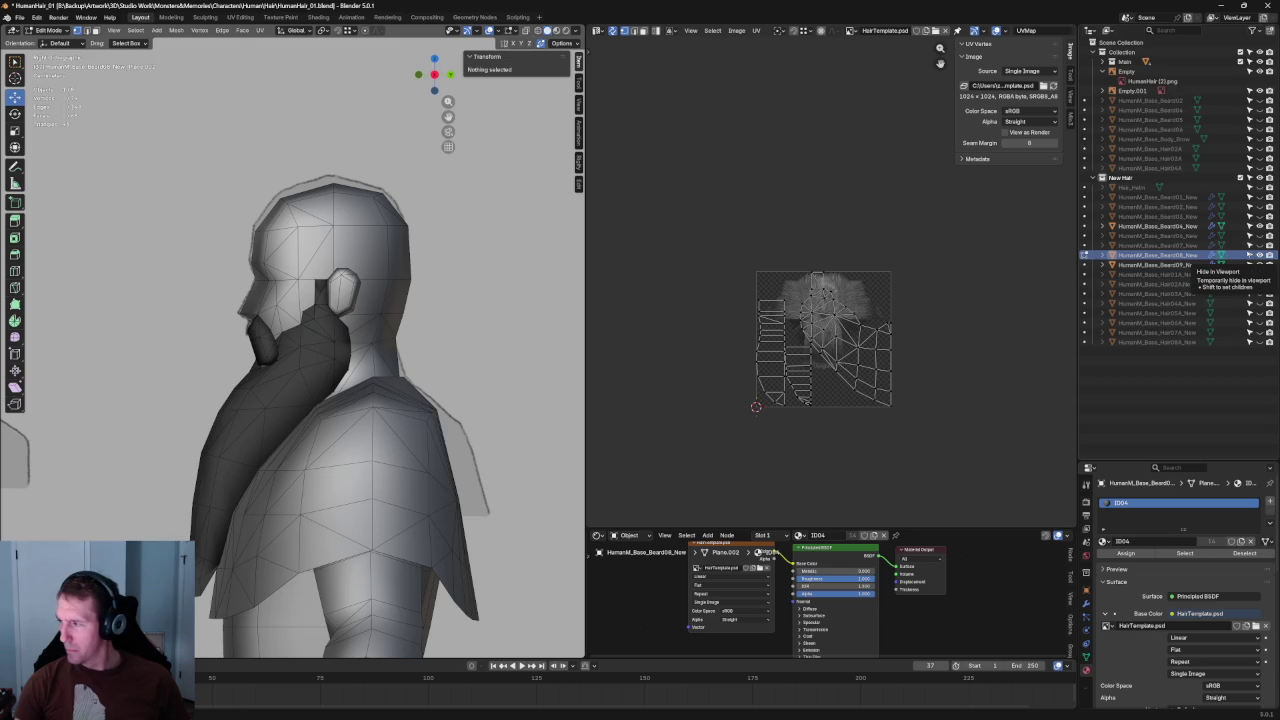
- Check the beard against the front reference in see-through view, then select the long beard
{"action": "scroll", "coordinate": [328, 385], "scroll_direction": "up", "scroll_amount": 3}
{"action": "scroll", "coordinate": [328, 385], "scroll_direction": "up", "scroll_amount": 3}
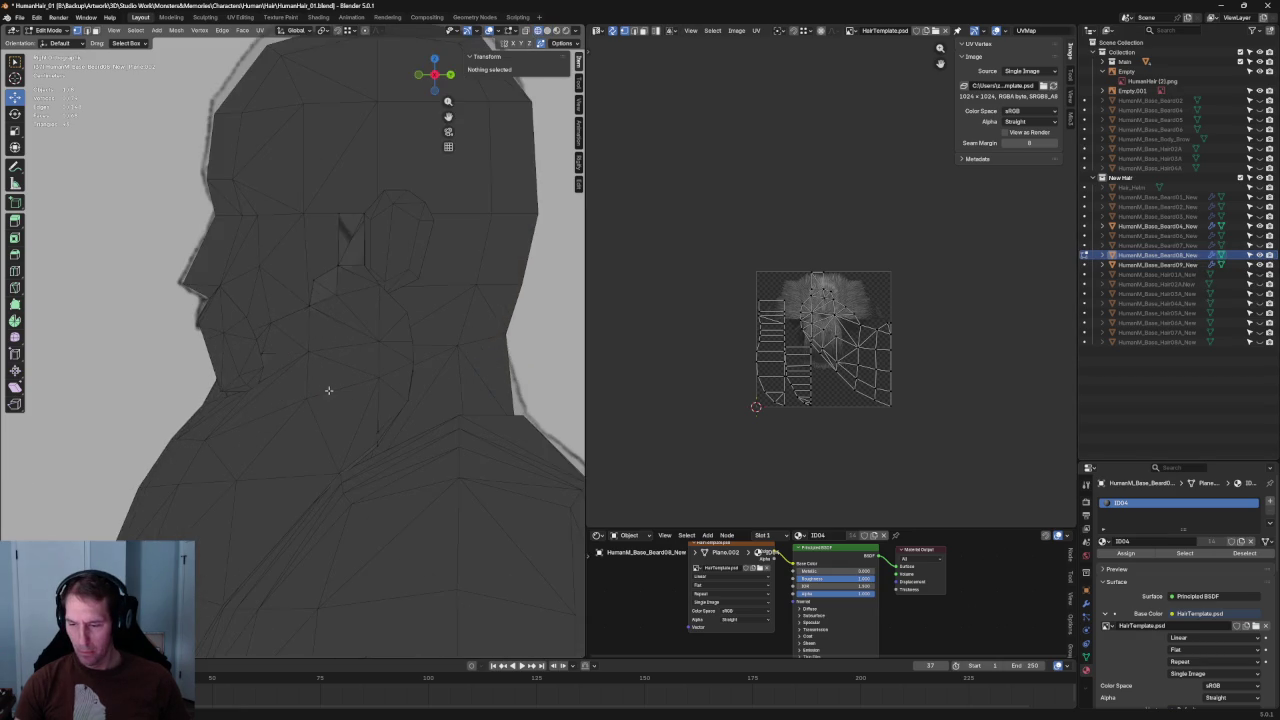
{"action": "key", "text": "alt+z"}
{"action": "key", "text": "alt+z"}
{"action": "scroll", "coordinate": [328, 390], "scroll_direction": "down", "scroll_amount": 3}
{"action": "mouse_move", "coordinate": [328, 390]}
{"action": "middle_mouse_down"}
{"action": "mouse_move", "coordinate": [396, 385]}
{"action": "mouse_move", "coordinate": [376, 407]}
{"action": "mouse_move", "coordinate": [272, 407]}
{"action": "mouse_move", "coordinate": [399, 366]}
{"action": "mouse_move", "coordinate": [400, 379]}
{"action": "mouse_move", "coordinate": [343, 377]}
{"action": "middle_mouse_up"}
{"action": "scroll", "coordinate": [343, 377], "scroll_direction": "up", "scroll_amount": 3}
{"action": "scroll", "coordinate": [324, 392], "scroll_direction": "down", "scroll_amount": 1}
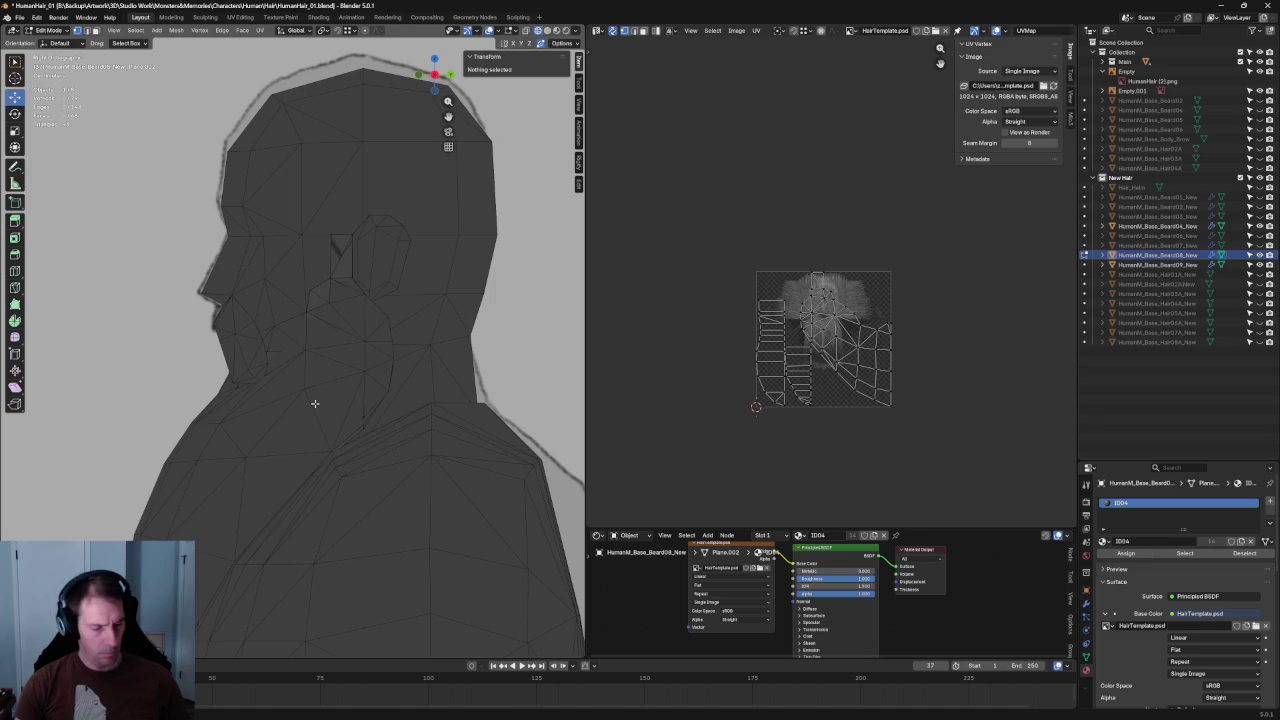
{"action": "left_click", "coordinate": [304, 399]}
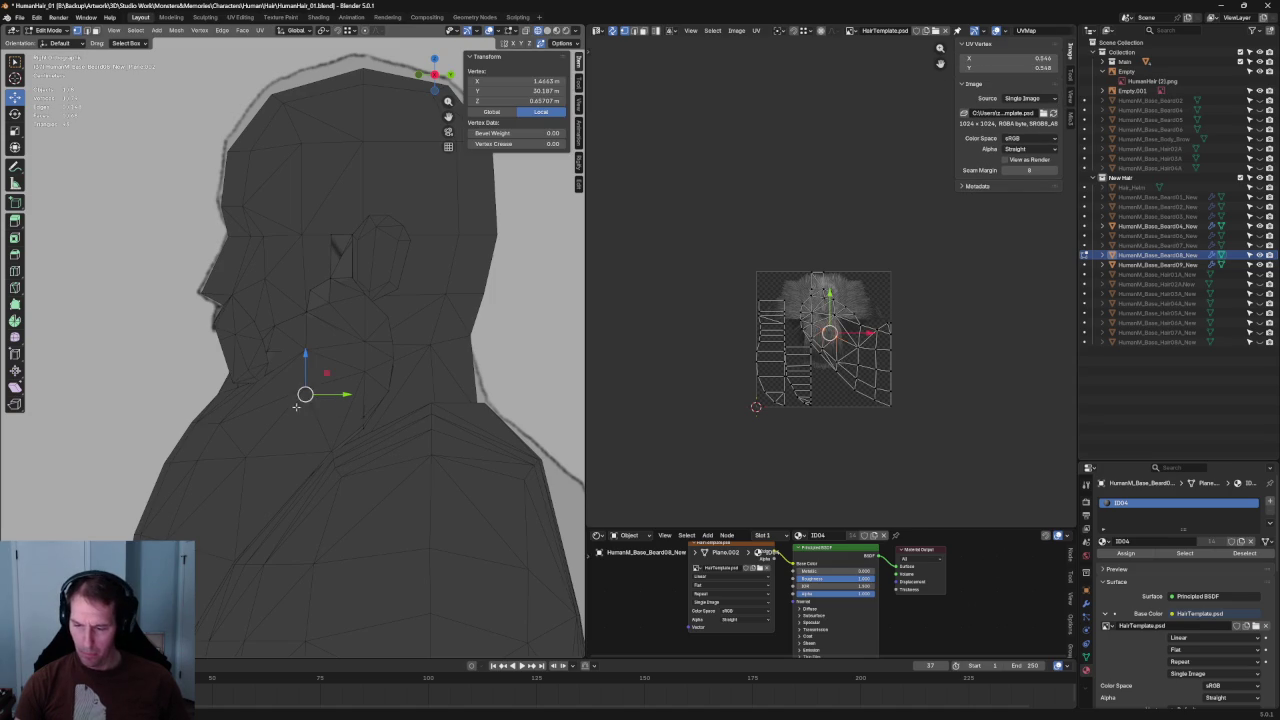
{"action": "key", "text": "Tab"}
{"action": "left_click", "coordinate": [327, 413]}
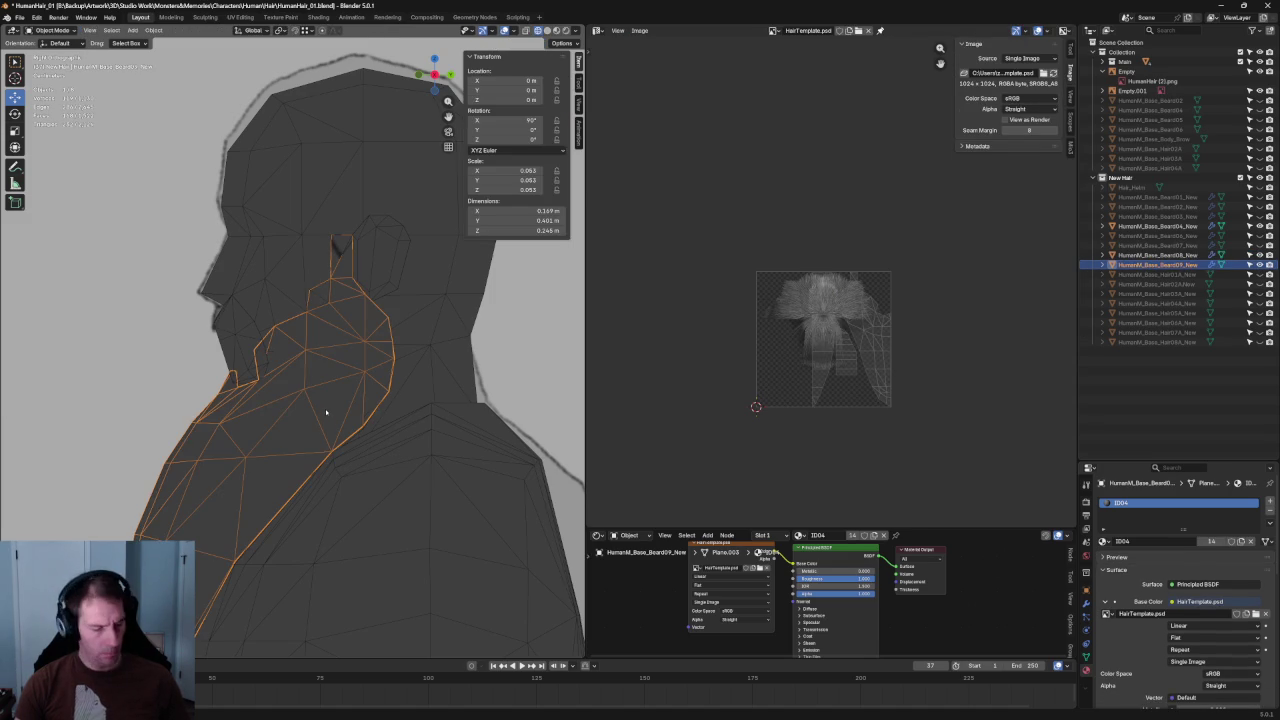
- In edit mode, slide a long-beard vertex along its edge
{"action": "key", "text": "Tab"}
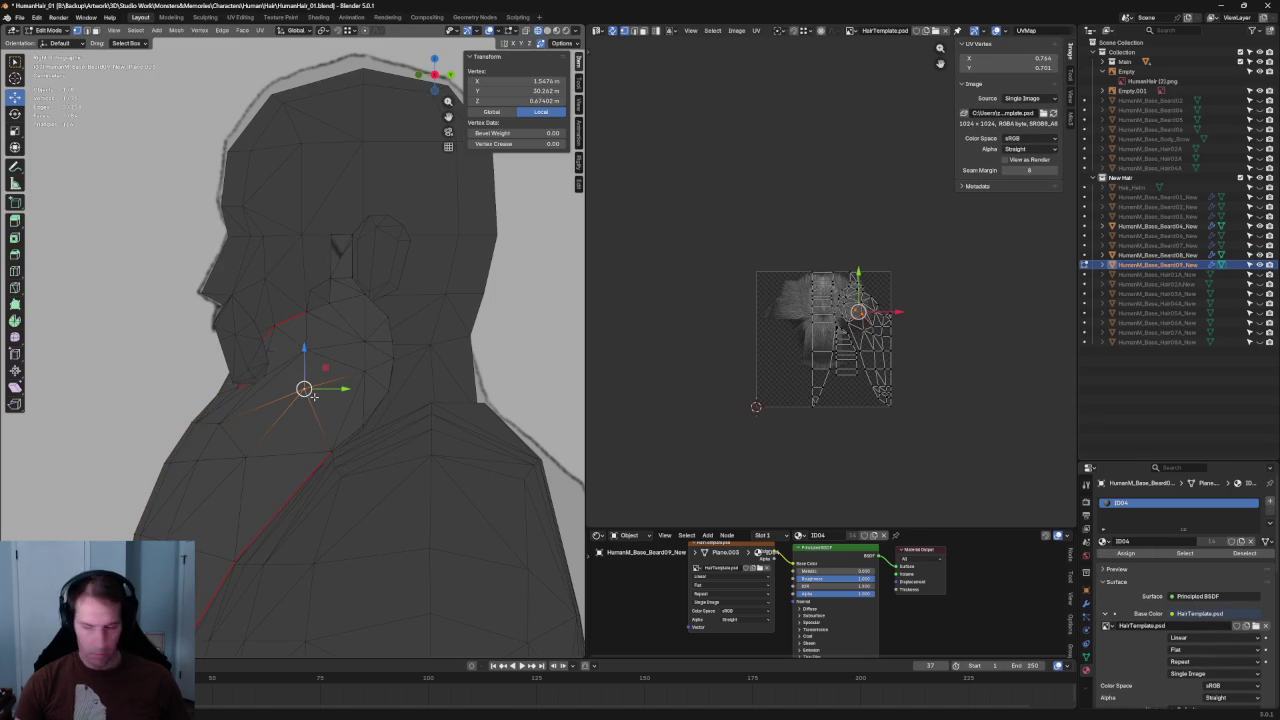
{"action": "key", "text": "g"}
{"action": "key", "text": "g"}
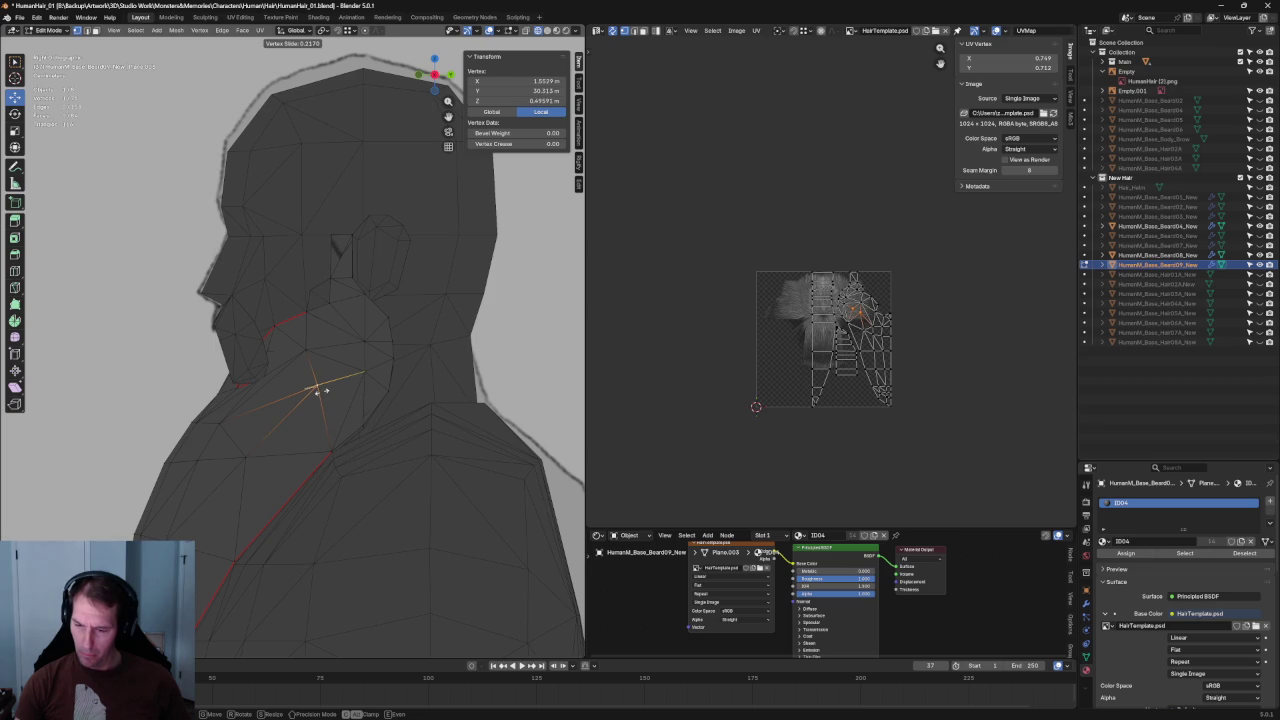
{"action": "left_click", "coordinate": [306, 392]}
{"action": "scroll", "coordinate": [318, 430], "scroll_direction": "down", "scroll_amount": 2}
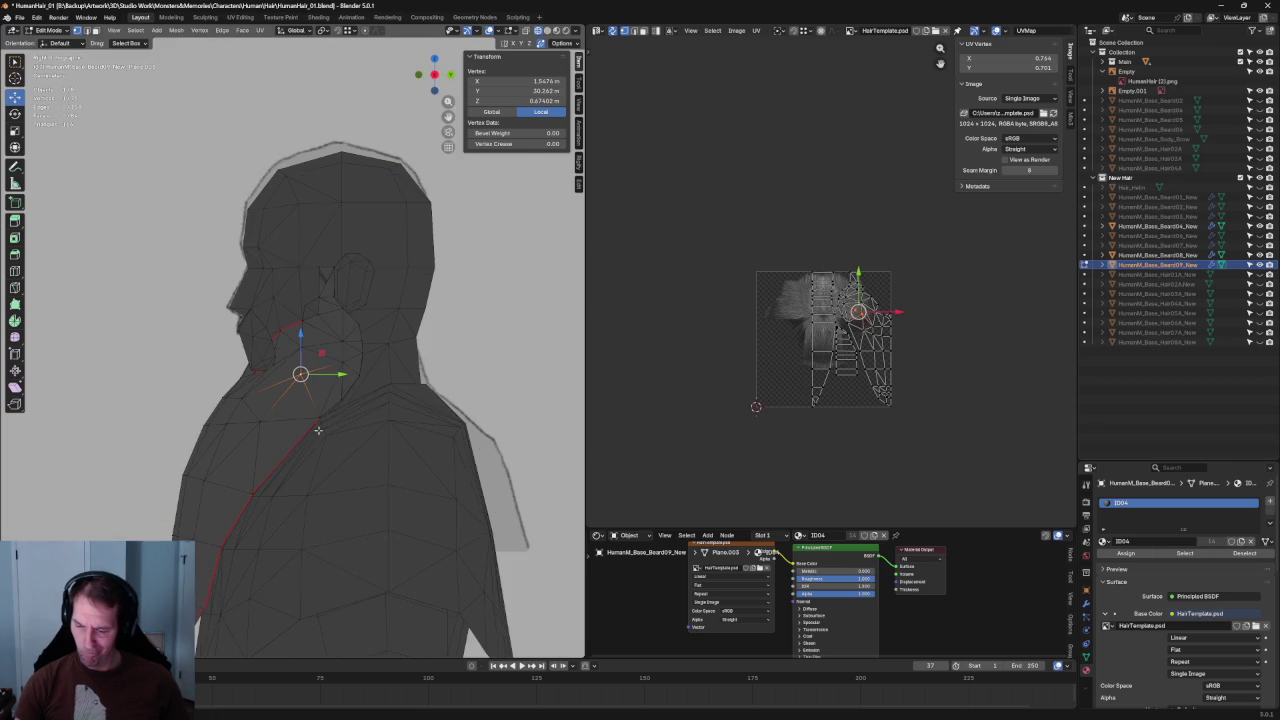
{"action": "key", "text": "alt+z"}
{"action": "mouse_move", "coordinate": [310, 428]}
{"action": "middle_mouse_down"}
{"action": "mouse_move", "coordinate": [355, 393]}
{"action": "mouse_move", "coordinate": [340, 403]}
{"action": "mouse_move", "coordinate": [392, 430]}
{"action": "mouse_move", "coordinate": [275, 440]}
{"action": "middle_mouse_up"}
{"action": "key", "text": "alt+z"}
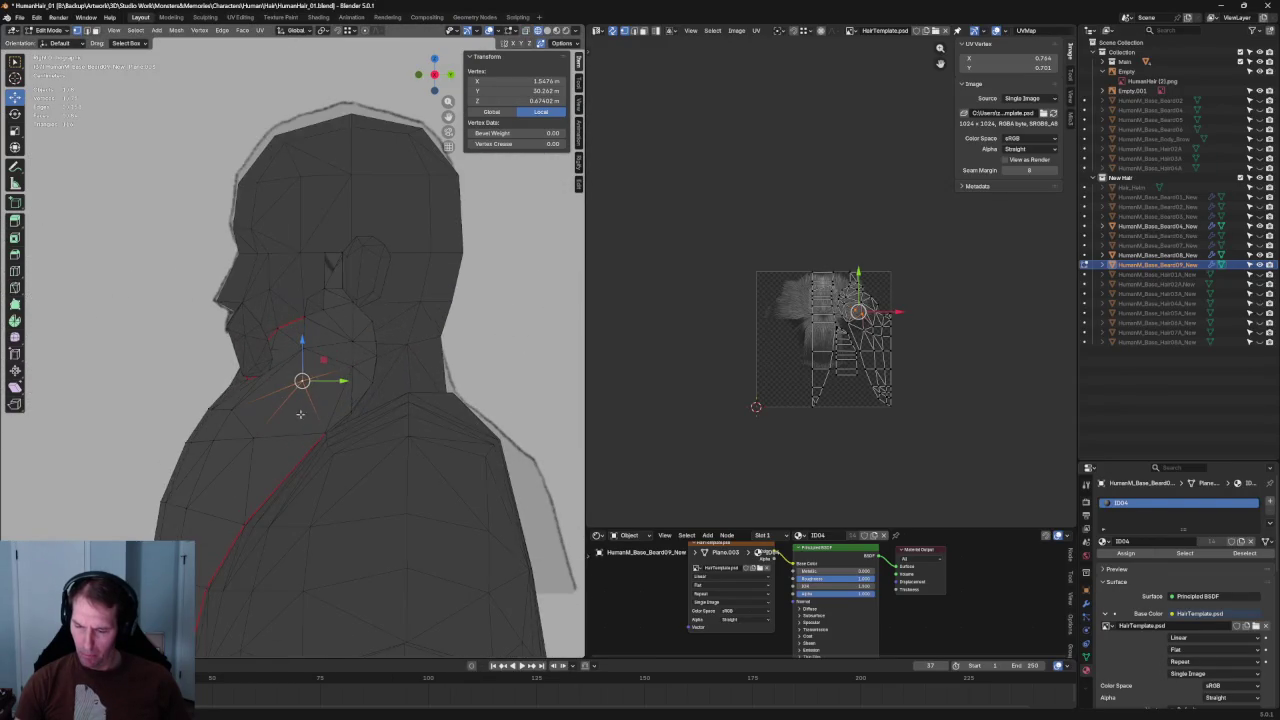
- Move a neck vertex along Y, then slide it further along its edge
{"action": "key", "text": "alt+z"}
{"action": "key", "text": "alt+z"}
{"action": "left_click", "coordinate": [255, 438]}
{"action": "key", "text": "g"}
{"action": "key", "text": "y"}
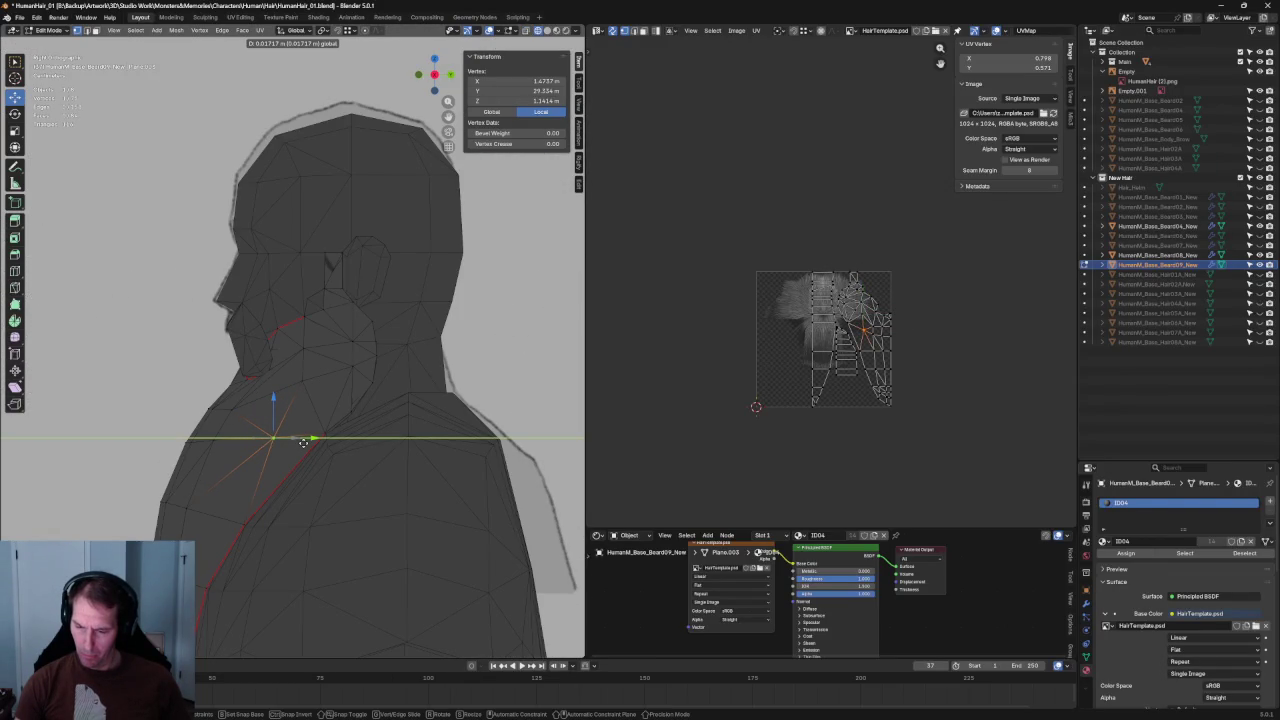
{"action": "left_click", "coordinate": [304, 441]}
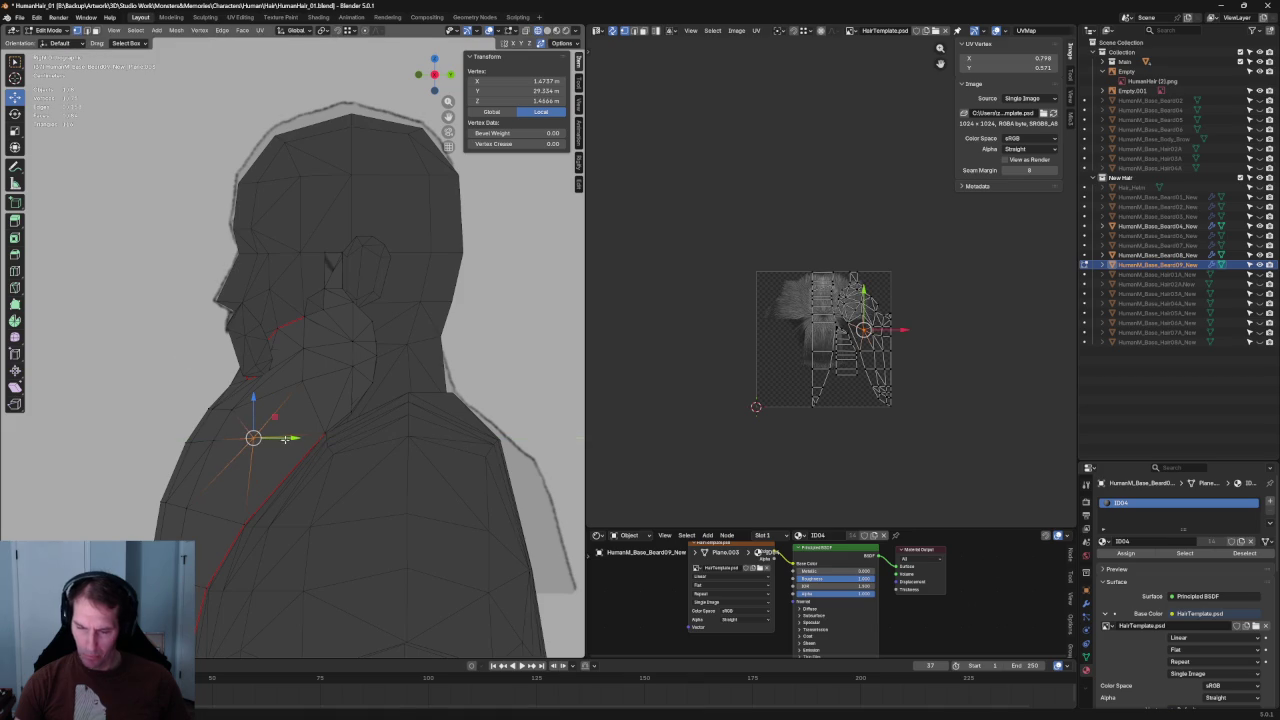
{"action": "key", "text": "g"}
{"action": "key", "text": "g"}
{"action": "left_click", "coordinate": [285, 440]}
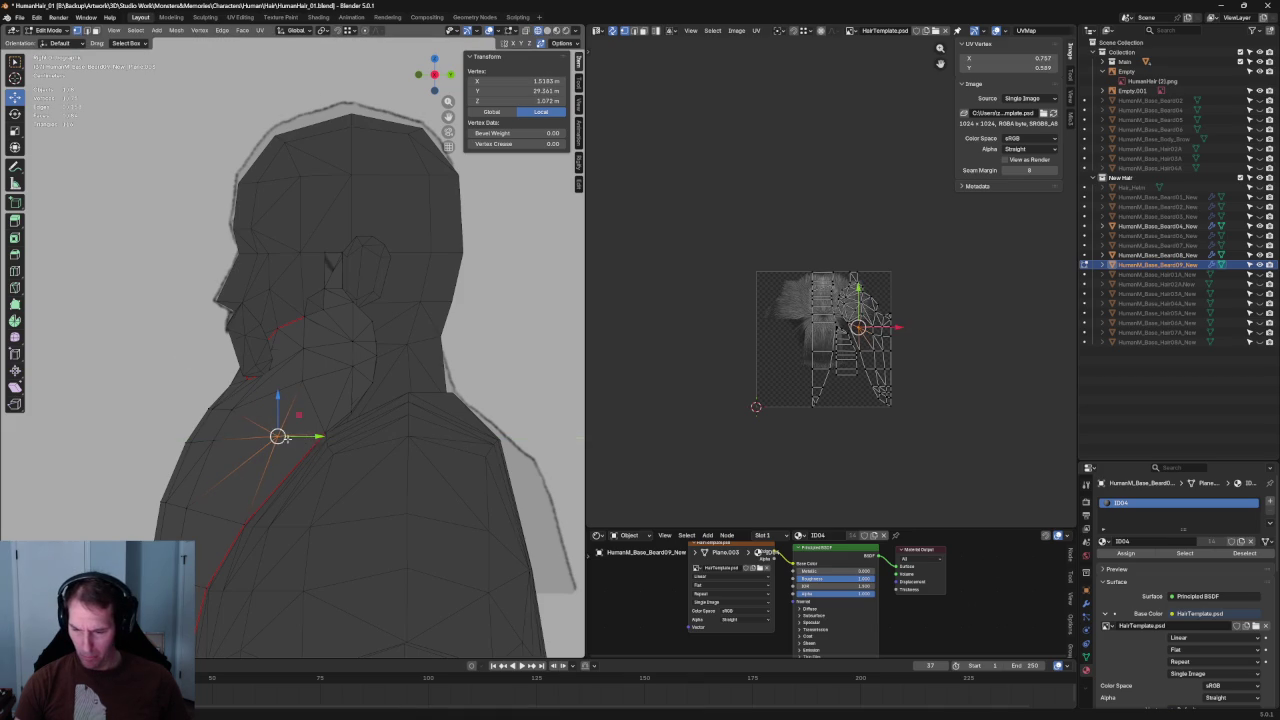
{"action": "mouse_move", "coordinate": [234, 422]}
{"action": "middle_mouse_down"}
{"action": "mouse_move", "coordinate": [308, 387]}
{"action": "mouse_move", "coordinate": [263, 396]}
{"action": "middle_mouse_up"}
{"action": "key", "text": "alt+a"}
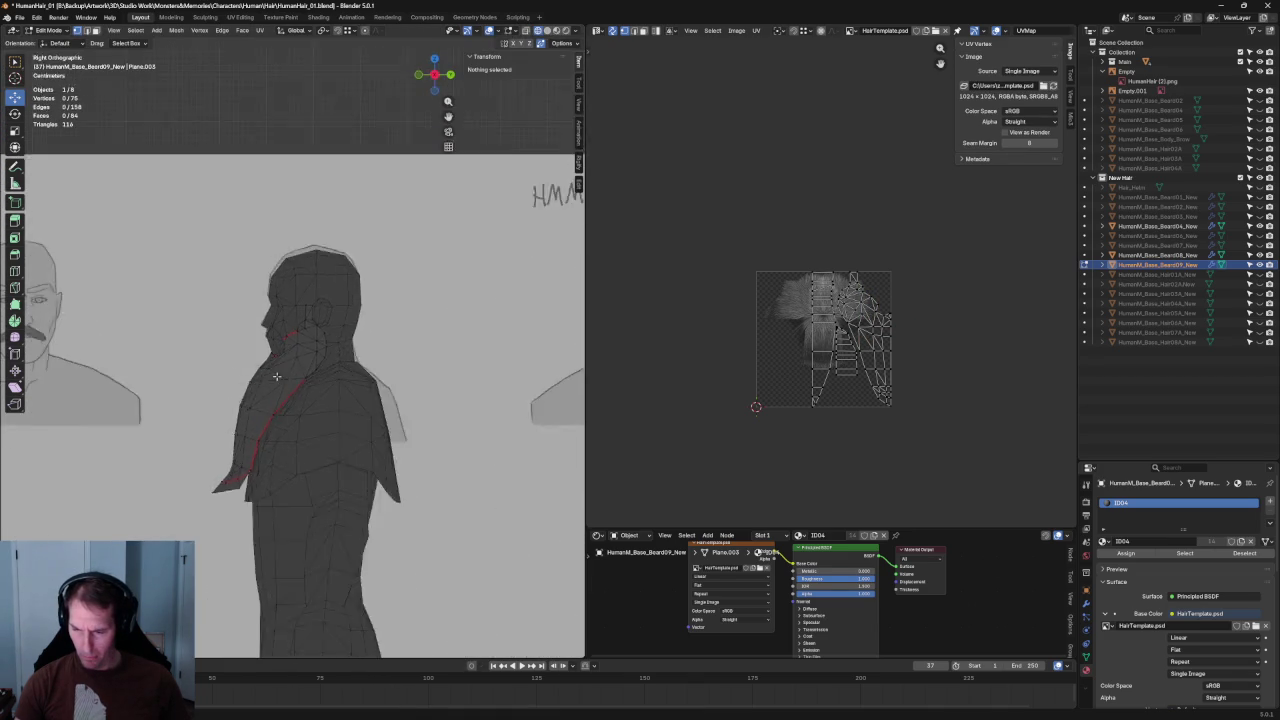
- Slide a vertex near the jaw along its edge
{"action": "scroll", "coordinate": [263, 396], "scroll_direction": "up", "scroll_amount": 2}
{"action": "left_click", "coordinate": [243, 410]}
{"action": "key", "text": "g"}
{"action": "key", "text": "g"}
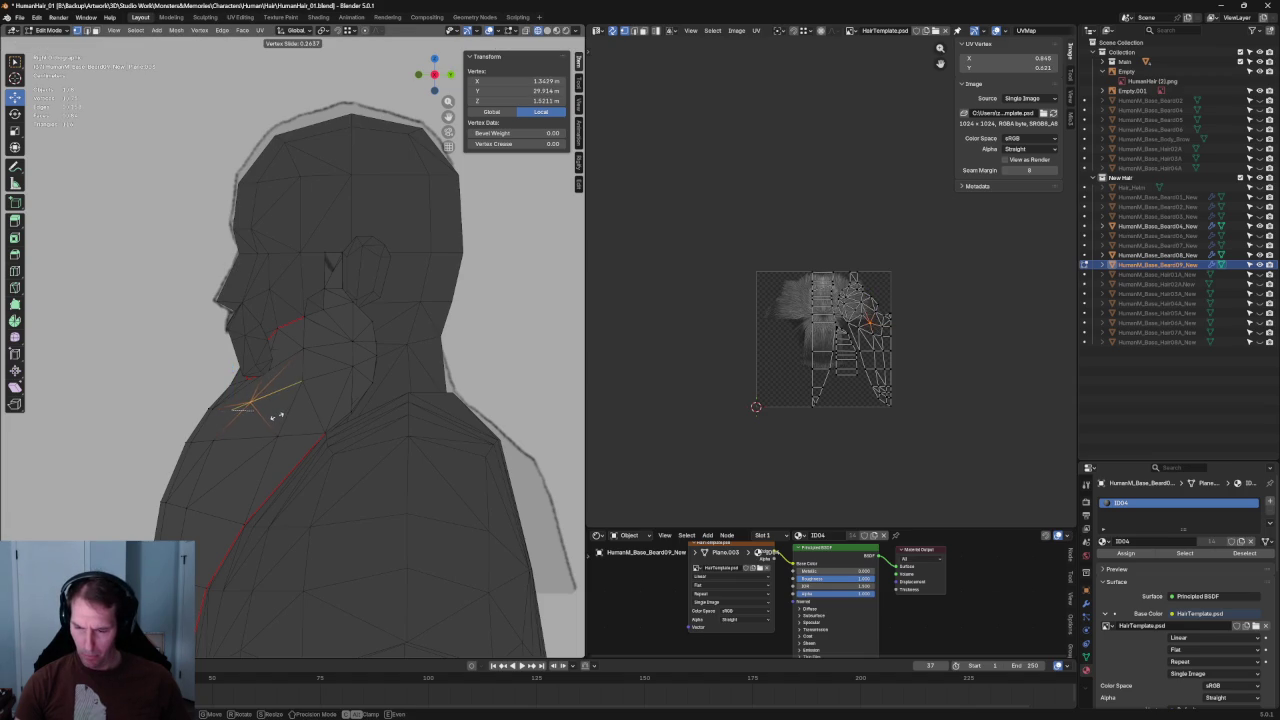
{"action": "left_click", "coordinate": [274, 416]}
{"action": "middle_click_drag", "start_coordinate": [274, 416], "coordinate": [316, 423]}
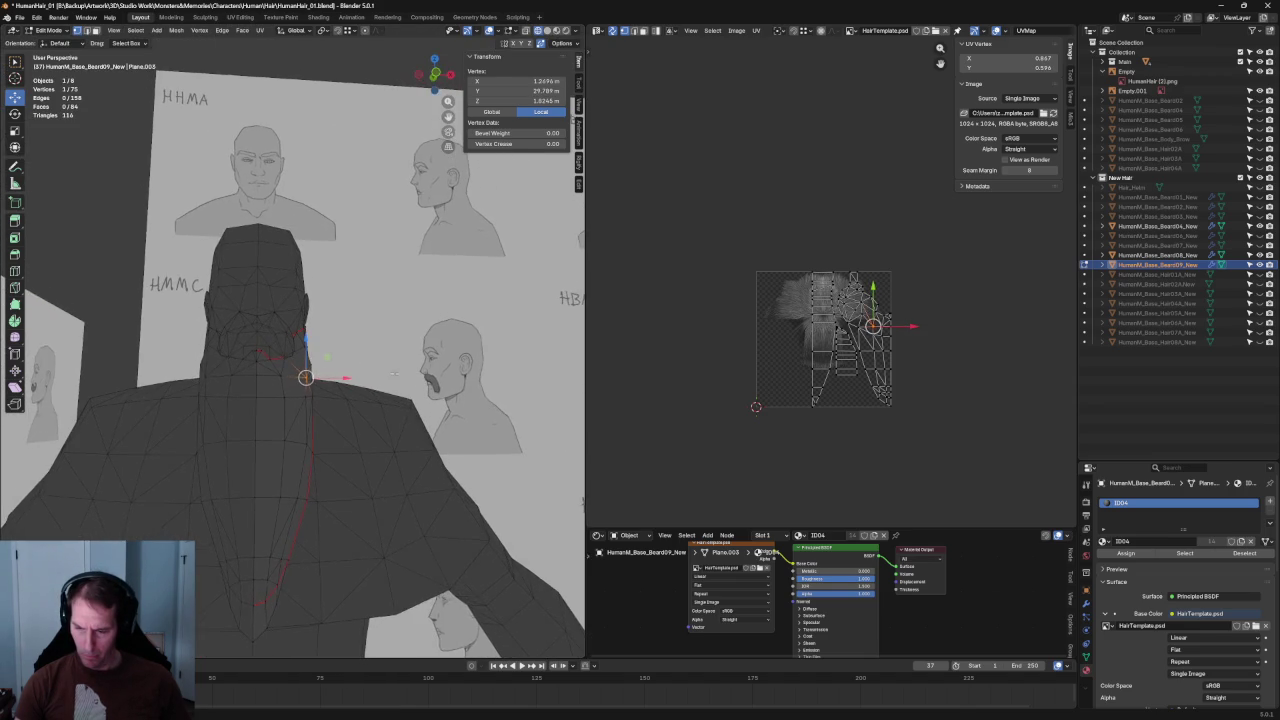
- In front view, slide the vertices below the chin down the neck twice
{"action": "left_click", "coordinate": [320, 441], "text": "shift"}
{"action": "key", "text": "KP_1"}
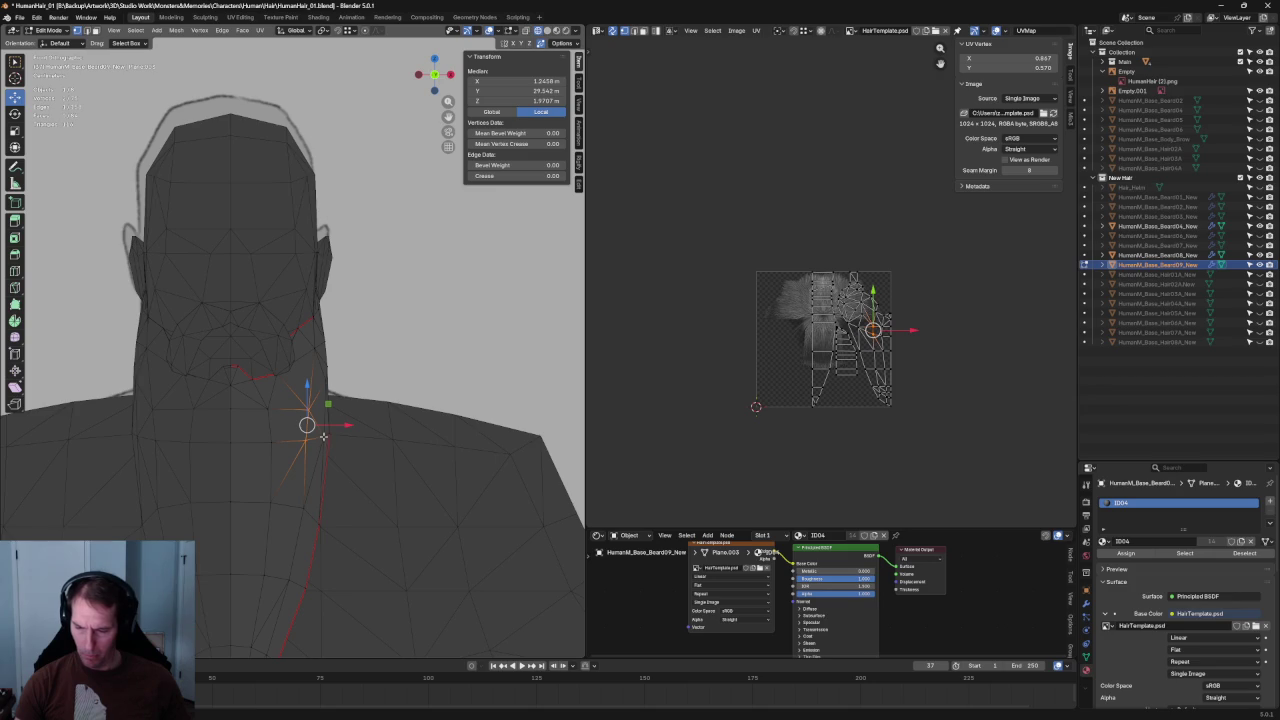
{"action": "key", "text": "g"}
{"action": "key", "text": "g"}
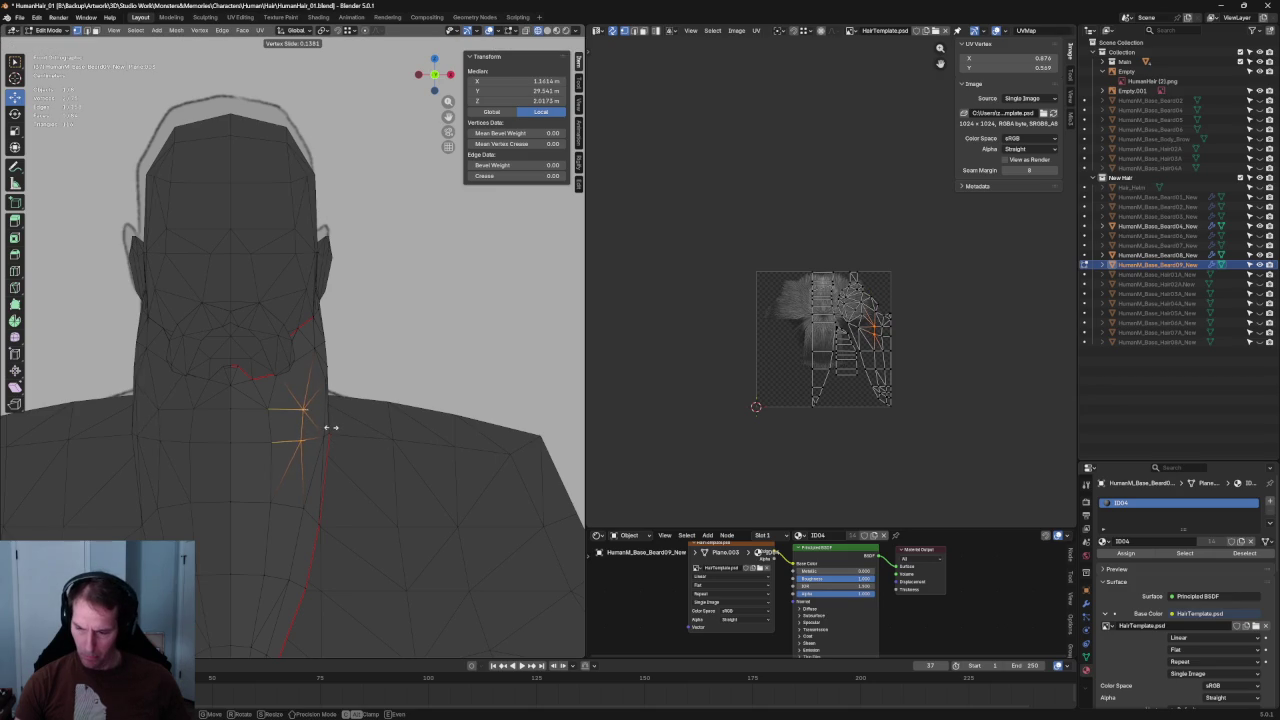
{"action": "left_click", "coordinate": [330, 426]}
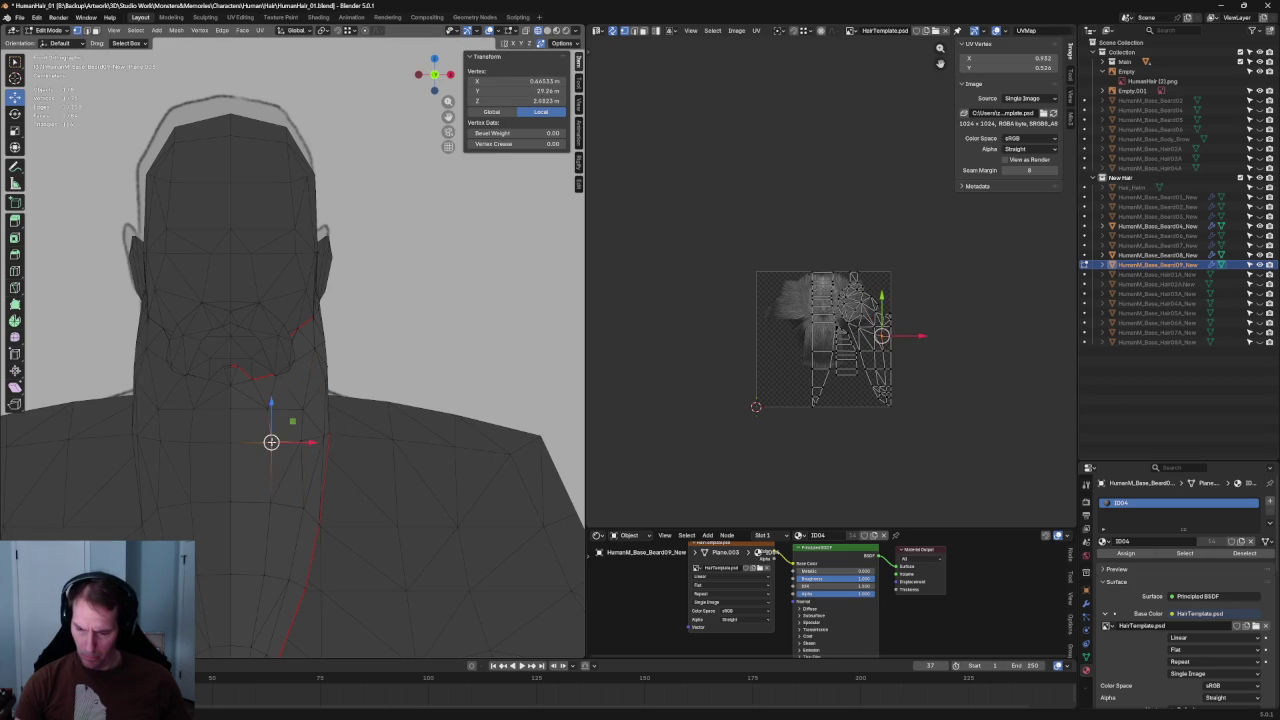
{"action": "key", "text": "g"}
{"action": "key", "text": "g"}
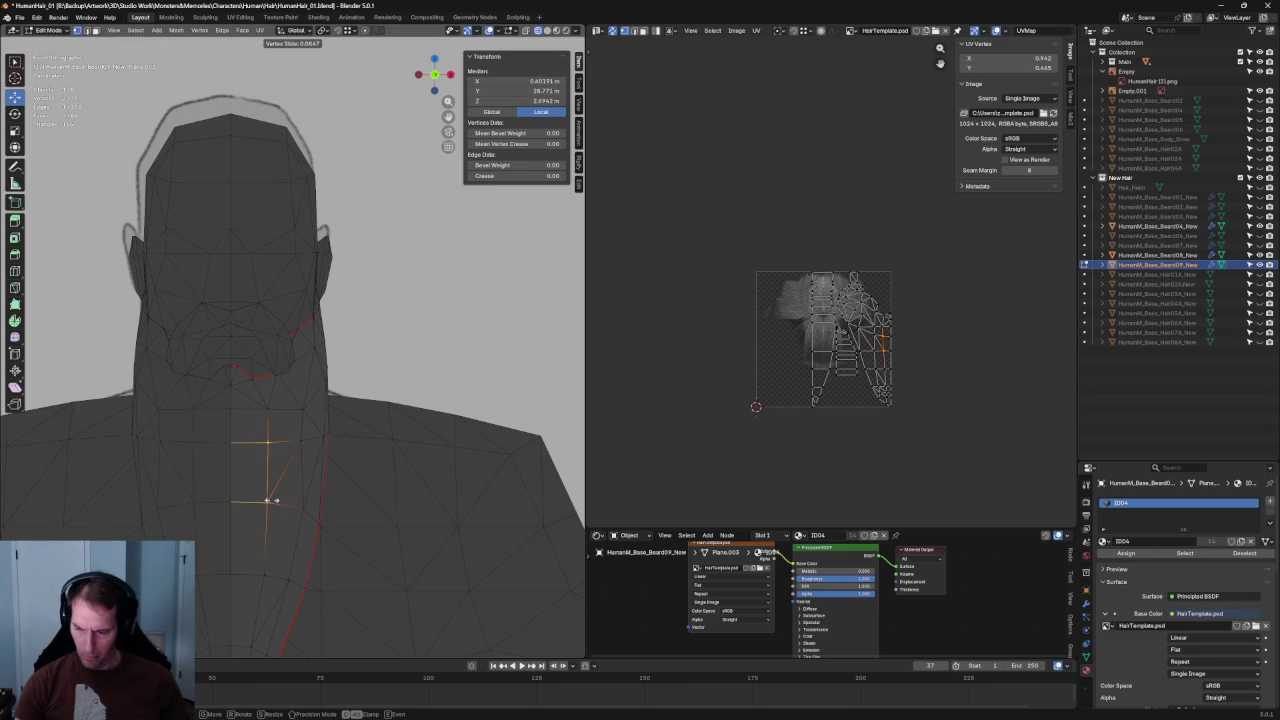
{"action": "left_click", "coordinate": [272, 500]}
{"action": "key", "text": "alt+a"}
{"action": "mouse_move", "coordinate": [266, 457]}
{"action": "middle_mouse_down"}
{"action": "mouse_move", "coordinate": [376, 320]}
{"action": "mouse_move", "coordinate": [265, 361]}
{"action": "middle_mouse_up"}
{"action": "key", "text": "grave"}
- From a straight side view, nudge a beard vertex at the neck along one axis
{"action": "left_click", "coordinate": [335, 361]}
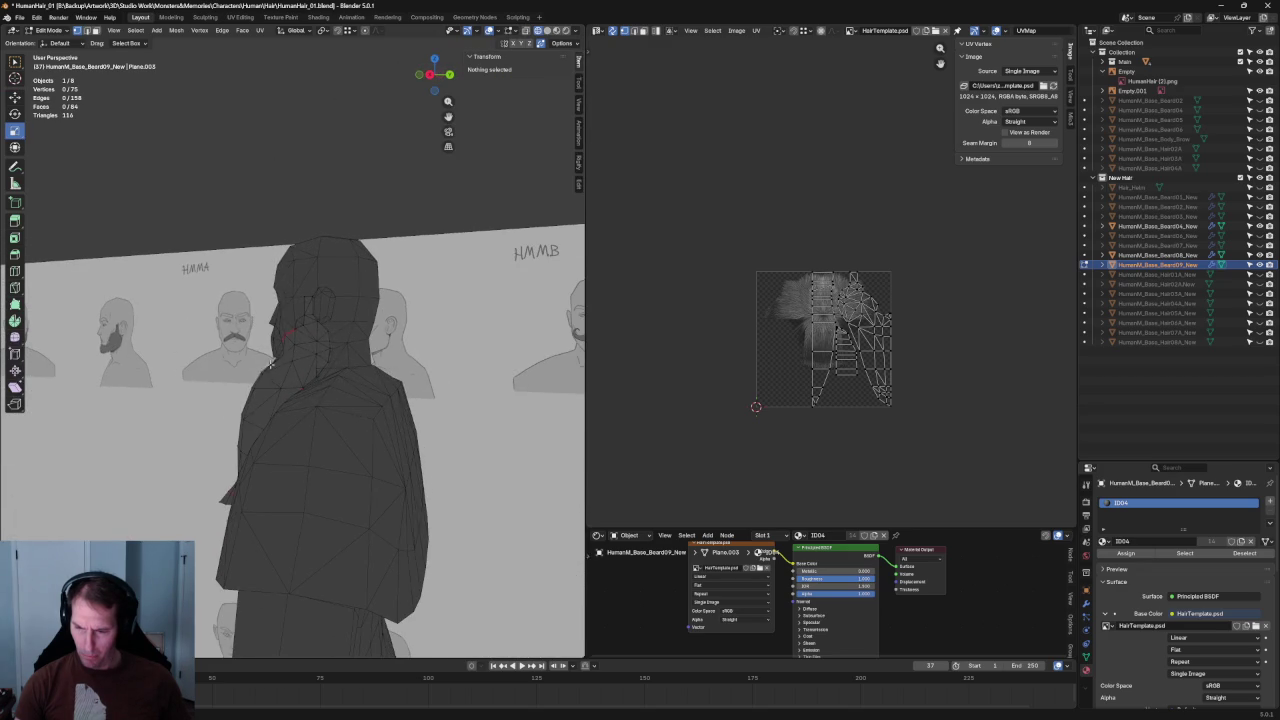
{"action": "scroll", "coordinate": [270, 330], "scroll_direction": "up", "scroll_amount": 2}
{"action": "scroll", "coordinate": [270, 330], "scroll_direction": "up", "scroll_amount": 2}
{"action": "scroll", "coordinate": [270, 328], "scroll_direction": "up", "scroll_amount": 2}
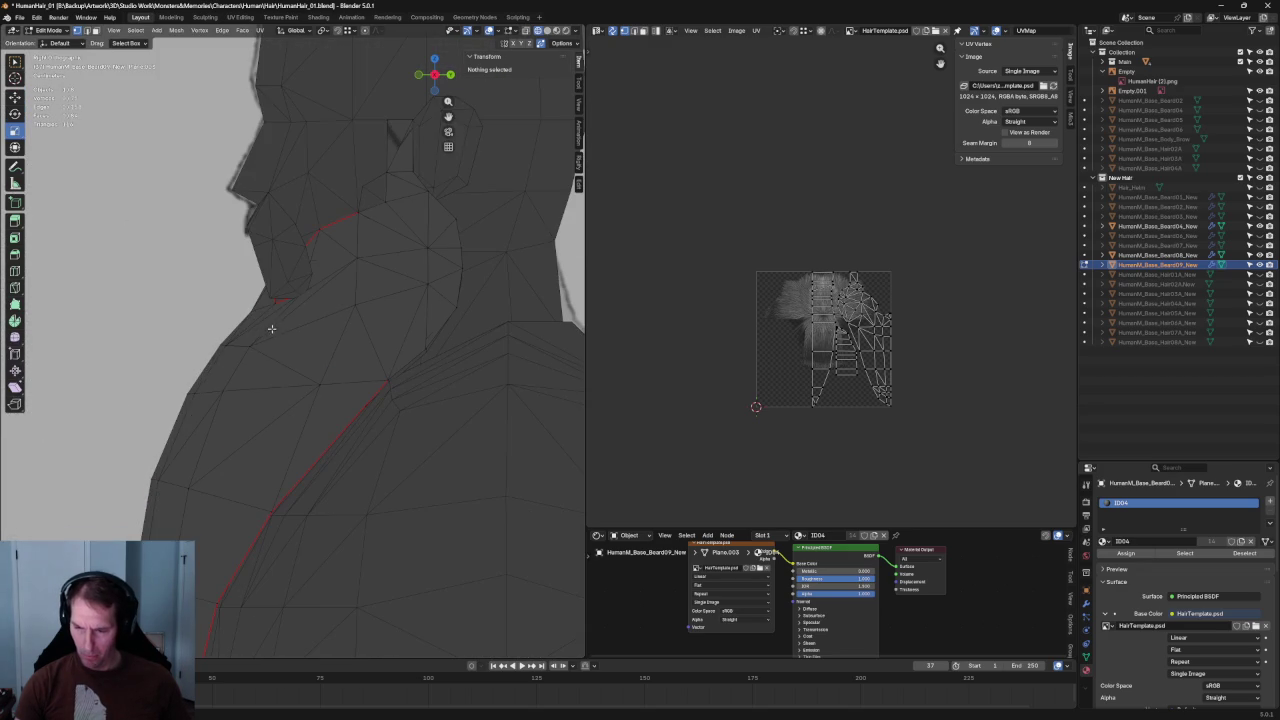
{"action": "left_click", "coordinate": [270, 328]}
{"action": "key", "text": "g"}
{"action": "left_click_drag", "start_coordinate": [270, 370], "coordinate": [290, 371]}
- Move a vertex on the beard's lower edge along Y, then slightly along X
{"action": "middle_click_drag", "start_coordinate": [290, 371], "coordinate": [270, 413]}
{"action": "key", "text": "alt+z"}
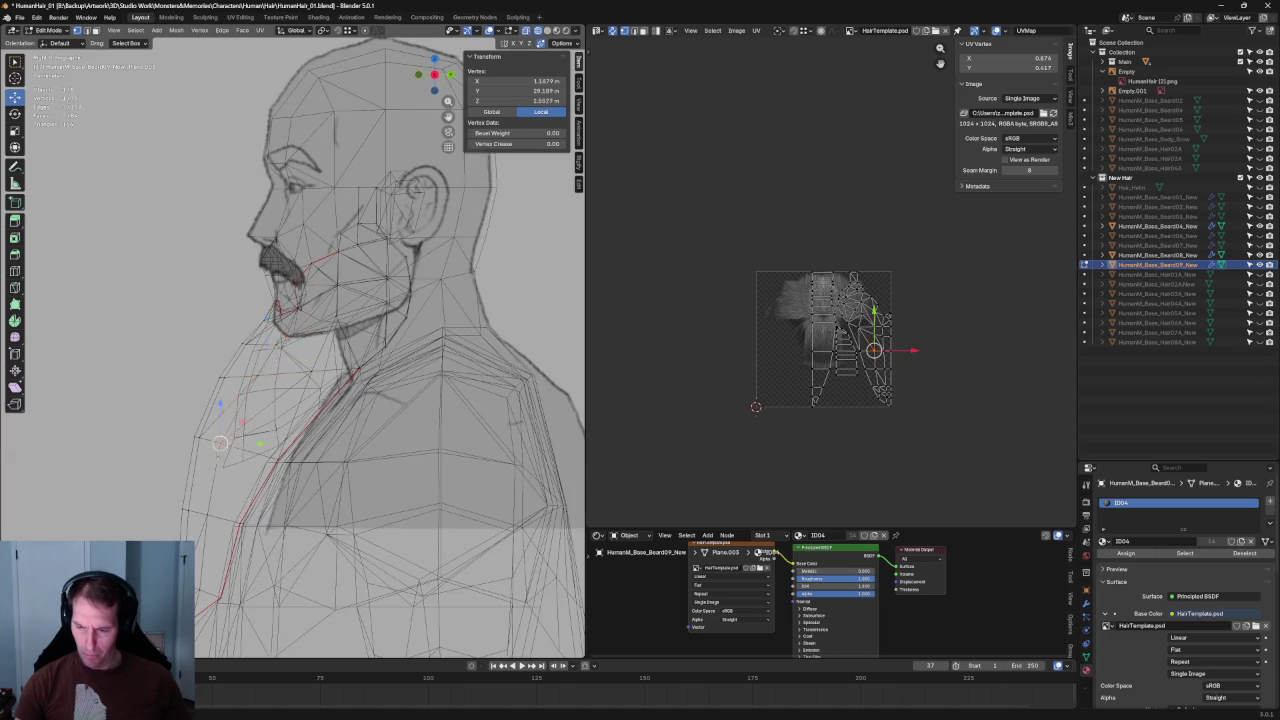
{"action": "left_click", "coordinate": [230, 443]}
{"action": "key", "text": "alt+z"}
{"action": "left_click_drag", "start_coordinate": [255, 443], "coordinate": [257, 444]}
{"action": "mouse_move", "coordinate": [257, 444]}
{"action": "middle_mouse_down"}
{"action": "mouse_move", "coordinate": [340, 368]}
{"action": "mouse_move", "coordinate": [306, 366]}
{"action": "middle_mouse_up"}
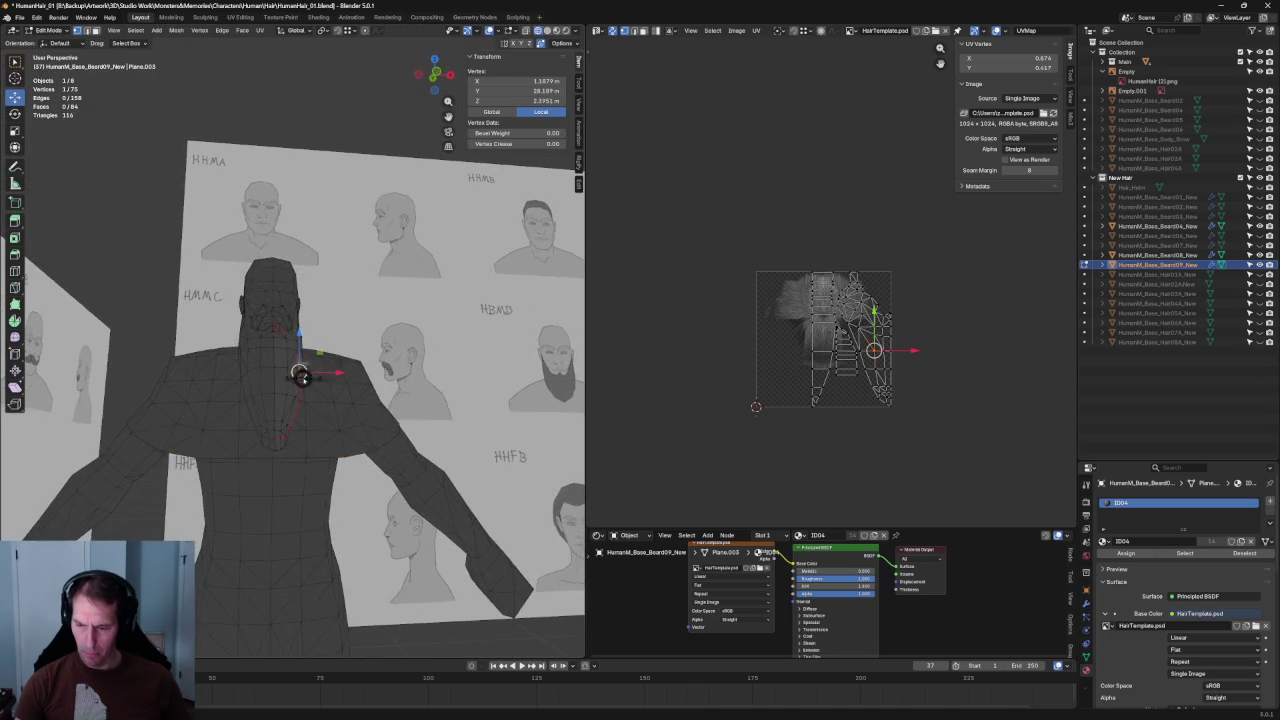
{"action": "scroll", "coordinate": [303, 381], "scroll_direction": "up", "scroll_amount": 4}
{"action": "left_click_drag", "start_coordinate": [336, 418], "coordinate": [340, 414]}
- Vertex-slide a run of throat vertices and two single throat vertices along their edges
{"action": "left_click_drag", "start_coordinate": [282, 467], "coordinate": [282, 460]}
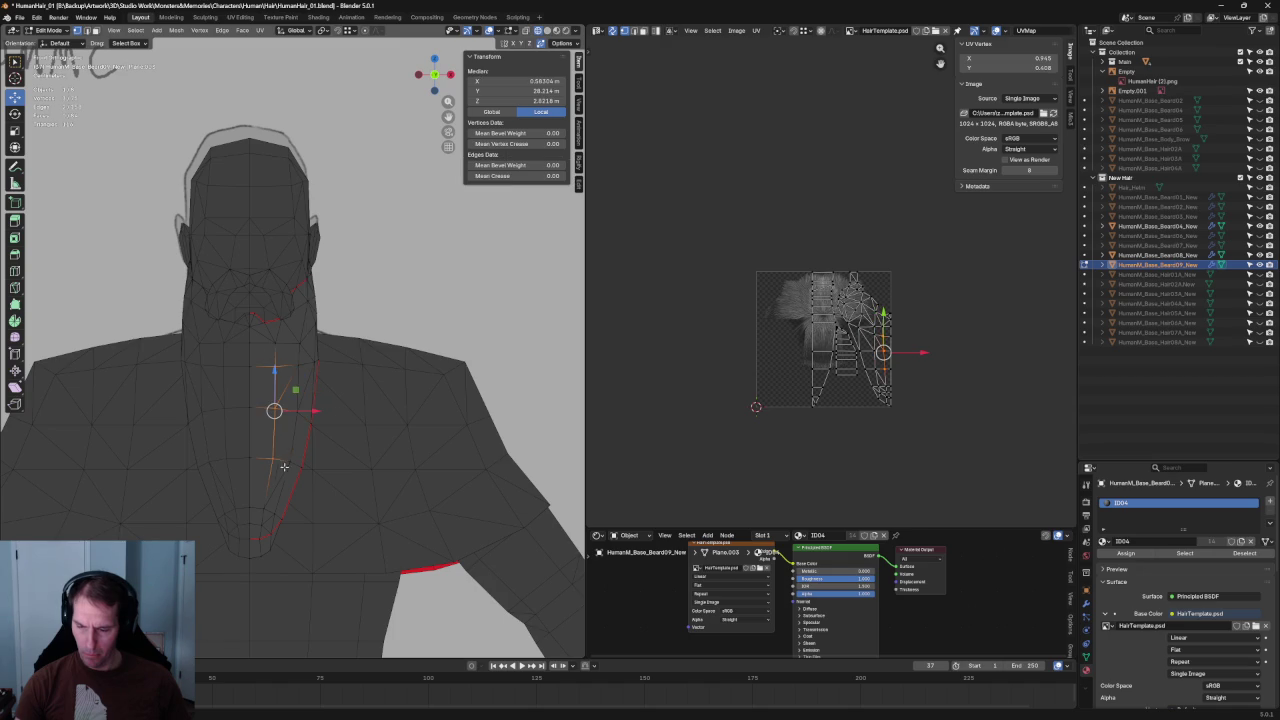
{"action": "key", "text": "shift+v"}
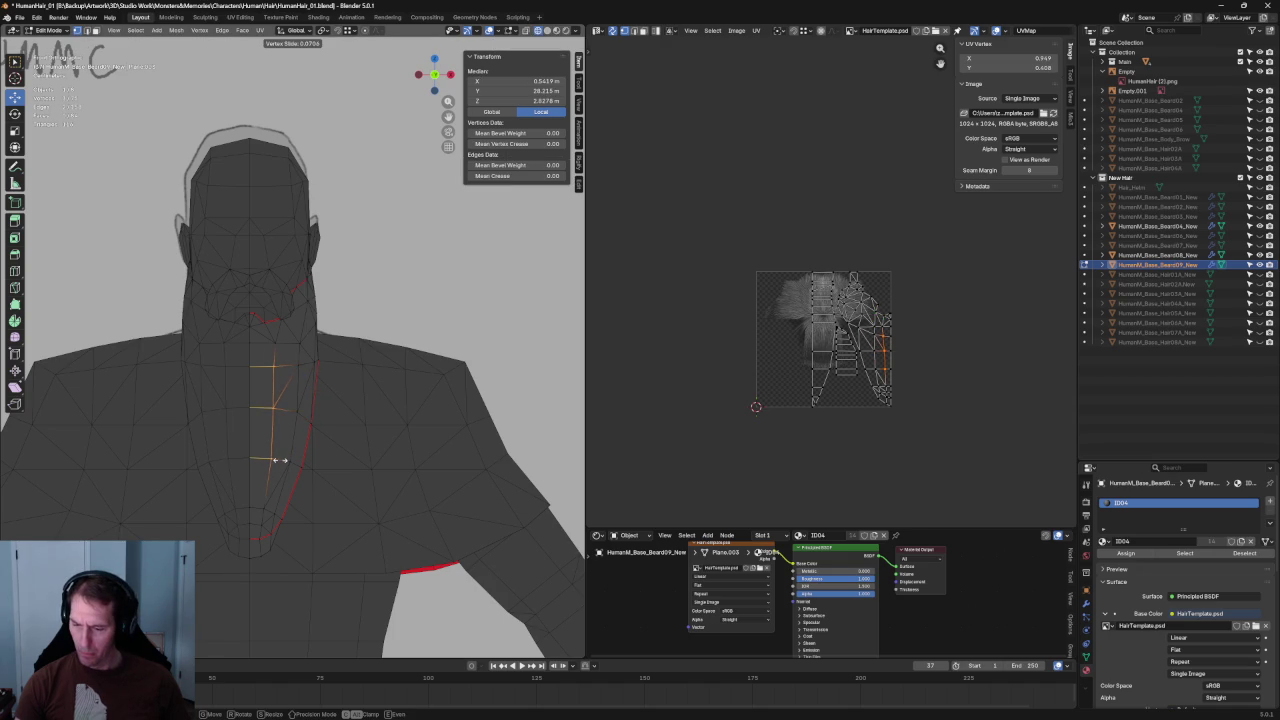
{"action": "left_click", "coordinate": [278, 460]}
{"action": "left_click", "coordinate": [270, 460]}
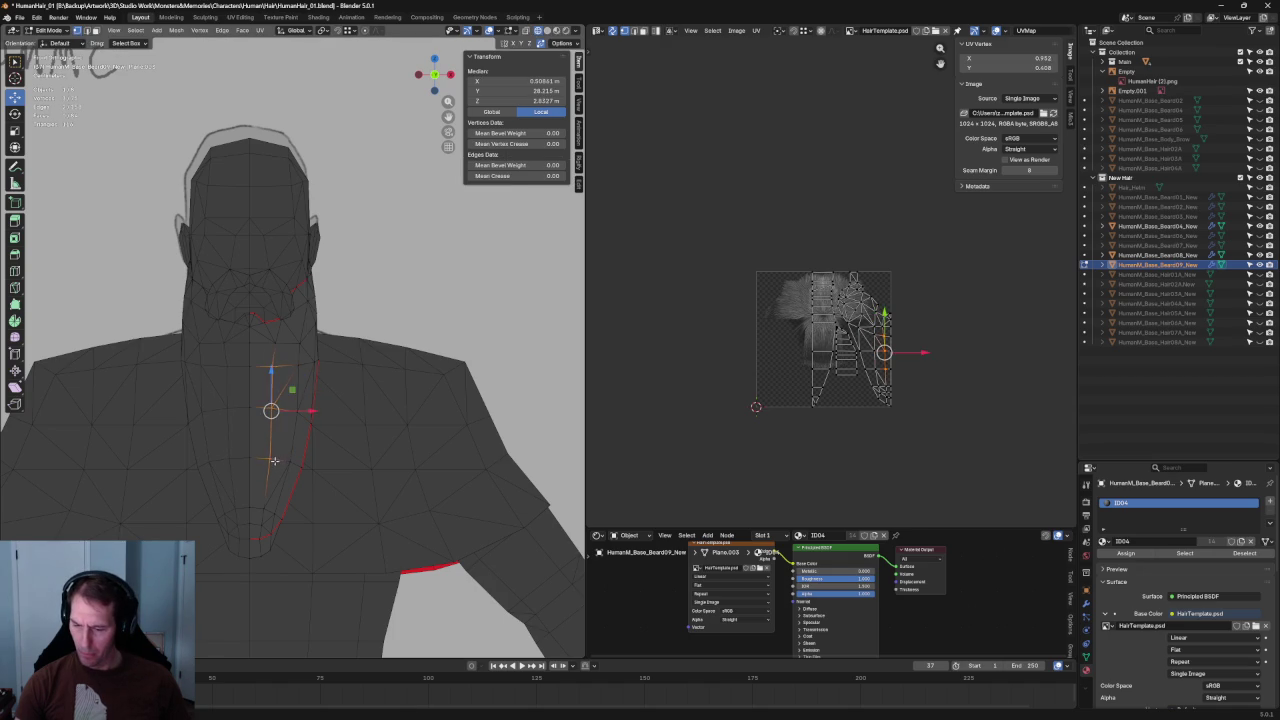
{"action": "key", "text": "shift+v"}
{"action": "left_click", "coordinate": [268, 461]}
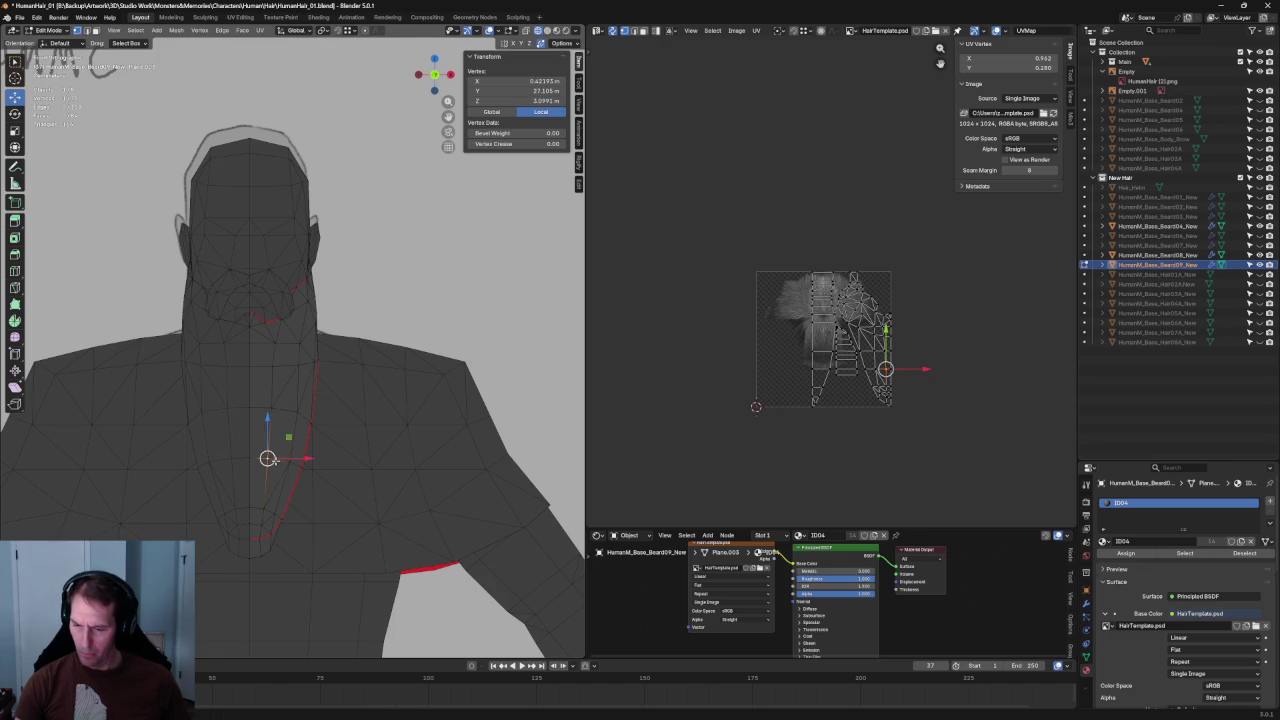
{"action": "left_click", "coordinate": [274, 371]}
{"action": "key", "text": "shift+v"}
{"action": "left_click", "coordinate": [280, 371]}
- Deselect all and check the reshaped beard from the front view and orbiting angles
{"action": "key", "text": "KP_1"}
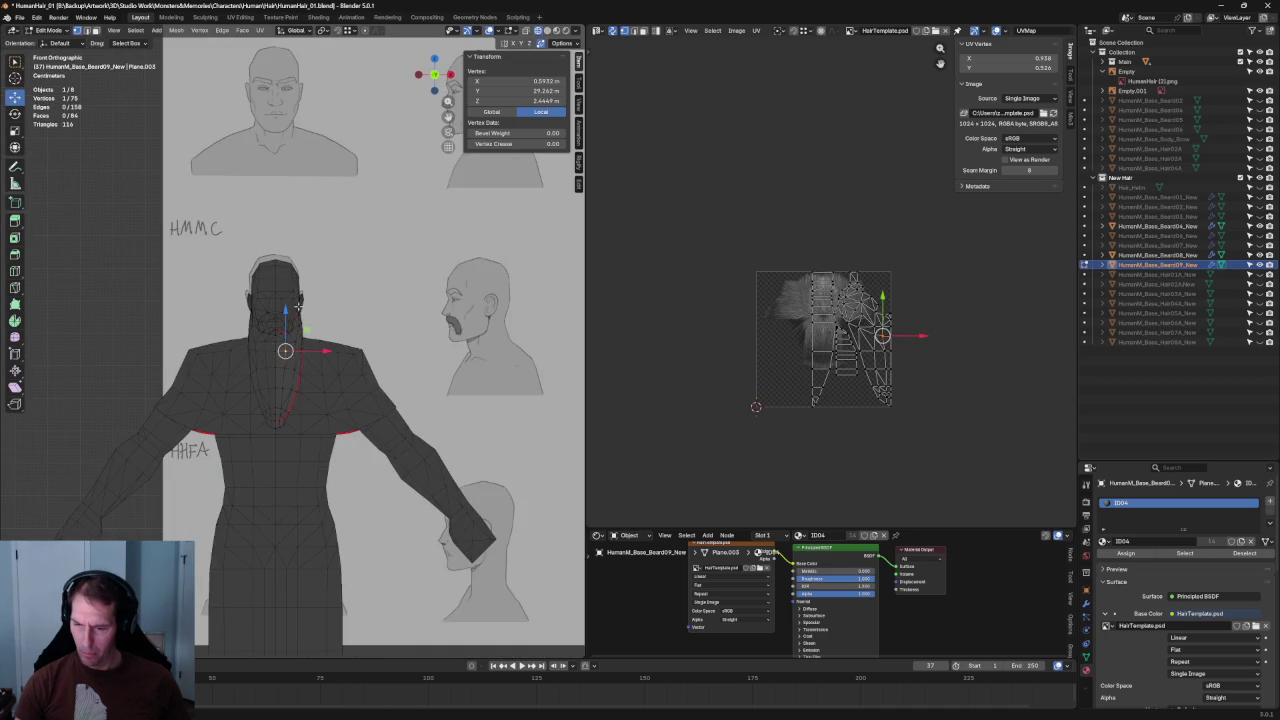
{"action": "key", "text": "alt+a"}
{"action": "scroll", "coordinate": [203, 342], "scroll_direction": "up", "scroll_amount": 3}
{"action": "key", "text": "alt+z"}
{"action": "key", "text": "alt+z"}
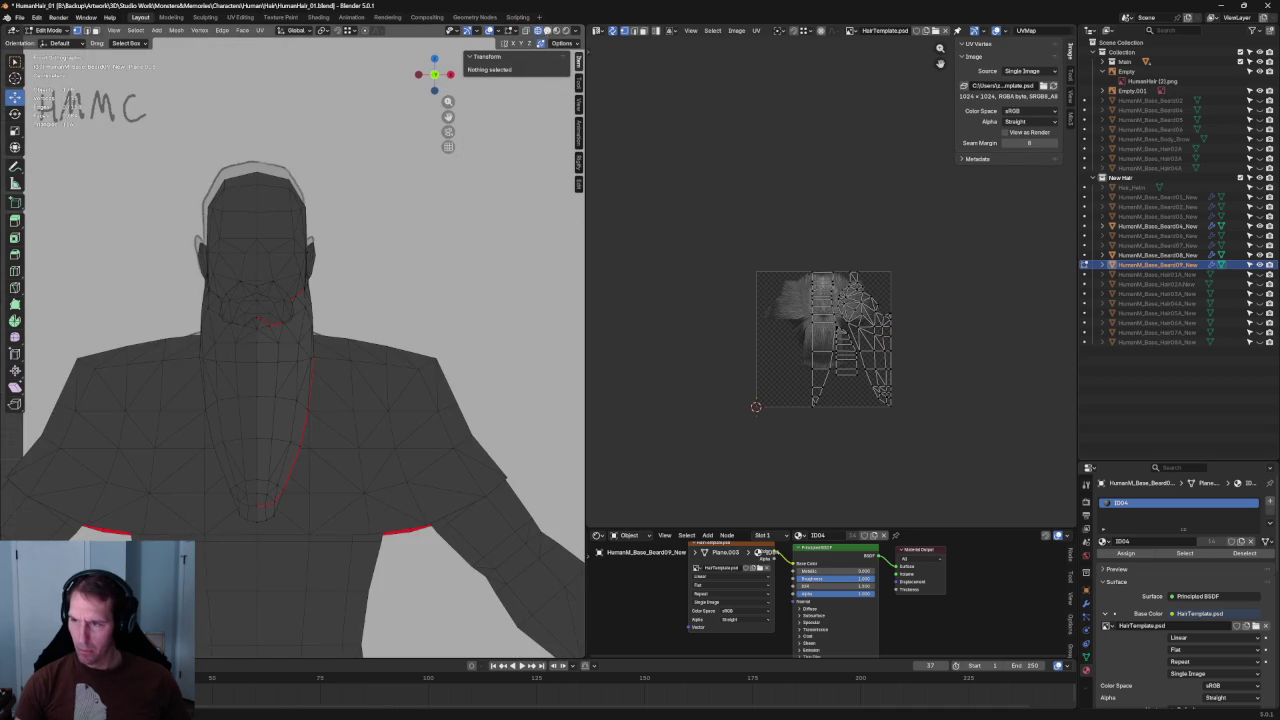
{"action": "key", "text": "alt+z"}
{"action": "scroll", "coordinate": [290, 400], "scroll_direction": "down", "scroll_amount": 4}
{"action": "middle_click_drag", "start_coordinate": [290, 400], "coordinate": [380, 370]}
{"action": "mouse_move", "coordinate": [335, 331]}
{"action": "middle_mouse_down"}
{"action": "mouse_move", "coordinate": [270, 330]}
{"action": "mouse_move", "coordinate": [335, 331]}
{"action": "mouse_move", "coordinate": [177, 368]}
{"action": "middle_mouse_up"}
- With X-ray on, lower a sideburn vertex near the ear slightly
{"action": "scroll", "coordinate": [170, 357], "scroll_direction": "up", "scroll_amount": 5}
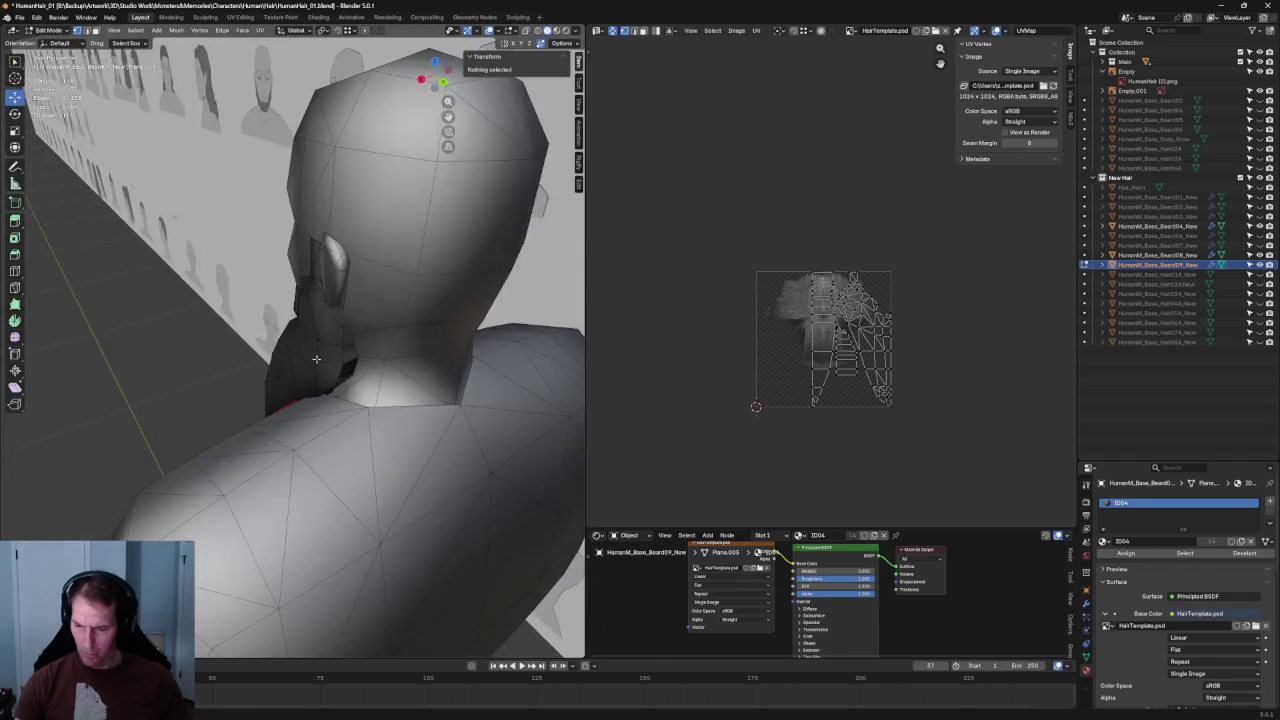
{"action": "middle_click_drag", "start_coordinate": [170, 357], "coordinate": [337, 335]}
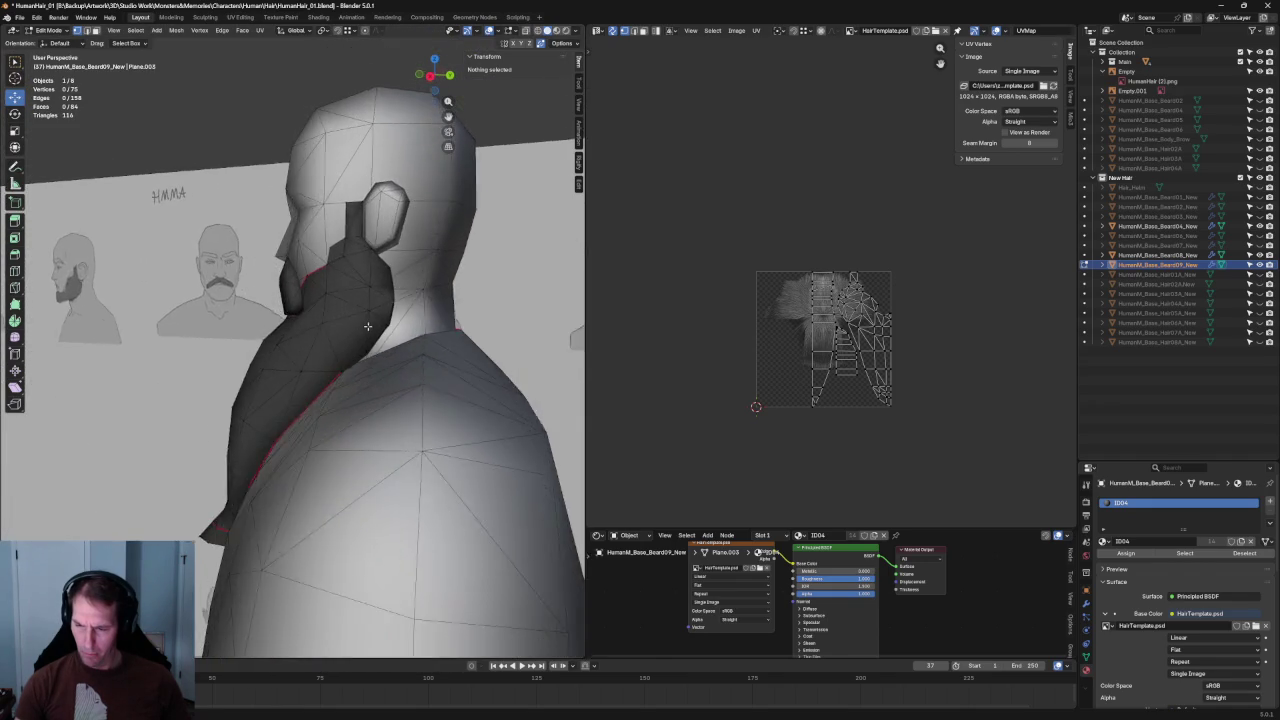
{"action": "scroll", "coordinate": [337, 335], "scroll_direction": "up", "scroll_amount": 5}
{"action": "key", "text": "alt+z"}
{"action": "scroll", "coordinate": [356, 321], "scroll_direction": "up", "scroll_amount": 3}
{"action": "left_click_drag", "start_coordinate": [268, 320], "coordinate": [269, 321]}
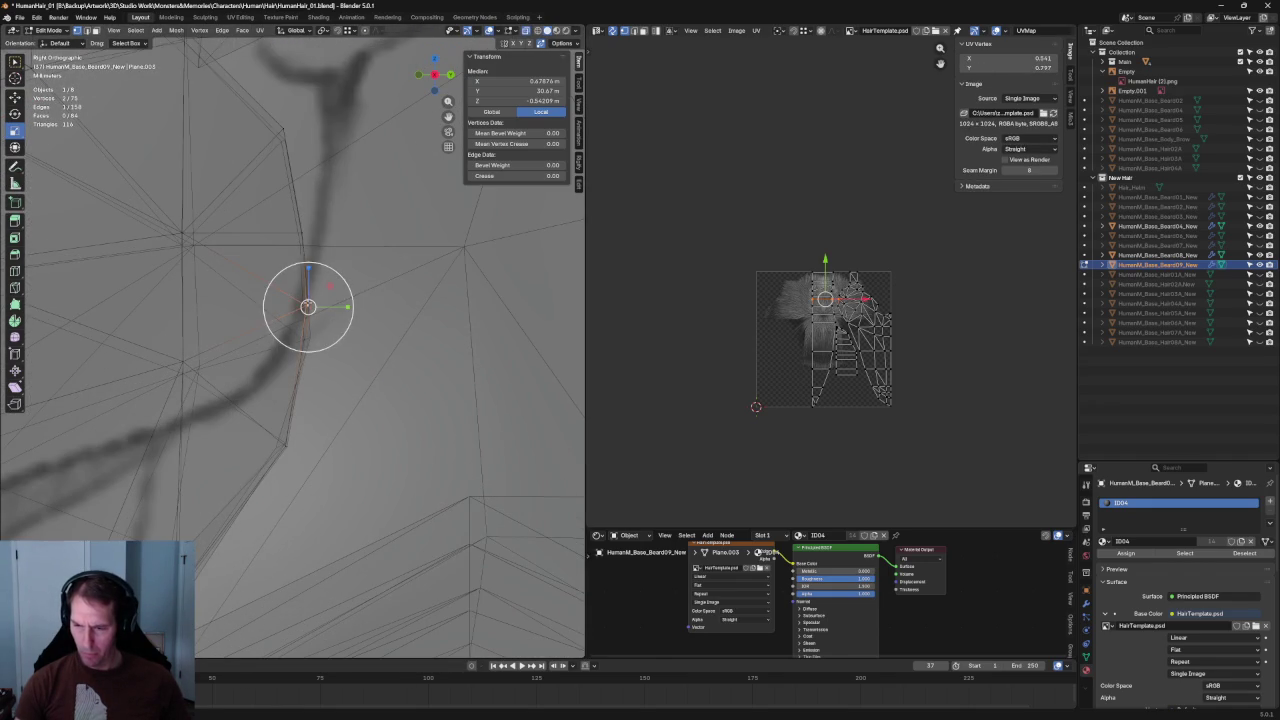
{"action": "left_click_drag", "start_coordinate": [305, 277], "coordinate": [312, 310]}
{"action": "mouse_move", "coordinate": [249, 240]}
{"action": "left_mouse_down"}
{"action": "mouse_move", "coordinate": [231, 224]}
{"action": "mouse_move", "coordinate": [262, 217]}
{"action": "left_mouse_up"}
{"action": "scroll", "coordinate": [262, 217], "scroll_direction": "down", "scroll_amount": 5}
{"action": "key", "text": "alt+a"}
- Move another sideburn vertex constrained to the Y axis
{"action": "scroll", "coordinate": [392, 296], "scroll_direction": "up", "scroll_amount": 6}
{"action": "scroll", "coordinate": [392, 296], "scroll_direction": "up", "scroll_amount": 1}
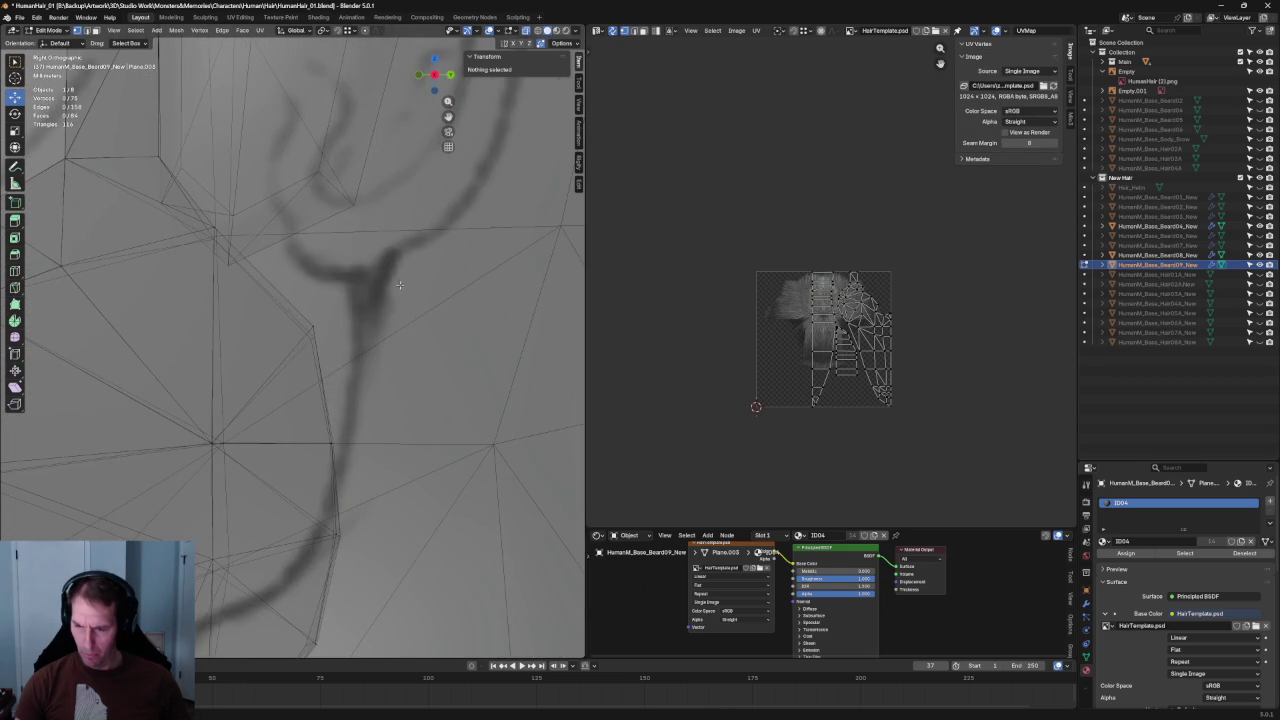
{"action": "left_click_drag", "start_coordinate": [392, 296], "coordinate": [300, 342]}
{"action": "key", "text": "g"}
{"action": "key", "text": "y"}
{"action": "key", "text": "Escape"}
{"action": "scroll", "coordinate": [370, 345], "scroll_direction": "down", "scroll_amount": 4}
{"action": "scroll", "coordinate": [370, 345], "scroll_direction": "down", "scroll_amount": 3}
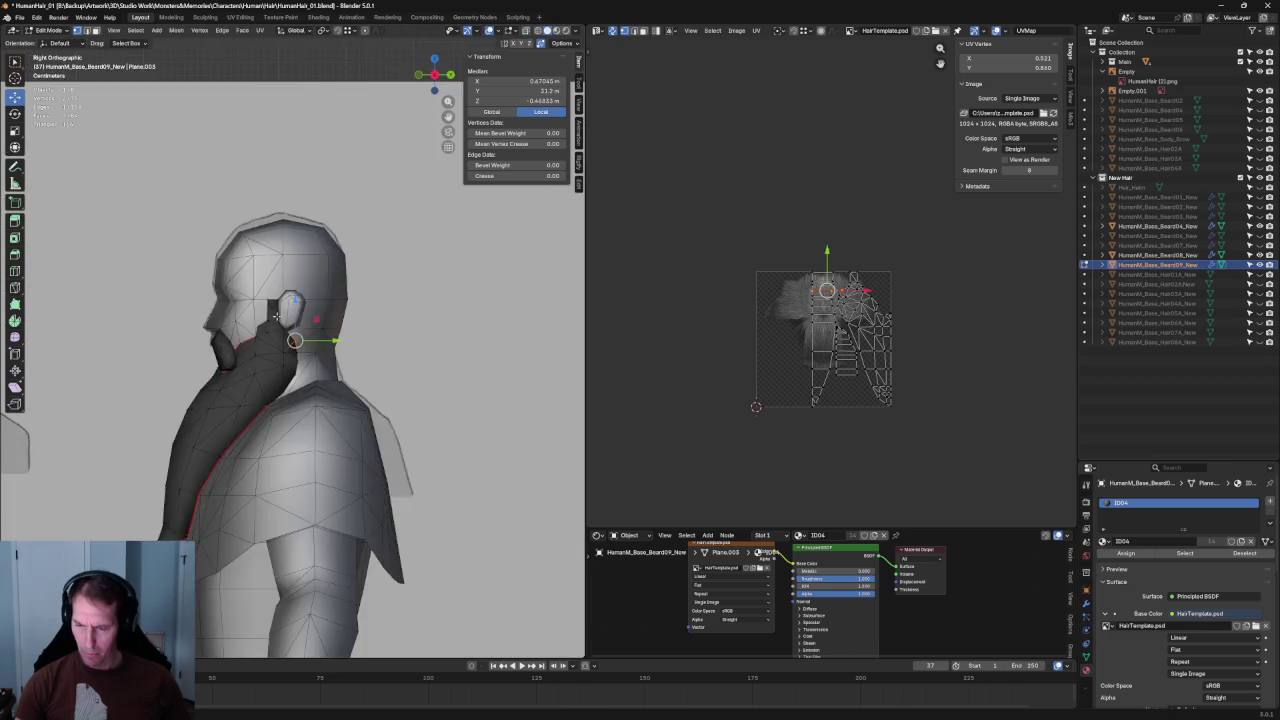
{"action": "scroll", "coordinate": [370, 345], "scroll_direction": "up", "scroll_amount": 6}
- Inspect the sideburn vertex beside the ear at an angle, then clear the selection
{"action": "mouse_move", "coordinate": [370, 345]}
{"action": "middle_mouse_down"}
{"action": "mouse_move", "coordinate": [292, 316]}
{"action": "mouse_move", "coordinate": [400, 466]}
{"action": "mouse_move", "coordinate": [396, 415]}
{"action": "middle_mouse_up"}
{"action": "key", "text": "alt+z"}
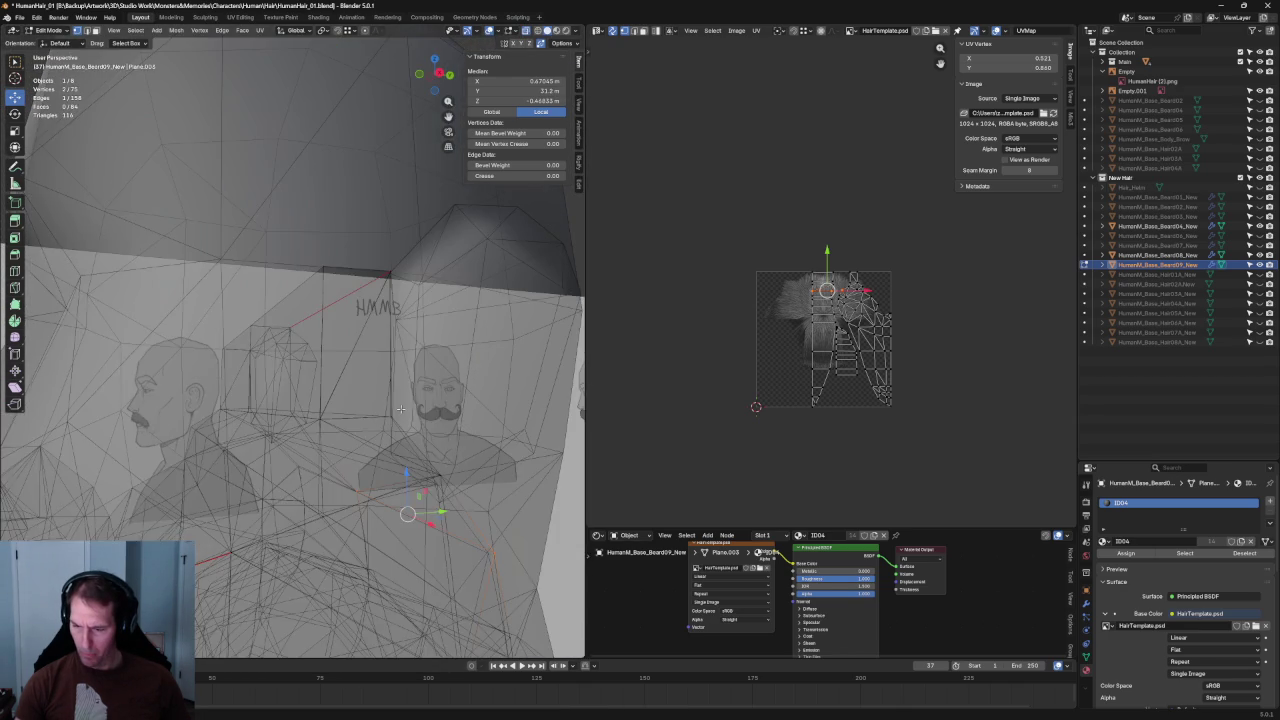
{"action": "key", "text": "alt+z"}
{"action": "left_click_drag", "start_coordinate": [370, 295], "coordinate": [373, 327]}
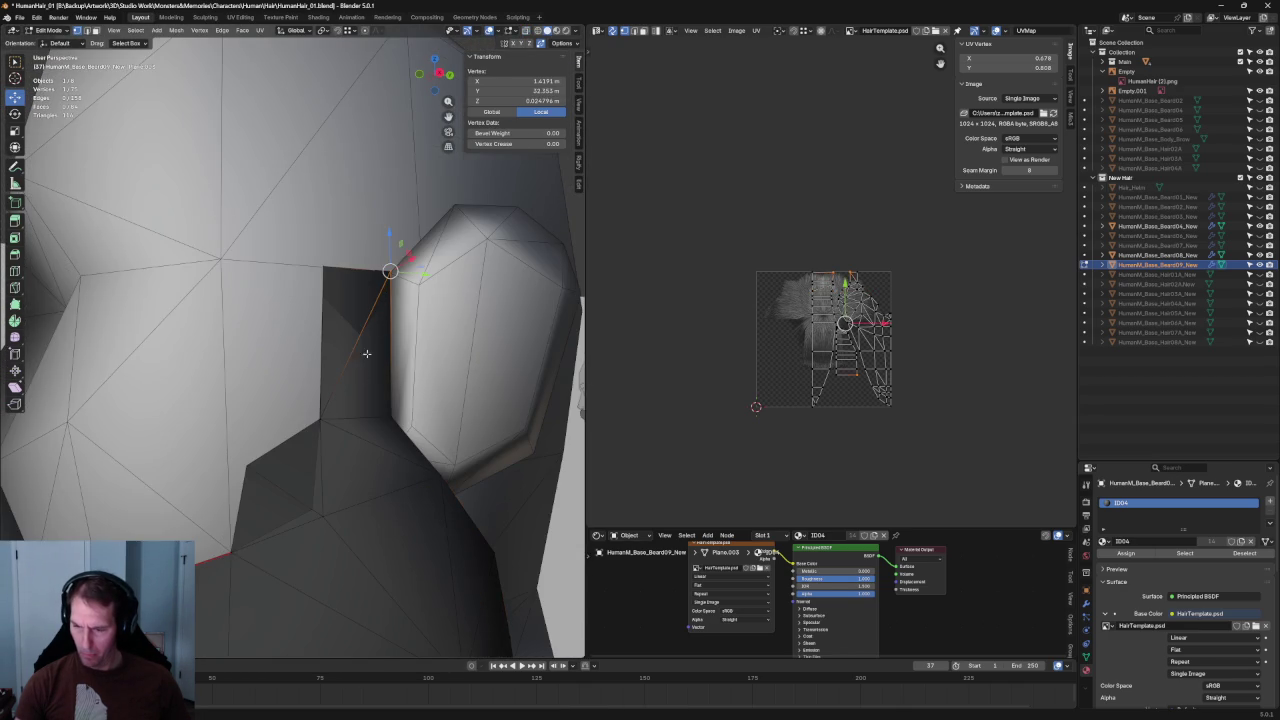
{"action": "right_click", "coordinate": [294, 434]}
{"action": "key", "text": "Escape"}
{"action": "key", "text": "alt+a"}
{"action": "mouse_move", "coordinate": [294, 434]}
{"action": "middle_mouse_down"}
{"action": "mouse_move", "coordinate": [402, 404]}
{"action": "mouse_move", "coordinate": [290, 342]}
{"action": "middle_mouse_up"}
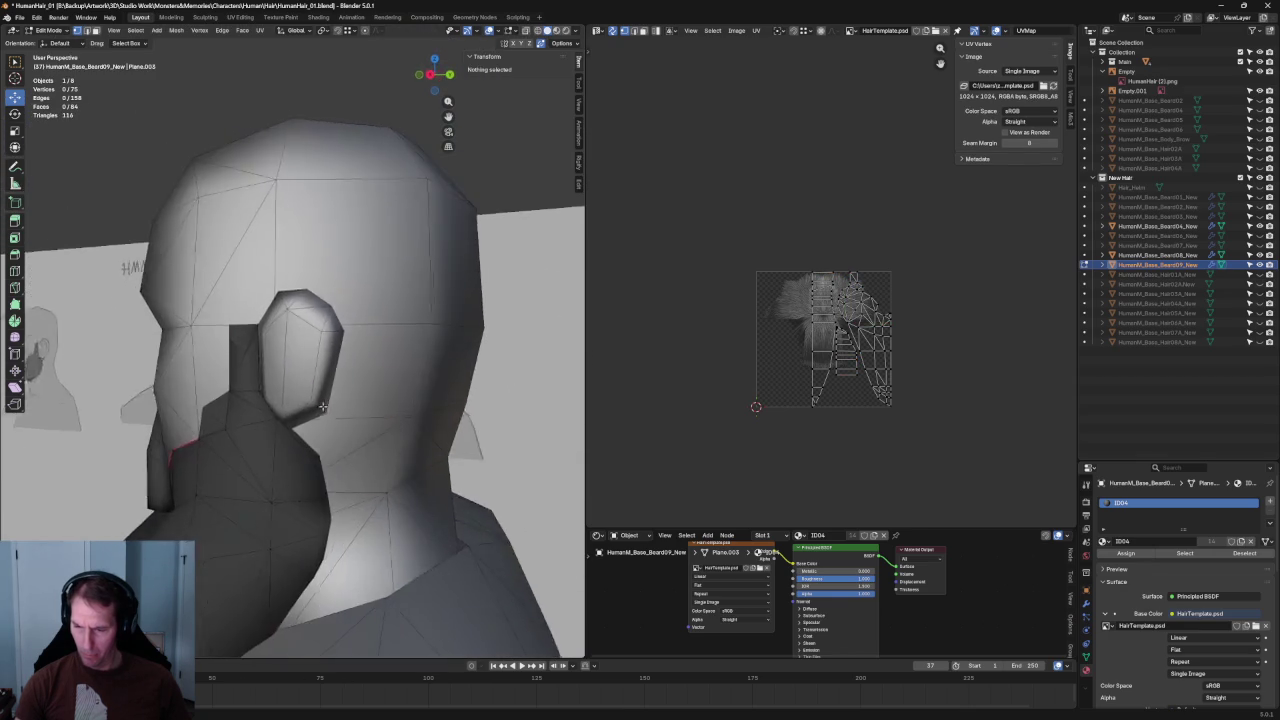
- Return to Object Mode and select the Beard08 mesh on the head
{"action": "key", "text": "Tab"}
{"action": "left_click", "coordinate": [271, 353]}
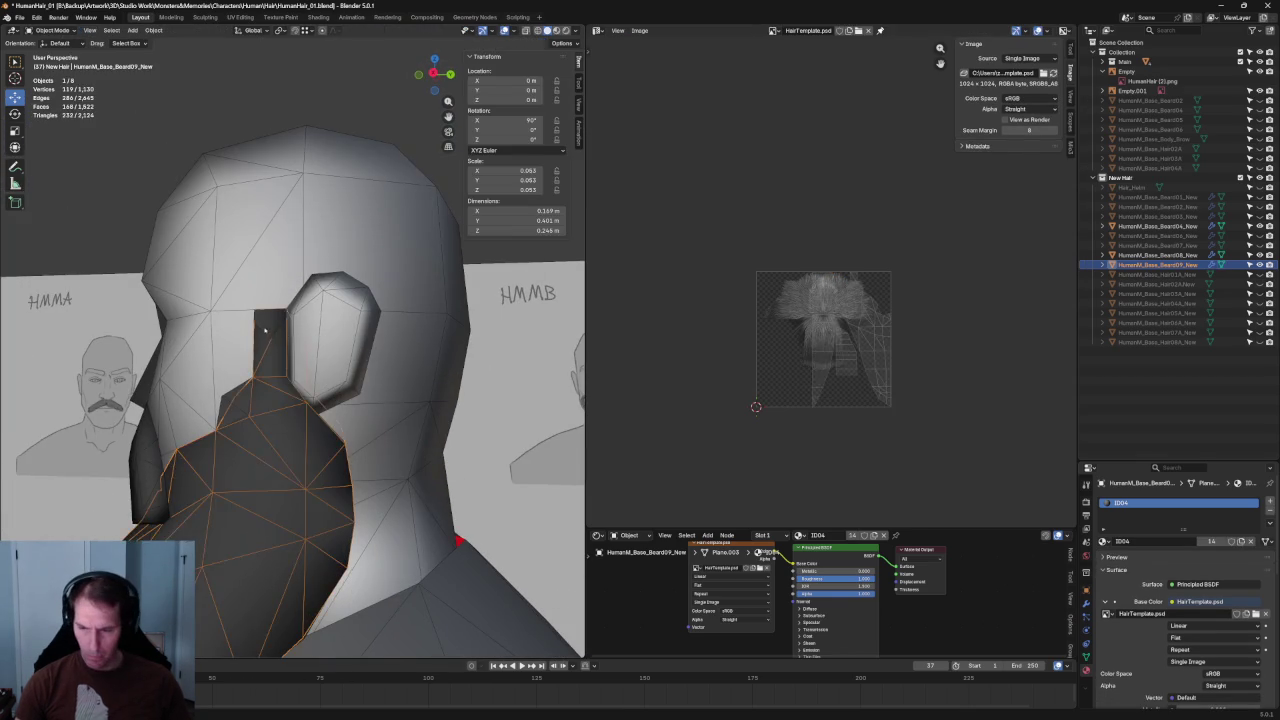
{"action": "scroll", "coordinate": [283, 337], "scroll_direction": "up", "scroll_amount": 5}
{"action": "scroll", "coordinate": [286, 340], "scroll_direction": "down", "scroll_amount": 5}
{"action": "mouse_move", "coordinate": [287, 341]}
{"action": "middle_mouse_down"}
{"action": "mouse_move", "coordinate": [330, 375]}
{"action": "mouse_move", "coordinate": [378, 358]}
{"action": "middle_mouse_up"}
{"action": "scroll", "coordinate": [329, 371], "scroll_direction": "up", "scroll_amount": 5}
{"action": "scroll", "coordinate": [331, 391], "scroll_direction": "down", "scroll_amount": 5}
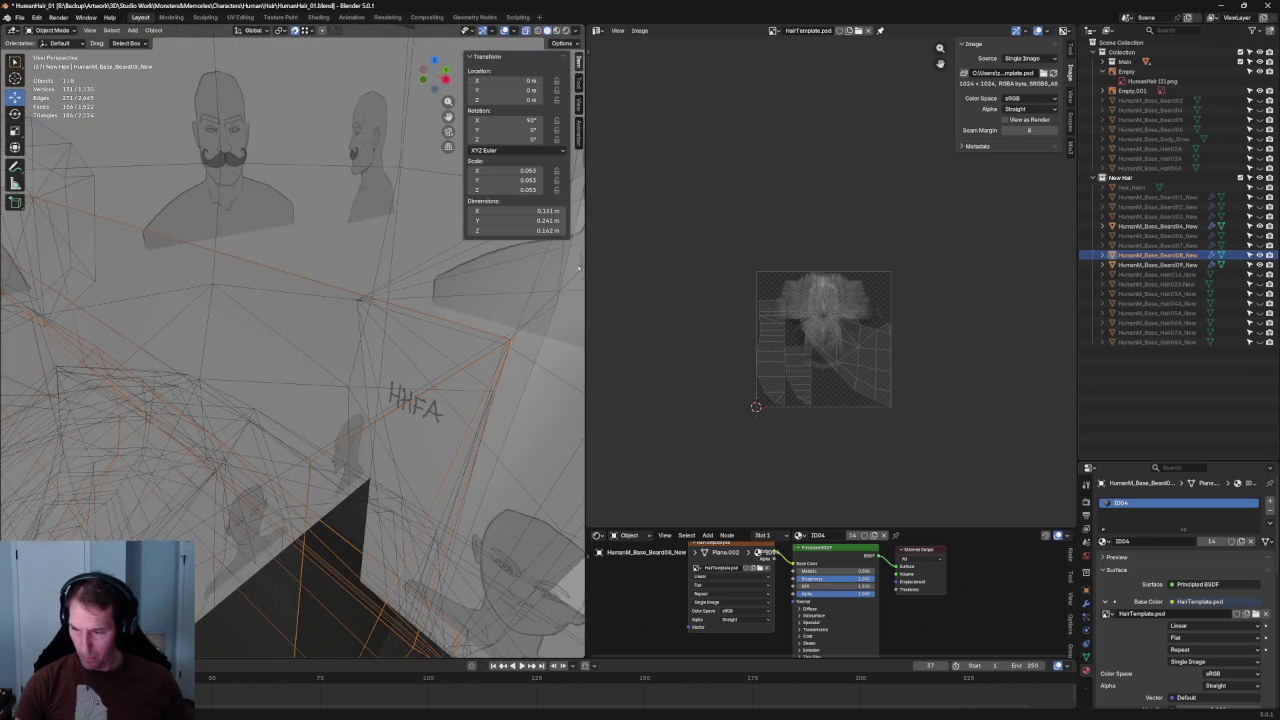
{"action": "left_click", "coordinate": [506, 345]}
- Enter Edit Mode on the Beard08 beard piece with X-ray toggled
{"action": "middle_click_drag", "start_coordinate": [506, 345], "coordinate": [272, 384]}
{"action": "left_click", "coordinate": [272, 384]}
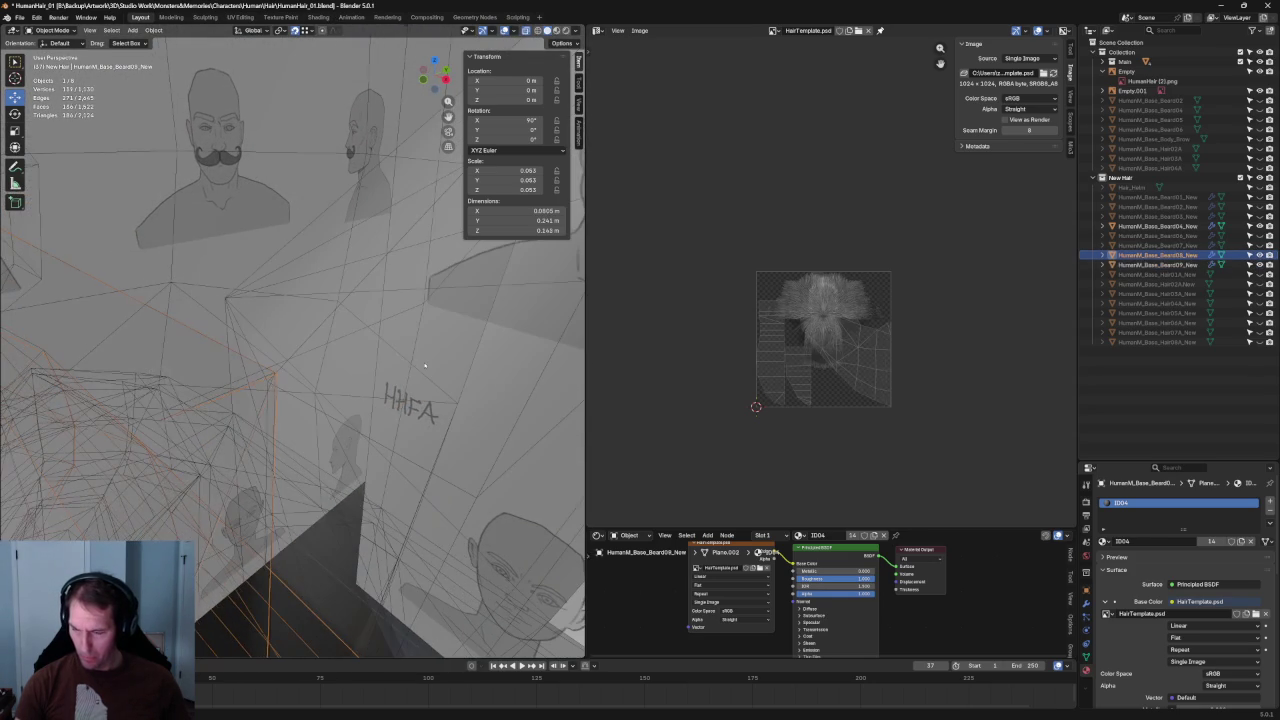
{"action": "key", "text": "Tab"}
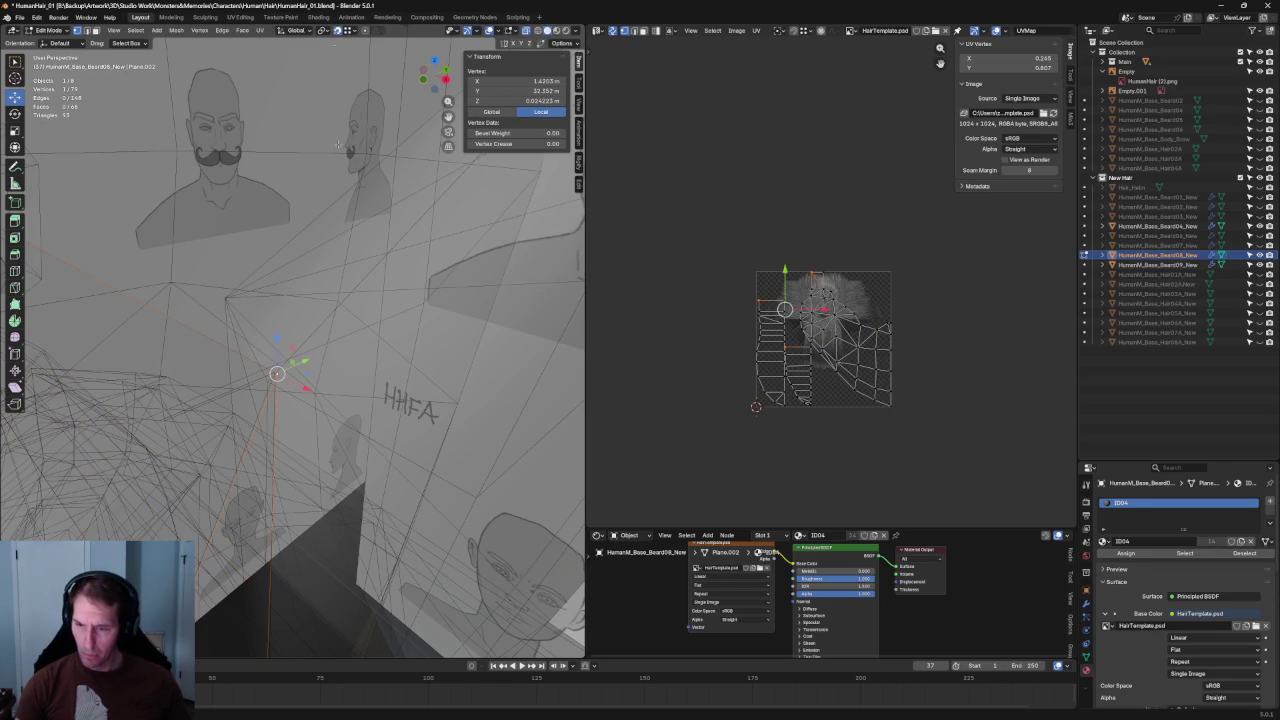
{"action": "key", "text": "alt+z"}
{"action": "scroll", "coordinate": [263, 384], "scroll_direction": "down", "scroll_amount": 3}
{"action": "scroll", "coordinate": [333, 381], "scroll_direction": "down", "scroll_amount": 5}
{"action": "key", "text": "alt+z"}
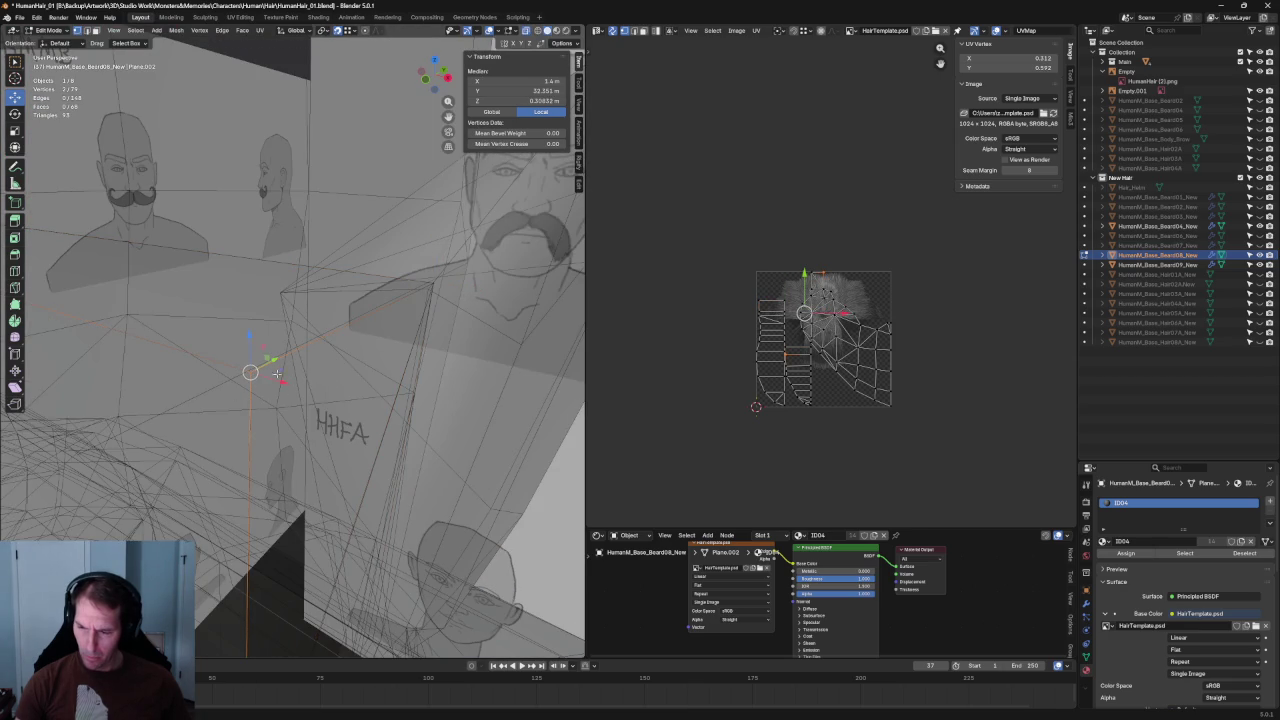
- Clear the selection and compare the Beard08 mesh against the reference images
{"action": "key", "text": "alt+z"}
{"action": "scroll", "coordinate": [250, 372], "scroll_direction": "up", "scroll_amount": 5}
{"action": "left_click", "coordinate": [354, 374]}
{"action": "key", "text": "alt+z"}
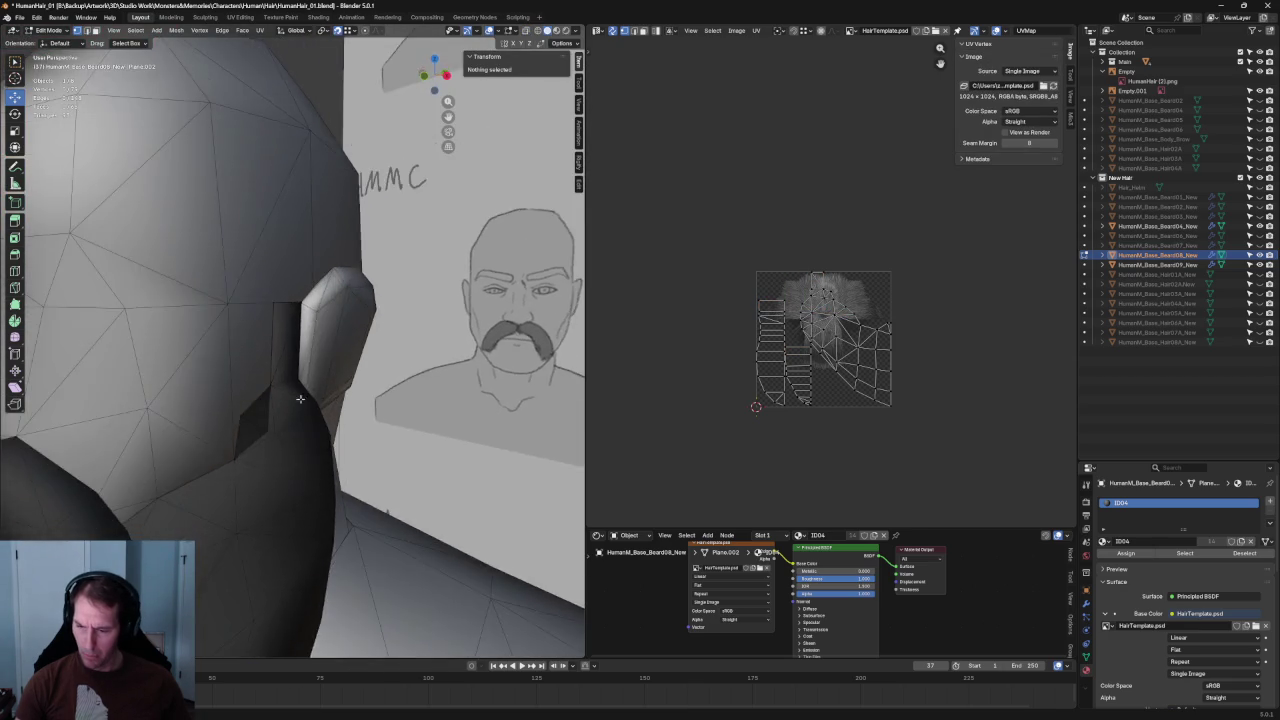
{"action": "key", "text": "alt+z"}
{"action": "key", "text": "alt+z"}
{"action": "scroll", "coordinate": [211, 570], "scroll_direction": "down", "scroll_amount": 3}
{"action": "middle_click_drag", "start_coordinate": [211, 570], "coordinate": [273, 485]}
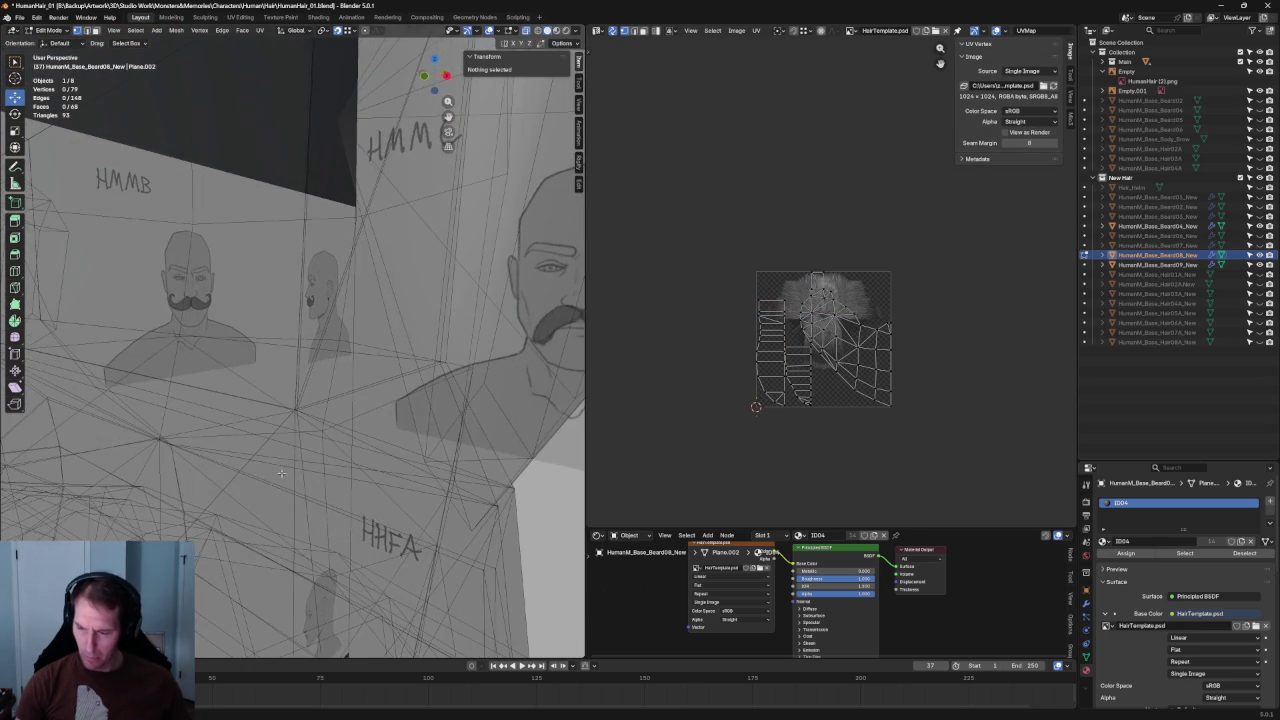
- Move a Beard08 edge vertex near the ear slightly to the right
{"action": "left_click", "coordinate": [302, 413]}
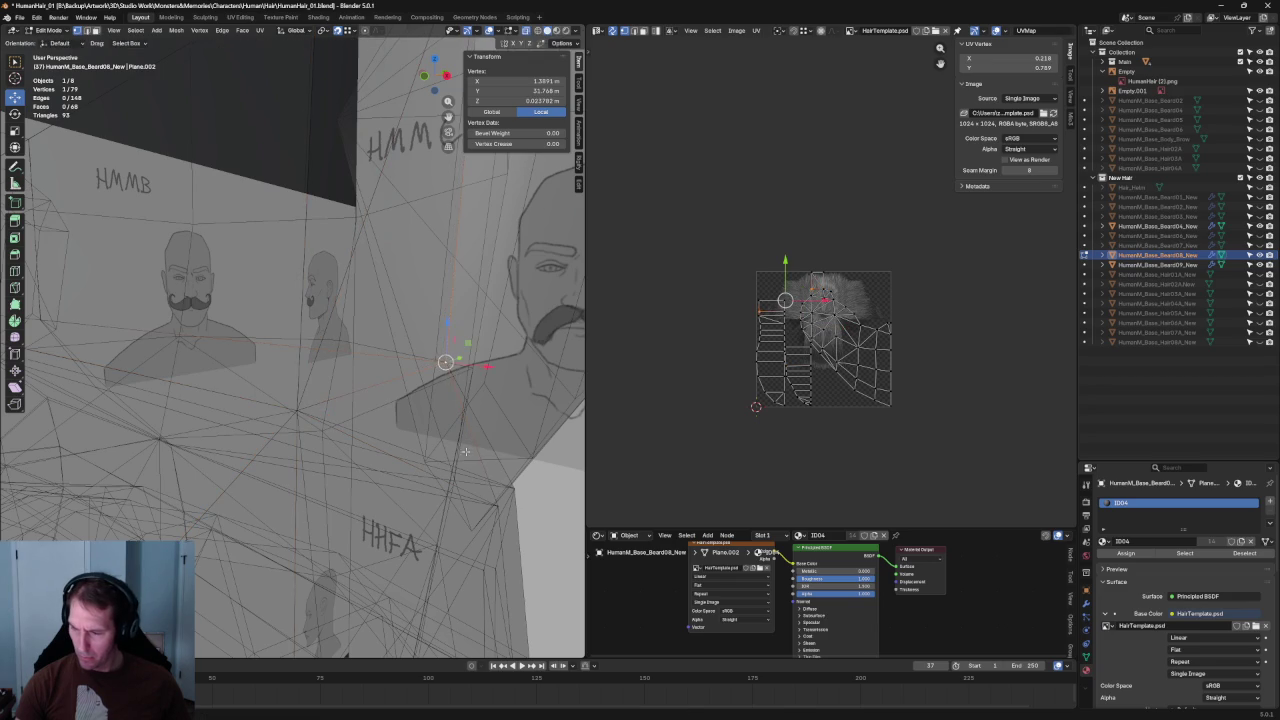
{"action": "key", "text": "alt+z"}
{"action": "scroll", "coordinate": [458, 484], "scroll_direction": "up", "scroll_amount": 5}
{"action": "key", "text": "alt+z"}
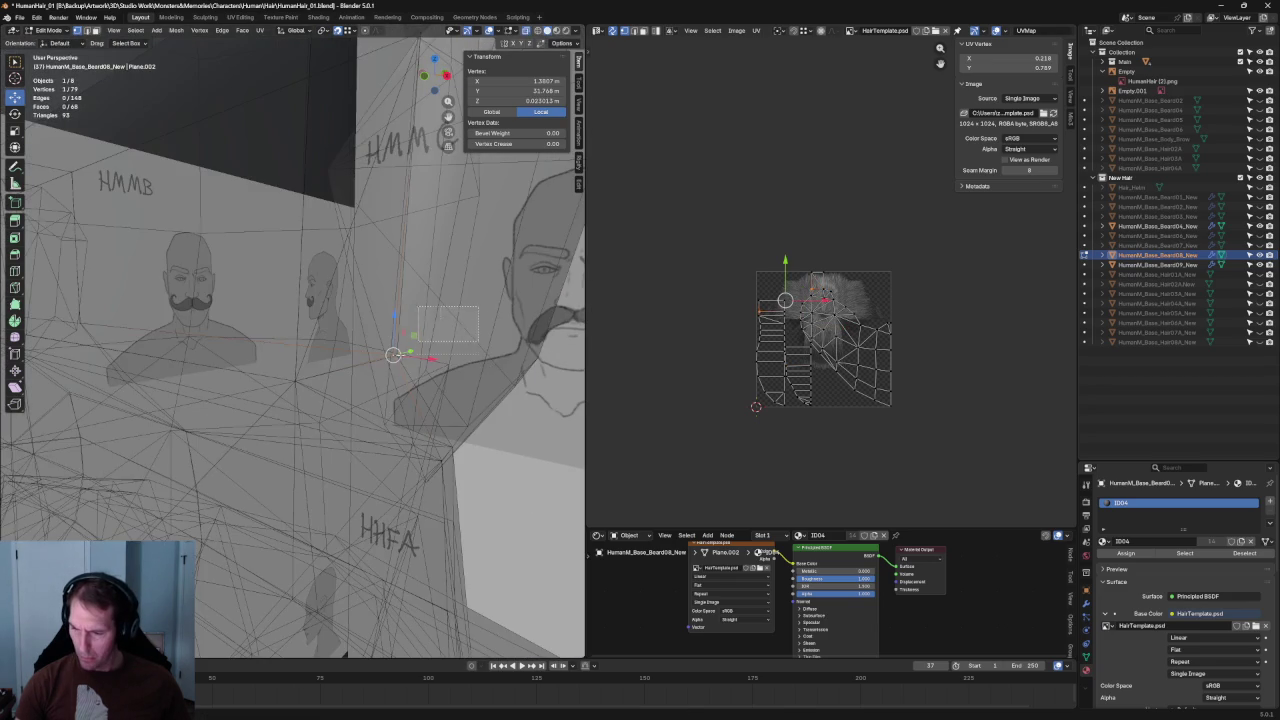
{"action": "key", "text": "g"}
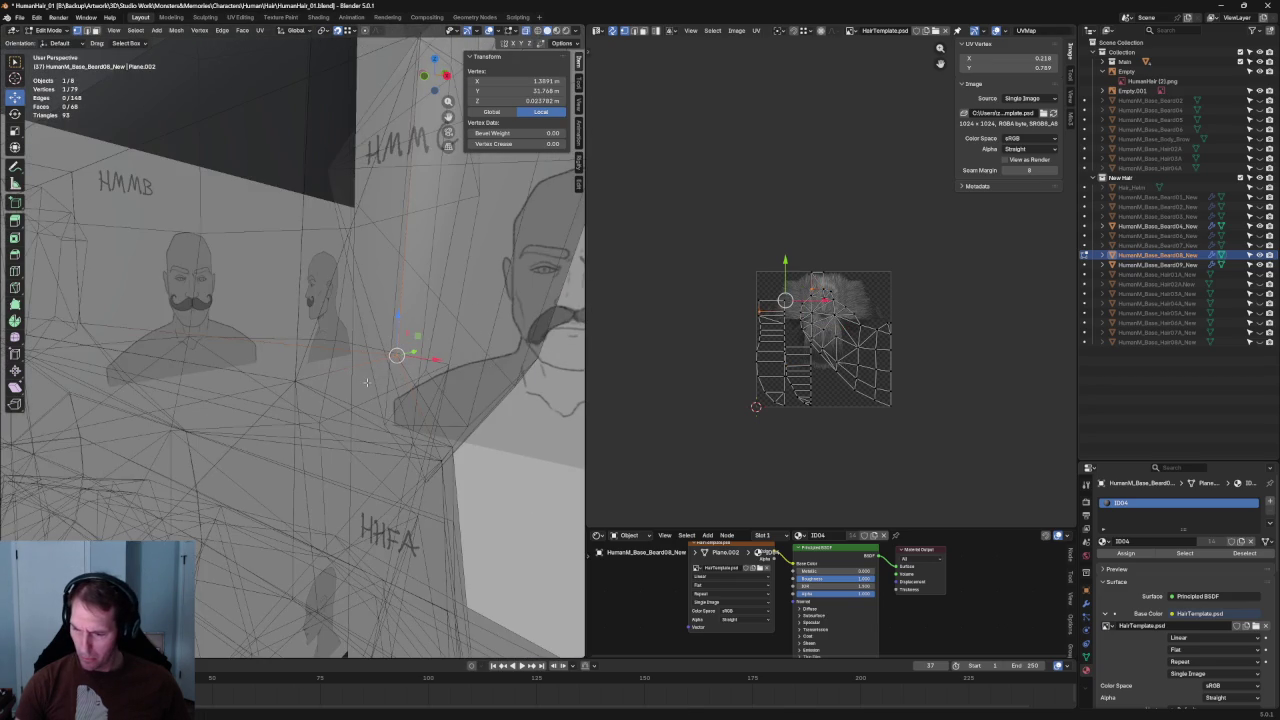
{"action": "key", "text": "alt+z"}
{"action": "key", "text": "alt+z"}
- Deselect and check the vertex placement from closer angles with X-ray toggled
{"action": "middle_click_drag", "start_coordinate": [278, 406], "coordinate": [314, 370]}
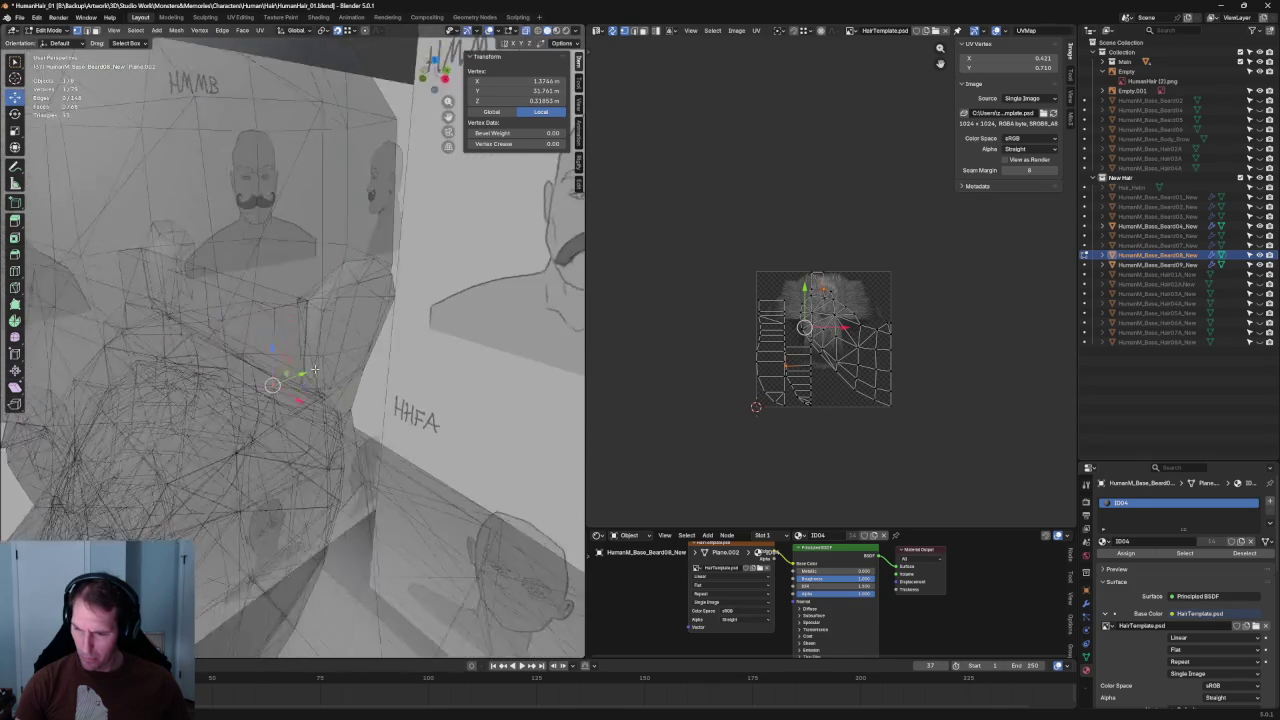
{"action": "key", "text": "alt+z"}
{"action": "scroll", "coordinate": [270, 110], "scroll_direction": "down", "scroll_amount": 3}
{"action": "scroll", "coordinate": [270, 110], "scroll_direction": "down", "scroll_amount": 2}
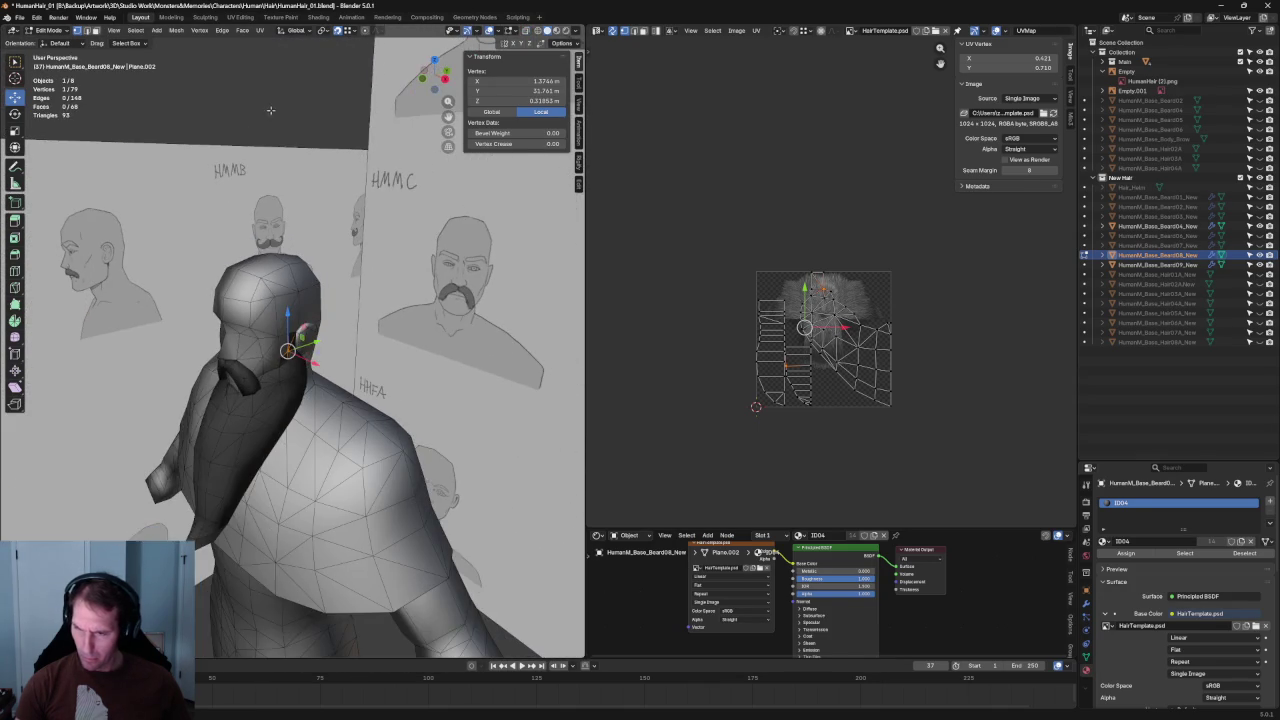
{"action": "key", "text": "alt+a"}
{"action": "scroll", "coordinate": [270, 110], "scroll_direction": "up", "scroll_amount": 5}
{"action": "mouse_move", "coordinate": [270, 110]}
{"action": "middle_mouse_down"}
{"action": "mouse_move", "coordinate": [337, 428]}
{"action": "mouse_move", "coordinate": [309, 443]}
{"action": "middle_mouse_up"}
{"action": "key", "text": "alt+z"}
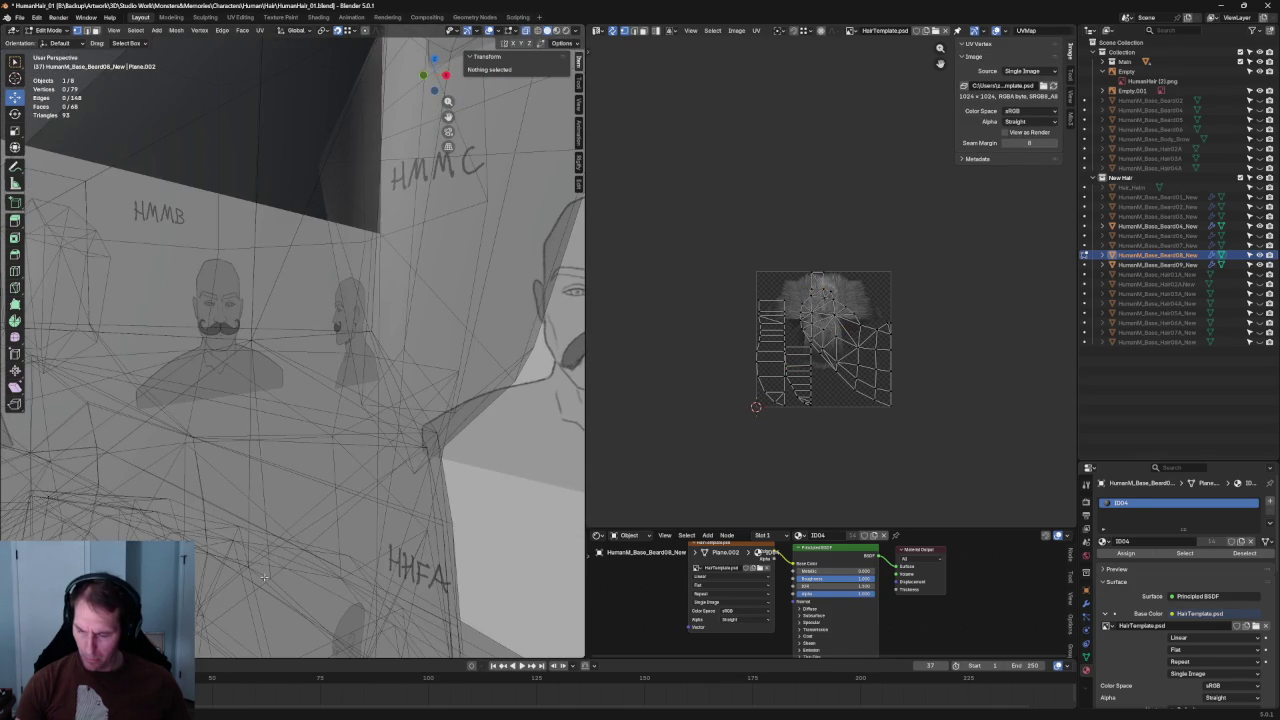
{"action": "key", "text": "alt+z"}
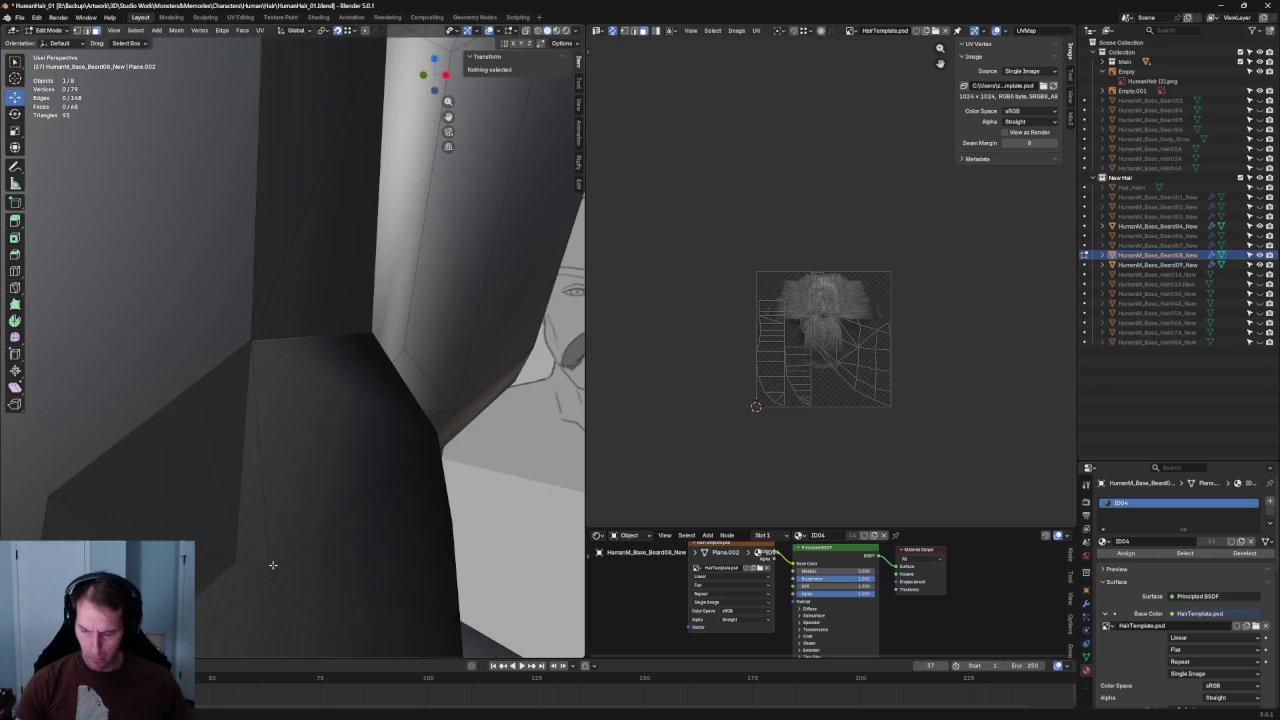
- Return to Object Mode and select the HumanM_Base_Beard09_New mesh
{"action": "middle_click_drag", "start_coordinate": [280, 546], "coordinate": [406, 452]}
{"action": "left_click", "coordinate": [408, 449]}
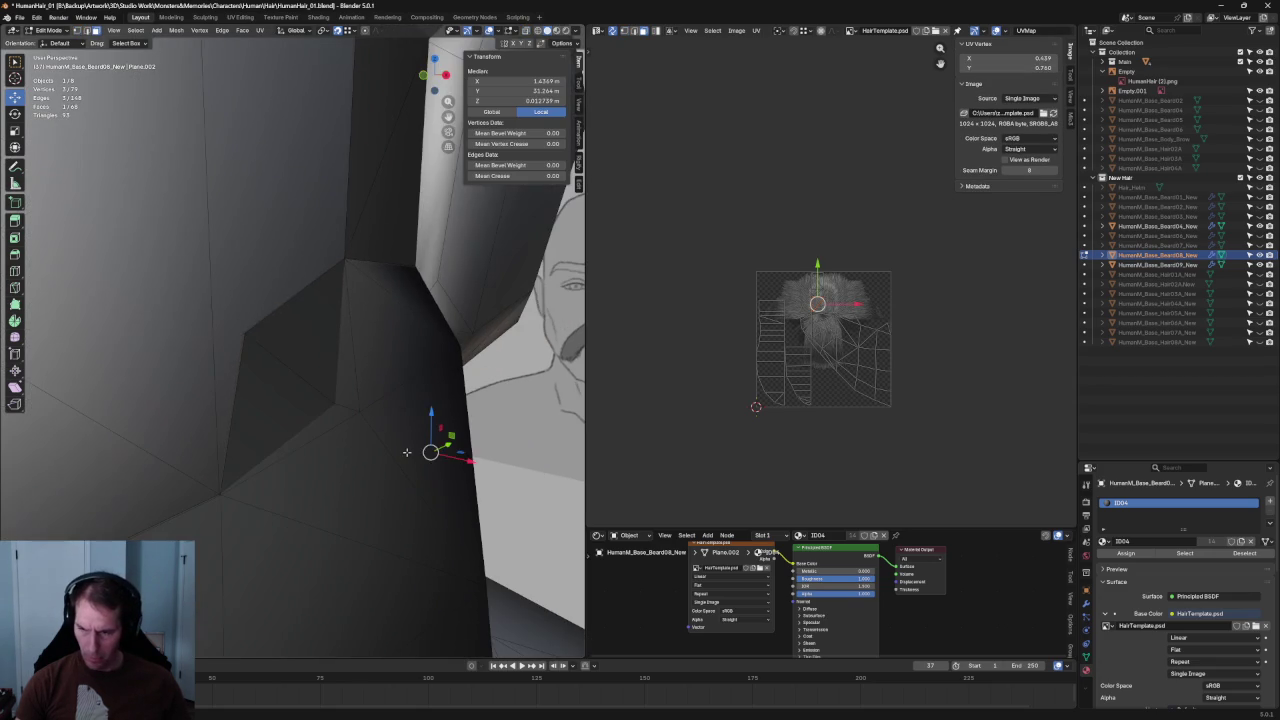
{"action": "key", "text": "Tab"}
{"action": "left_click", "coordinate": [406, 452]}
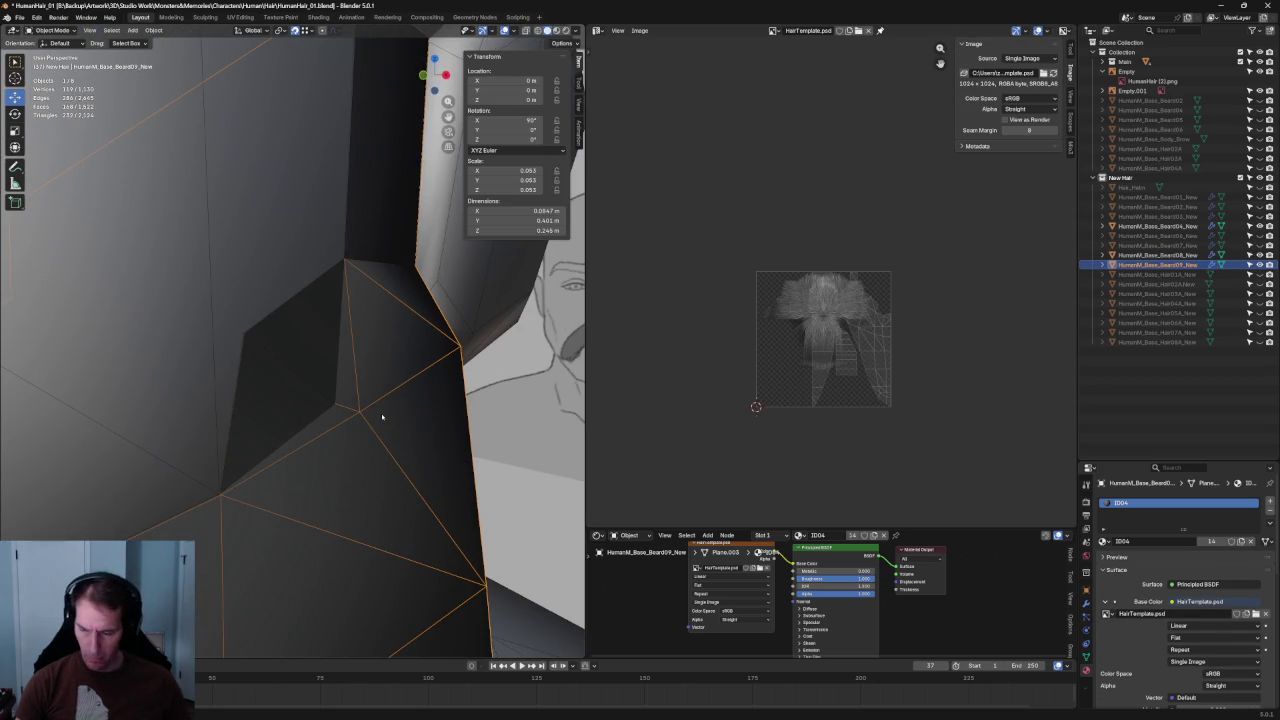
- Enter Edit Mode on Beard09 and inspect a vertex near the ear
{"action": "key", "text": "Tab"}
{"action": "key", "text": "alt+z"}
{"action": "left_click", "coordinate": [360, 411]}
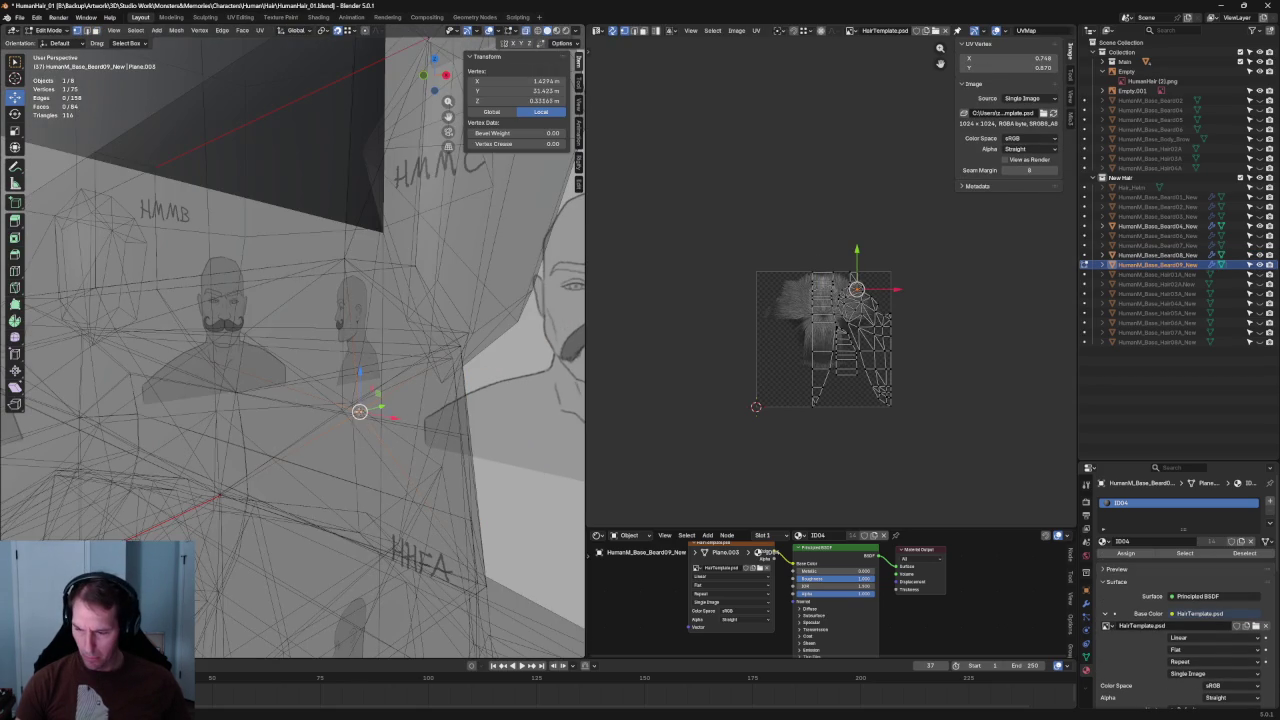
{"action": "key", "text": "alt+z"}
{"action": "scroll", "coordinate": [360, 411], "scroll_direction": "up", "scroll_amount": 3}
{"action": "mouse_move", "coordinate": [360, 411]}
{"action": "middle_mouse_down"}
{"action": "mouse_move", "coordinate": [278, 418]}
{"action": "mouse_move", "coordinate": [403, 430]}
{"action": "mouse_move", "coordinate": [380, 340]}
{"action": "middle_mouse_up"}
{"action": "scroll", "coordinate": [300, 300], "scroll_direction": "down", "scroll_amount": 8}
{"action": "left_click", "coordinate": [128, 217]}
{"action": "middle_click_drag", "start_coordinate": [128, 217], "coordinate": [298, 386]}
{"action": "scroll", "coordinate": [298, 386], "scroll_direction": "up", "scroll_amount": 5}
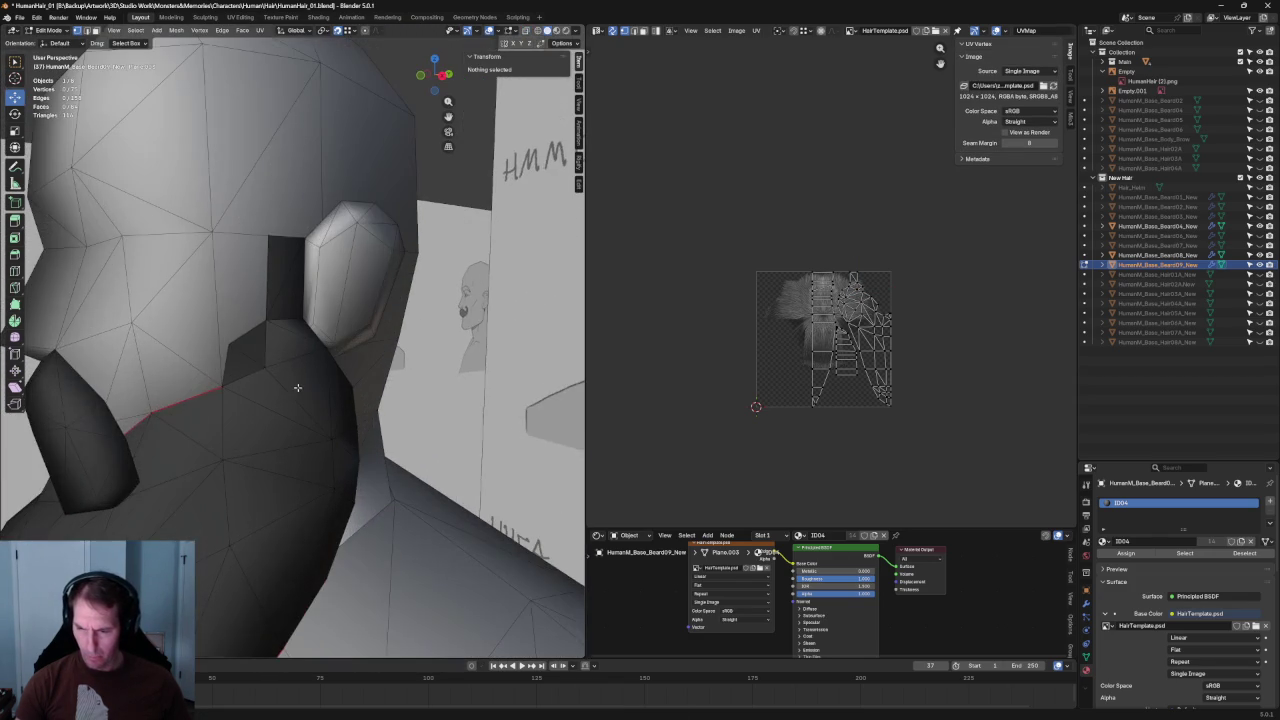
- Toggle Beard08's visibility in the Outliner, leaving it hidden to see underneath
{"action": "left_click", "coordinate": [1258, 255]}
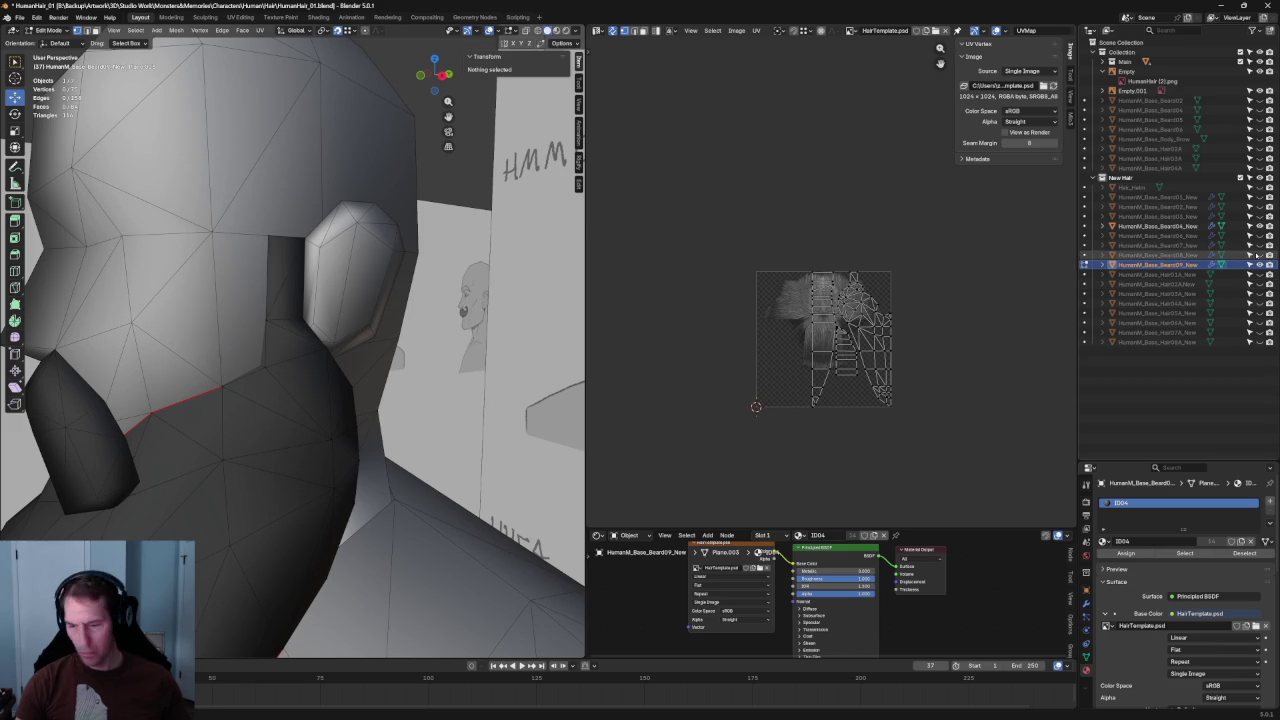
{"action": "left_click", "coordinate": [1258, 255]}
{"action": "left_click", "coordinate": [1258, 255]}
{"action": "scroll", "coordinate": [275, 397], "scroll_direction": "up", "scroll_amount": 4}
{"action": "left_click", "coordinate": [1258, 255]}
{"action": "left_click", "coordinate": [1258, 255]}
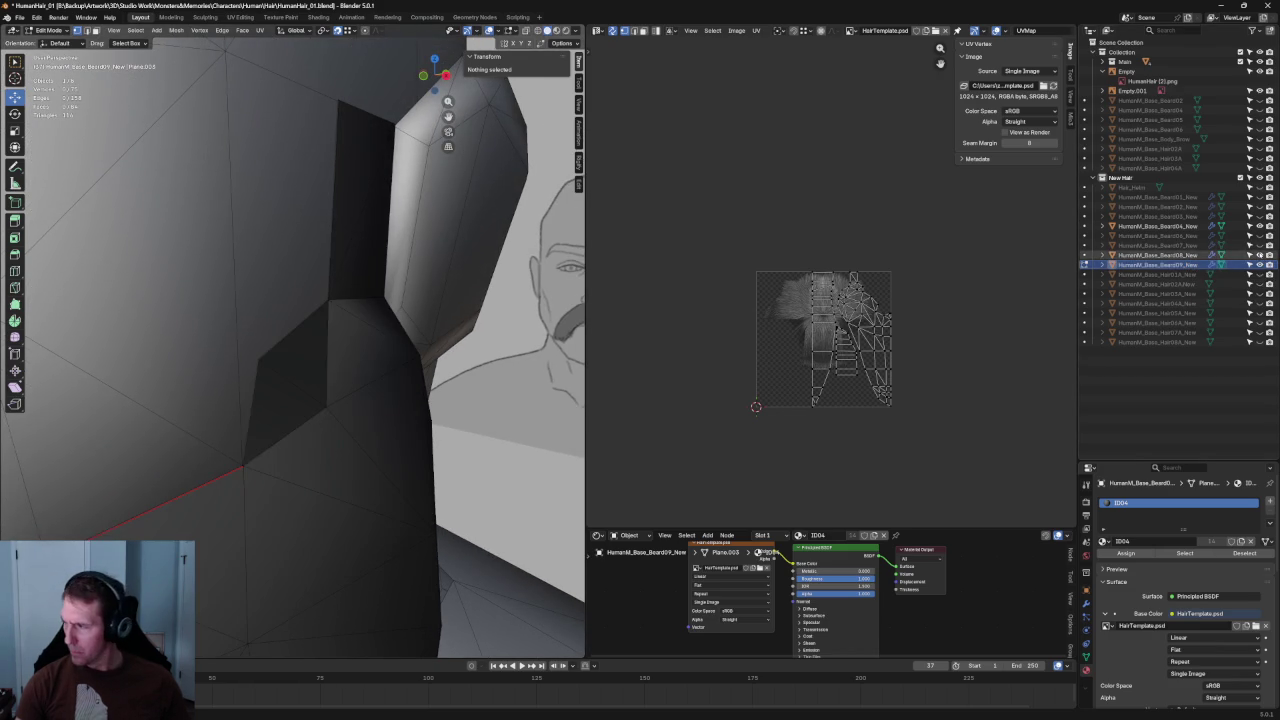
- Shift a Beard09 vertex beside the ear along the X axis
{"action": "left_click", "coordinate": [327, 407]}
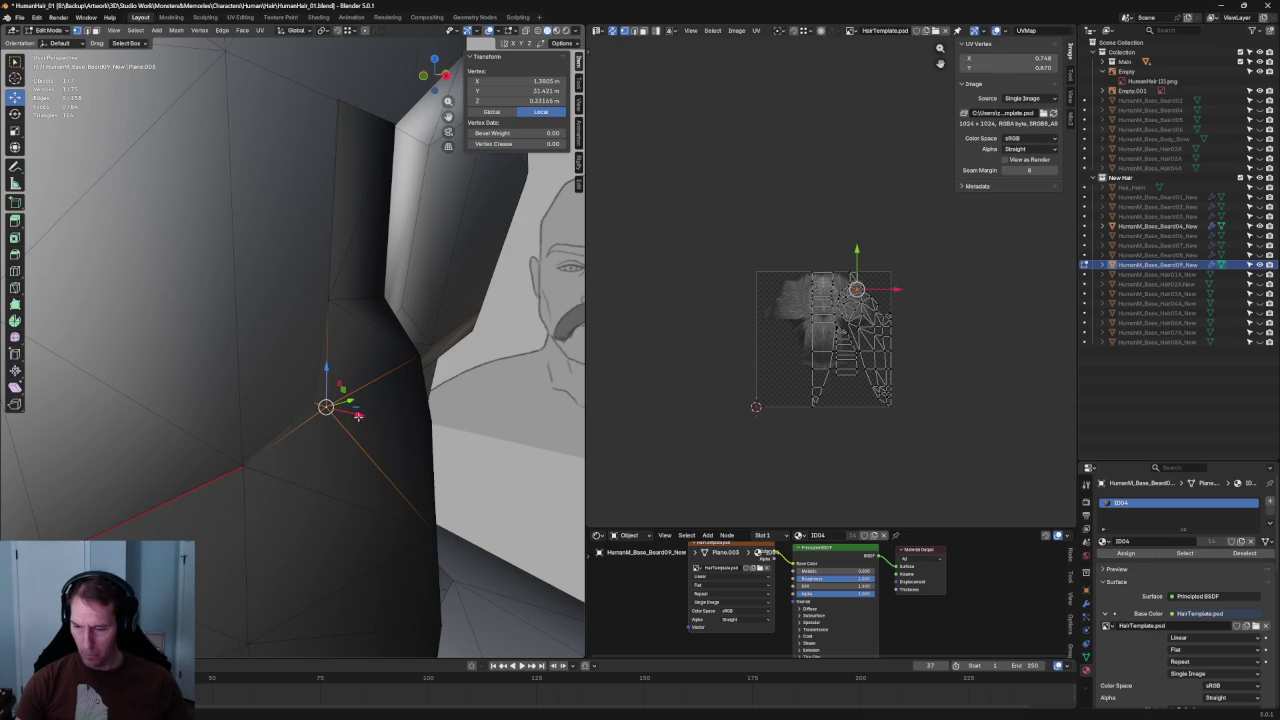
{"action": "key", "text": "g"}
{"action": "key", "text": "x"}
{"action": "left_click", "coordinate": [349, 413]}
{"action": "scroll", "coordinate": [360, 440], "scroll_direction": "down", "scroll_amount": 5}
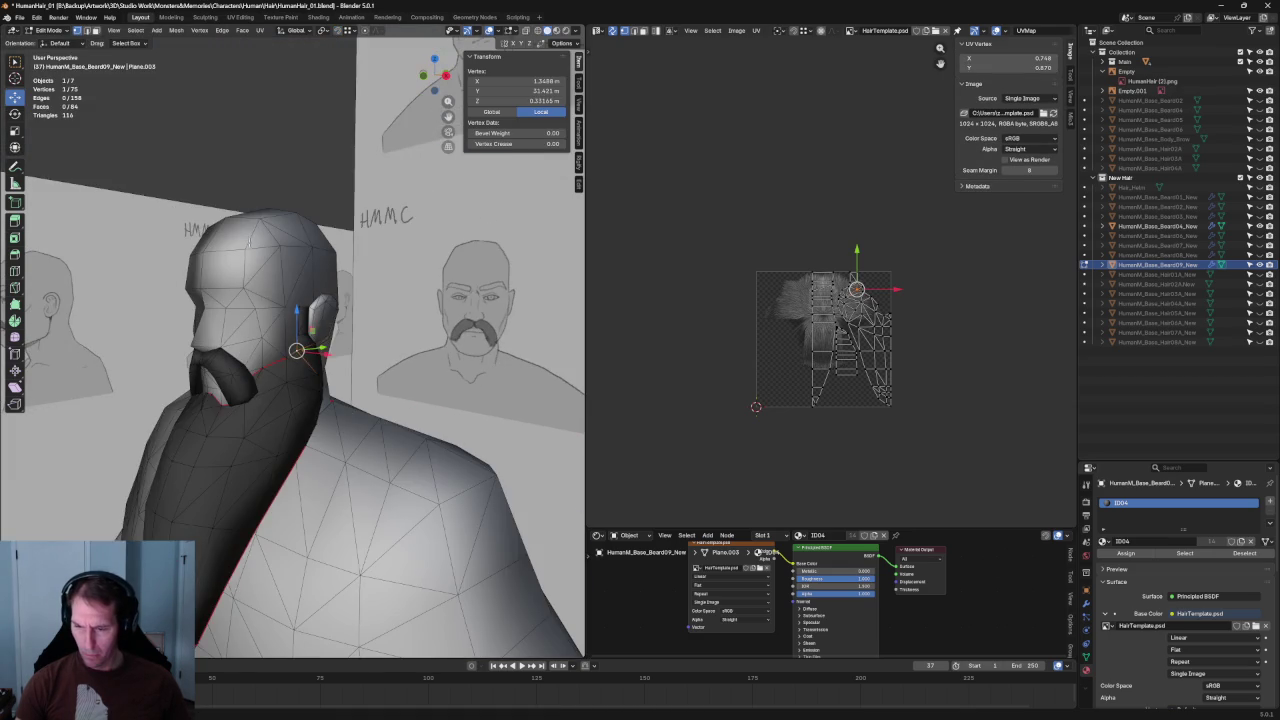
{"action": "key", "text": "alt+a"}
{"action": "scroll", "coordinate": [378, 466], "scroll_direction": "up", "scroll_amount": 5}
- Orbit to the side of the head and toggle Beard07 and Beard08 visibility to check the fit
{"action": "mouse_move", "coordinate": [378, 466]}
{"action": "middle_mouse_down"}
{"action": "mouse_move", "coordinate": [406, 464]}
{"action": "mouse_move", "coordinate": [224, 437]}
{"action": "mouse_move", "coordinate": [328, 439]}
{"action": "middle_mouse_up"}
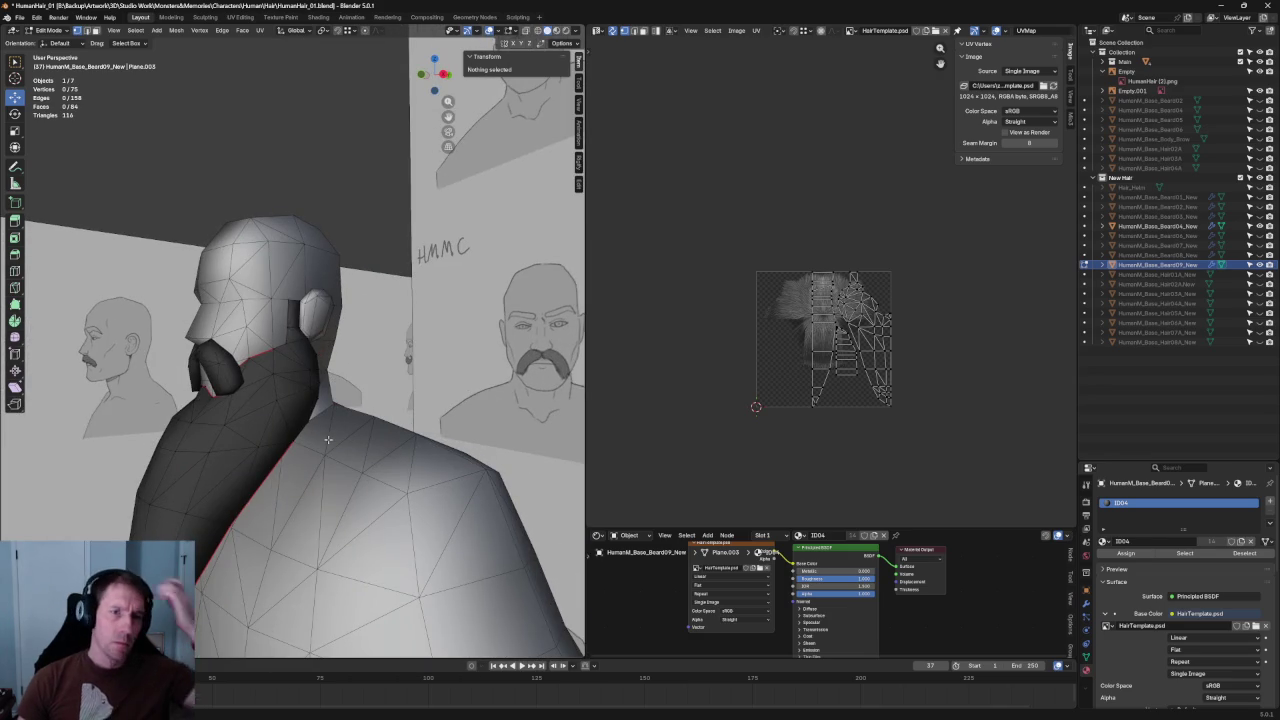
{"action": "middle_click_drag", "start_coordinate": [328, 439], "coordinate": [300, 440]}
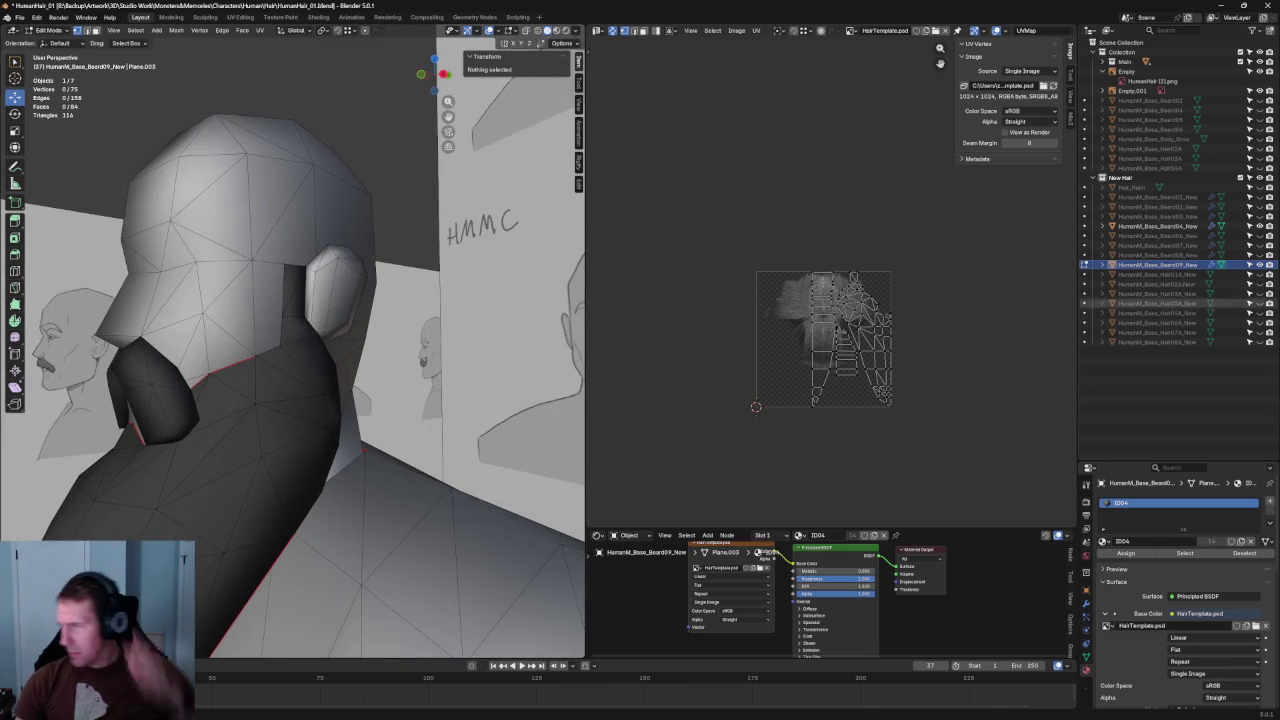
{"action": "left_click", "coordinate": [1259, 245]}
{"action": "left_click", "coordinate": [1259, 255]}
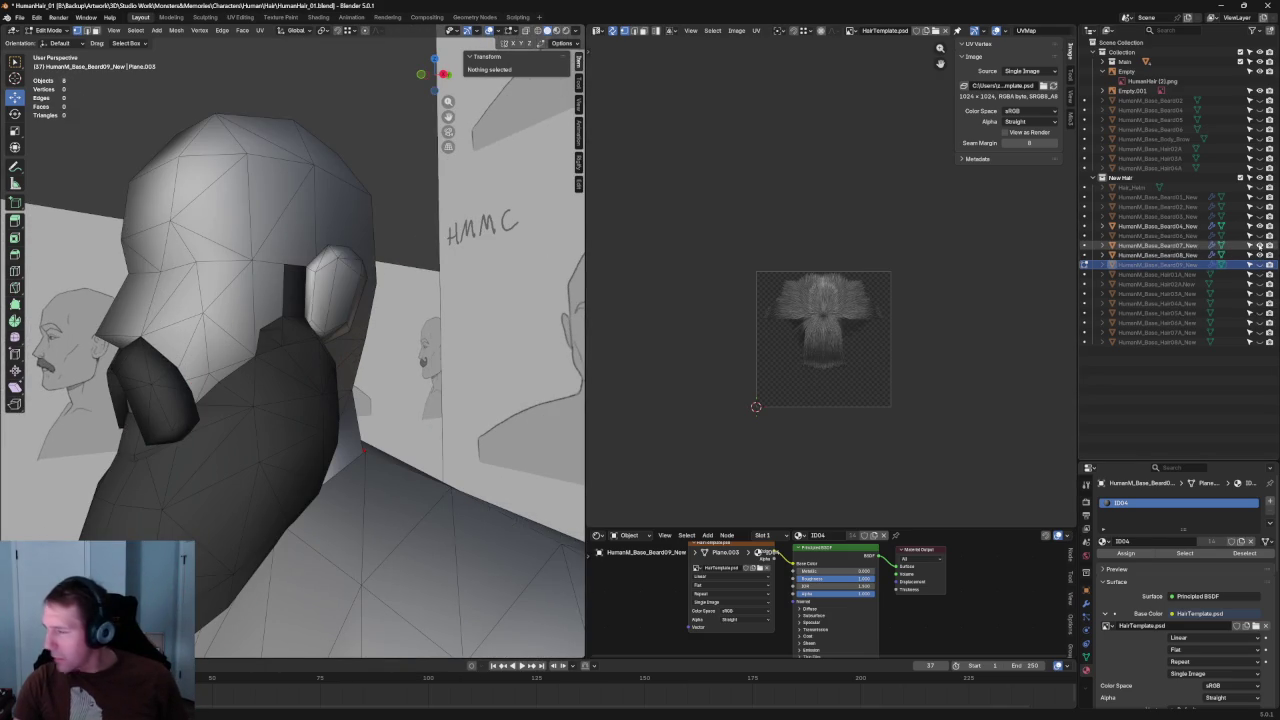
- Toggle the Beard08 piece's visibility to compare its fit, zooming in near the ear
{"action": "left_click", "coordinate": [1259, 255]}
{"action": "left_click", "coordinate": [1259, 255]}
{"action": "left_click", "coordinate": [1259, 255]}
{"action": "left_click", "coordinate": [1259, 255]}
{"action": "left_click", "coordinate": [1259, 255]}
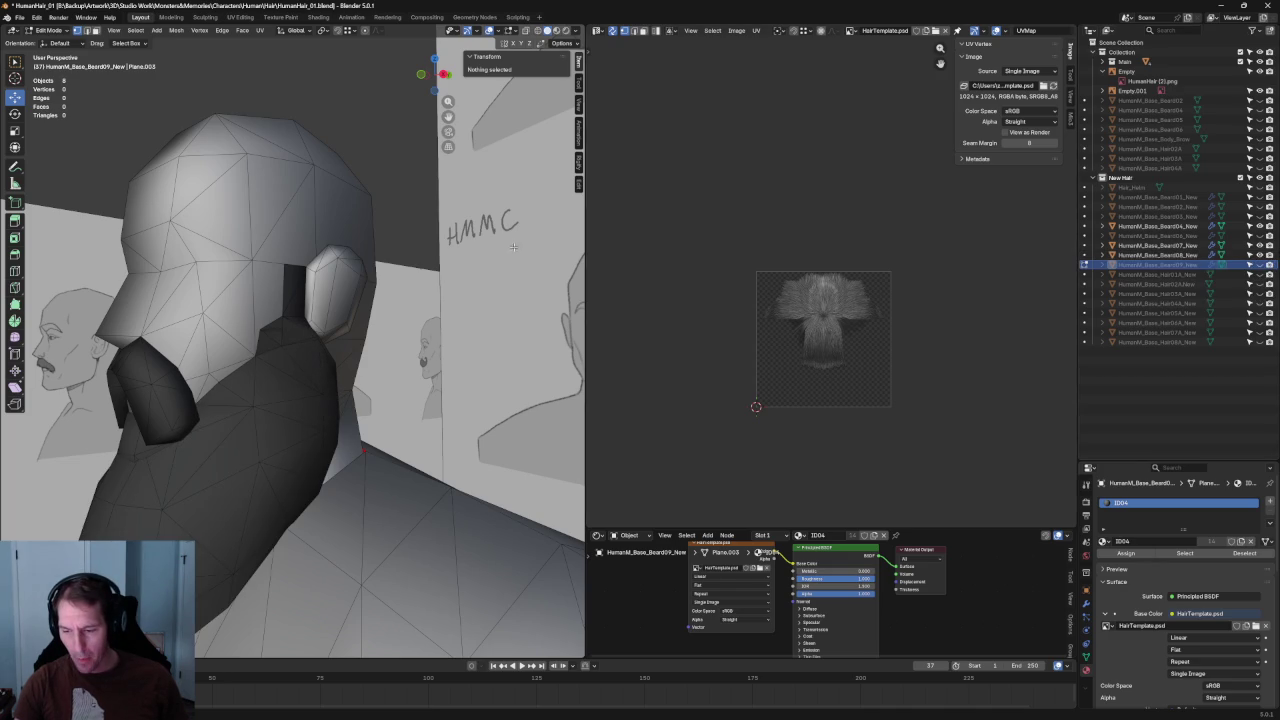
{"action": "scroll", "coordinate": [330, 323], "scroll_direction": "up", "scroll_amount": 3}
{"action": "scroll", "coordinate": [330, 323], "scroll_direction": "up", "scroll_amount": 3}
{"action": "middle_click_drag", "start_coordinate": [329, 323], "coordinate": [297, 328]}
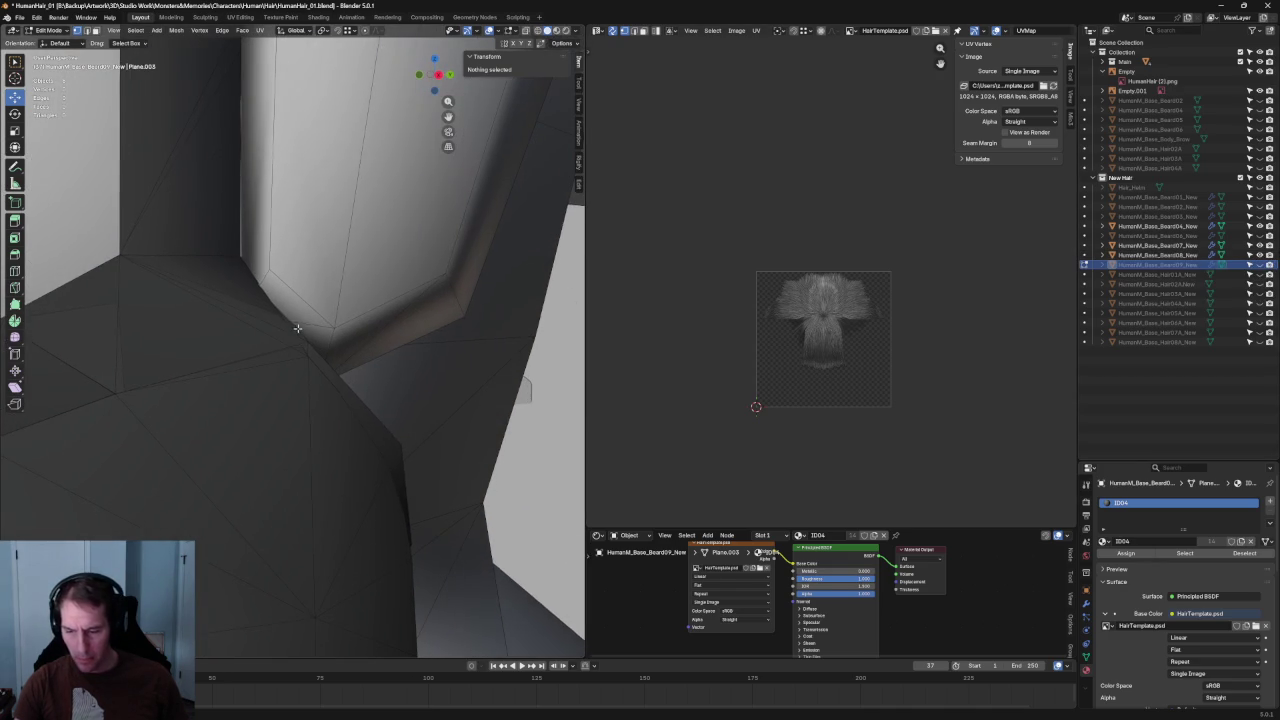
- Return to Object Mode and select the Beard07 beard piece
{"action": "key", "text": "Tab"}
{"action": "left_click", "coordinate": [312, 337]}
{"action": "scroll", "coordinate": [320, 340], "scroll_direction": "down", "scroll_amount": 5}
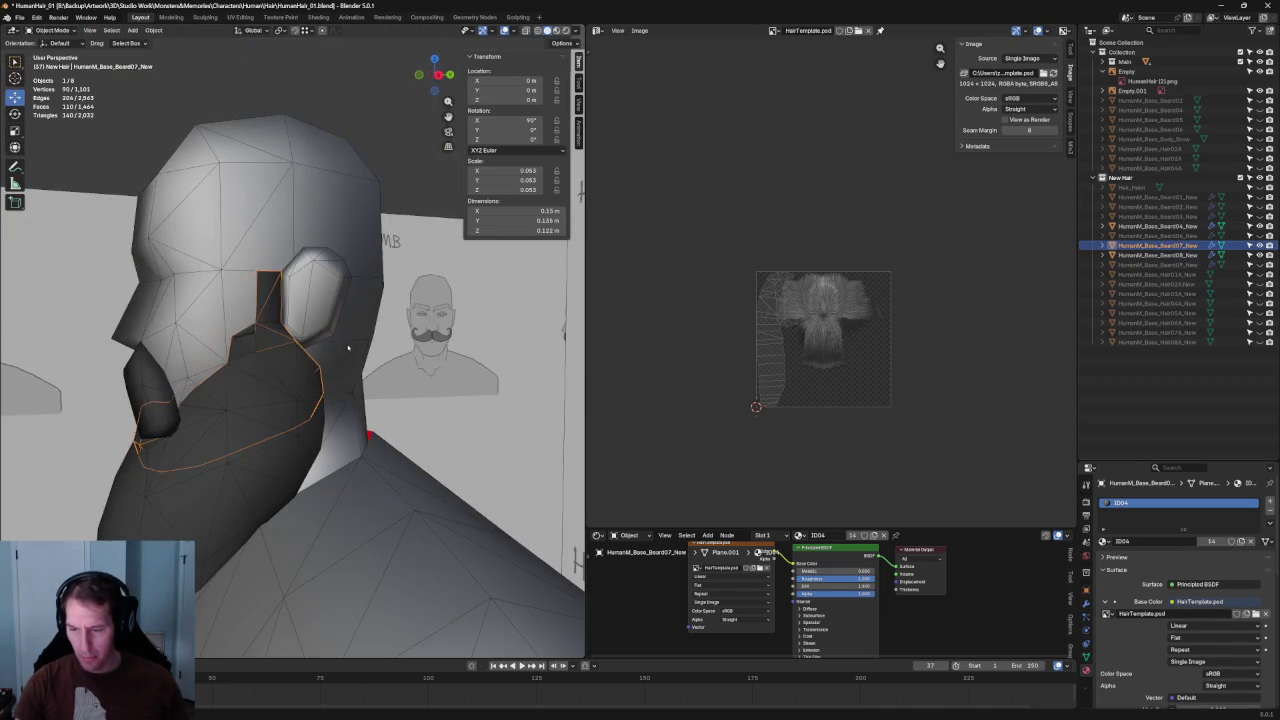
{"action": "scroll", "coordinate": [325, 346], "scroll_direction": "down", "scroll_amount": 1}
{"action": "scroll", "coordinate": [325, 346], "scroll_direction": "up", "scroll_amount": 5}
{"action": "scroll", "coordinate": [405, 357], "scroll_direction": "up", "scroll_amount": 2}
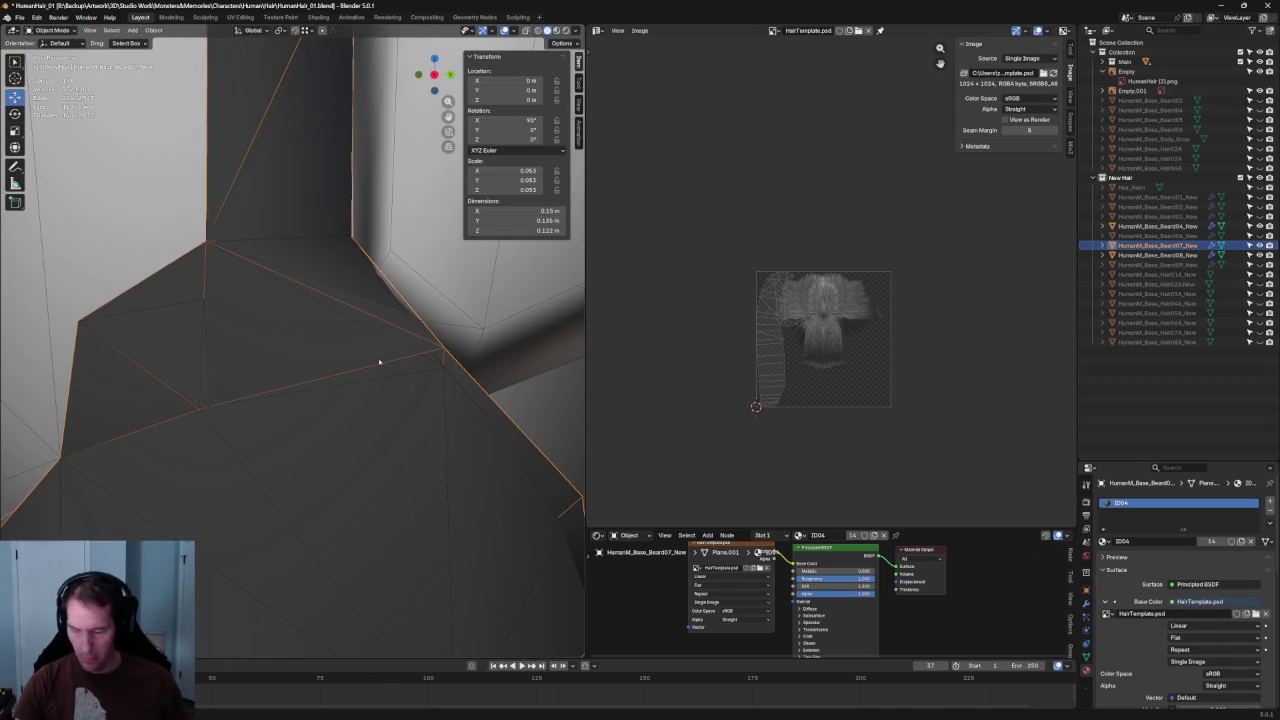
- In wireframe, box-select Beard07's two corner vertices below the ear and lower them slightly
{"action": "key", "text": "Tab"}
{"action": "key", "text": "shift+z"}
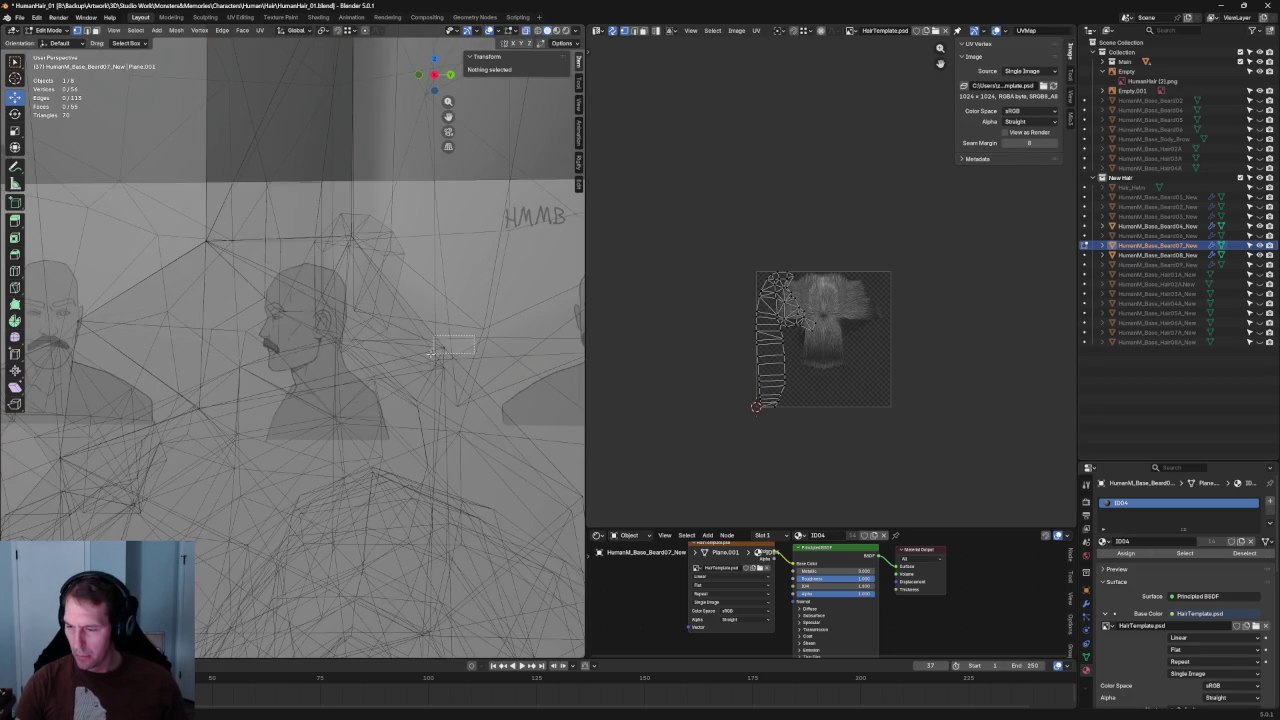
{"action": "left_click_drag", "start_coordinate": [433, 352], "coordinate": [446, 351]}
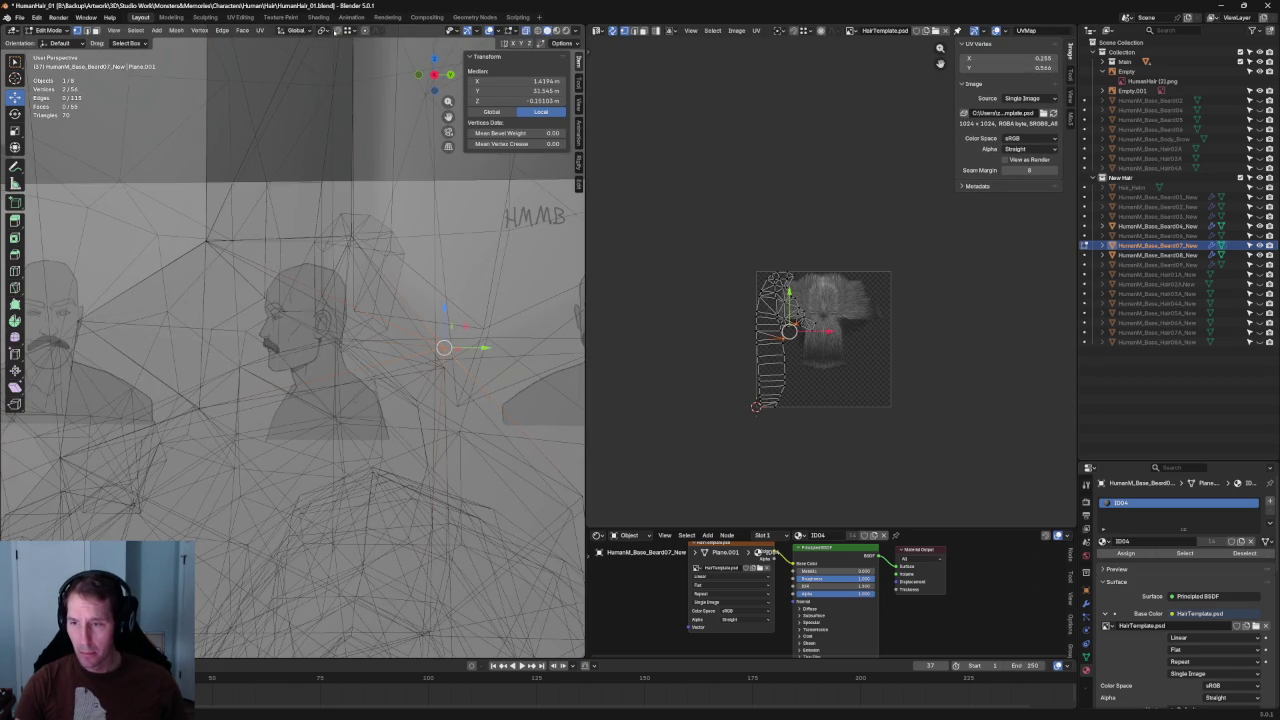
{"action": "key", "text": "shift+z"}
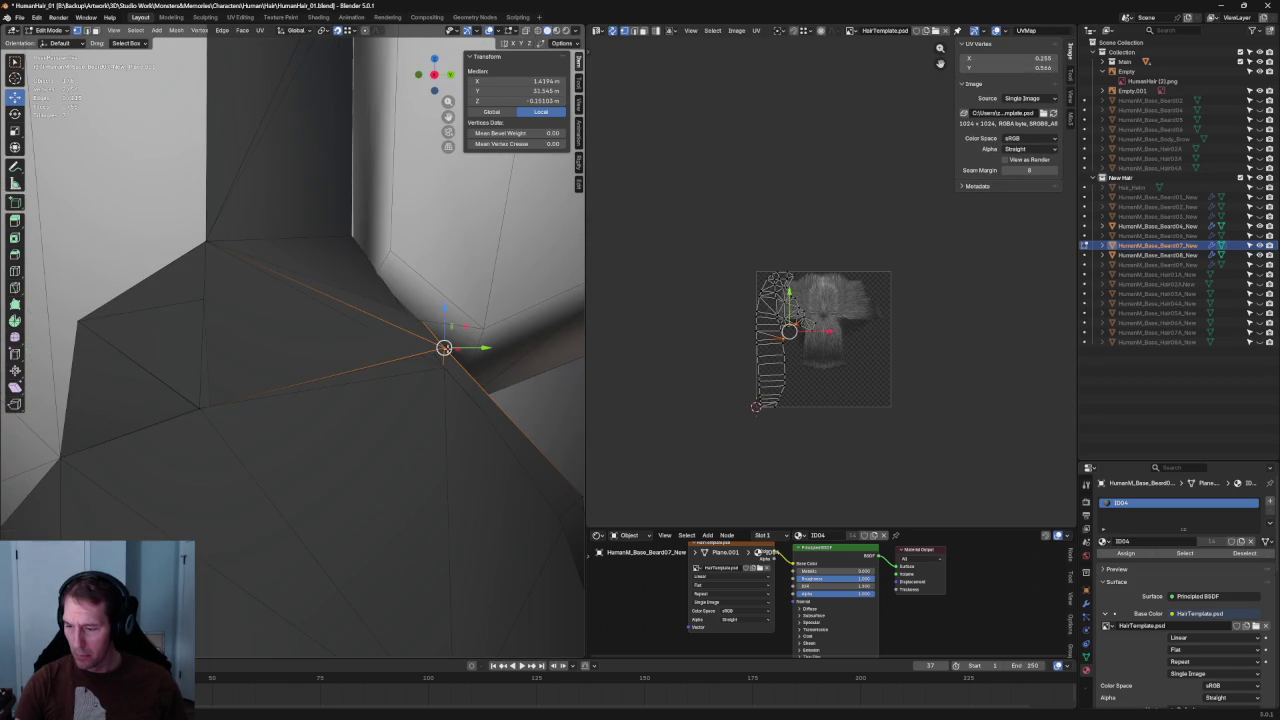
{"action": "key", "text": "g"}
{"action": "left_click", "coordinate": [444, 368]}
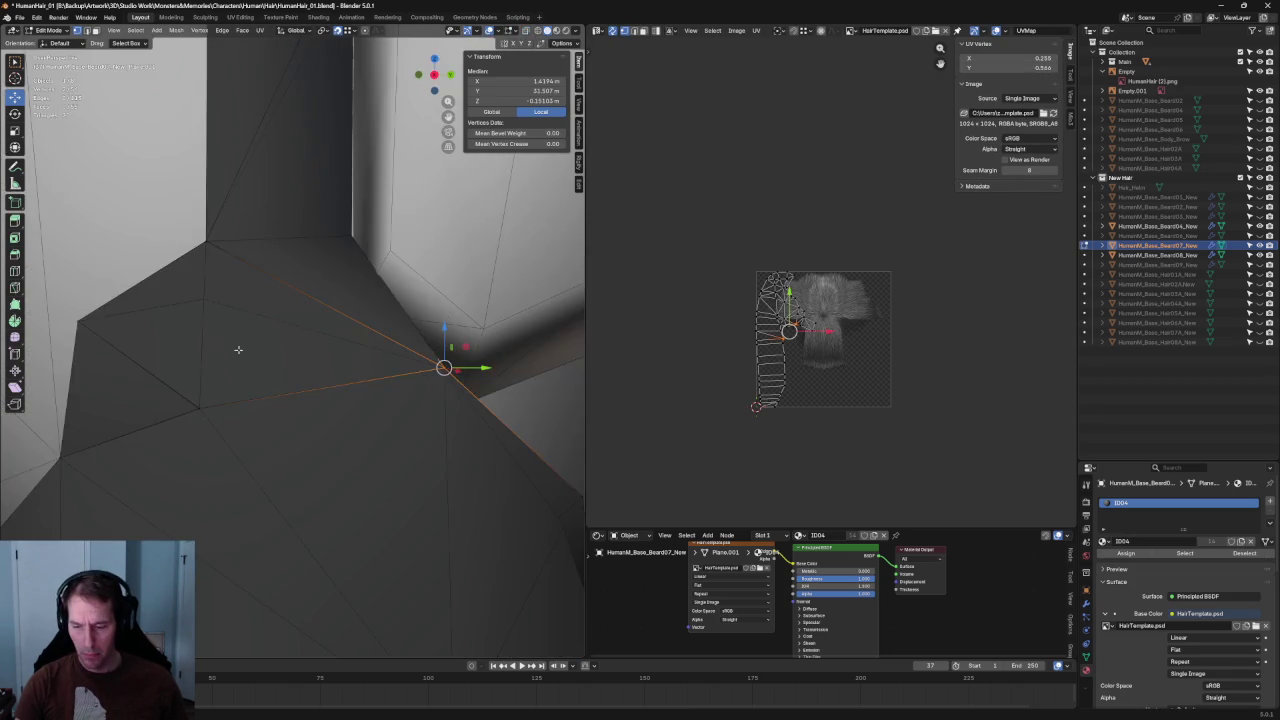
- Frame the moved vertices close up and select a single vertex on the faces
{"action": "middle_click_drag", "start_coordinate": [238, 349], "coordinate": [354, 380]}
{"action": "scroll", "coordinate": [337, 371], "scroll_direction": "up", "scroll_amount": 3}
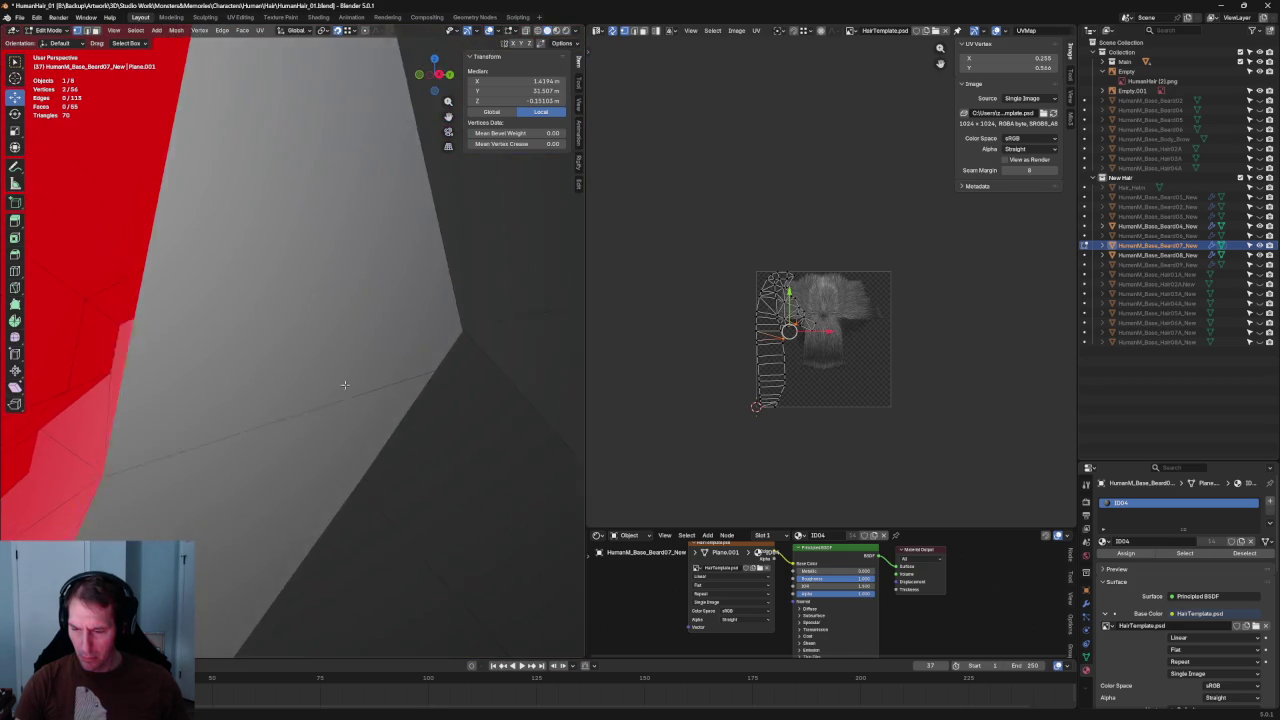
{"action": "scroll", "coordinate": [341, 381], "scroll_direction": "down", "scroll_amount": 5}
{"action": "key", "text": "KP_Decimal"}
{"action": "mouse_move", "coordinate": [470, 345]}
{"action": "middle_mouse_down"}
{"action": "mouse_move", "coordinate": [430, 450]}
{"action": "mouse_move", "coordinate": [371, 387]}
{"action": "mouse_move", "coordinate": [409, 406]}
{"action": "mouse_move", "coordinate": [394, 389]}
{"action": "mouse_move", "coordinate": [283, 375]}
{"action": "mouse_move", "coordinate": [327, 334]}
{"action": "middle_mouse_up"}
{"action": "scroll", "coordinate": [434, 453], "scroll_direction": "up", "scroll_amount": 2}
{"action": "left_click", "coordinate": [413, 457]}
{"action": "scroll", "coordinate": [414, 457], "scroll_direction": "down", "scroll_amount": 3}
- Start and cancel a move of the selected vertex, leaving it unchanged, then orbit around it
{"action": "key", "text": "alt+z"}
{"action": "key", "text": "g"}
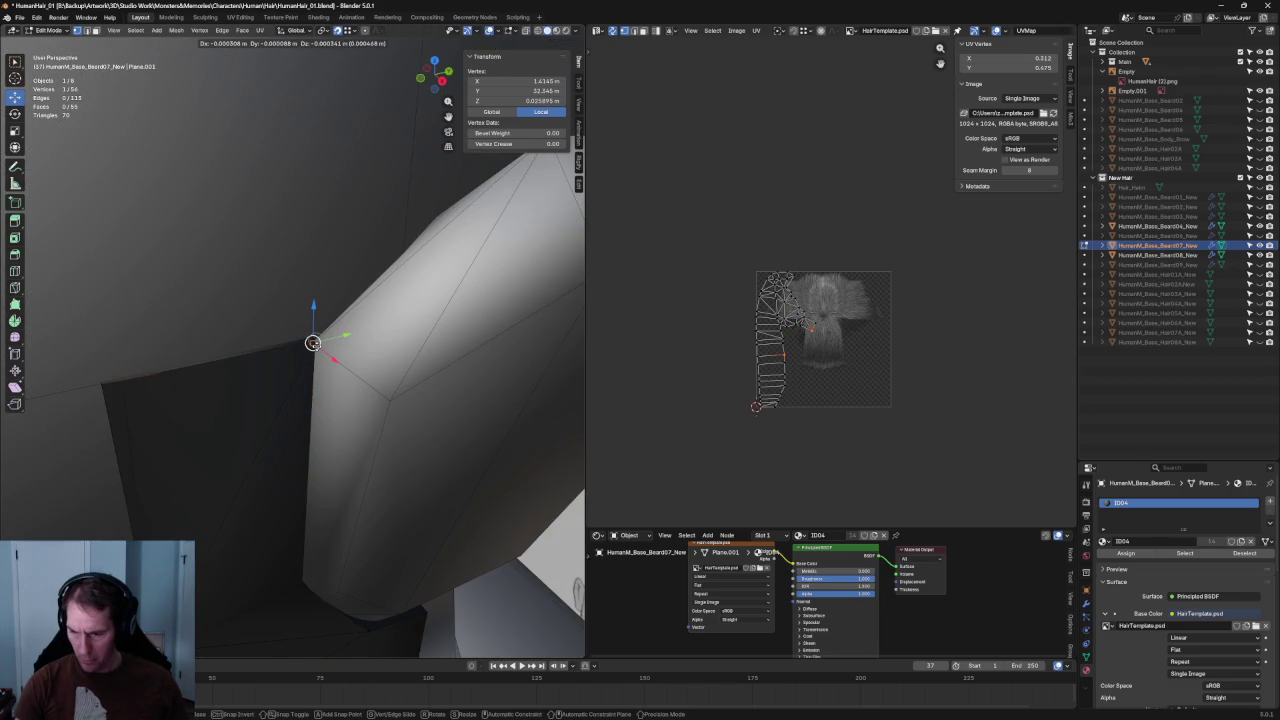
{"action": "key", "text": "Escape"}
{"action": "key", "text": "alt+z"}
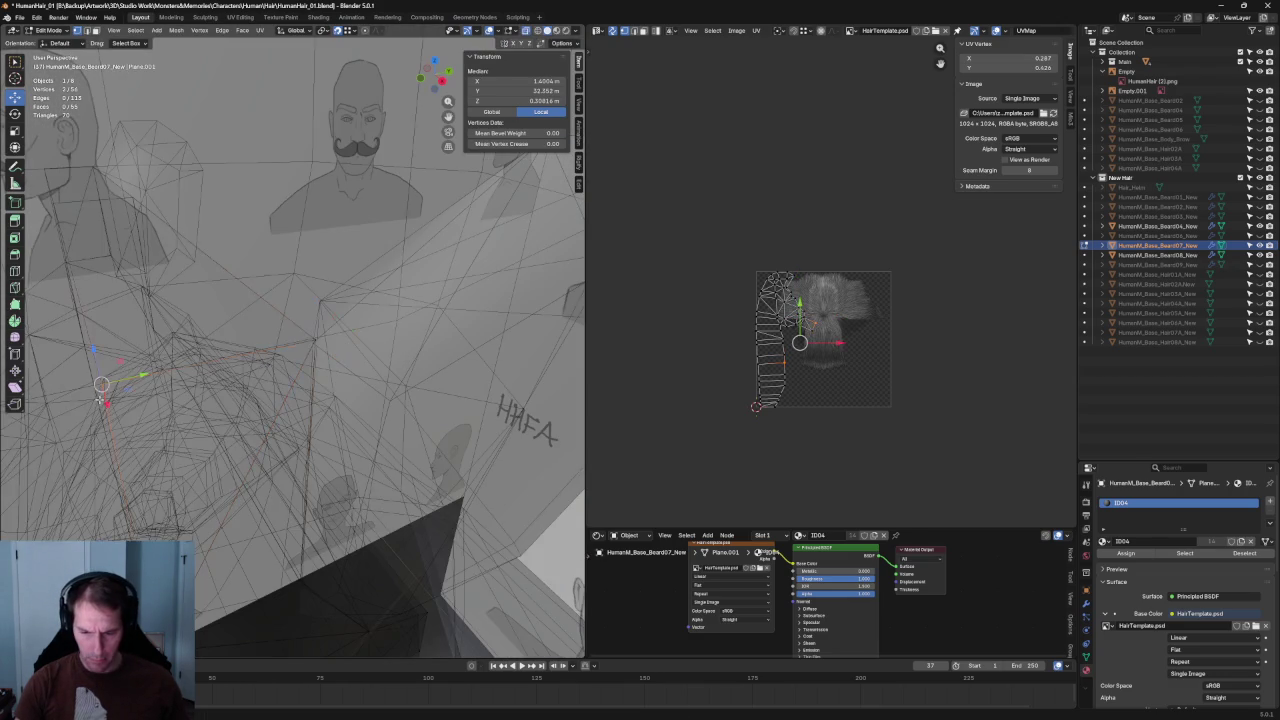
{"action": "key", "text": "alt+z"}
{"action": "scroll", "coordinate": [100, 390], "scroll_direction": "up", "scroll_amount": 5}
{"action": "mouse_move", "coordinate": [100, 385]}
{"action": "middle_mouse_down"}
{"action": "mouse_move", "coordinate": [291, 391]}
{"action": "mouse_move", "coordinate": [345, 338]}
{"action": "middle_mouse_up"}
- Using X-ray, select the upper and lower vertices of a beard edge
{"action": "key", "text": "alt+z"}
{"action": "left_click", "coordinate": [366, 248]}
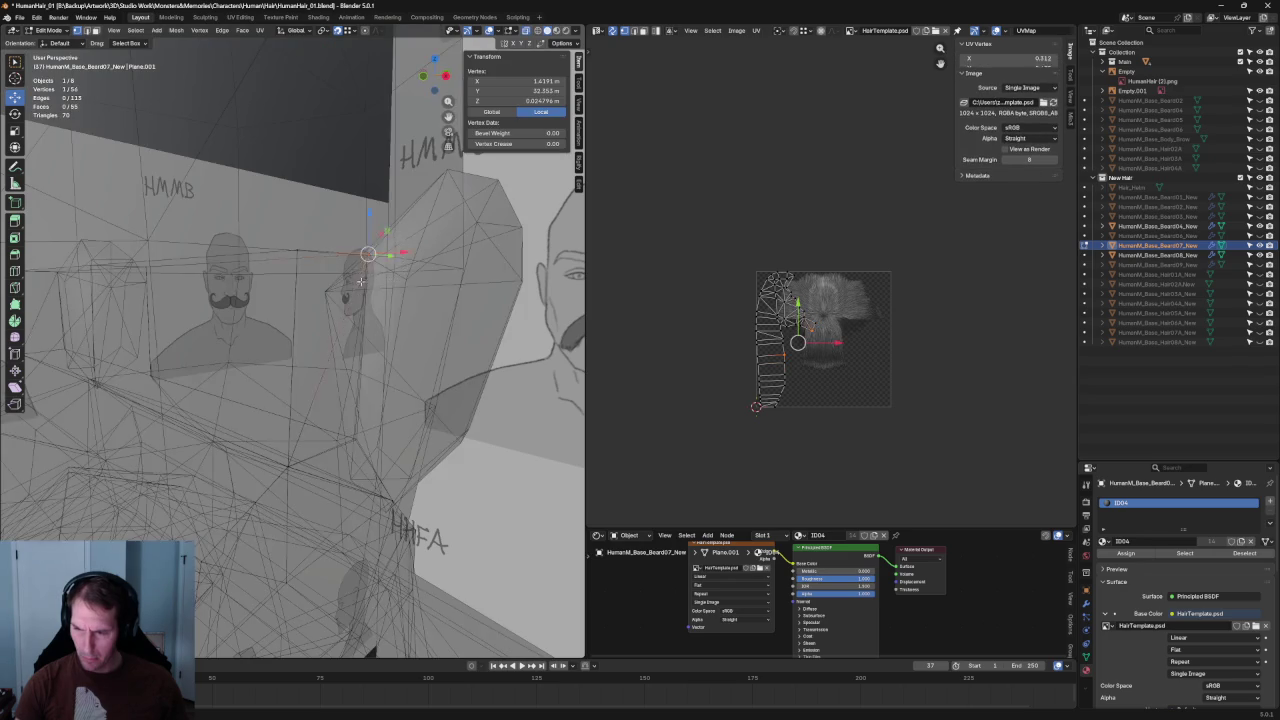
{"action": "key", "text": "alt+z"}
{"action": "key", "text": "alt+z"}
{"action": "left_click", "coordinate": [288, 466], "text": "shift"}
{"action": "key", "text": "alt+z"}
{"action": "right_click", "coordinate": [283, 465]}
{"action": "key", "text": "Escape"}
{"action": "mouse_move", "coordinate": [357, 430]}
{"action": "middle_mouse_down"}
{"action": "mouse_move", "coordinate": [297, 392]}
{"action": "mouse_move", "coordinate": [420, 362]}
{"action": "middle_mouse_up"}
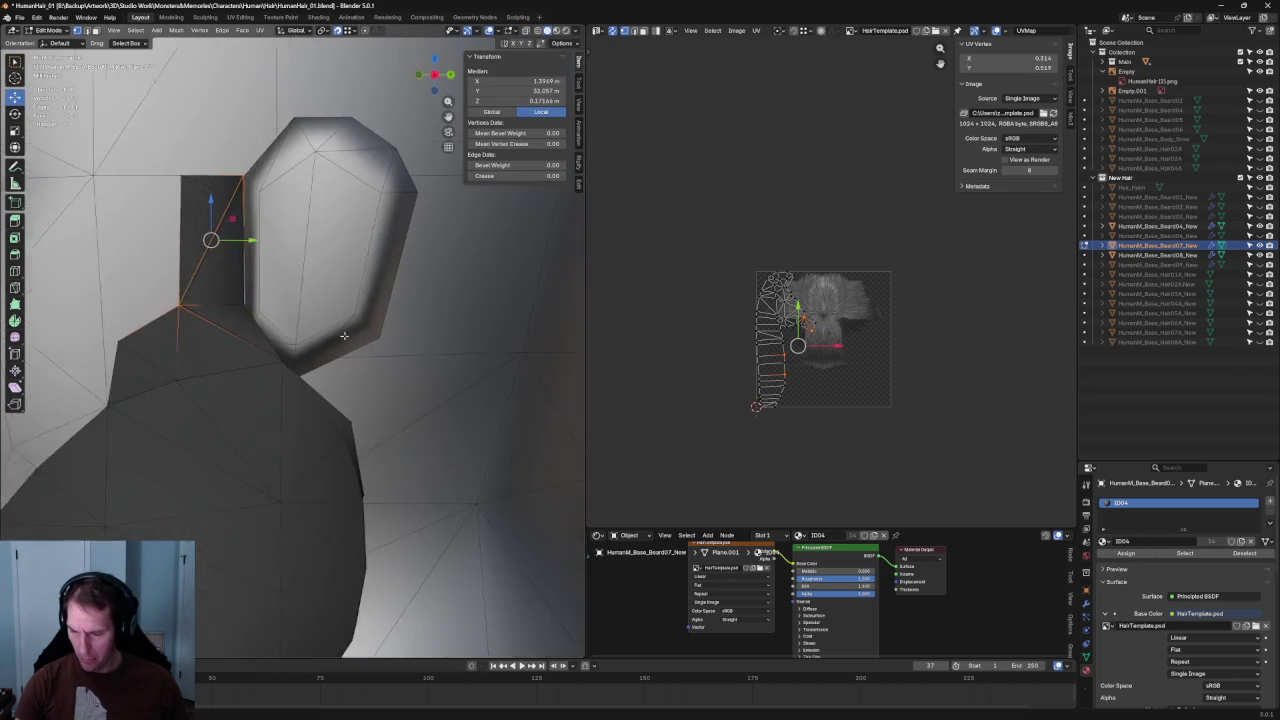
- In right view with X-ray, move the beard vertex along Y onto the reference line
{"action": "key", "text": "KP_3"}
{"action": "key", "text": "alt+z"}
{"action": "left_click_drag", "start_coordinate": [308, 380], "coordinate": [308, 381]}
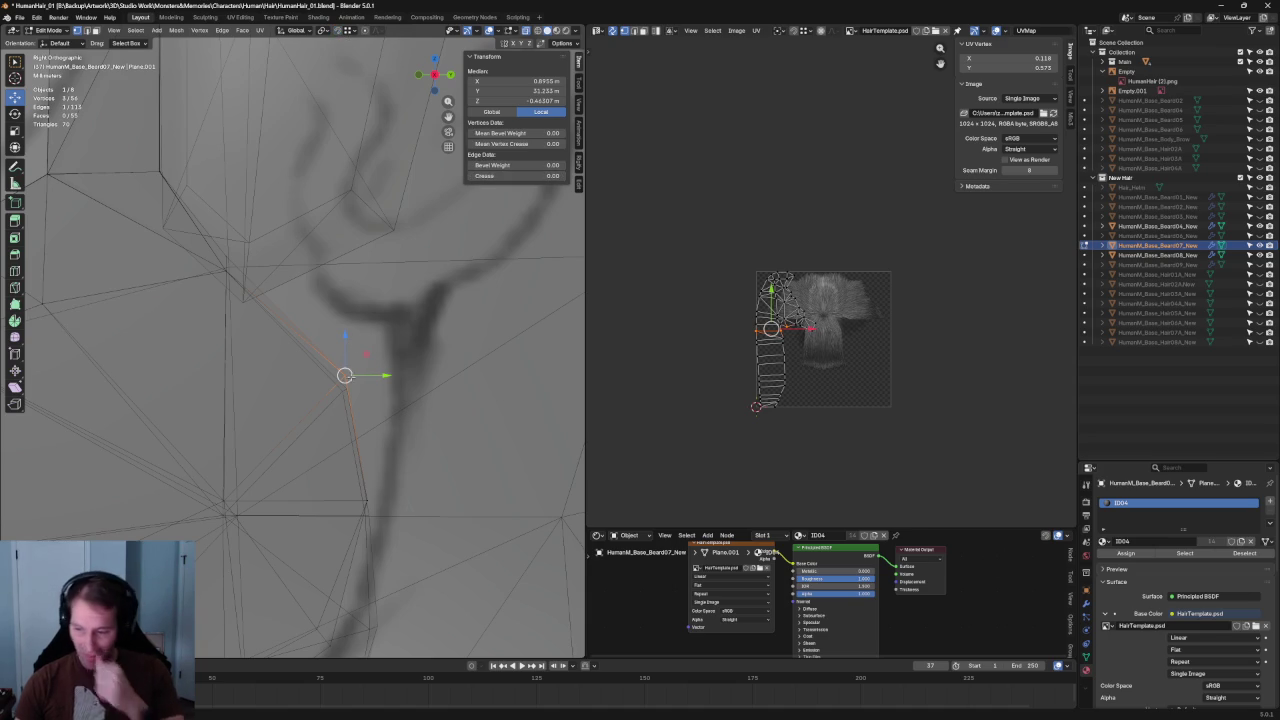
{"action": "key", "text": "g"}
{"action": "key", "text": "y"}
{"action": "left_click", "coordinate": [362, 371]}
{"action": "scroll", "coordinate": [368, 360], "scroll_direction": "down", "scroll_amount": 5, "text": "shift"}
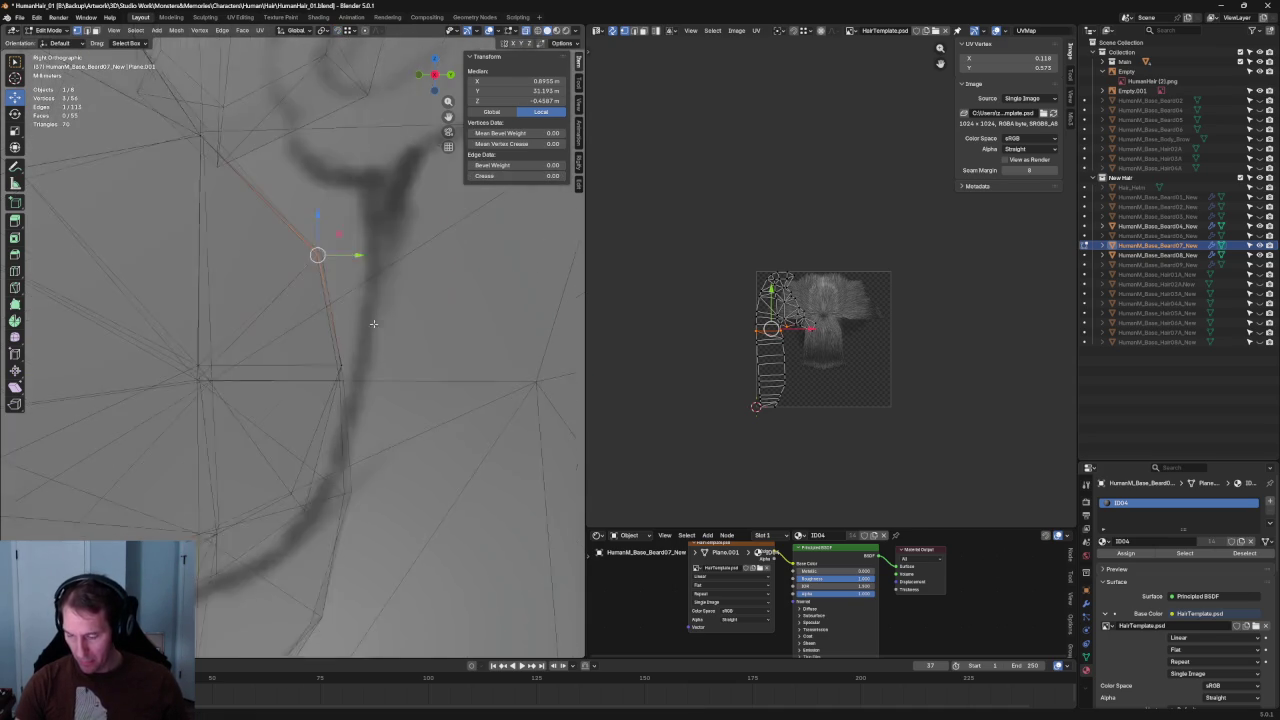
- Raise or lower more beard-edge vertices along the Z axis to match the reference
{"action": "left_click_drag", "start_coordinate": [134, 397], "coordinate": [134, 398]}
{"action": "key", "text": "g"}
{"action": "key", "text": "z"}
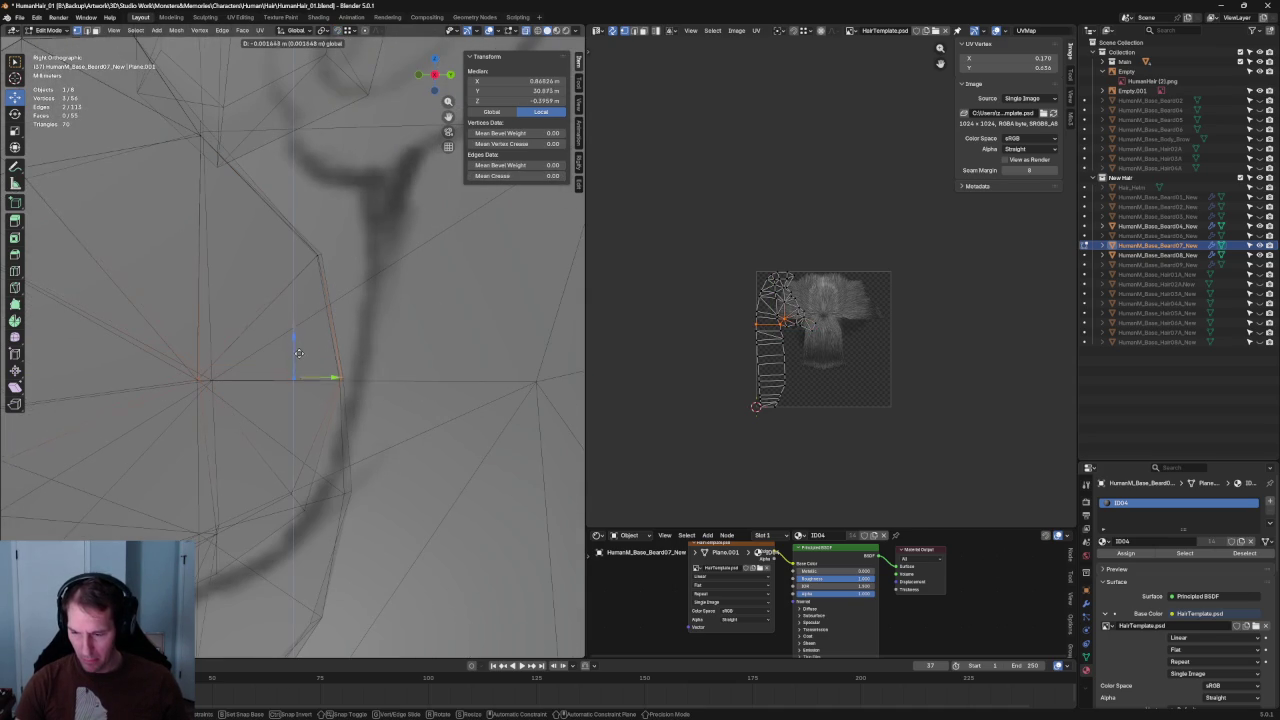
{"action": "left_click", "coordinate": [297, 353]}
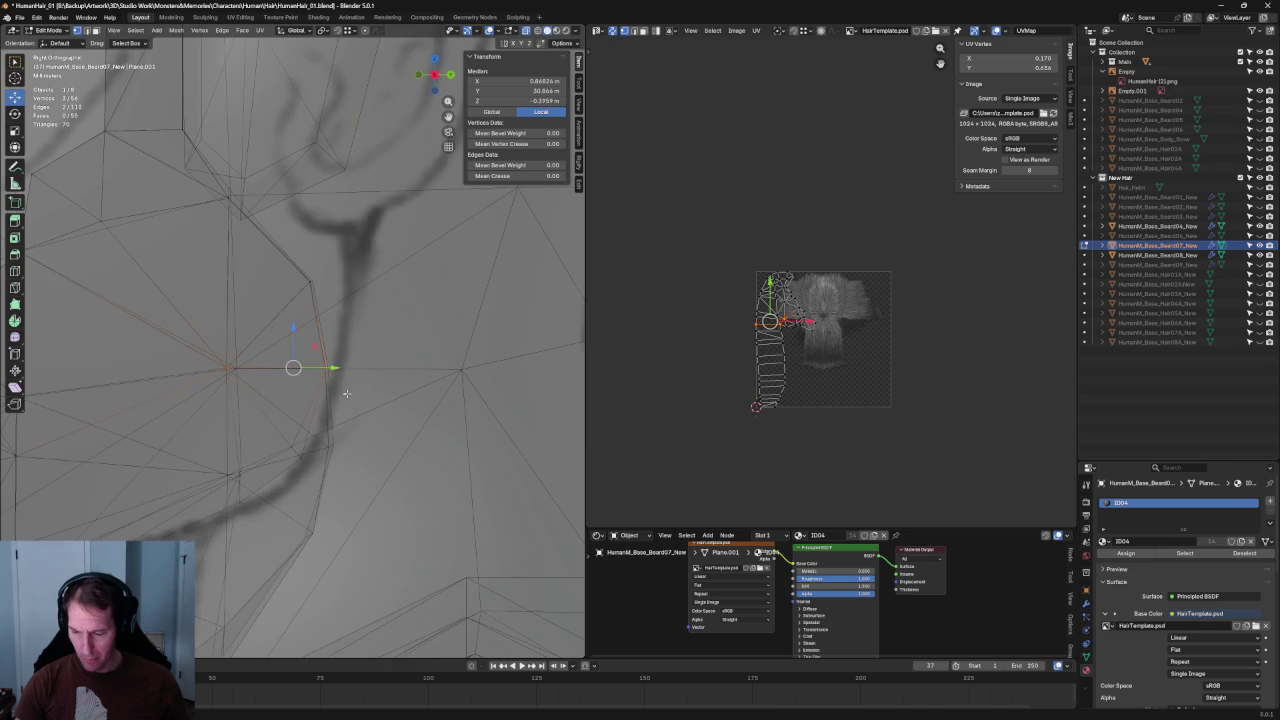
{"action": "middle_click_drag", "start_coordinate": [297, 353], "coordinate": [314, 300], "text": "shift"}
{"action": "key", "text": "alt+z"}
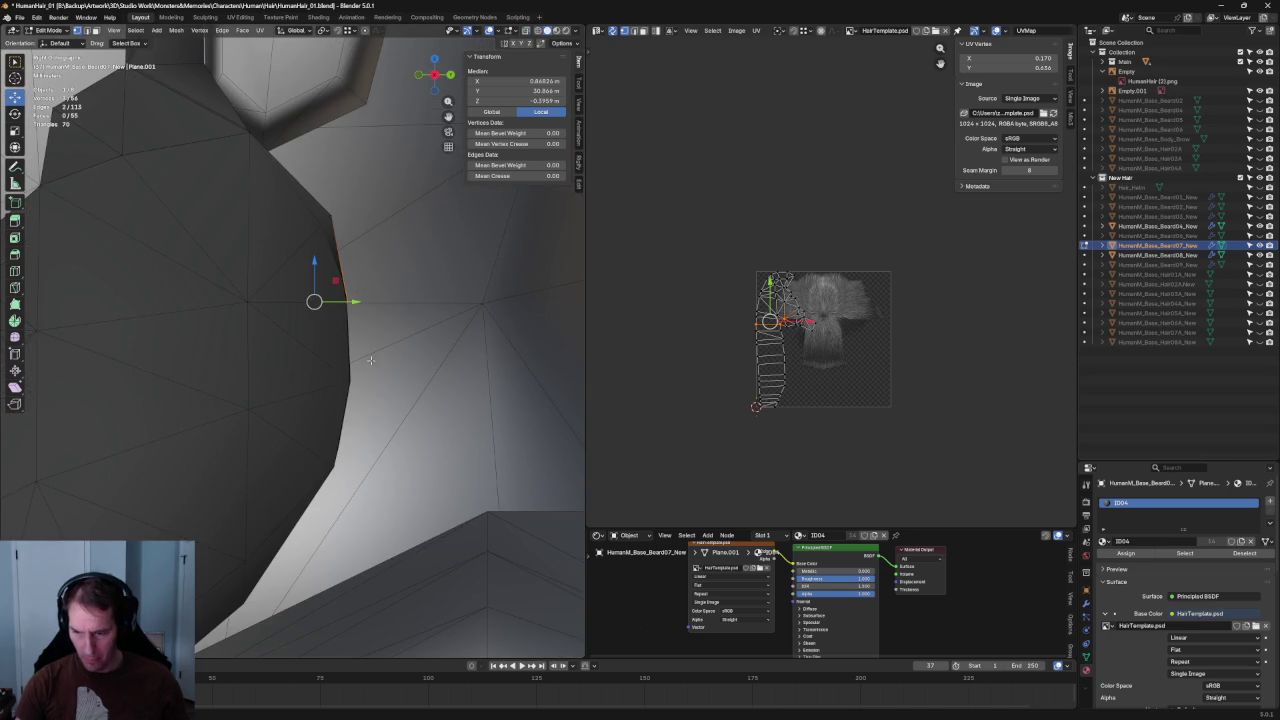
{"action": "mouse_move", "coordinate": [365, 371]}
{"action": "middle_mouse_down"}
{"action": "mouse_move", "coordinate": [217, 375]}
{"action": "mouse_move", "coordinate": [338, 390]}
{"action": "middle_mouse_up"}
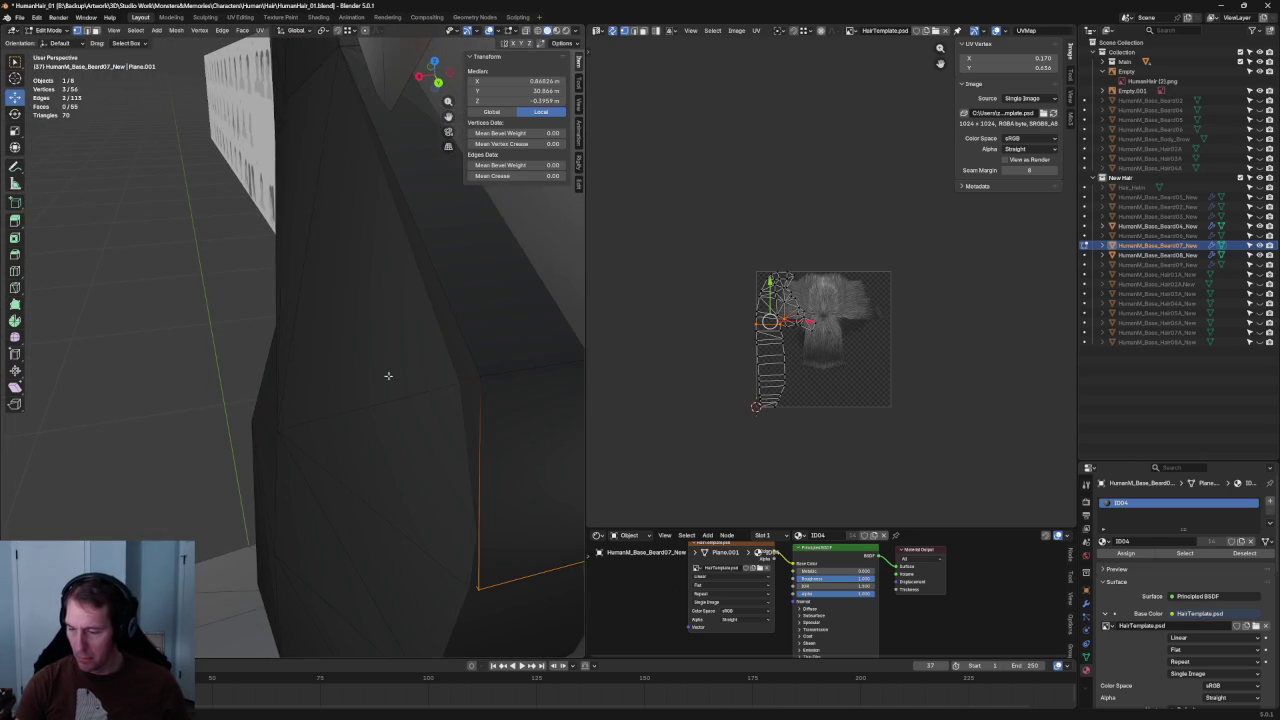
- Select two beard-edge vertices and shift them to the right
{"action": "key", "text": "alt+z"}
{"action": "key", "text": "alt+z"}
{"action": "left_click", "coordinate": [480, 371]}
{"action": "left_click_drag", "start_coordinate": [480, 371], "coordinate": [519, 373]}
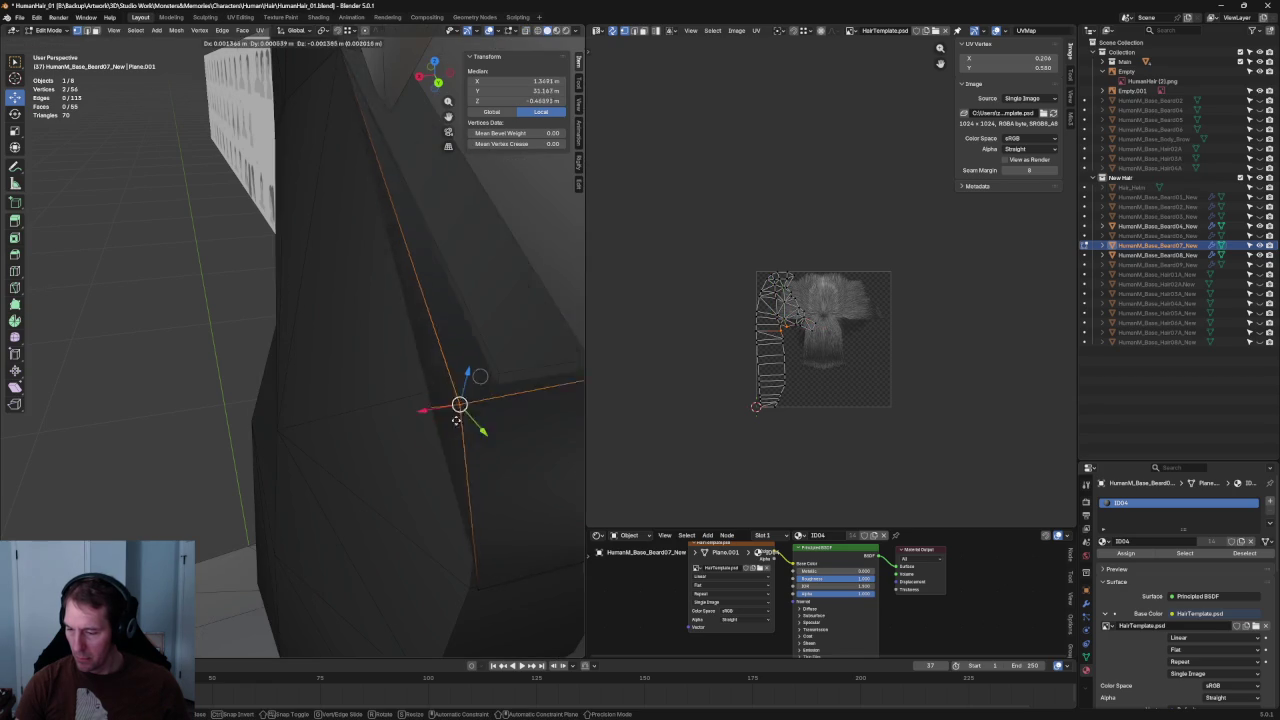
{"action": "right_click", "coordinate": [519, 373]}
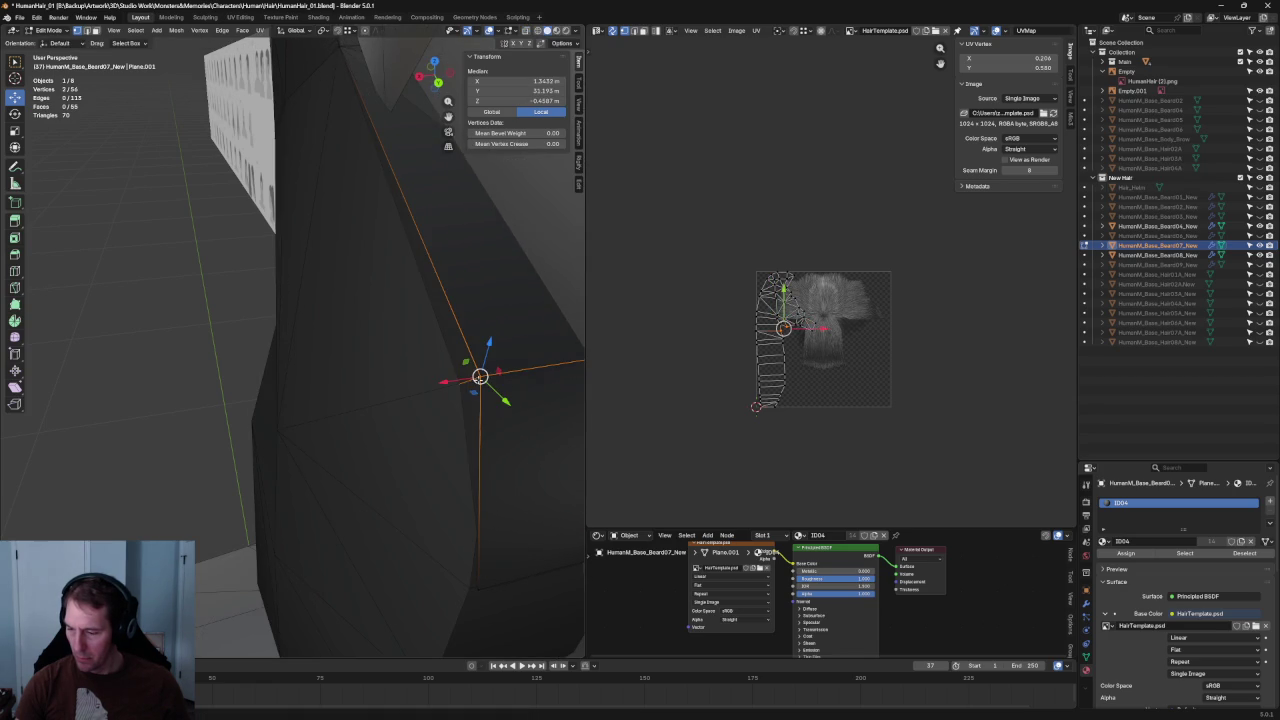
{"action": "left_click_drag", "start_coordinate": [480, 376], "coordinate": [500, 375]}
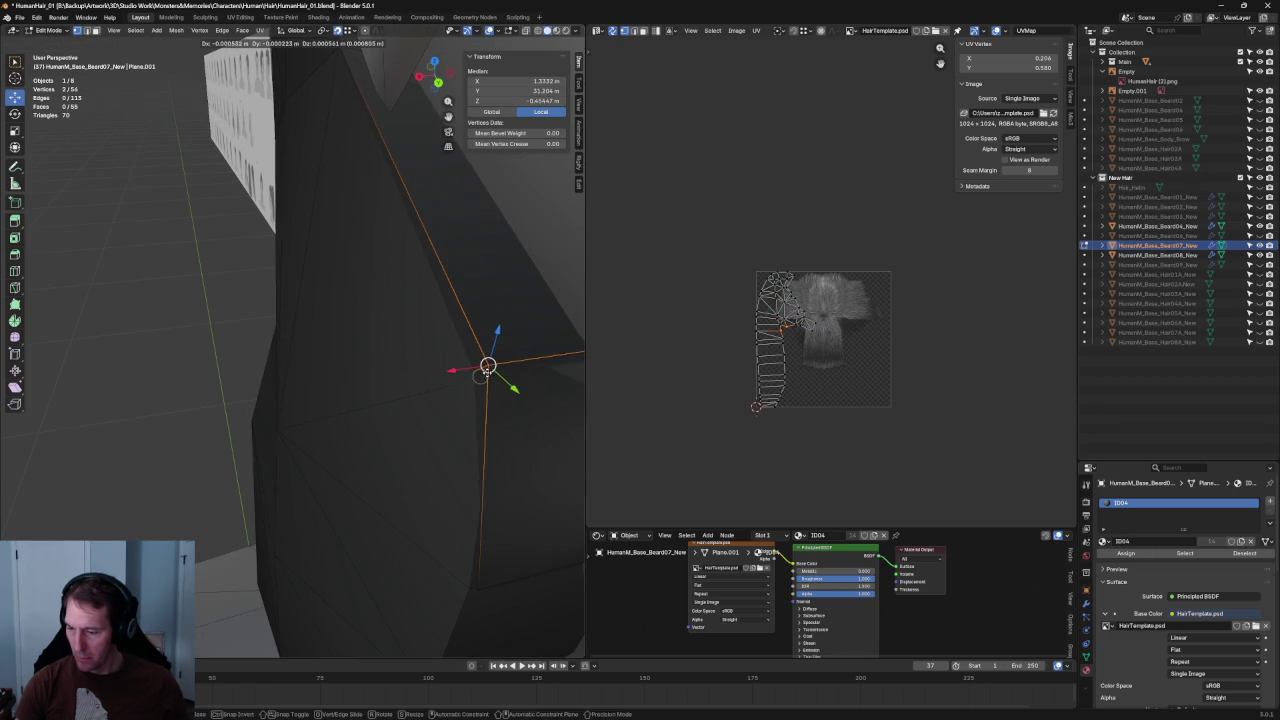
{"action": "middle_click_drag", "start_coordinate": [499, 375], "coordinate": [377, 343]}
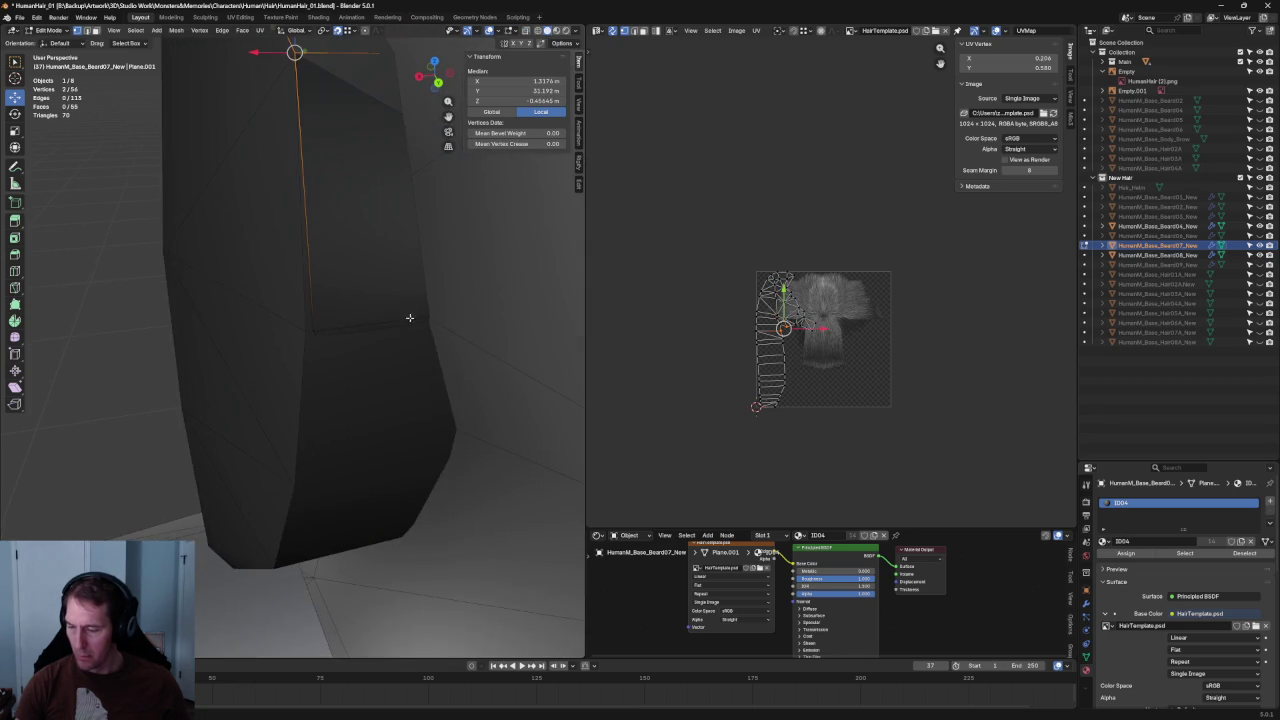
- Move the two selected vertices to a new position and inspect the result
{"action": "key", "text": "alt+z"}
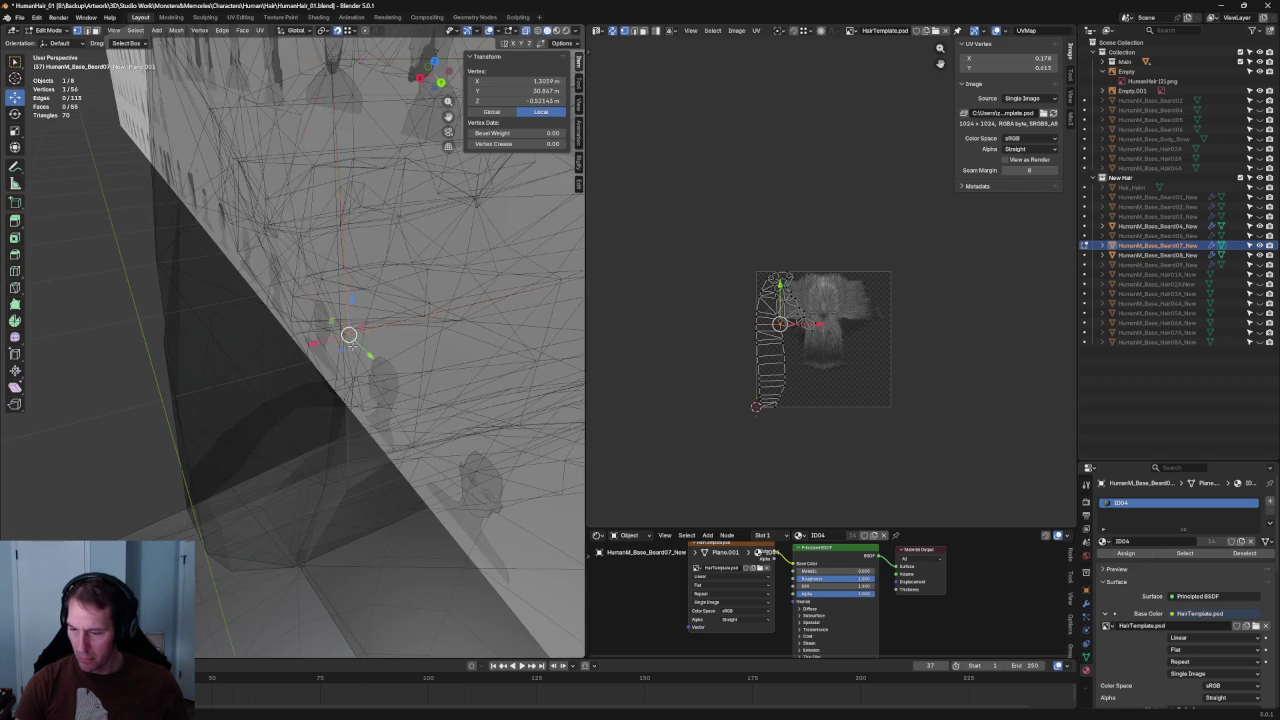
{"action": "key", "text": "g"}
{"action": "key", "text": "y"}
{"action": "key", "text": "y"}
{"action": "key", "text": "y"}
{"action": "key", "text": "alt+z"}
{"action": "left_click", "coordinate": [359, 340]}
{"action": "mouse_move", "coordinate": [359, 340]}
{"action": "middle_mouse_down"}
{"action": "mouse_move", "coordinate": [357, 434]}
{"action": "mouse_move", "coordinate": [354, 380]}
{"action": "mouse_move", "coordinate": [325, 380]}
{"action": "mouse_move", "coordinate": [323, 356]}
{"action": "mouse_move", "coordinate": [228, 388]}
{"action": "mouse_move", "coordinate": [201, 412]}
{"action": "middle_mouse_up"}
- Start one more vertex move, then orbit back to view the whole bearded head
{"action": "key", "text": "alt+z"}
{"action": "key", "text": "alt+z"}
{"action": "key", "text": "alt+z"}
{"action": "scroll", "coordinate": [260, 385], "scroll_direction": "down", "scroll_amount": 5}
{"action": "key", "text": "alt+z"}
{"action": "scroll", "coordinate": [216, 390], "scroll_direction": "up", "scroll_amount": 5}
{"action": "key", "text": "alt+z"}
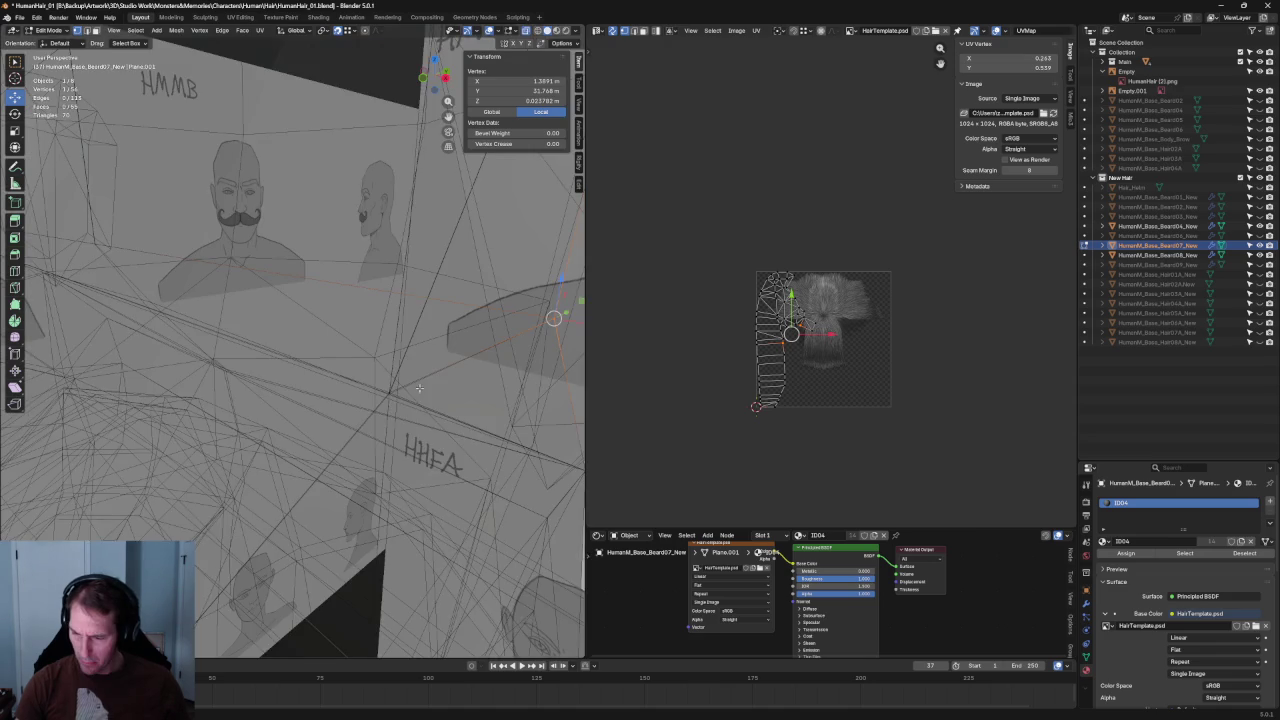
{"action": "key", "text": "alt+z"}
{"action": "key", "text": "g"}
{"action": "scroll", "coordinate": [389, 395], "scroll_direction": "down", "scroll_amount": 10}
{"action": "mouse_move", "coordinate": [389, 395]}
{"action": "middle_mouse_down"}
{"action": "mouse_move", "coordinate": [434, 404]}
{"action": "mouse_move", "coordinate": [428, 388]}
{"action": "mouse_move", "coordinate": [544, 370]}
{"action": "middle_mouse_up"}
{"action": "scroll", "coordinate": [434, 404], "scroll_direction": "up", "scroll_amount": 2}
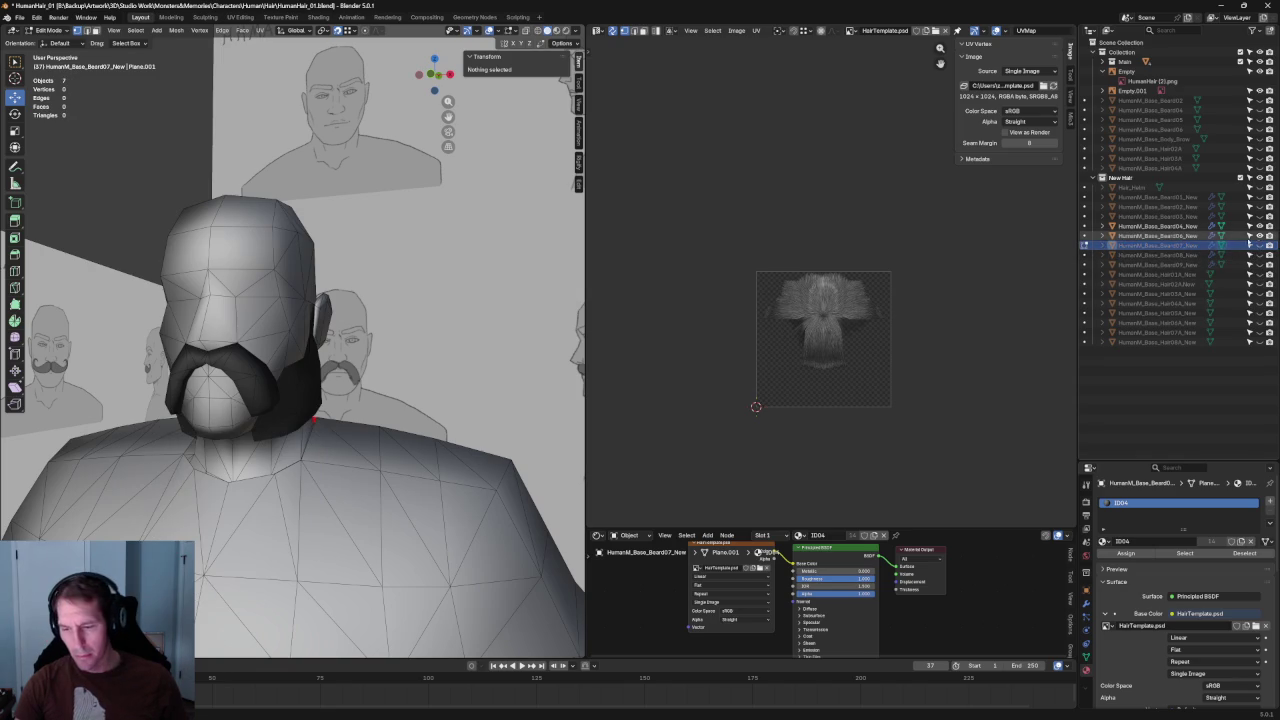
- Check the chin beard from the right and a high three-quarter view, then leave its Edit Mode
{"action": "mouse_move", "coordinate": [463, 324]}
{"action": "middle_mouse_down"}
{"action": "mouse_move", "coordinate": [202, 339]}
{"action": "mouse_move", "coordinate": [363, 325]}
{"action": "middle_mouse_up"}
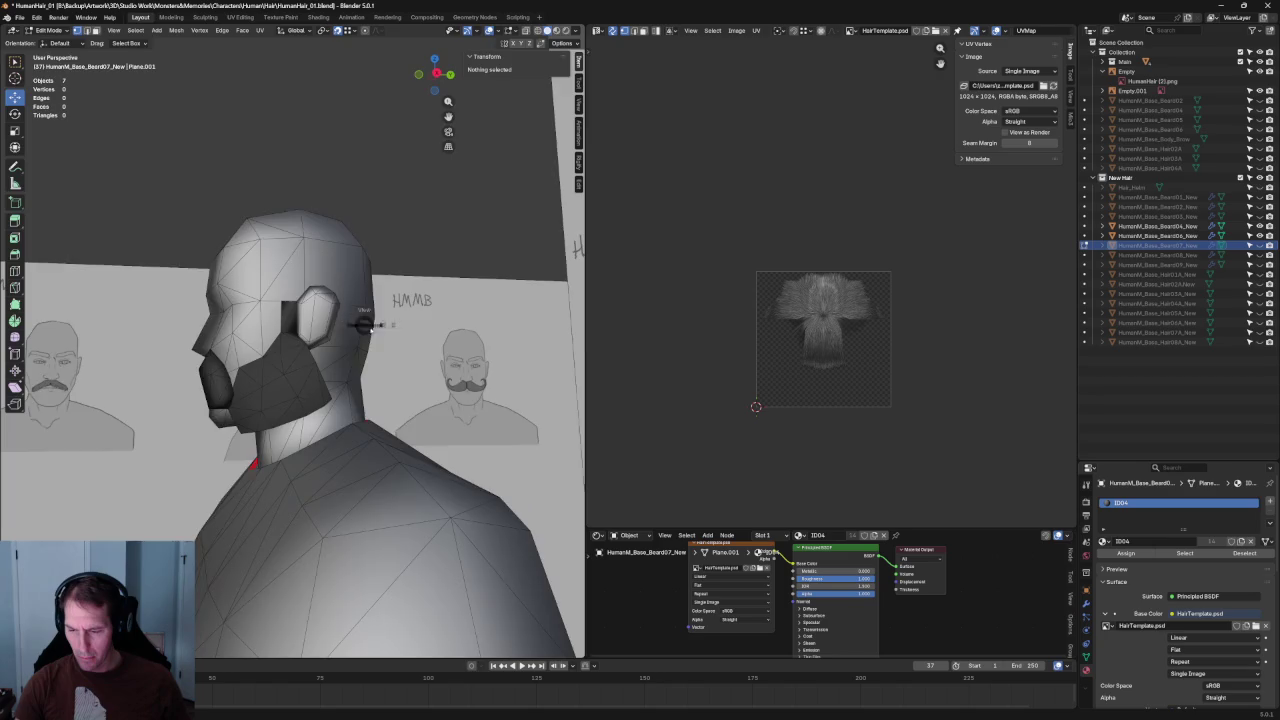
{"action": "key", "text": "KP_3"}
{"action": "scroll", "coordinate": [370, 330], "scroll_direction": "up", "scroll_amount": 2}
{"action": "scroll", "coordinate": [385, 340], "scroll_direction": "up", "scroll_amount": 2}
{"action": "scroll", "coordinate": [401, 356], "scroll_direction": "up", "scroll_amount": 3}
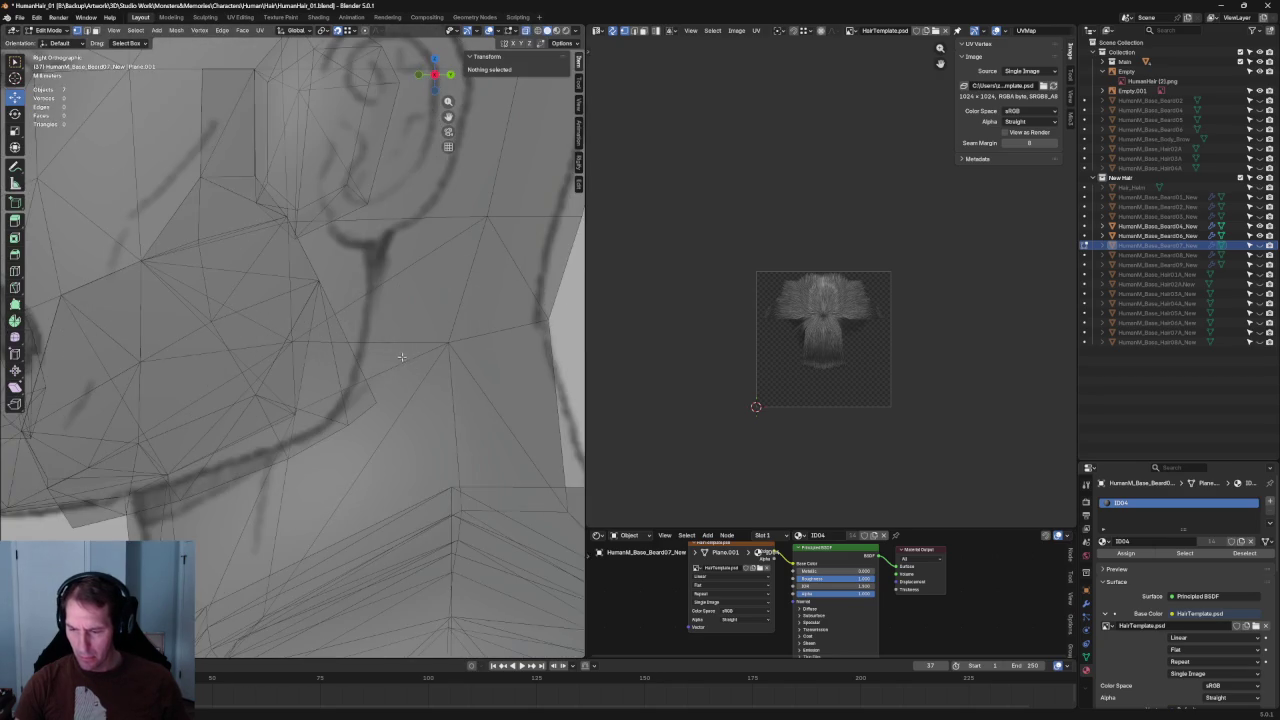
{"action": "scroll", "coordinate": [401, 356], "scroll_direction": "down", "scroll_amount": 5}
{"action": "scroll", "coordinate": [401, 356], "scroll_direction": "down", "scroll_amount": 3}
{"action": "mouse_move", "coordinate": [401, 356]}
{"action": "middle_mouse_down"}
{"action": "mouse_move", "coordinate": [385, 340]}
{"action": "mouse_move", "coordinate": [87, 359]}
{"action": "mouse_move", "coordinate": [258, 392]}
{"action": "mouse_move", "coordinate": [295, 283]}
{"action": "middle_mouse_up"}
{"action": "scroll", "coordinate": [280, 330], "scroll_direction": "up", "scroll_amount": 3}
{"action": "scroll", "coordinate": [287, 308], "scroll_direction": "down", "scroll_amount": 4}
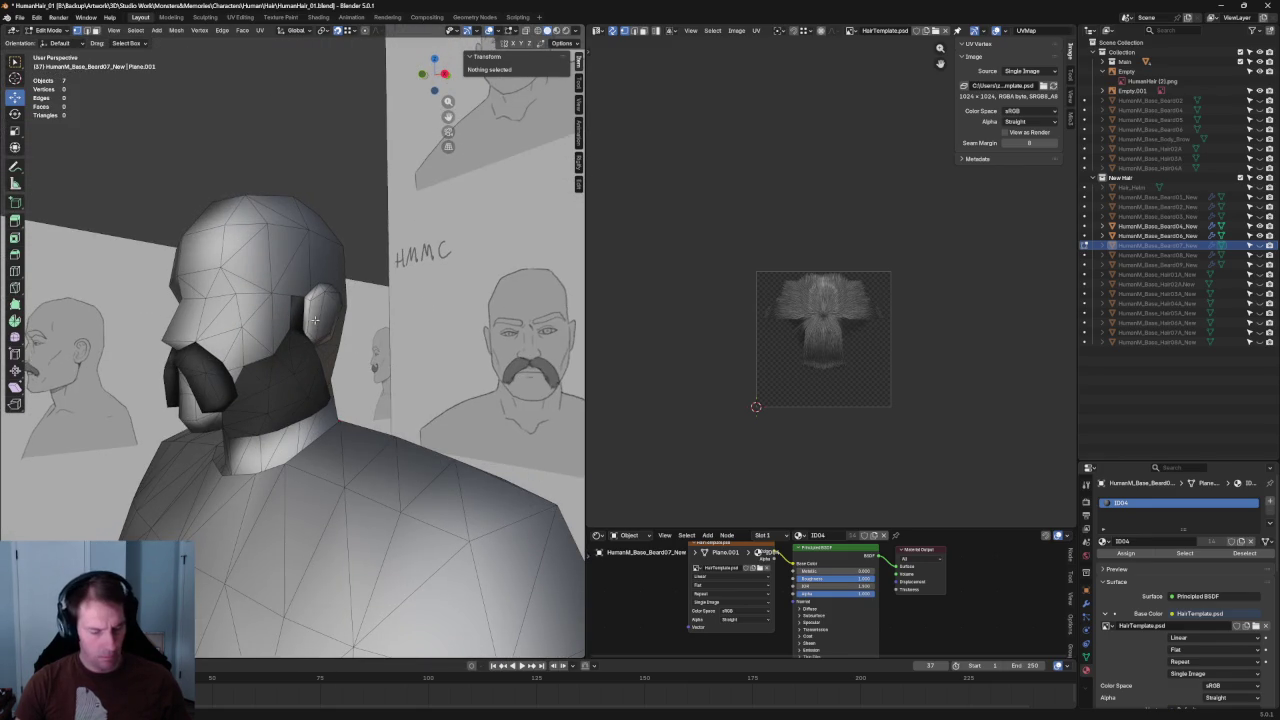
{"action": "key", "text": "Tab"}
{"action": "key", "text": "Tab"}
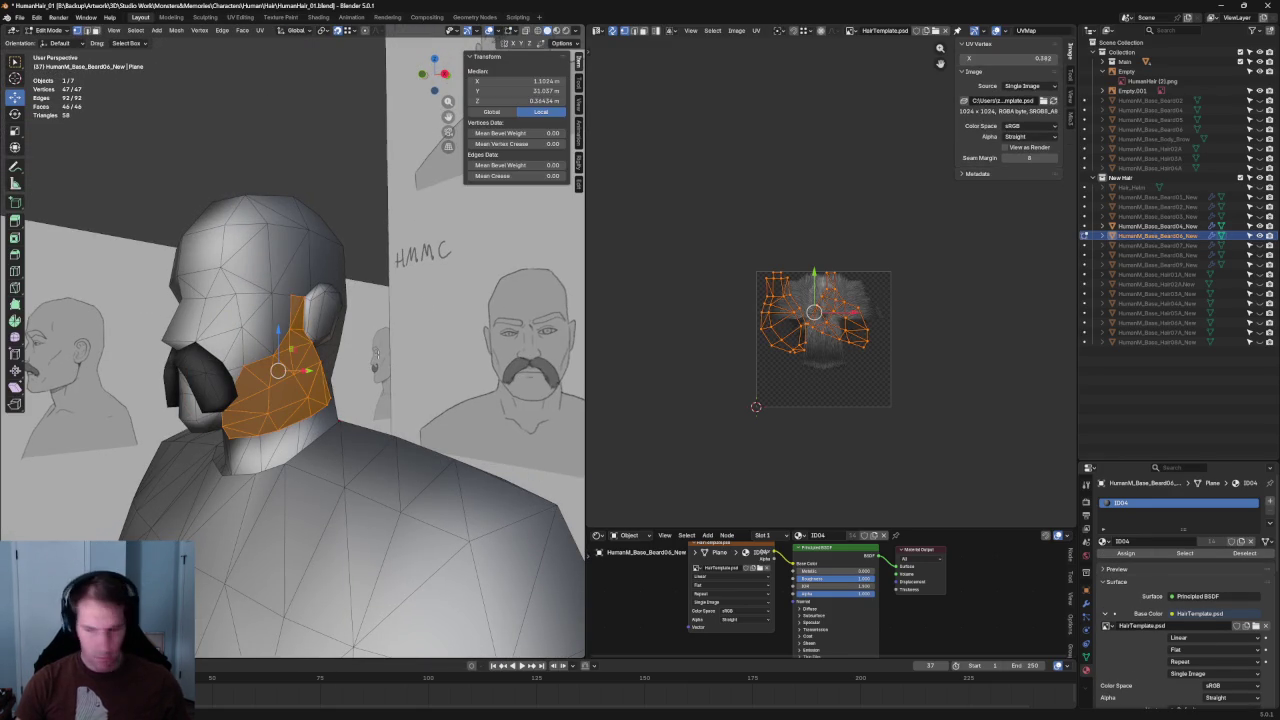
- Turn off the top collection in the Outliner so only the beard meshes show, then orbit them
{"action": "left_click", "coordinate": [184, 30]}
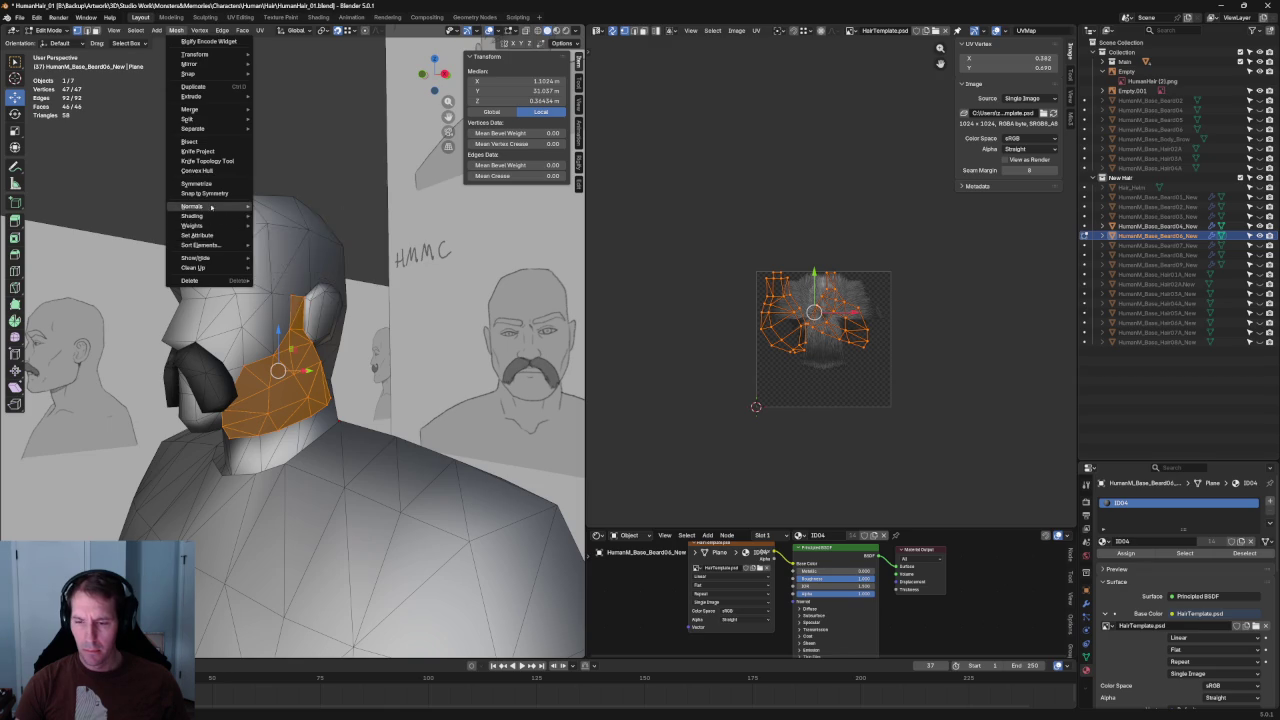
{"action": "left_click", "coordinate": [323, 148]}
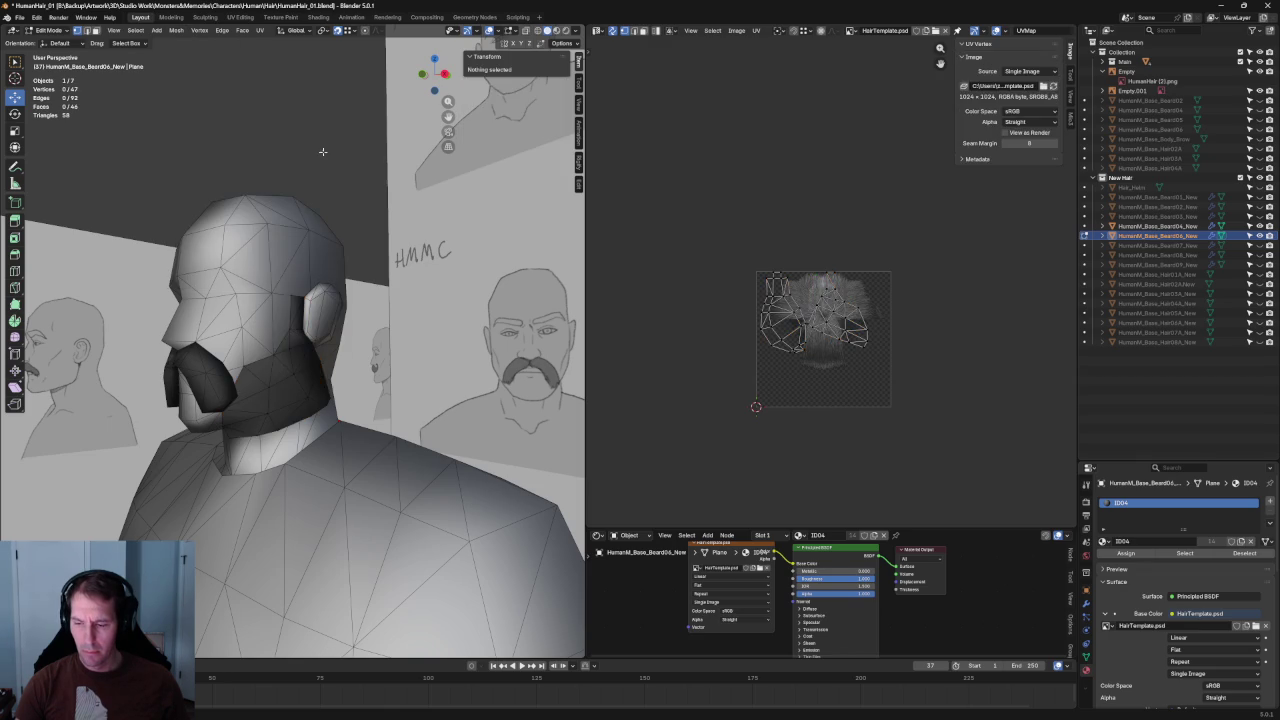
{"action": "middle_click_drag", "start_coordinate": [323, 153], "coordinate": [339, 187]}
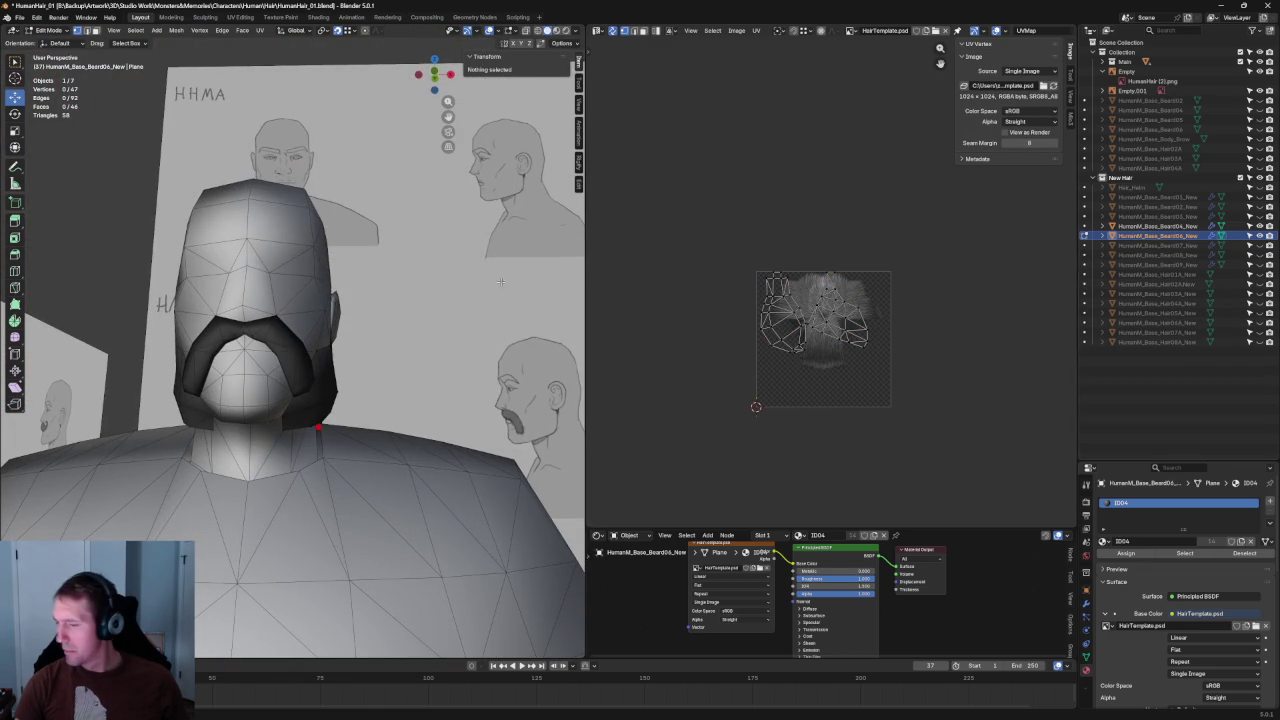
{"action": "middle_click_drag", "start_coordinate": [340, 385], "coordinate": [345, 389]}
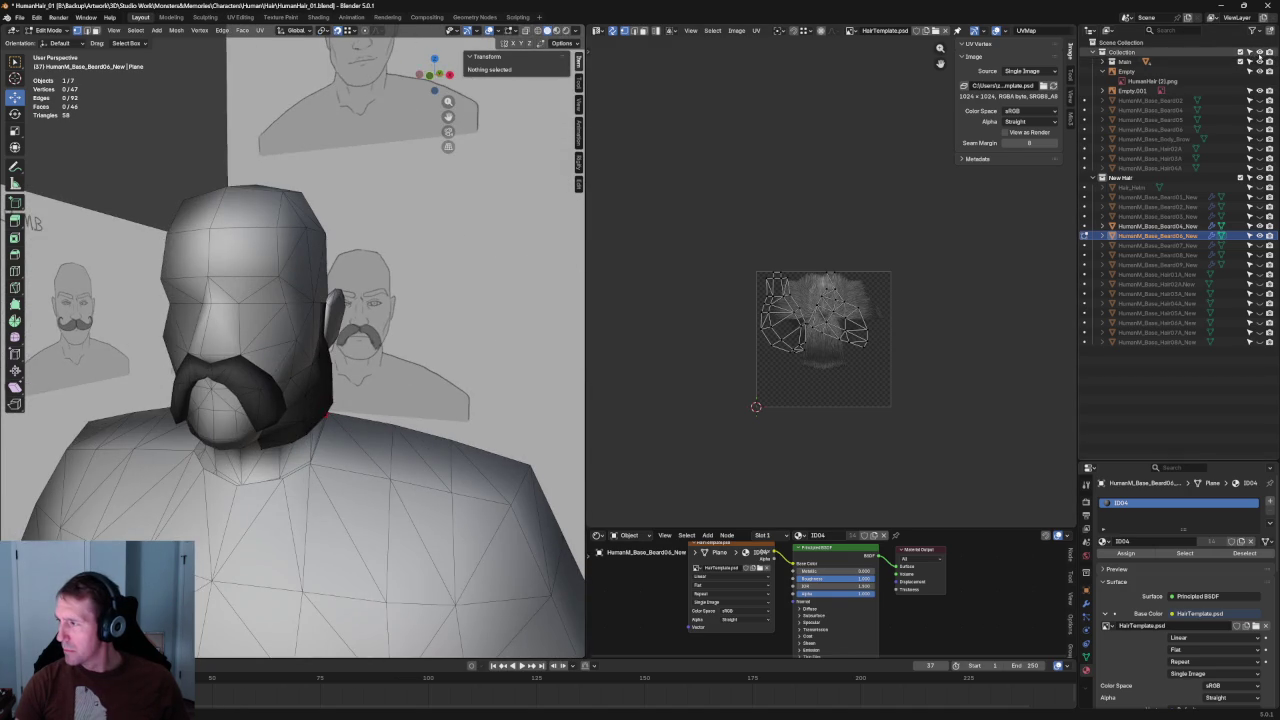
{"action": "left_click", "coordinate": [1259, 52]}
{"action": "mouse_move", "coordinate": [355, 345]}
{"action": "middle_mouse_down"}
{"action": "mouse_move", "coordinate": [406, 385]}
{"action": "mouse_move", "coordinate": [312, 430]}
{"action": "mouse_move", "coordinate": [271, 357]}
{"action": "mouse_move", "coordinate": [329, 329]}
{"action": "mouse_move", "coordinate": [289, 321]}
{"action": "mouse_move", "coordinate": [323, 334]}
{"action": "middle_mouse_up"}
{"action": "scroll", "coordinate": [383, 370], "scroll_direction": "up", "scroll_amount": 5}
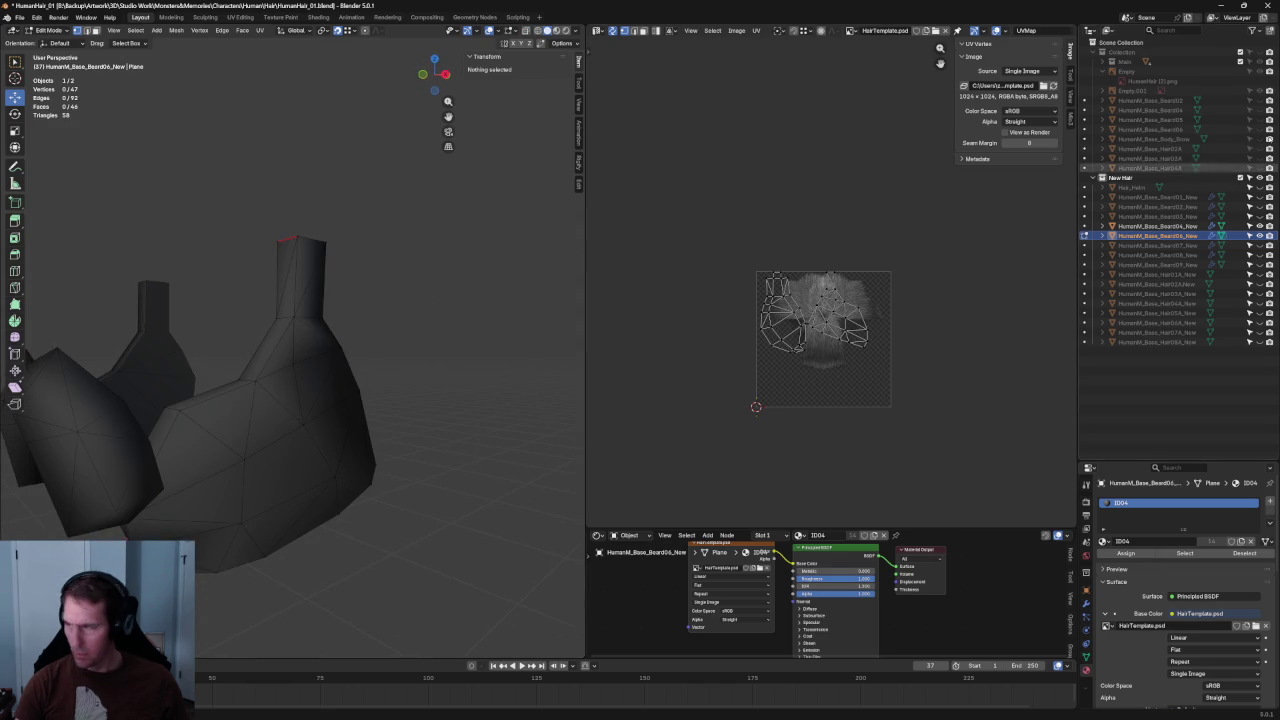
- Try selecting linked beard geometry, undo it, and clear the selection
{"action": "scroll", "coordinate": [451, 365], "scroll_direction": "down", "scroll_amount": 4}
{"action": "mouse_move", "coordinate": [449, 369]}
{"action": "middle_mouse_down"}
{"action": "mouse_move", "coordinate": [243, 271]}
{"action": "mouse_move", "coordinate": [226, 371]}
{"action": "mouse_move", "coordinate": [330, 391]}
{"action": "middle_mouse_up"}
{"action": "key", "text": "l"}
{"action": "mouse_move", "coordinate": [275, 347]}
{"action": "middle_mouse_down"}
{"action": "mouse_move", "coordinate": [389, 306]}
{"action": "mouse_move", "coordinate": [200, 334]}
{"action": "mouse_move", "coordinate": [203, 323]}
{"action": "mouse_move", "coordinate": [163, 313]}
{"action": "middle_mouse_up"}
{"action": "key", "text": "ctrl+l"}
{"action": "key", "text": "ctrl+z"}
{"action": "key", "text": "alt+a"}
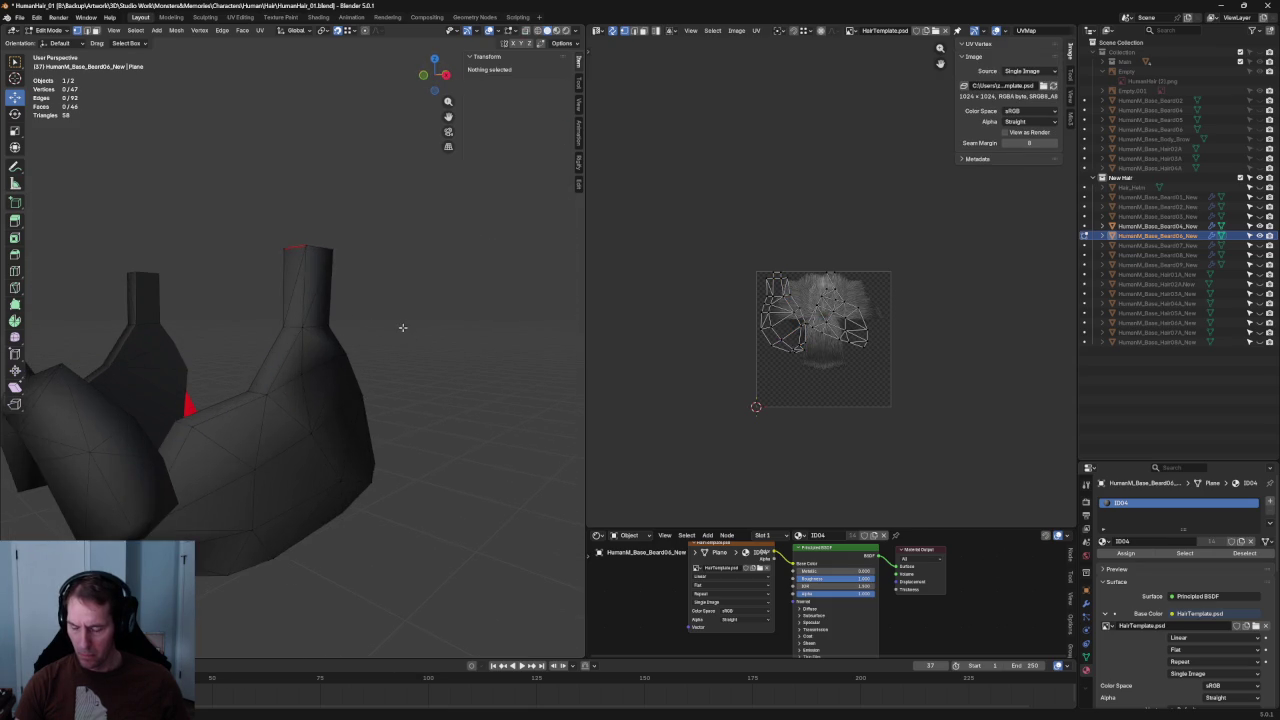
{"action": "mouse_move", "coordinate": [408, 325]}
{"action": "middle_mouse_down"}
{"action": "mouse_move", "coordinate": [457, 346]}
{"action": "mouse_move", "coordinate": [360, 354]}
{"action": "mouse_move", "coordinate": [300, 290]}
{"action": "mouse_move", "coordinate": [266, 284]}
{"action": "middle_mouse_up"}
- Mark the first border edge of the beard as sharp
{"action": "left_click", "coordinate": [345, 342]}
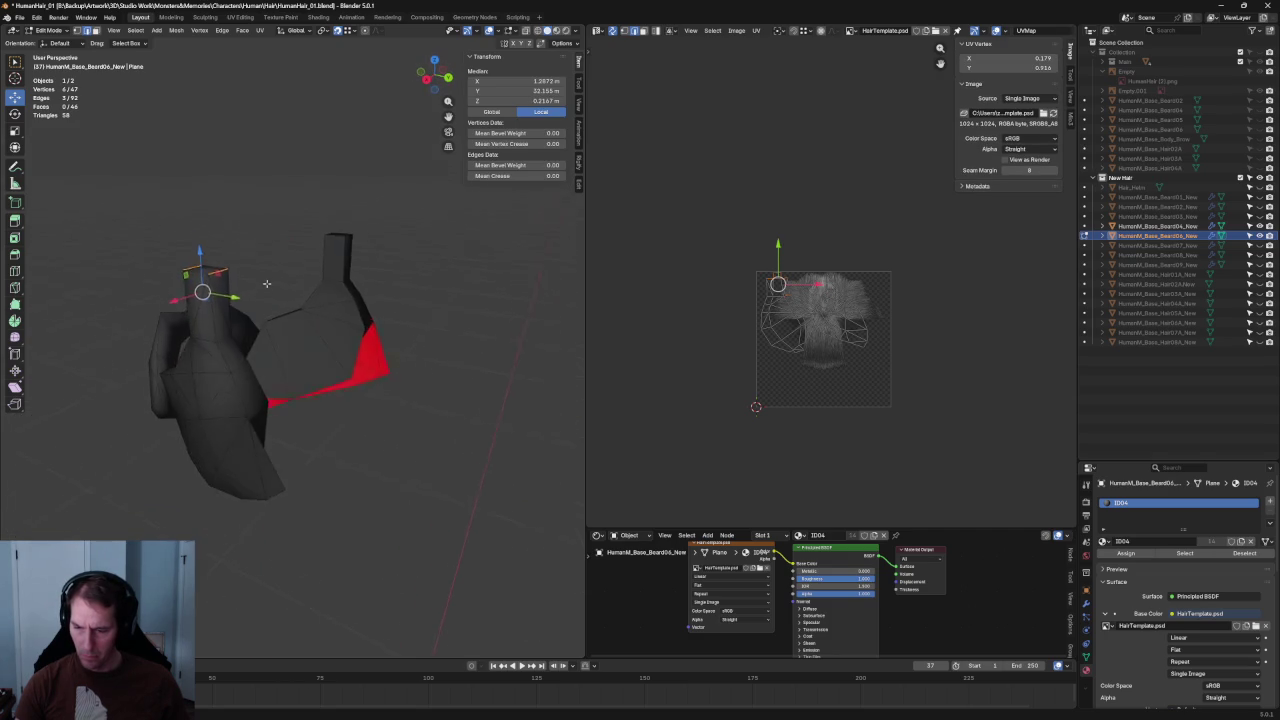
{"action": "right_click", "coordinate": [226, 346]}
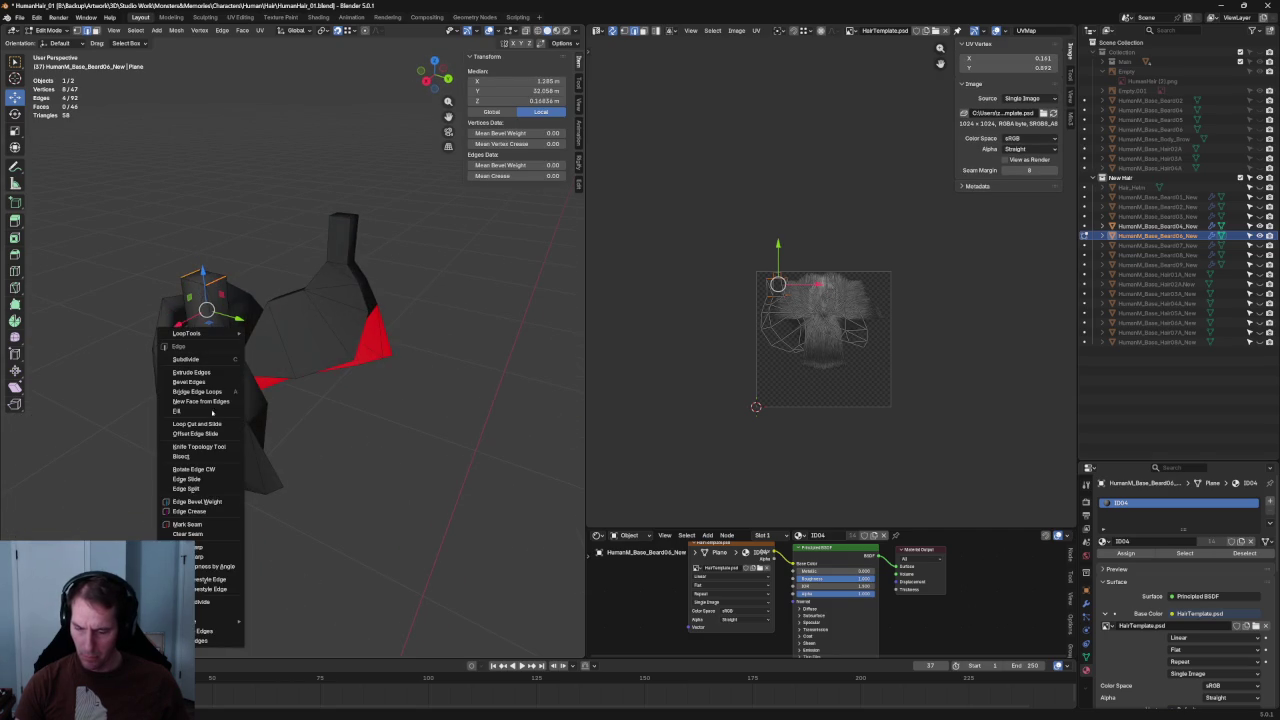
{"action": "left_click", "coordinate": [204, 548]}
{"action": "key", "text": "alt+a"}
{"action": "mouse_move", "coordinate": [420, 537]}
{"action": "middle_mouse_down"}
{"action": "mouse_move", "coordinate": [381, 473]}
{"action": "mouse_move", "coordinate": [446, 403]}
{"action": "mouse_move", "coordinate": [514, 426]}
{"action": "mouse_move", "coordinate": [497, 306]}
{"action": "mouse_move", "coordinate": [368, 405]}
{"action": "middle_mouse_up"}
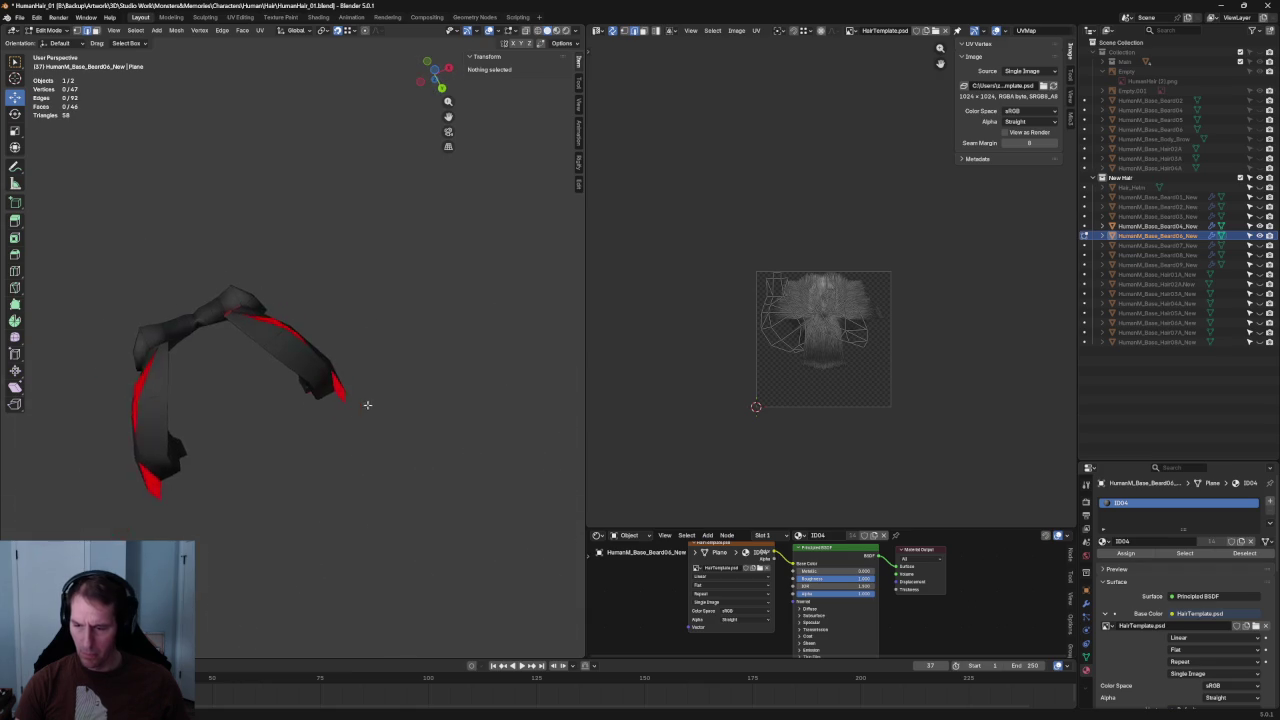
{"action": "scroll", "coordinate": [340, 380], "scroll_direction": "up", "scroll_amount": 2}
- Select further rim edges of the beard and mark them sharp
{"action": "left_click", "coordinate": [294, 335]}
{"action": "mouse_move", "coordinate": [306, 330]}
{"action": "middle_mouse_down"}
{"action": "mouse_move", "coordinate": [13, 444]}
{"action": "mouse_move", "coordinate": [575, 440]}
{"action": "mouse_move", "coordinate": [518, 417]}
{"action": "middle_mouse_up"}
{"action": "middle_click_drag", "start_coordinate": [346, 467], "coordinate": [340, 480]}
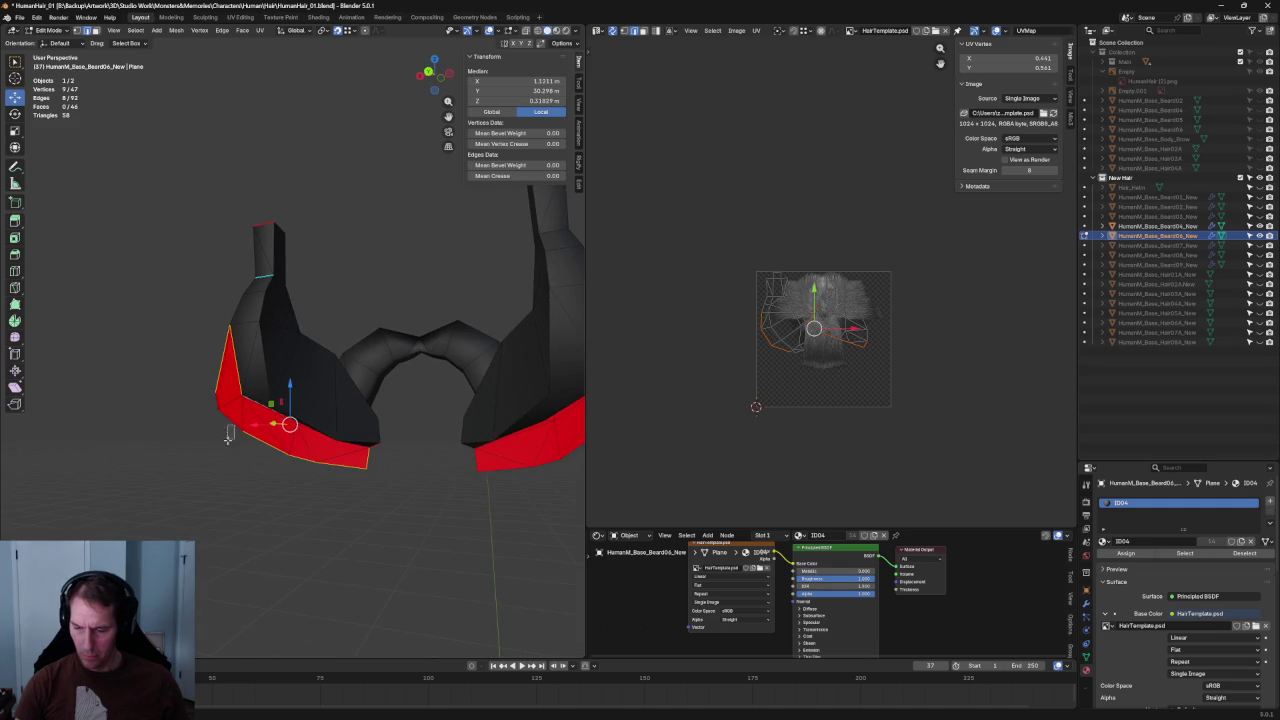
{"action": "middle_click_drag", "start_coordinate": [228, 438], "coordinate": [221, 440]}
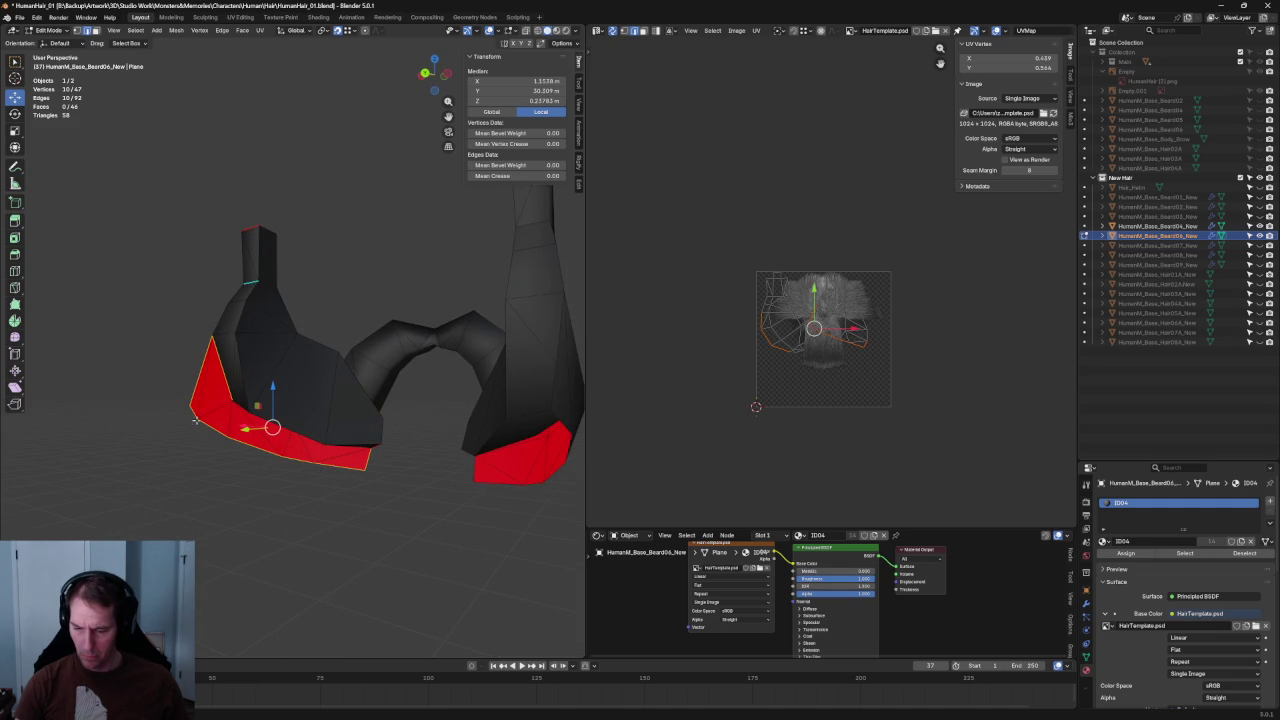
{"action": "right_click", "coordinate": [195, 421]}
{"action": "left_click", "coordinate": [160, 419]}
{"action": "key", "text": "alt+a"}
- Mark one more beard rim edge sharp and orbit to check the result
{"action": "mouse_move", "coordinate": [177, 424]}
{"action": "middle_mouse_down"}
{"action": "mouse_move", "coordinate": [227, 432]}
{"action": "mouse_move", "coordinate": [194, 417]}
{"action": "mouse_move", "coordinate": [223, 397]}
{"action": "mouse_move", "coordinate": [260, 415]}
{"action": "middle_mouse_up"}
{"action": "left_click", "coordinate": [191, 488]}
{"action": "right_click", "coordinate": [183, 497]}
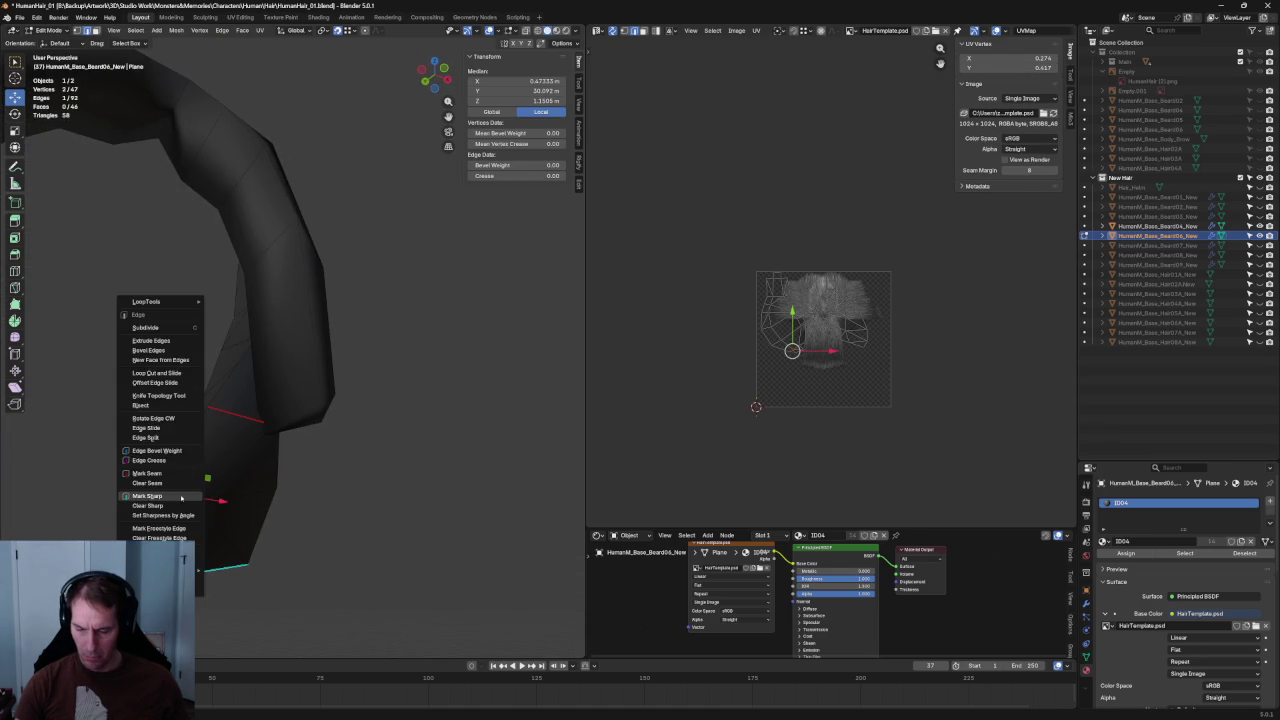
{"action": "left_click", "coordinate": [183, 494]}
{"action": "key", "text": "alt+a"}
{"action": "mouse_move", "coordinate": [323, 503]}
{"action": "middle_mouse_down"}
{"action": "mouse_move", "coordinate": [336, 456]}
{"action": "mouse_move", "coordinate": [403, 466]}
{"action": "mouse_move", "coordinate": [342, 494]}
{"action": "middle_mouse_up"}
{"action": "scroll", "coordinate": [342, 494], "scroll_direction": "down", "scroll_amount": 4}
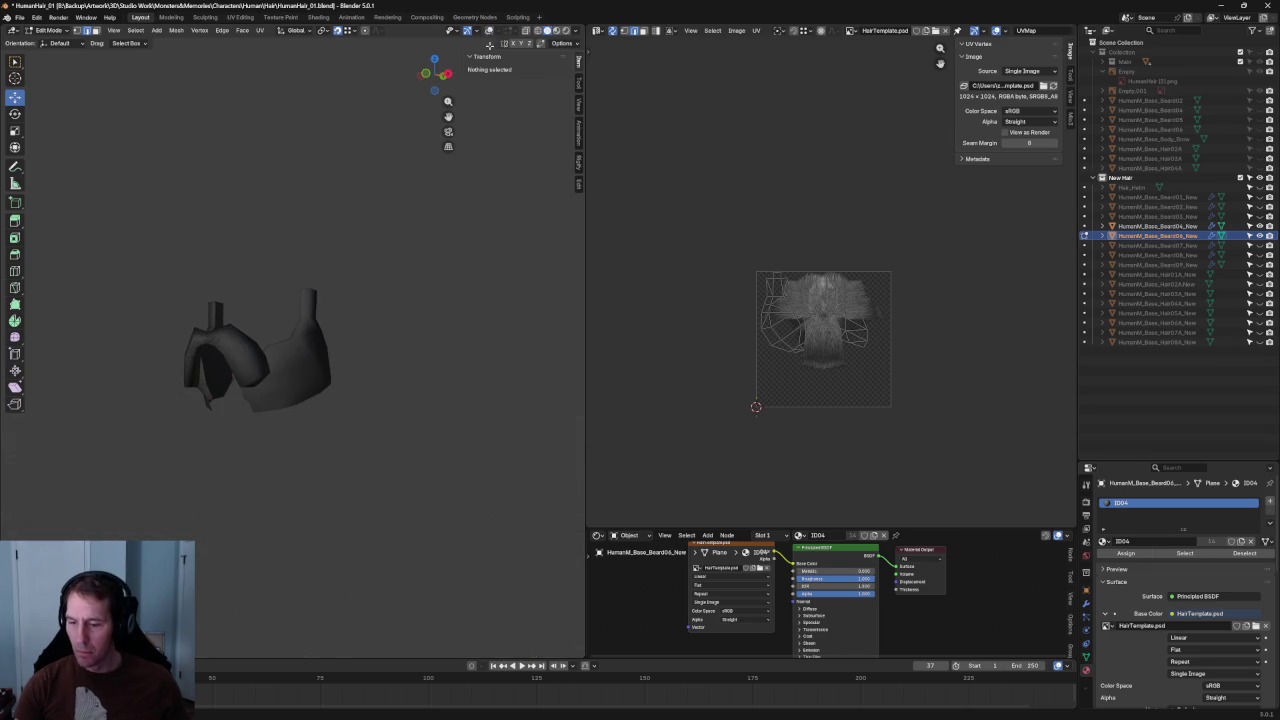
- Mark two more rim edges of the beard mesh as sharp
{"action": "mouse_move", "coordinate": [368, 387]}
{"action": "middle_mouse_down"}
{"action": "mouse_move", "coordinate": [169, 380]}
{"action": "mouse_move", "coordinate": [151, 403]}
{"action": "mouse_move", "coordinate": [168, 321]}
{"action": "mouse_move", "coordinate": [157, 414]}
{"action": "mouse_move", "coordinate": [213, 380]}
{"action": "mouse_move", "coordinate": [223, 220]}
{"action": "mouse_move", "coordinate": [189, 206]}
{"action": "mouse_move", "coordinate": [349, 266]}
{"action": "mouse_move", "coordinate": [451, 251]}
{"action": "mouse_move", "coordinate": [457, 214]}
{"action": "mouse_move", "coordinate": [420, 246]}
{"action": "mouse_move", "coordinate": [300, 268]}
{"action": "middle_mouse_up"}
{"action": "scroll", "coordinate": [169, 380], "scroll_direction": "up", "scroll_amount": 3}
{"action": "scroll", "coordinate": [223, 220], "scroll_direction": "down", "scroll_amount": 3}
{"action": "scroll", "coordinate": [331, 263], "scroll_direction": "down", "scroll_amount": 2}
{"action": "scroll", "coordinate": [337, 267], "scroll_direction": "up", "scroll_amount": 3}
{"action": "scroll", "coordinate": [257, 273], "scroll_direction": "up", "scroll_amount": 3}
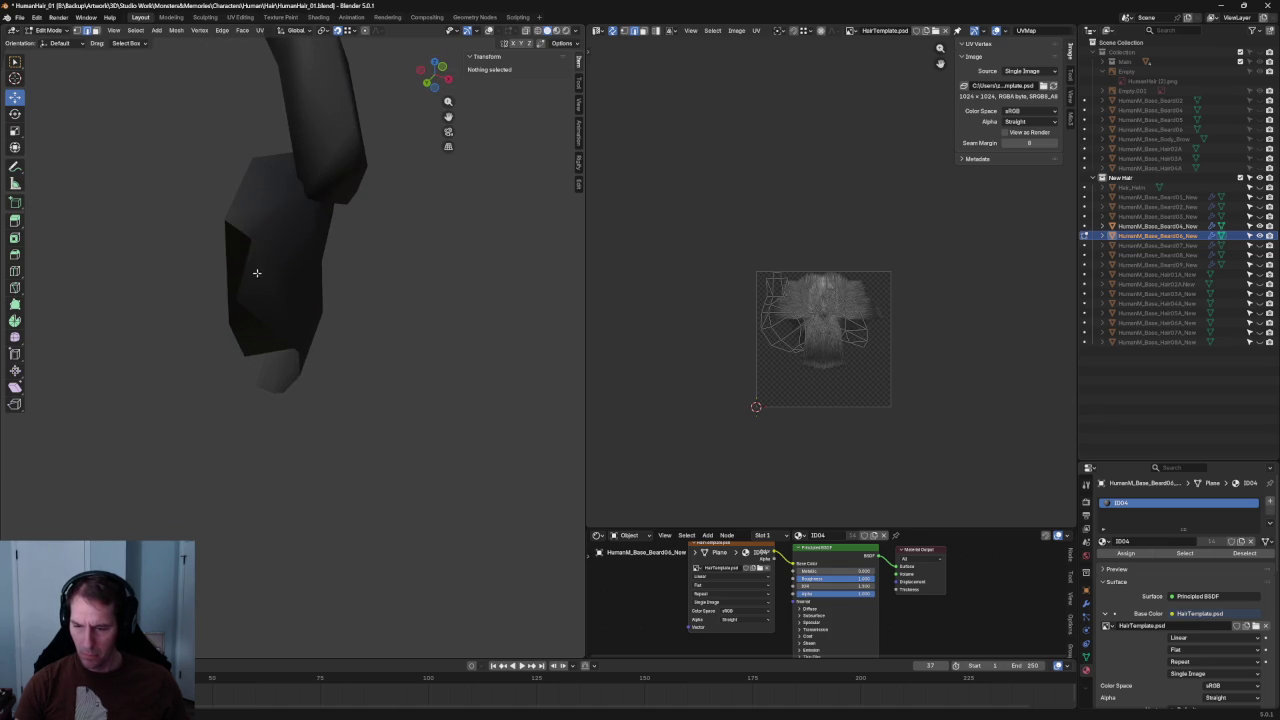
{"action": "left_click", "coordinate": [243, 224]}
{"action": "key", "text": "ctrl+e"}
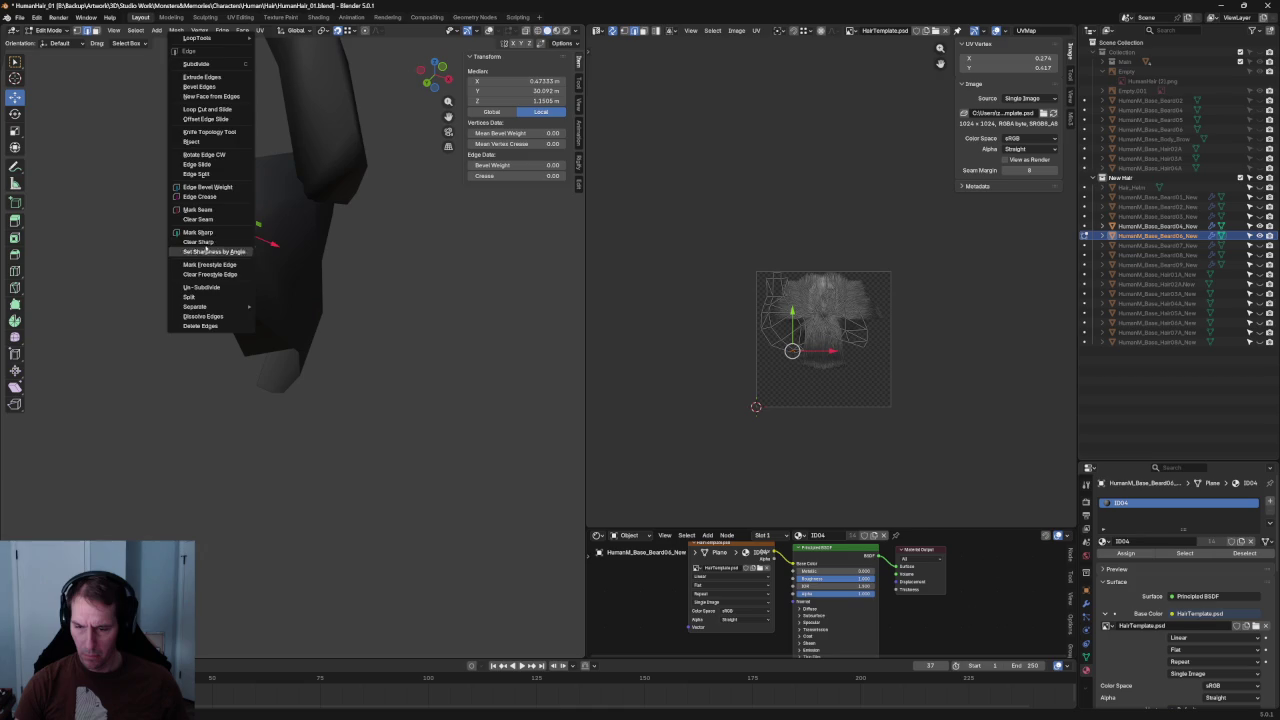
{"action": "left_click", "coordinate": [429, 269]}
{"action": "middle_click_drag", "start_coordinate": [429, 269], "coordinate": [394, 291]}
{"action": "scroll", "coordinate": [399, 285], "scroll_direction": "down", "scroll_amount": 2}
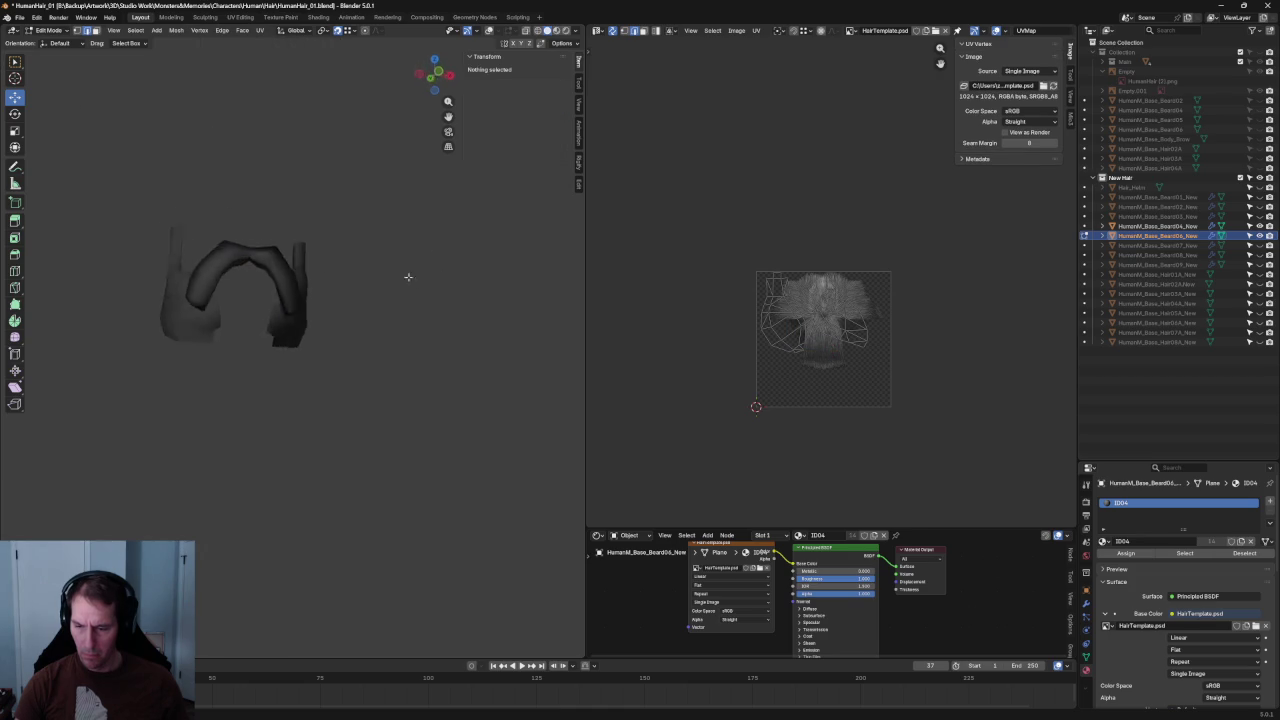
{"action": "scroll", "coordinate": [271, 337], "scroll_direction": "up", "scroll_amount": 3}
{"action": "mouse_move", "coordinate": [271, 337]}
{"action": "middle_mouse_down"}
{"action": "mouse_move", "coordinate": [189, 331]}
{"action": "mouse_move", "coordinate": [201, 350]}
{"action": "middle_mouse_up"}
{"action": "key", "text": "ctrl+e"}
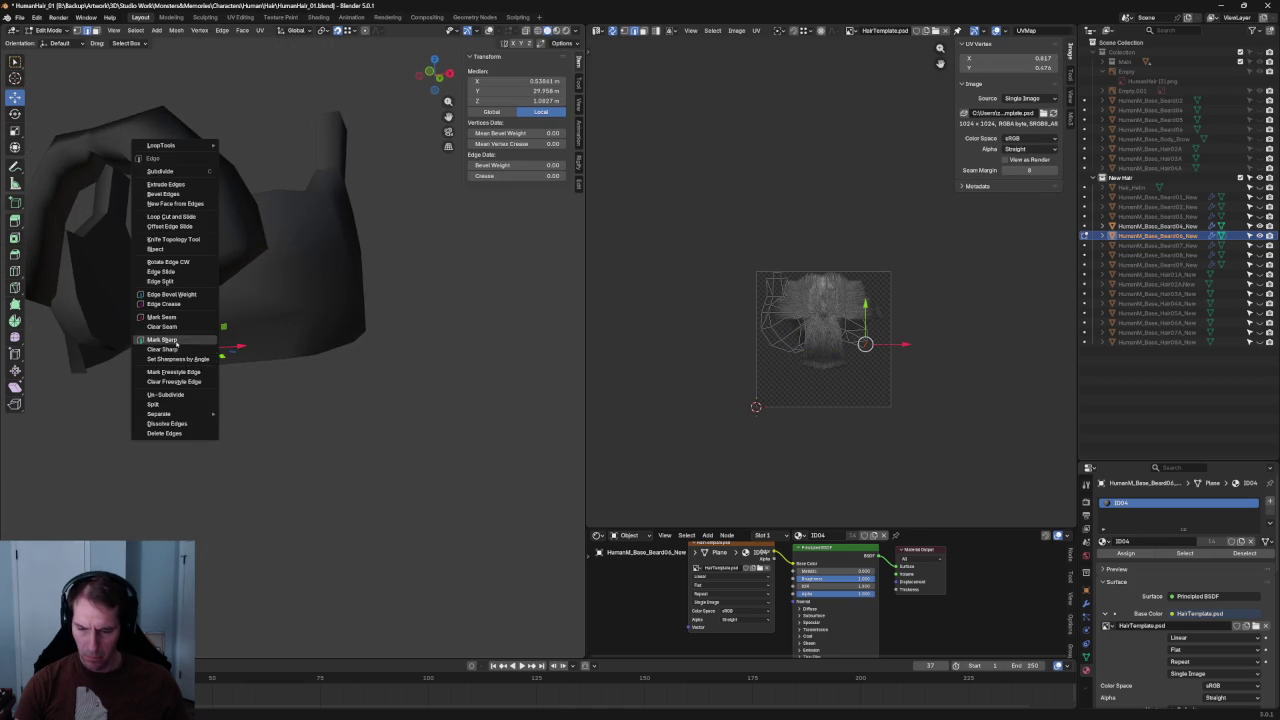
{"action": "left_click", "coordinate": [177, 342]}
{"action": "left_click", "coordinate": [309, 409]}
- From a new angle, mark another edge along the beard's rim as sharp
{"action": "scroll", "coordinate": [237, 329], "scroll_direction": "up", "scroll_amount": 3}
{"action": "mouse_move", "coordinate": [237, 329]}
{"action": "middle_mouse_down"}
{"action": "mouse_move", "coordinate": [240, 286]}
{"action": "mouse_move", "coordinate": [513, 97]}
{"action": "middle_mouse_up"}
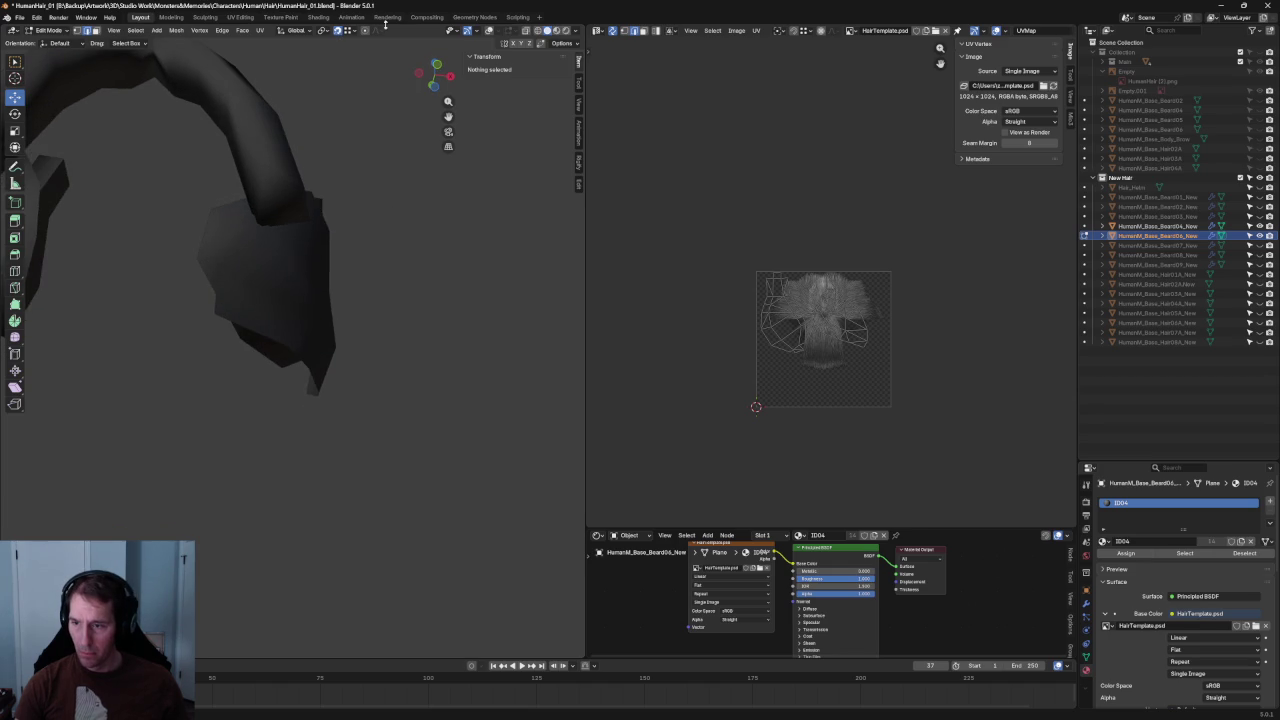
{"action": "mouse_move", "coordinate": [208, 262]}
{"action": "middle_mouse_down"}
{"action": "mouse_move", "coordinate": [234, 286]}
{"action": "mouse_move", "coordinate": [174, 249]}
{"action": "mouse_move", "coordinate": [186, 237]}
{"action": "middle_mouse_up"}
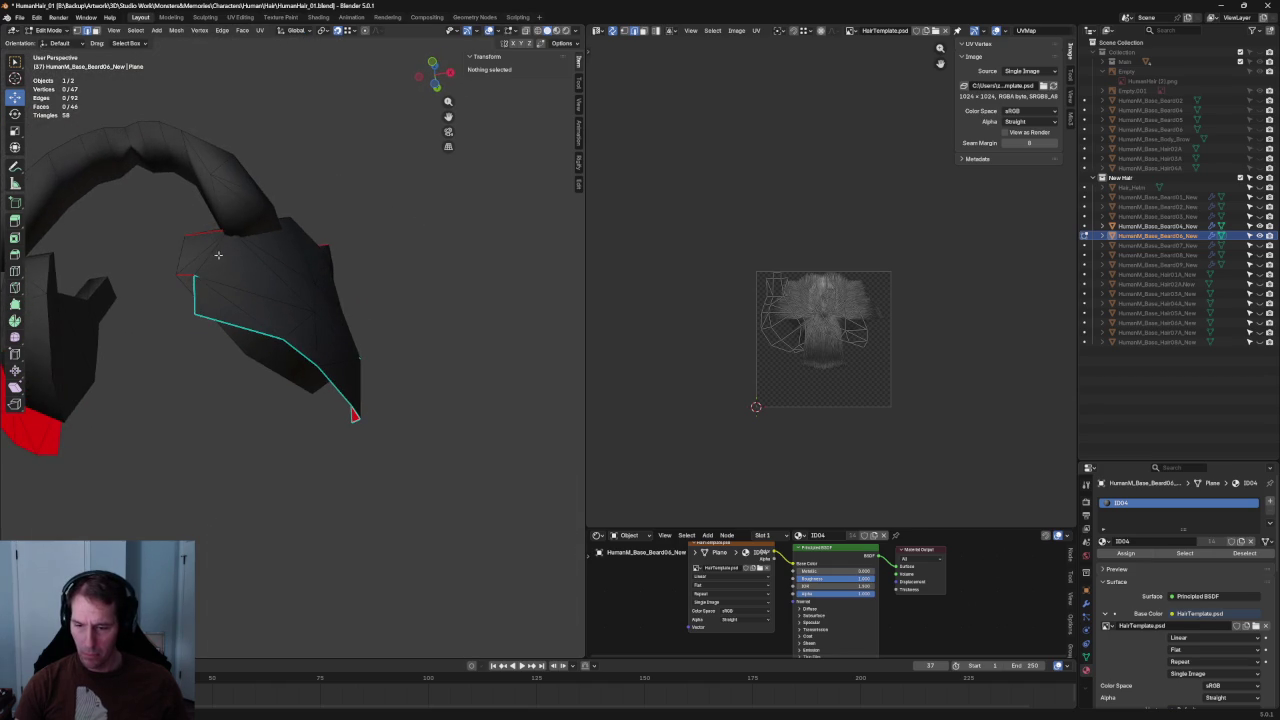
{"action": "left_click", "coordinate": [220, 256]}
{"action": "key", "text": "ctrl+e"}
{"action": "left_click", "coordinate": [207, 256]}
{"action": "left_click", "coordinate": [412, 279]}
{"action": "mouse_move", "coordinate": [412, 279]}
{"action": "middle_mouse_down"}
{"action": "mouse_move", "coordinate": [284, 349]}
{"action": "mouse_move", "coordinate": [383, 283]}
{"action": "mouse_move", "coordinate": [409, 321]}
{"action": "middle_mouse_up"}
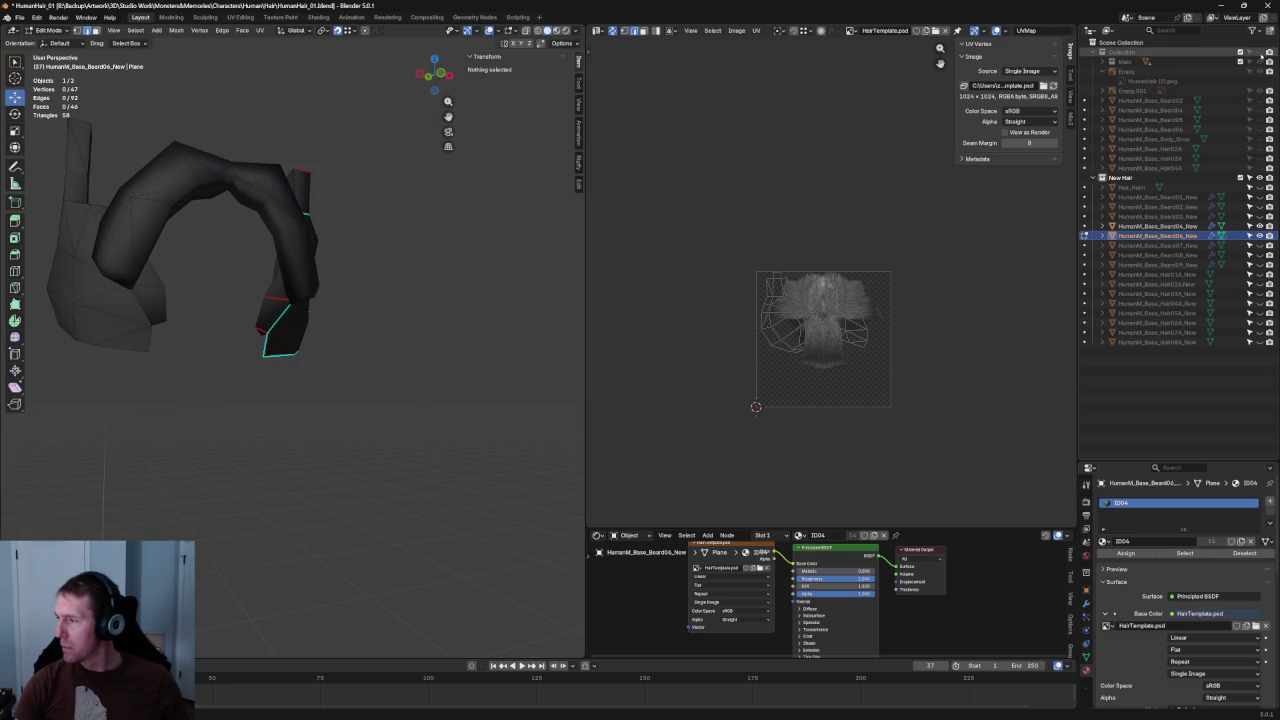
- Exit Local View to show the head and body, then hide overlays for plain shading
{"action": "key", "text": "KP_Divide"}
{"action": "mouse_move", "coordinate": [190, 316]}
{"action": "middle_mouse_down"}
{"action": "mouse_move", "coordinate": [382, 275]}
{"action": "mouse_move", "coordinate": [360, 272]}
{"action": "mouse_move", "coordinate": [493, 209]}
{"action": "mouse_move", "coordinate": [368, 365]}
{"action": "mouse_move", "coordinate": [576, 27]}
{"action": "middle_mouse_up"}
{"action": "scroll", "coordinate": [354, 270], "scroll_direction": "down", "scroll_amount": 3}
{"action": "key", "text": "shift+alt+z"}
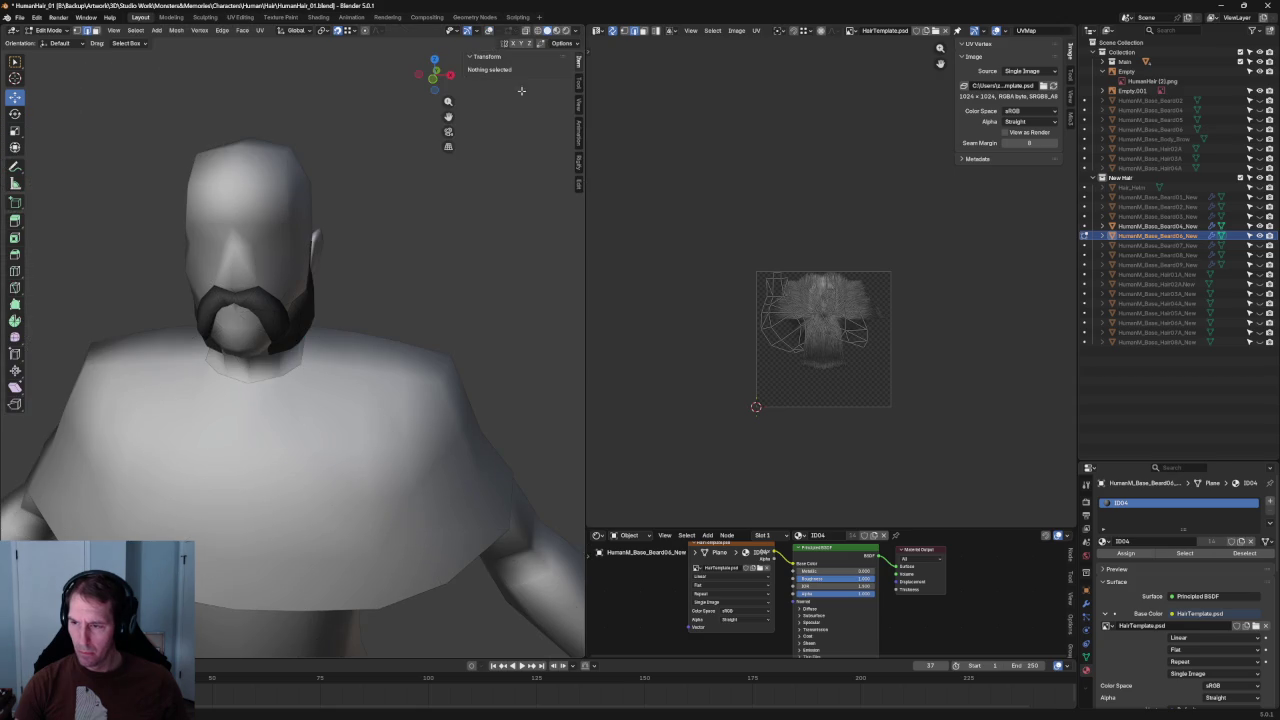
- Restore overlays and isolate the character in Local View, close on the head
{"action": "left_click", "coordinate": [489, 32]}
{"action": "left_click", "coordinate": [497, 32]}
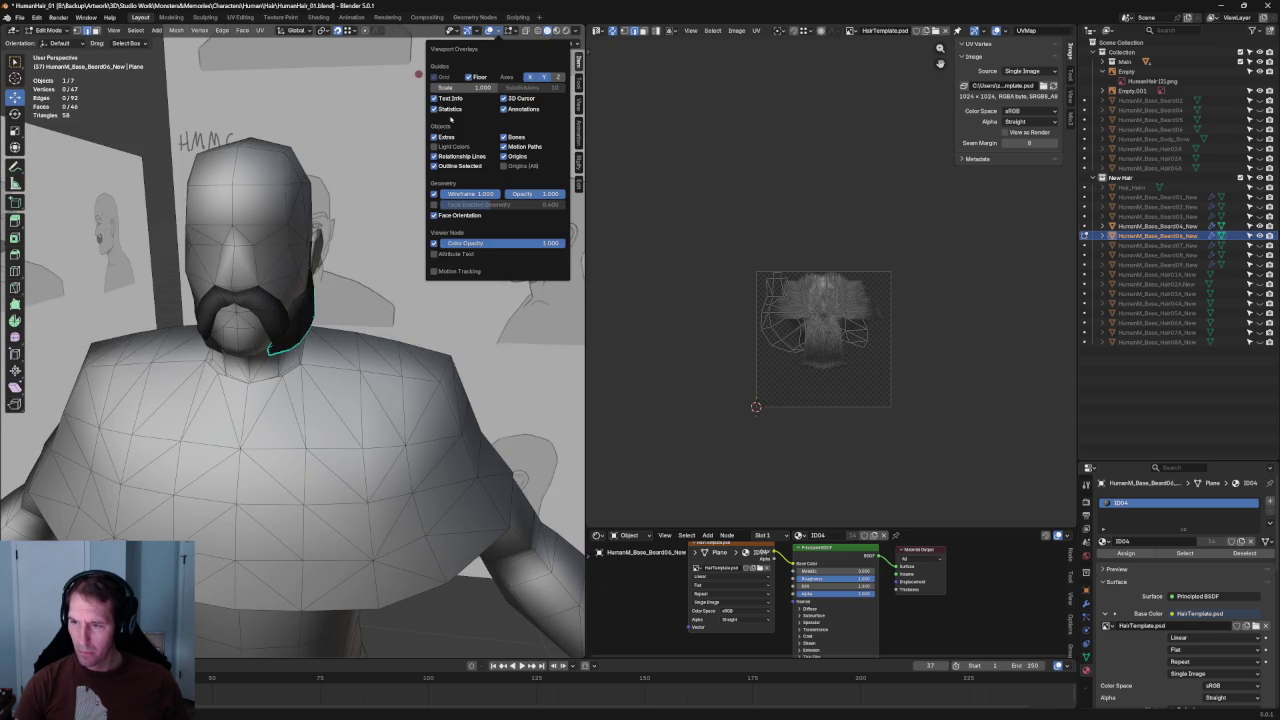
{"action": "mouse_move", "coordinate": [425, 200]}
{"action": "middle_mouse_down"}
{"action": "mouse_move", "coordinate": [259, 234]}
{"action": "mouse_move", "coordinate": [478, 273]}
{"action": "mouse_move", "coordinate": [434, 260]}
{"action": "mouse_move", "coordinate": [423, 277]}
{"action": "mouse_move", "coordinate": [349, 301]}
{"action": "middle_mouse_up"}
{"action": "scroll", "coordinate": [234, 280], "scroll_direction": "up", "scroll_amount": 5}
{"action": "scroll", "coordinate": [236, 281], "scroll_direction": "down", "scroll_amount": 2}
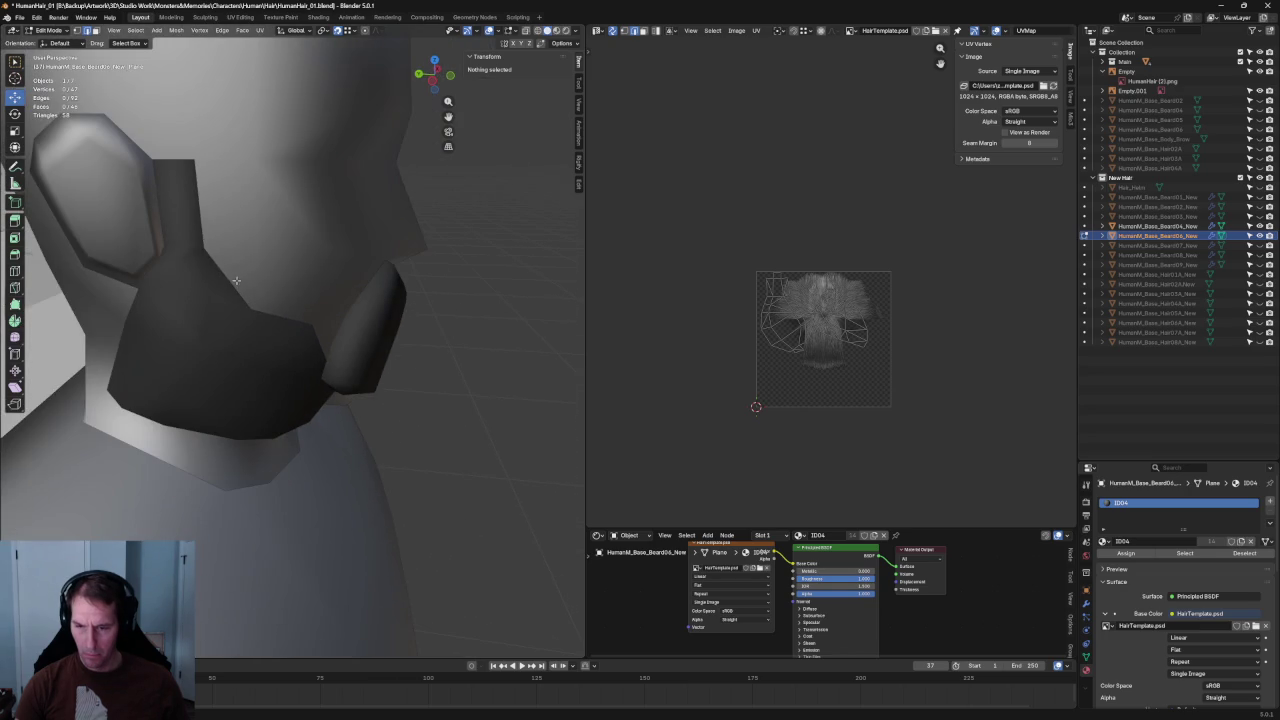
{"action": "scroll", "coordinate": [238, 278], "scroll_direction": "down", "scroll_amount": 5}
{"action": "mouse_move", "coordinate": [238, 278]}
{"action": "middle_mouse_down"}
{"action": "mouse_move", "coordinate": [313, 196]}
{"action": "mouse_move", "coordinate": [240, 206]}
{"action": "mouse_move", "coordinate": [233, 176]}
{"action": "middle_mouse_up"}
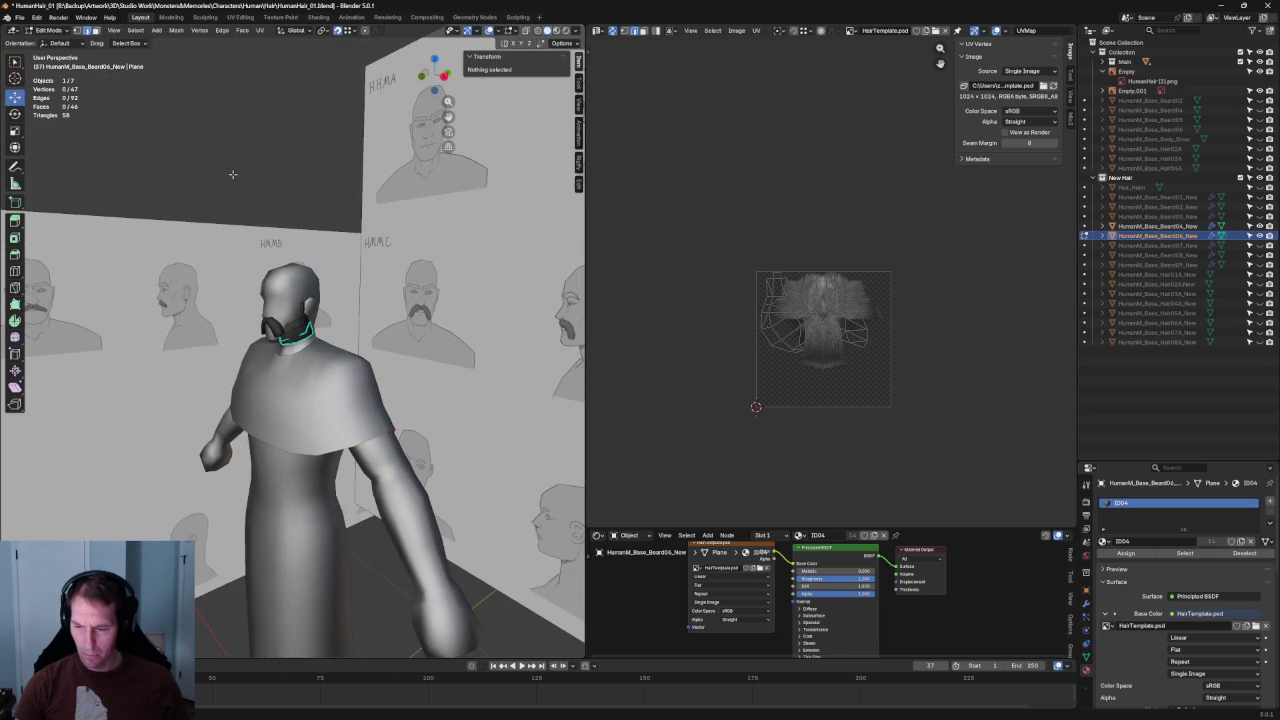
{"action": "key", "text": "slash"}
{"action": "mouse_move", "coordinate": [300, 280]}
{"action": "middle_mouse_down"}
{"action": "mouse_move", "coordinate": [206, 271]}
{"action": "mouse_move", "coordinate": [306, 277]}
{"action": "mouse_move", "coordinate": [229, 306]}
{"action": "mouse_move", "coordinate": [276, 343]}
{"action": "middle_mouse_up"}
{"action": "scroll", "coordinate": [276, 343], "scroll_direction": "up", "scroll_amount": 5}
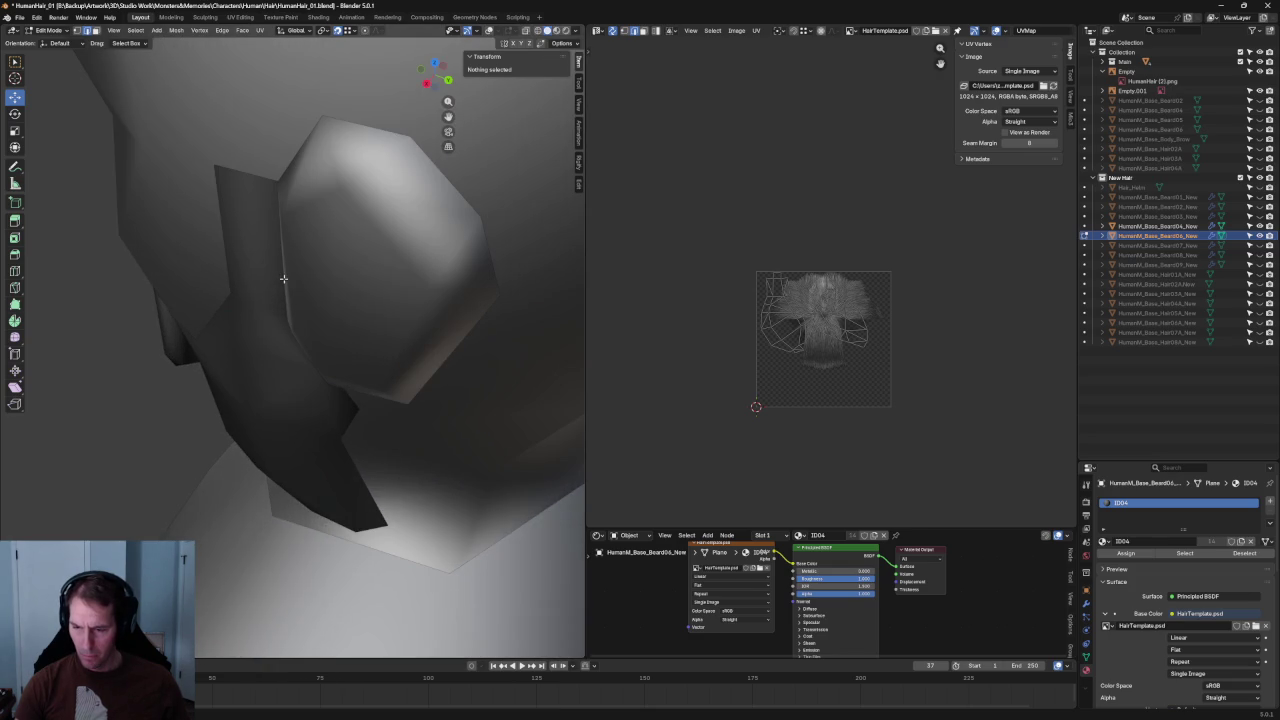
- Mark two edges on the beard's cheek section near the ear as sharp
{"action": "left_click", "coordinate": [283, 278]}
{"action": "key", "text": "ctrl+e"}
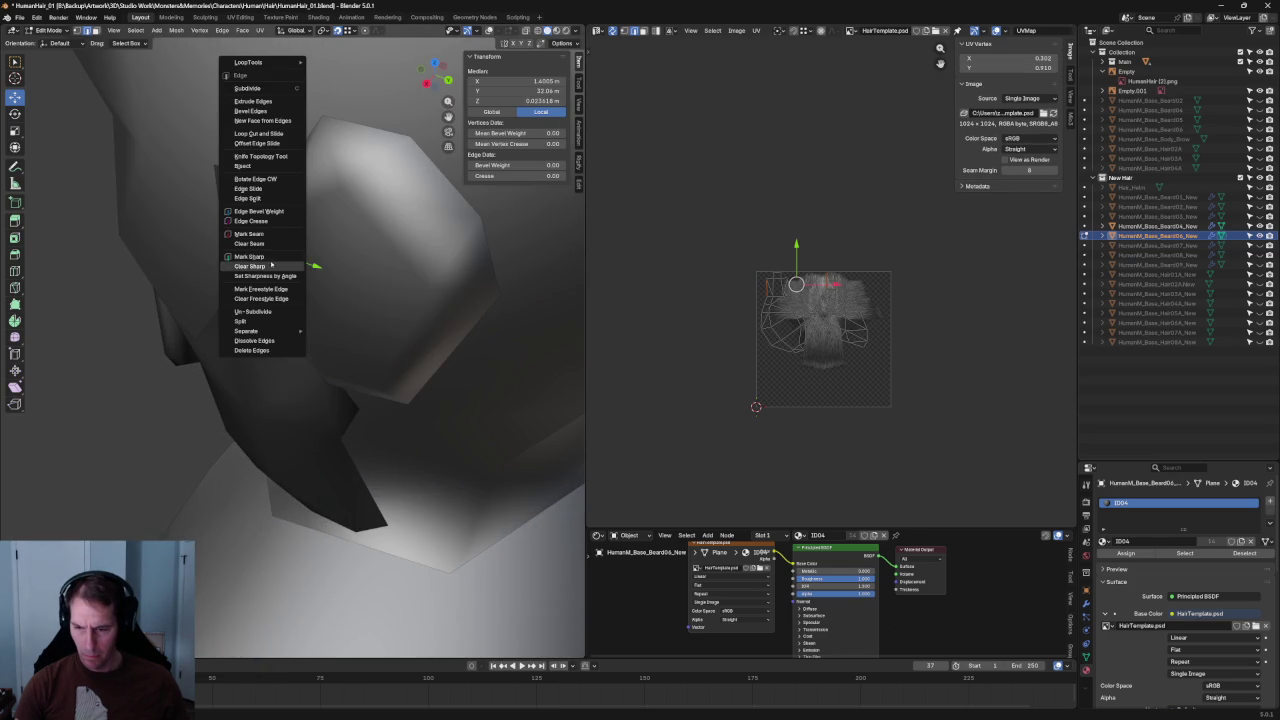
{"action": "left_click", "coordinate": [268, 260]}
{"action": "key", "text": "alt+a"}
{"action": "scroll", "coordinate": [246, 305], "scroll_direction": "up", "scroll_amount": 3}
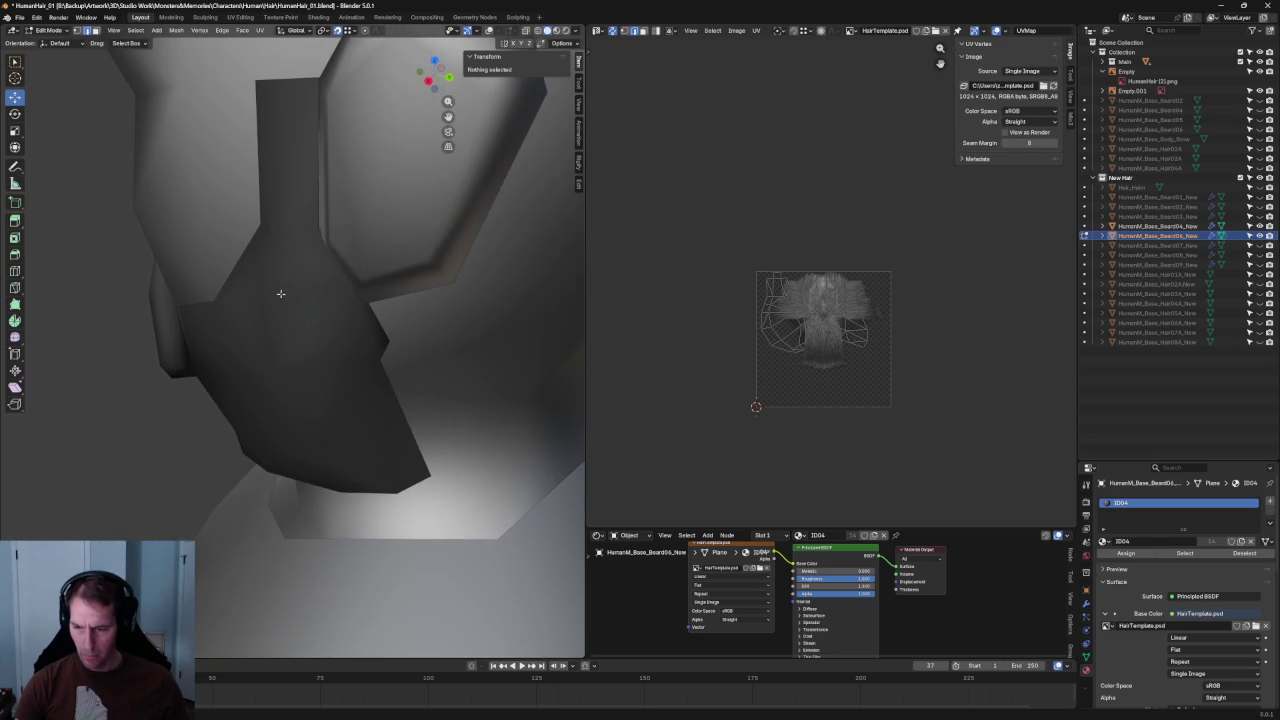
{"action": "left_click", "coordinate": [334, 255]}
{"action": "key", "text": "ctrl+e"}
{"action": "left_click", "coordinate": [295, 252]}
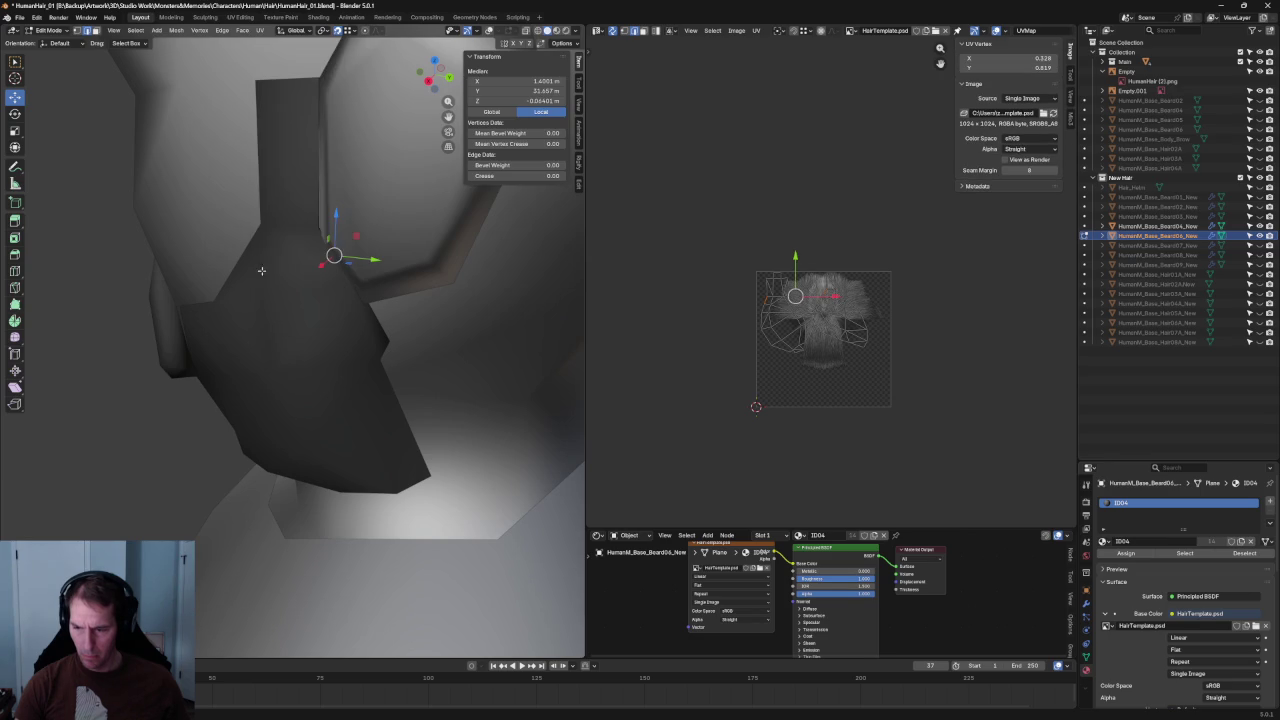
{"action": "key", "text": "alt+a"}
- Orbit out to view the head and cheek, then return to Object Mode
{"action": "mouse_move", "coordinate": [144, 391]}
{"action": "middle_mouse_down"}
{"action": "mouse_move", "coordinate": [217, 343]}
{"action": "mouse_move", "coordinate": [266, 331]}
{"action": "mouse_move", "coordinate": [214, 337]}
{"action": "mouse_move", "coordinate": [157, 314]}
{"action": "mouse_move", "coordinate": [289, 323]}
{"action": "mouse_move", "coordinate": [286, 366]}
{"action": "mouse_move", "coordinate": [332, 304]}
{"action": "mouse_move", "coordinate": [480, 263]}
{"action": "mouse_move", "coordinate": [457, 277]}
{"action": "mouse_move", "coordinate": [451, 246]}
{"action": "mouse_move", "coordinate": [481, 265]}
{"action": "middle_mouse_up"}
{"action": "scroll", "coordinate": [352, 413], "scroll_direction": "up", "scroll_amount": 5}
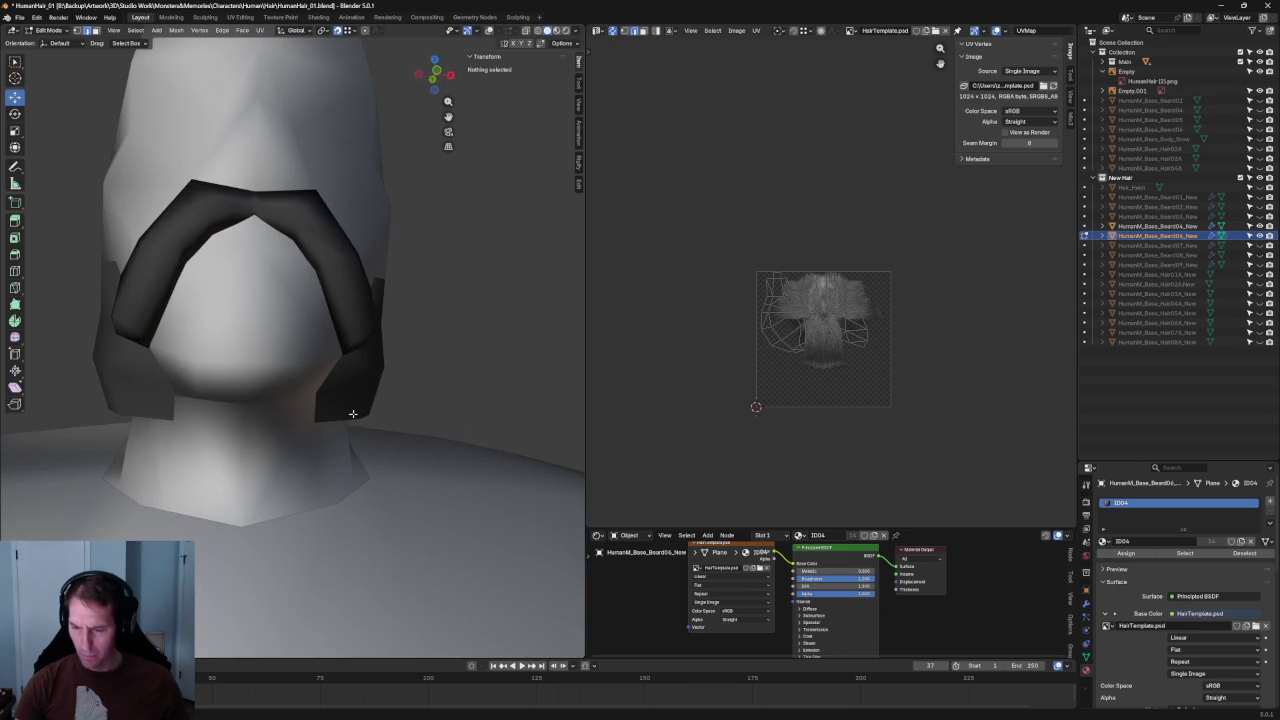
{"action": "key", "text": "Tab"}
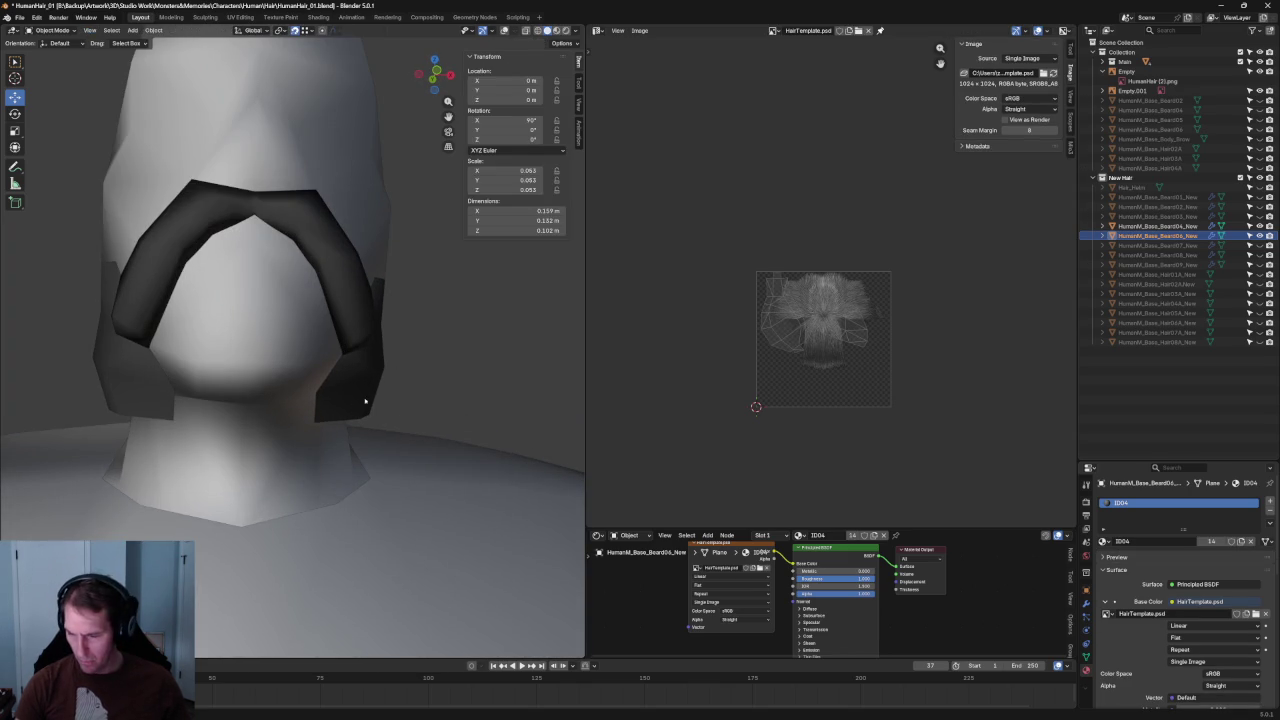
- Re-enable overlays and re-enter Edit Mode on the beard side piece, selecting a side vertex
{"action": "left_click", "coordinate": [504, 30]}
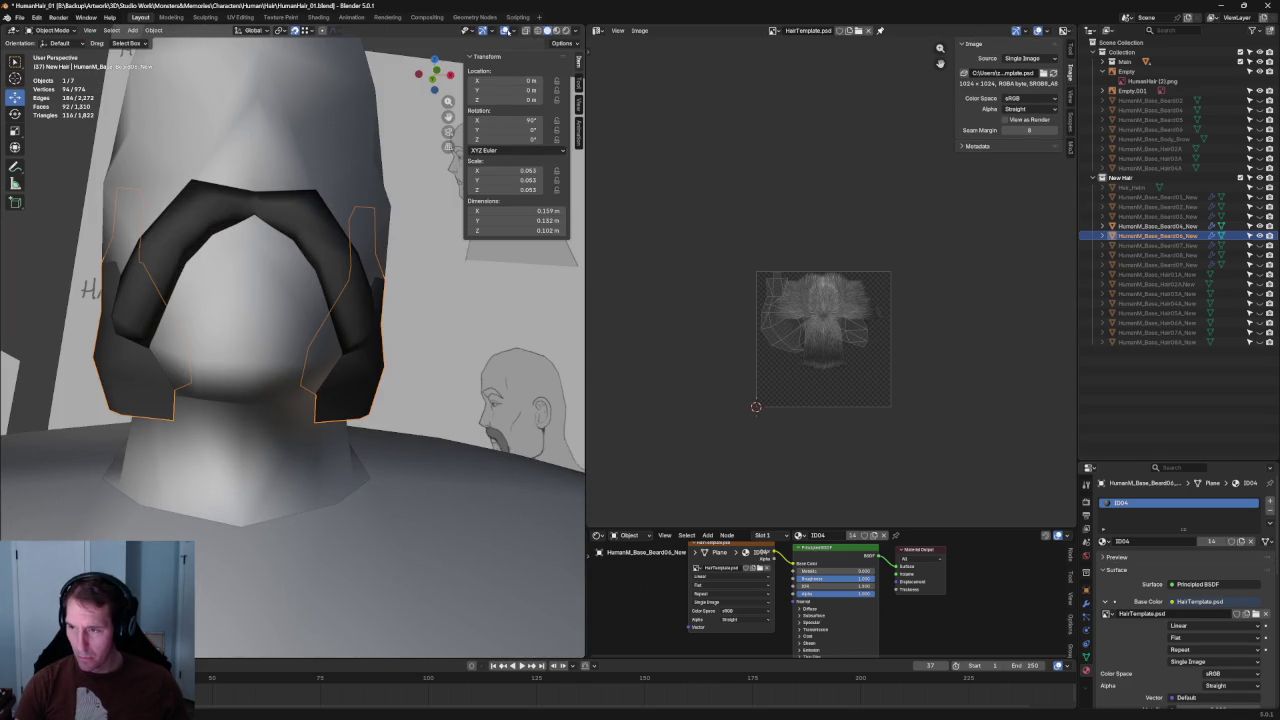
{"action": "left_click", "coordinate": [513, 30]}
{"action": "mouse_move", "coordinate": [334, 290]}
{"action": "middle_mouse_down"}
{"action": "mouse_move", "coordinate": [354, 318]}
{"action": "mouse_move", "coordinate": [307, 320]}
{"action": "mouse_move", "coordinate": [371, 318]}
{"action": "middle_mouse_up"}
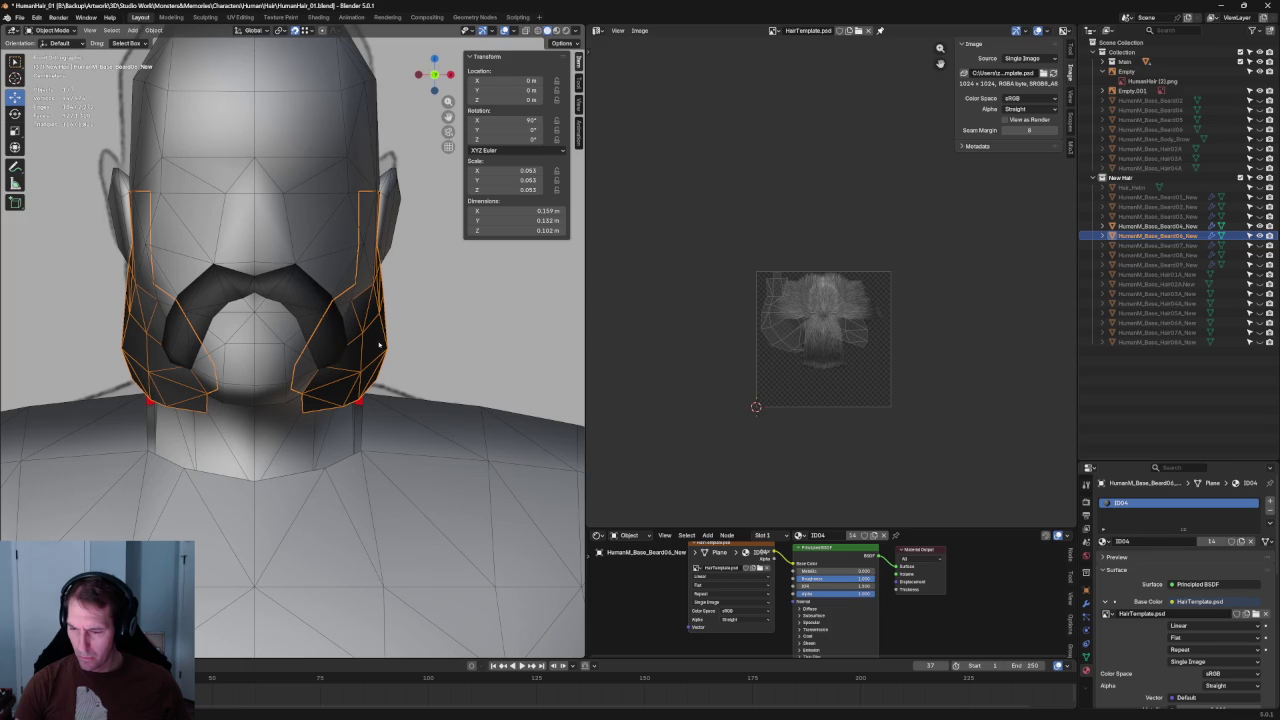
{"action": "key", "text": "Tab"}
{"action": "left_click", "coordinate": [401, 343]}
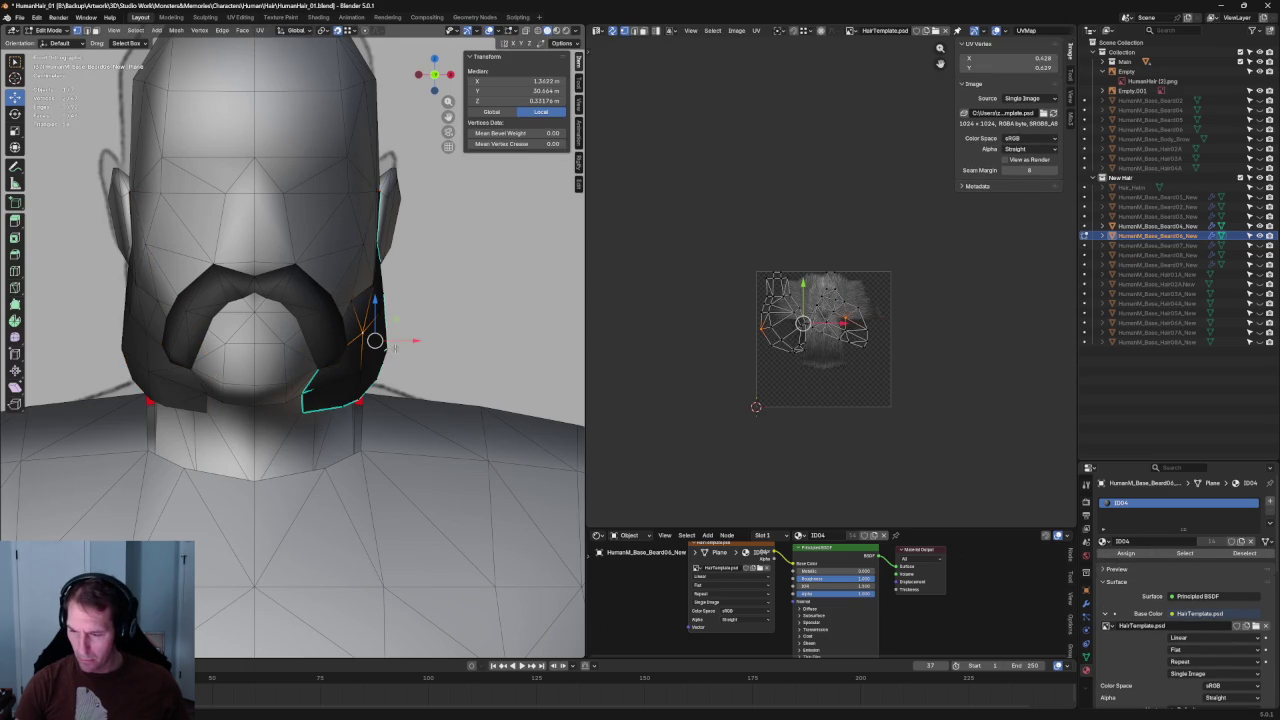
- Toggle X-ray, dismiss the vertex menu, deselect, and orbit to a rear three-quarter head view
{"action": "key", "text": "alt+z"}
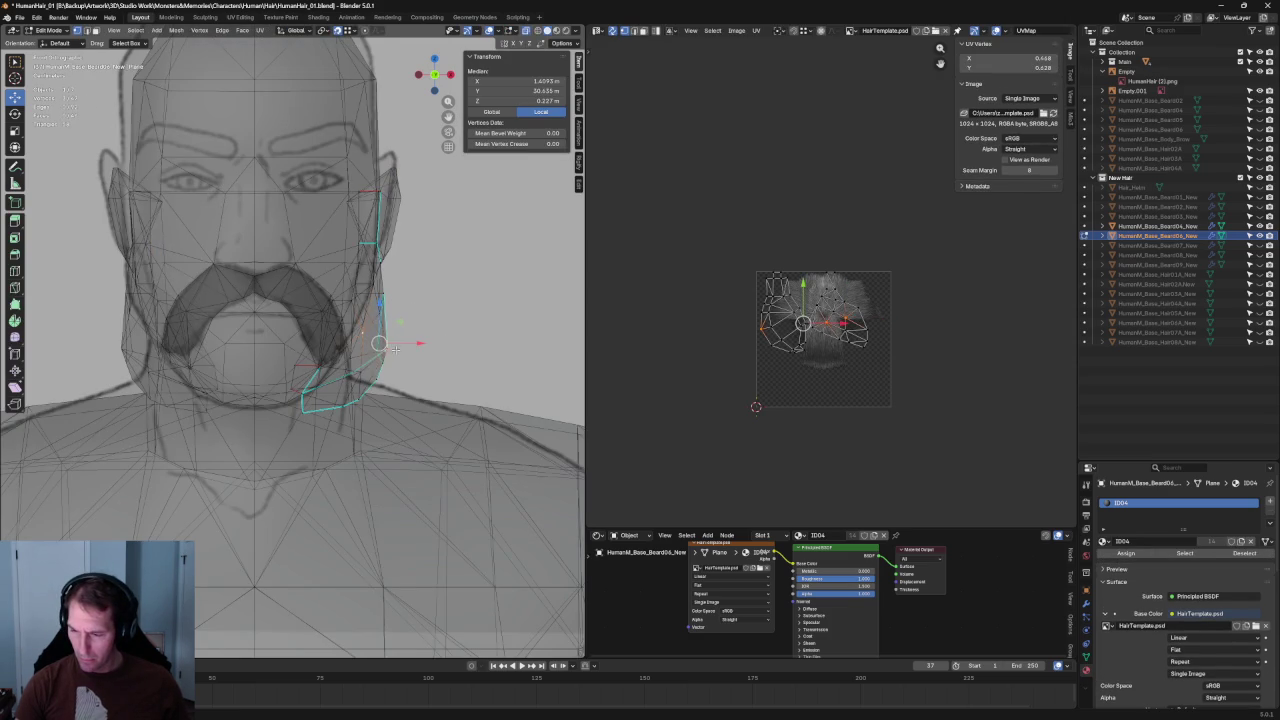
{"action": "right_click", "coordinate": [390, 351]}
{"action": "key", "text": "Escape"}
{"action": "key", "text": "alt+z"}
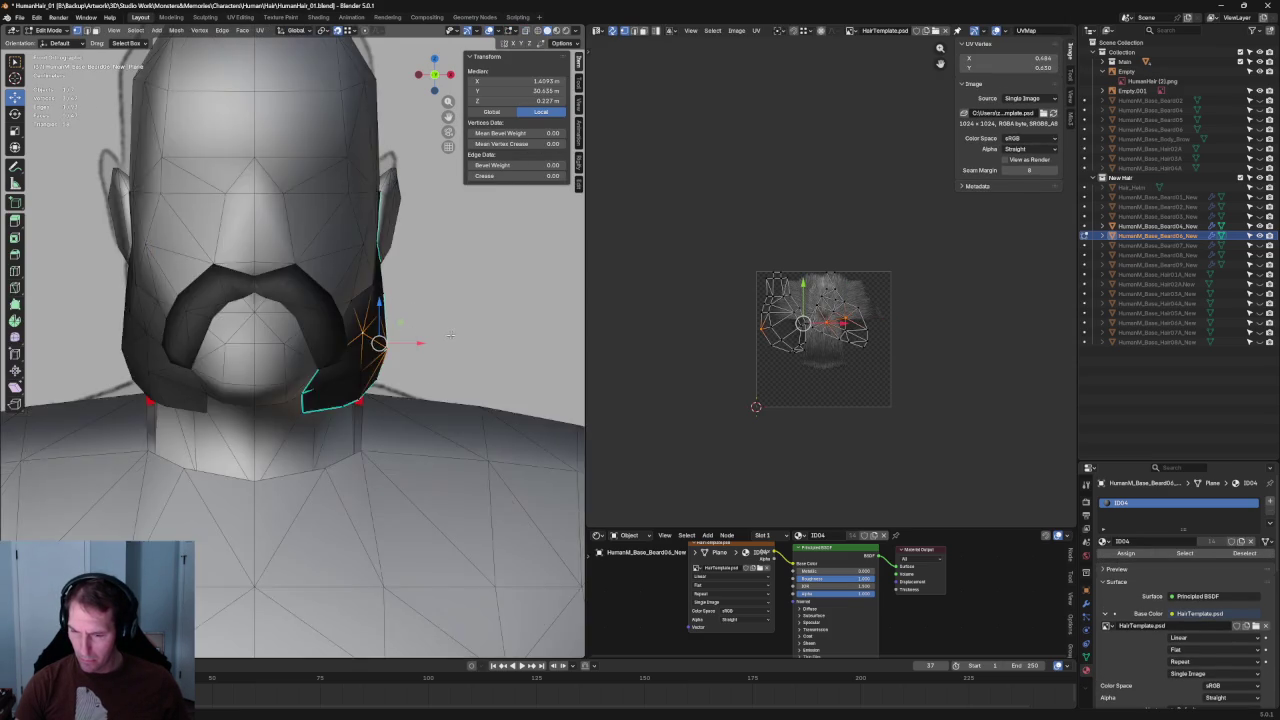
{"action": "scroll", "coordinate": [154, 318], "scroll_direction": "down", "scroll_amount": 4}
{"action": "scroll", "coordinate": [154, 318], "scroll_direction": "down", "scroll_amount": 2}
{"action": "left_click", "coordinate": [154, 318]}
{"action": "scroll", "coordinate": [154, 318], "scroll_direction": "up", "scroll_amount": 3}
{"action": "mouse_move", "coordinate": [154, 318]}
{"action": "middle_mouse_down"}
{"action": "mouse_move", "coordinate": [245, 352]}
{"action": "mouse_move", "coordinate": [307, 324]}
{"action": "mouse_move", "coordinate": [268, 300]}
{"action": "mouse_move", "coordinate": [426, 328]}
{"action": "middle_mouse_up"}
{"action": "scroll", "coordinate": [290, 330], "scroll_direction": "up", "scroll_amount": 2}
- In X-ray, move the beard's jaw-edge vertex along the X axis
{"action": "key", "text": "alt+z"}
{"action": "key", "text": "alt+z"}
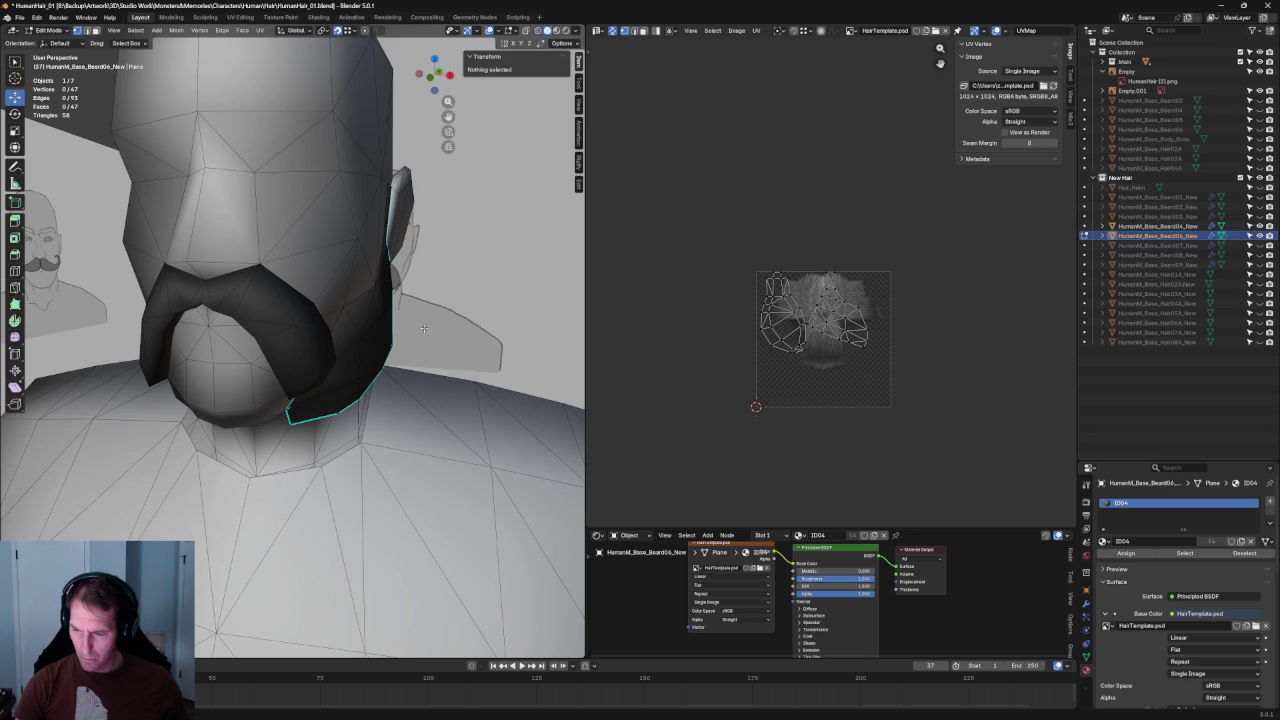
{"action": "middle_click_drag", "start_coordinate": [415, 328], "coordinate": [407, 330]}
{"action": "left_click", "coordinate": [403, 335]}
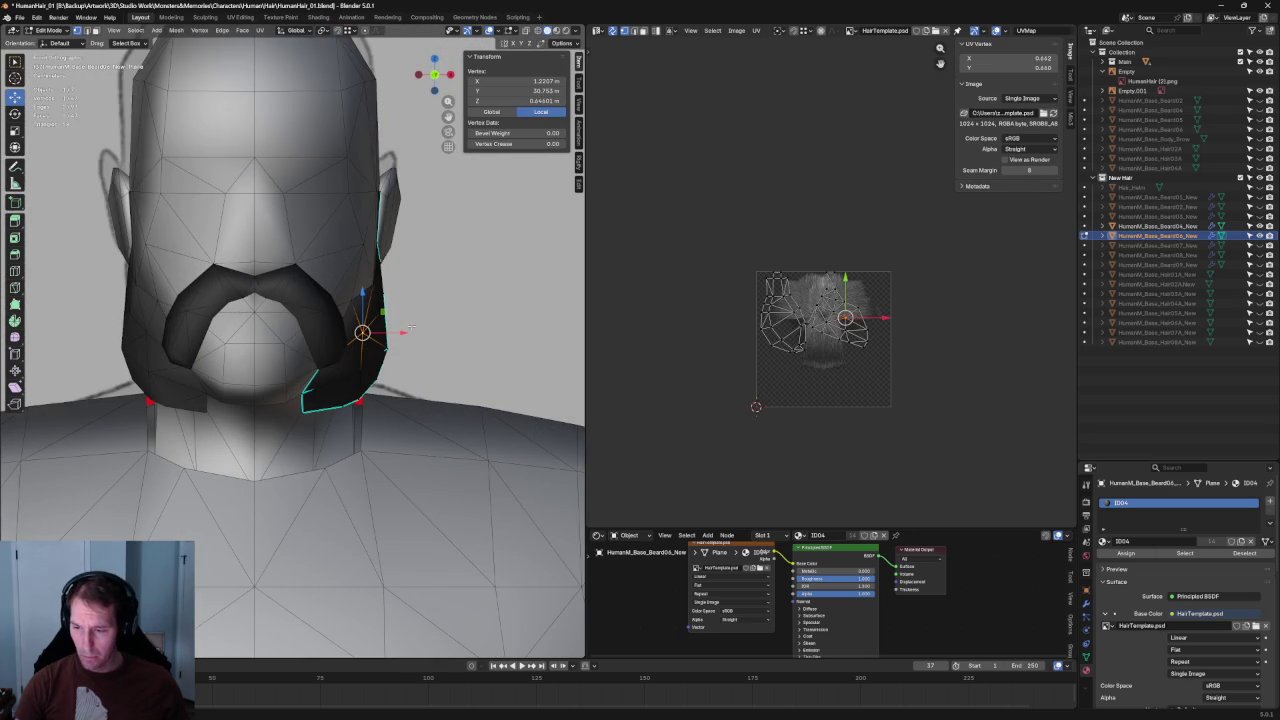
{"action": "key", "text": "g"}
{"action": "key", "text": "x"}
{"action": "left_click", "coordinate": [410, 333]}
- Deselect and inspect the adjusted beard from side orthographic and front views
{"action": "mouse_move", "coordinate": [410, 333]}
{"action": "middle_mouse_down"}
{"action": "mouse_move", "coordinate": [251, 337]}
{"action": "mouse_move", "coordinate": [274, 240]}
{"action": "mouse_move", "coordinate": [322, 286]}
{"action": "middle_mouse_up"}
{"action": "scroll", "coordinate": [274, 240], "scroll_direction": "down", "scroll_amount": 6}
{"action": "left_click", "coordinate": [274, 237]}
{"action": "scroll", "coordinate": [322, 286], "scroll_direction": "up", "scroll_amount": 4}
{"action": "scroll", "coordinate": [346, 311], "scroll_direction": "up", "scroll_amount": 2}
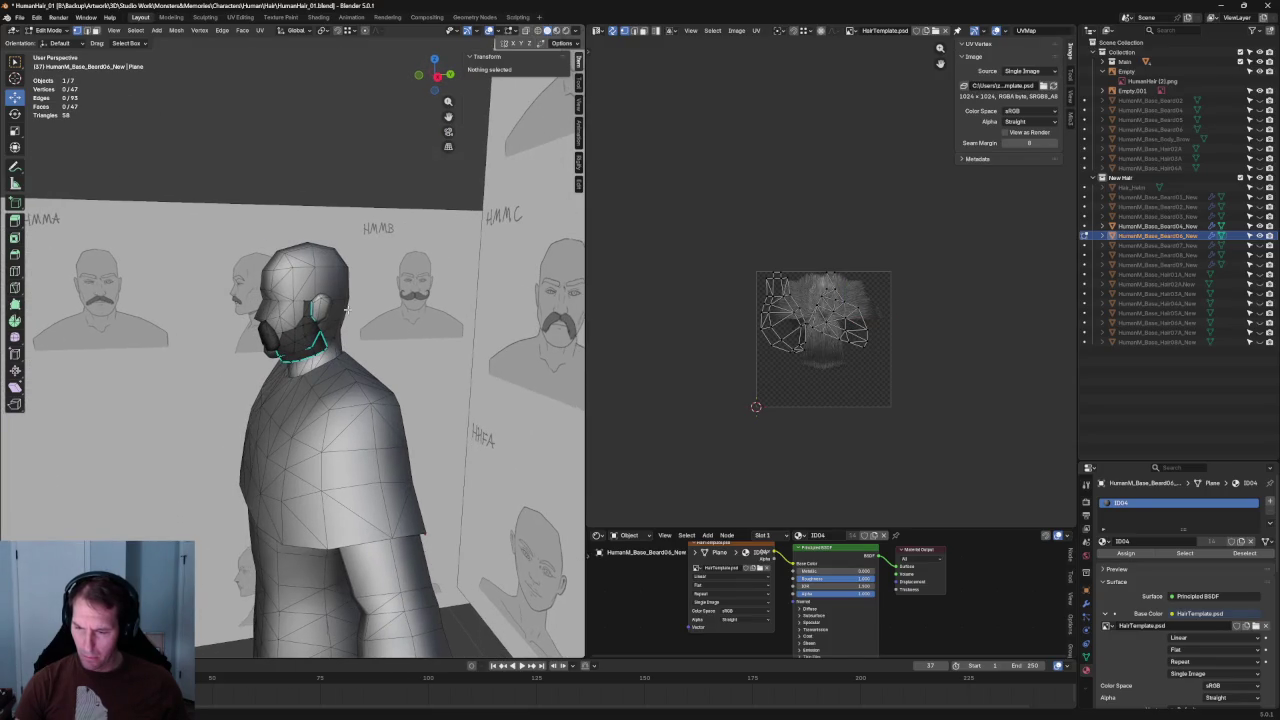
{"action": "left_click", "coordinate": [437, 75]}
{"action": "mouse_move", "coordinate": [437, 75]}
{"action": "middle_mouse_down"}
{"action": "mouse_move", "coordinate": [314, 194]}
{"action": "mouse_move", "coordinate": [406, 194]}
{"action": "middle_mouse_up"}
{"action": "scroll", "coordinate": [406, 216], "scroll_direction": "up", "scroll_amount": 5}
{"action": "mouse_move", "coordinate": [423, 243]}
{"action": "middle_mouse_down"}
{"action": "mouse_move", "coordinate": [491, 209]}
{"action": "mouse_move", "coordinate": [529, 220]}
{"action": "mouse_move", "coordinate": [475, 264]}
{"action": "mouse_move", "coordinate": [420, 234]}
{"action": "mouse_move", "coordinate": [458, 212]}
{"action": "middle_mouse_up"}
{"action": "scroll", "coordinate": [475, 264], "scroll_direction": "down", "scroll_amount": 5}
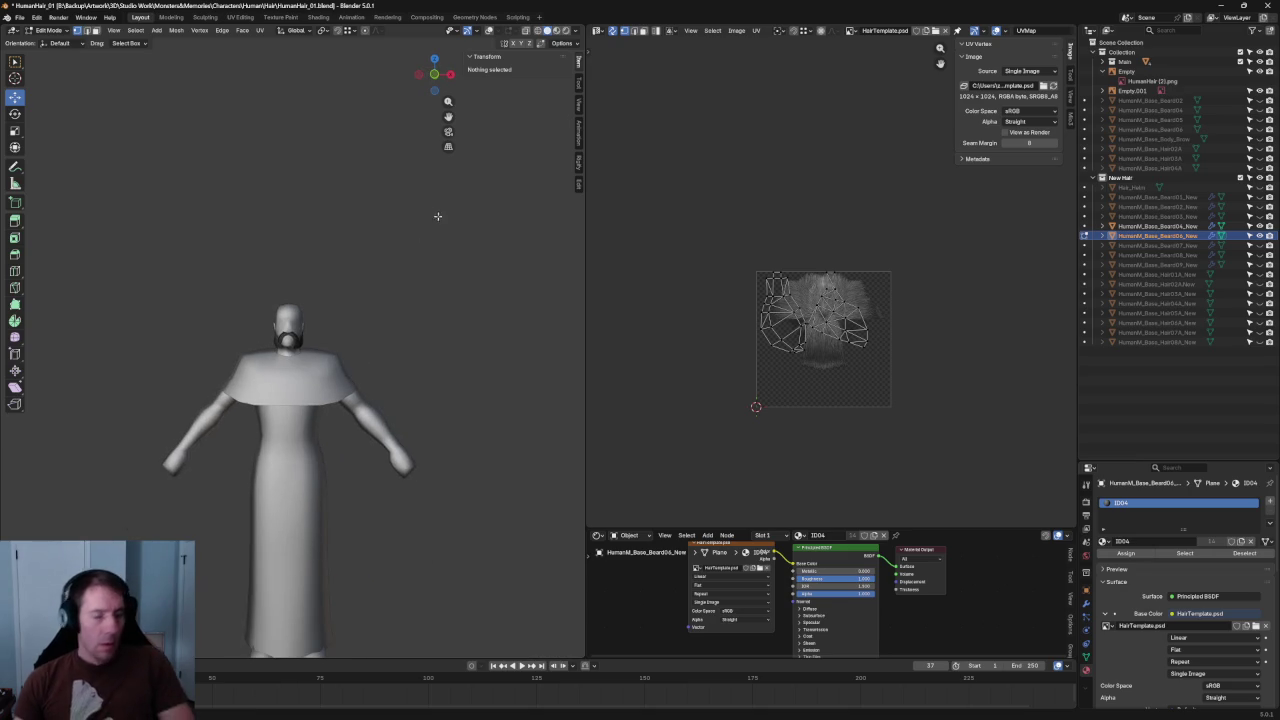
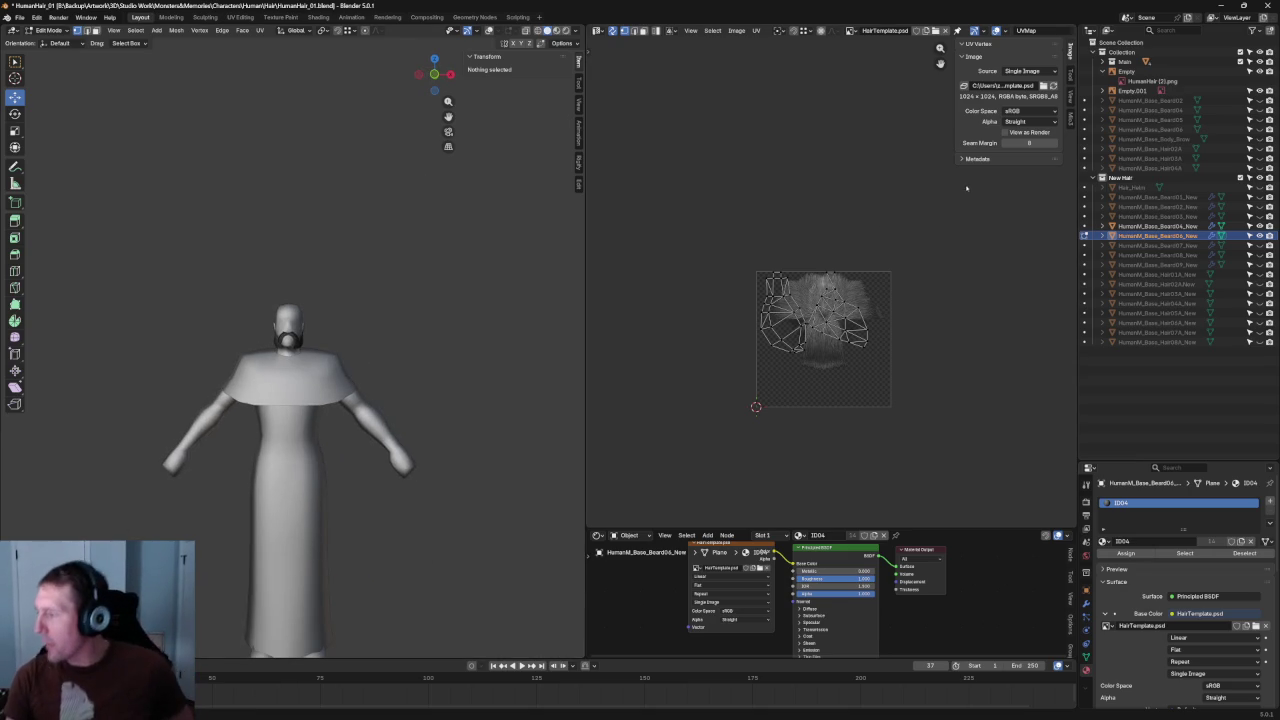
- Exit Edit Mode, select the HumanM_Base_Beard04_New beard mesh and frame it on the face
{"action": "scroll", "coordinate": [363, 143], "scroll_direction": "up", "scroll_amount": 4}
{"action": "scroll", "coordinate": [397, 209], "scroll_direction": "up", "scroll_amount": 2}
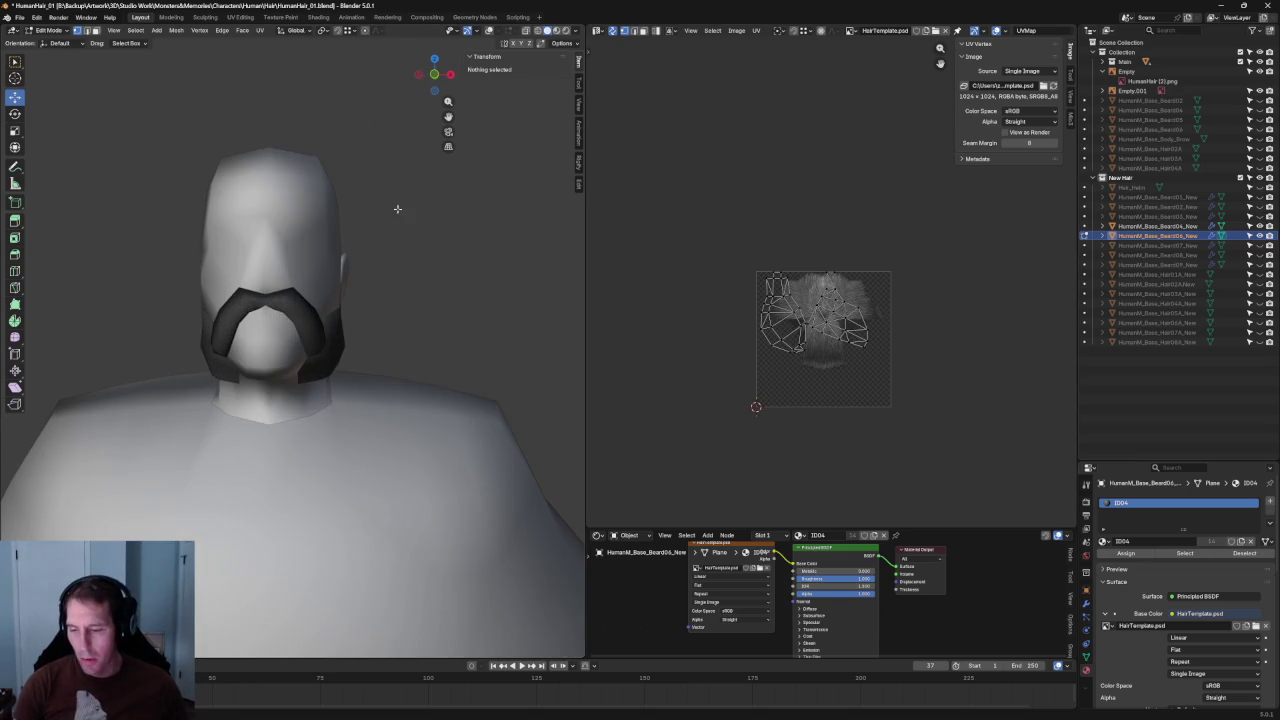
{"action": "scroll", "coordinate": [440, 206], "scroll_direction": "up", "scroll_amount": 1}
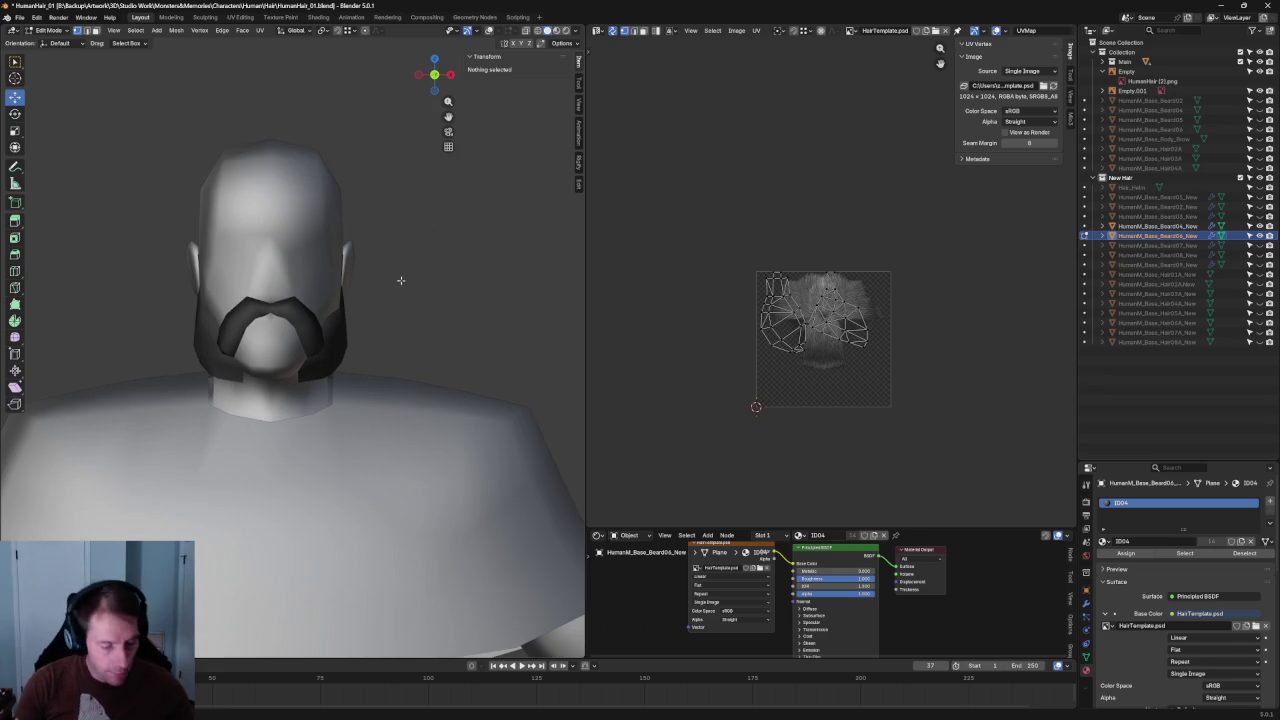
{"action": "key", "text": "Tab"}
{"action": "left_click", "coordinate": [295, 317]}
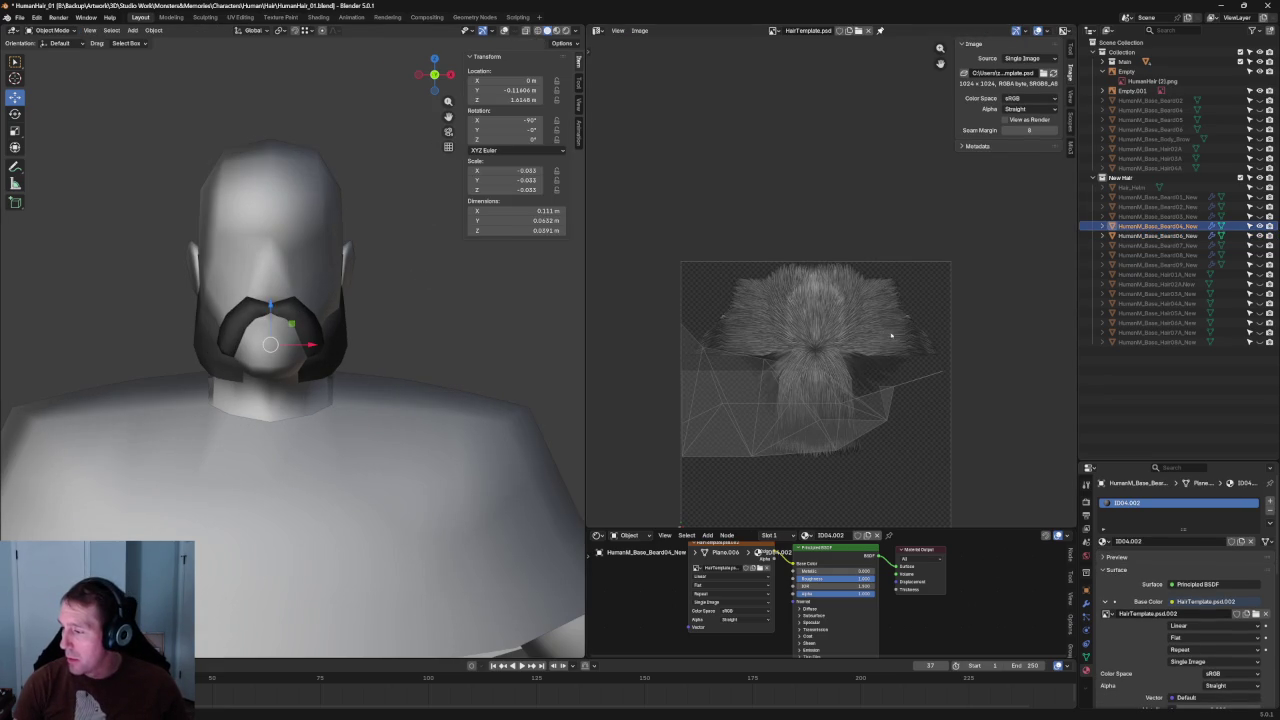
{"action": "left_click", "coordinate": [504, 30]}
{"action": "scroll", "coordinate": [270, 340], "scroll_direction": "up", "scroll_amount": 3}
{"action": "middle_click_drag", "start_coordinate": [270, 340], "coordinate": [263, 298]}
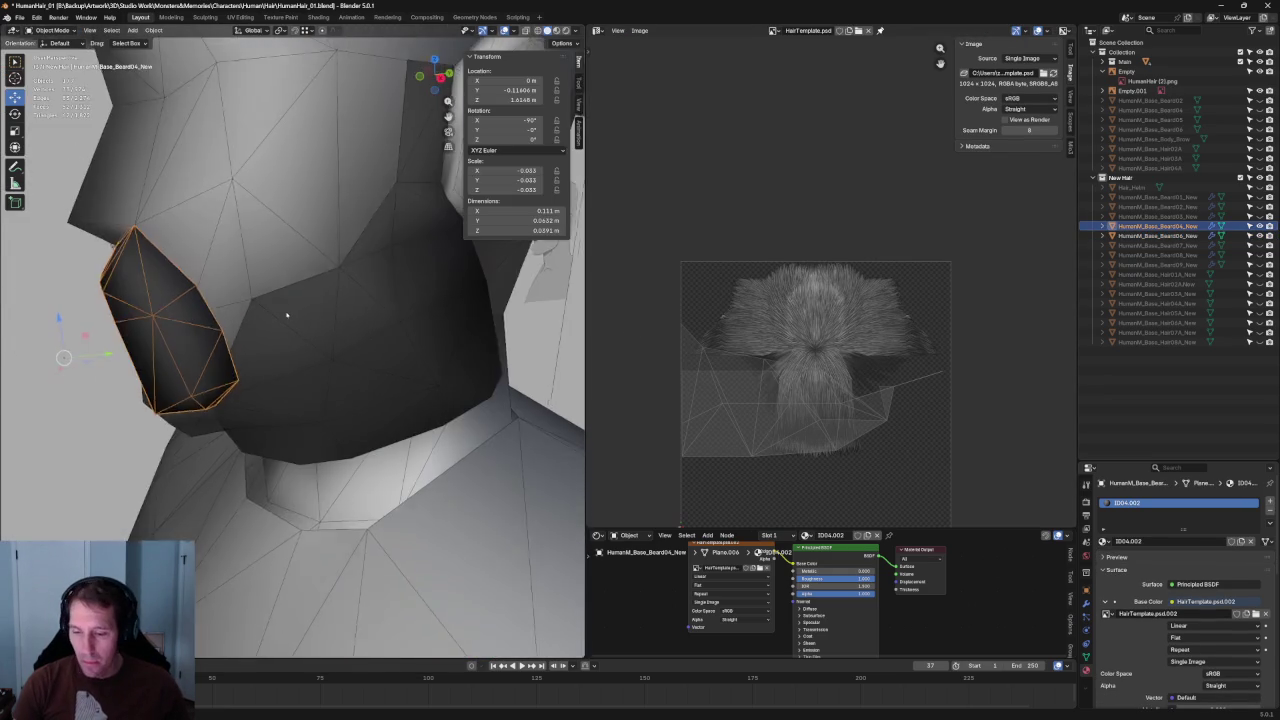
- Edit the beard with X-ray on and select the first vertices along the cheek edge
{"action": "key", "text": "Tab"}
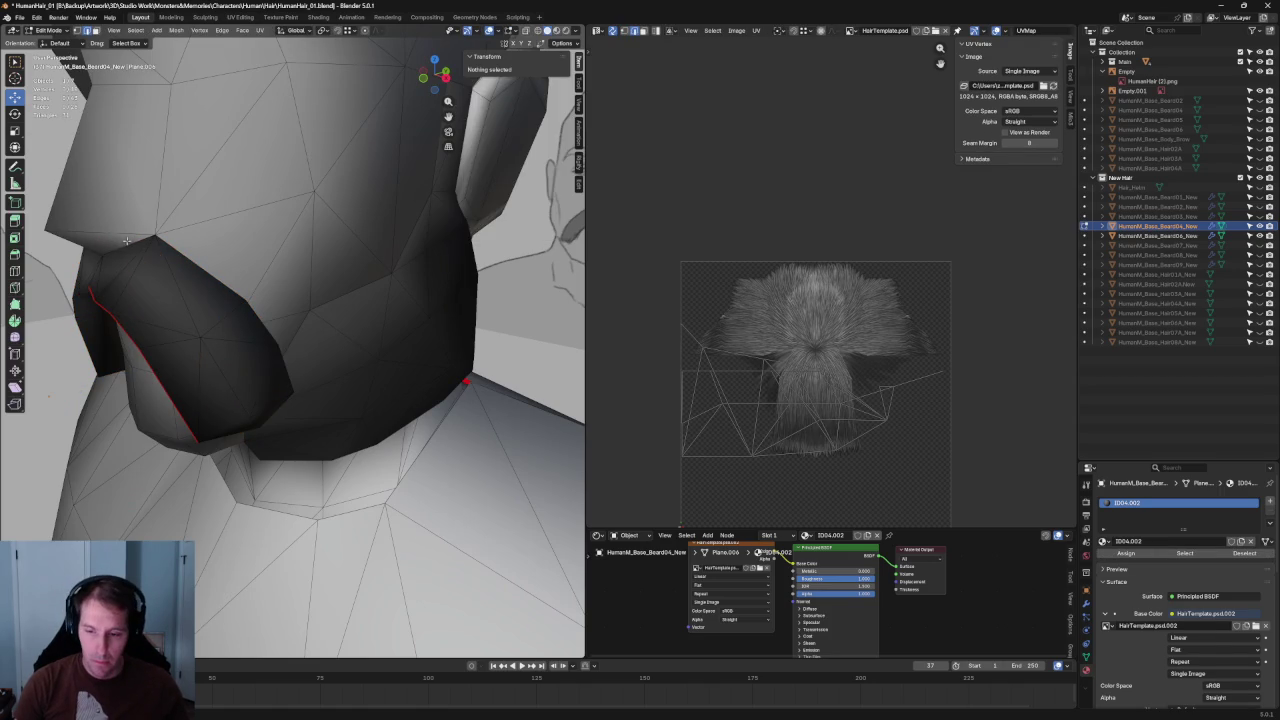
{"action": "left_click", "coordinate": [122, 250]}
{"action": "scroll", "coordinate": [122, 250], "scroll_direction": "down", "scroll_amount": 3}
{"action": "key", "text": "alt+z"}
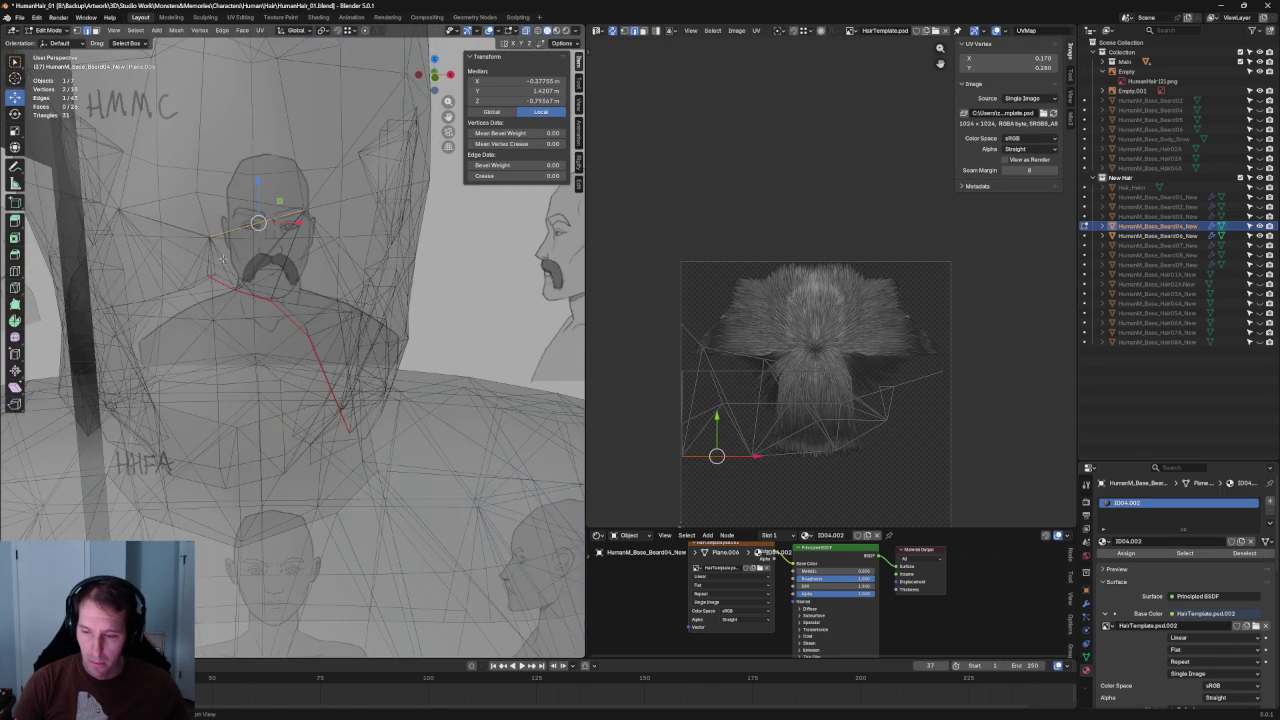
{"action": "middle_click_drag", "start_coordinate": [213, 262], "coordinate": [220, 295]}
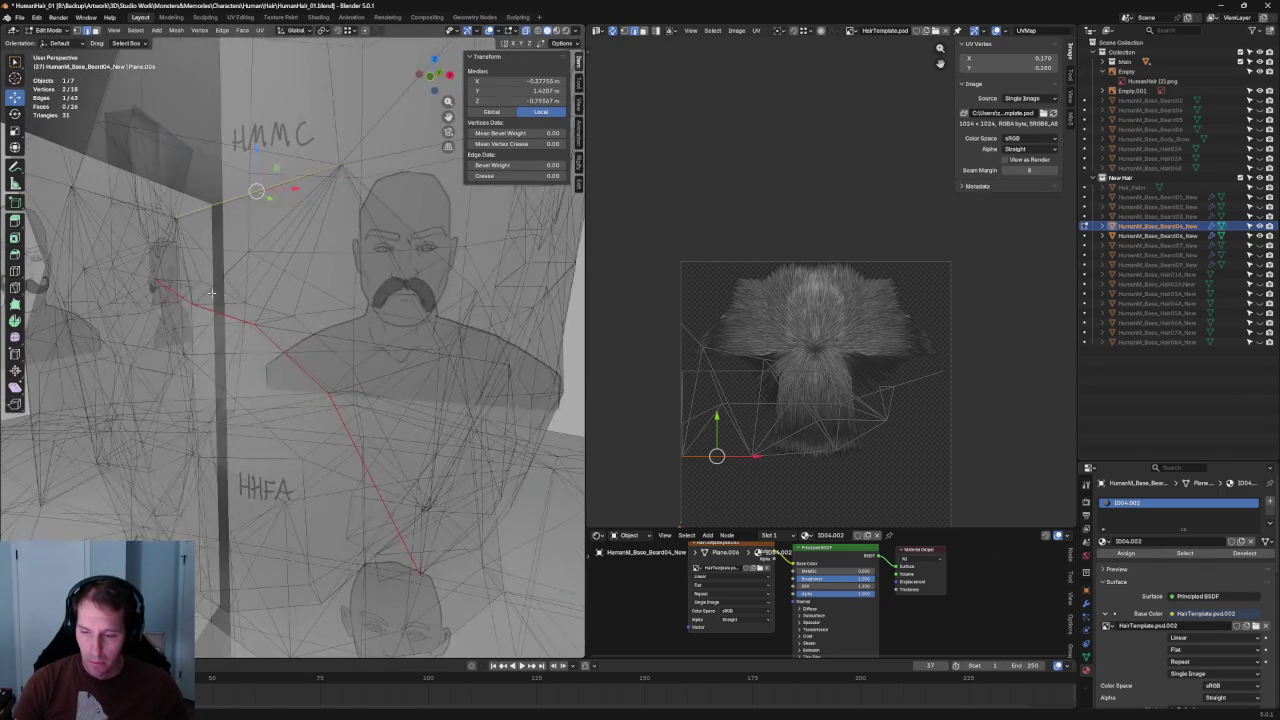
{"action": "left_click", "coordinate": [162, 256], "text": "shift"}
{"action": "mouse_move", "coordinate": [162, 256]}
{"action": "middle_mouse_down"}
{"action": "mouse_move", "coordinate": [320, 272]}
{"action": "mouse_move", "coordinate": [345, 289]}
{"action": "middle_mouse_up"}
{"action": "mouse_move", "coordinate": [368, 343]}
{"action": "middle_mouse_down"}
{"action": "mouse_move", "coordinate": [348, 297]}
{"action": "mouse_move", "coordinate": [177, 386]}
{"action": "mouse_move", "coordinate": [306, 366]}
{"action": "middle_mouse_up"}
{"action": "left_click", "coordinate": [313, 285], "text": "shift"}
- Add the remaining cheek-edge vertices and mark the selected edges as a UV seam
{"action": "key", "text": "alt+z"}
{"action": "mouse_move", "coordinate": [271, 323]}
{"action": "middle_mouse_down"}
{"action": "mouse_move", "coordinate": [265, 295]}
{"action": "mouse_move", "coordinate": [218, 320]}
{"action": "mouse_move", "coordinate": [210, 350]}
{"action": "mouse_move", "coordinate": [190, 340]}
{"action": "middle_mouse_up"}
{"action": "key", "text": "alt+z"}
{"action": "left_click", "coordinate": [218, 320], "text": "shift"}
{"action": "key", "text": "alt+z"}
{"action": "left_click", "coordinate": [187, 342], "text": "shift"}
{"action": "key", "text": "ctrl+e"}
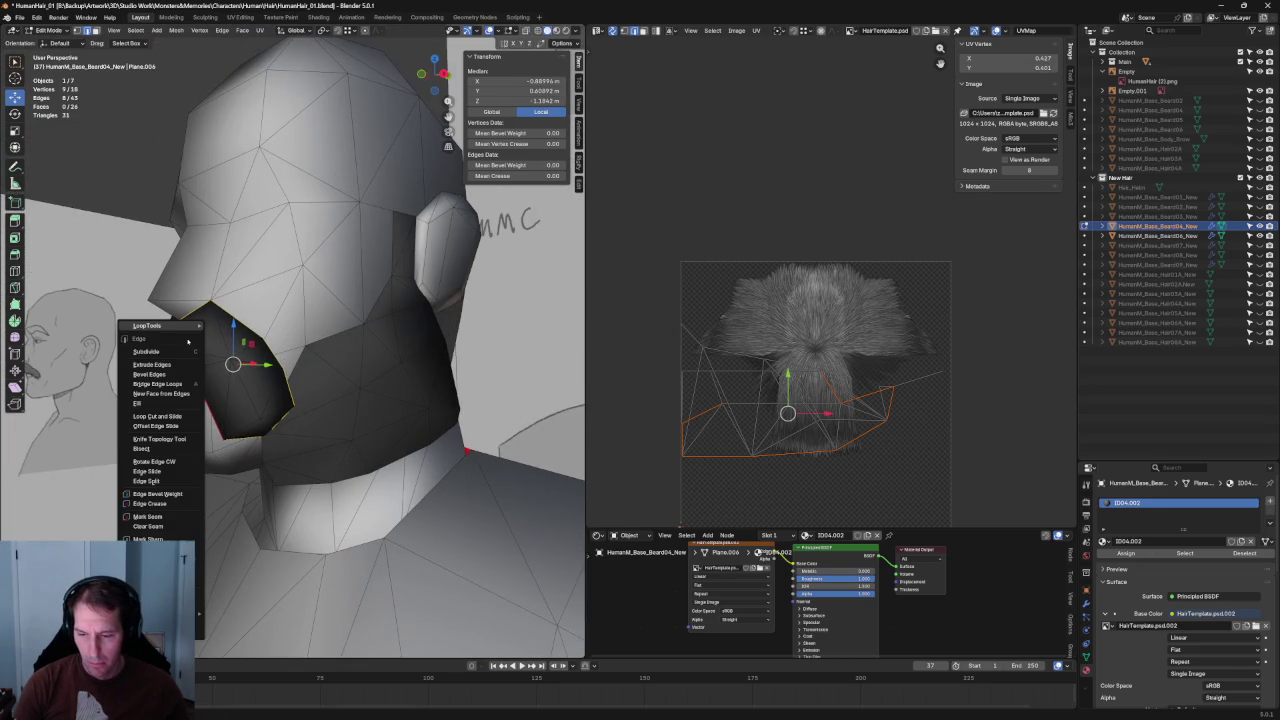
{"action": "left_click", "coordinate": [147, 516]}
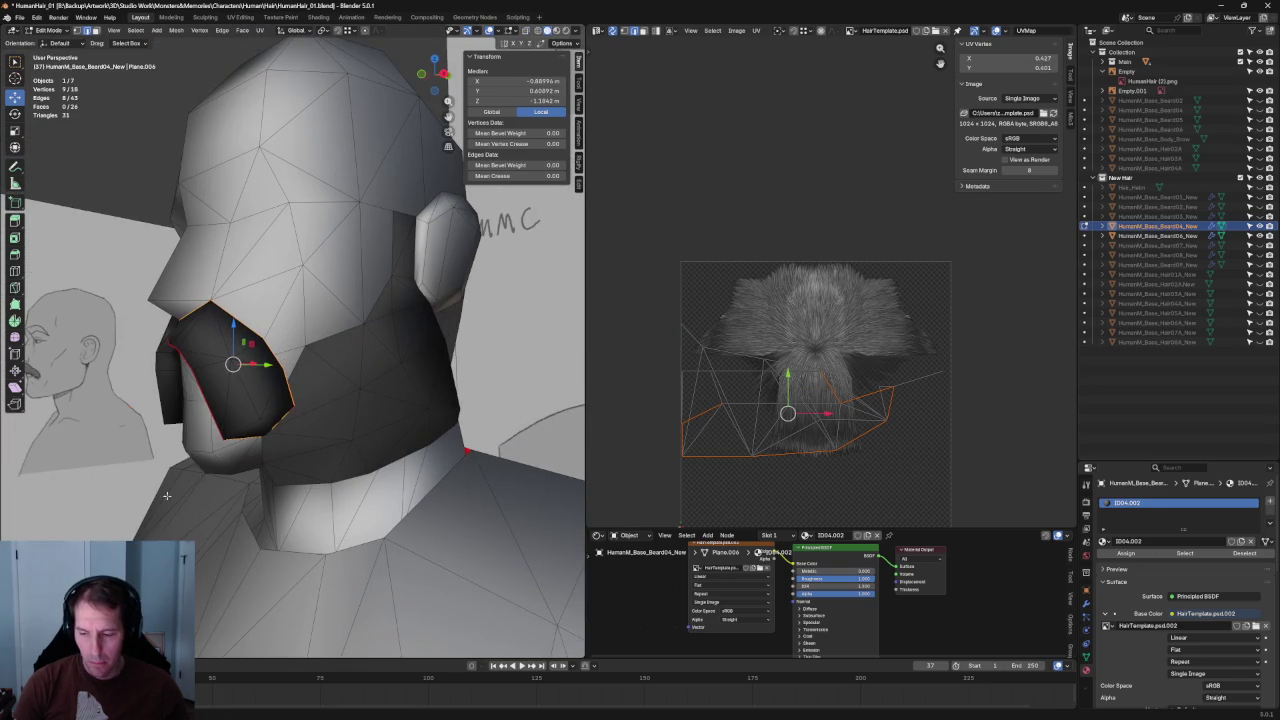
{"action": "middle_click_drag", "start_coordinate": [418, 319], "coordinate": [440, 325]}
{"action": "scroll", "coordinate": [900, 330], "scroll_direction": "down", "scroll_amount": 2}
- Select the whole beard mesh and unwrap it along its seams
{"action": "key", "text": "a"}
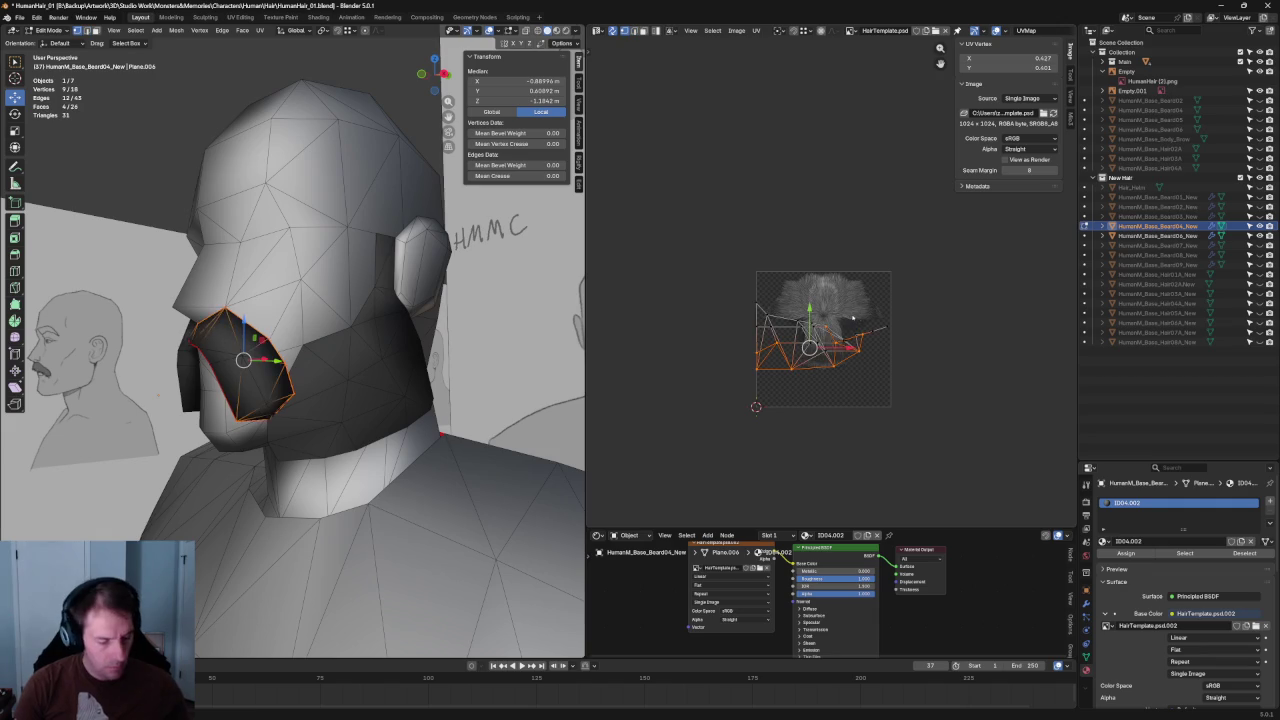
{"action": "key", "text": "u"}
{"action": "left_click", "coordinate": [886, 320]}
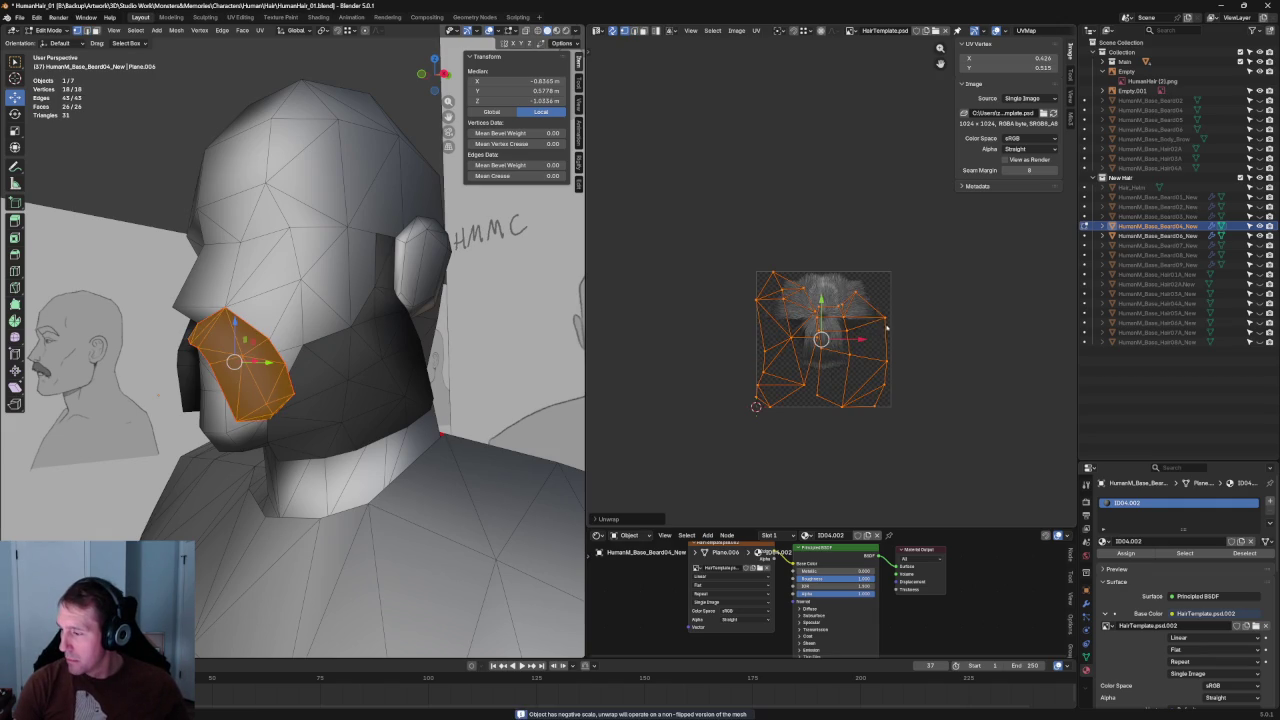
{"action": "scroll", "coordinate": [886, 323], "scroll_direction": "up", "scroll_amount": 3}
{"action": "scroll", "coordinate": [886, 323], "scroll_direction": "down", "scroll_amount": 2}
- Select the left UV island, rotate it 90 degrees and re-unwrap it
{"action": "key", "text": "alt+a"}
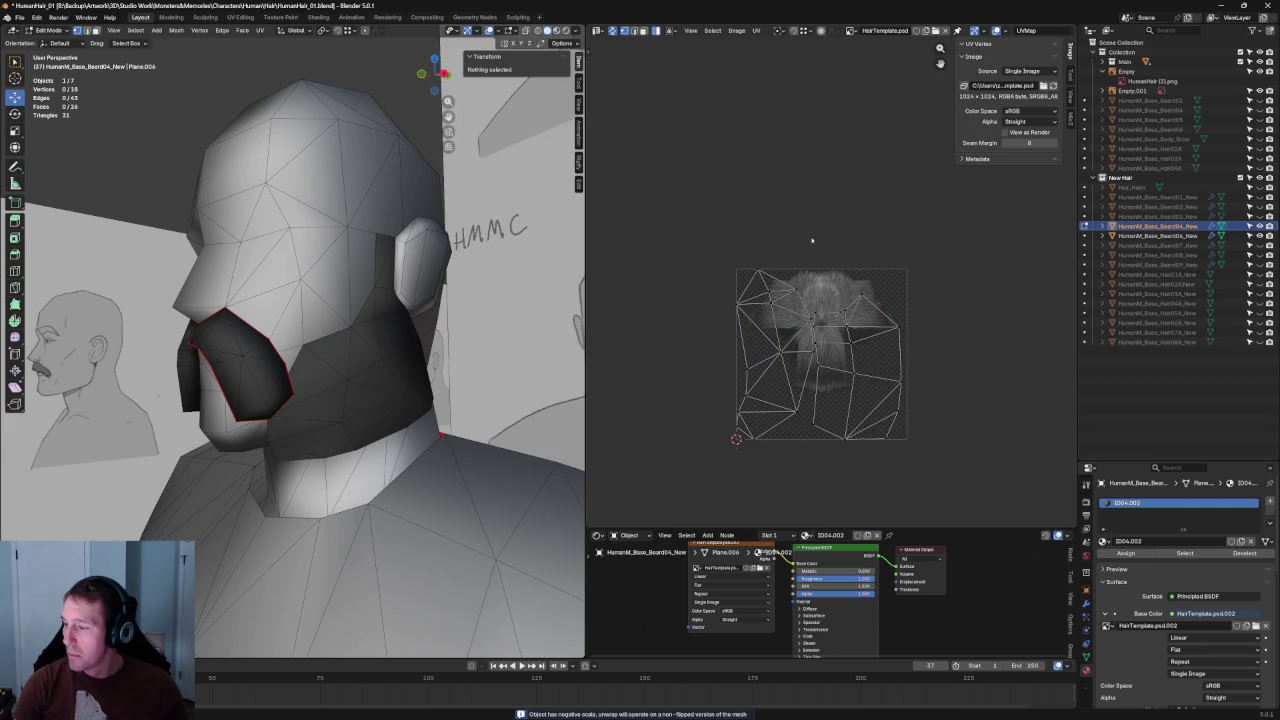
{"action": "key", "text": "l"}
{"action": "key", "text": "g"}
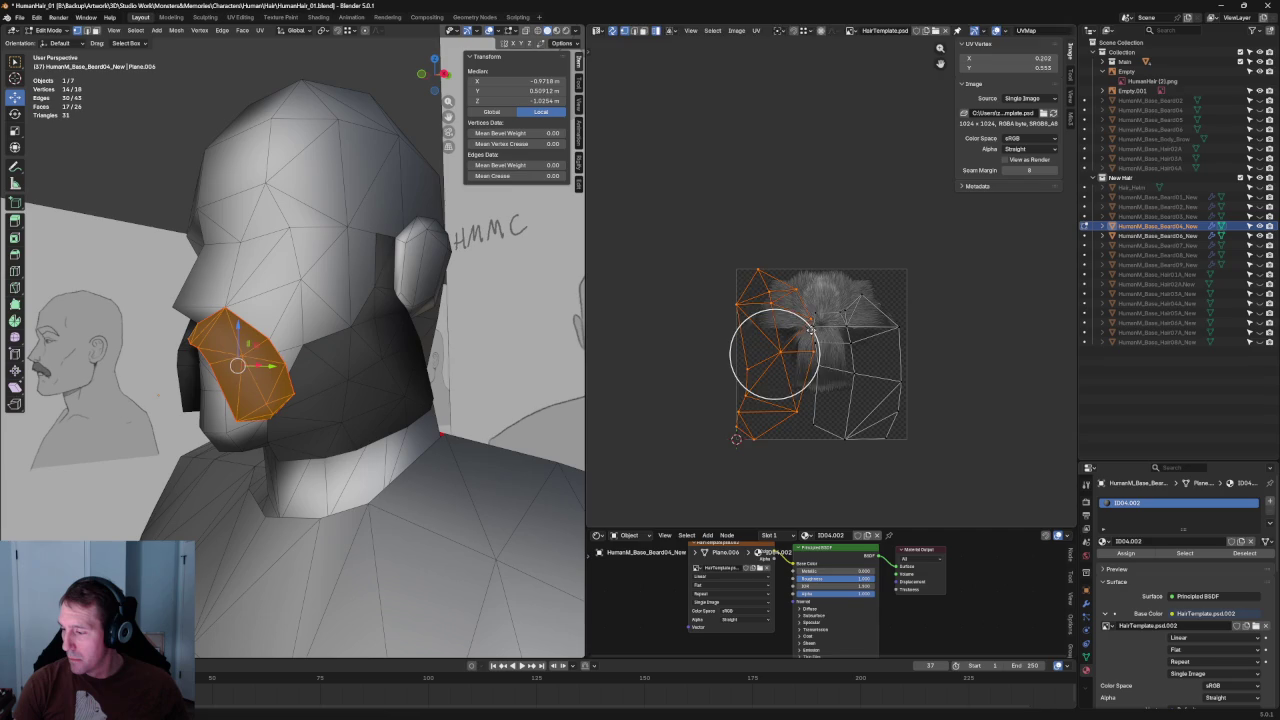
{"action": "key", "text": "r"}
{"action": "left_click", "coordinate": [741, 299]}
{"action": "key", "text": "u"}
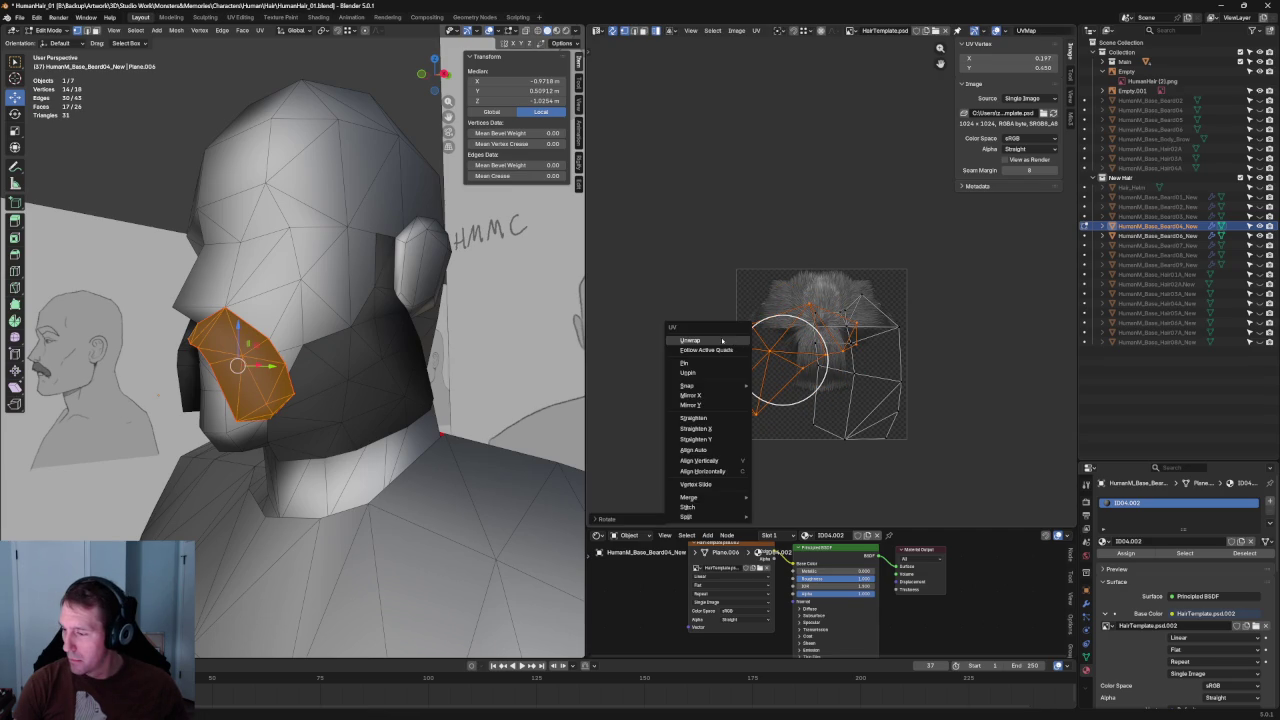
{"action": "left_click", "coordinate": [722, 341]}
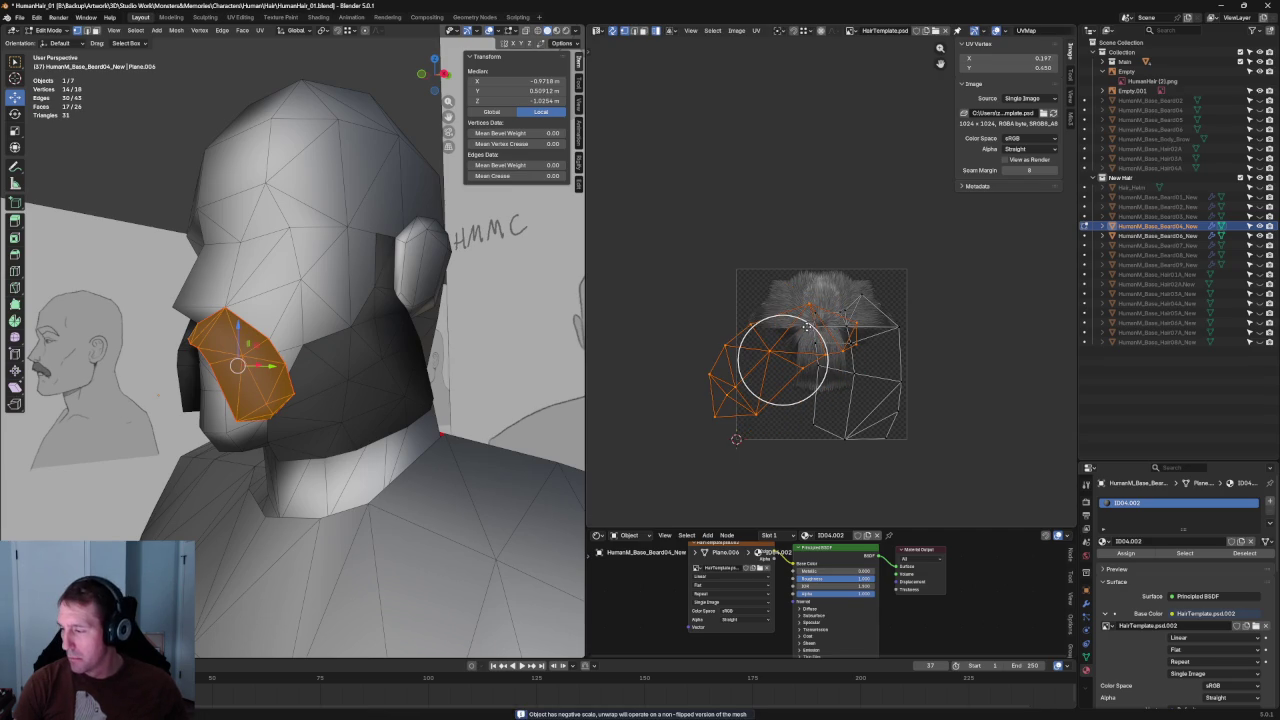
- Mirror the left island and move it over the fur hair texture
{"action": "right_click", "coordinate": [809, 327]}
{"action": "left_click", "coordinate": [788, 381]}
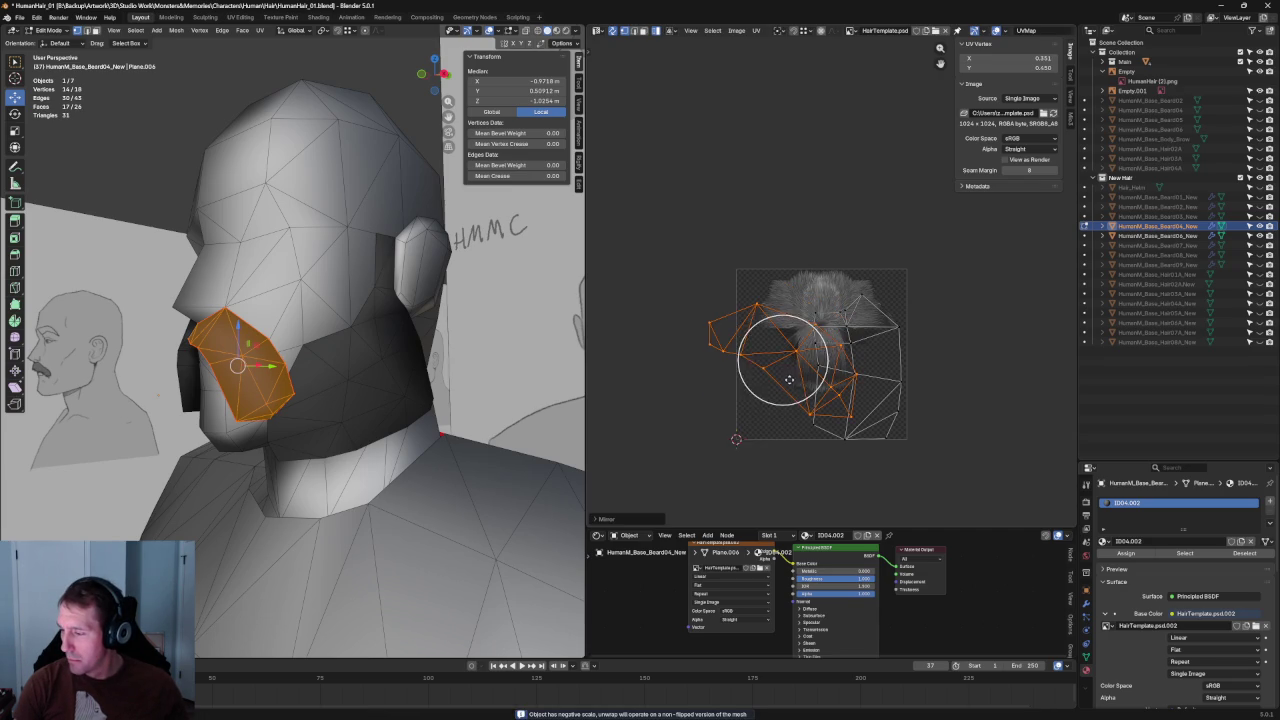
{"action": "key", "text": "g"}
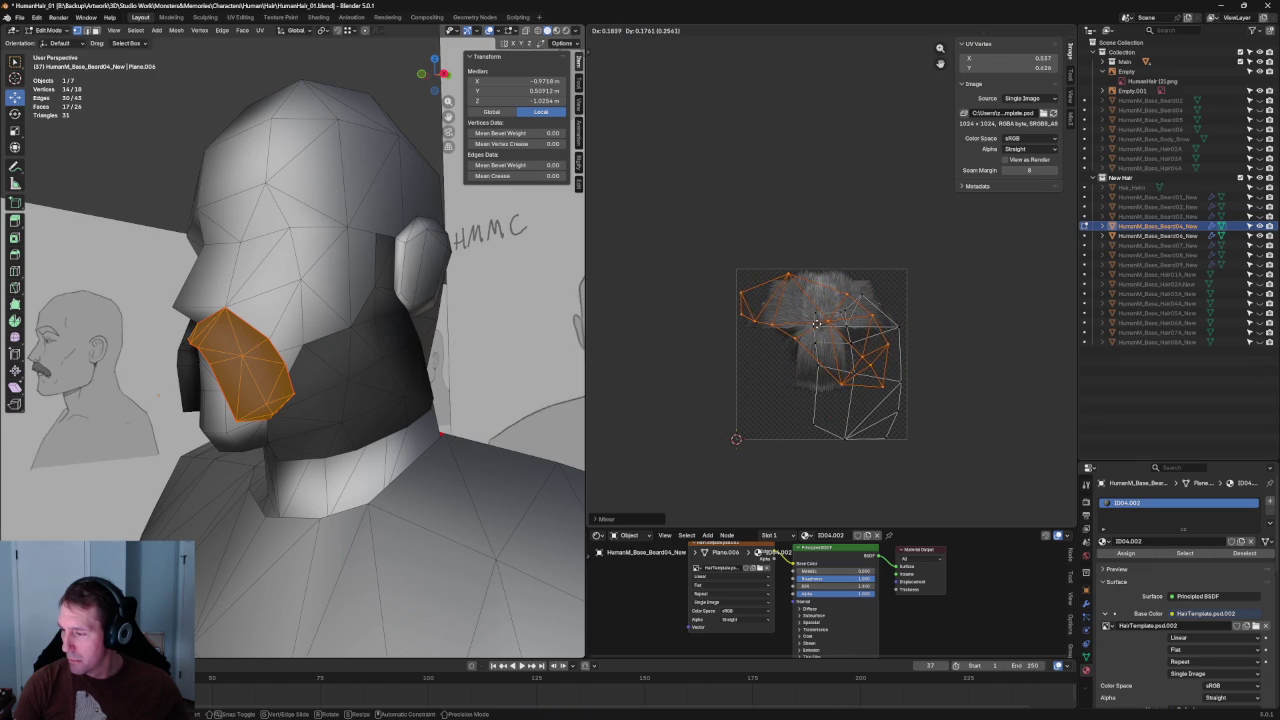
{"action": "left_click", "coordinate": [813, 320]}
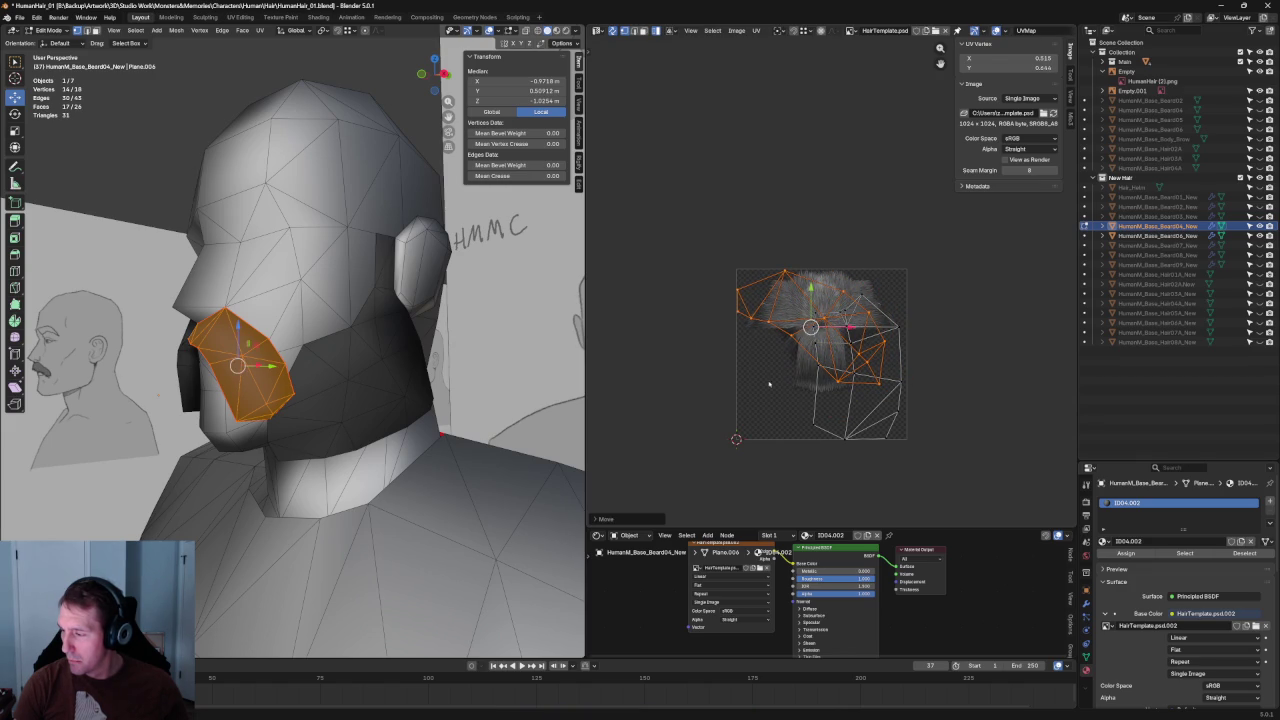
- Switch to the right-hand island, move it and rotate it about 75 degrees
{"action": "key", "text": "ctrl+i"}
{"action": "right_click", "coordinate": [862, 388]}
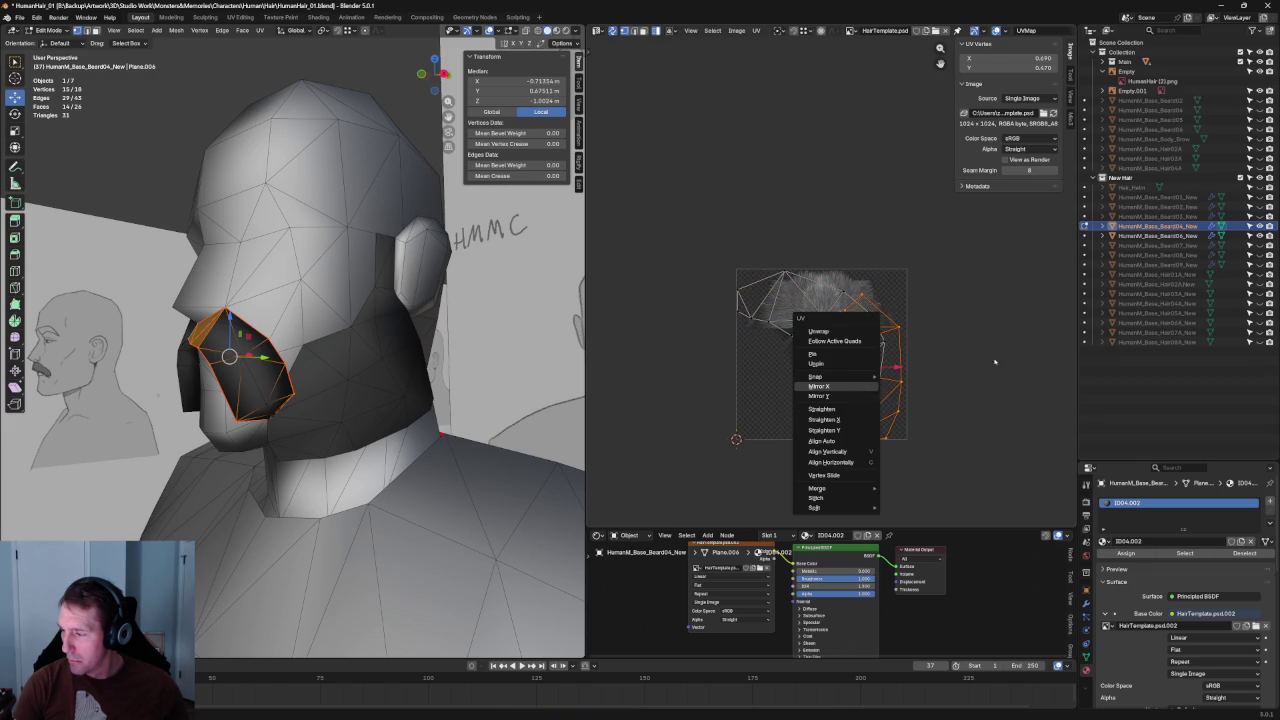
{"action": "key", "text": "g"}
{"action": "key", "text": "r"}
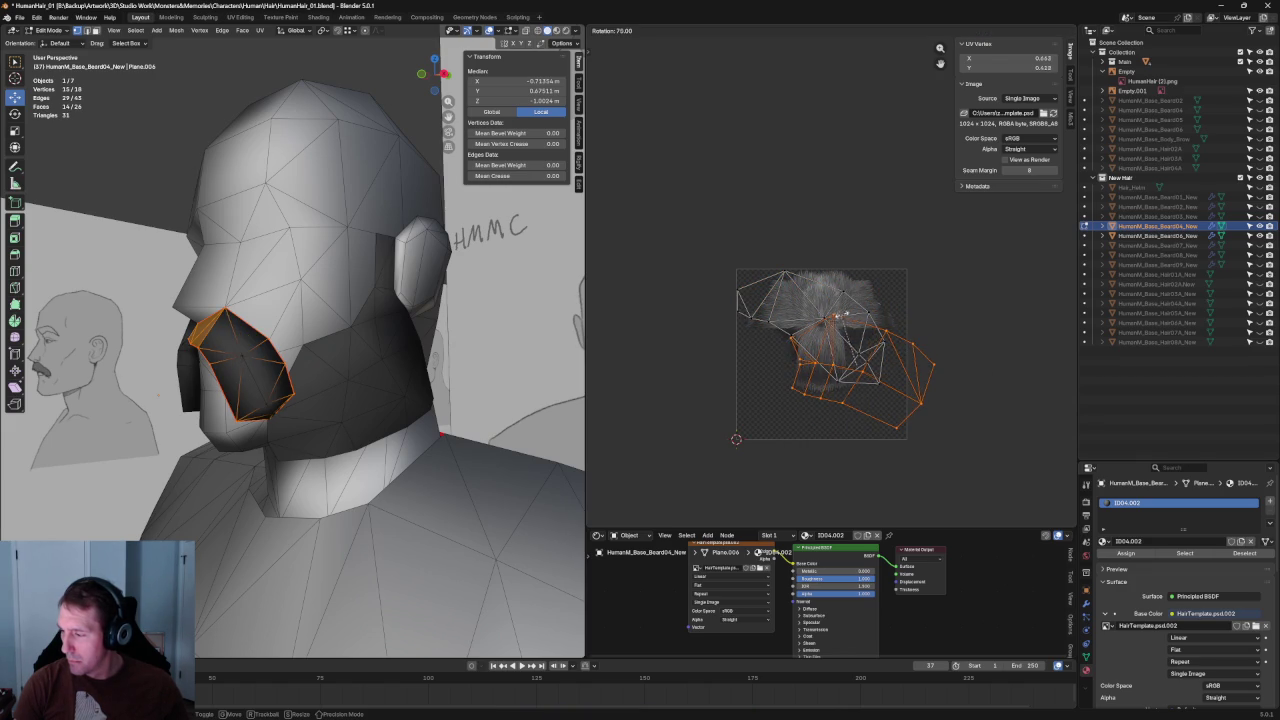
{"action": "left_click", "coordinate": [840, 320]}
- Move the island up-left, shrink it, then settle it in the lower-left texture area
{"action": "mouse_move", "coordinate": [300, 330]}
{"action": "middle_mouse_down"}
{"action": "mouse_move", "coordinate": [343, 345]}
{"action": "mouse_move", "coordinate": [500, 328]}
{"action": "middle_mouse_up"}
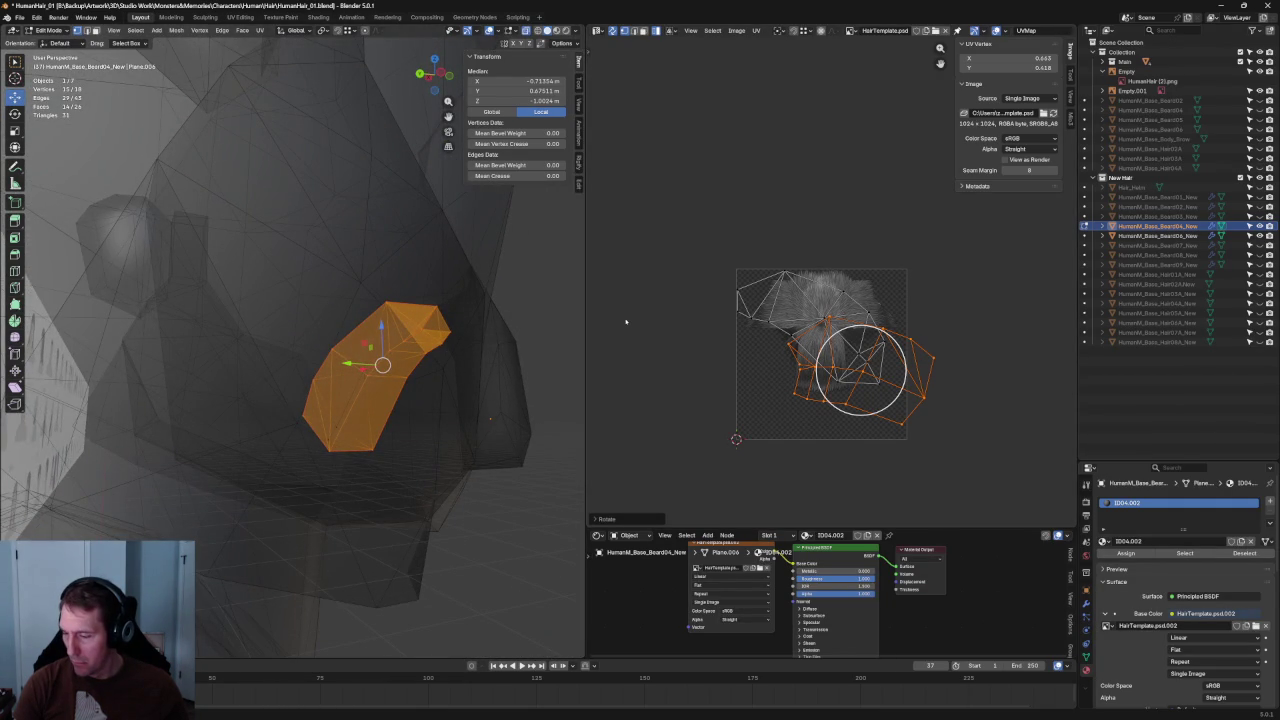
{"action": "key", "text": "g"}
{"action": "left_click", "coordinate": [853, 359]}
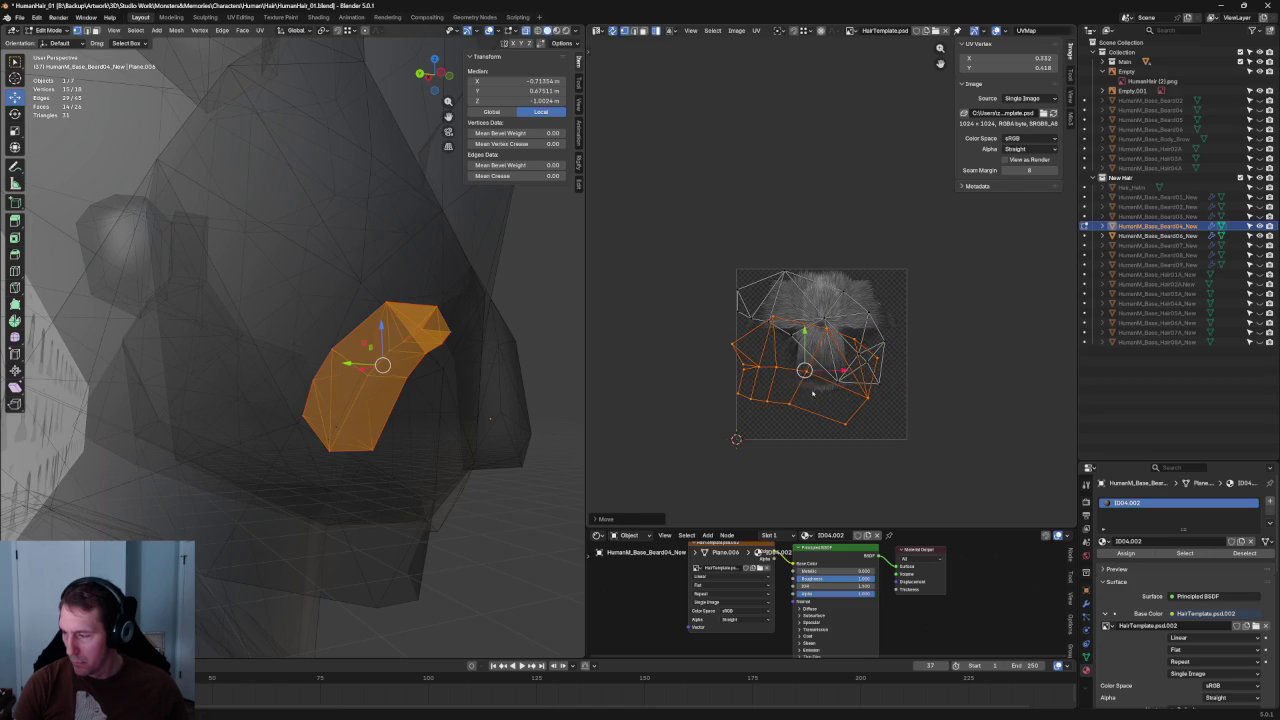
{"action": "key", "text": "s"}
{"action": "left_click", "coordinate": [807, 370]}
{"action": "key", "text": "g"}
{"action": "left_click", "coordinate": [790, 407]}
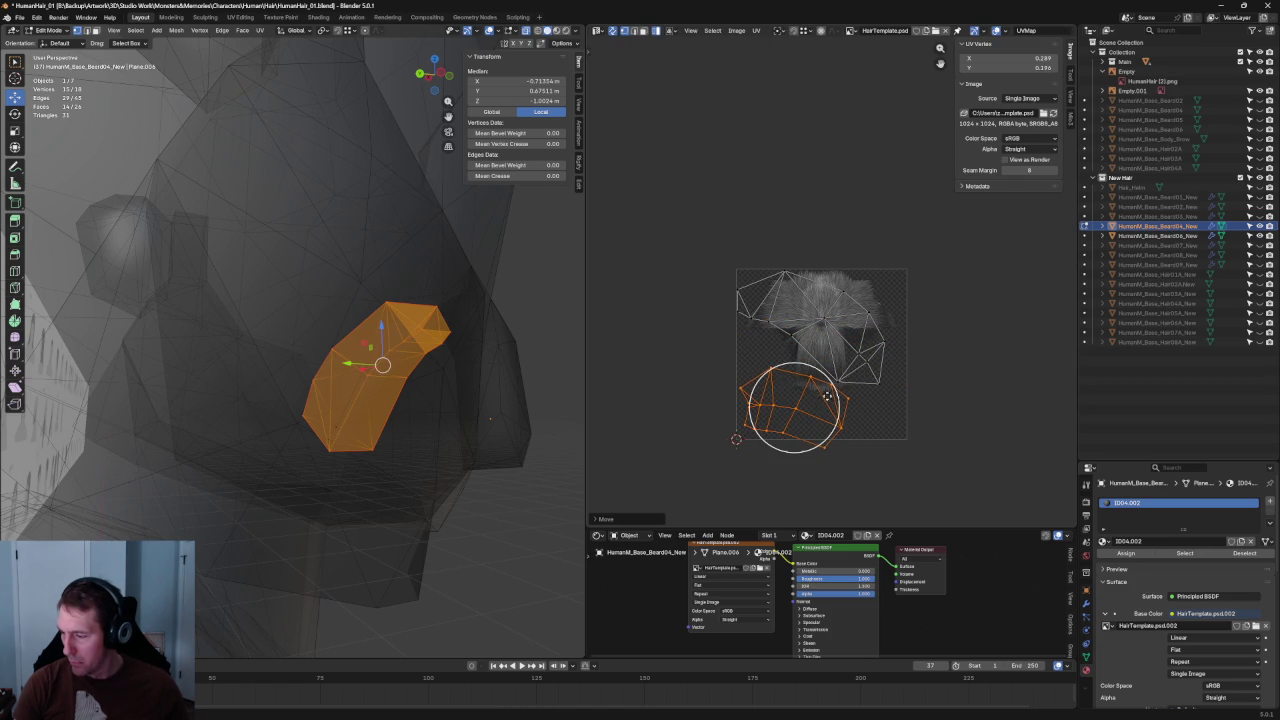
- Turn the island nearly upside down, mirror it, rotate slightly and nudge it up
{"action": "key", "text": "r"}
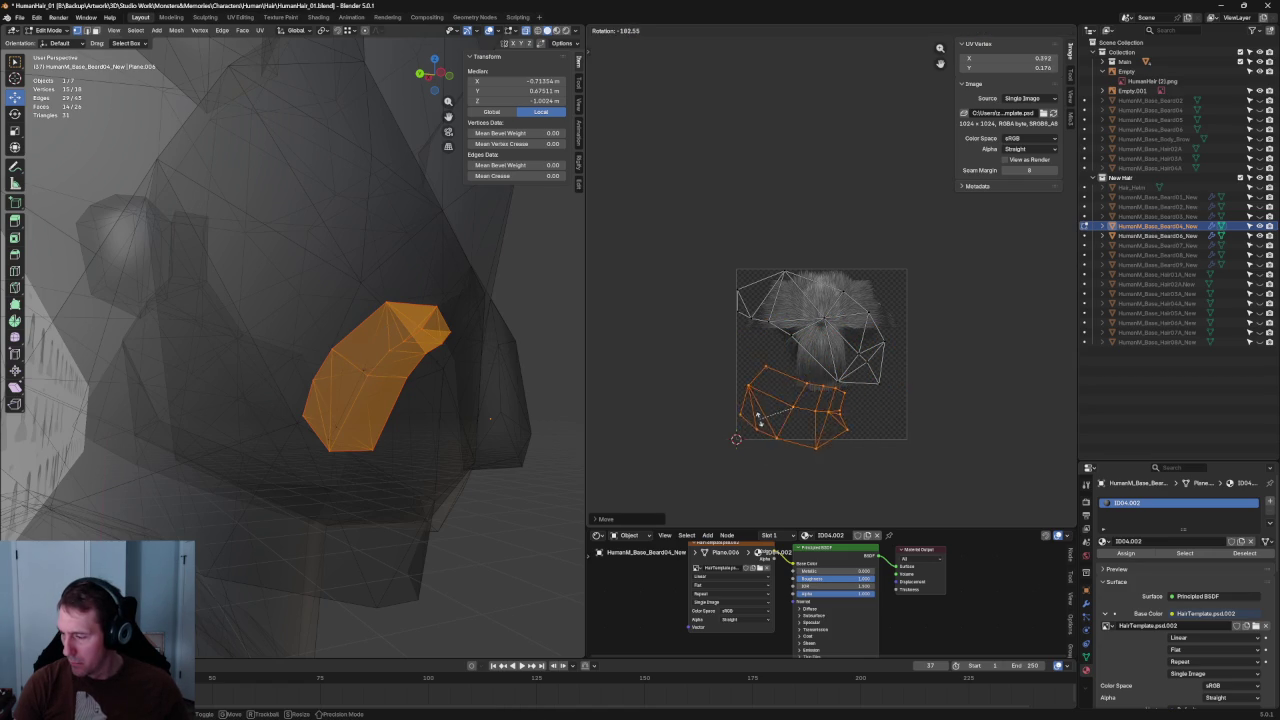
{"action": "left_click", "coordinate": [762, 429]}
{"action": "right_click", "coordinate": [766, 431]}
{"action": "left_click", "coordinate": [766, 431]}
{"action": "scroll", "coordinate": [829, 430], "scroll_direction": "up", "scroll_amount": 4}
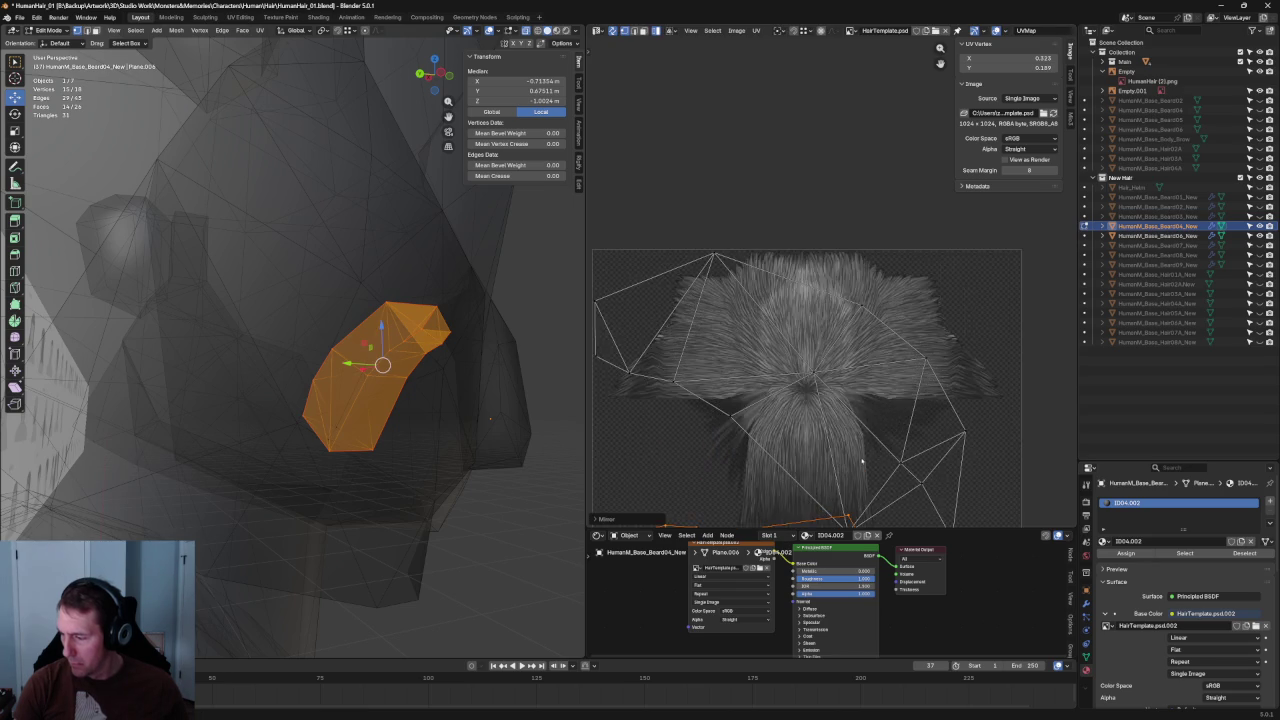
{"action": "key", "text": "r"}
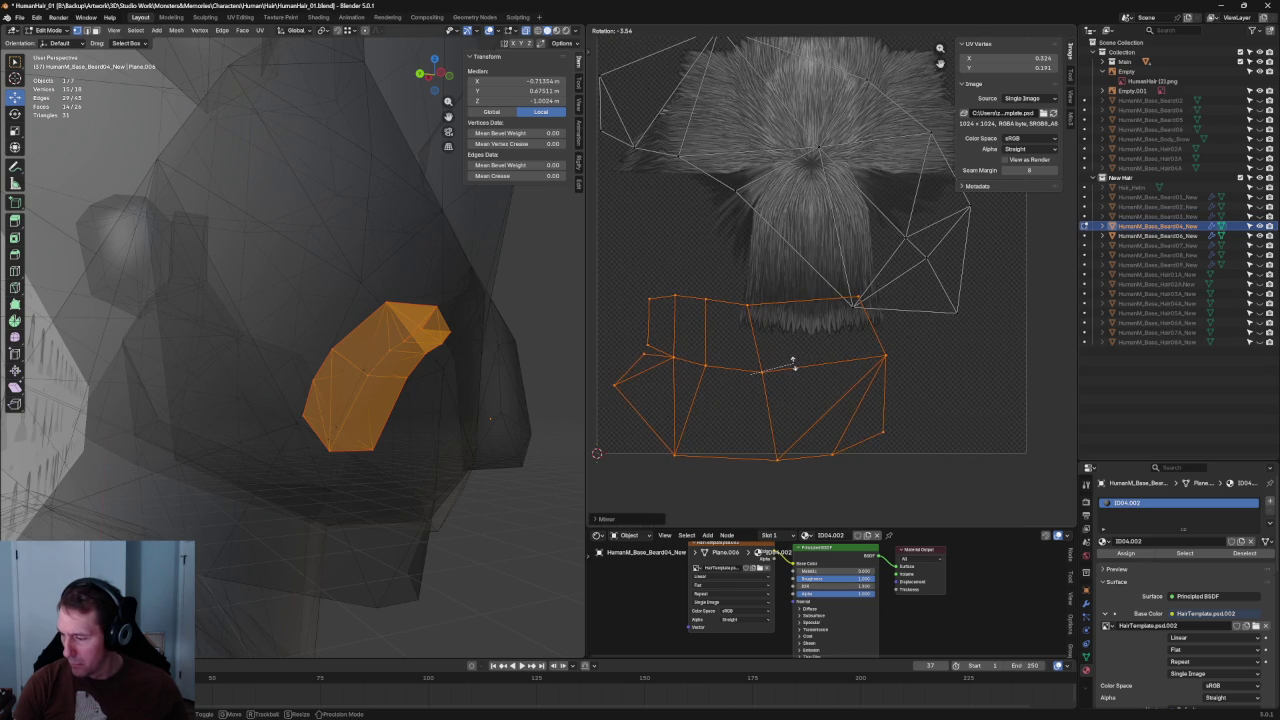
{"action": "left_click", "coordinate": [794, 366]}
{"action": "key", "text": "g"}
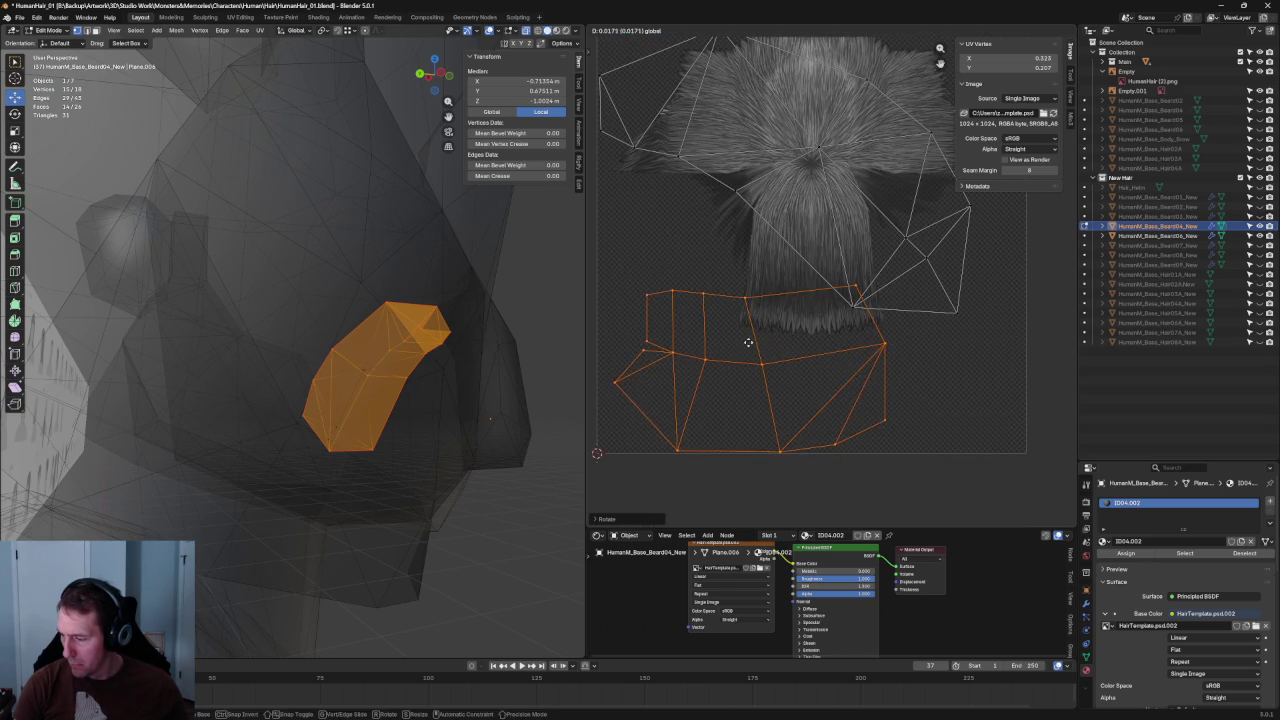
{"action": "left_click", "coordinate": [762, 346]}
- Reselect the whole island, shift it left and shrink it slightly
{"action": "scroll", "coordinate": [762, 343], "scroll_direction": "down", "scroll_amount": 2}
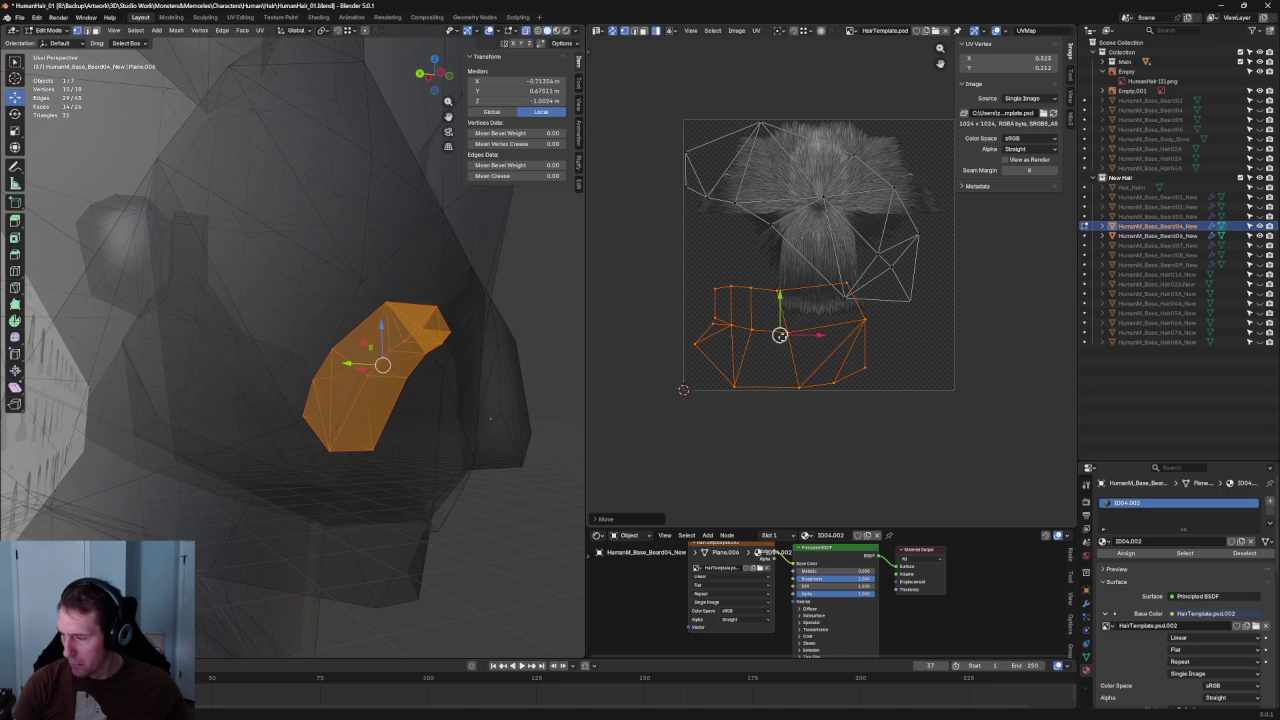
{"action": "key", "text": "alt+a"}
{"action": "key", "text": "a"}
{"action": "key", "text": "g"}
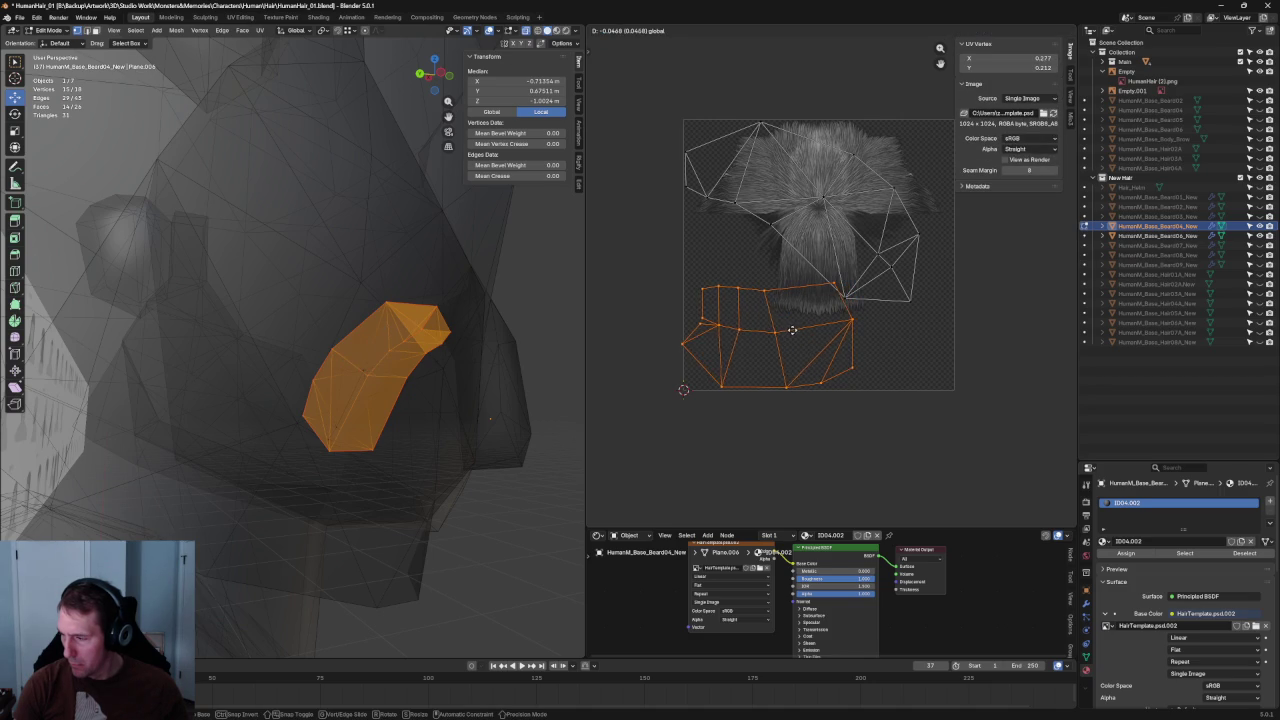
{"action": "left_click", "coordinate": [796, 331]}
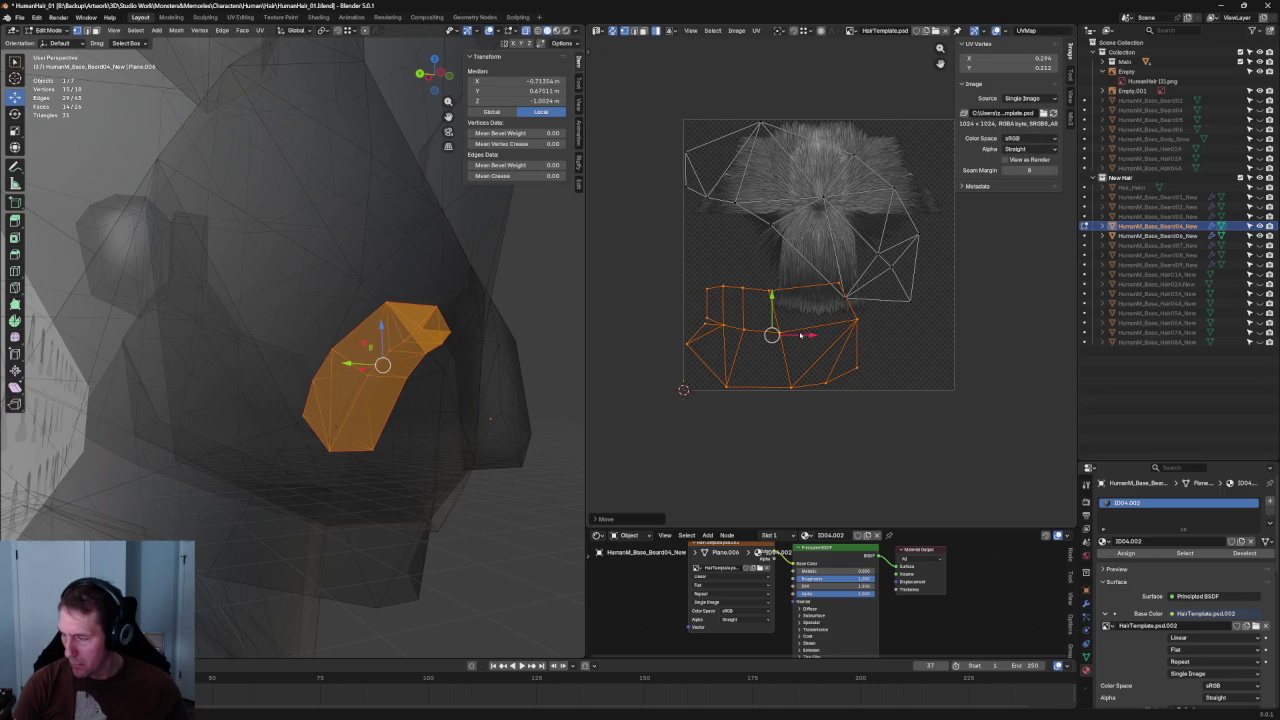
{"action": "left_click_drag", "start_coordinate": [857, 284], "coordinate": [848, 298]}
{"action": "left_click", "coordinate": [846, 297]}
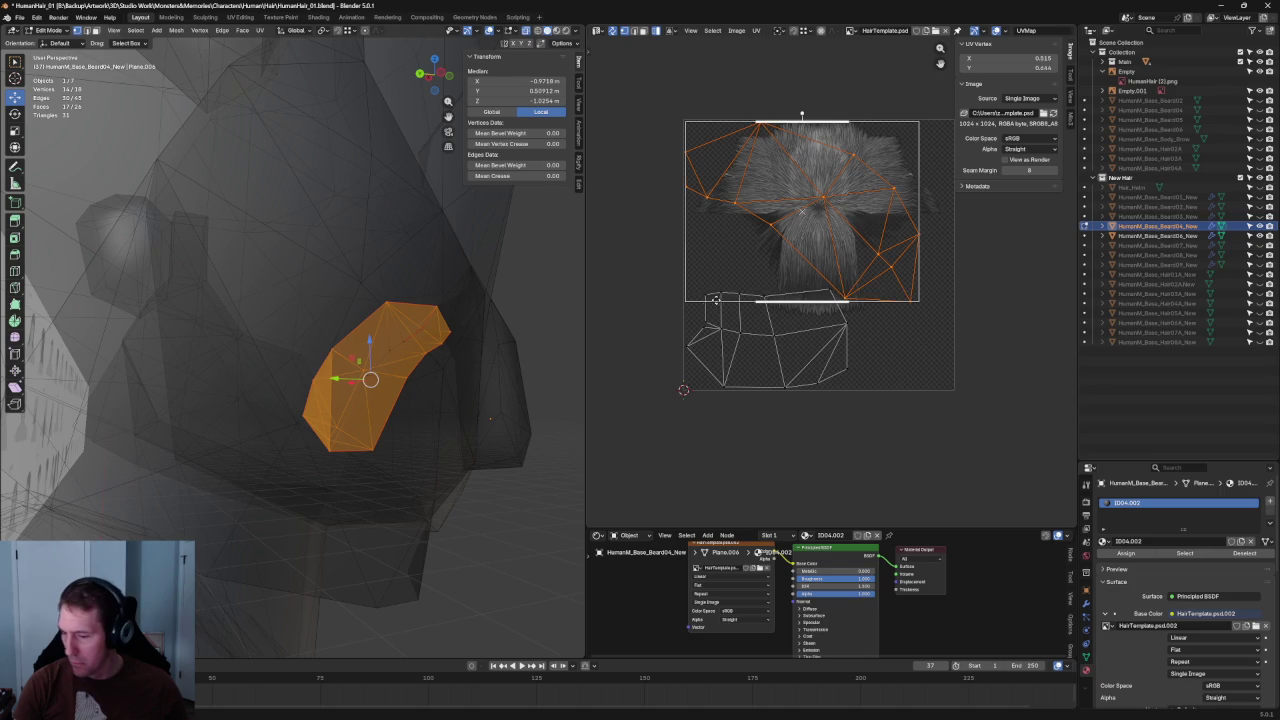
- Select the lower UV island, then deselect everything and zoom the UV view out
{"action": "scroll", "coordinate": [720, 310], "scroll_direction": "up", "scroll_amount": 2}
{"action": "left_click", "coordinate": [718, 347]}
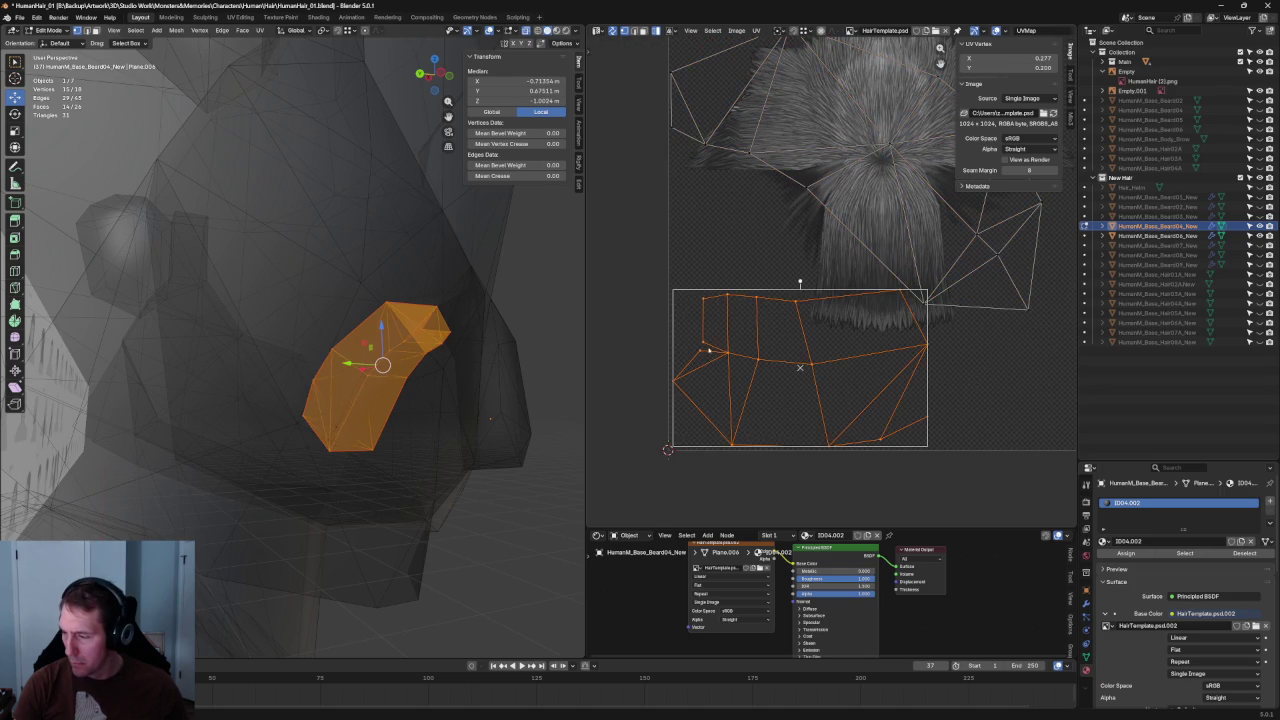
{"action": "left_click", "coordinate": [659, 332]}
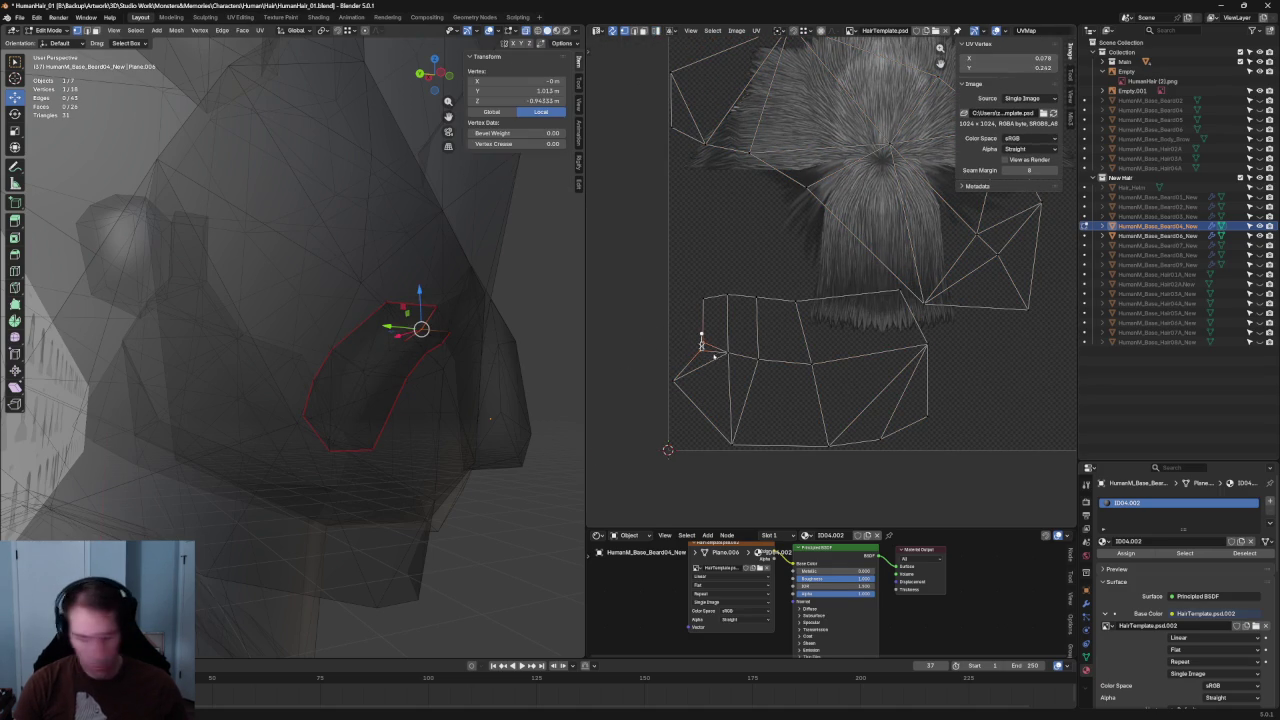
{"action": "scroll", "coordinate": [698, 318], "scroll_direction": "down", "scroll_amount": 4}
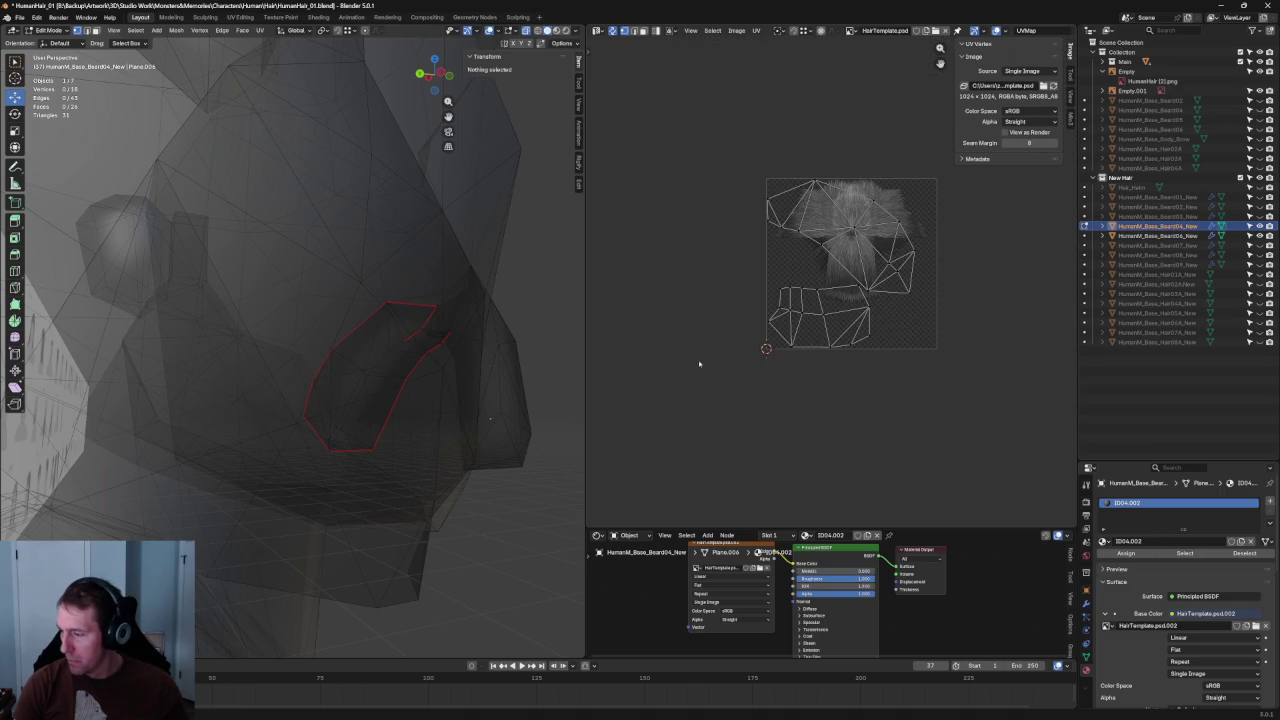
- Re-unwrap the right-hand beard UV island and move it into place over the texture
{"action": "scroll", "coordinate": [360, 317], "scroll_direction": "down", "scroll_amount": 3}
{"action": "scroll", "coordinate": [397, 349], "scroll_direction": "down", "scroll_amount": 3}
{"action": "scroll", "coordinate": [409, 360], "scroll_direction": "down", "scroll_amount": 3}
{"action": "scroll", "coordinate": [406, 371], "scroll_direction": "down", "scroll_amount": 2}
{"action": "middle_click_drag", "start_coordinate": [406, 371], "coordinate": [300, 380]}
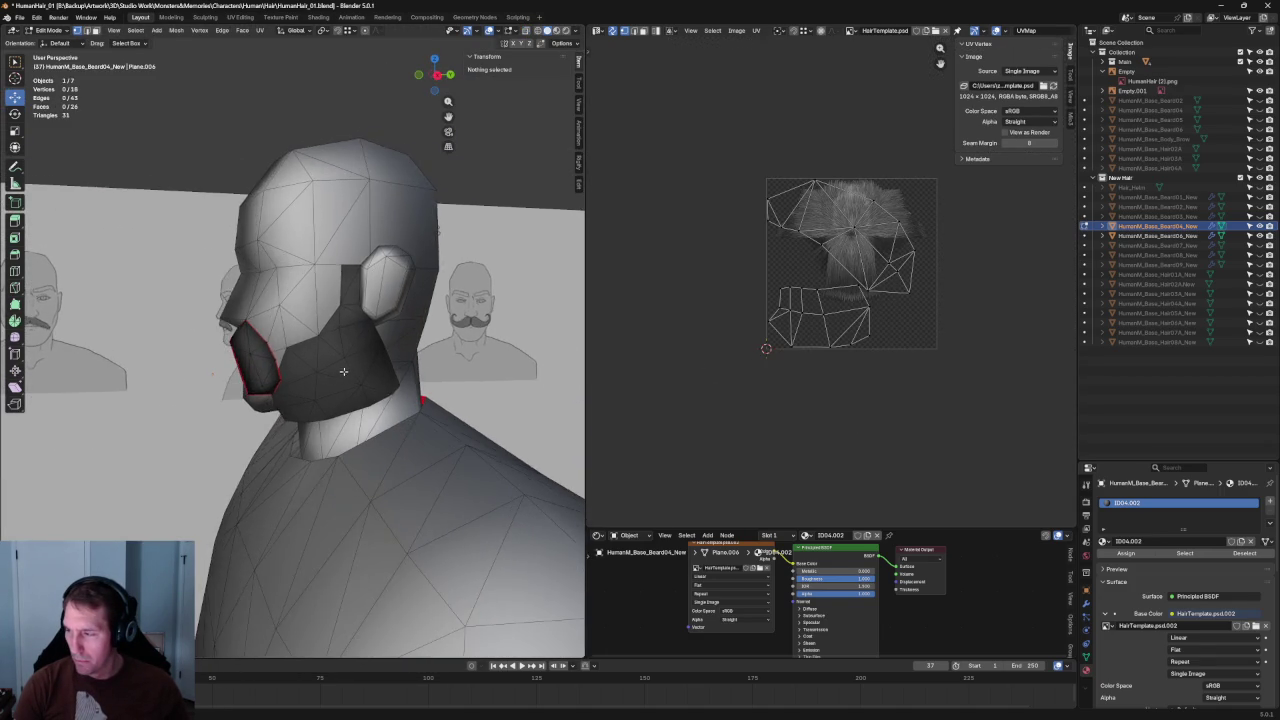
{"action": "scroll", "coordinate": [873, 325], "scroll_direction": "up", "scroll_amount": 5}
{"action": "scroll", "coordinate": [850, 337], "scroll_direction": "up", "scroll_amount": 2}
{"action": "scroll", "coordinate": [830, 348], "scroll_direction": "down", "scroll_amount": 3}
{"action": "left_click_drag", "start_coordinate": [866, 280], "coordinate": [791, 364]}
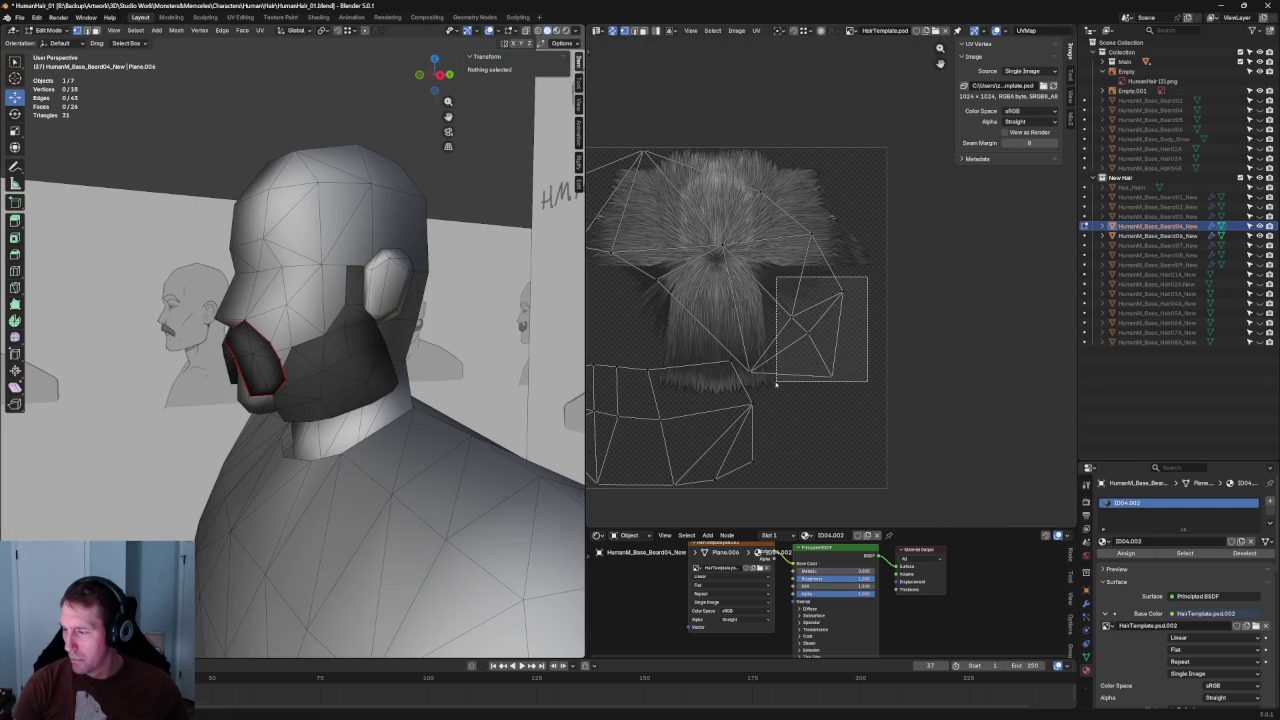
{"action": "key", "text": "u"}
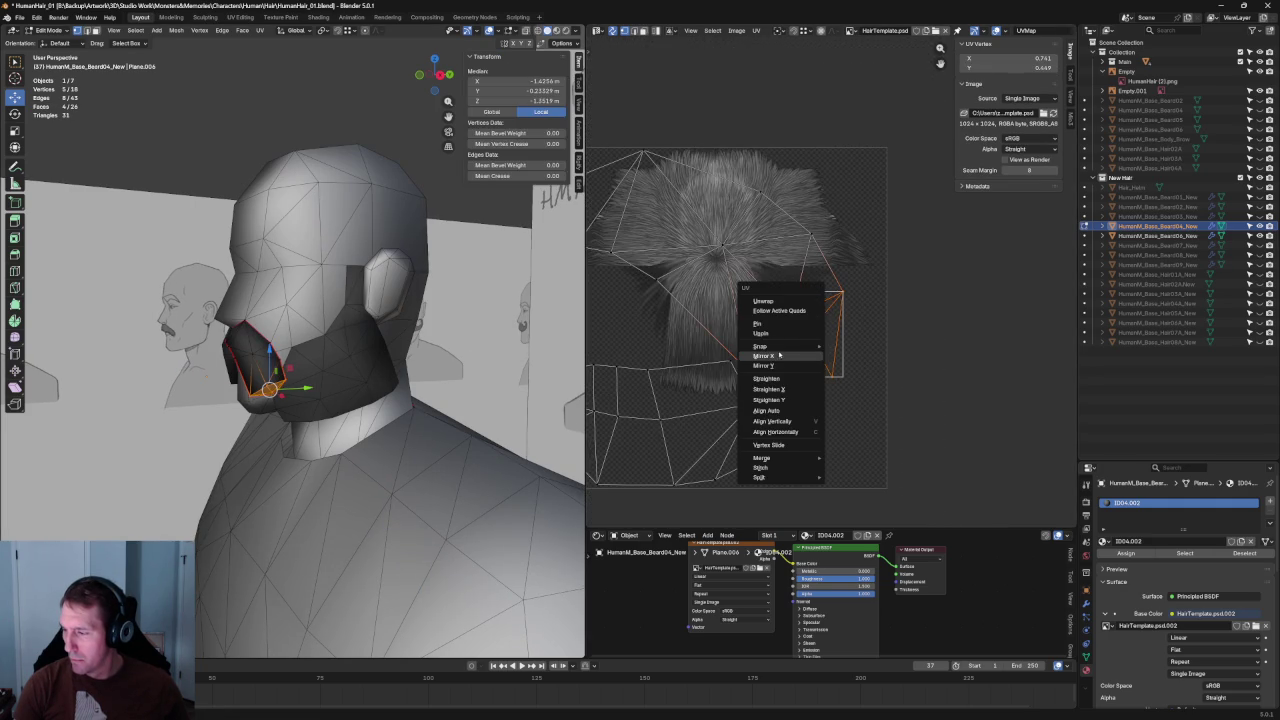
{"action": "left_click", "coordinate": [778, 297]}
{"action": "key", "text": "g"}
{"action": "left_click", "coordinate": [841, 272]}
- Inspect the beard patch by selecting single UV vertices and the bottom UV edge
{"action": "left_click", "coordinate": [843, 290]}
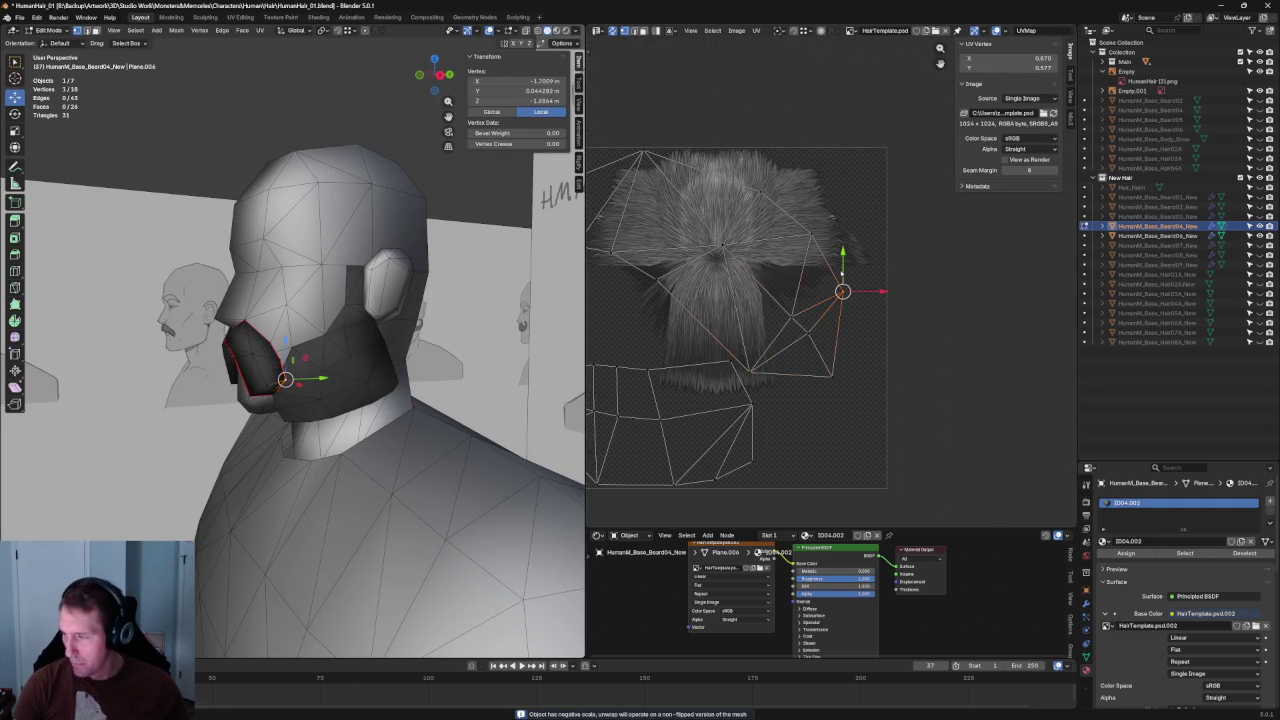
{"action": "scroll", "coordinate": [820, 300], "scroll_direction": "down", "scroll_amount": 2}
{"action": "scroll", "coordinate": [815, 290], "scroll_direction": "up", "scroll_amount": 3}
{"action": "scroll", "coordinate": [810, 330], "scroll_direction": "up", "scroll_amount": 2}
{"action": "left_click", "coordinate": [272, 392]}
{"action": "mouse_move", "coordinate": [272, 392]}
{"action": "middle_mouse_down"}
{"action": "mouse_move", "coordinate": [286, 394]}
{"action": "mouse_move", "coordinate": [295, 346]}
{"action": "middle_mouse_up"}
{"action": "scroll", "coordinate": [286, 394], "scroll_direction": "up", "scroll_amount": 3}
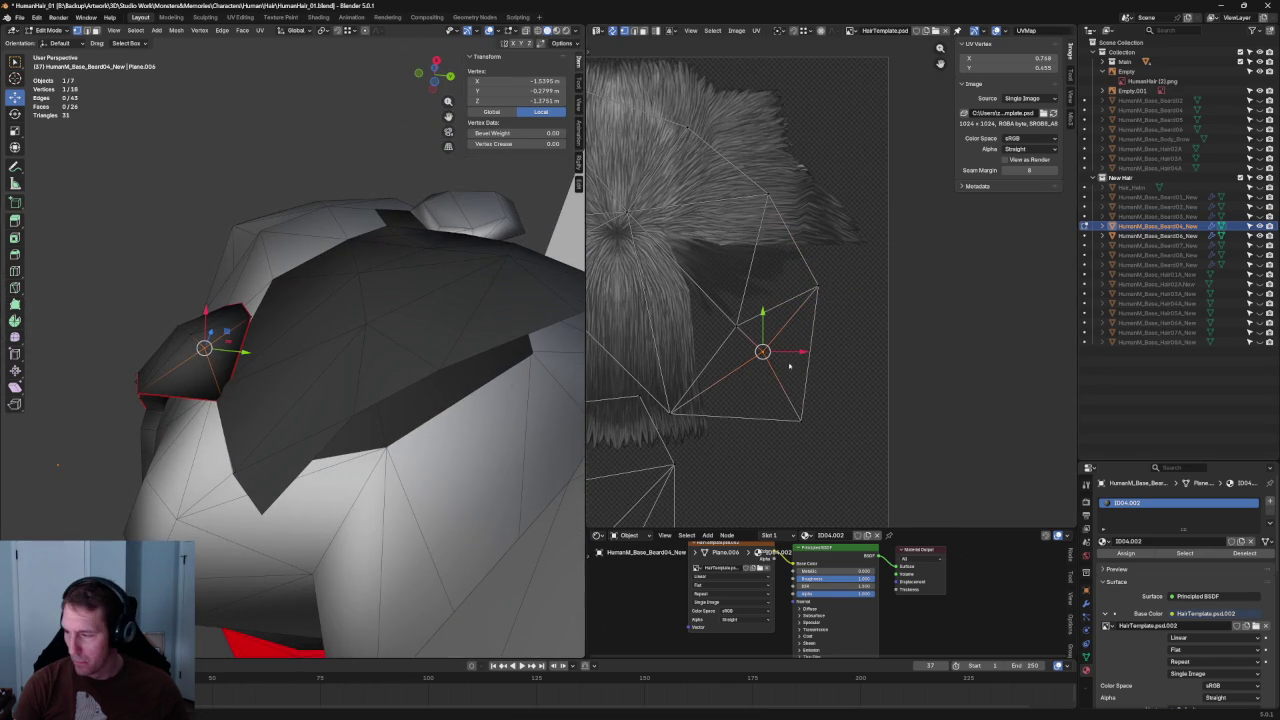
{"action": "left_click", "coordinate": [840, 365]}
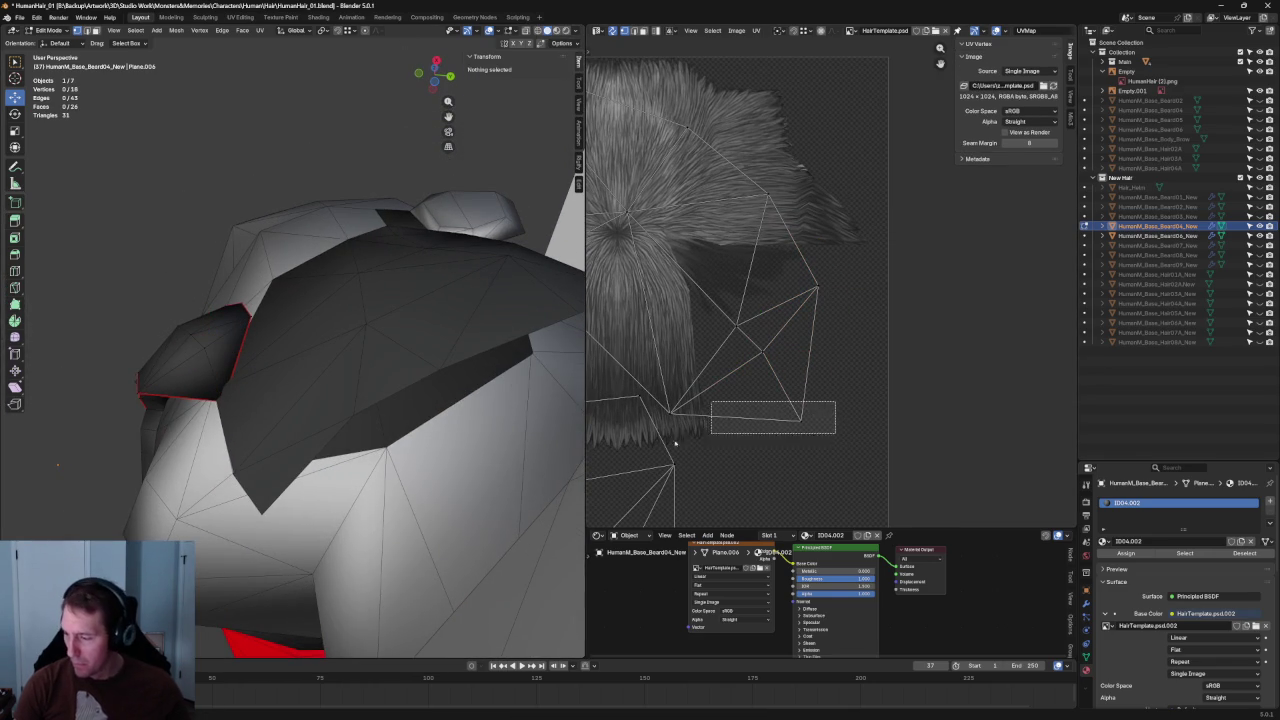
{"action": "left_click_drag", "start_coordinate": [836, 400], "coordinate": [655, 440]}
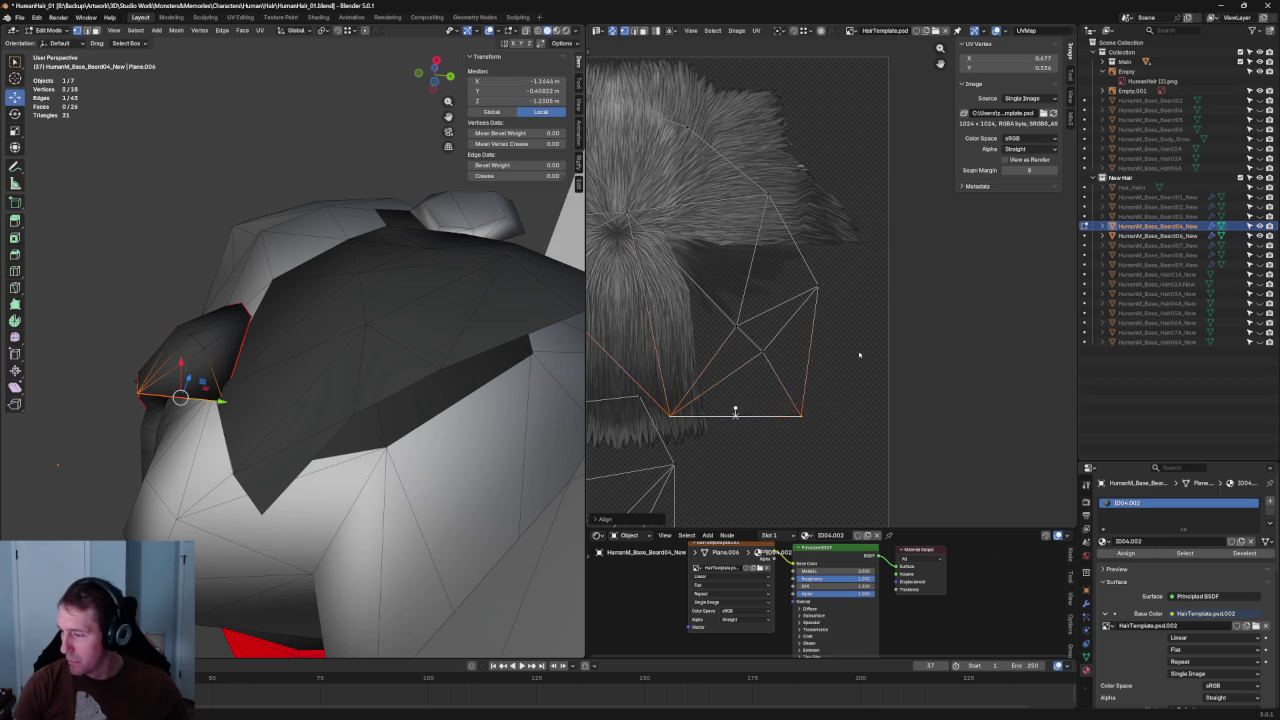
{"action": "left_click", "coordinate": [831, 405]}
- From a front view of the moustache, re-unwrap the moustache strand's UVs
{"action": "scroll", "coordinate": [810, 370], "scroll_direction": "down", "scroll_amount": 3}
{"action": "scroll", "coordinate": [795, 340], "scroll_direction": "up", "scroll_amount": 1}
{"action": "scroll", "coordinate": [790, 331], "scroll_direction": "up", "scroll_amount": 2}
{"action": "middle_click_drag", "start_coordinate": [281, 355], "coordinate": [310, 365]}
{"action": "scroll", "coordinate": [314, 366], "scroll_direction": "up", "scroll_amount": 2}
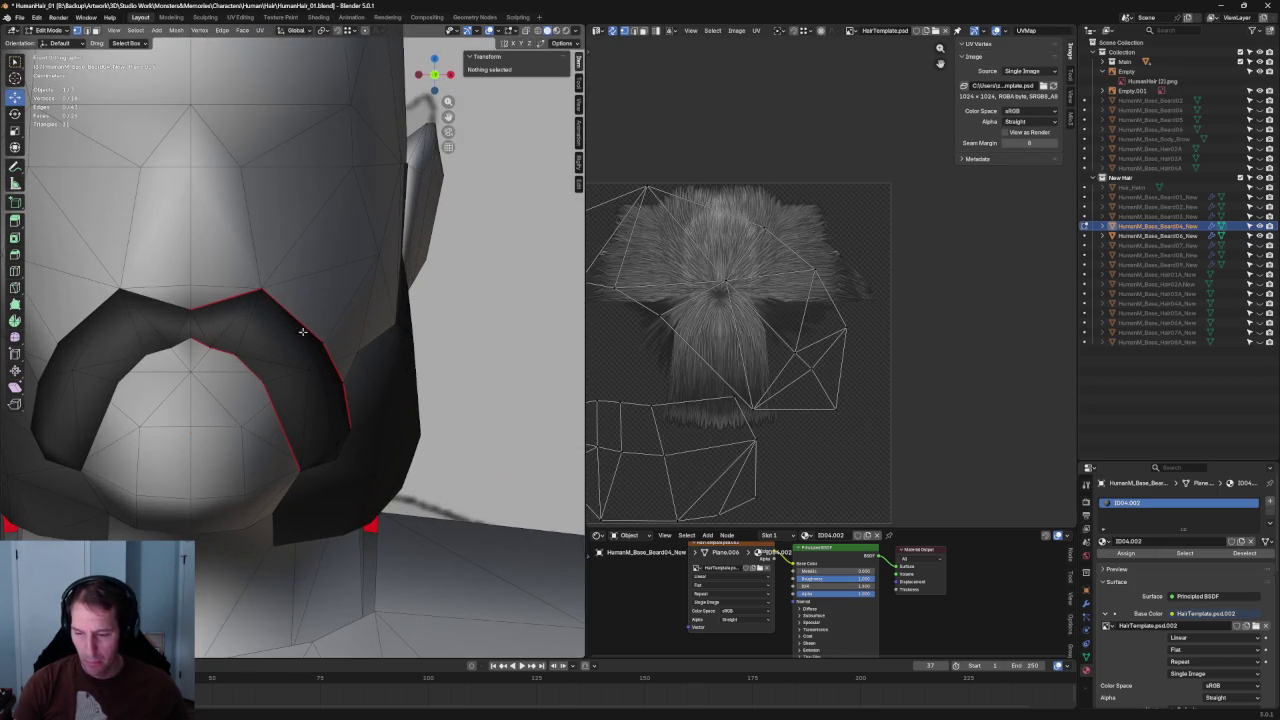
{"action": "middle_click_drag", "start_coordinate": [700, 234], "coordinate": [764, 274]}
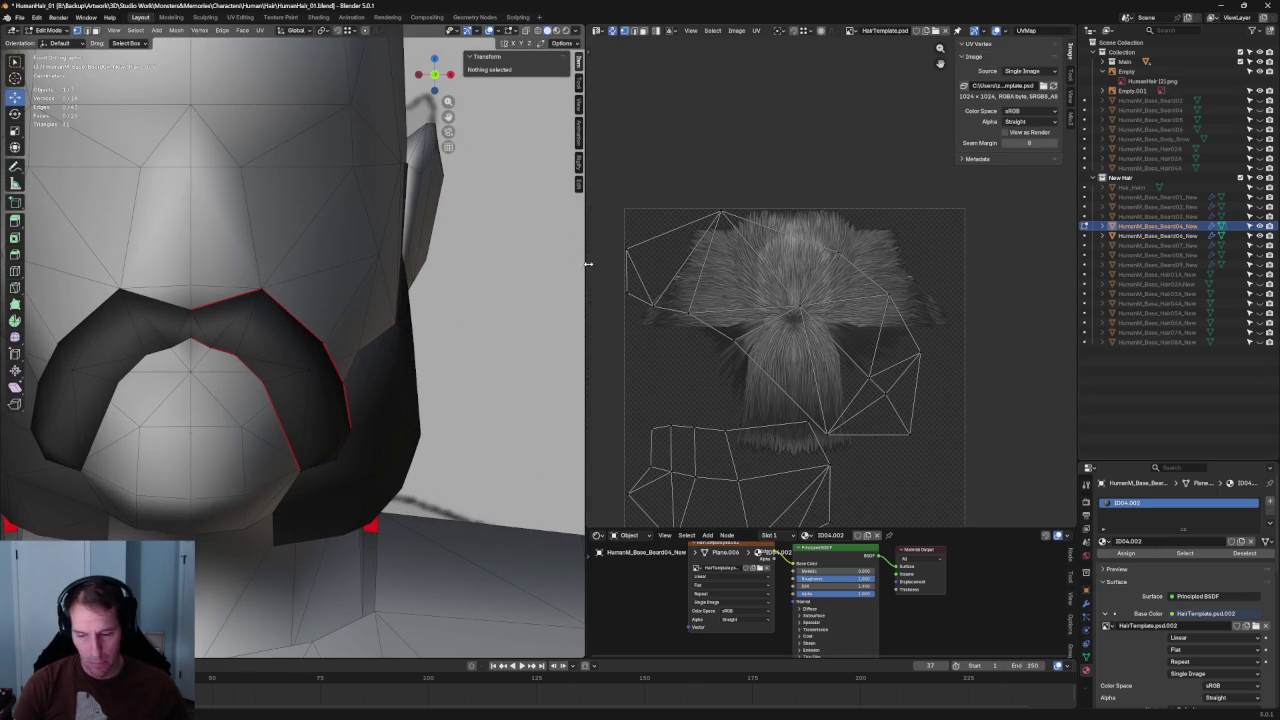
{"action": "left_click", "coordinate": [618, 246]}
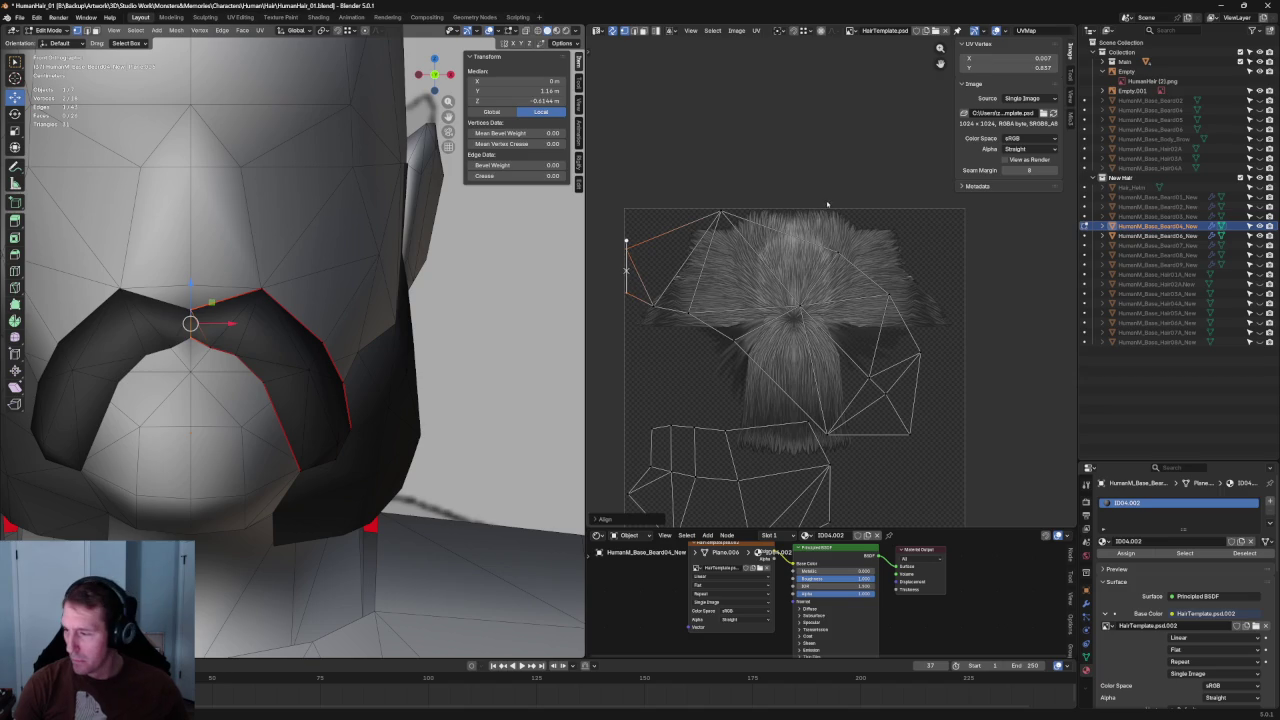
{"action": "left_click", "coordinate": [869, 302]}
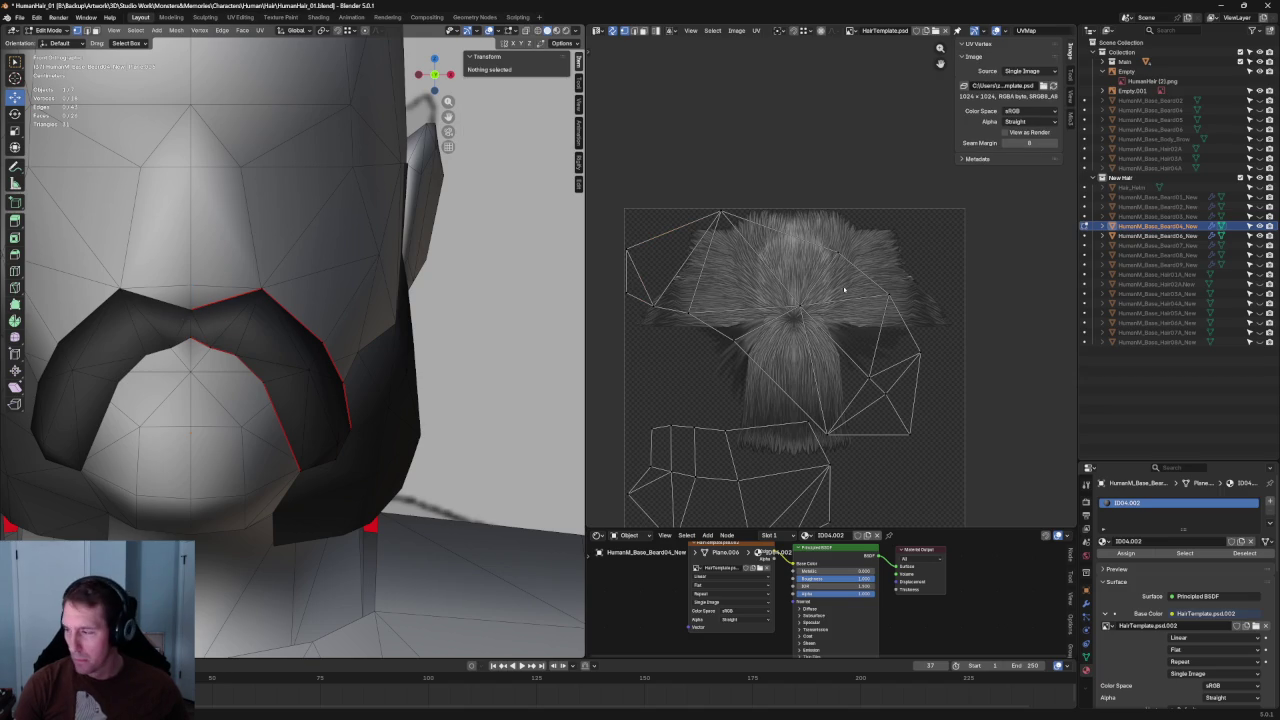
{"action": "left_click", "coordinate": [855, 285]}
{"action": "key", "text": "u"}
{"action": "left_click", "coordinate": [791, 357]}
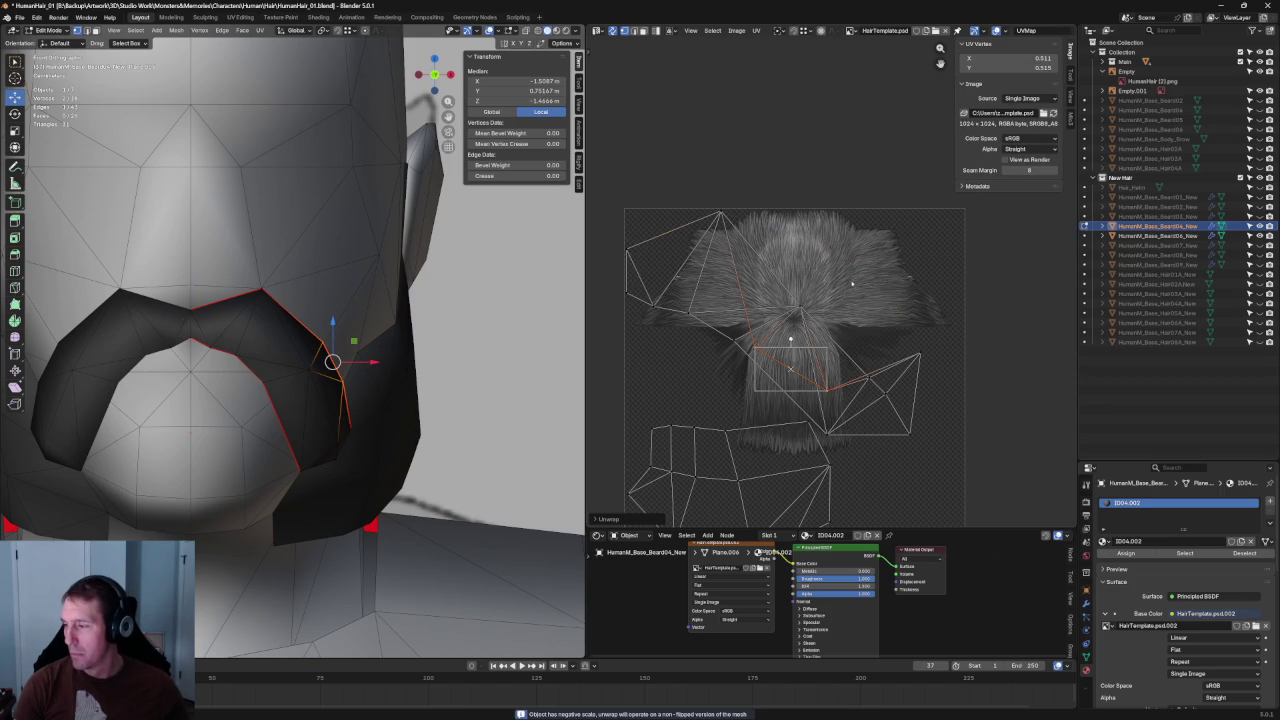
- Check the UV menu on individual moustache UV vertices, then deselect everything
{"action": "left_click", "coordinate": [838, 253]}
{"action": "key", "text": "u"}
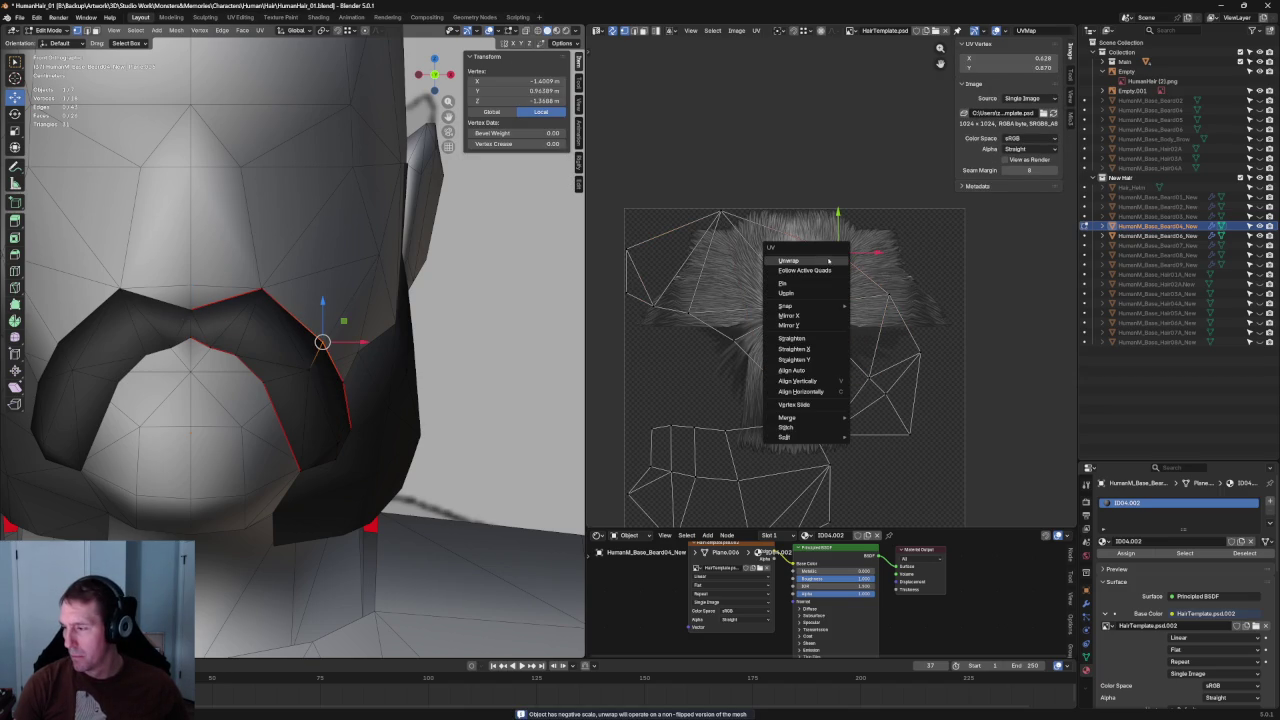
{"action": "left_click", "coordinate": [829, 261]}
{"action": "left_click", "coordinate": [889, 294]}
{"action": "key", "text": "u"}
{"action": "left_click", "coordinate": [880, 300]}
{"action": "left_click", "coordinate": [987, 332]}
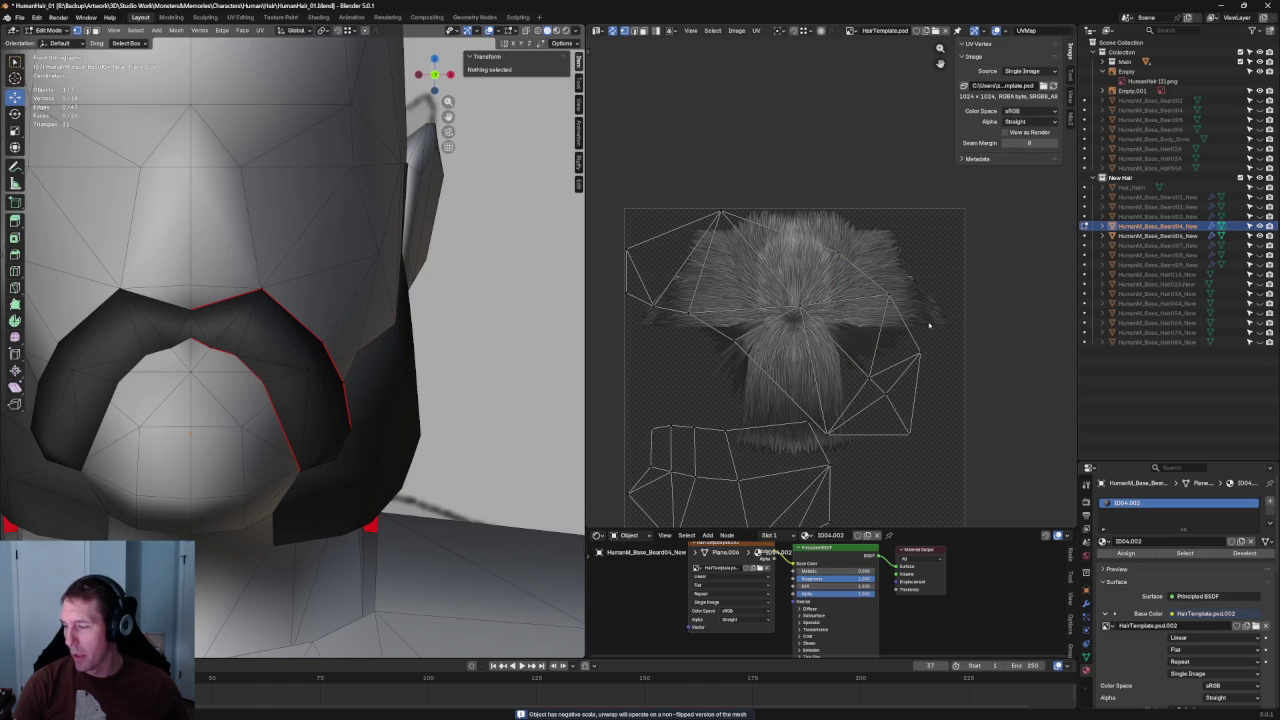
{"action": "scroll", "coordinate": [820, 332], "scroll_direction": "down", "scroll_amount": 4}
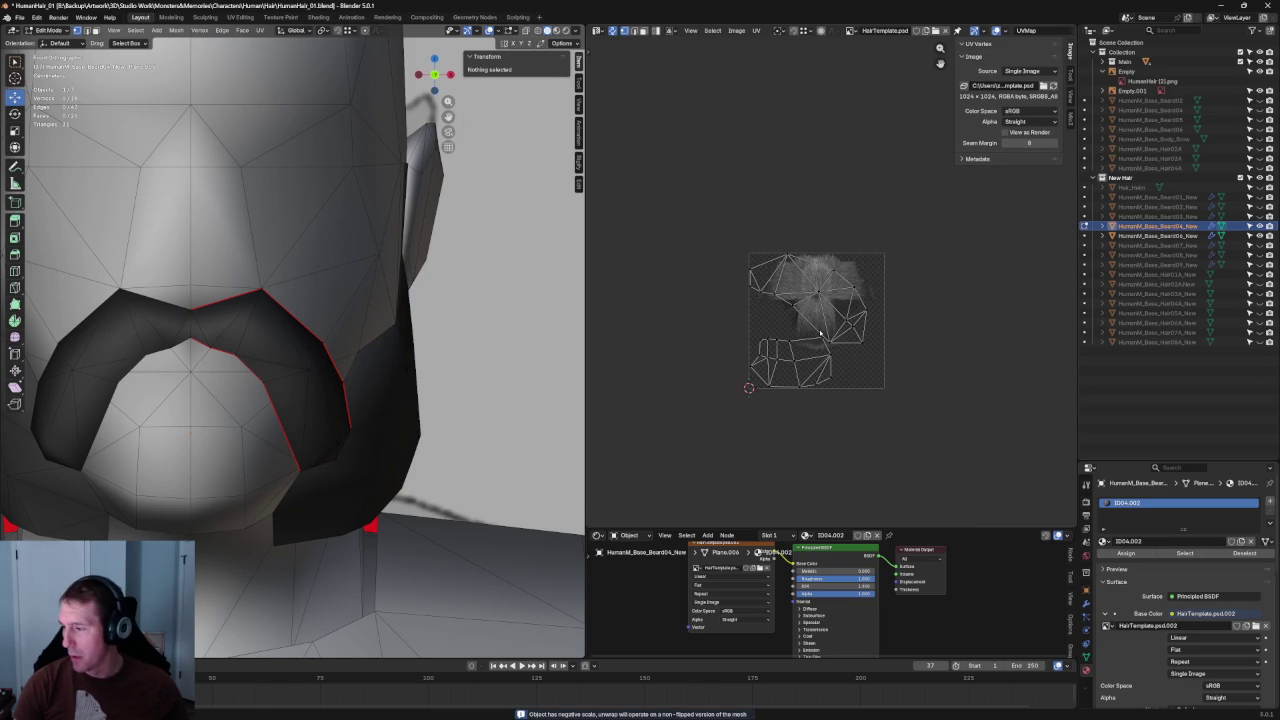
- Select the whole moustache strand and trial-enlarge its UV faces, then undo
{"action": "left_click", "coordinate": [255, 320]}
{"action": "scroll", "coordinate": [830, 284], "scroll_direction": "up", "scroll_amount": 2}
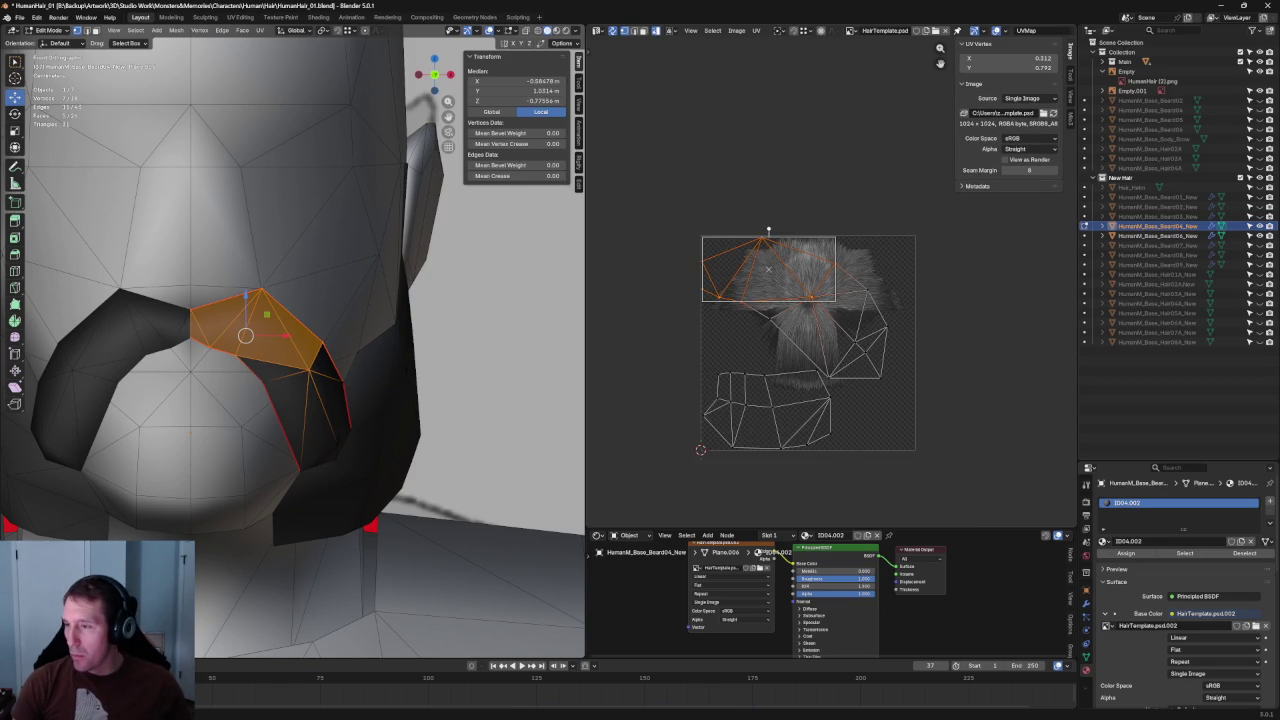
{"action": "key", "text": "ctrl+l"}
{"action": "left_click_drag", "start_coordinate": [889, 376], "coordinate": [922, 392]}
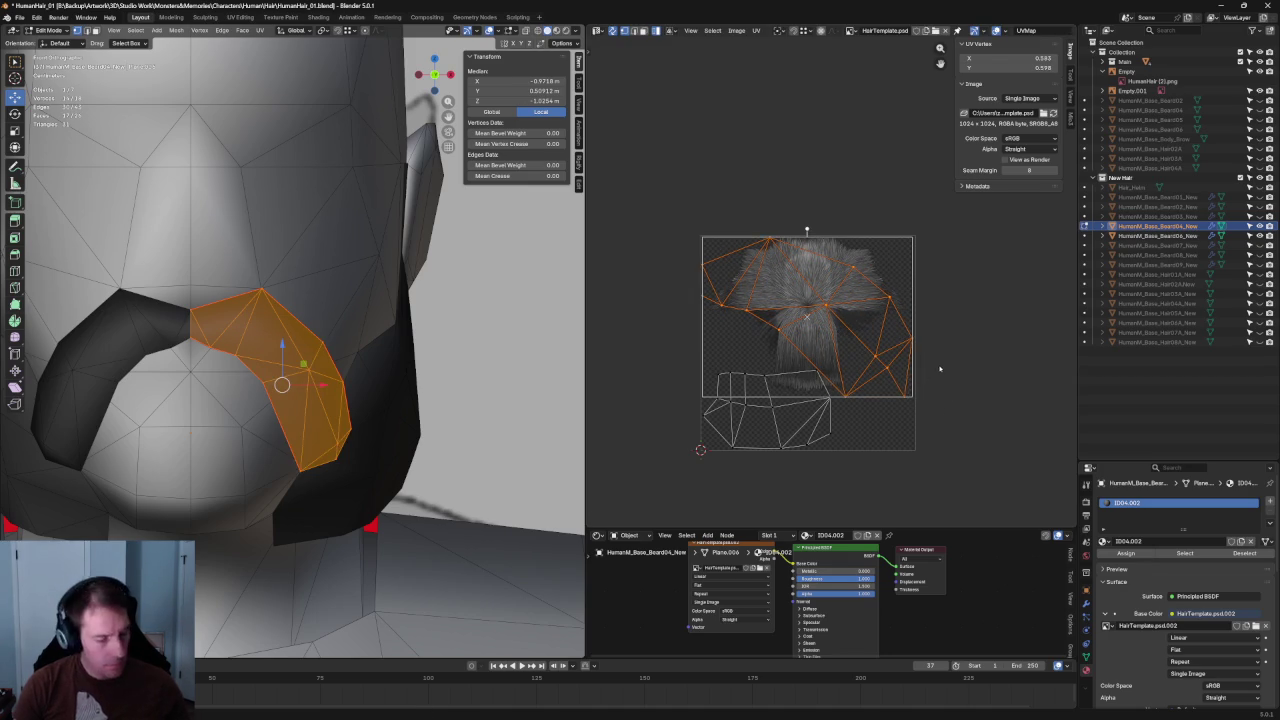
{"action": "left_click", "coordinate": [918, 398]}
{"action": "key", "text": "ctrl+z"}
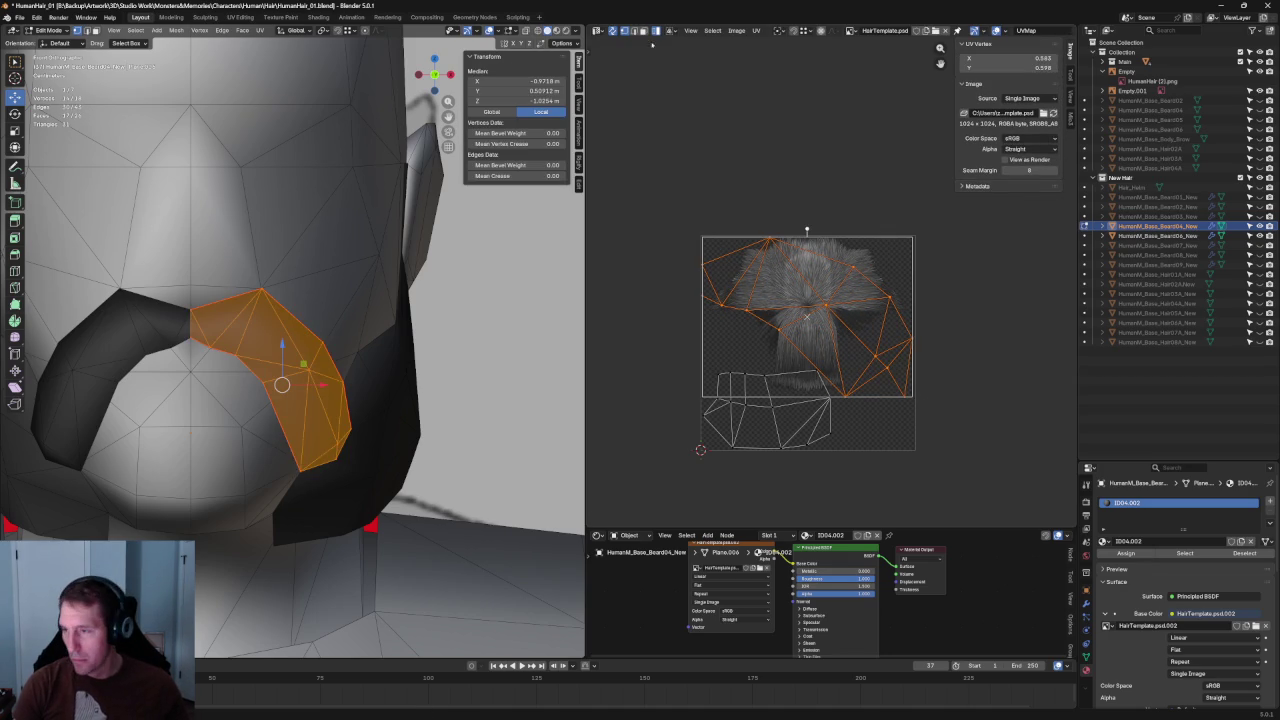
- Nudge a UV vertex on the island's right edge slightly to the right
{"action": "left_click_drag", "start_coordinate": [958, 334], "coordinate": [906, 402]}
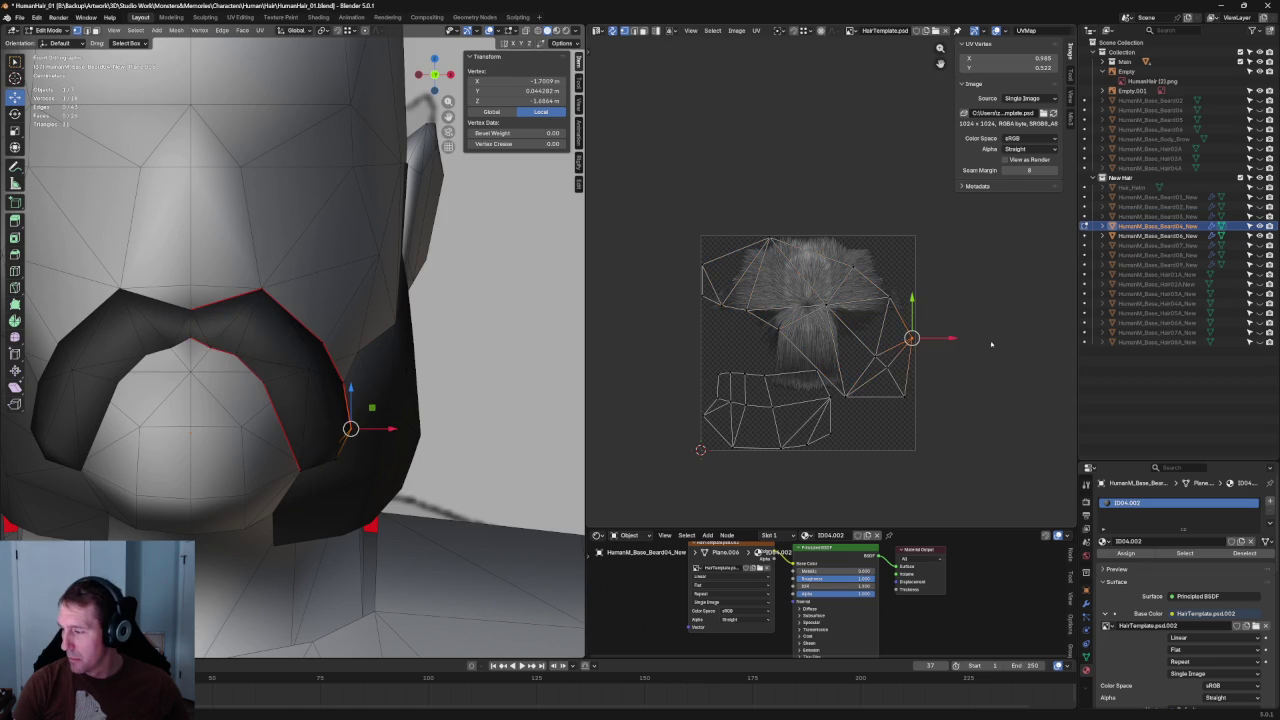
{"action": "left_click_drag", "start_coordinate": [980, 352], "coordinate": [904, 410]}
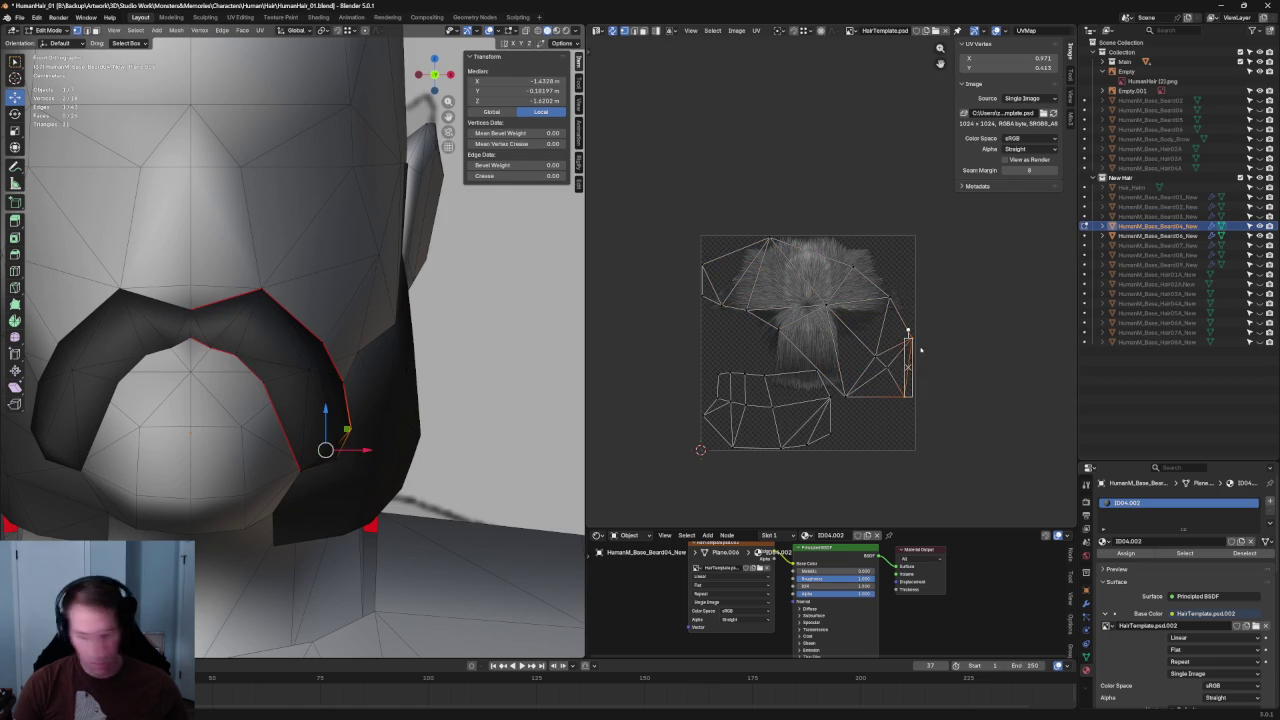
{"action": "left_click", "coordinate": [952, 308]}
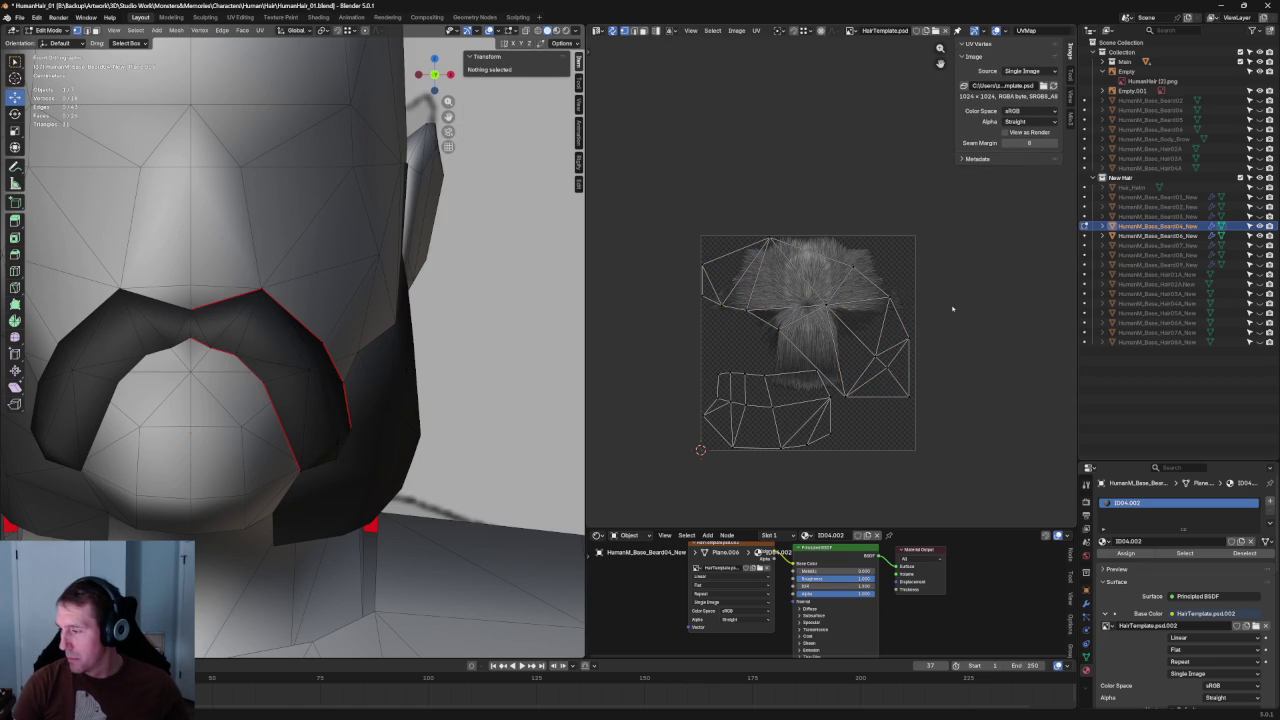
{"action": "left_click", "coordinate": [951, 354]}
{"action": "left_click_drag", "start_coordinate": [933, 372], "coordinate": [949, 386]}
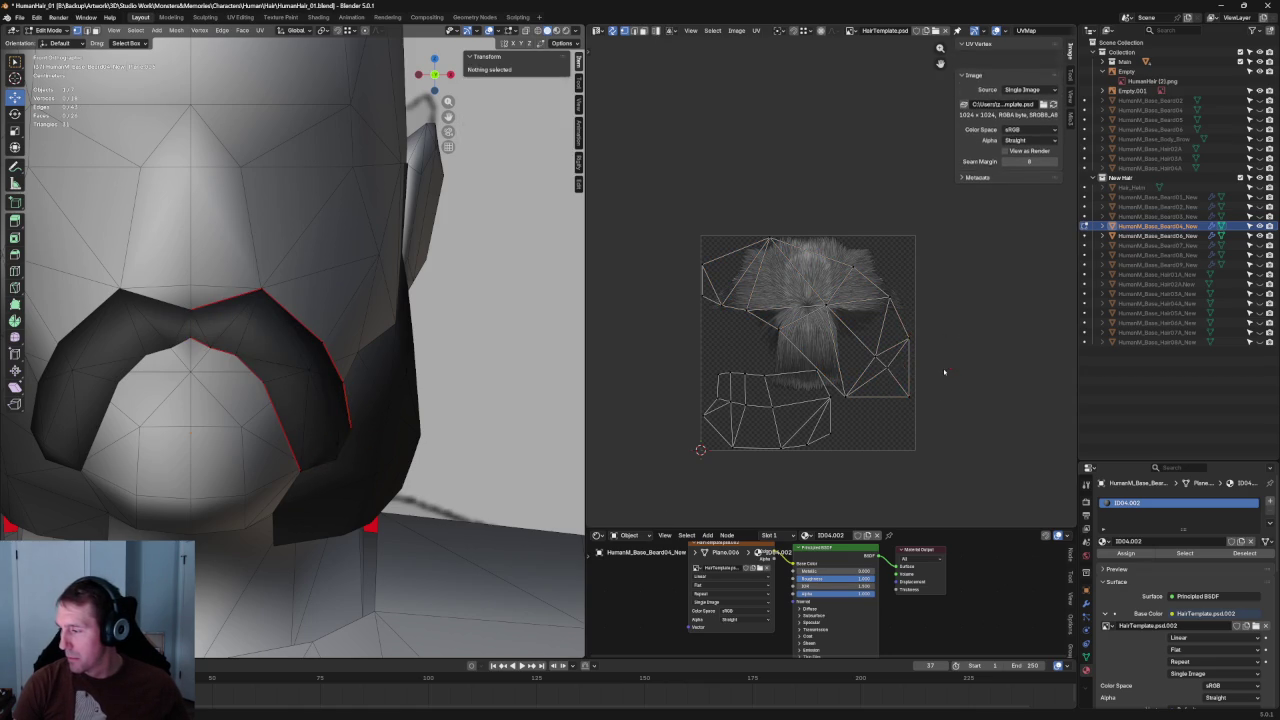
{"action": "left_click", "coordinate": [839, 434]}
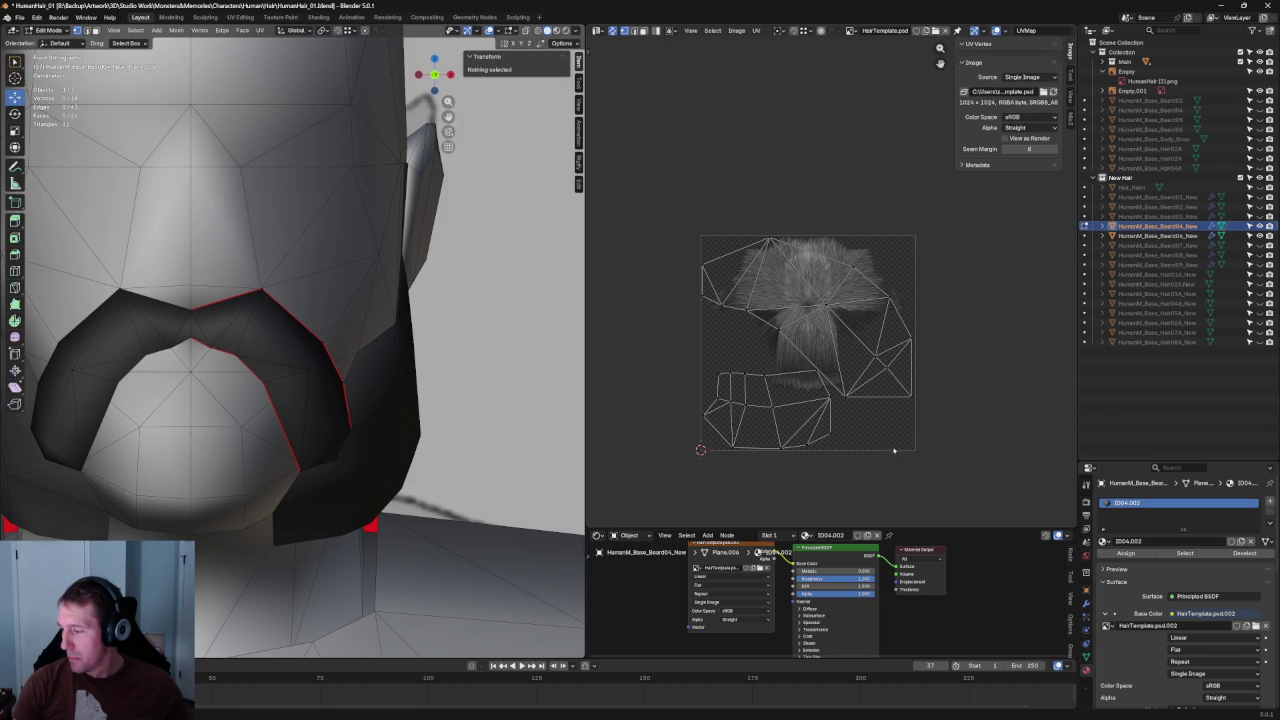
- Select the lower island's bottom edges, then clear the selection
{"action": "left_click_drag", "start_coordinate": [794, 440], "coordinate": [716, 466]}
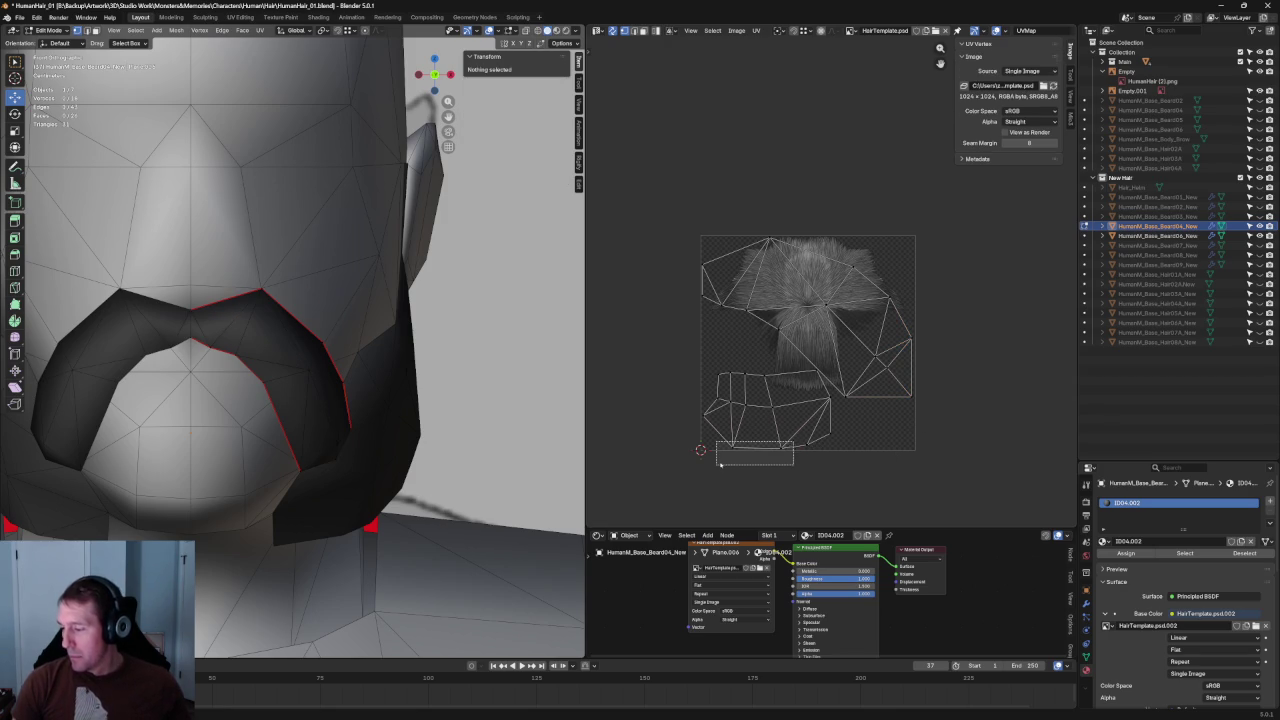
{"action": "left_click_drag", "start_coordinate": [780, 352], "coordinate": [692, 388]}
{"action": "key", "text": "alt+a"}
{"action": "scroll", "coordinate": [757, 383], "scroll_direction": "down", "scroll_amount": 2}
{"action": "scroll", "coordinate": [757, 383], "scroll_direction": "up", "scroll_amount": 4}
{"action": "scroll", "coordinate": [757, 383], "scroll_direction": "down", "scroll_amount": 2}
- Align the lower island's beard UV points into a straight column with Shift+W, then deselect all
{"action": "left_click", "coordinate": [790, 400]}
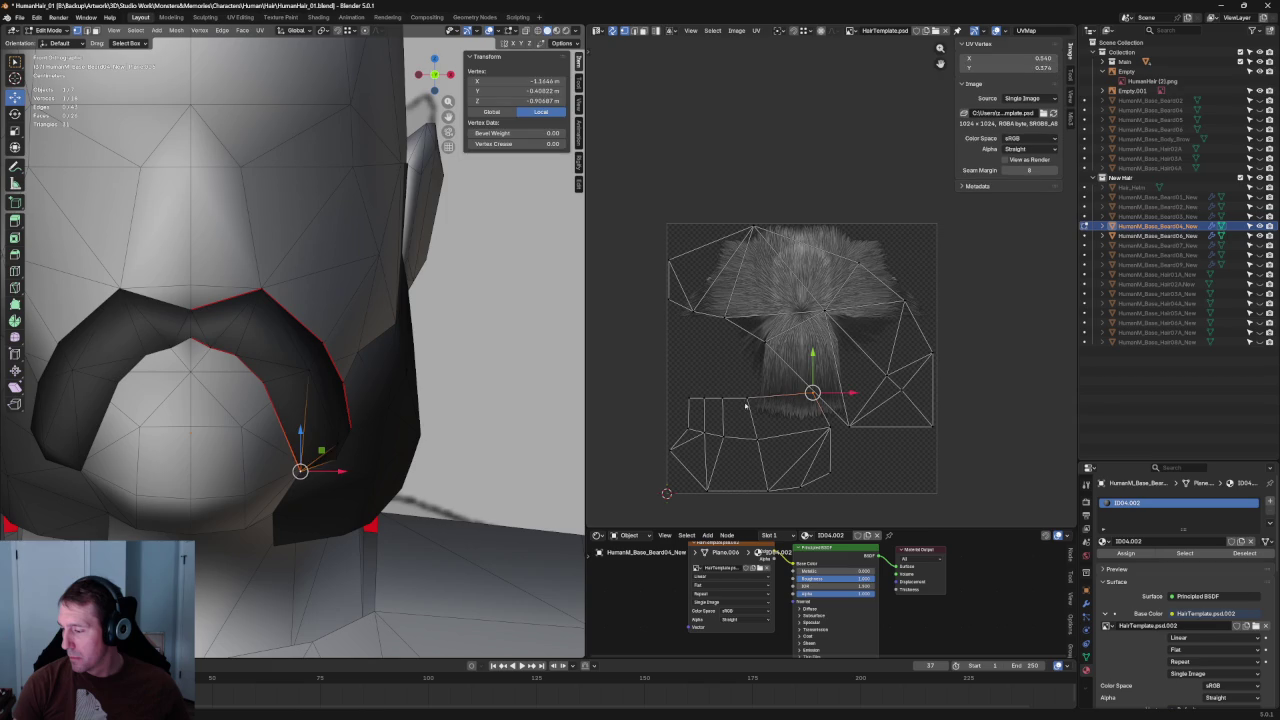
{"action": "left_click", "coordinate": [738, 432]}
{"action": "key", "text": "shift+w"}
{"action": "left_click", "coordinate": [743, 433]}
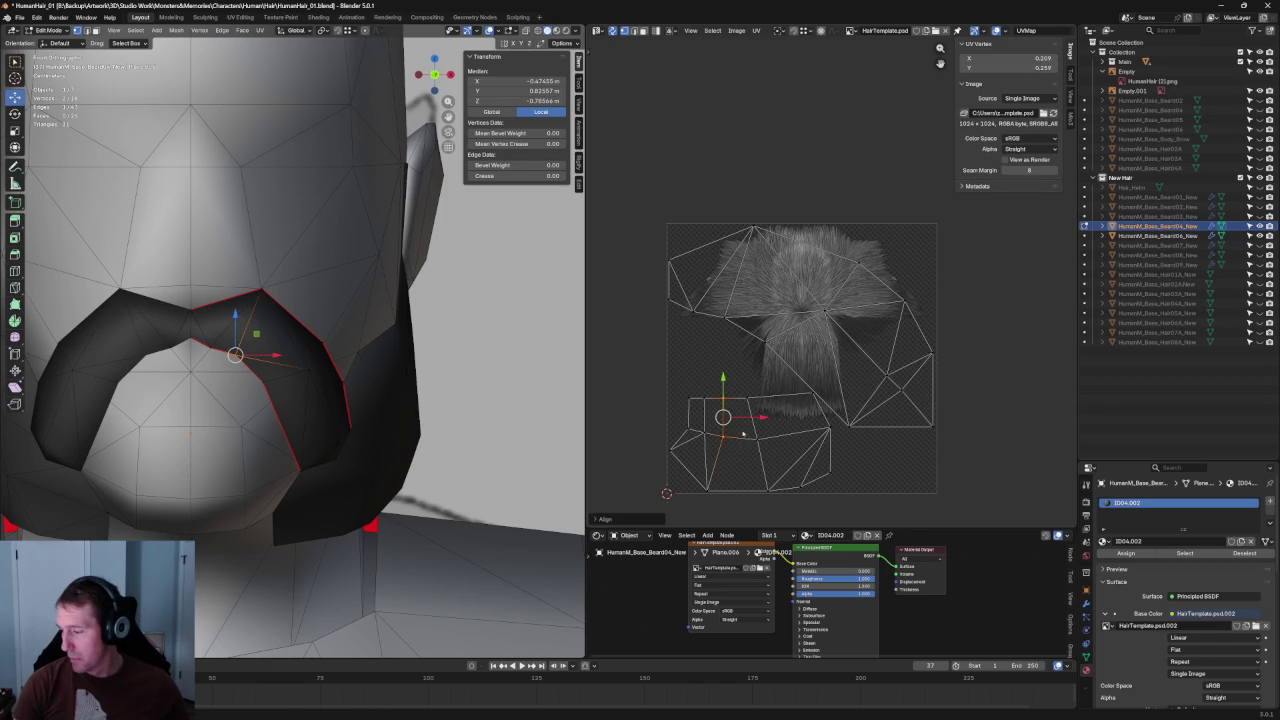
{"action": "left_click", "coordinate": [704, 470], "text": "shift"}
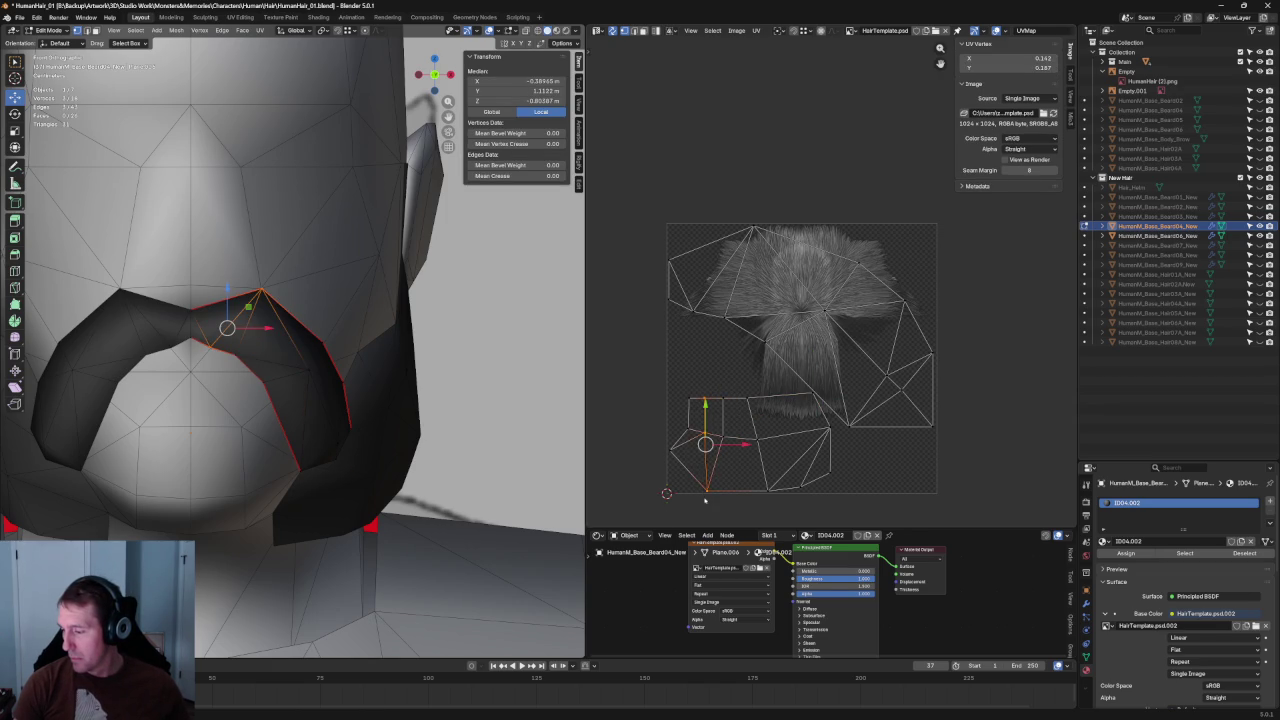
{"action": "left_click", "coordinate": [786, 480], "text": "shift"}
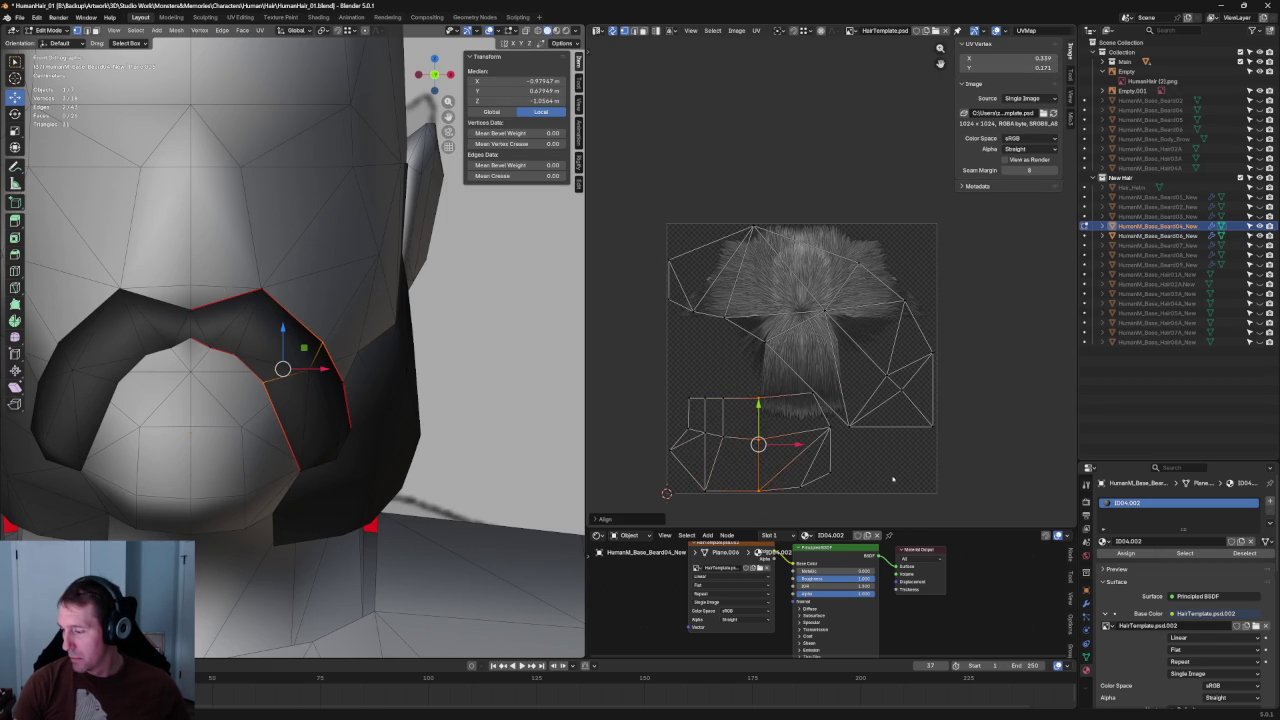
{"action": "scroll", "coordinate": [630, 384], "scroll_direction": "down", "scroll_amount": 3}
{"action": "scroll", "coordinate": [290, 318], "scroll_direction": "down", "scroll_amount": 5}
{"action": "middle_click_drag", "start_coordinate": [290, 318], "coordinate": [281, 176]}
{"action": "key", "text": "alt+a"}
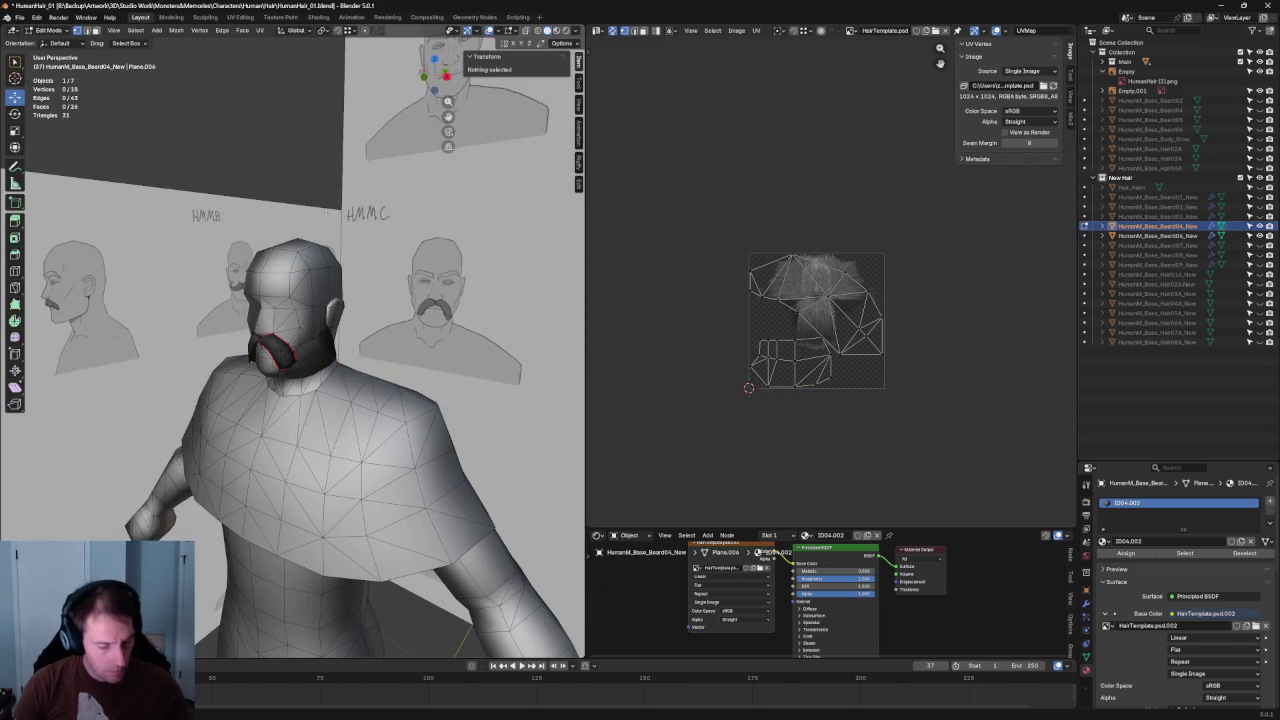
- Return to Object Mode and save the blend file
{"action": "key", "text": "Tab"}
{"action": "middle_click_drag", "start_coordinate": [325, 213], "coordinate": [250, 200]}
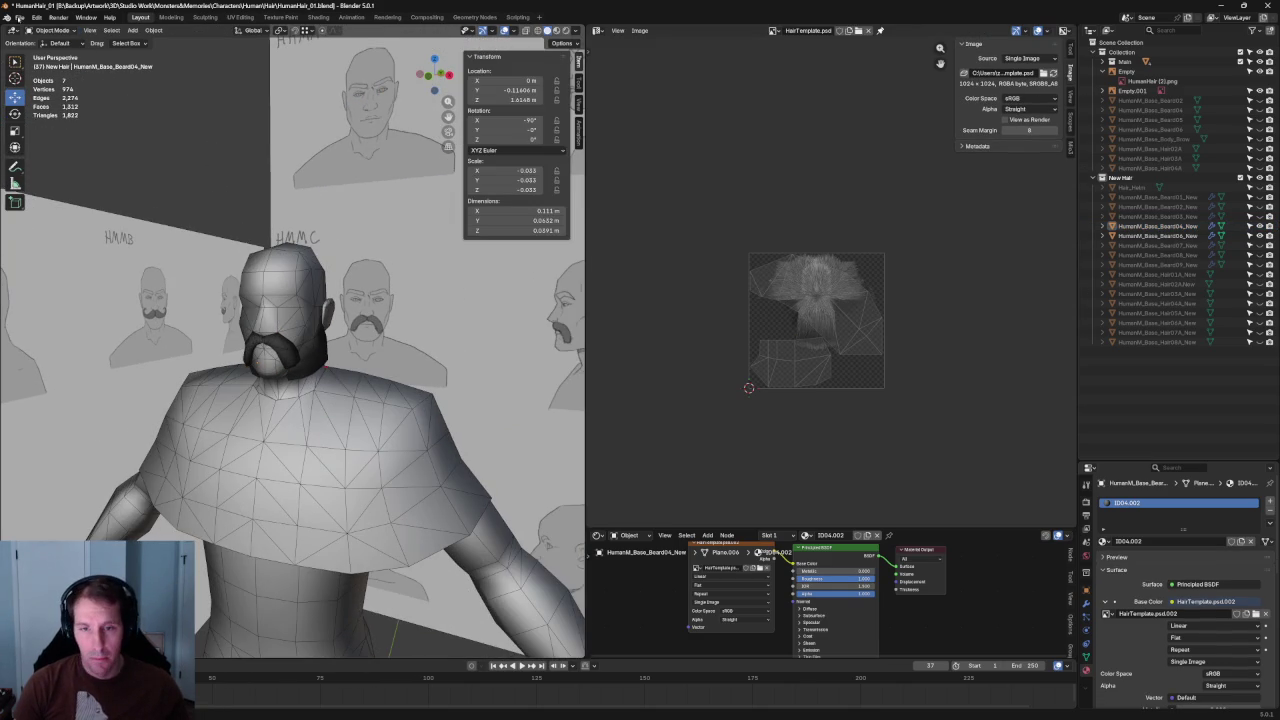
{"action": "left_click", "coordinate": [19, 17]}
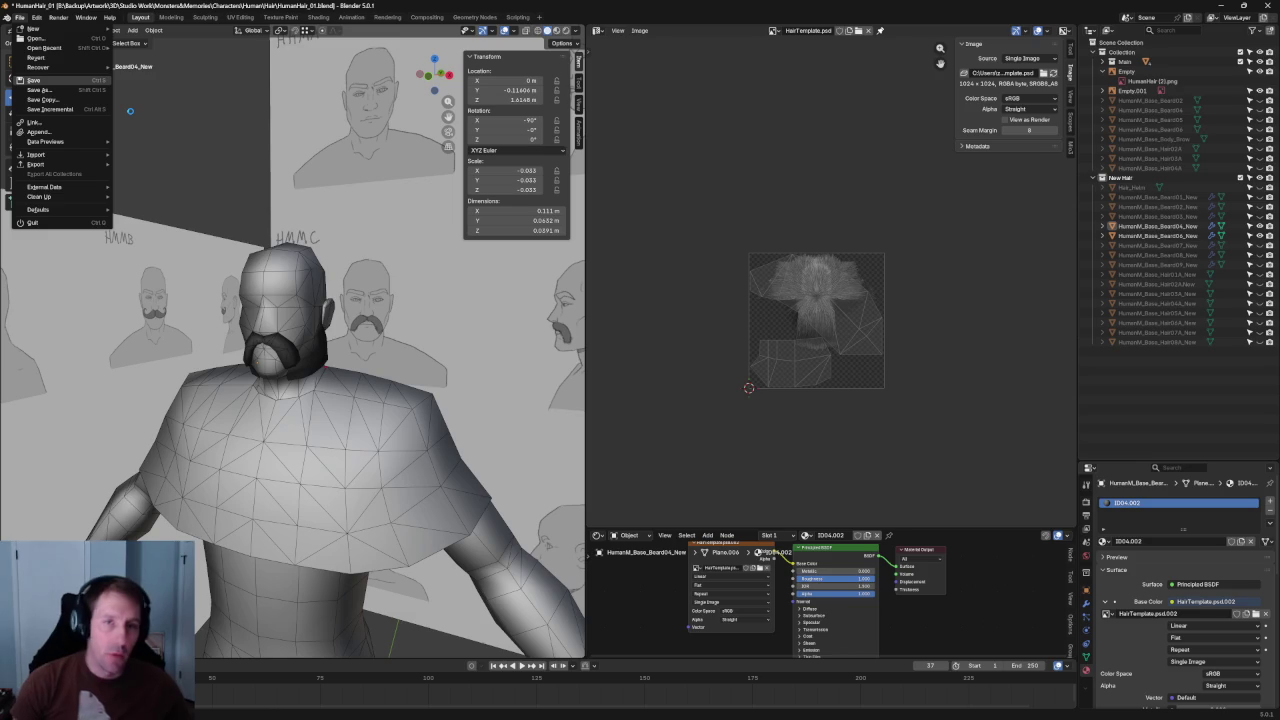
{"action": "key", "text": "ctrl+s"}
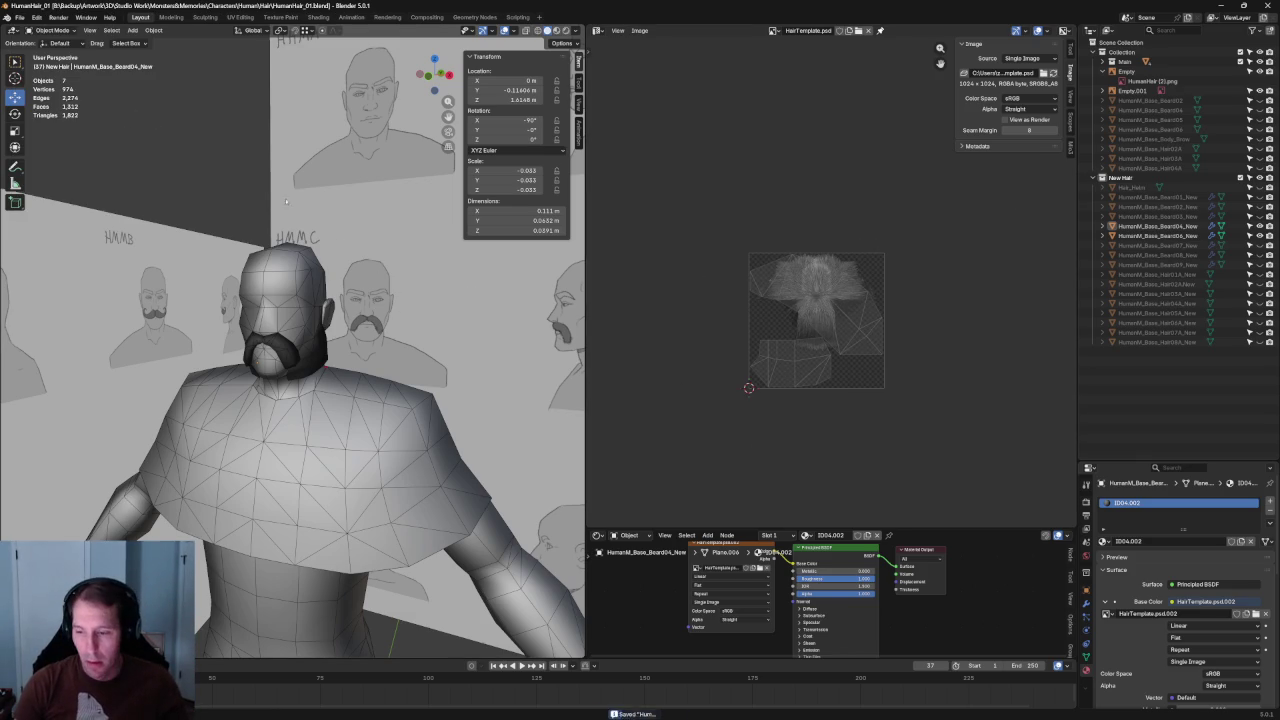
- In front view, select the reference image empty and move it to a new position
{"action": "scroll", "coordinate": [291, 352], "scroll_direction": "down", "scroll_amount": 5}
{"action": "scroll", "coordinate": [300, 350], "scroll_direction": "down", "scroll_amount": 4}
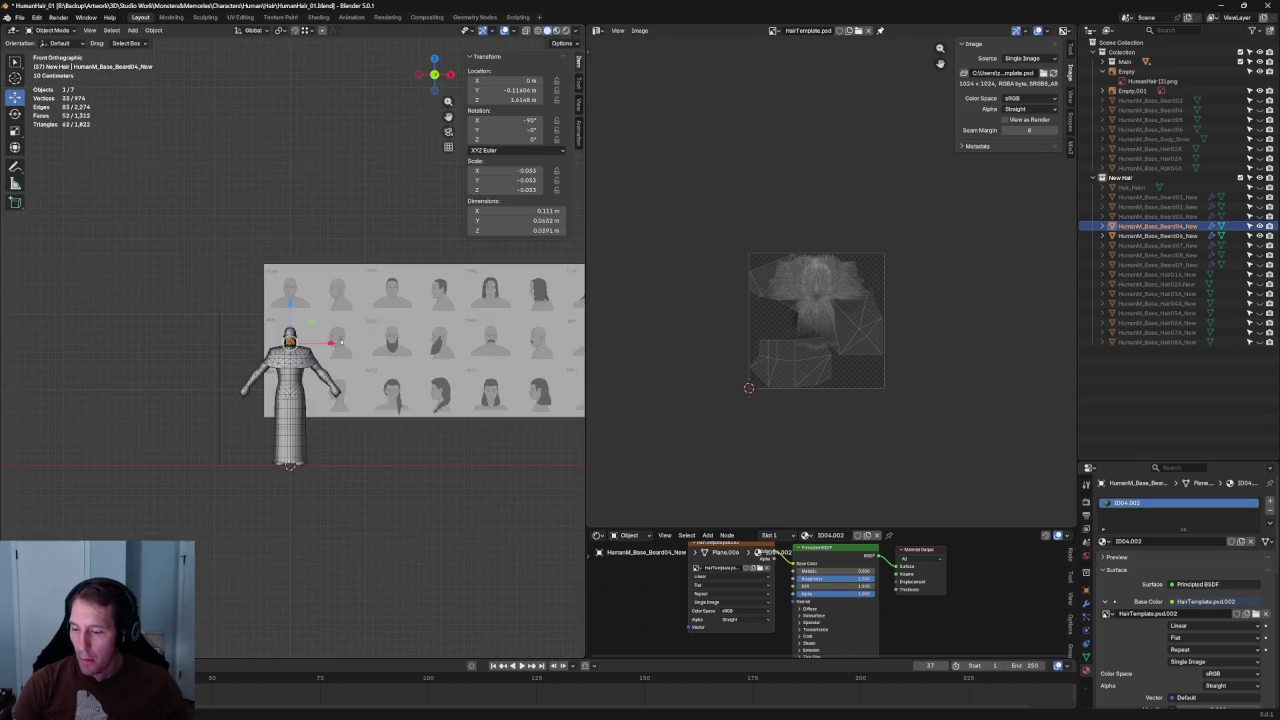
{"action": "key", "text": "KP_1"}
{"action": "left_click", "coordinate": [456, 343]}
{"action": "scroll", "coordinate": [456, 343], "scroll_direction": "down", "scroll_amount": 4}
{"action": "key", "text": "g"}
{"action": "left_click", "coordinate": [163, 370]}
{"action": "scroll", "coordinate": [308, 330], "scroll_direction": "up", "scroll_amount": 1}
{"action": "scroll", "coordinate": [400, 340], "scroll_direction": "up", "scroll_amount": 1}
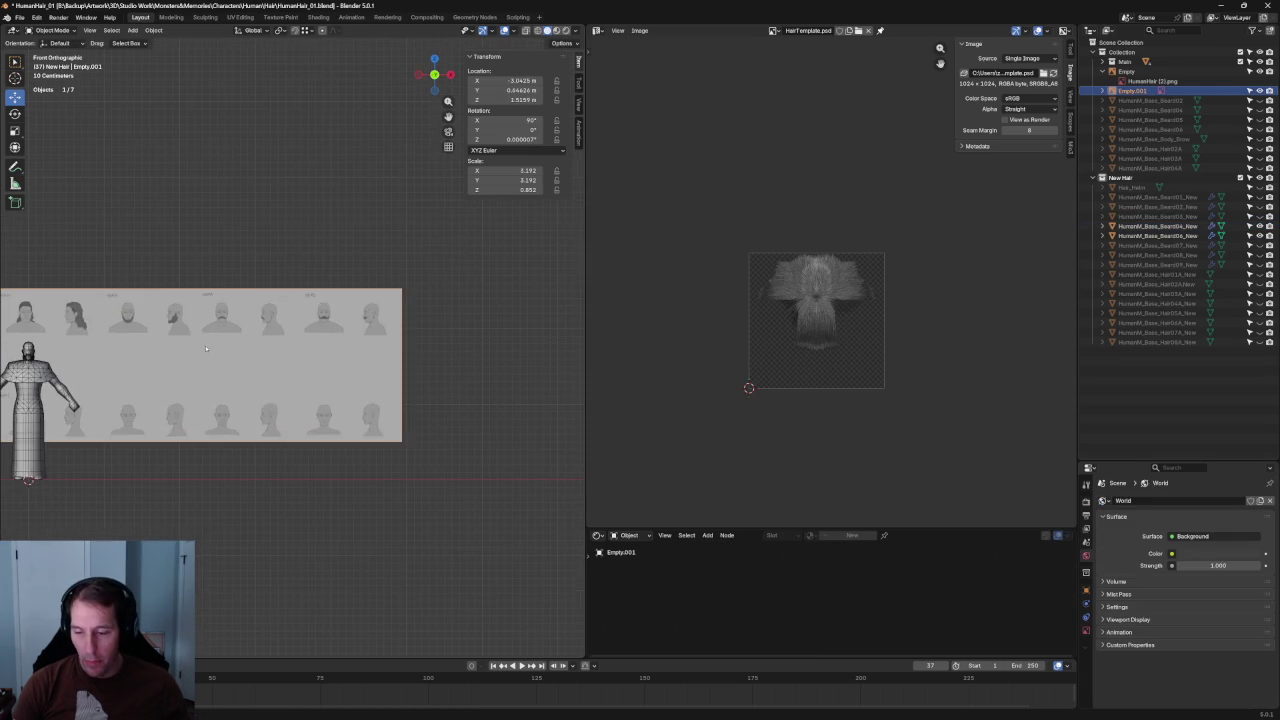
{"action": "scroll", "coordinate": [502, 346], "scroll_direction": "up", "scroll_amount": 2}
- With X-ray on, line the reference face up behind the head, then select the beard
{"action": "key", "text": "g"}
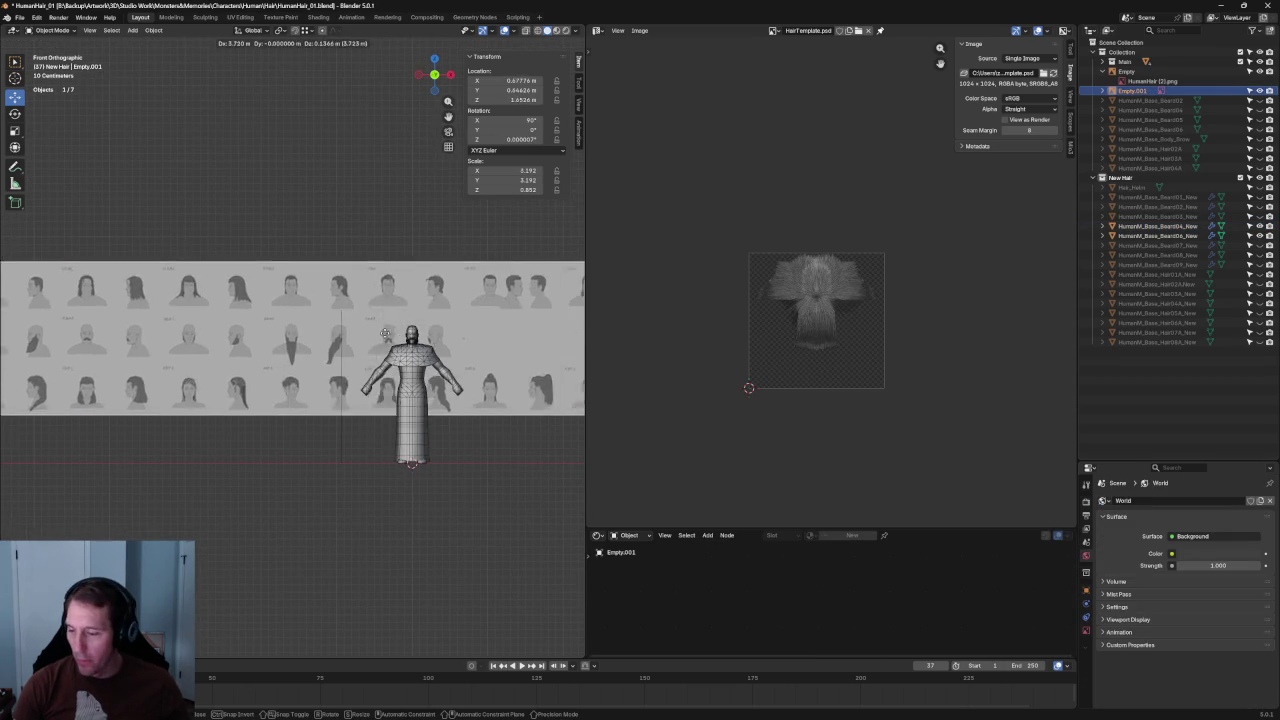
{"action": "left_click", "coordinate": [419, 330]}
{"action": "scroll", "coordinate": [219, 338], "scroll_direction": "up", "scroll_amount": 2}
{"action": "scroll", "coordinate": [219, 338], "scroll_direction": "up", "scroll_amount": 2}
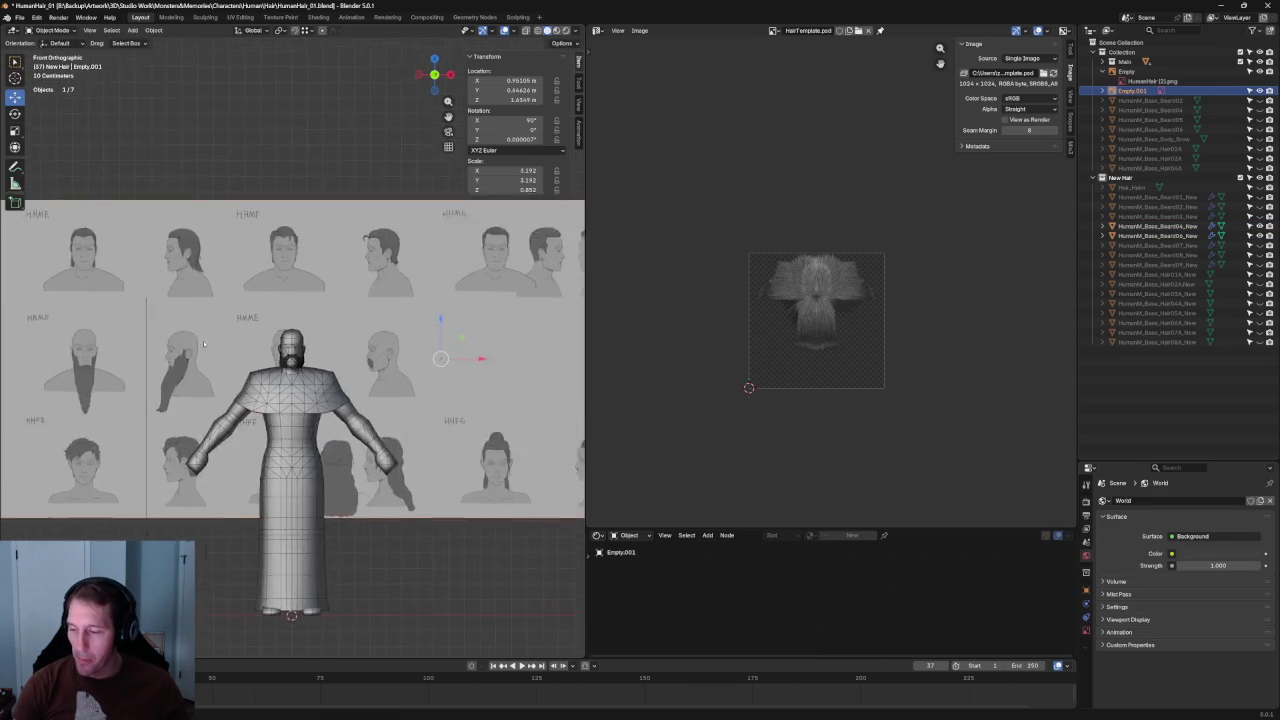
{"action": "scroll", "coordinate": [219, 338], "scroll_direction": "up", "scroll_amount": 3}
{"action": "scroll", "coordinate": [269, 368], "scroll_direction": "up", "scroll_amount": 3}
{"action": "key", "text": "alt+z"}
{"action": "key", "text": "g"}
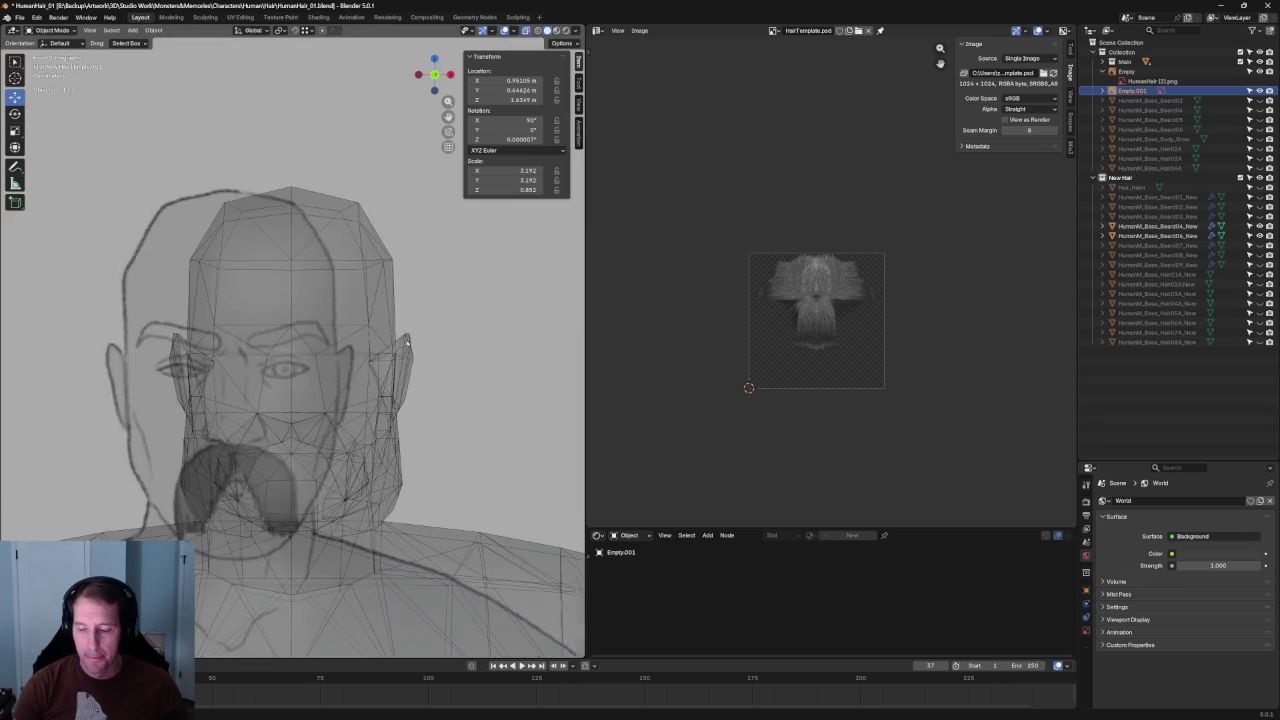
{"action": "left_click", "coordinate": [515, 355]}
{"action": "key", "text": "alt+z"}
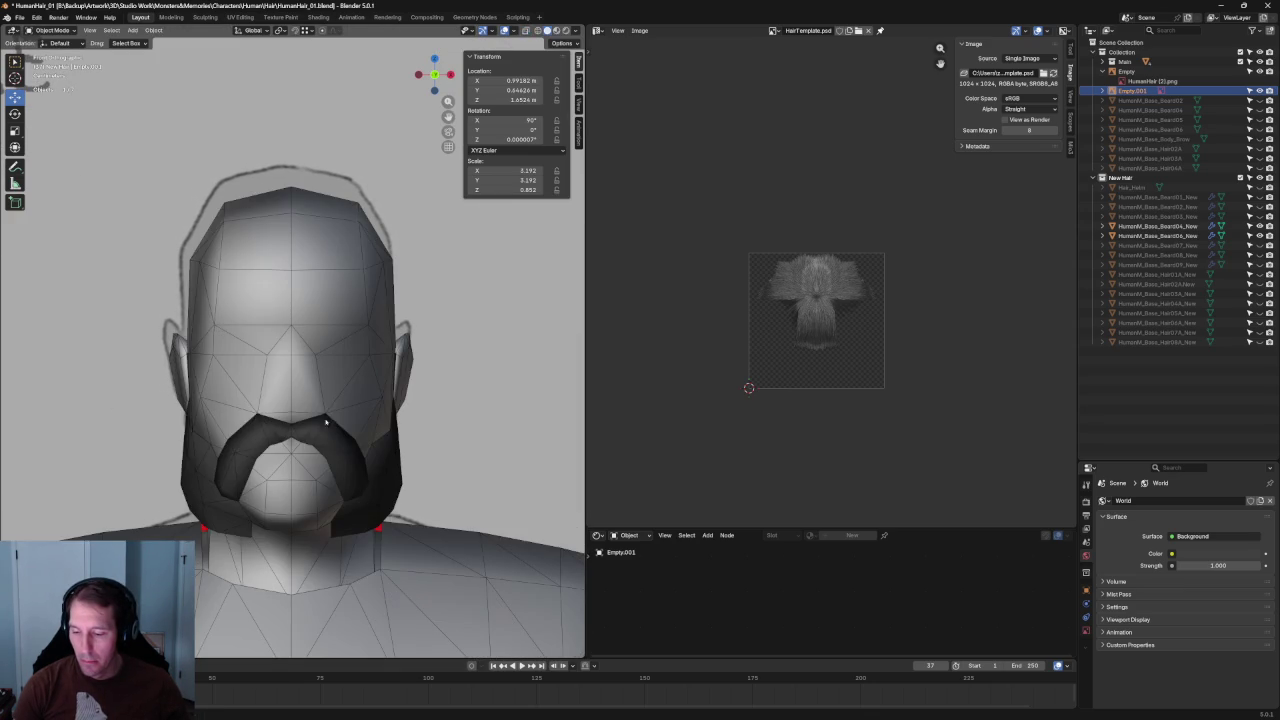
{"action": "left_click", "coordinate": [311, 432]}
{"action": "scroll", "coordinate": [367, 422], "scroll_direction": "down", "scroll_amount": 5}
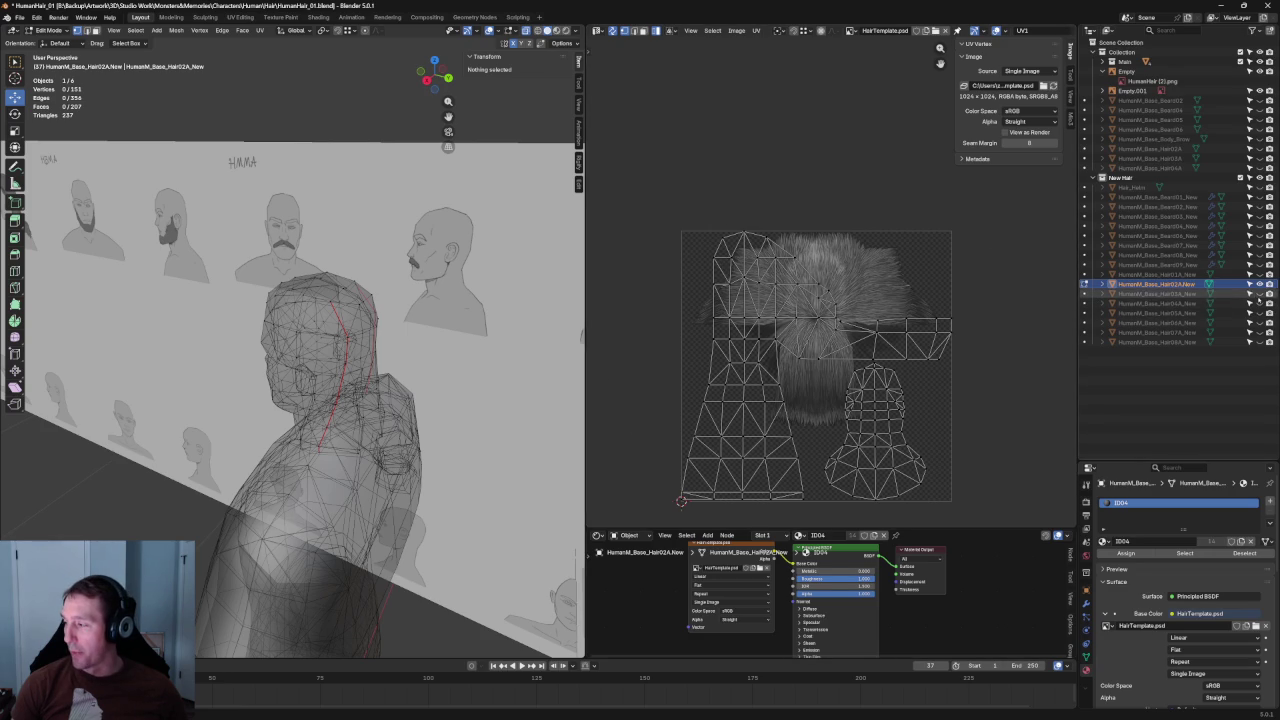
- In solid shading, swap the long hair mesh for the short hair mesh using the outliner eye icons
{"action": "left_click", "coordinate": [1259, 293]}
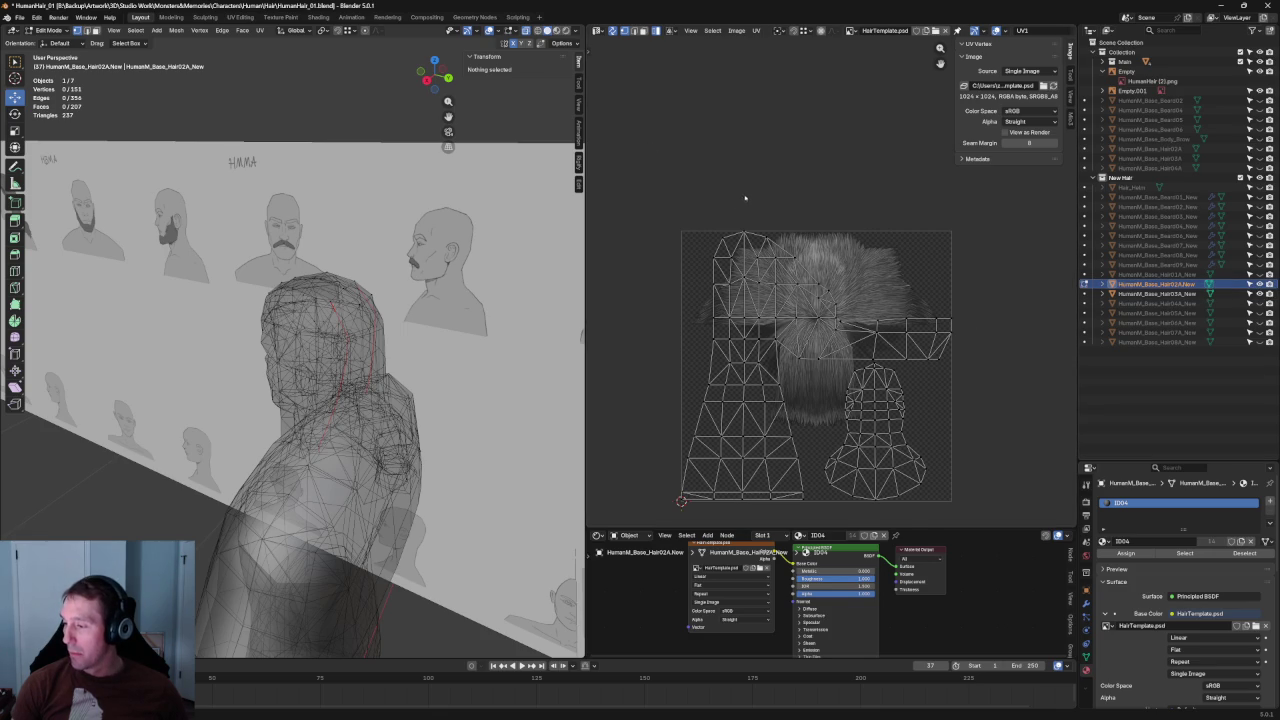
{"action": "scroll", "coordinate": [843, 273], "scroll_direction": "up", "scroll_amount": 1}
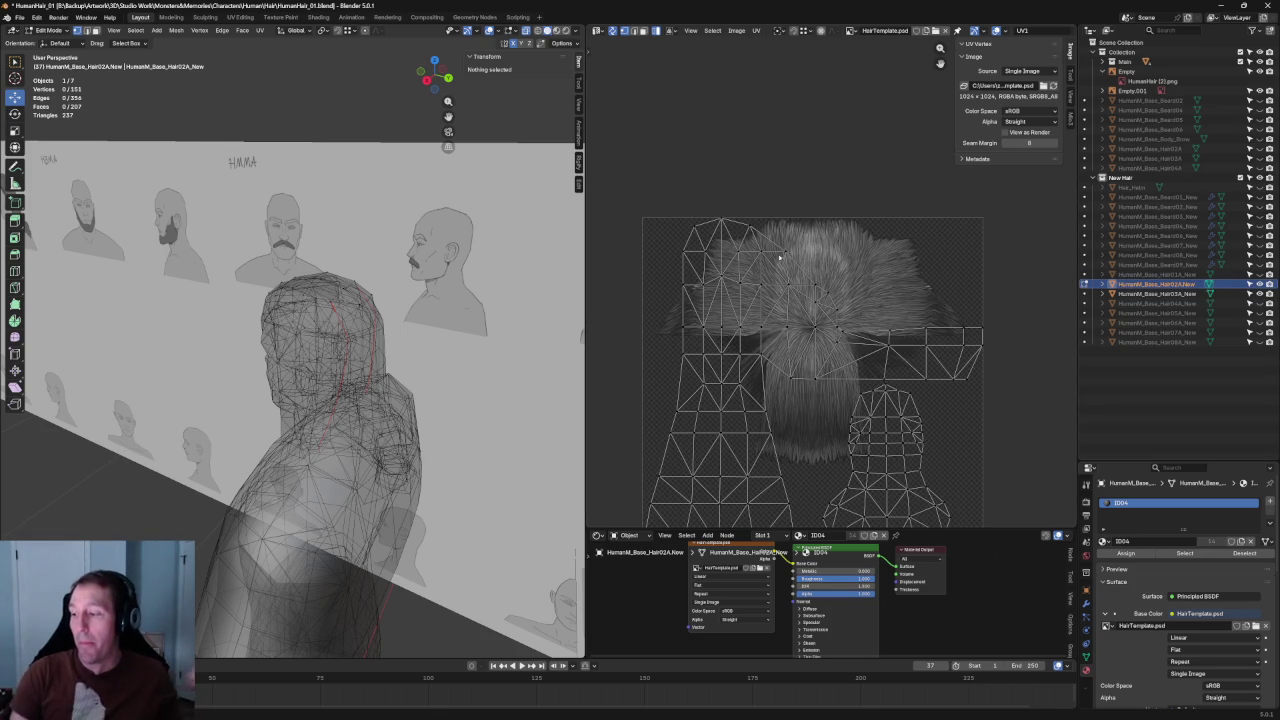
{"action": "key", "text": "shift+z"}
{"action": "middle_click_drag", "start_coordinate": [339, 335], "coordinate": [371, 338]}
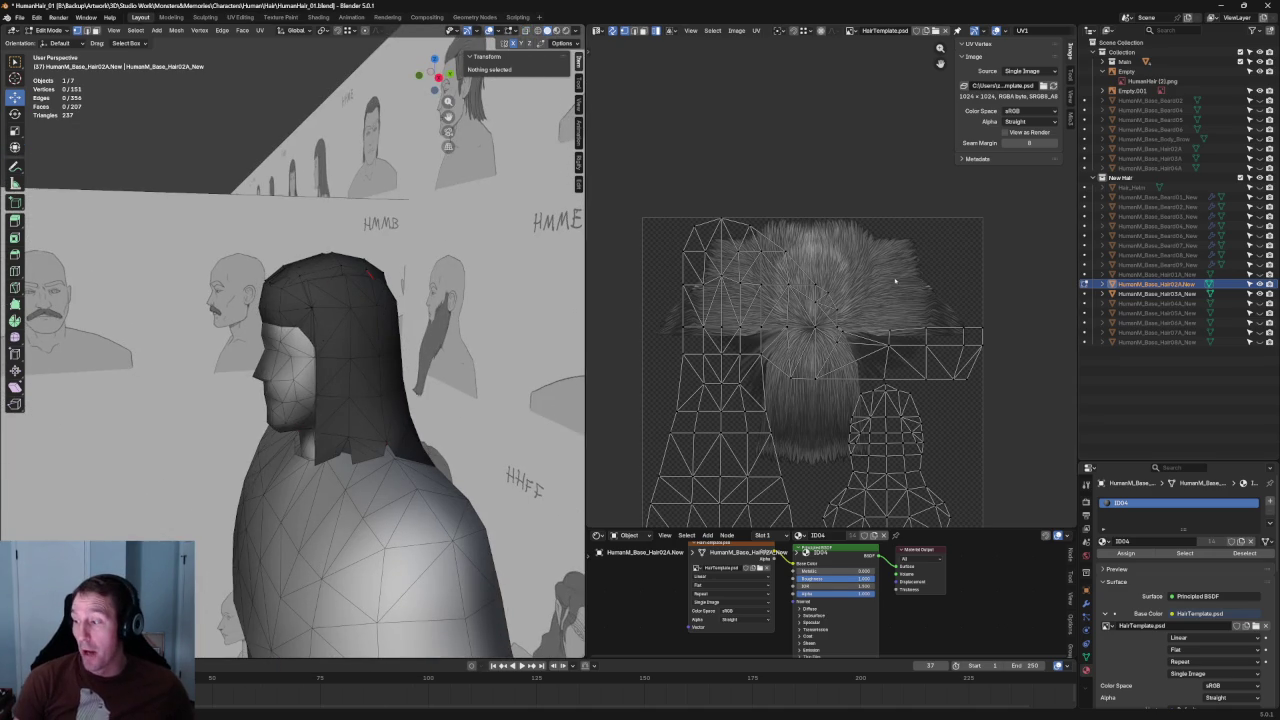
{"action": "scroll", "coordinate": [991, 328], "scroll_direction": "down", "scroll_amount": 4}
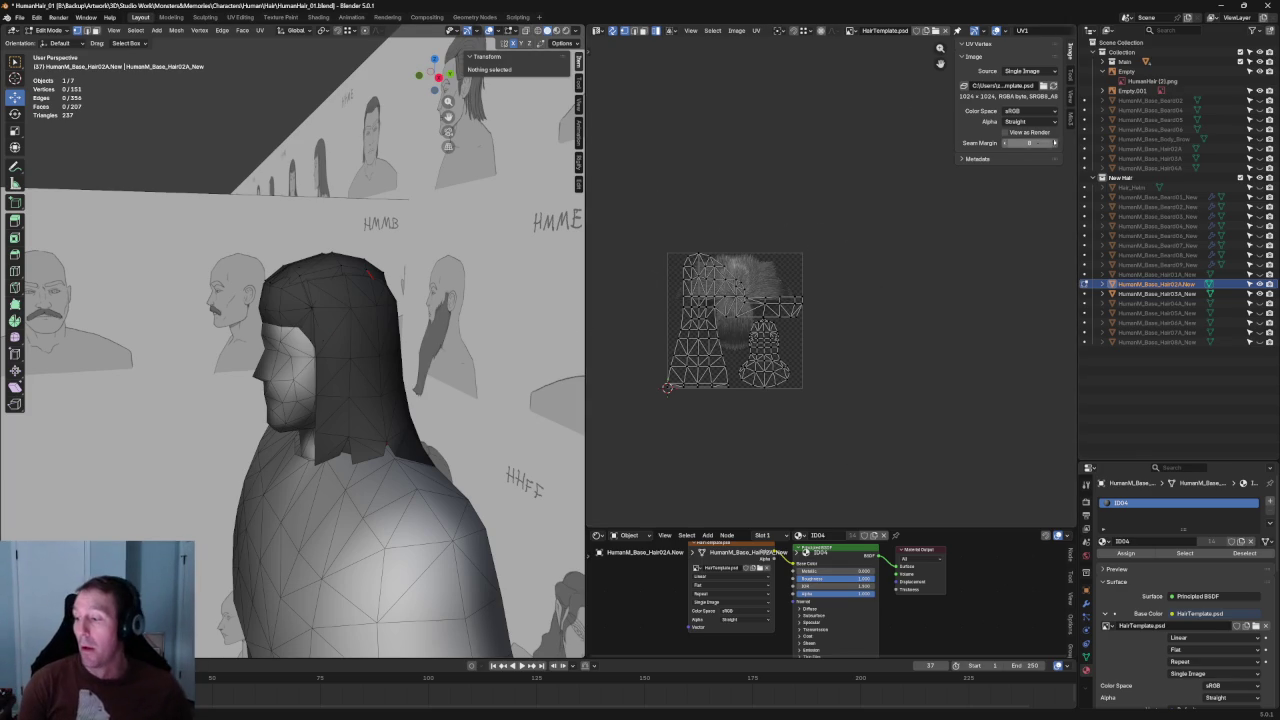
{"action": "scroll", "coordinate": [713, 245], "scroll_direction": "up", "scroll_amount": 1}
{"action": "scroll", "coordinate": [713, 245], "scroll_direction": "up", "scroll_amount": 2}
{"action": "scroll", "coordinate": [713, 245], "scroll_direction": "up", "scroll_amount": 1}
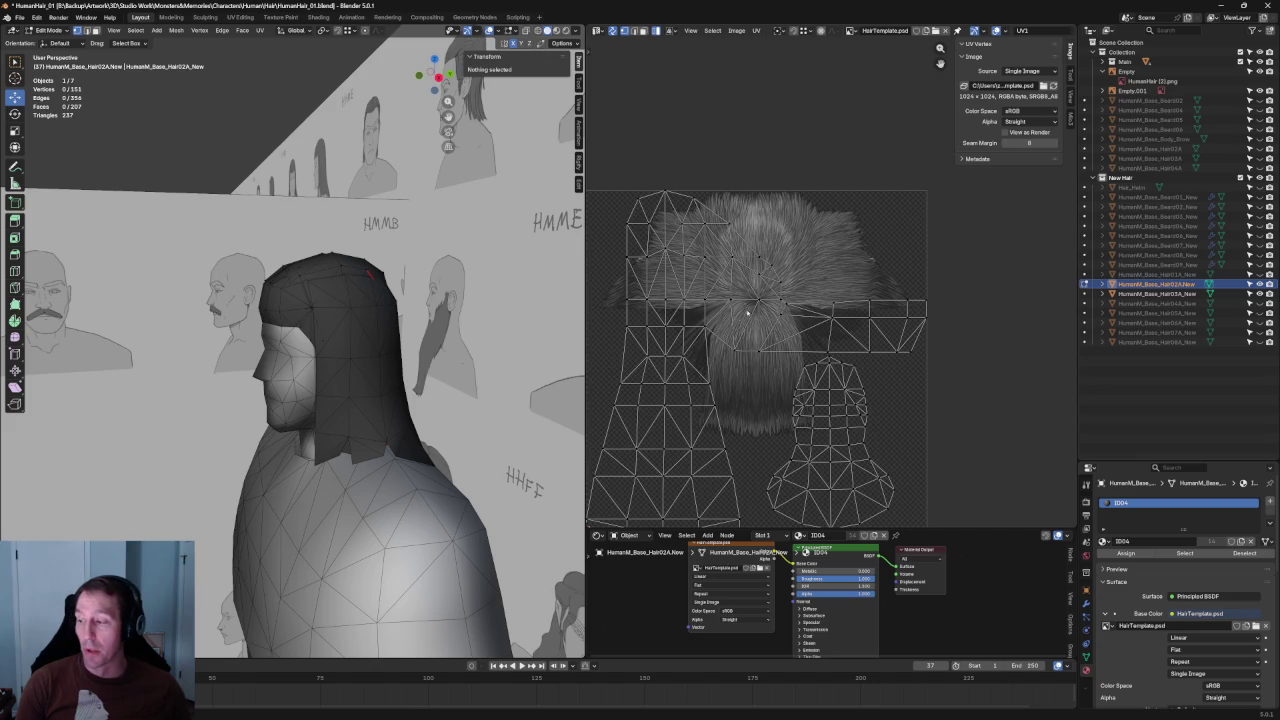
{"action": "scroll", "coordinate": [738, 317], "scroll_direction": "down", "scroll_amount": 3}
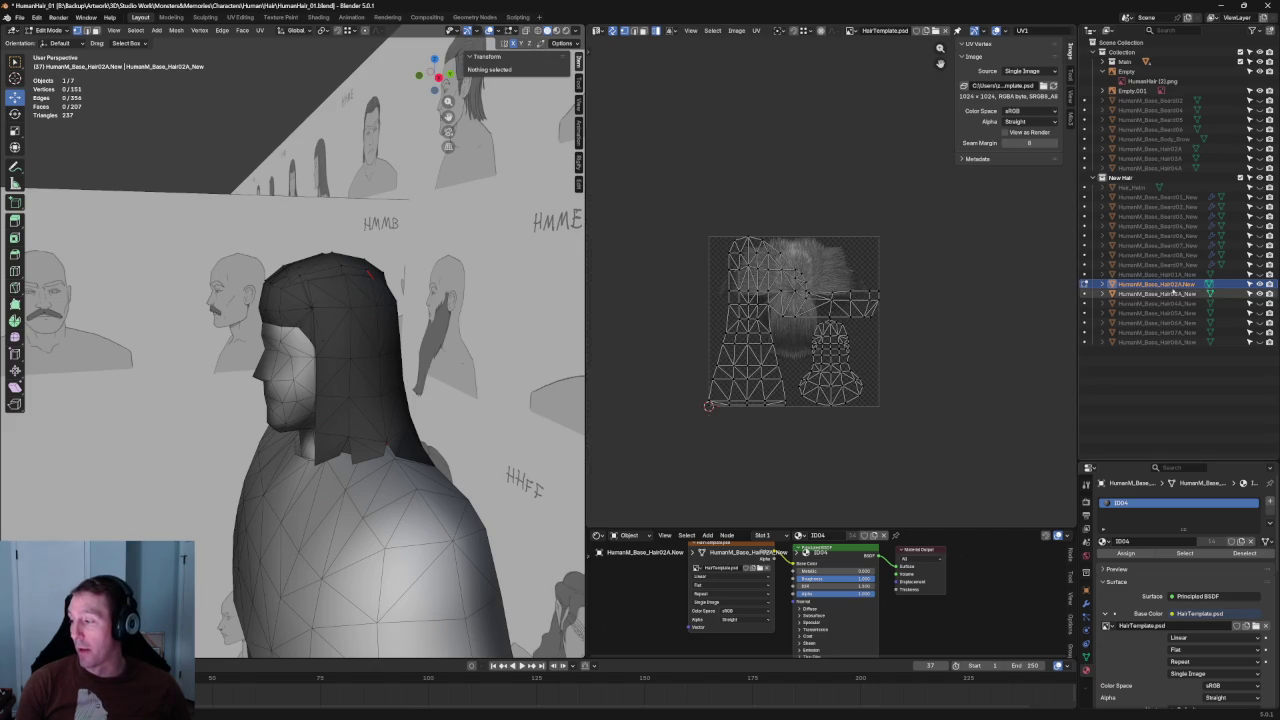
{"action": "scroll", "coordinate": [759, 290], "scroll_direction": "up", "scroll_amount": 3}
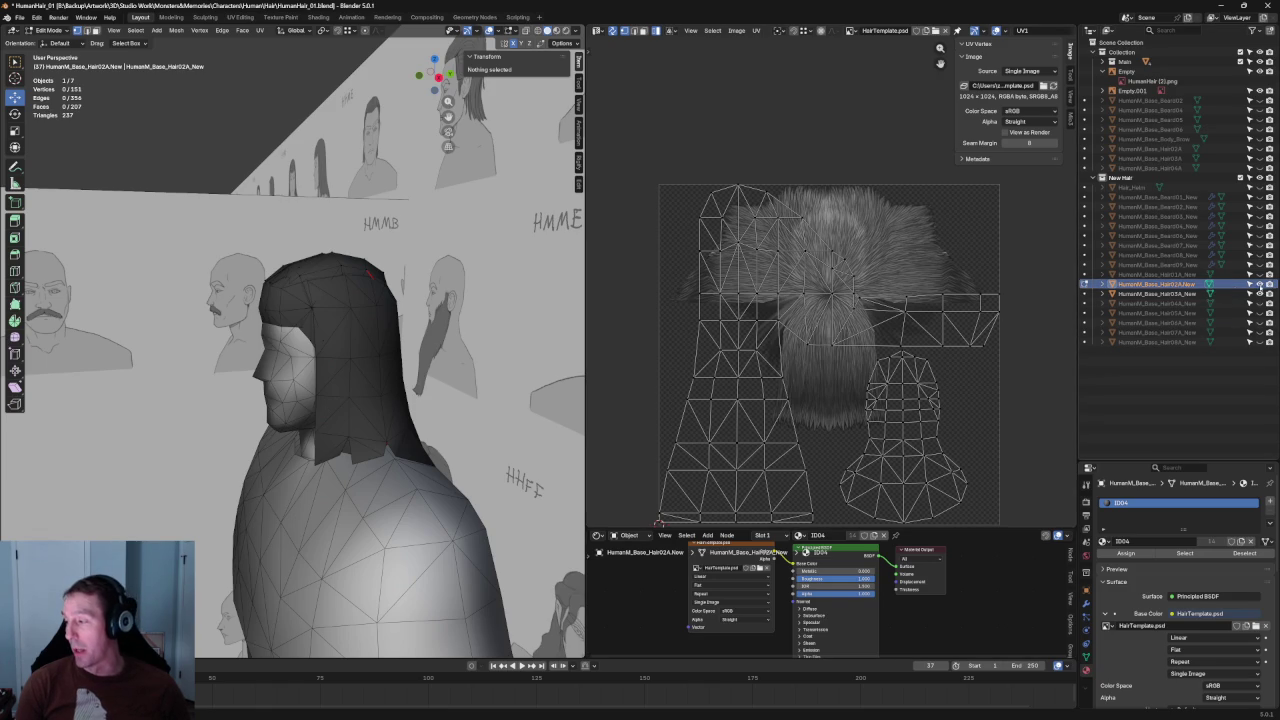
{"action": "left_click", "coordinate": [1259, 285]}
{"action": "left_click", "coordinate": [1259, 303]}
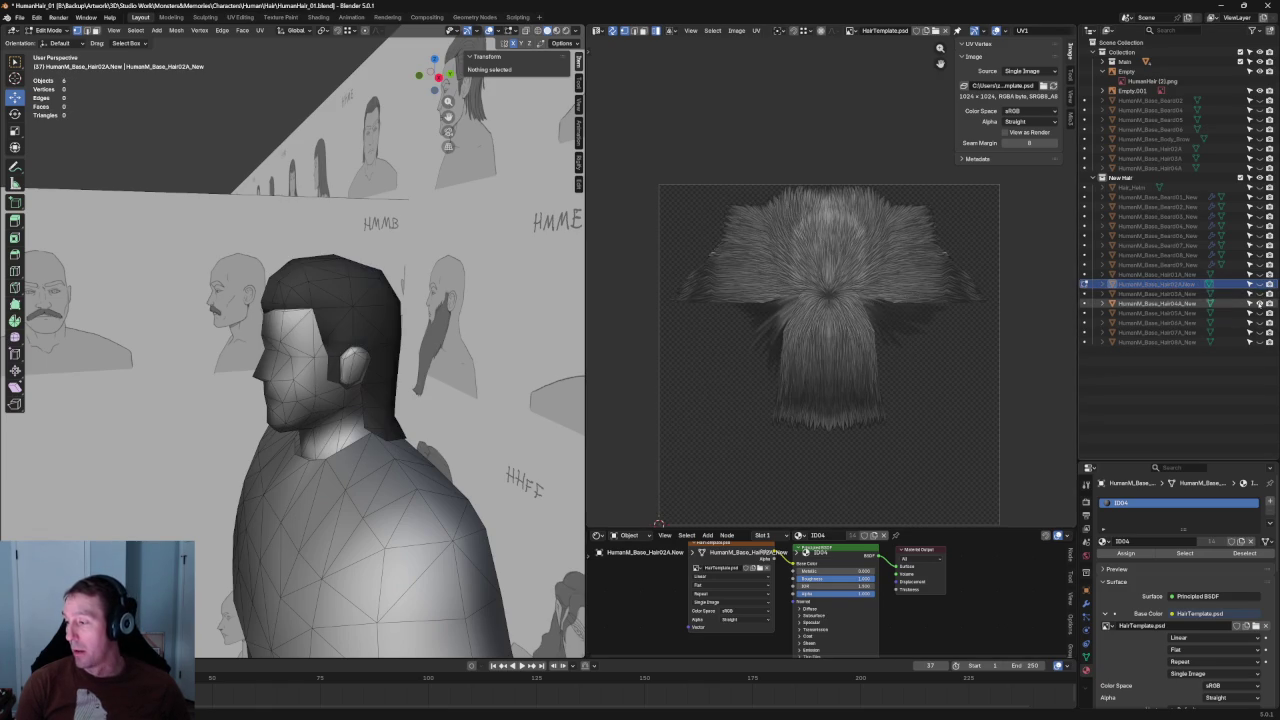
- Back in Object Mode, select the short hair mesh on the head
{"action": "key", "text": "Tab"}
{"action": "left_click", "coordinate": [391, 290]}
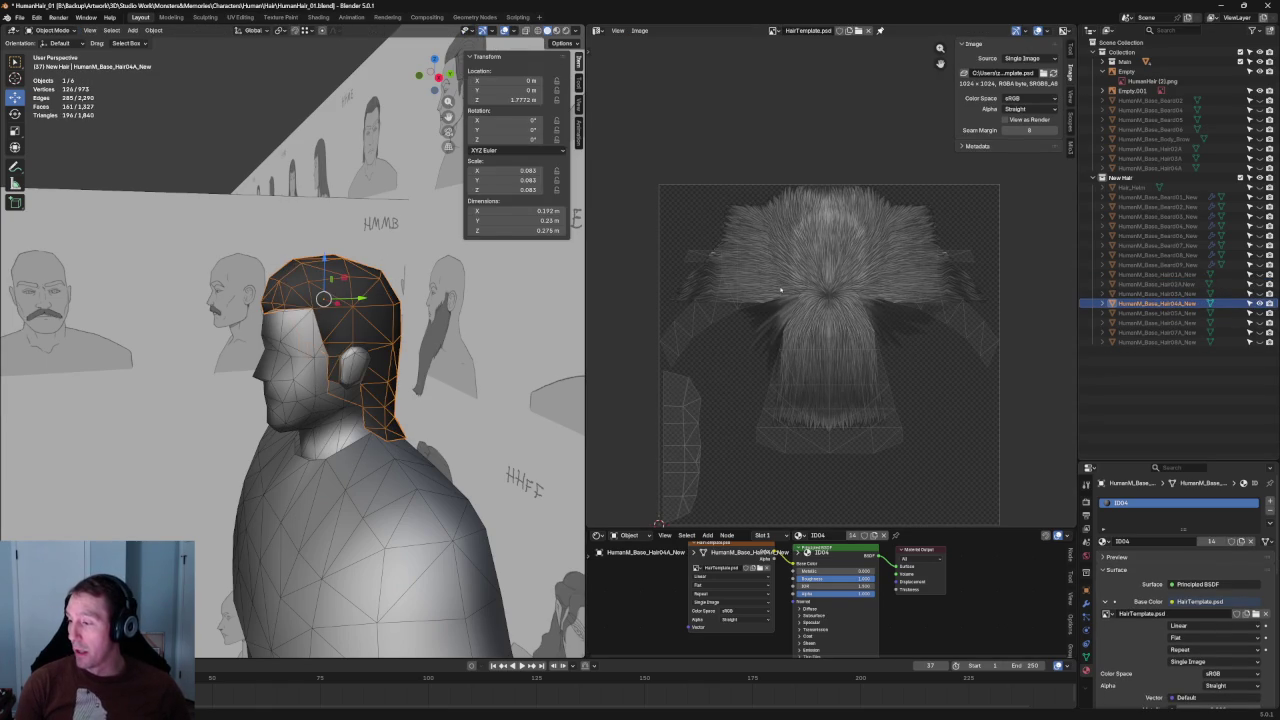
{"action": "scroll", "coordinate": [830, 332], "scroll_direction": "up", "scroll_amount": 2}
{"action": "scroll", "coordinate": [836, 278], "scroll_direction": "down", "scroll_amount": 1}
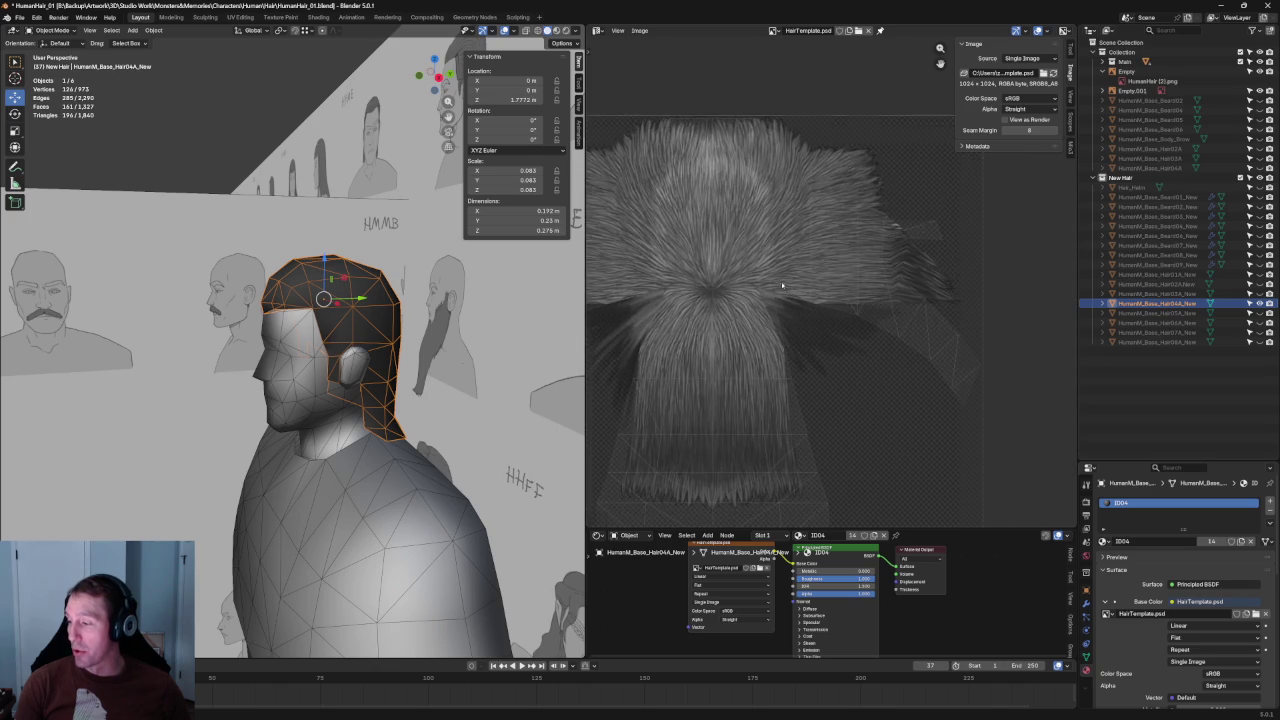
{"action": "scroll", "coordinate": [795, 297], "scroll_direction": "down", "scroll_amount": 1}
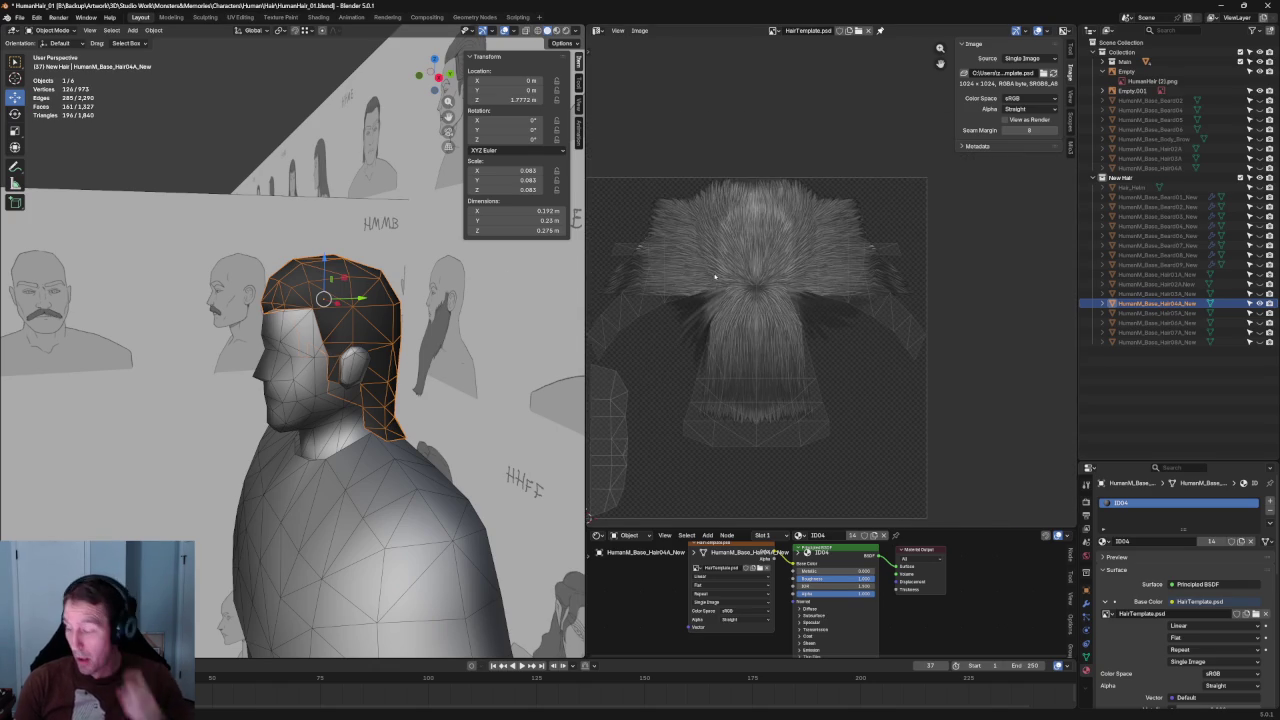
- Enter Edit Mode, select all, and center the short hair's UVs over the texture
{"action": "key", "text": "Tab"}
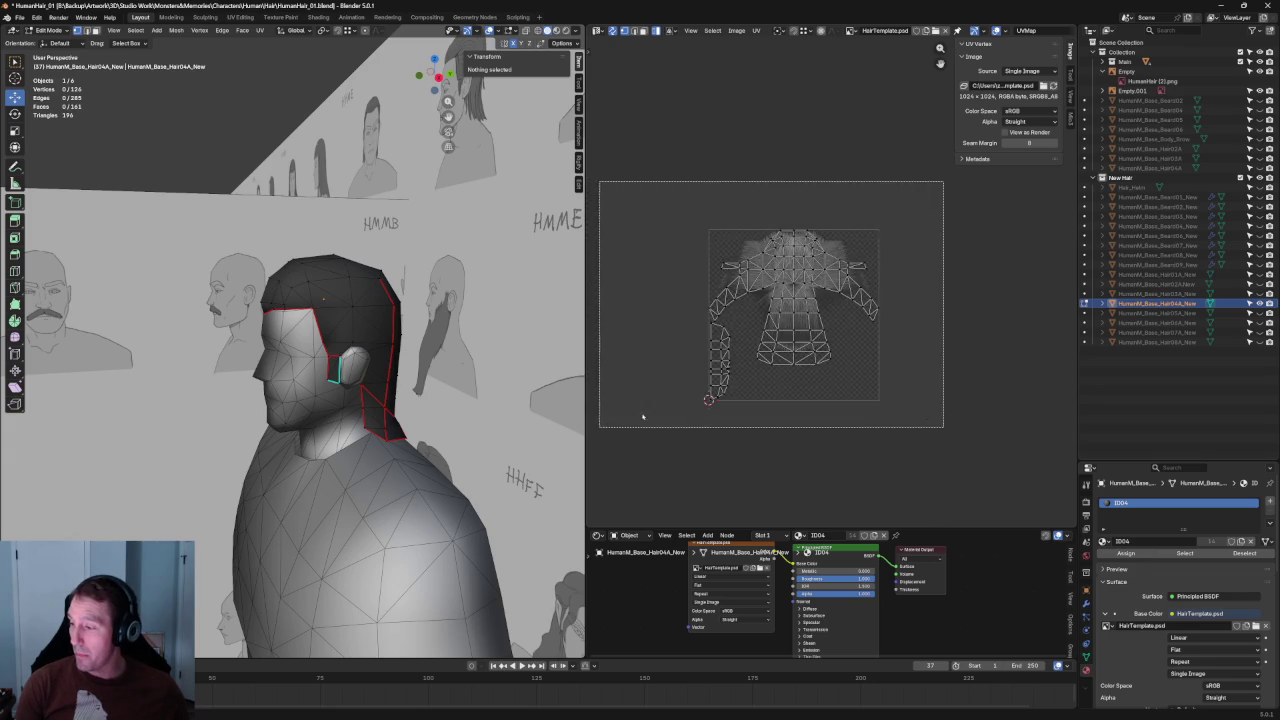
{"action": "key", "text": "a"}
{"action": "middle_click_drag", "start_coordinate": [767, 253], "coordinate": [793, 267]}
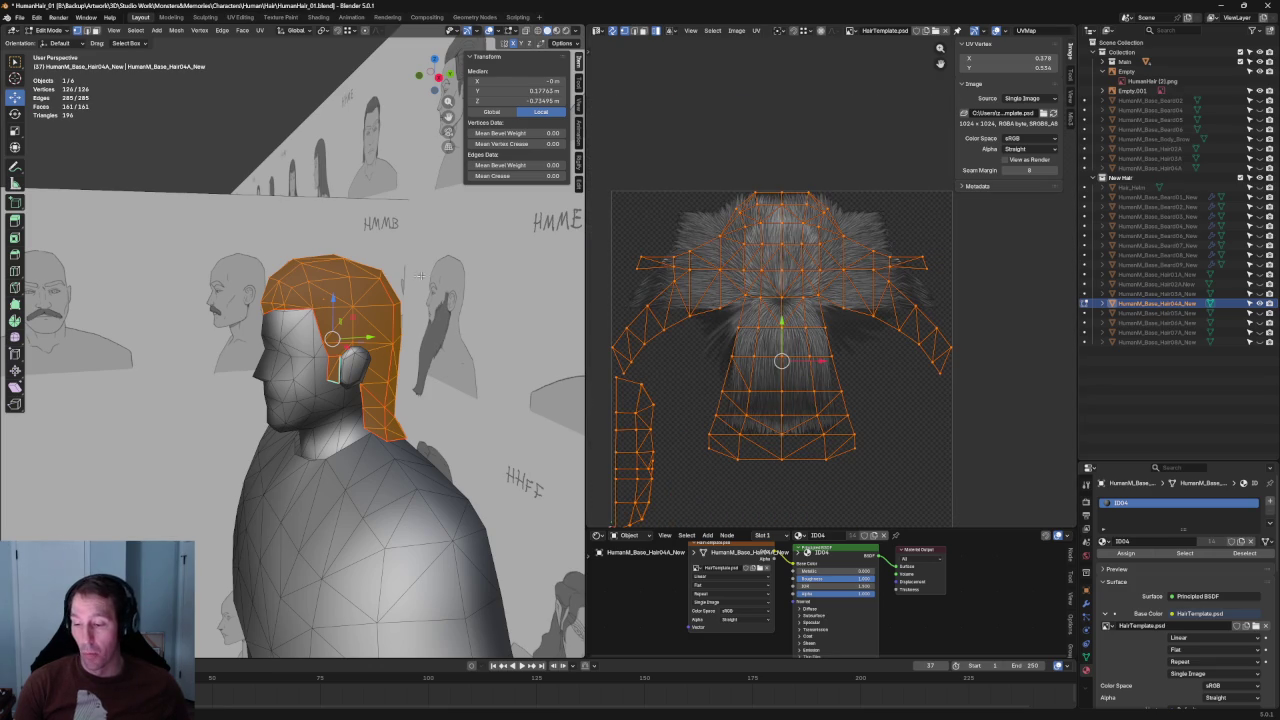
{"action": "middle_click_drag", "start_coordinate": [420, 274], "coordinate": [414, 296]}
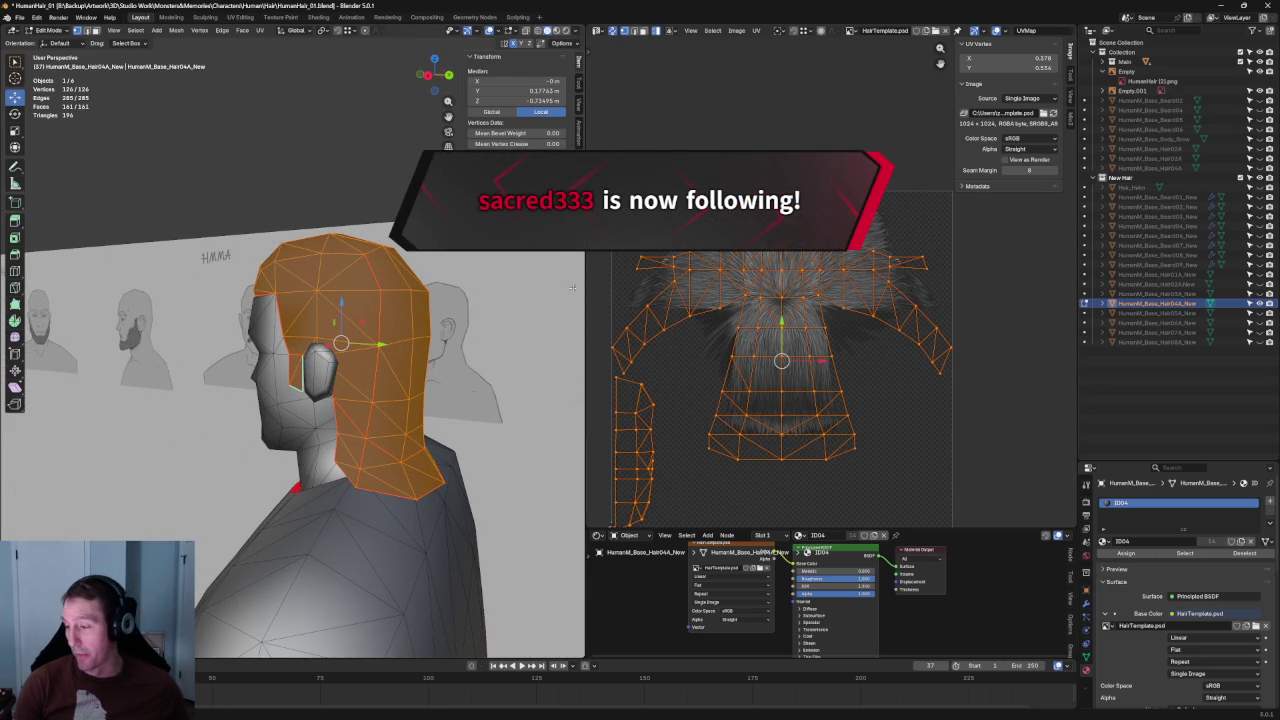
{"action": "middle_click_drag", "start_coordinate": [687, 307], "coordinate": [710, 311]}
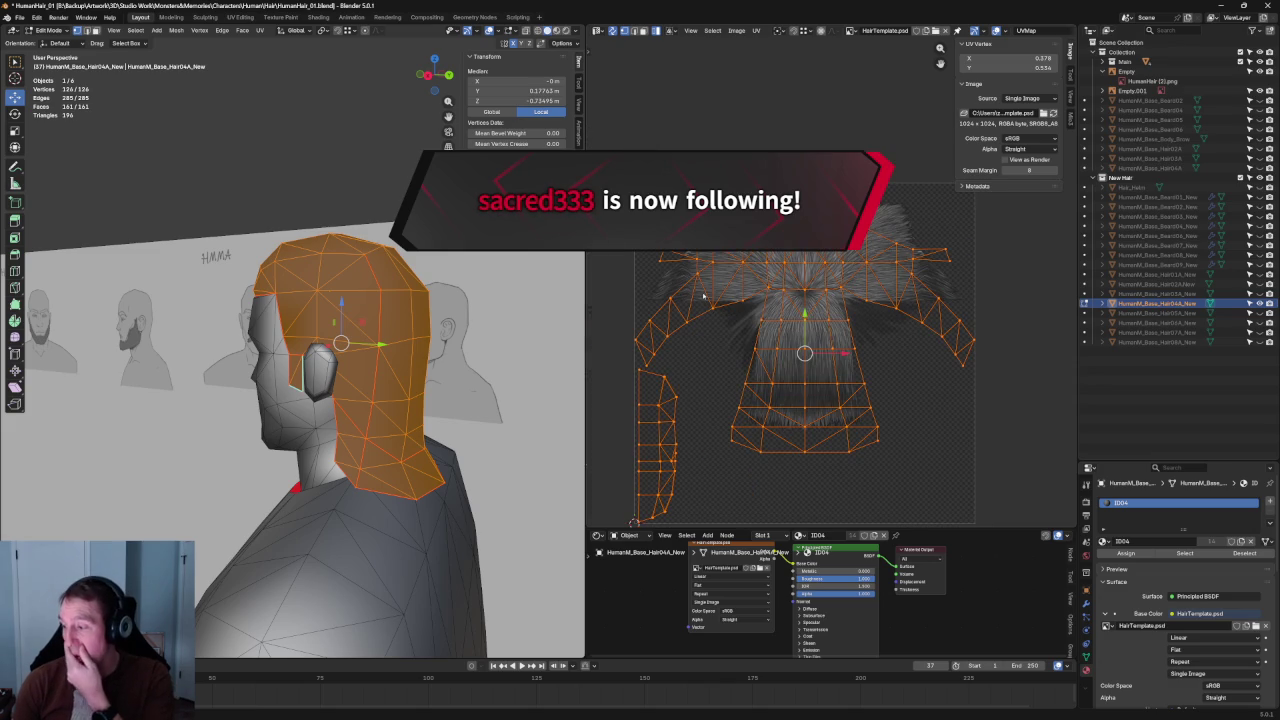
{"action": "scroll", "coordinate": [744, 328], "scroll_direction": "down", "scroll_amount": 2}
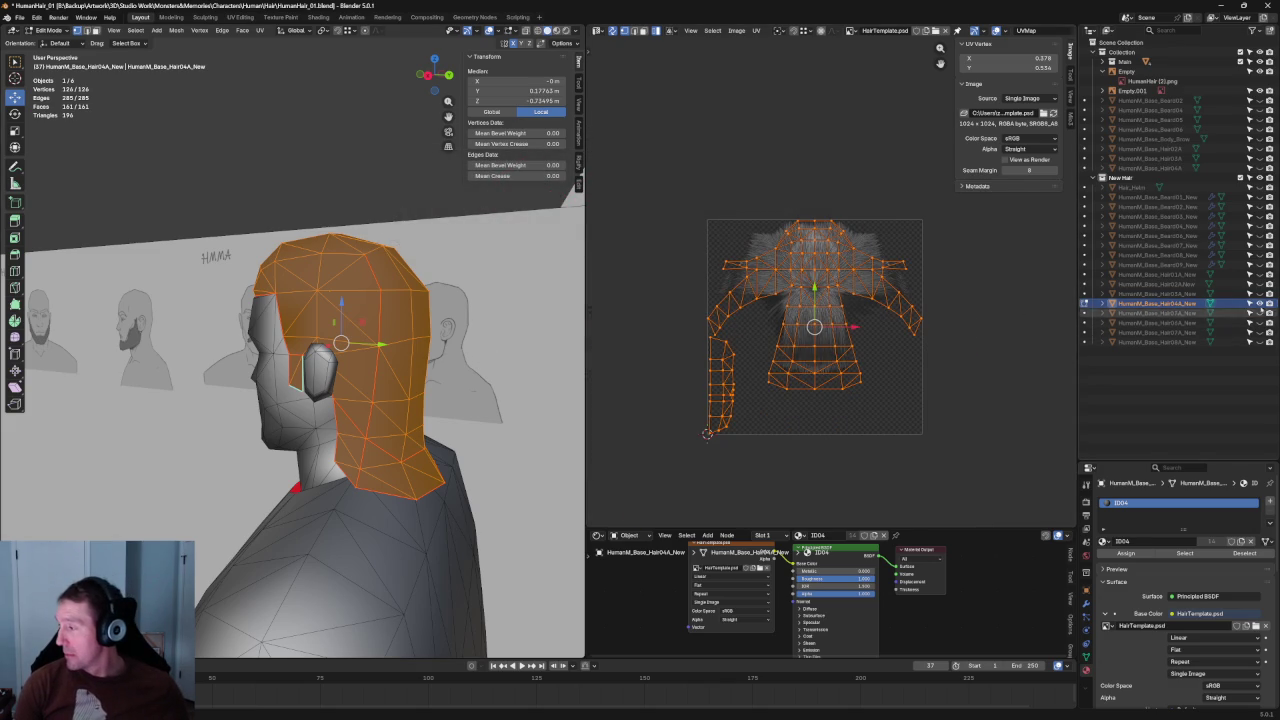
{"action": "left_click", "coordinate": [1158, 313]}
{"action": "key", "text": "Tab"}
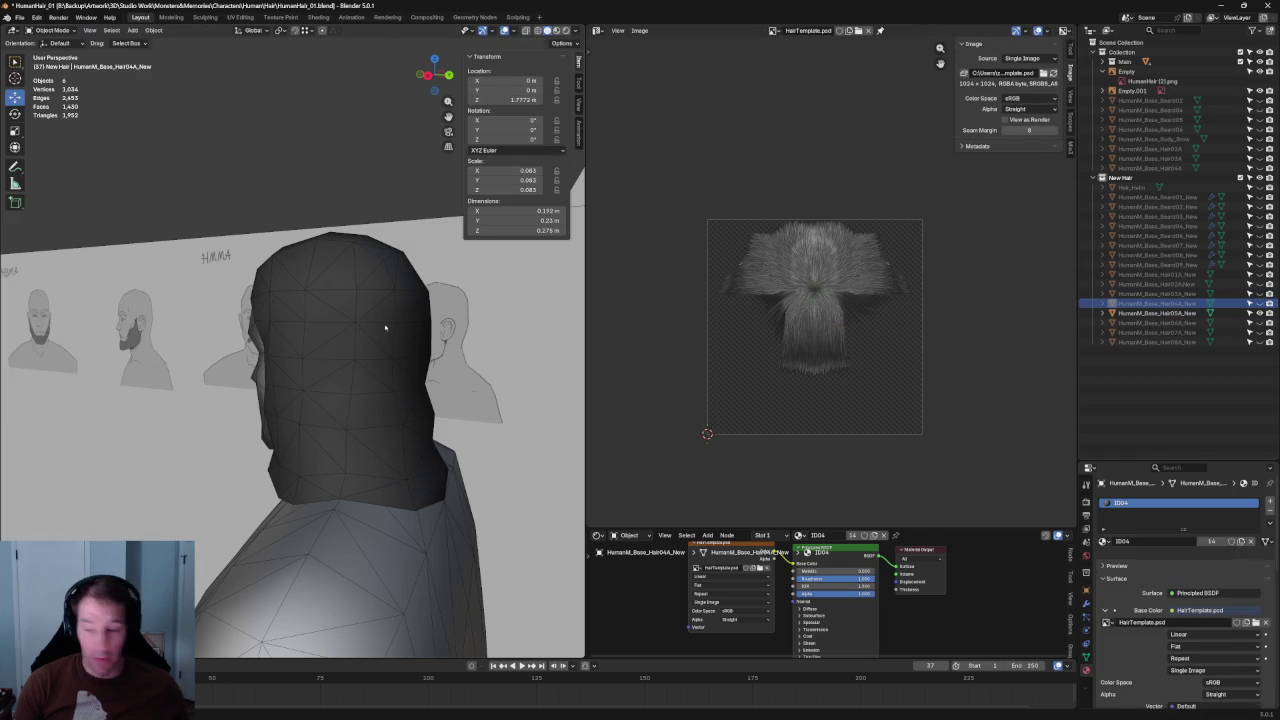
- Select the shoulder-length HumanM_Base_Hair05A_New mesh, inspect it, and enter Edit Mode to show its UVs
{"action": "left_click", "coordinate": [355, 287]}
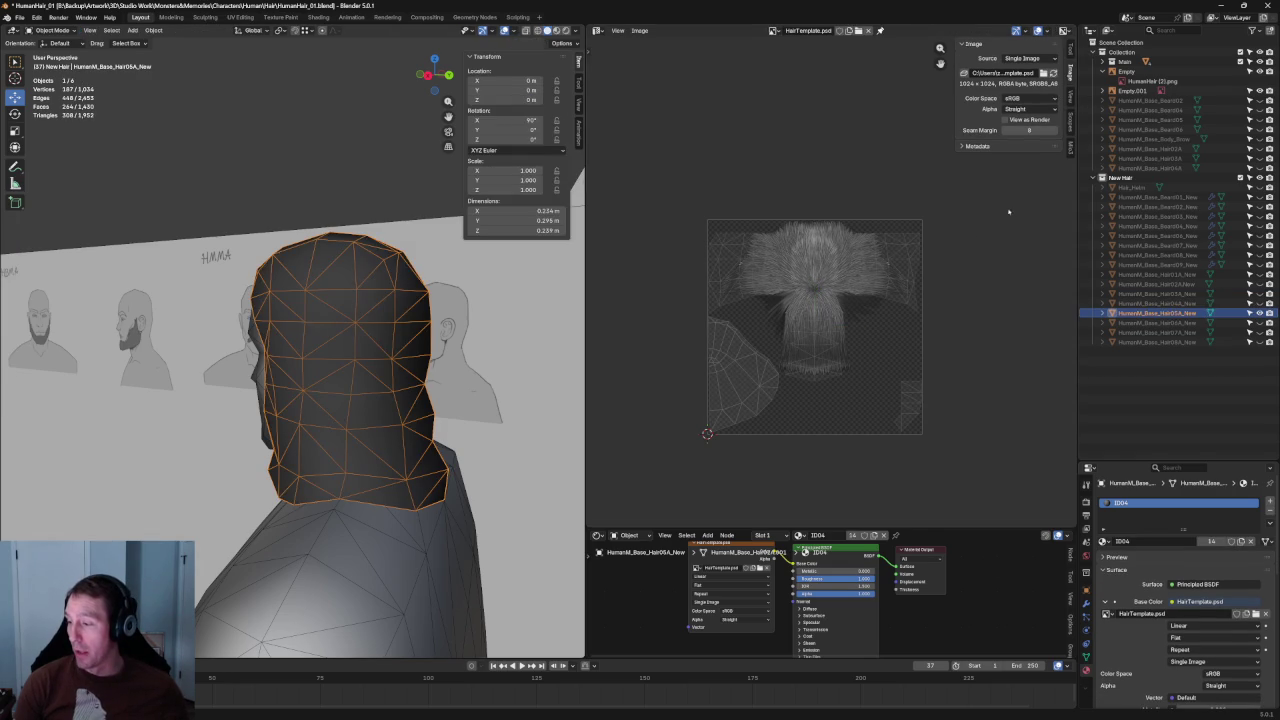
{"action": "middle_click_drag", "start_coordinate": [520, 260], "coordinate": [578, 228]}
{"action": "scroll", "coordinate": [810, 298], "scroll_direction": "up", "scroll_amount": 4}
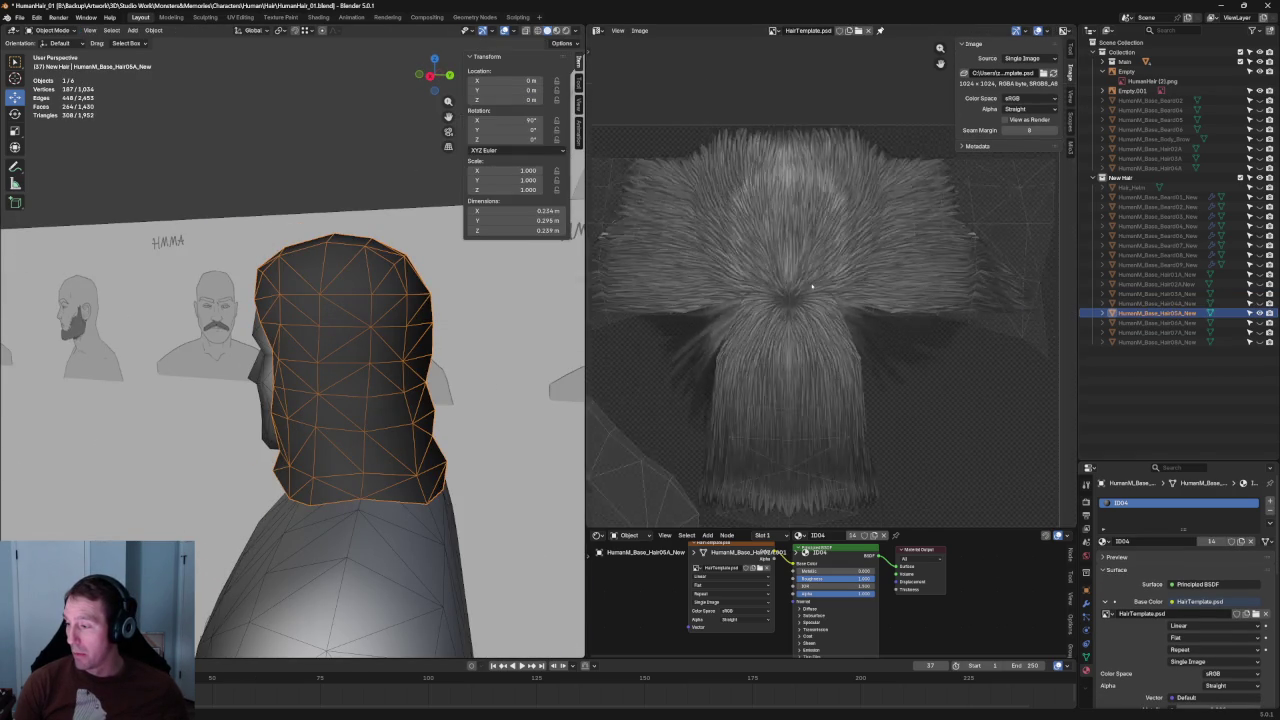
{"action": "scroll", "coordinate": [812, 290], "scroll_direction": "down", "scroll_amount": 3}
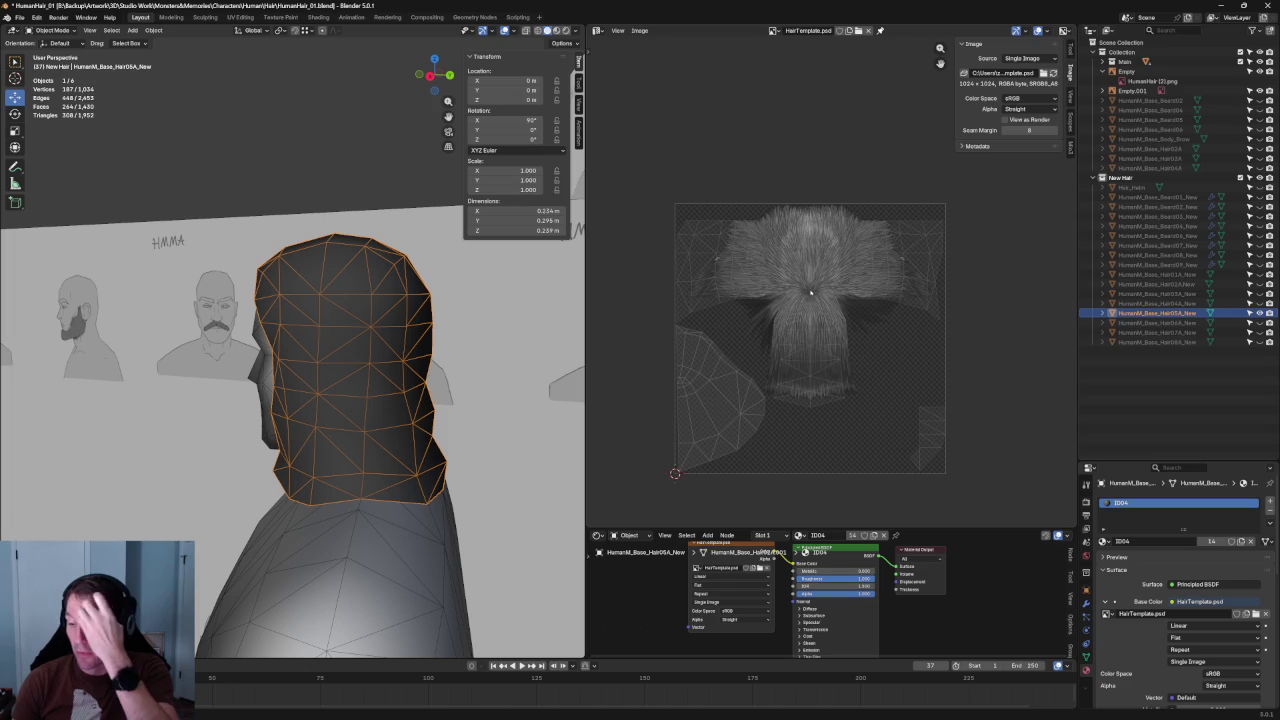
{"action": "middle_click_drag", "start_coordinate": [470, 443], "coordinate": [571, 410]}
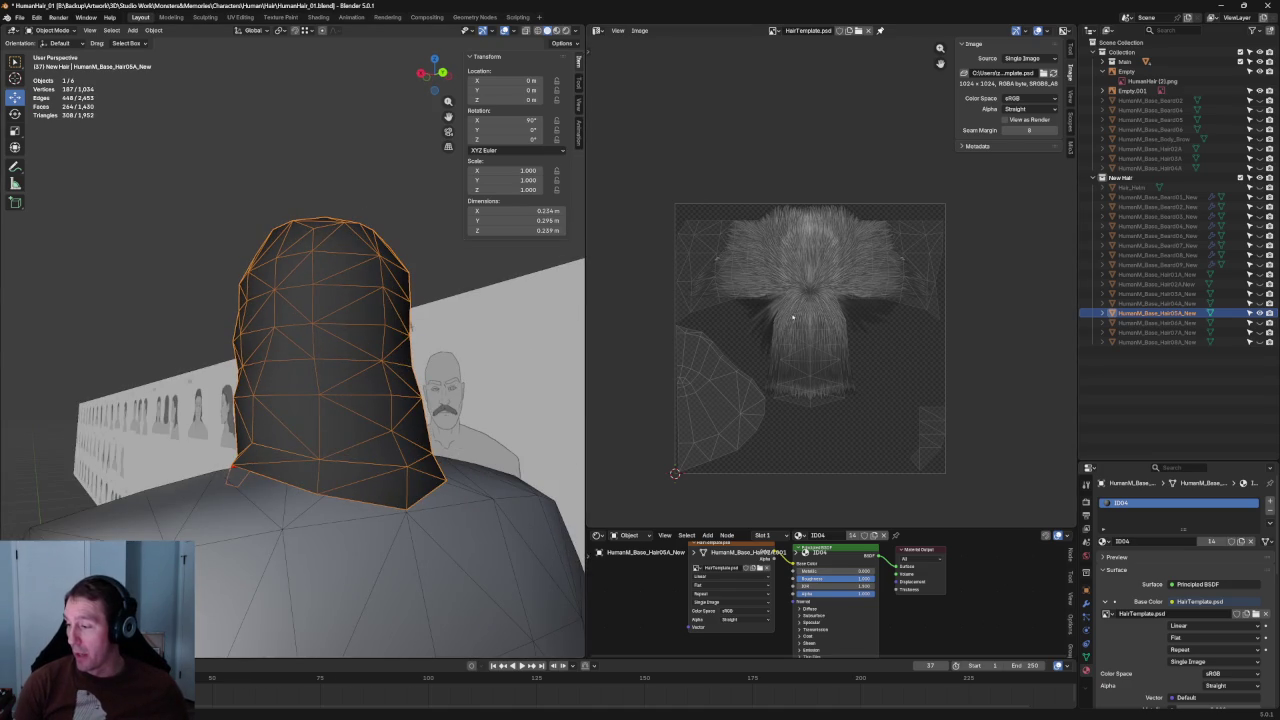
{"action": "scroll", "coordinate": [790, 220], "scroll_direction": "up", "scroll_amount": 2}
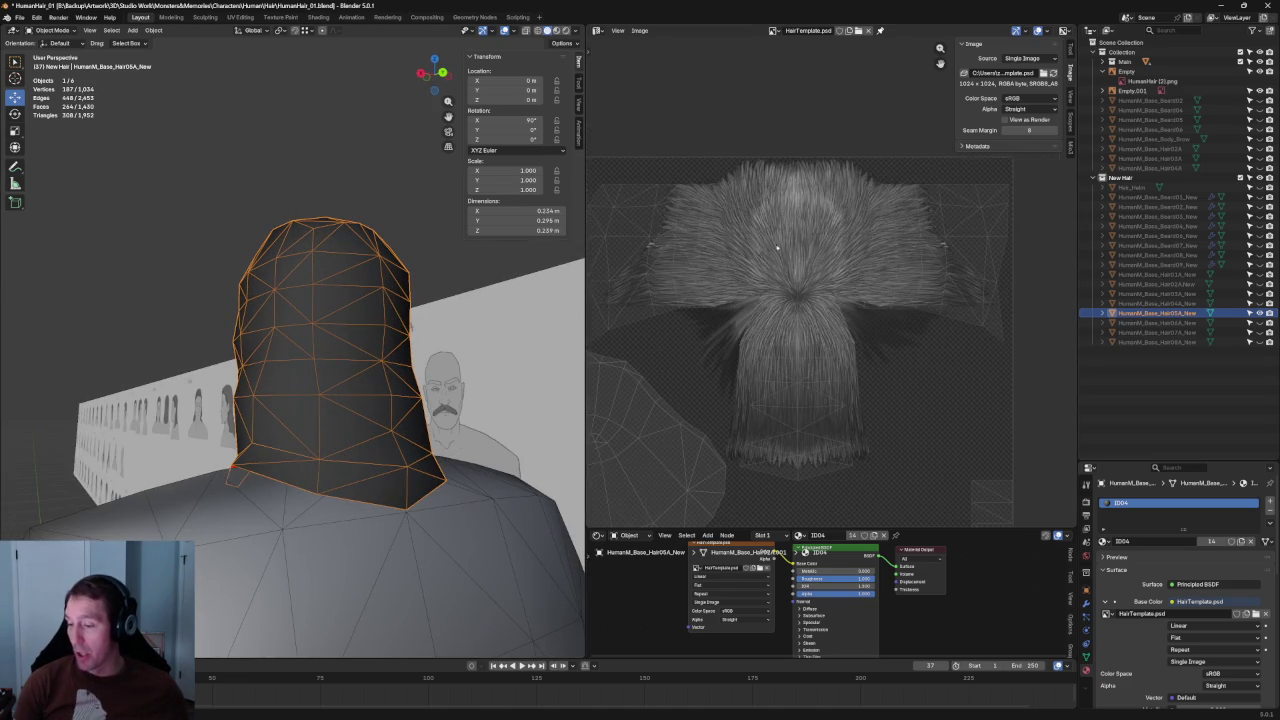
{"action": "mouse_move", "coordinate": [420, 300]}
{"action": "middle_mouse_down"}
{"action": "mouse_move", "coordinate": [312, 288]}
{"action": "mouse_move", "coordinate": [380, 300]}
{"action": "middle_mouse_up"}
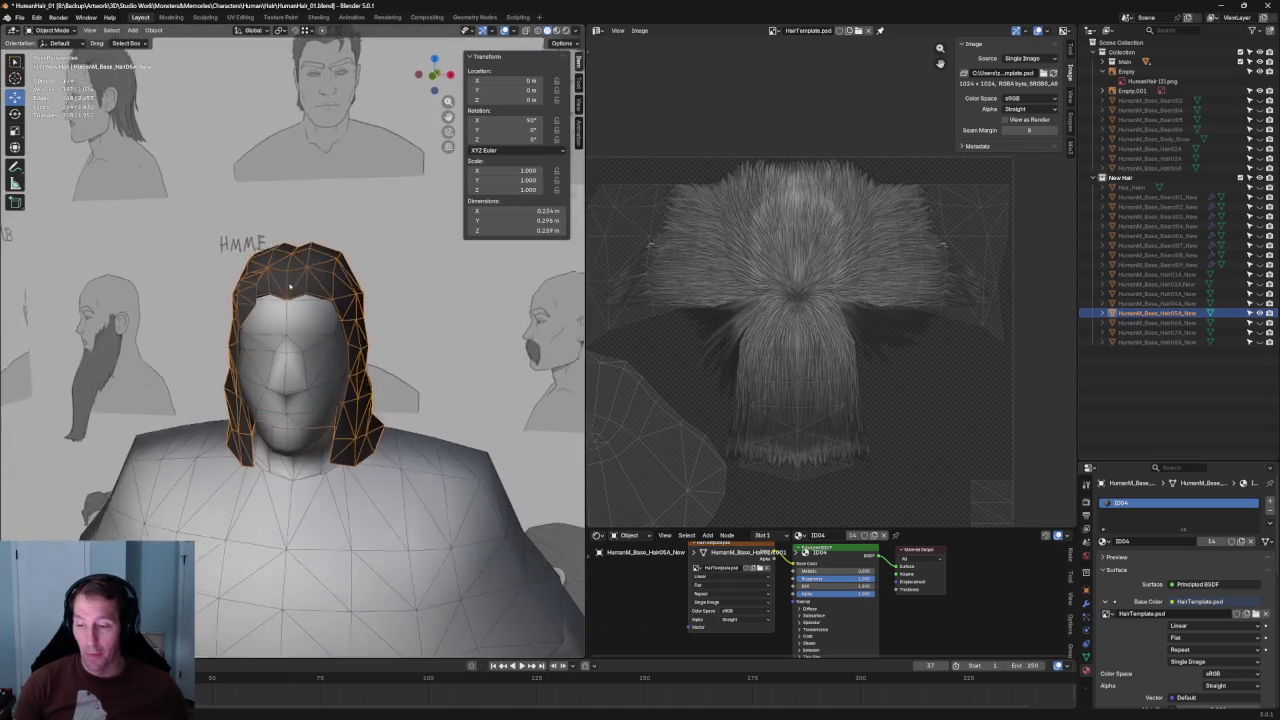
{"action": "scroll", "coordinate": [827, 238], "scroll_direction": "down", "scroll_amount": 2}
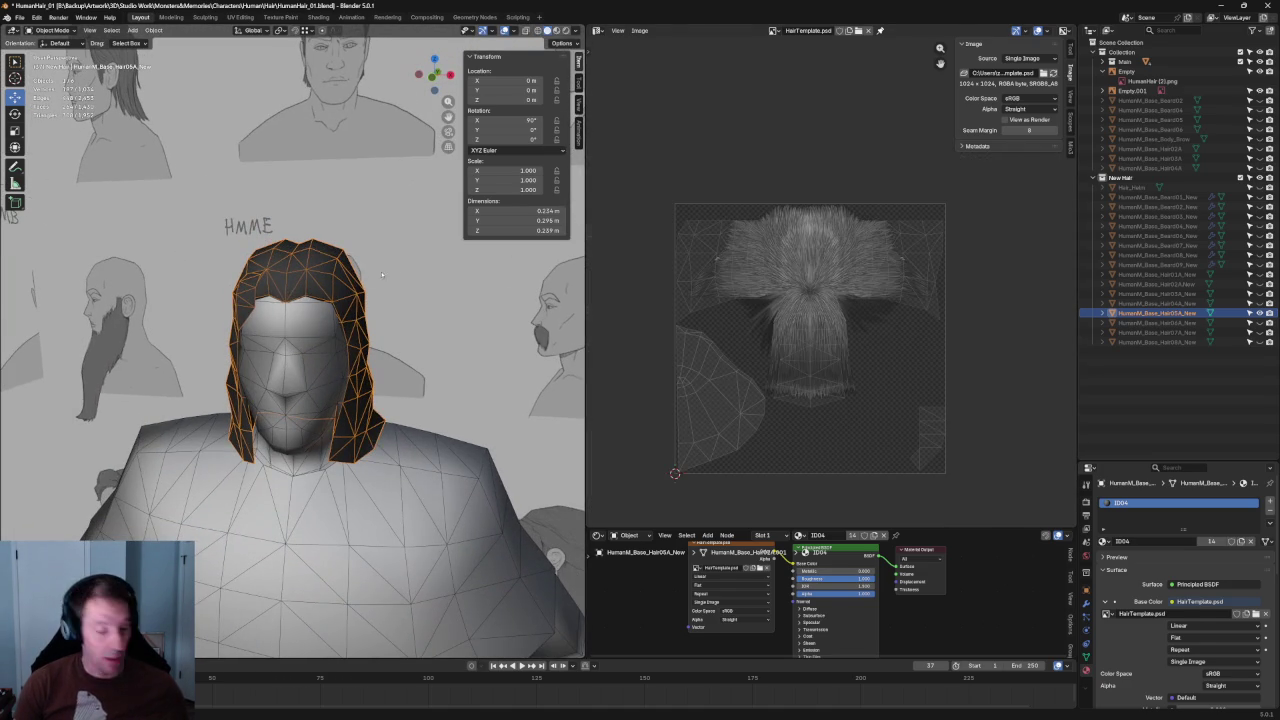
{"action": "key", "text": "Tab"}
{"action": "key", "text": "Tab"}
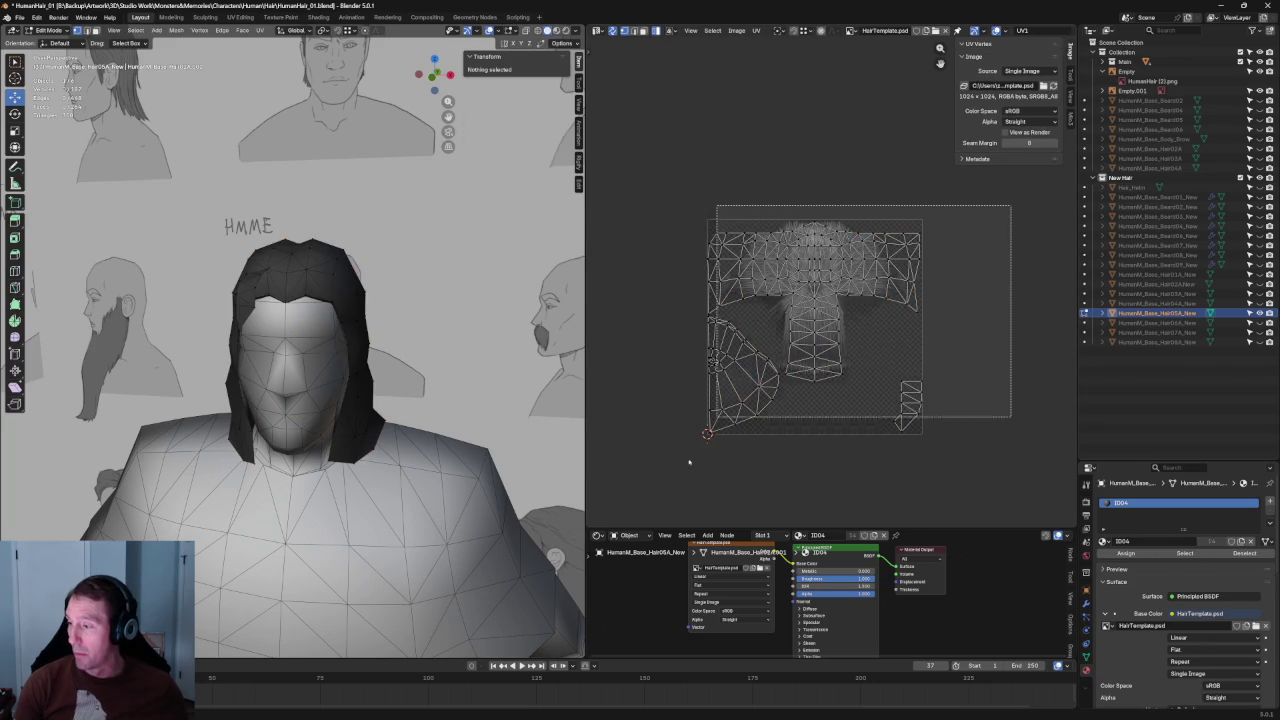
{"action": "key", "text": "Tab"}
- Centre the hair's UV layout in the UV view and reload the hair texture image
{"action": "scroll", "coordinate": [792, 215], "scroll_direction": "up", "scroll_amount": 2}
{"action": "scroll", "coordinate": [792, 215], "scroll_direction": "down", "scroll_amount": 2}
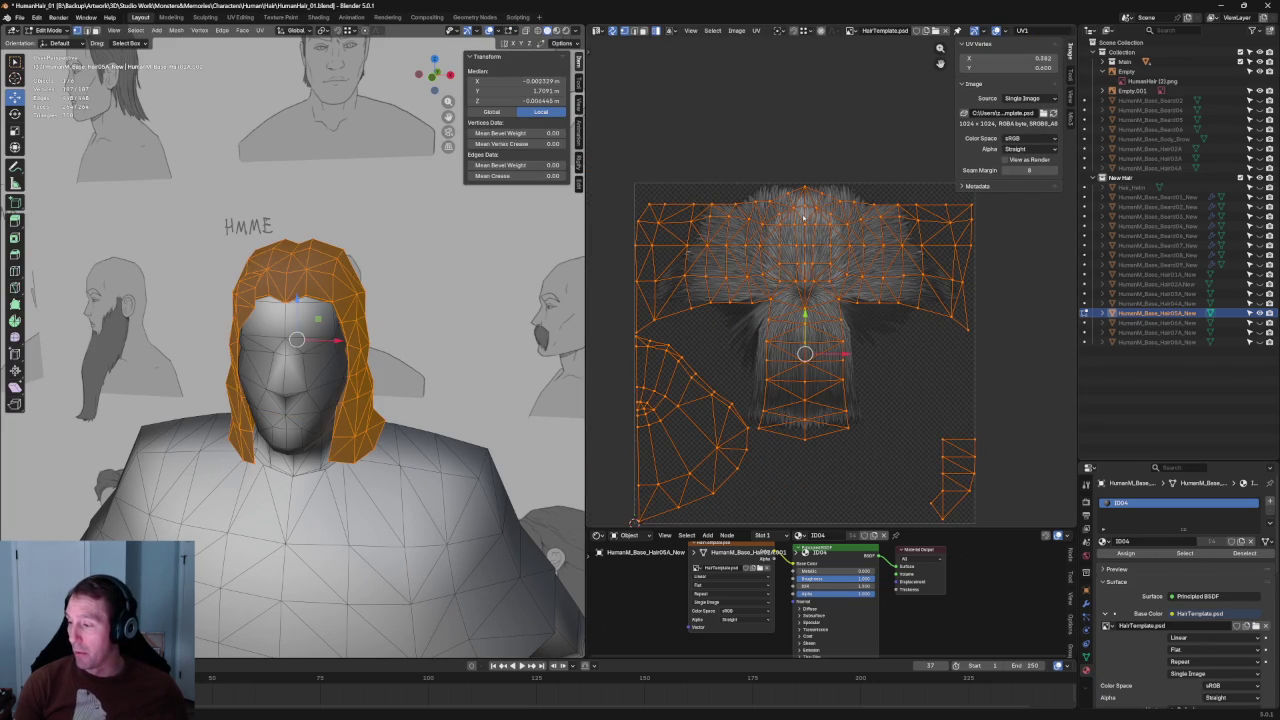
{"action": "scroll", "coordinate": [803, 216], "scroll_direction": "up", "scroll_amount": 1}
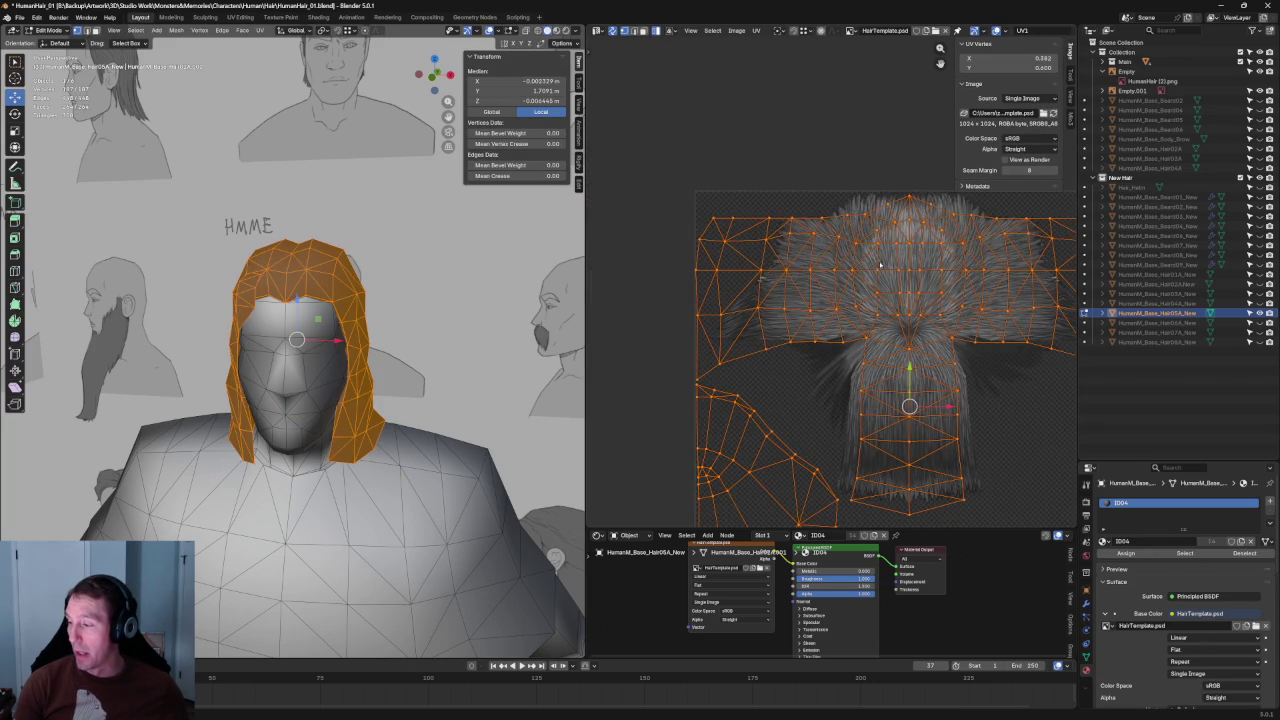
{"action": "middle_click_drag", "start_coordinate": [870, 264], "coordinate": [813, 244]}
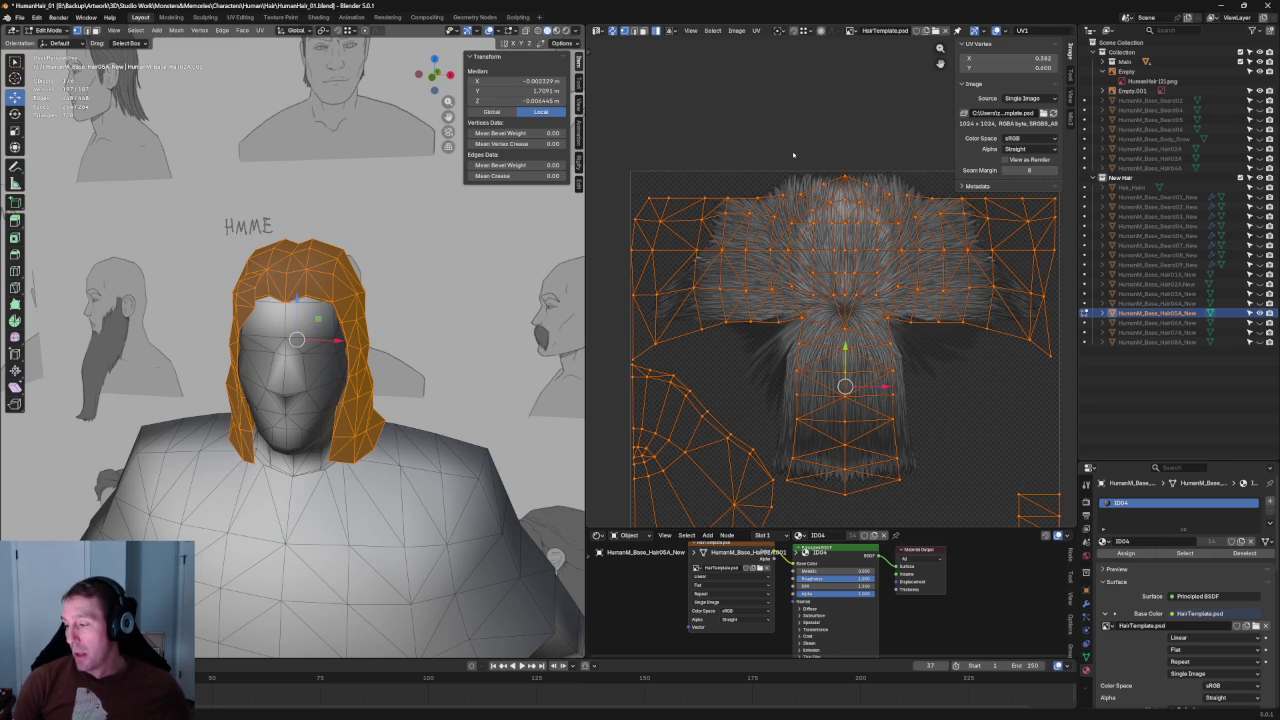
{"action": "key", "text": "alt+r"}
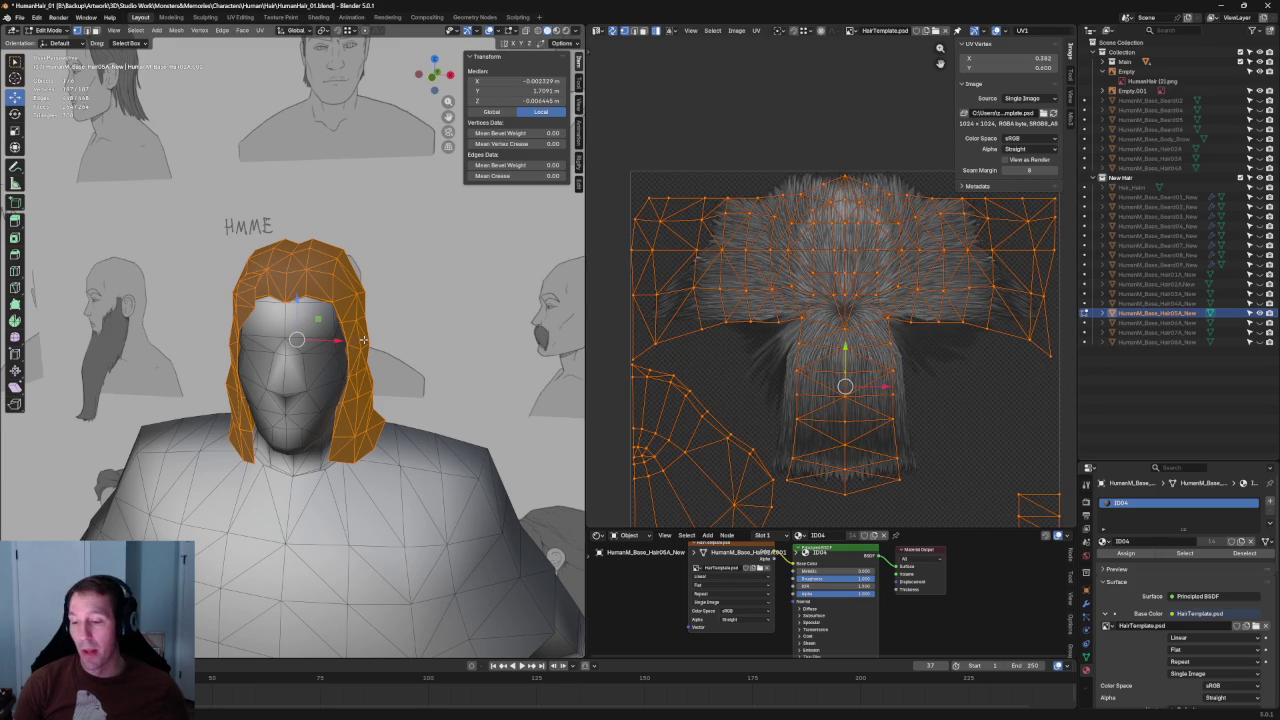
- Frame the hair mesh, orbit around it, and deselect everything to inspect its UV seams
{"action": "key", "text": "KP_Decimal"}
{"action": "middle_click_drag", "start_coordinate": [363, 340], "coordinate": [282, 278]}
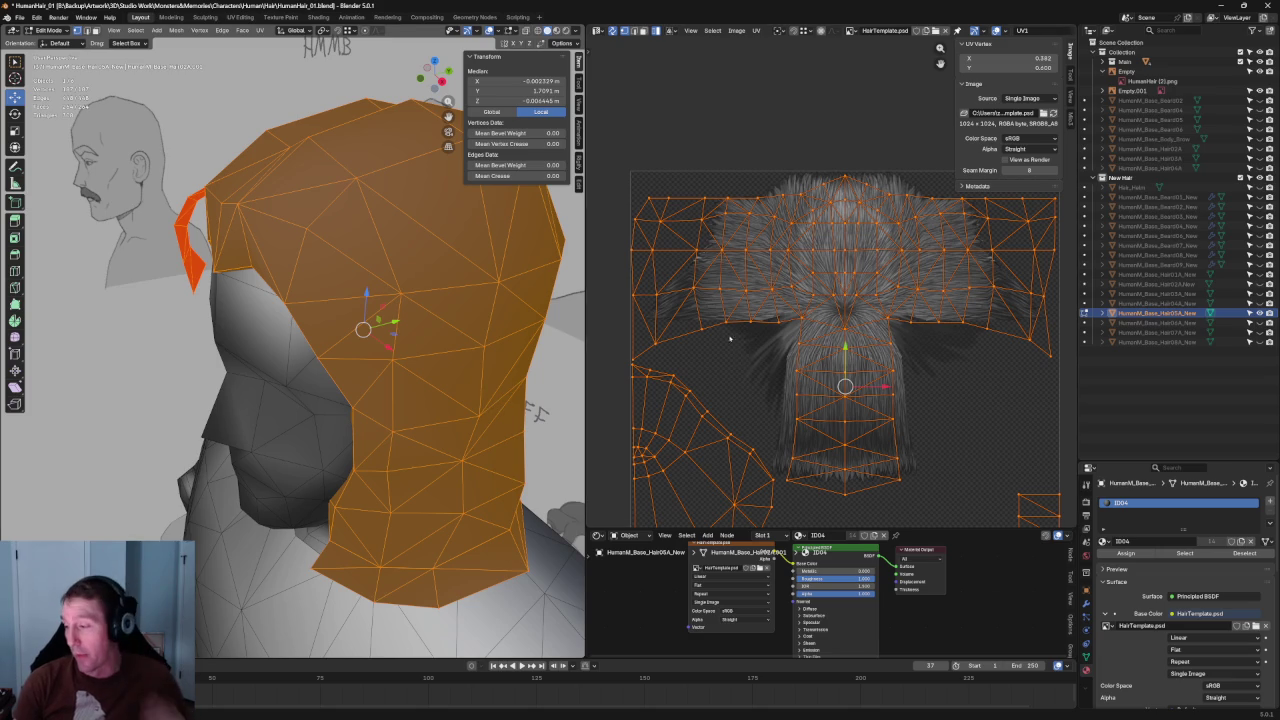
{"action": "scroll", "coordinate": [294, 330], "scroll_direction": "down", "scroll_amount": 4}
{"action": "middle_click_drag", "start_coordinate": [300, 330], "coordinate": [374, 360]}
{"action": "middle_click_drag", "start_coordinate": [311, 403], "coordinate": [276, 362]}
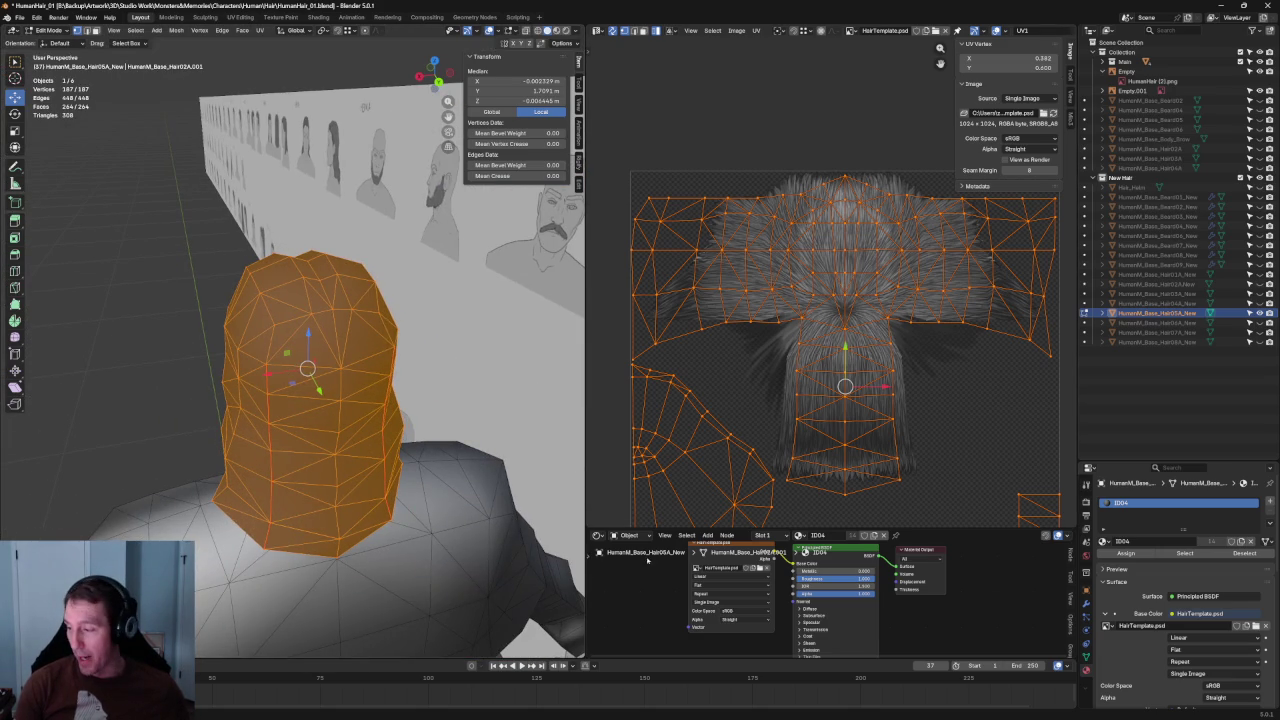
{"action": "scroll", "coordinate": [835, 368], "scroll_direction": "down", "scroll_amount": 2}
{"action": "scroll", "coordinate": [835, 368], "scroll_direction": "up", "scroll_amount": 1}
{"action": "scroll", "coordinate": [835, 368], "scroll_direction": "up", "scroll_amount": 1}
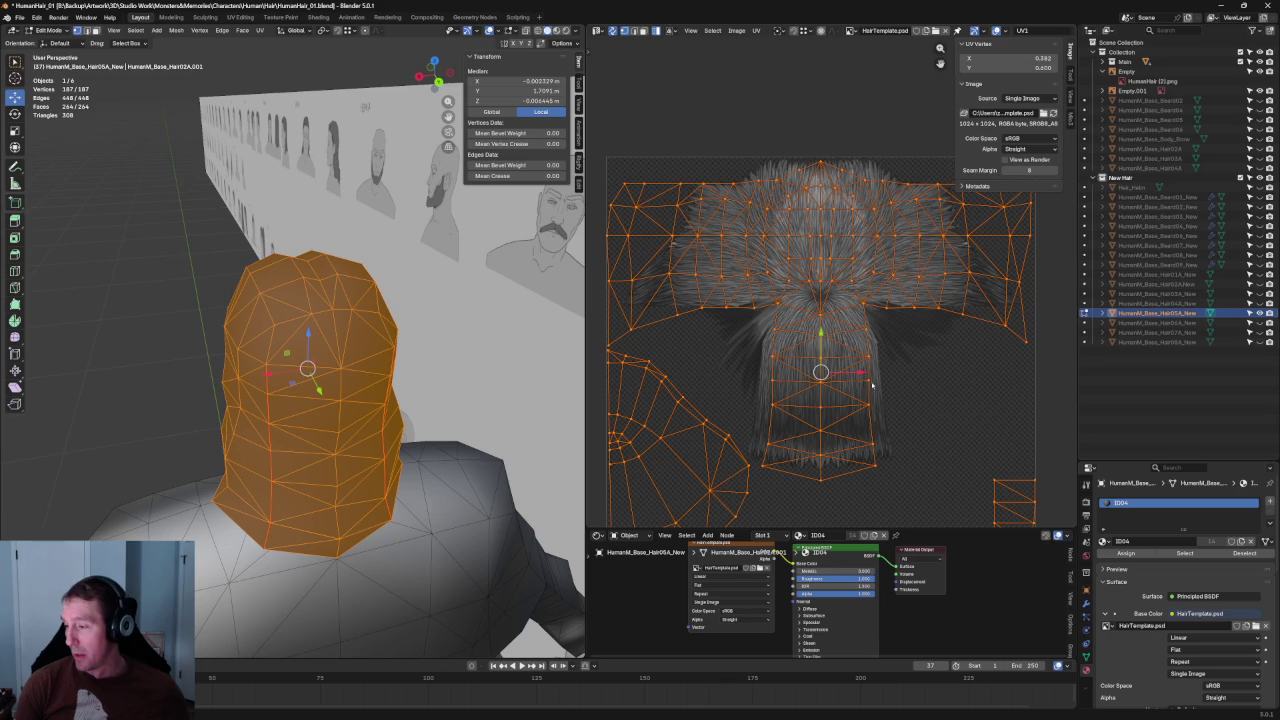
{"action": "key", "text": "alt+a"}
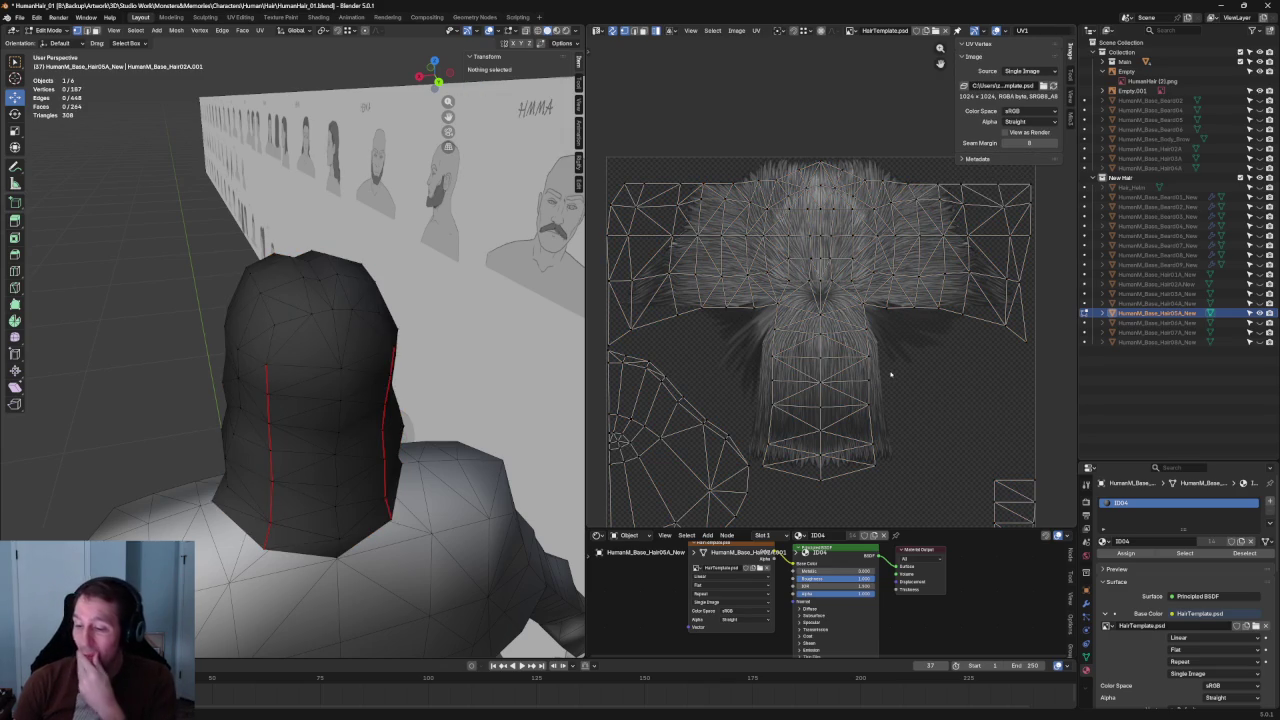
{"action": "scroll", "coordinate": [890, 374], "scroll_direction": "down", "scroll_amount": 1}
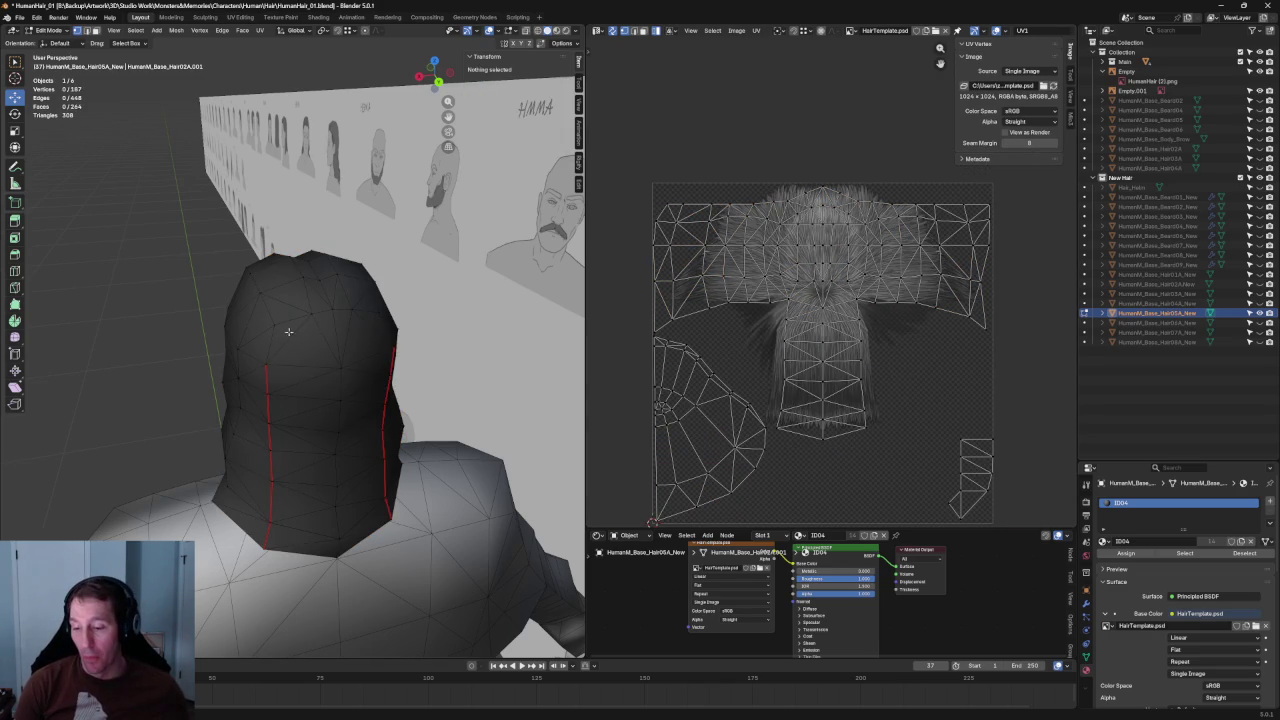
{"action": "middle_click_drag", "start_coordinate": [282, 336], "coordinate": [601, 25]}
- View the hair textured in Material Preview from behind, then return to Object Mode
{"action": "left_click", "coordinate": [563, 31]}
{"action": "mouse_move", "coordinate": [404, 358]}
{"action": "middle_mouse_down"}
{"action": "mouse_move", "coordinate": [322, 331]}
{"action": "mouse_move", "coordinate": [341, 309]}
{"action": "mouse_move", "coordinate": [435, 362]}
{"action": "mouse_move", "coordinate": [354, 343]}
{"action": "mouse_move", "coordinate": [592, 353]}
{"action": "middle_mouse_up"}
{"action": "scroll", "coordinate": [354, 343], "scroll_direction": "up", "scroll_amount": 2}
{"action": "scroll", "coordinate": [365, 344], "scroll_direction": "down", "scroll_amount": 3}
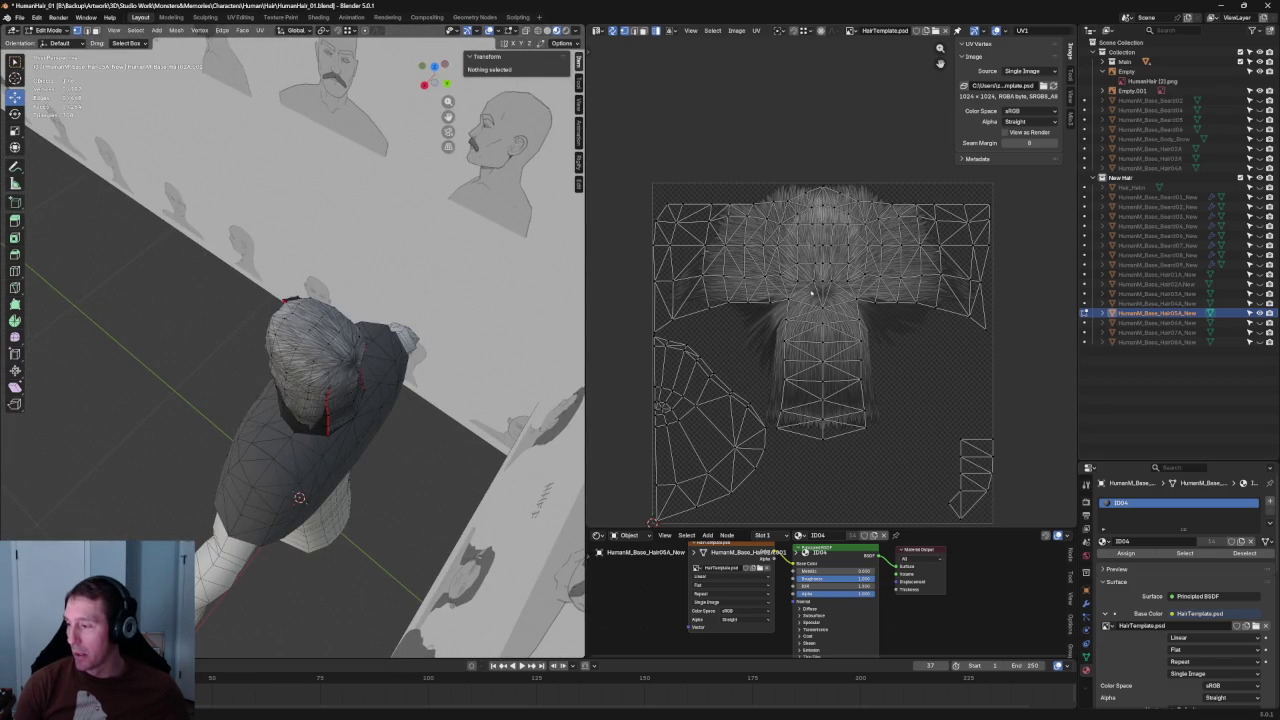
{"action": "key", "text": "Tab"}
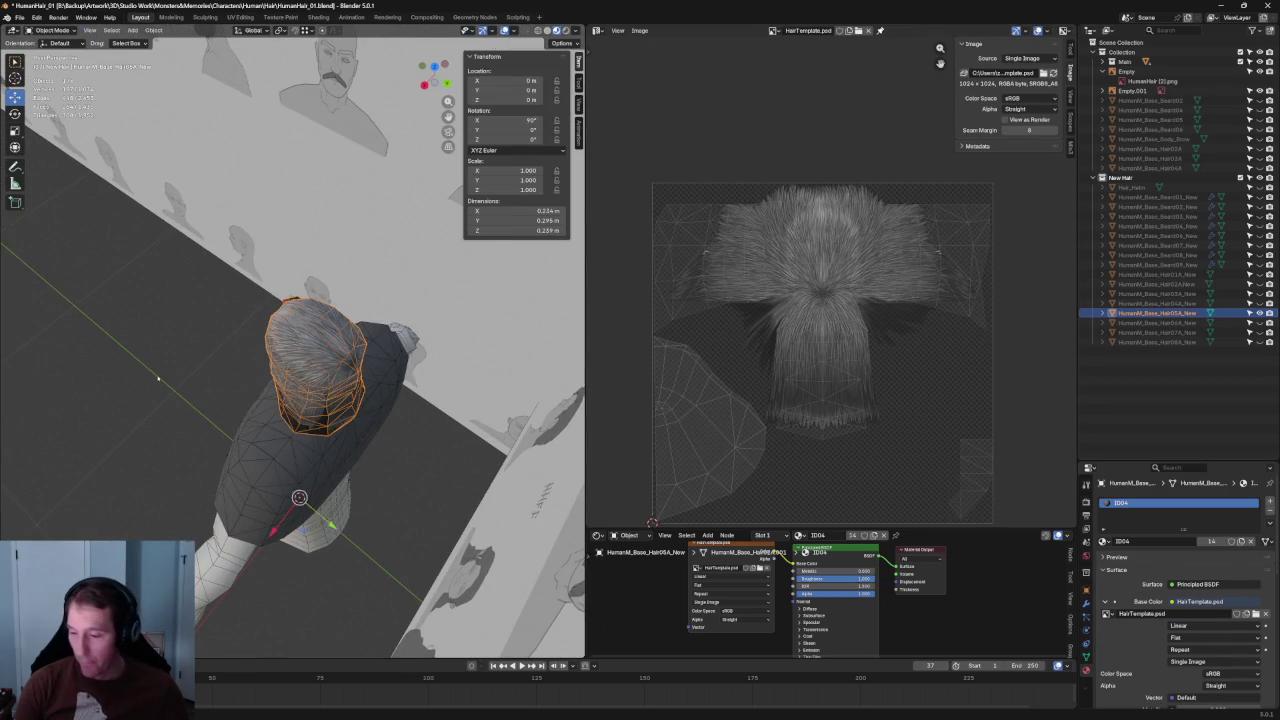
- Hide the current hair variant, show another one, and select the HumanM_Base_Hair06A_New mesh
{"action": "left_click", "coordinate": [1249, 322]}
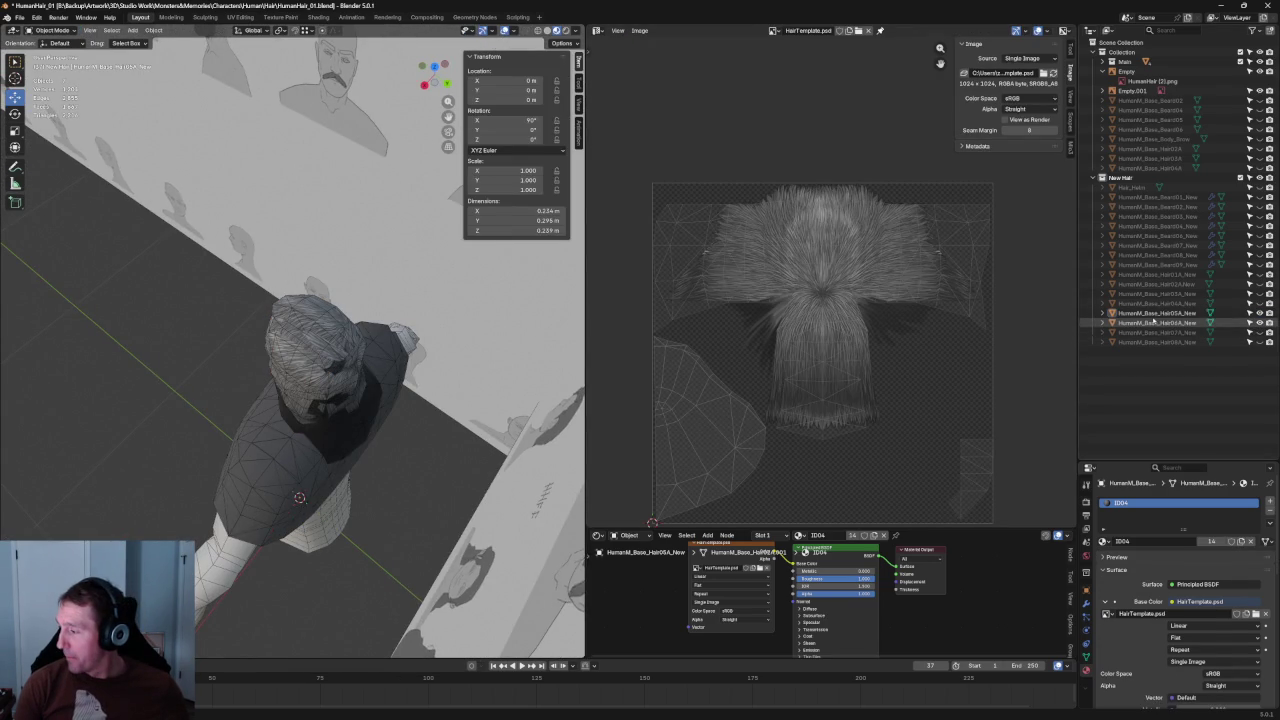
{"action": "left_click", "coordinate": [1249, 303]}
{"action": "middle_click_drag", "start_coordinate": [269, 366], "coordinate": [197, 318]}
{"action": "left_click", "coordinate": [341, 351]}
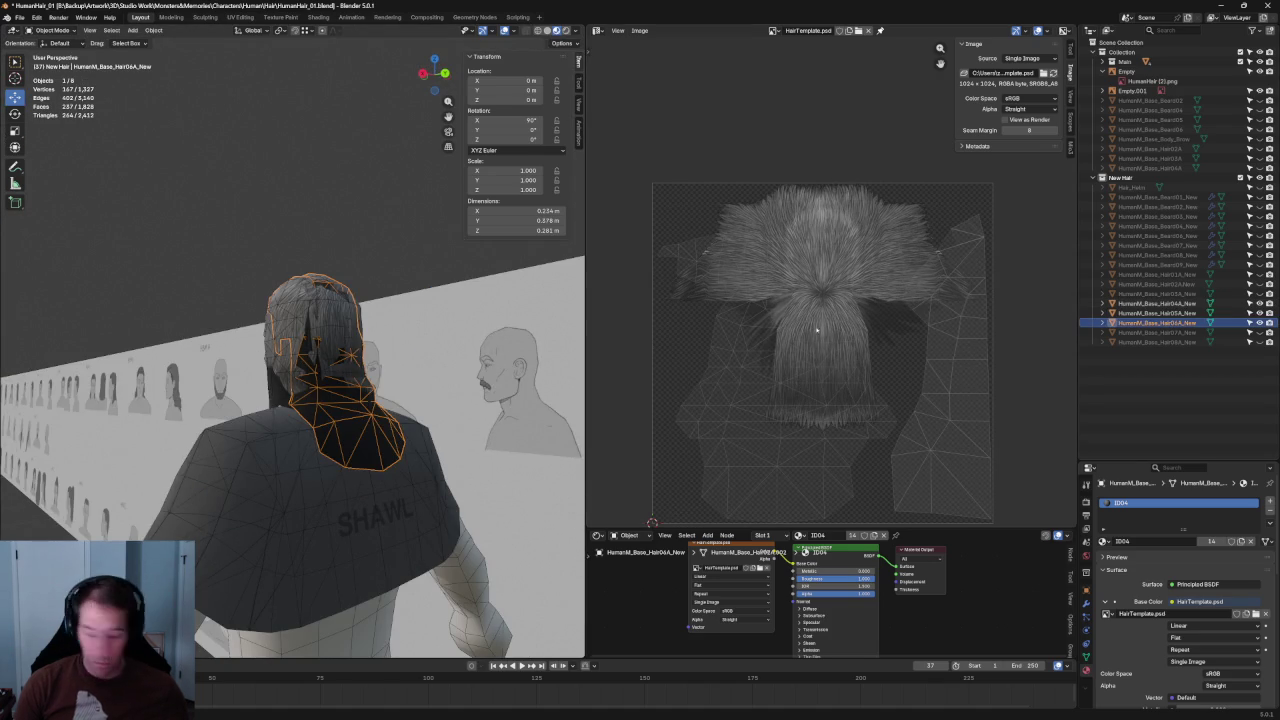
- Enter Edit Mode on the Hair06A hair object with all its vertices deselected
{"action": "key", "text": "Home"}
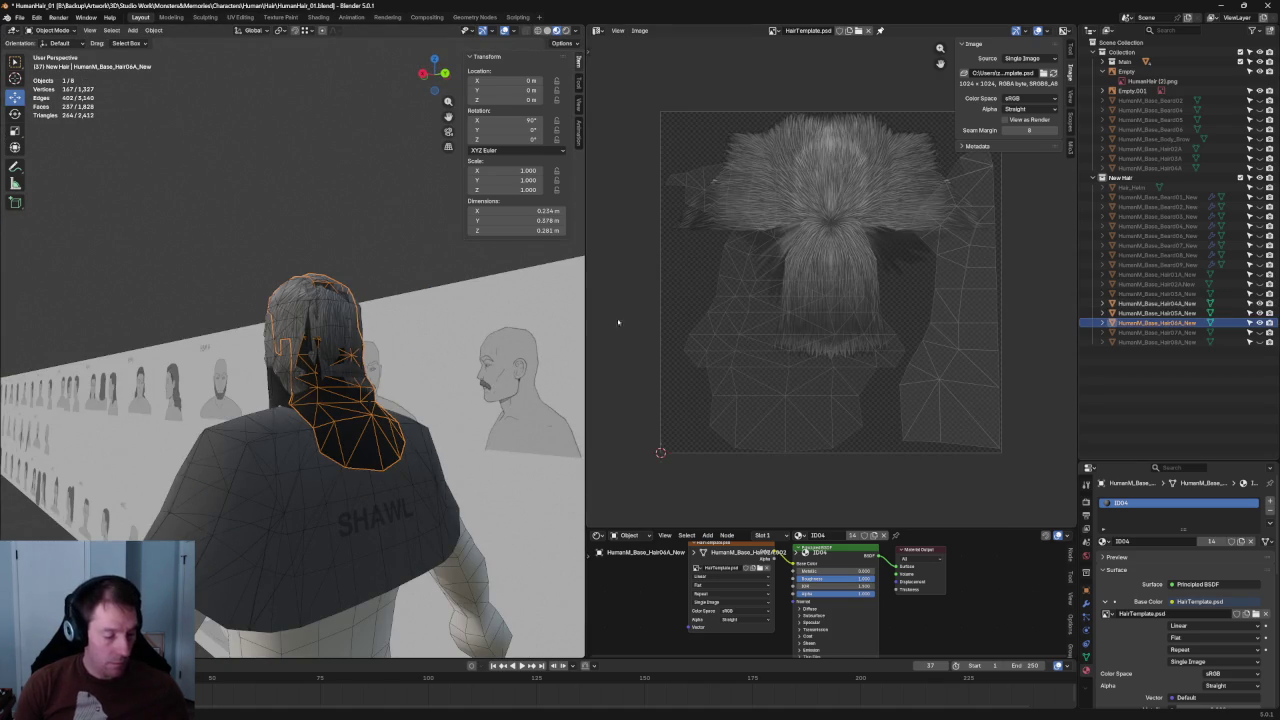
{"action": "key", "text": "alt+a"}
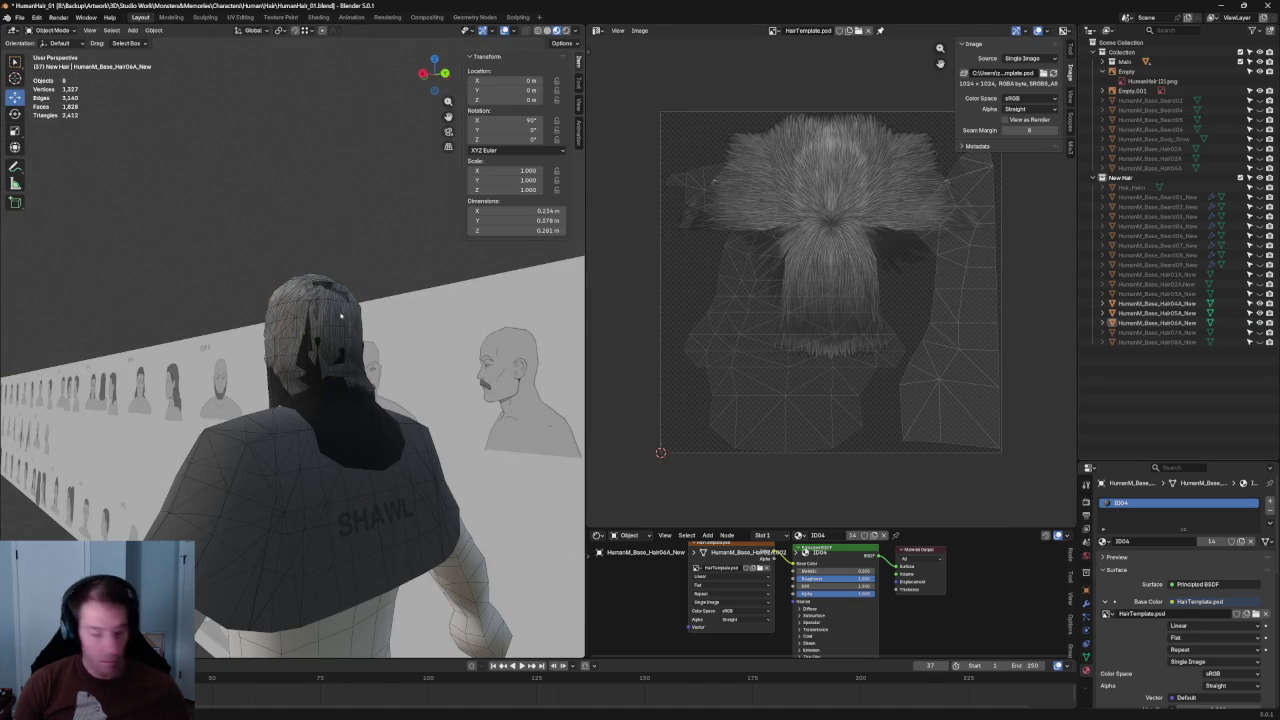
{"action": "key", "text": "Tab"}
{"action": "left_click", "coordinate": [317, 403]}
{"action": "key", "text": "Tab"}
{"action": "key", "text": "a"}
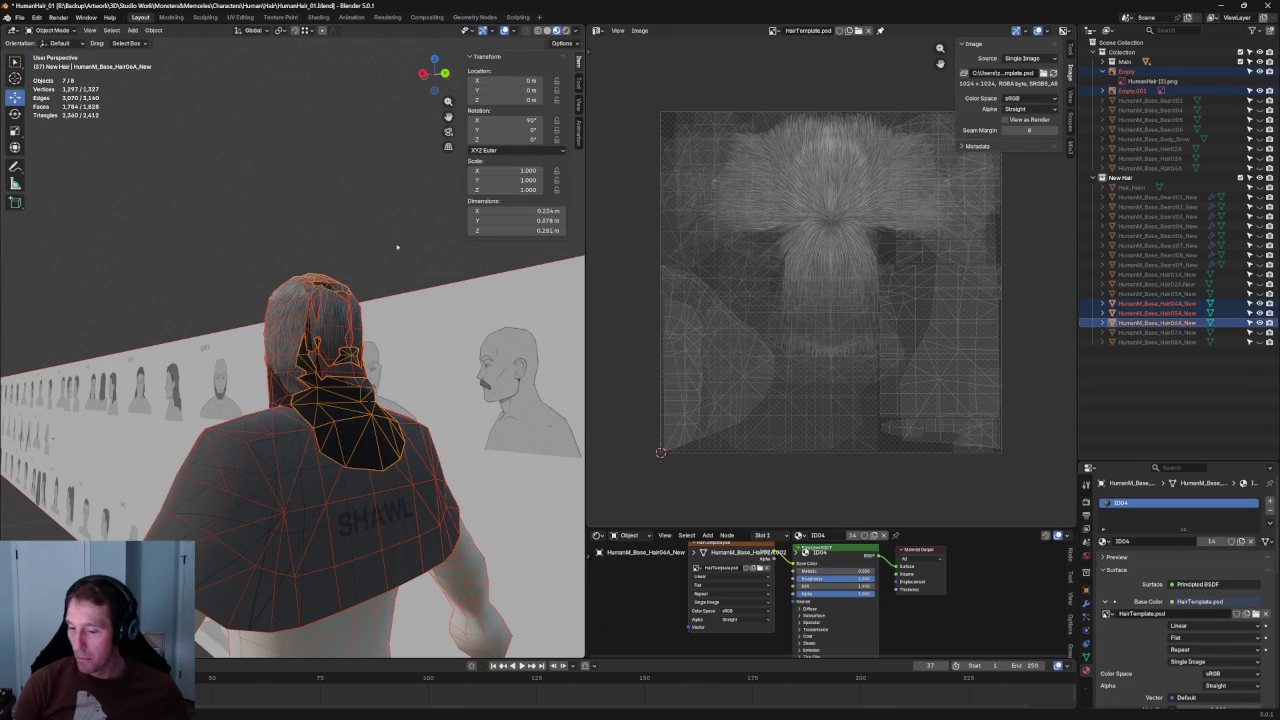
{"action": "key", "text": "alt+a"}
{"action": "left_click", "coordinate": [320, 340]}
{"action": "key", "text": "Tab"}
{"action": "key", "text": "alt+a"}
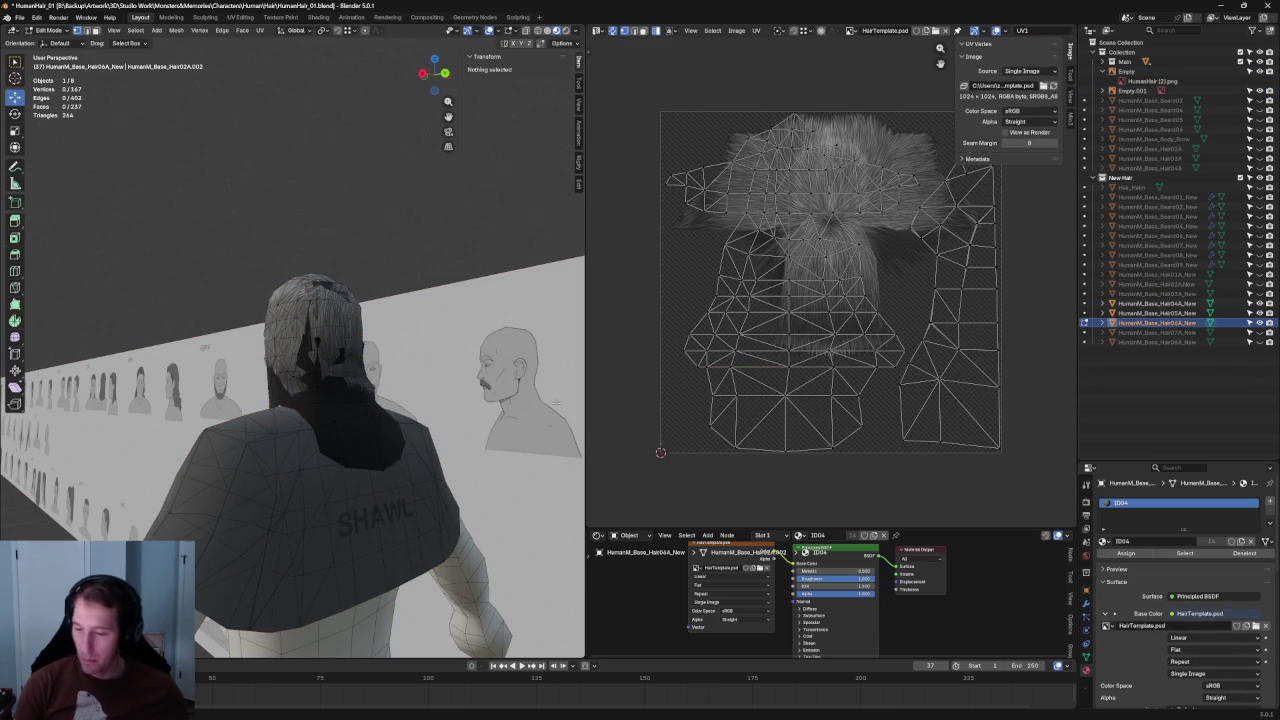
{"action": "scroll", "coordinate": [806, 452], "scroll_direction": "down", "scroll_amount": 2}
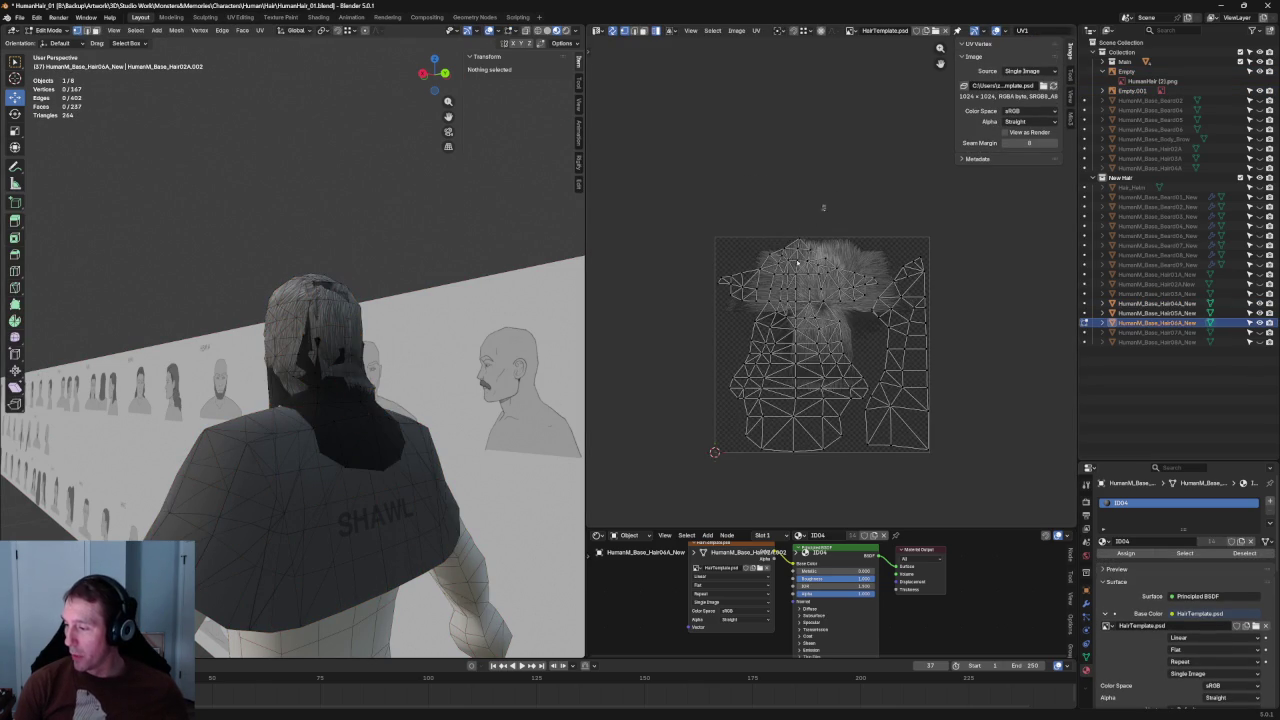
- Select the large left UV island of the Hair06A hair
{"action": "key", "text": "l"}
{"action": "middle_click_drag", "start_coordinate": [357, 328], "coordinate": [230, 335]}
{"action": "scroll", "coordinate": [808, 338], "scroll_direction": "up", "scroll_amount": 3}
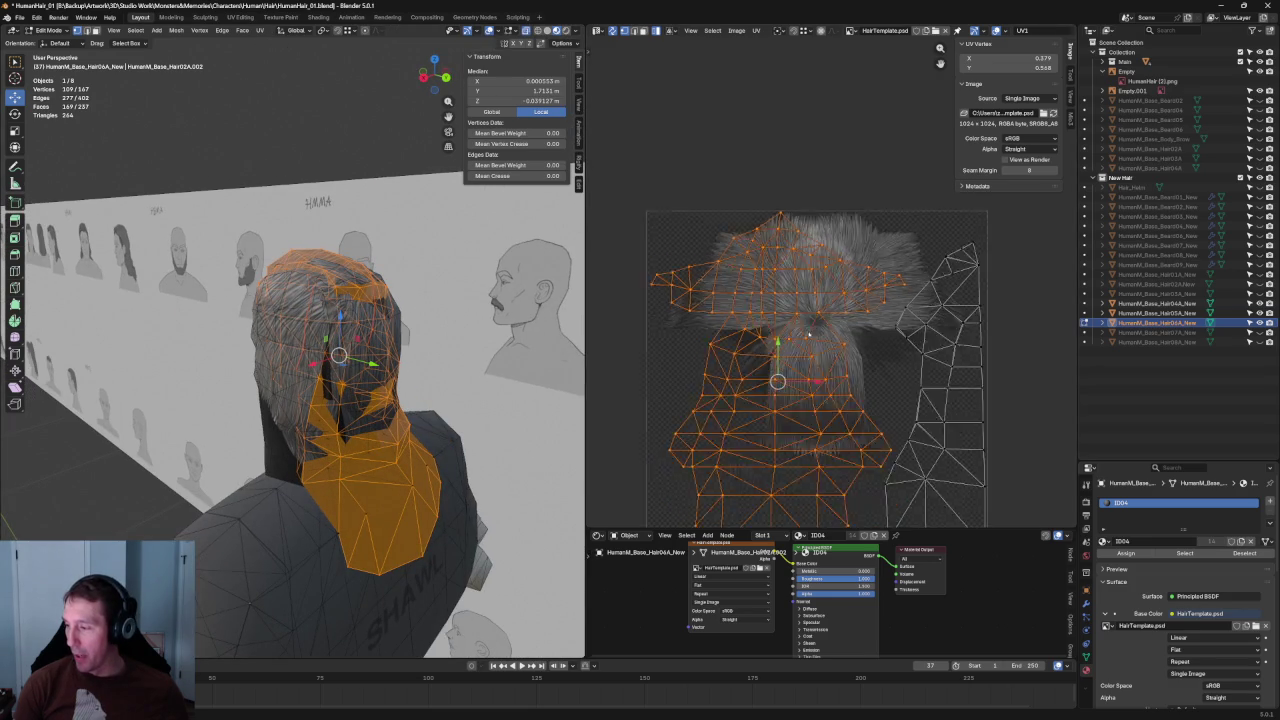
{"action": "scroll", "coordinate": [808, 337], "scroll_direction": "down", "scroll_amount": 2}
{"action": "scroll", "coordinate": [883, 282], "scroll_direction": "up", "scroll_amount": 1}
{"action": "scroll", "coordinate": [875, 300], "scroll_direction": "up", "scroll_amount": 1}
{"action": "scroll", "coordinate": [866, 319], "scroll_direction": "down", "scroll_amount": 2}
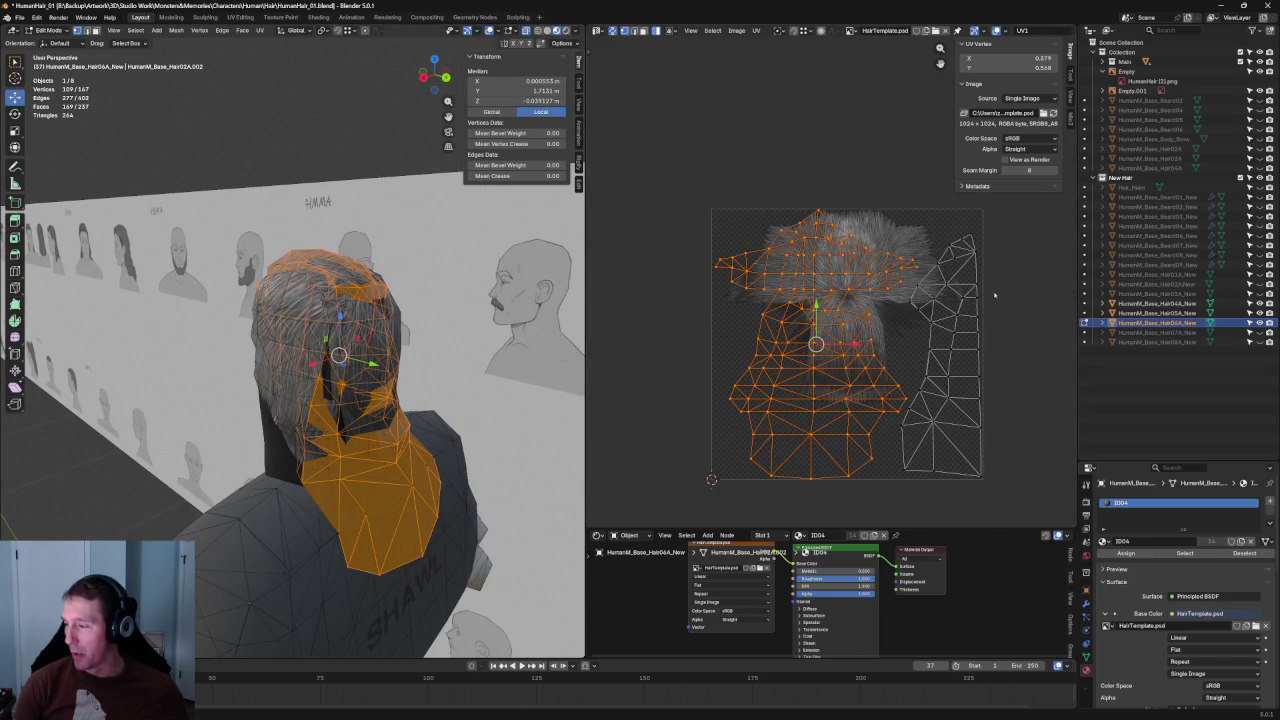
{"action": "left_click", "coordinate": [980, 372]}
{"action": "left_click", "coordinate": [873, 349]}
{"action": "scroll", "coordinate": [875, 348], "scroll_direction": "up", "scroll_amount": 1}
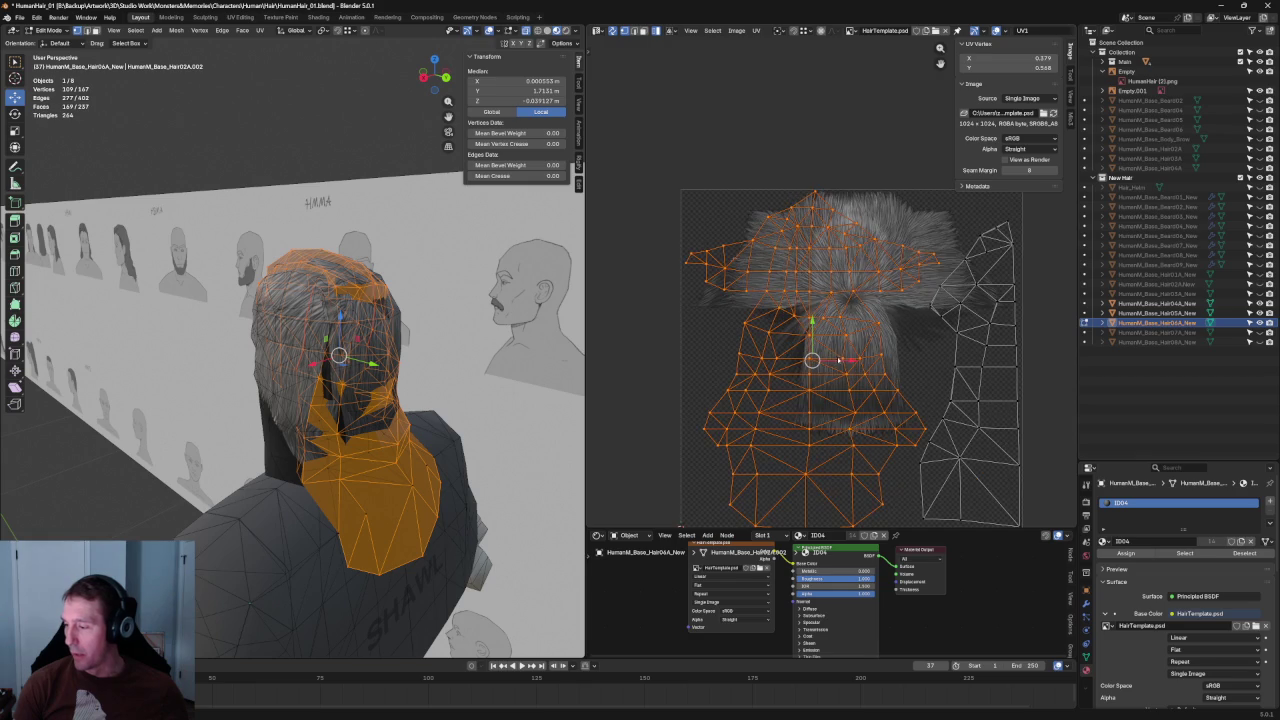
- Nudge the large left UV island into place with two small moves
{"action": "key", "text": "g"}
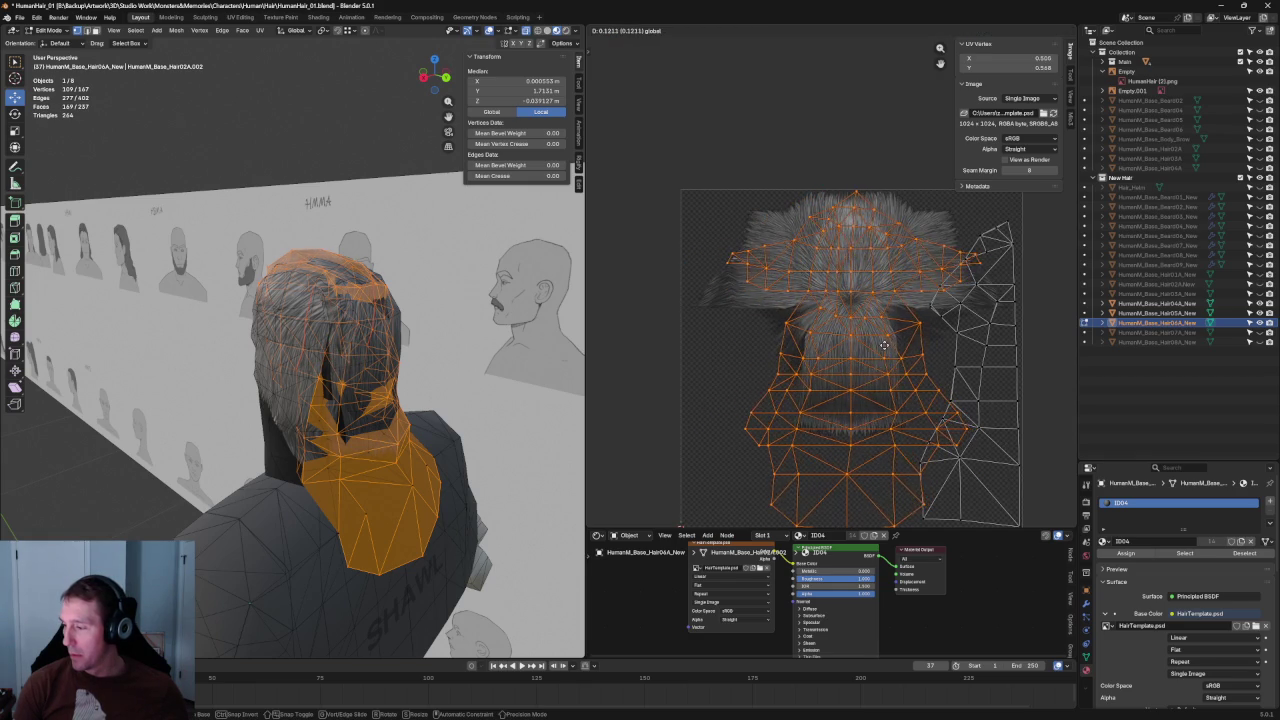
{"action": "left_click", "coordinate": [880, 320]}
{"action": "scroll", "coordinate": [880, 321], "scroll_direction": "up", "scroll_amount": 4}
{"action": "scroll", "coordinate": [880, 321], "scroll_direction": "up", "scroll_amount": 2}
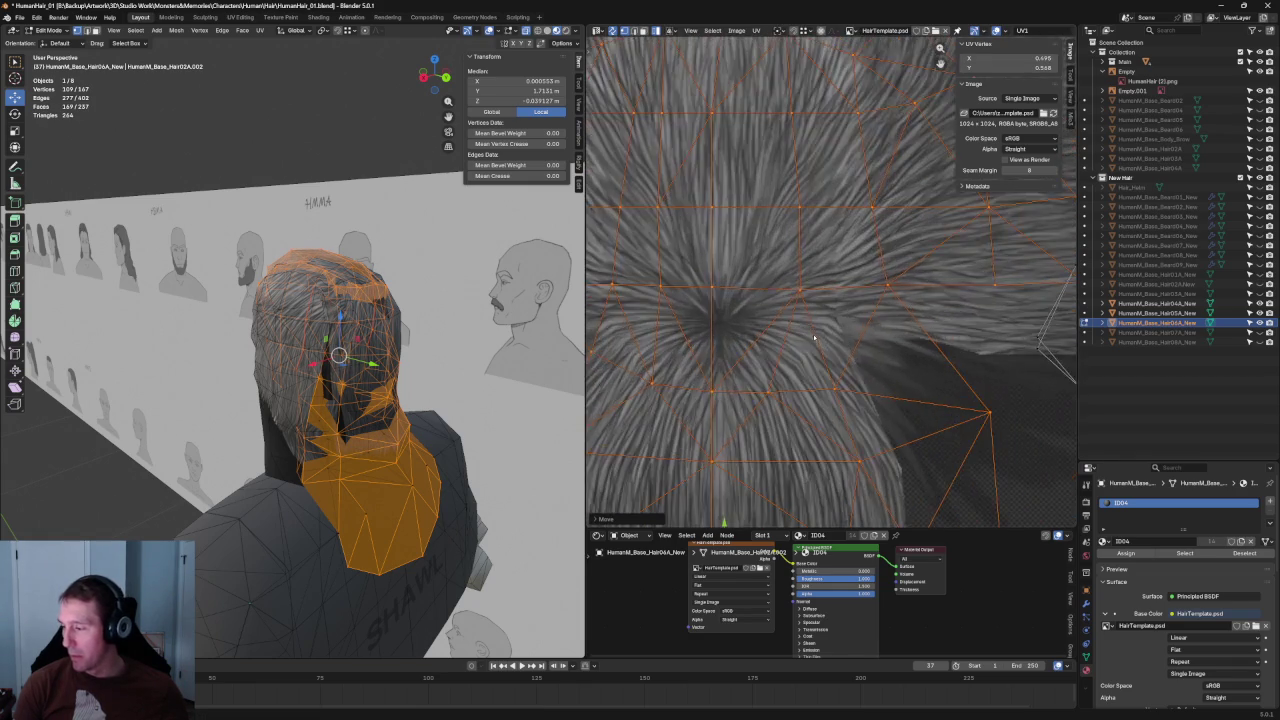
{"action": "scroll", "coordinate": [799, 383], "scroll_direction": "down", "scroll_amount": 3}
{"action": "key", "text": "g"}
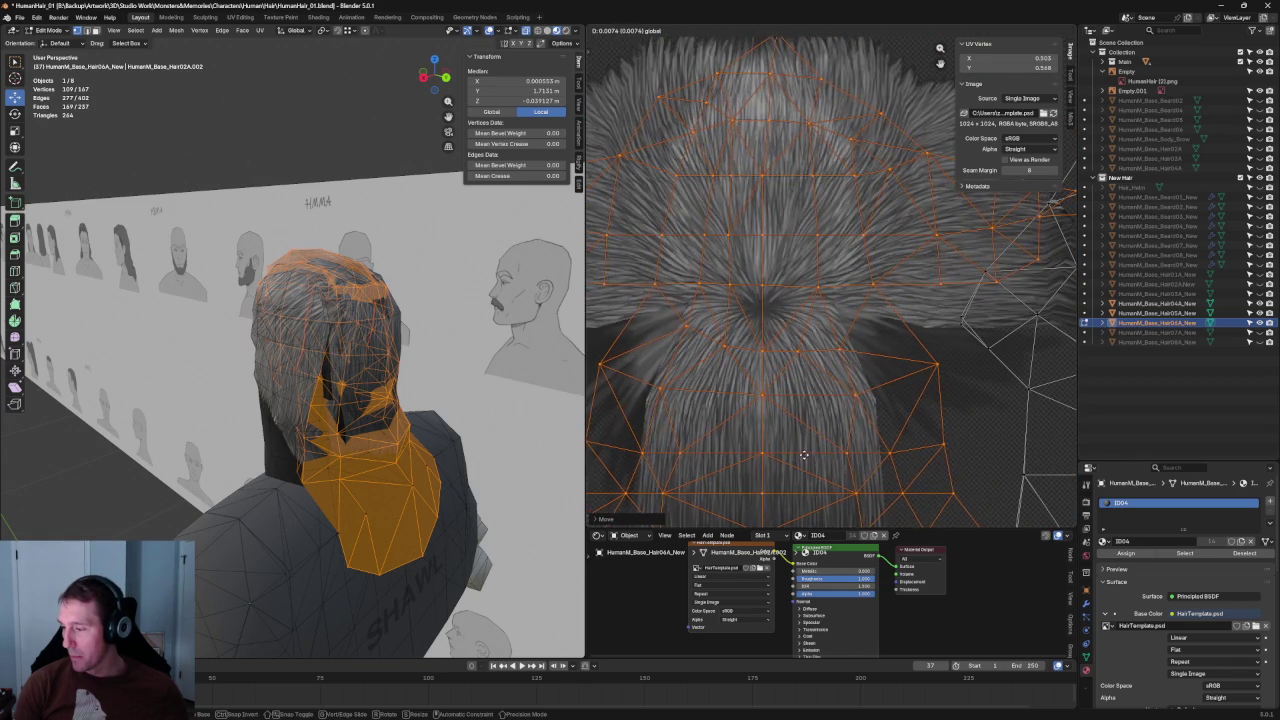
{"action": "left_click", "coordinate": [803, 453]}
{"action": "scroll", "coordinate": [803, 453], "scroll_direction": "down", "scroll_amount": 5}
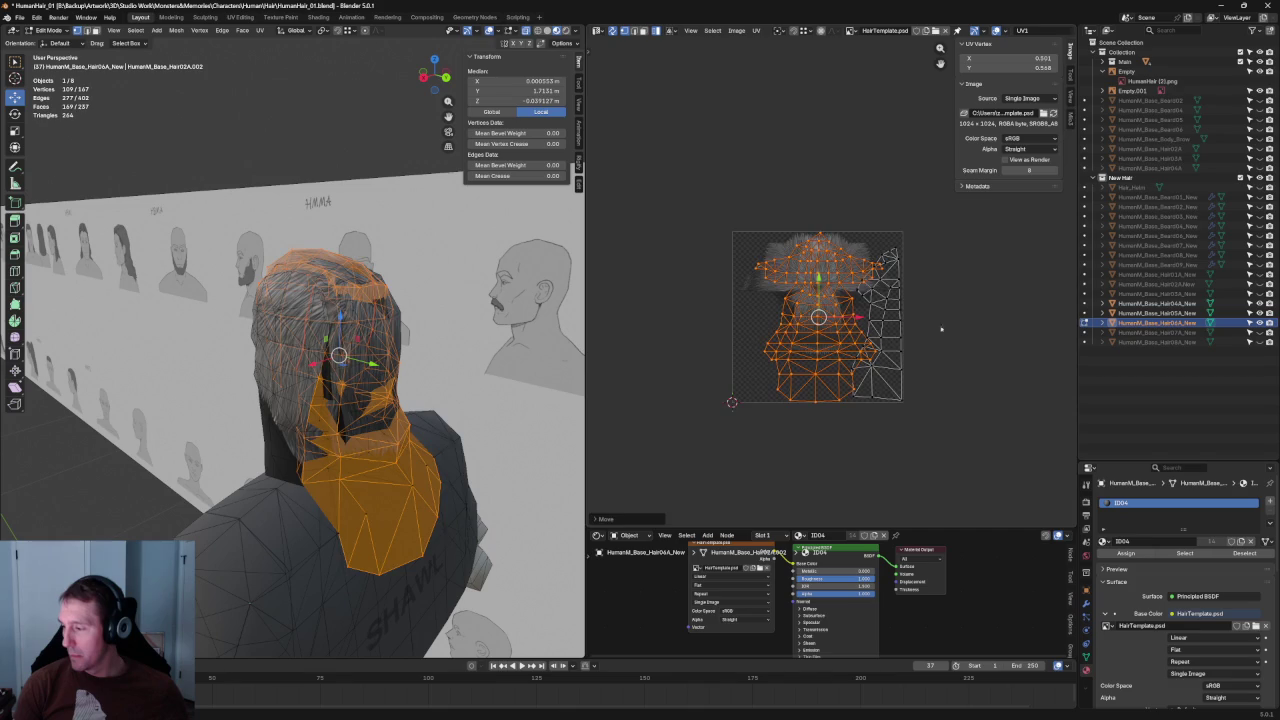
- Shrink the right-side UV island to about 73%
{"action": "left_click", "coordinate": [840, 320]}
{"action": "scroll", "coordinate": [903, 349], "scroll_direction": "up", "scroll_amount": 1}
{"action": "scroll", "coordinate": [880, 225], "scroll_direction": "up", "scroll_amount": 1}
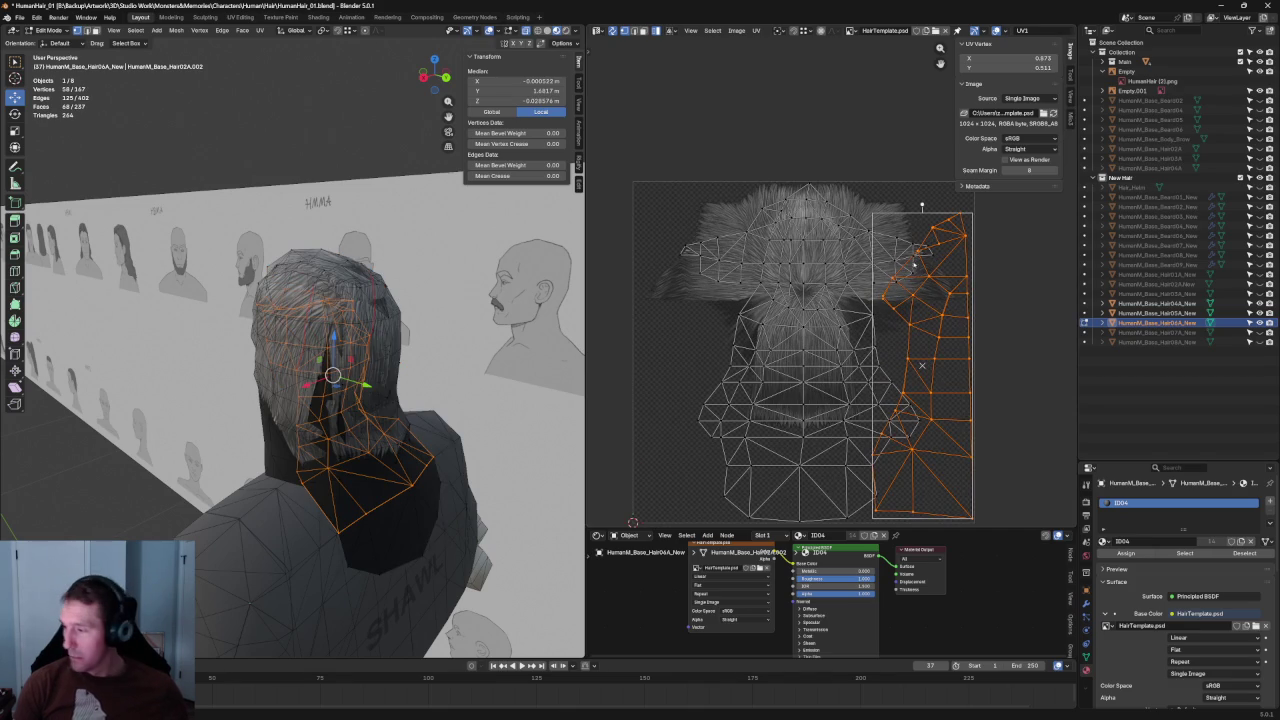
{"action": "left_click_drag", "start_coordinate": [872, 213], "coordinate": [907, 292]}
{"action": "scroll", "coordinate": [911, 316], "scroll_direction": "up", "scroll_amount": 3}
{"action": "scroll", "coordinate": [911, 316], "scroll_direction": "down", "scroll_amount": 3}
{"action": "scroll", "coordinate": [911, 316], "scroll_direction": "up", "scroll_amount": 1}
{"action": "left_click", "coordinate": [911, 316]}
{"action": "left_click", "coordinate": [874, 241]}
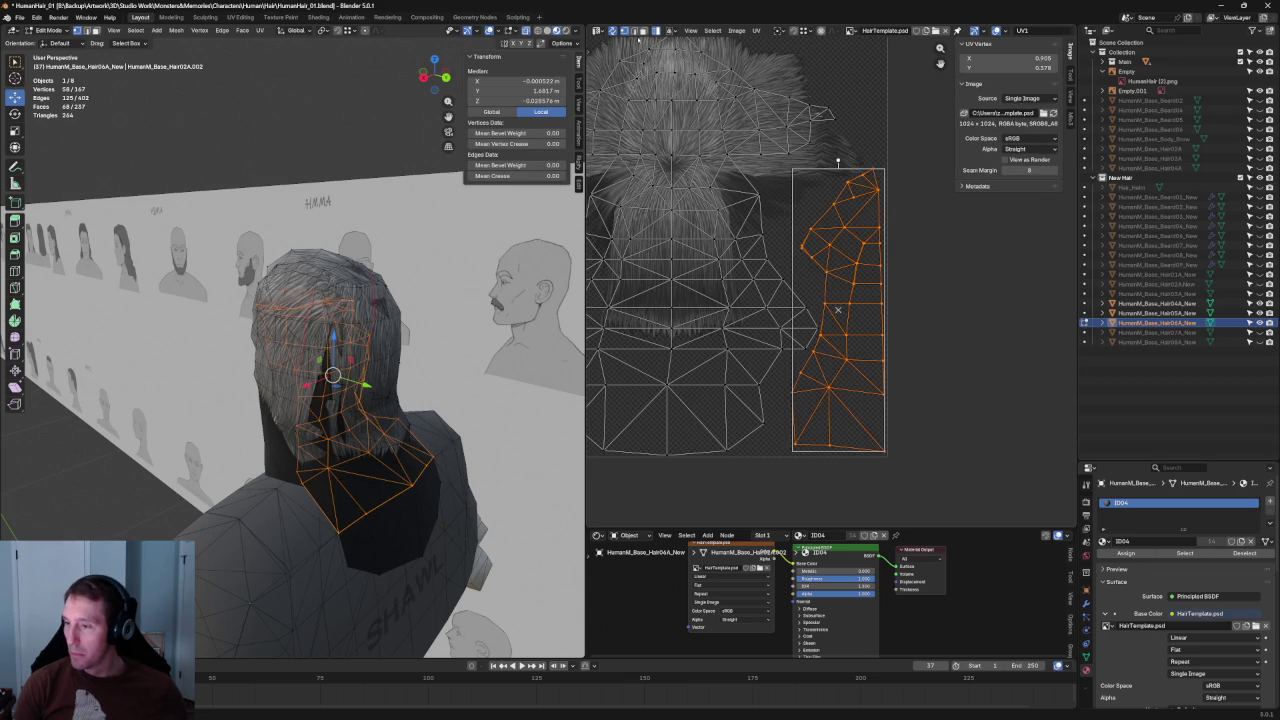
- Align the right-edge column of UV vertices into a straight vertical line
{"action": "left_click_drag", "start_coordinate": [910, 137], "coordinate": [868, 244]}
{"action": "left_click_drag", "start_coordinate": [920, 212], "coordinate": [884, 464], "text": "shift"}
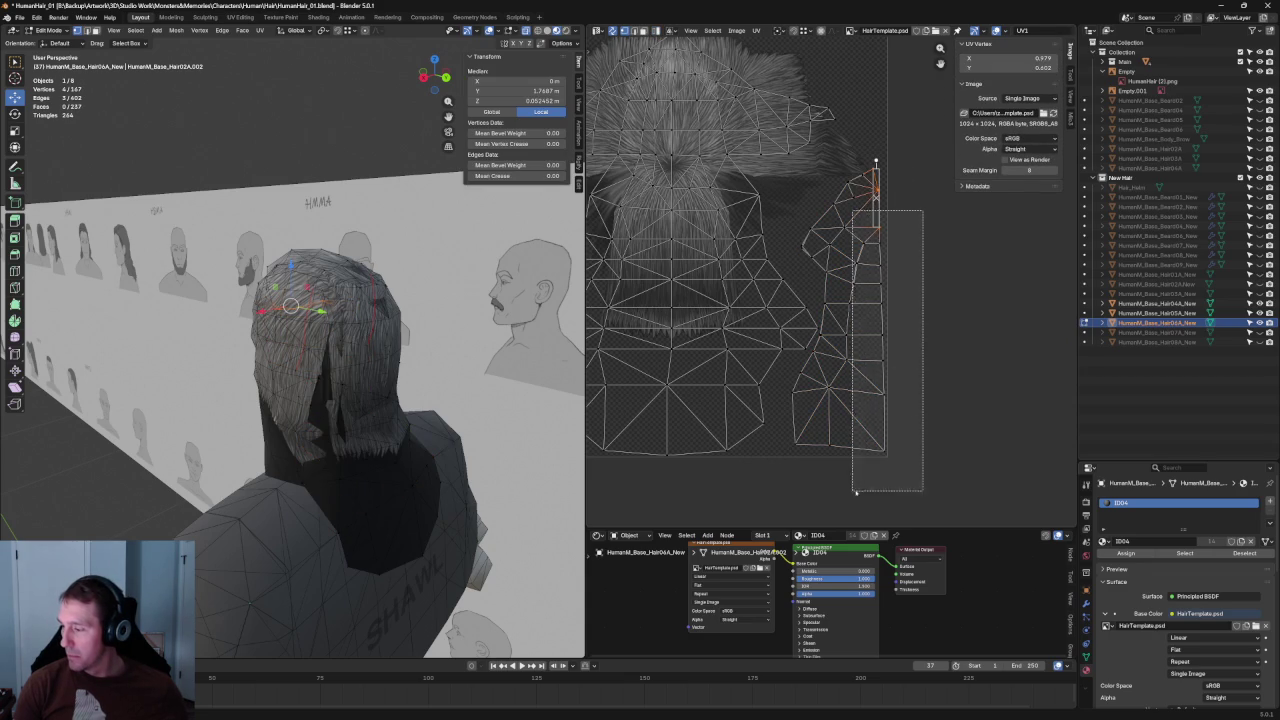
{"action": "key", "text": "shift+w"}
{"action": "left_click", "coordinate": [904, 239]}
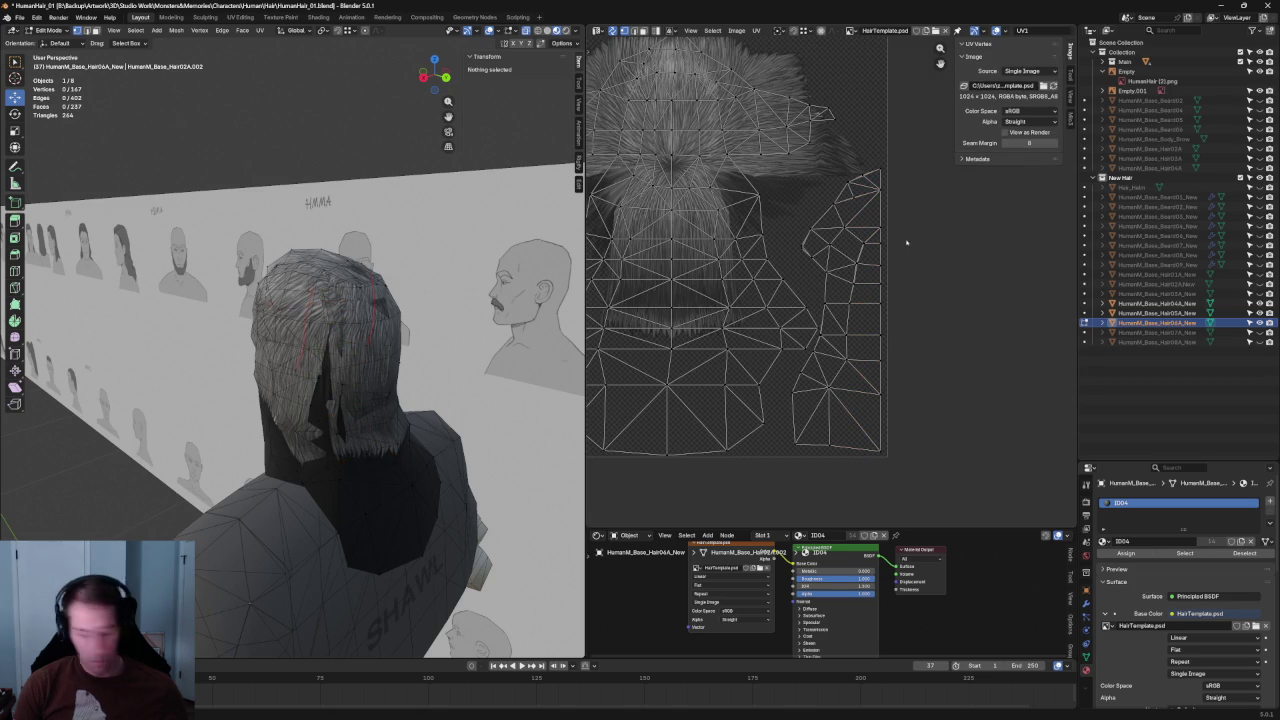
- Frame the side strip UV island and move it to a new position
{"action": "key", "text": "l"}
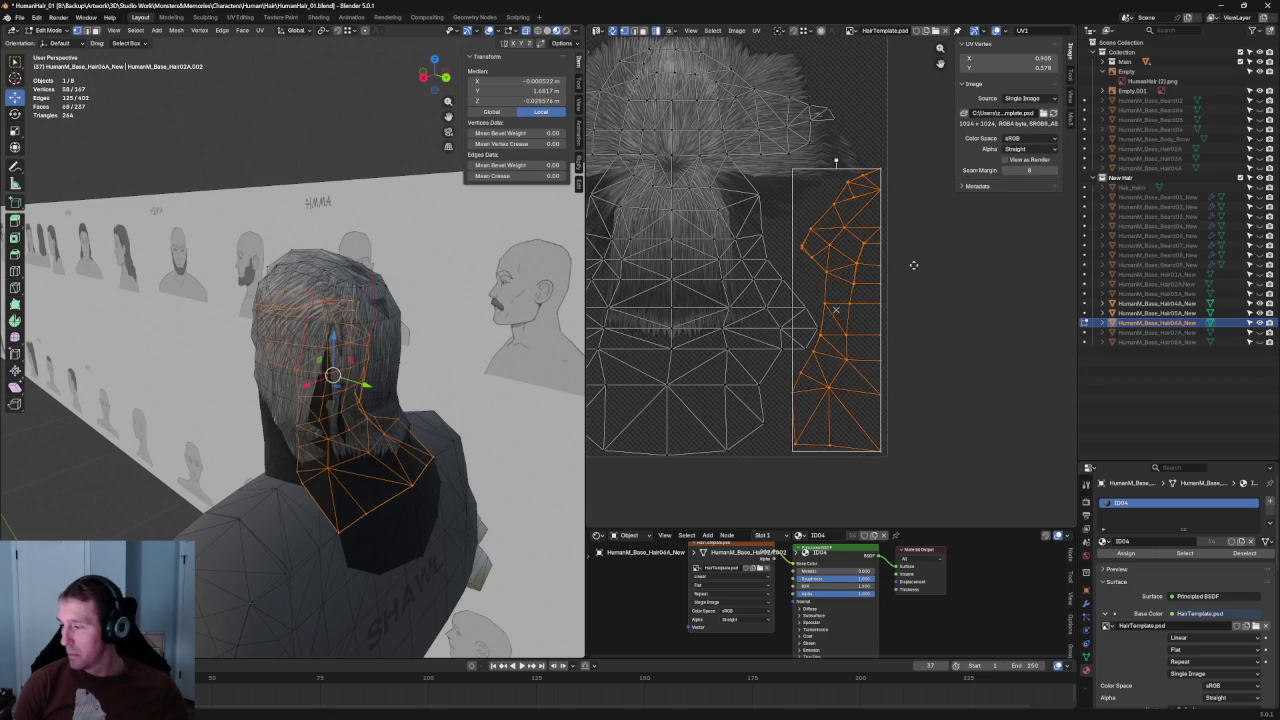
{"action": "key", "text": "KP_Decimal"}
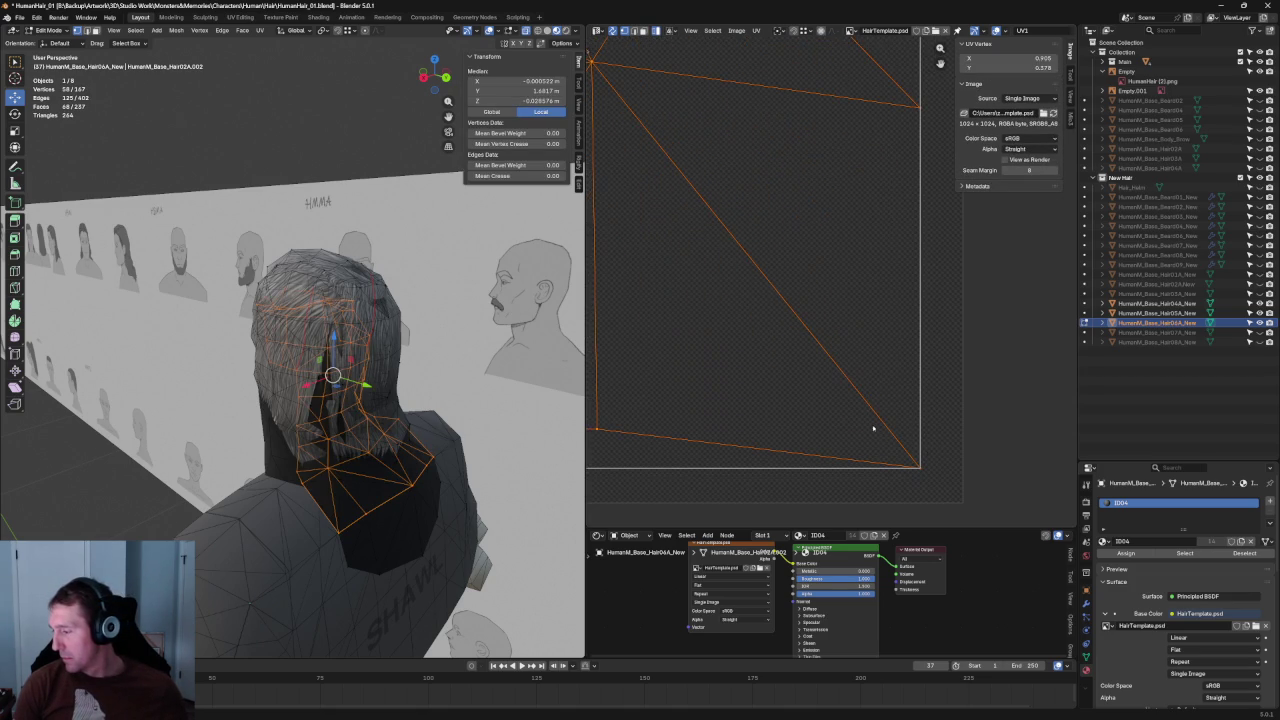
{"action": "key", "text": "g"}
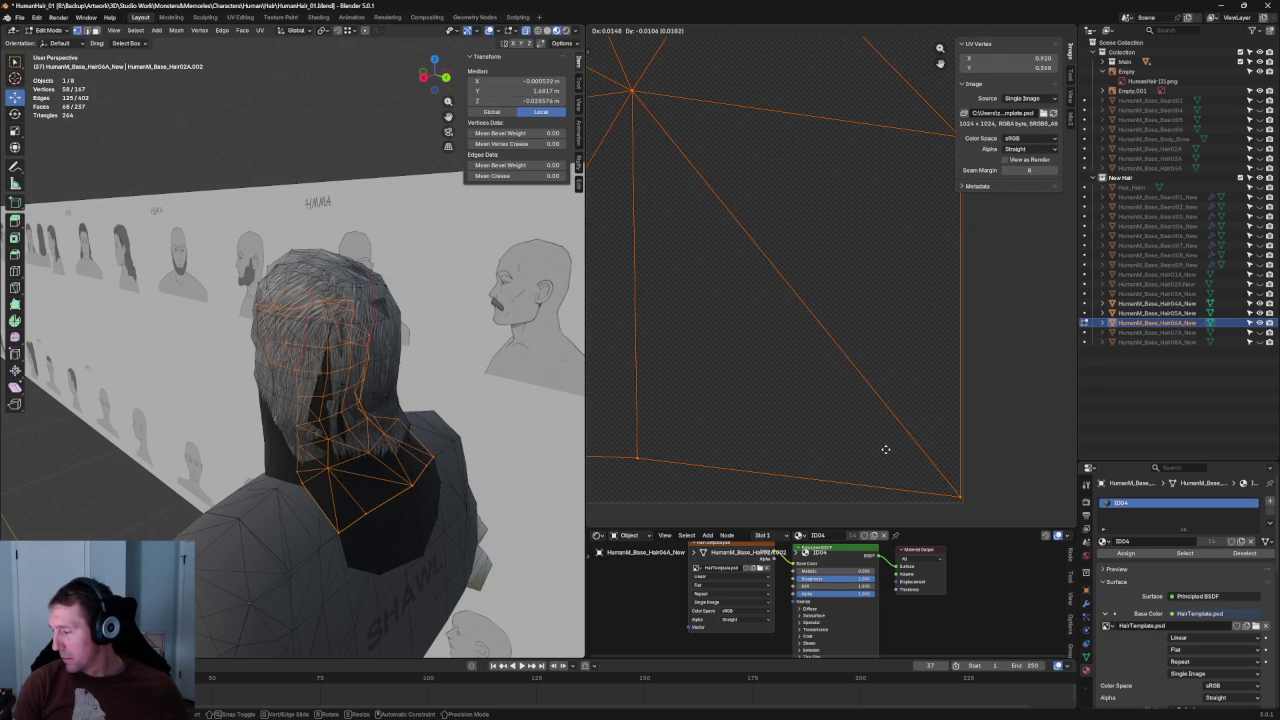
{"action": "left_click", "coordinate": [885, 450]}
{"action": "scroll", "coordinate": [885, 450], "scroll_direction": "down", "scroll_amount": 3}
{"action": "left_click", "coordinate": [857, 334]}
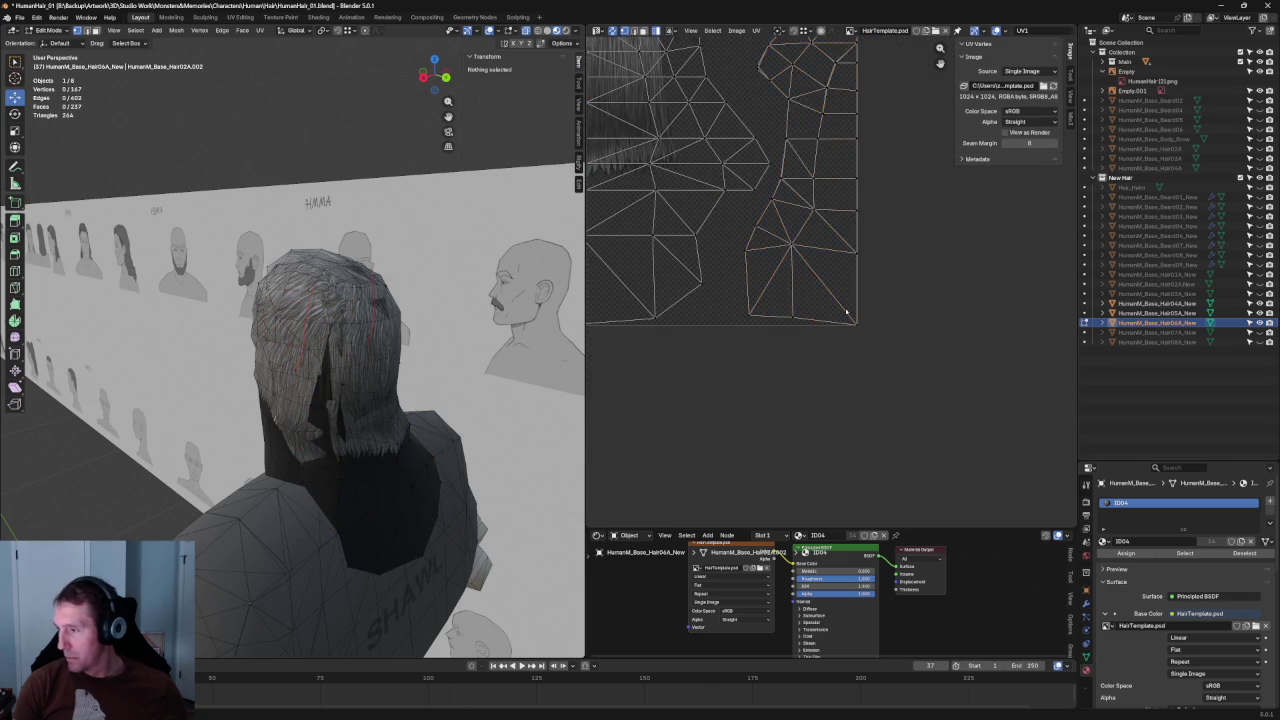
{"action": "scroll", "coordinate": [852, 443], "scroll_direction": "down", "scroll_amount": 3}
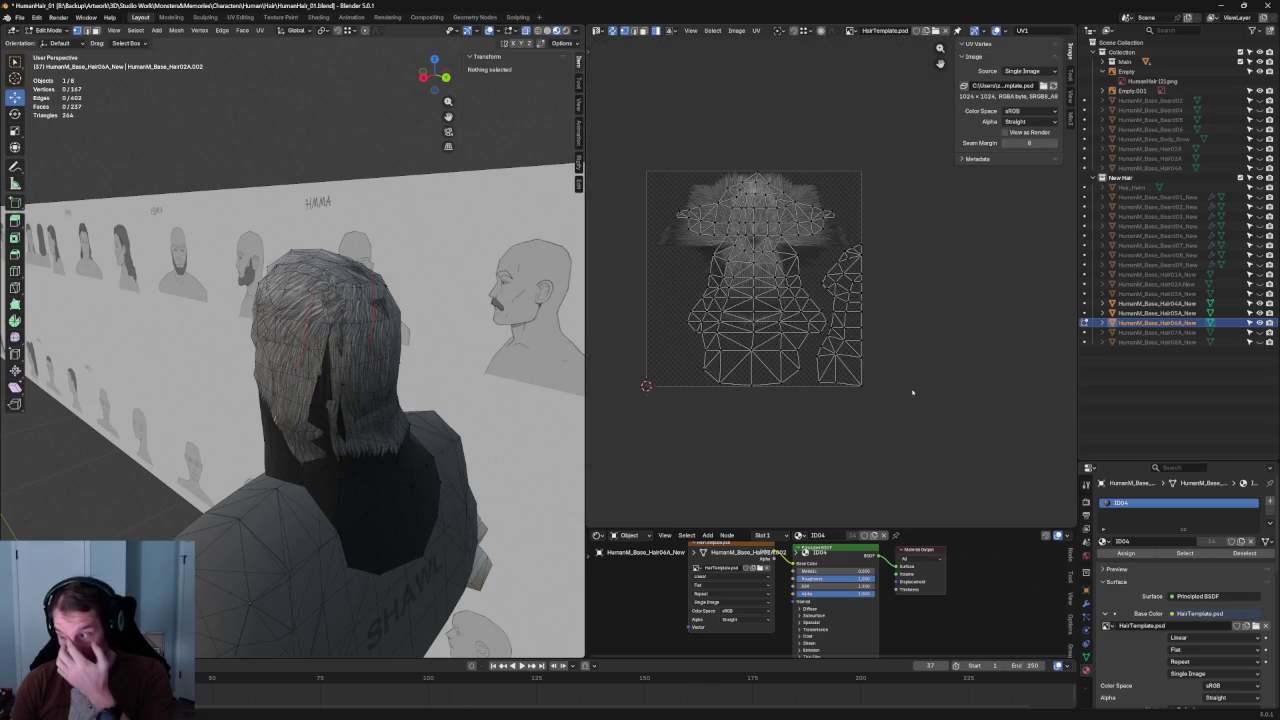
{"action": "scroll", "coordinate": [815, 285], "scroll_direction": "up", "scroll_amount": 5}
{"action": "scroll", "coordinate": [815, 285], "scroll_direction": "down", "scroll_amount": 5}
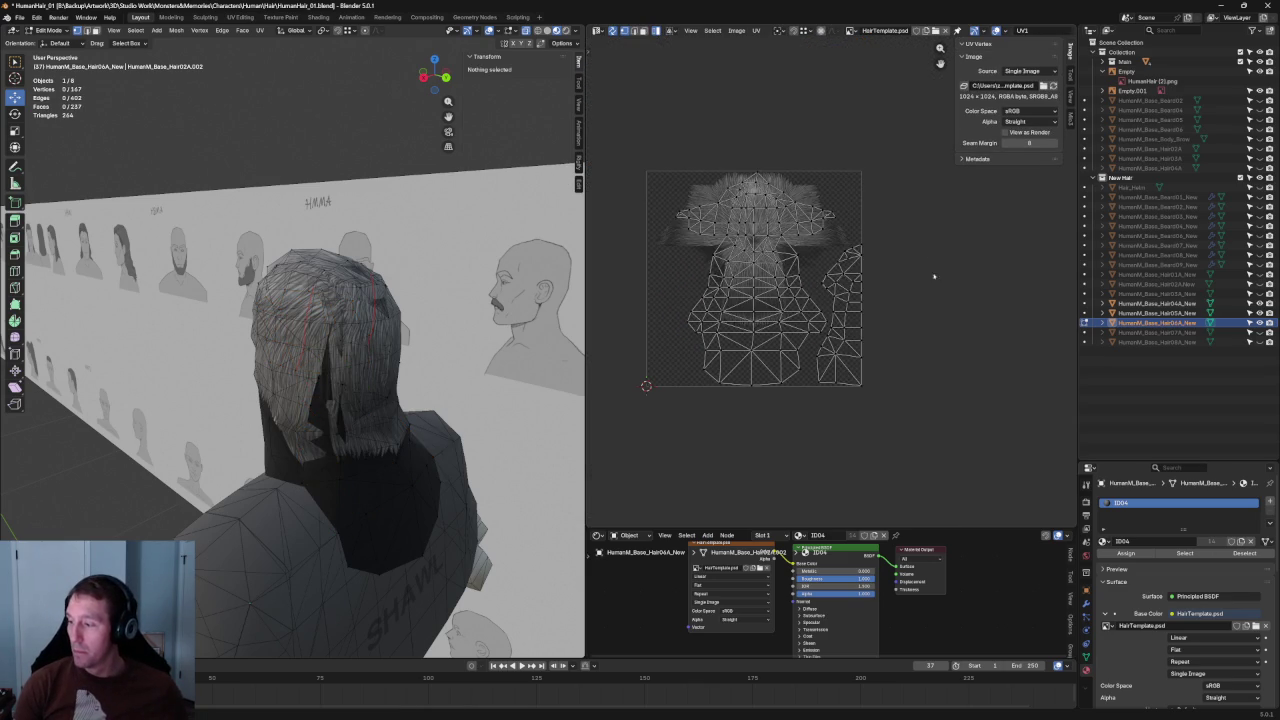
- Mirror the right-hand UV island along X to the left, then shift it slightly right
{"action": "key", "text": "l"}
{"action": "key", "text": "ctrl+m"}
{"action": "key", "text": "x"}
{"action": "right_click", "coordinate": [688, 318]}
{"action": "key", "text": "Escape"}
{"action": "scroll", "coordinate": [688, 318], "scroll_direction": "up", "scroll_amount": 4}
{"action": "scroll", "coordinate": [833, 291], "scroll_direction": "up", "scroll_amount": 3}
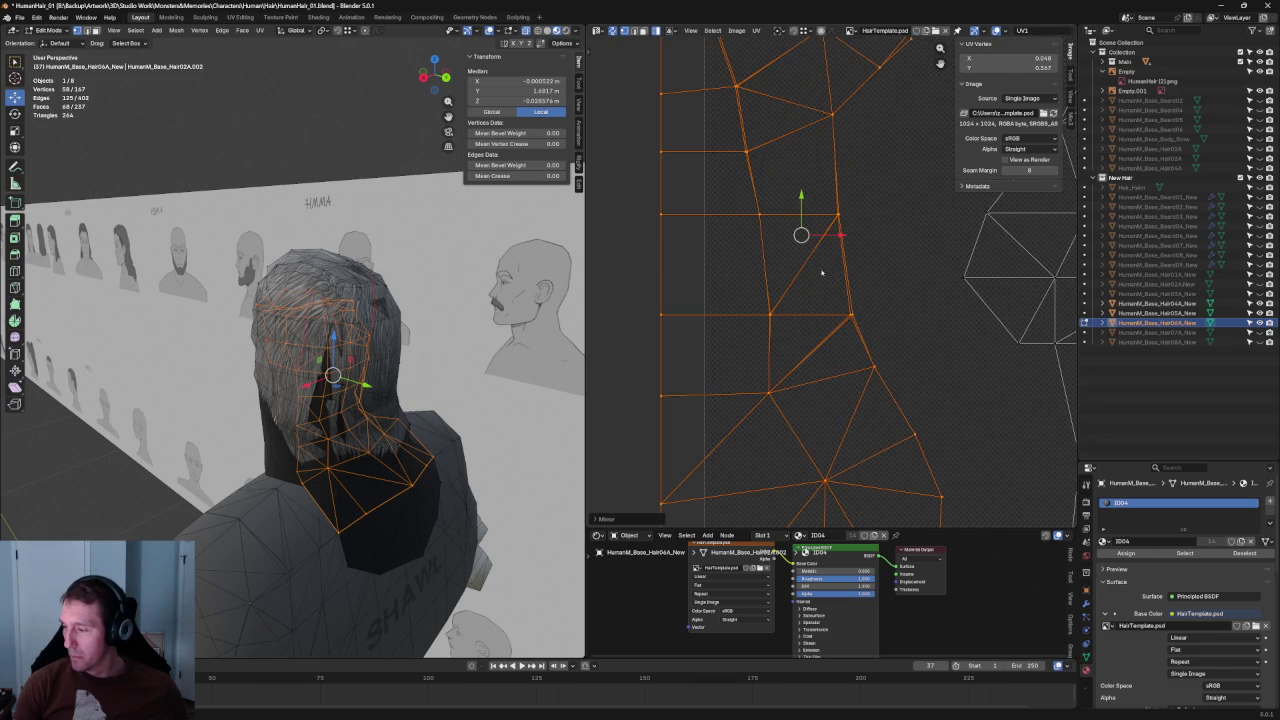
{"action": "key", "text": "g"}
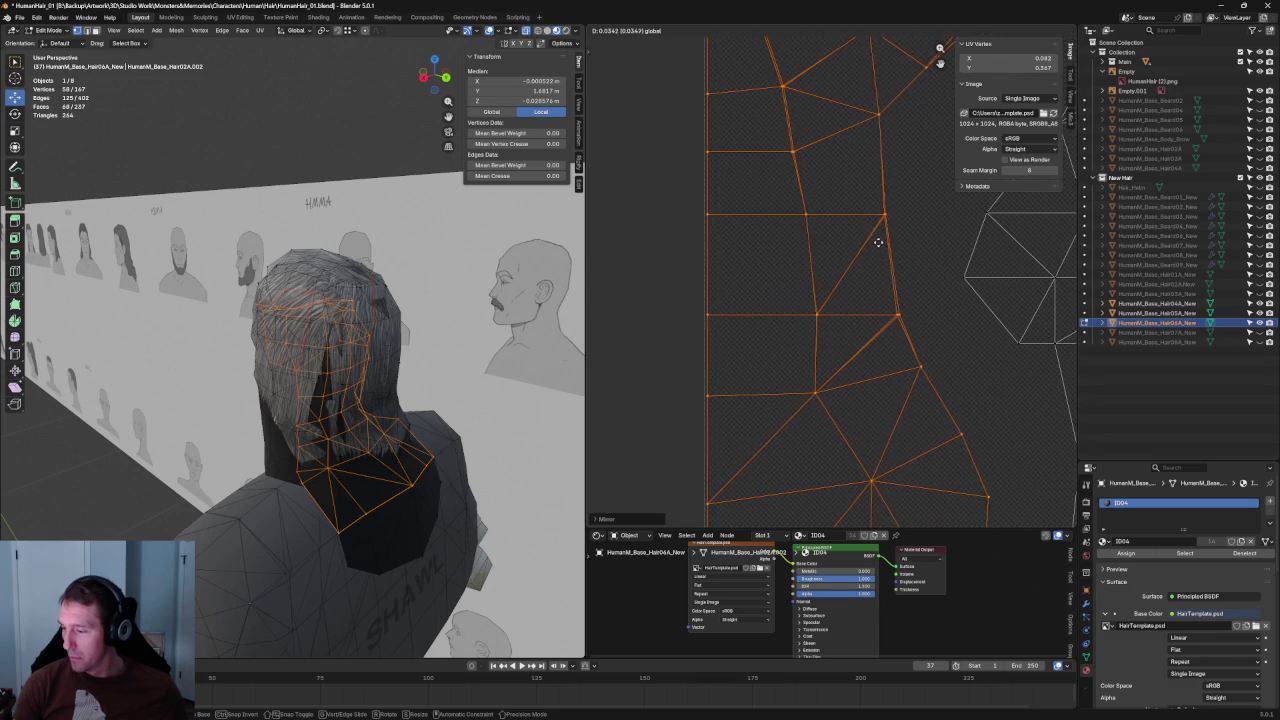
{"action": "left_click", "coordinate": [877, 242]}
{"action": "scroll", "coordinate": [846, 229], "scroll_direction": "down", "scroll_amount": 5}
- Review the whole hair UV layout, deselect it, and return to Object Mode
{"action": "key", "text": "alt+a"}
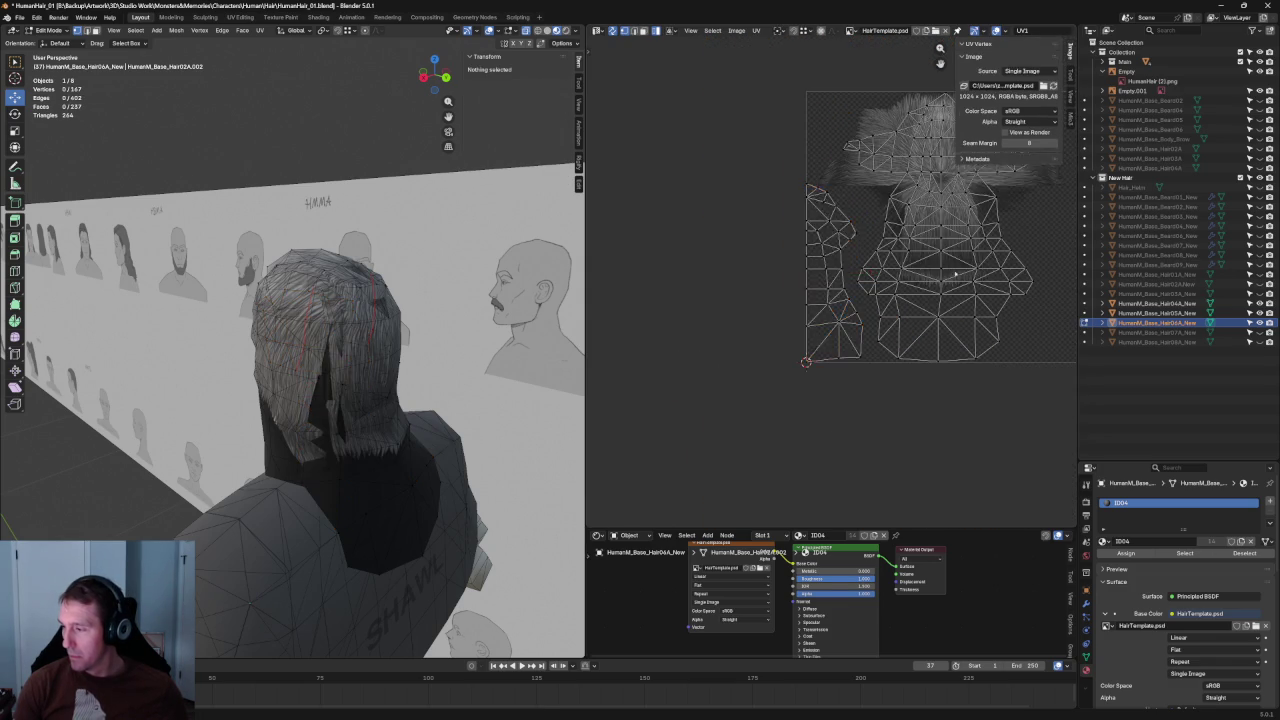
{"action": "scroll", "coordinate": [805, 370], "scroll_direction": "up", "scroll_amount": 2}
{"action": "scroll", "coordinate": [805, 370], "scroll_direction": "down", "scroll_amount": 1}
{"action": "key", "text": "a"}
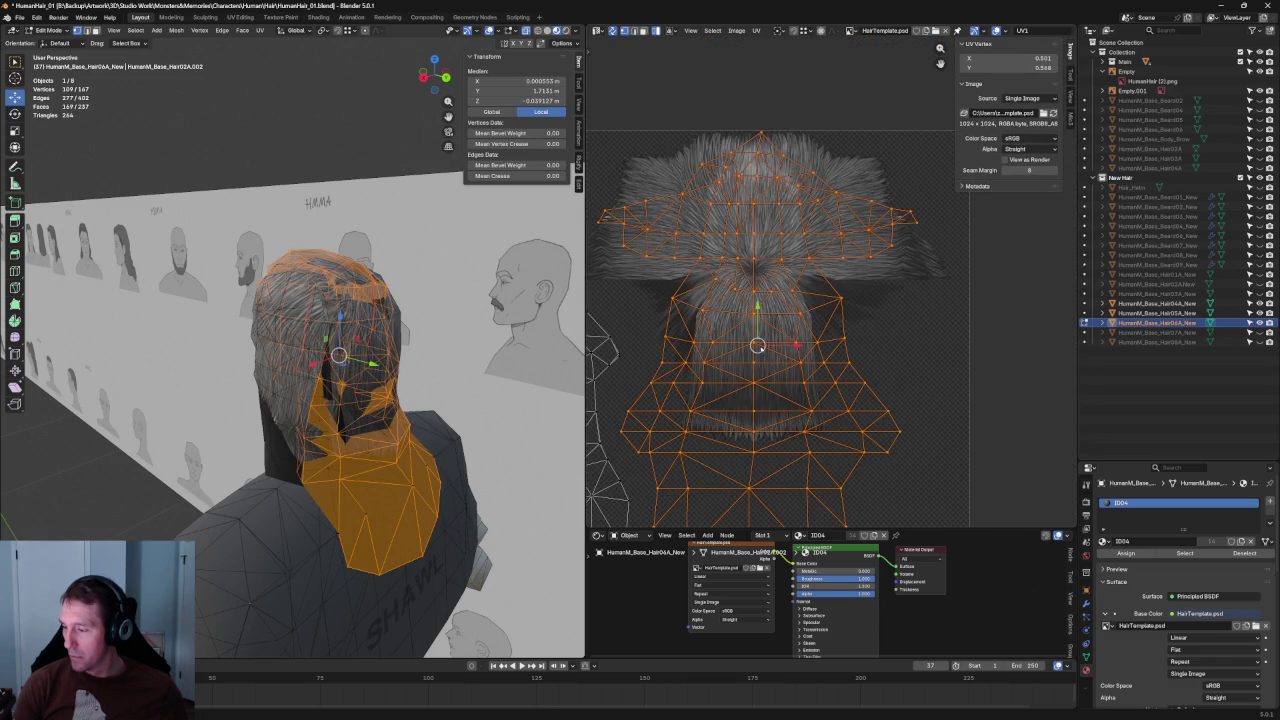
{"action": "scroll", "coordinate": [785, 332], "scroll_direction": "down", "scroll_amount": 1}
{"action": "scroll", "coordinate": [785, 332], "scroll_direction": "up", "scroll_amount": 6}
{"action": "scroll", "coordinate": [790, 366], "scroll_direction": "down", "scroll_amount": 2}
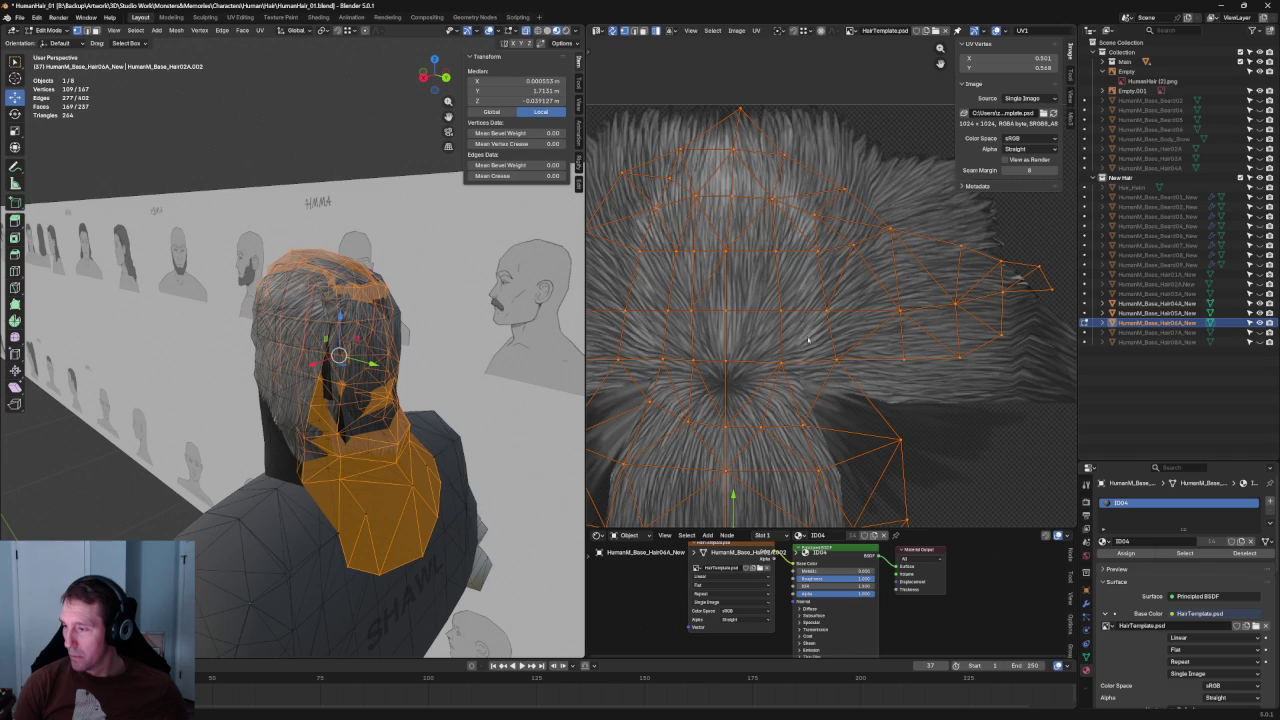
{"action": "key", "text": "alt+a"}
{"action": "scroll", "coordinate": [839, 207], "scroll_direction": "down", "scroll_amount": 4}
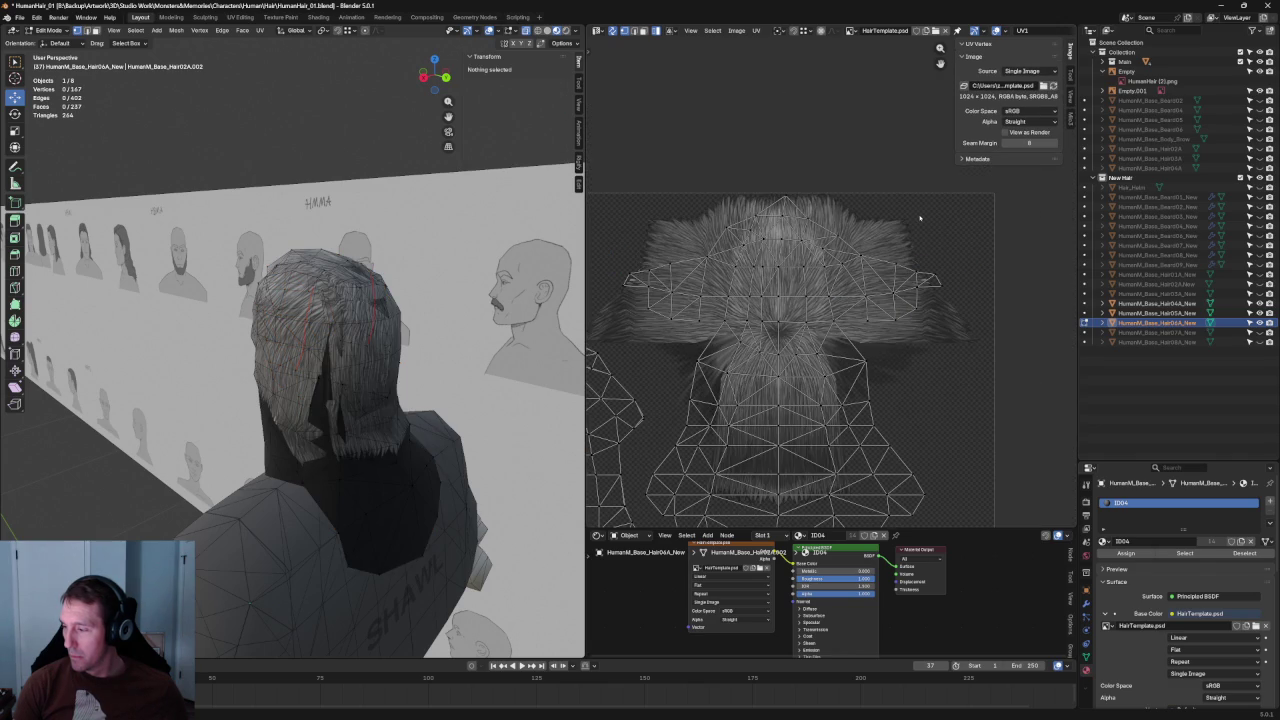
{"action": "scroll", "coordinate": [955, 261], "scroll_direction": "down", "scroll_amount": 1}
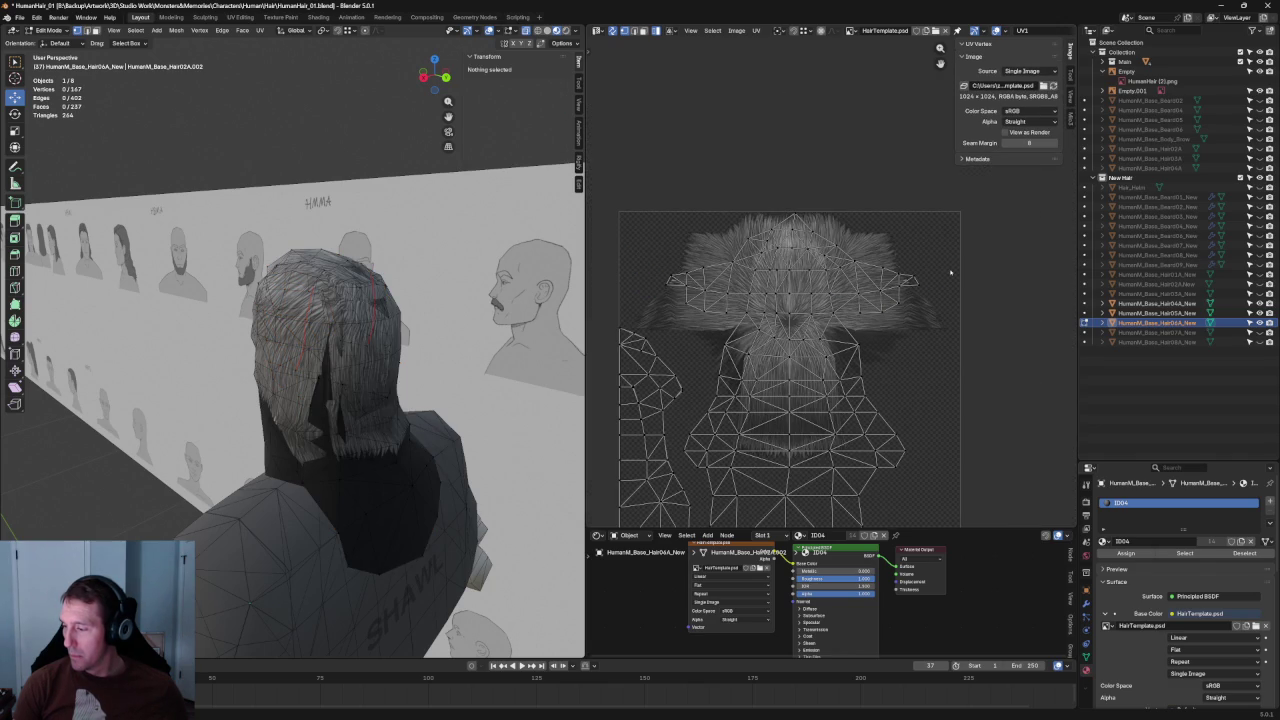
{"action": "key", "text": "Tab"}
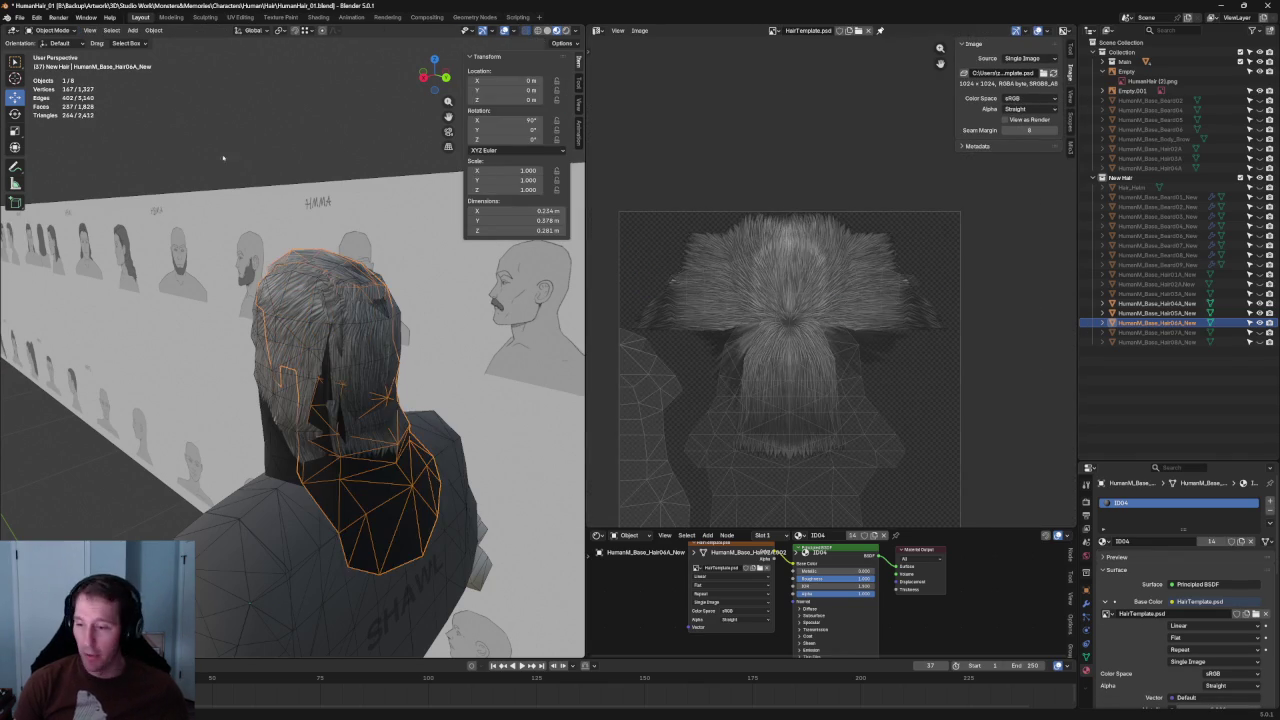
- Show only HumanM_Base_Hair07A_New, hiding Hair05A and other hair meshes, and enter Edit Mode
{"action": "key", "text": "alt+a"}
{"action": "mouse_move", "coordinate": [337, 282]}
{"action": "middle_mouse_down"}
{"action": "mouse_move", "coordinate": [432, 317]}
{"action": "mouse_move", "coordinate": [470, 360]}
{"action": "middle_mouse_up"}
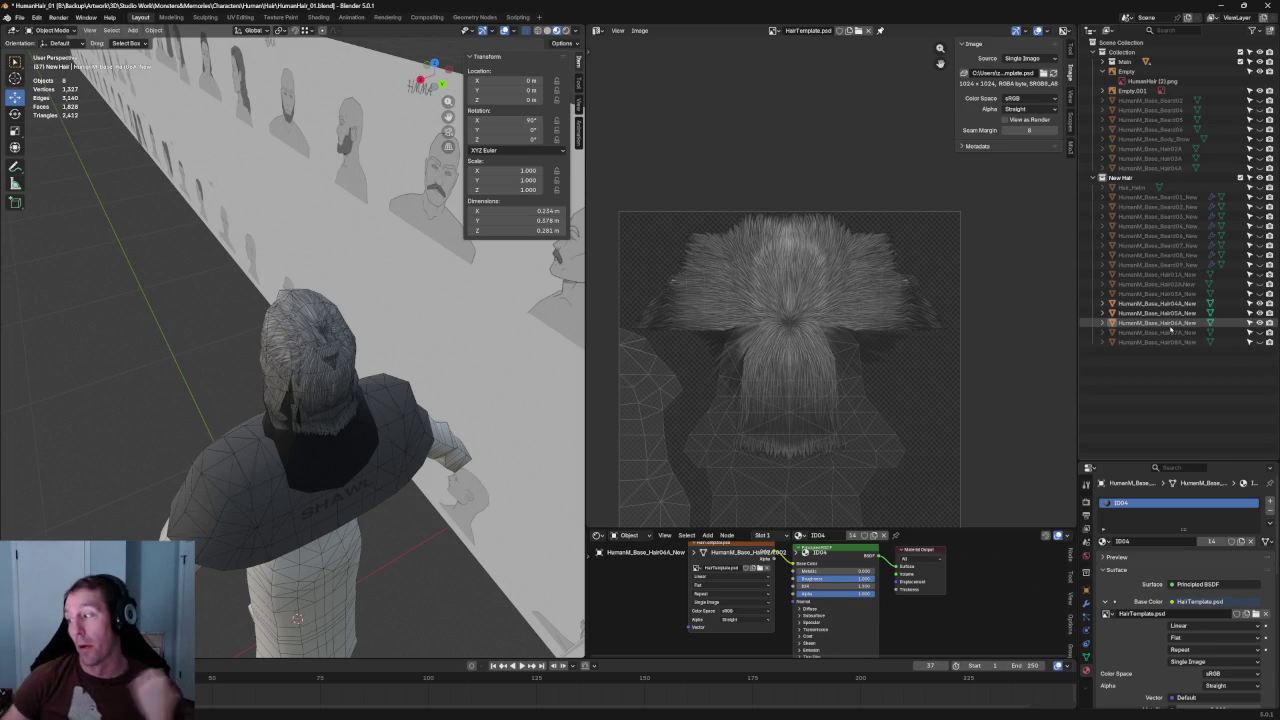
{"action": "left_click", "coordinate": [1165, 332]}
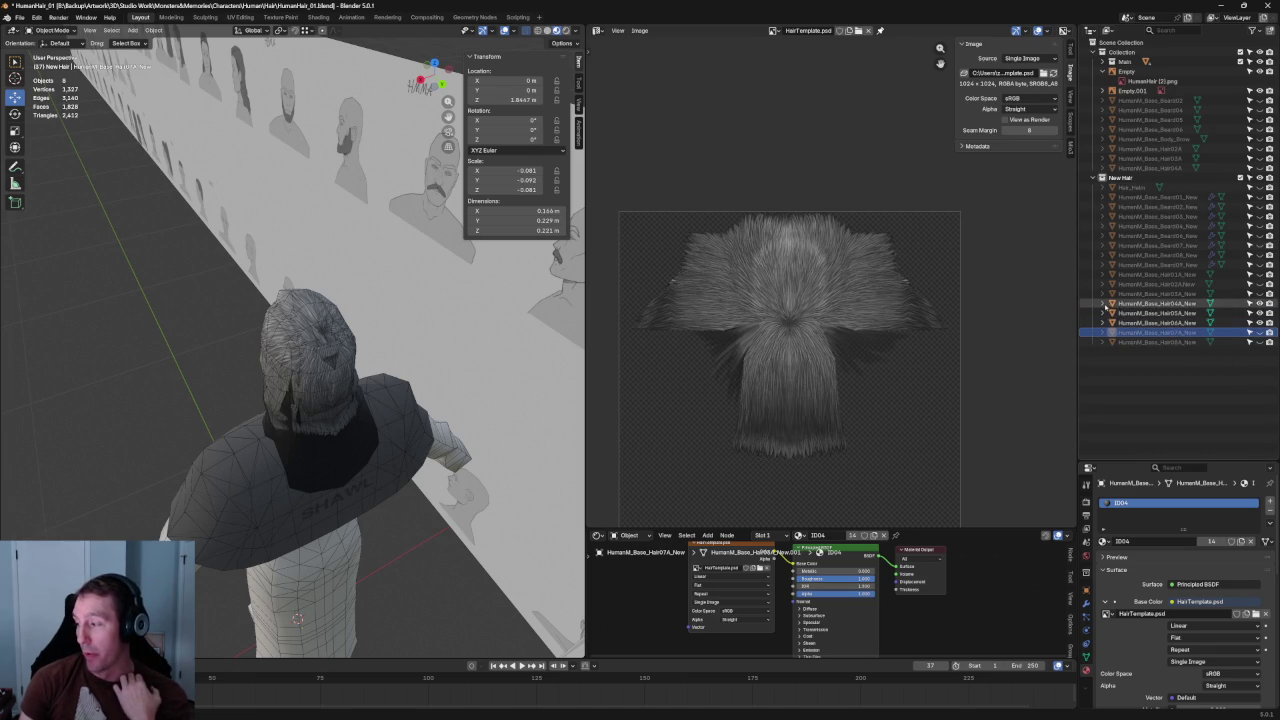
{"action": "left_click", "coordinate": [1262, 332]}
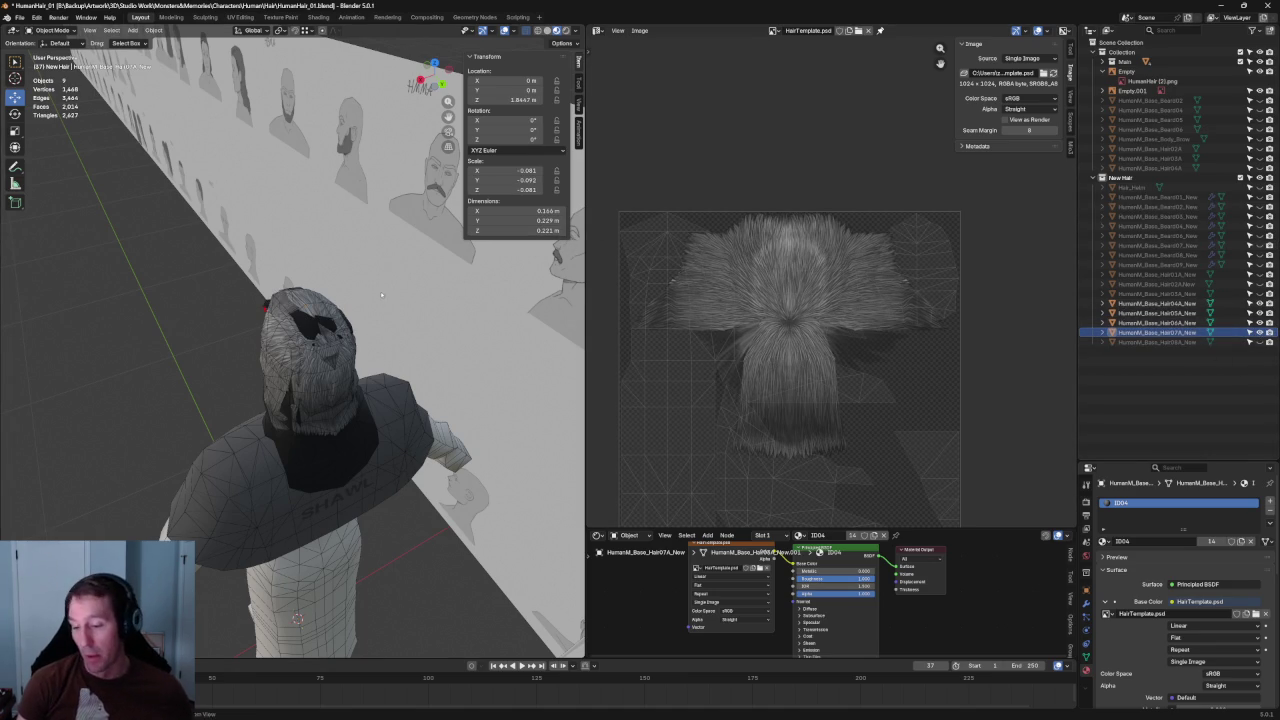
{"action": "middle_click_drag", "start_coordinate": [378, 295], "coordinate": [400, 300]}
{"action": "left_click", "coordinate": [1260, 313]}
{"action": "left_click_drag", "start_coordinate": [1260, 313], "coordinate": [1260, 323]}
{"action": "key", "text": "Tab"}
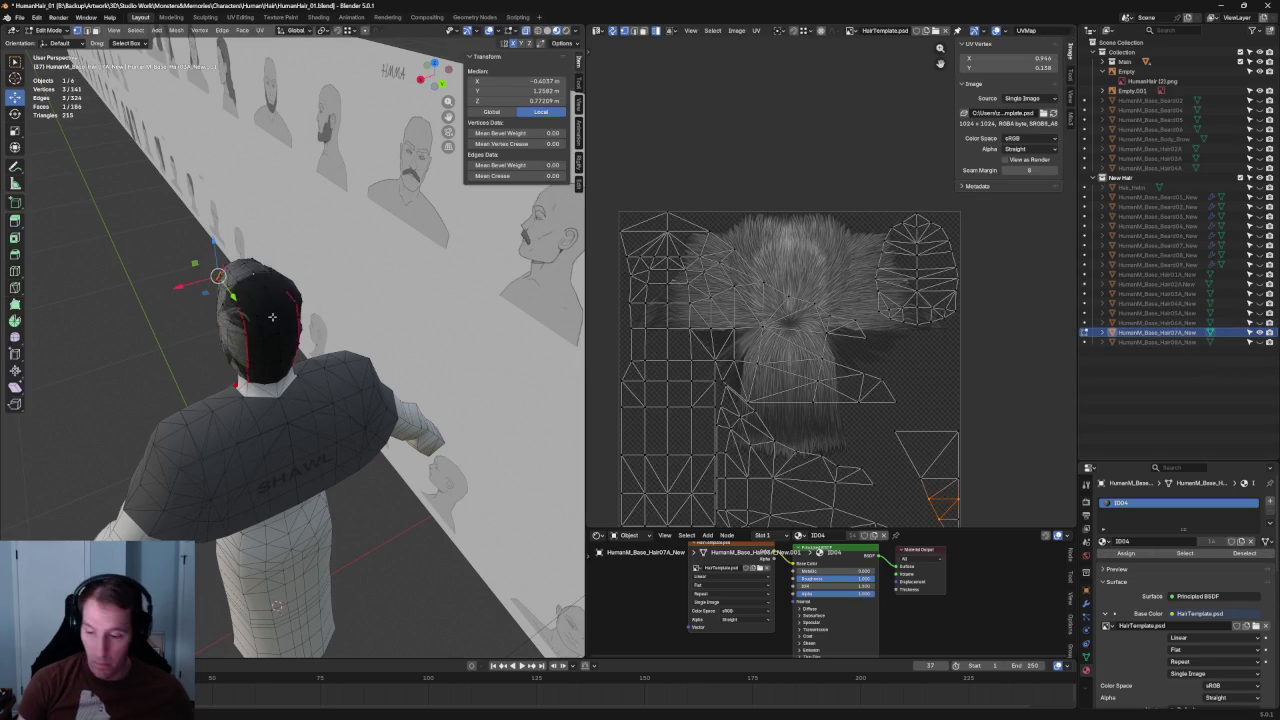
- Orbit to a frontal view of the head and select the whole hair cap UV island
{"action": "middle_click_drag", "start_coordinate": [317, 312], "coordinate": [323, 290]}
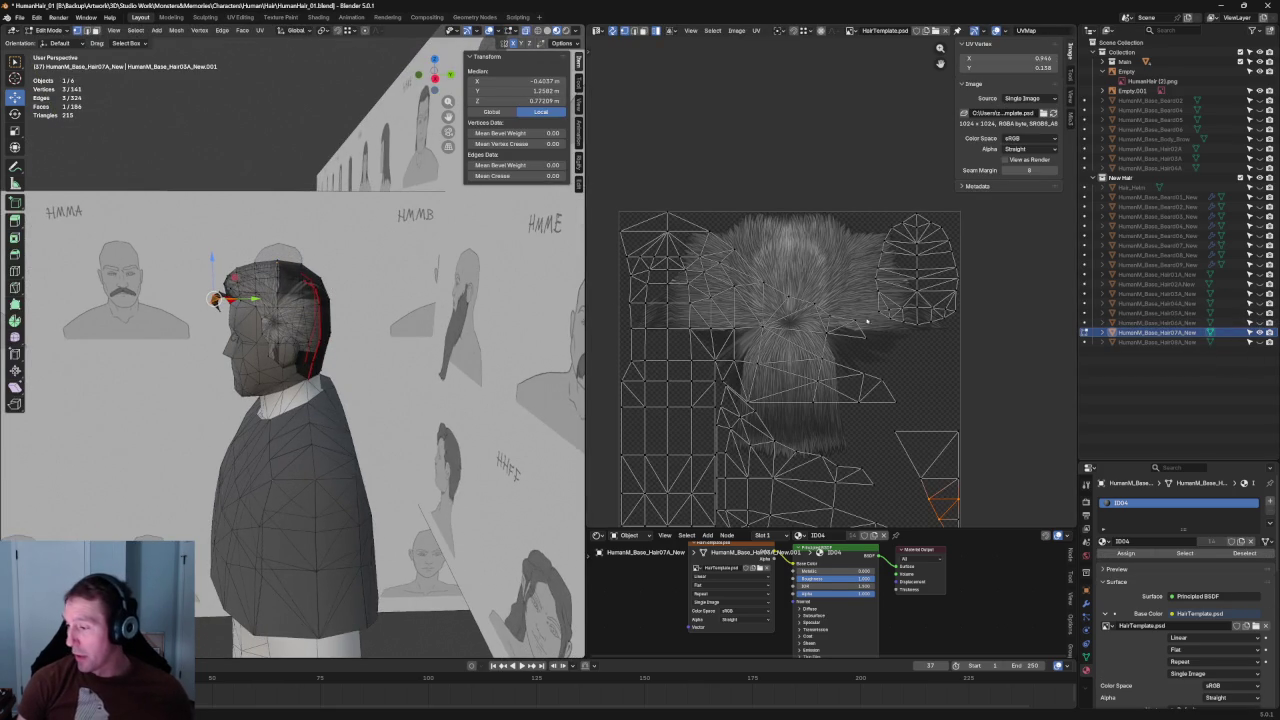
{"action": "scroll", "coordinate": [806, 312], "scroll_direction": "down", "scroll_amount": 1}
{"action": "scroll", "coordinate": [806, 312], "scroll_direction": "up", "scroll_amount": 1}
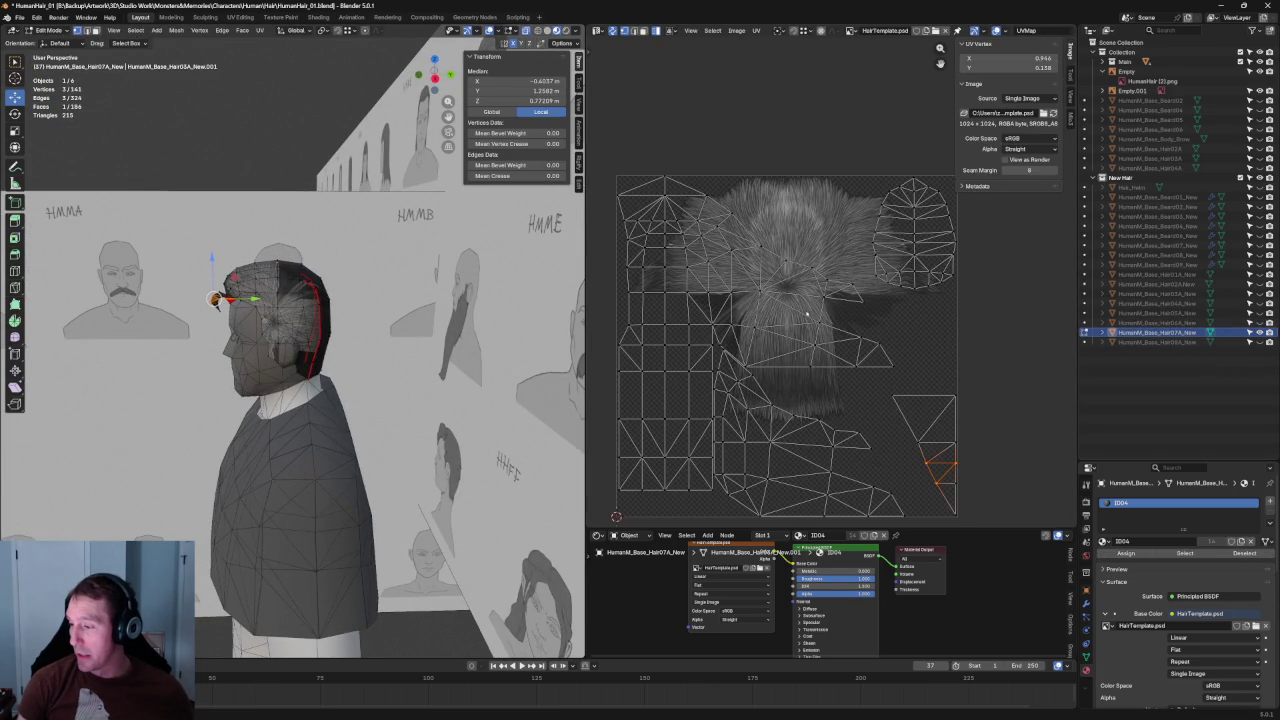
{"action": "mouse_move", "coordinate": [330, 330]}
{"action": "middle_mouse_down"}
{"action": "mouse_move", "coordinate": [439, 343]}
{"action": "mouse_move", "coordinate": [420, 350]}
{"action": "middle_mouse_up"}
{"action": "scroll", "coordinate": [341, 328], "scroll_direction": "up", "scroll_amount": 2}
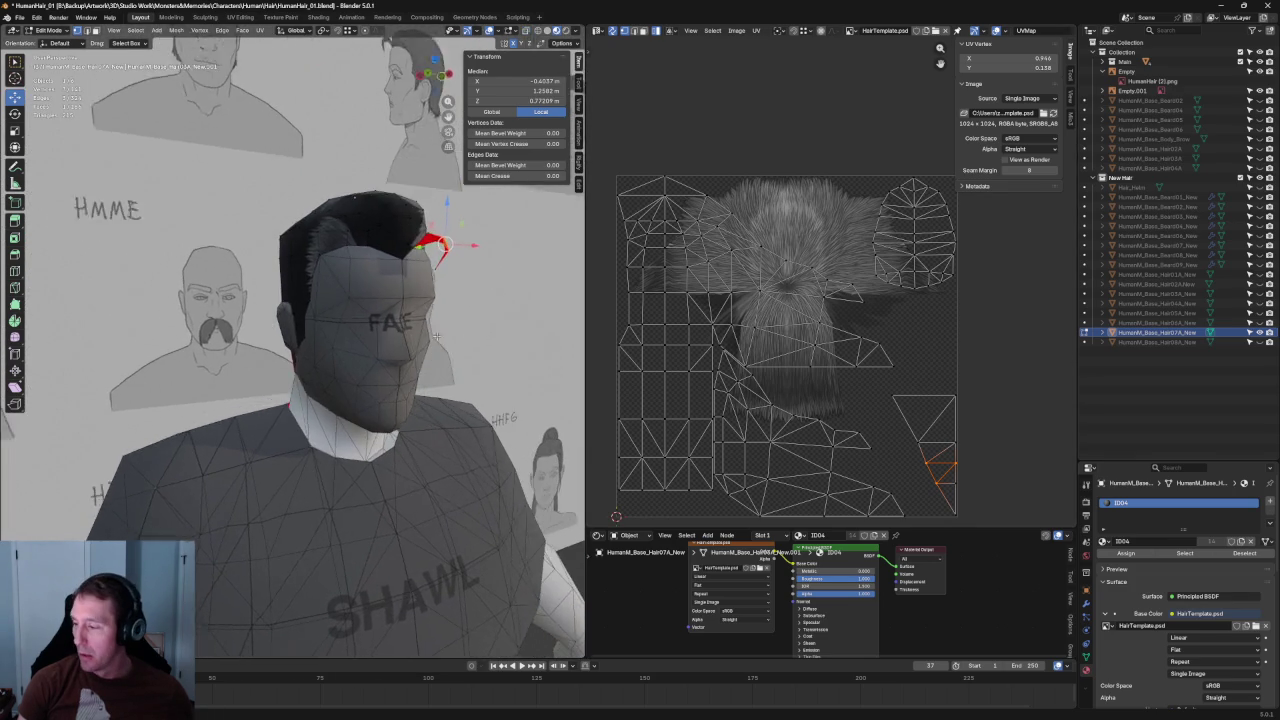
{"action": "middle_click_drag", "start_coordinate": [401, 271], "coordinate": [445, 272]}
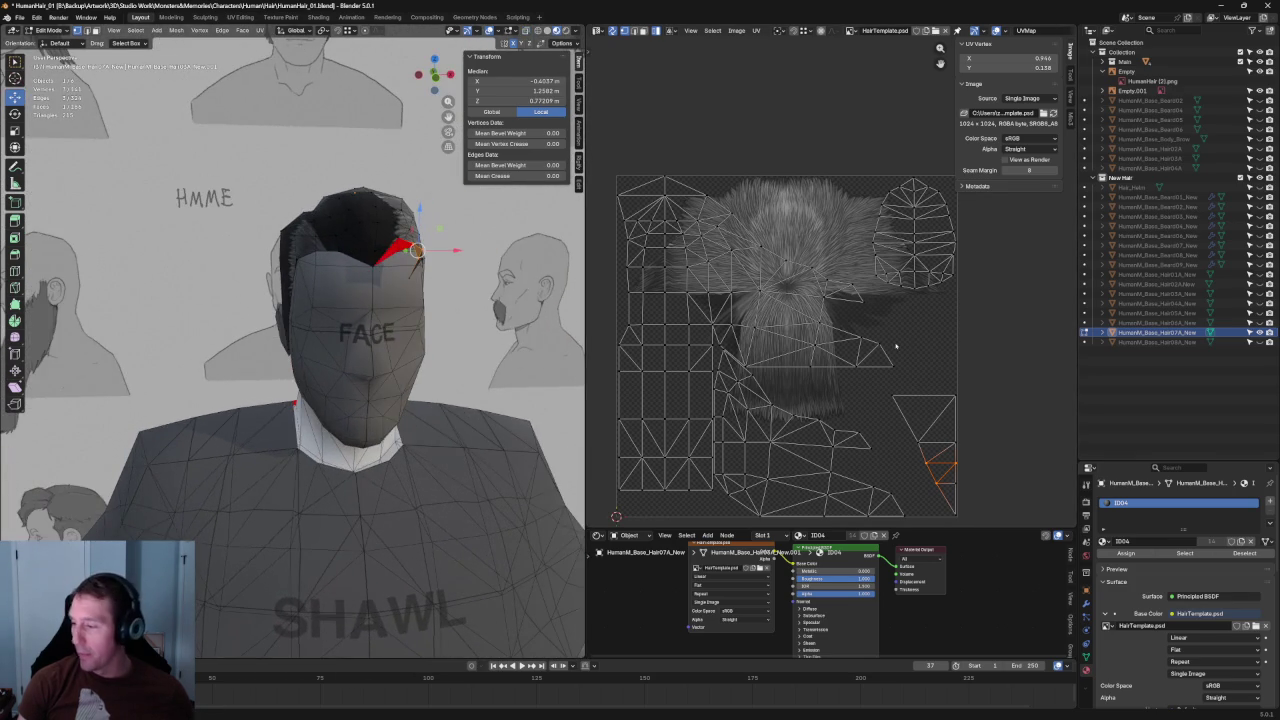
{"action": "left_click", "coordinate": [751, 406]}
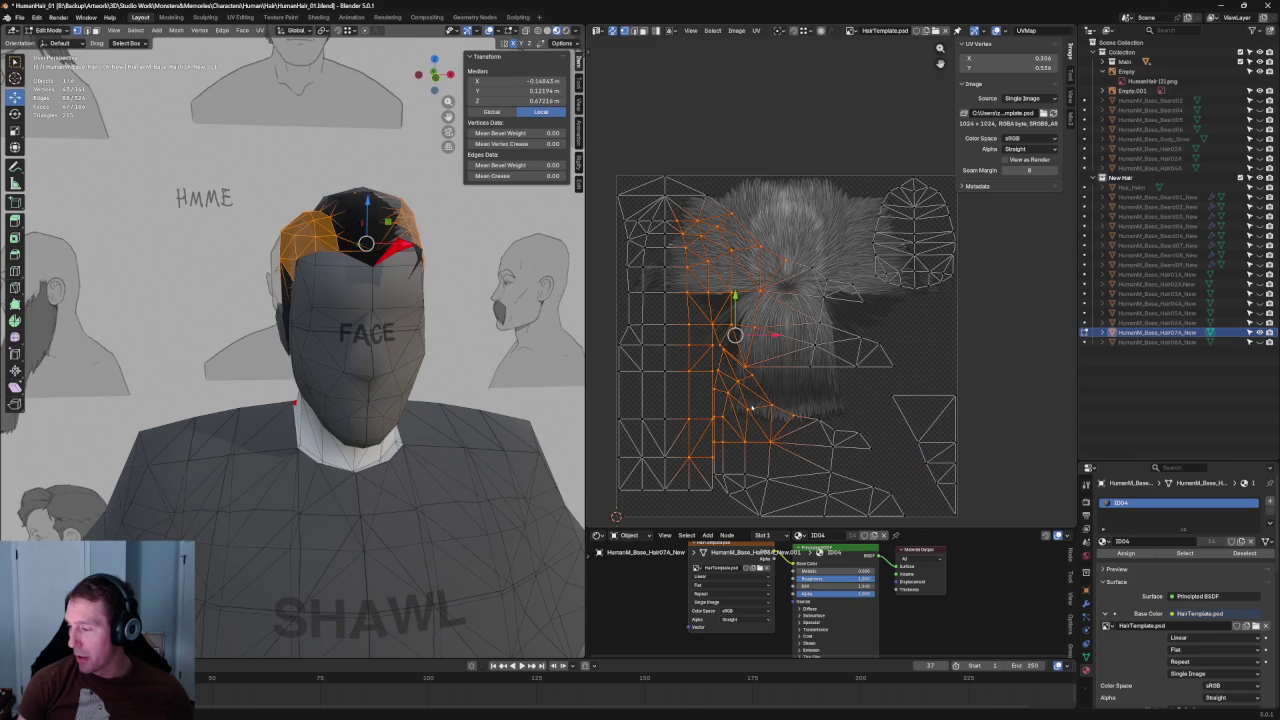
{"action": "key", "text": "l"}
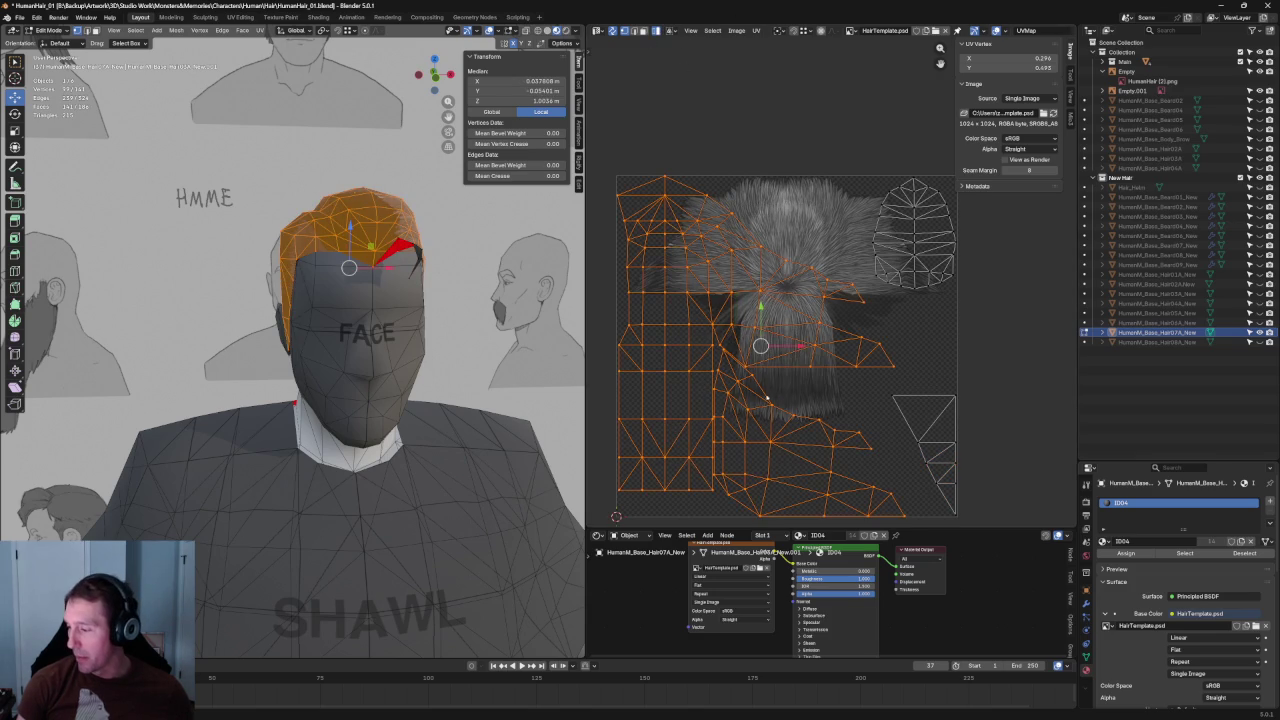
{"action": "scroll", "coordinate": [778, 360], "scroll_direction": "down", "scroll_amount": 1}
- Shift the hair cap island right, shrink it to about 82% and slightly more, then deselect
{"action": "left_click_drag", "start_coordinate": [810, 333], "coordinate": [928, 343]}
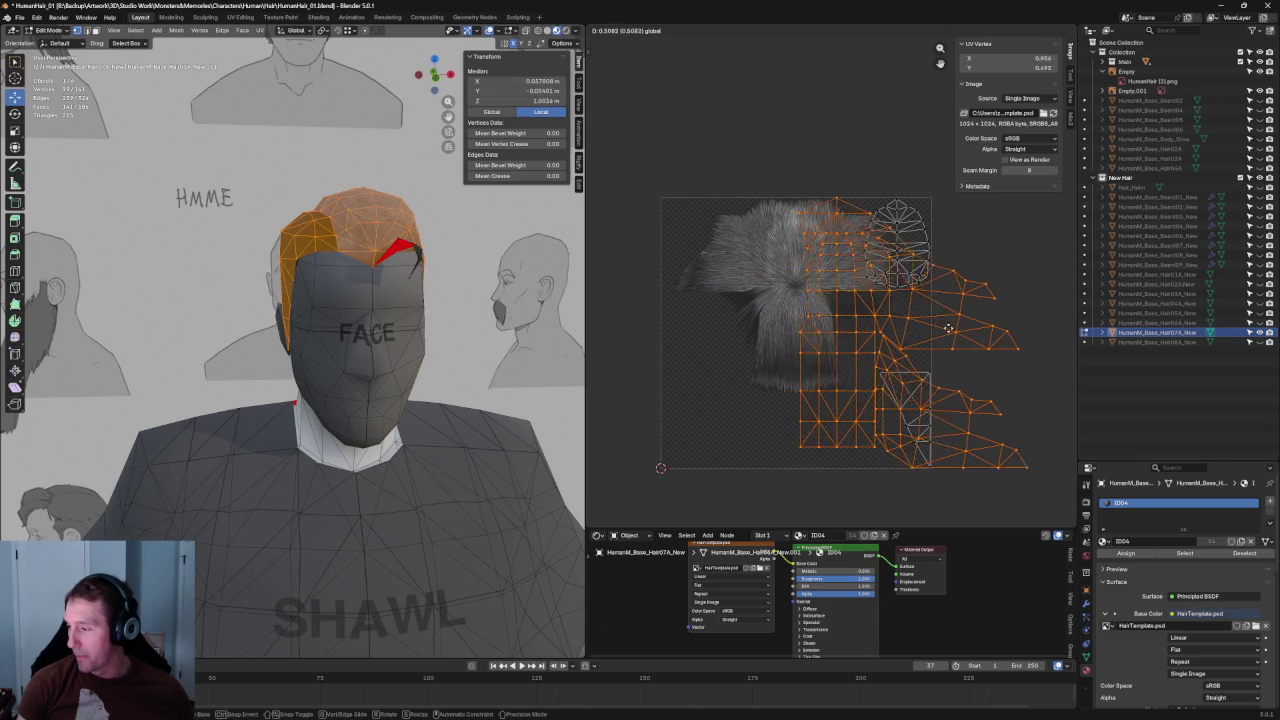
{"action": "key", "text": "shift+space"}
{"action": "key", "text": "t"}
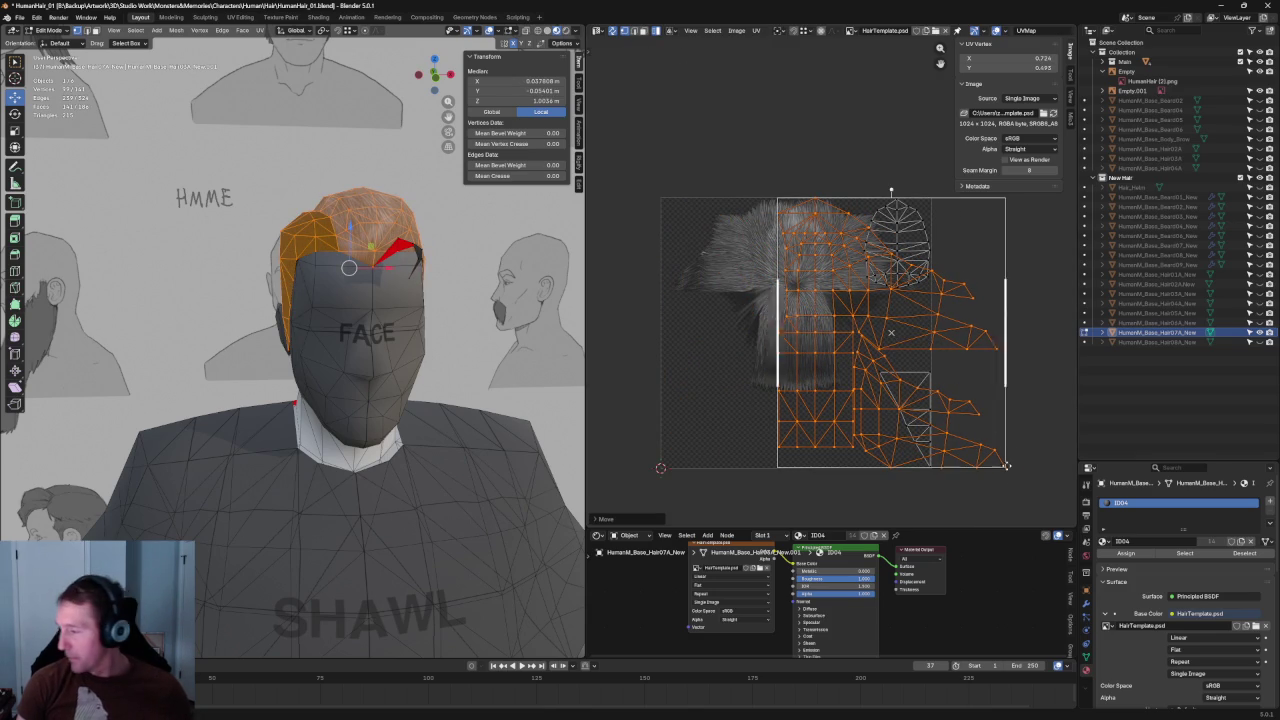
{"action": "left_click_drag", "start_coordinate": [1005, 469], "coordinate": [973, 411]}
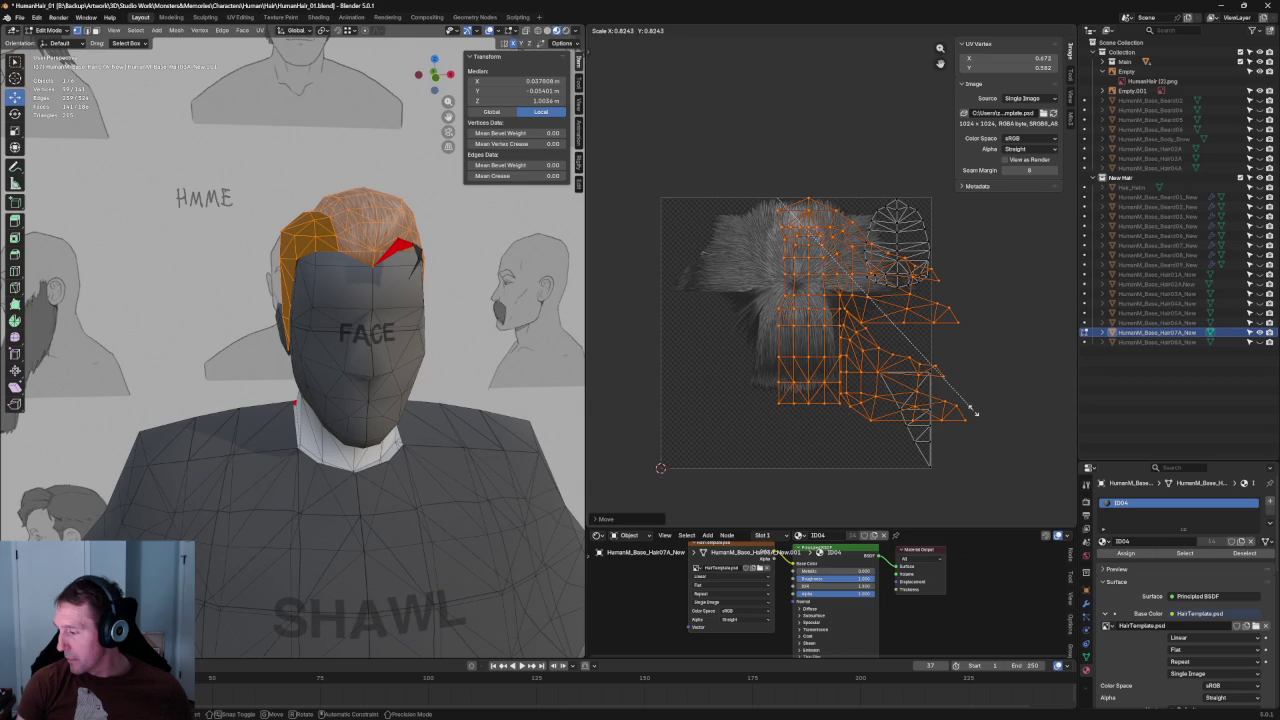
{"action": "mouse_move", "coordinate": [380, 395]}
{"action": "middle_mouse_down"}
{"action": "mouse_move", "coordinate": [240, 393]}
{"action": "mouse_move", "coordinate": [252, 393]}
{"action": "middle_mouse_up"}
{"action": "left_click_drag", "start_coordinate": [974, 424], "coordinate": [962, 412]}
{"action": "left_click", "coordinate": [962, 412]}
{"action": "left_click", "coordinate": [957, 317]}
{"action": "key", "text": "l"}
{"action": "left_click", "coordinate": [981, 315]}
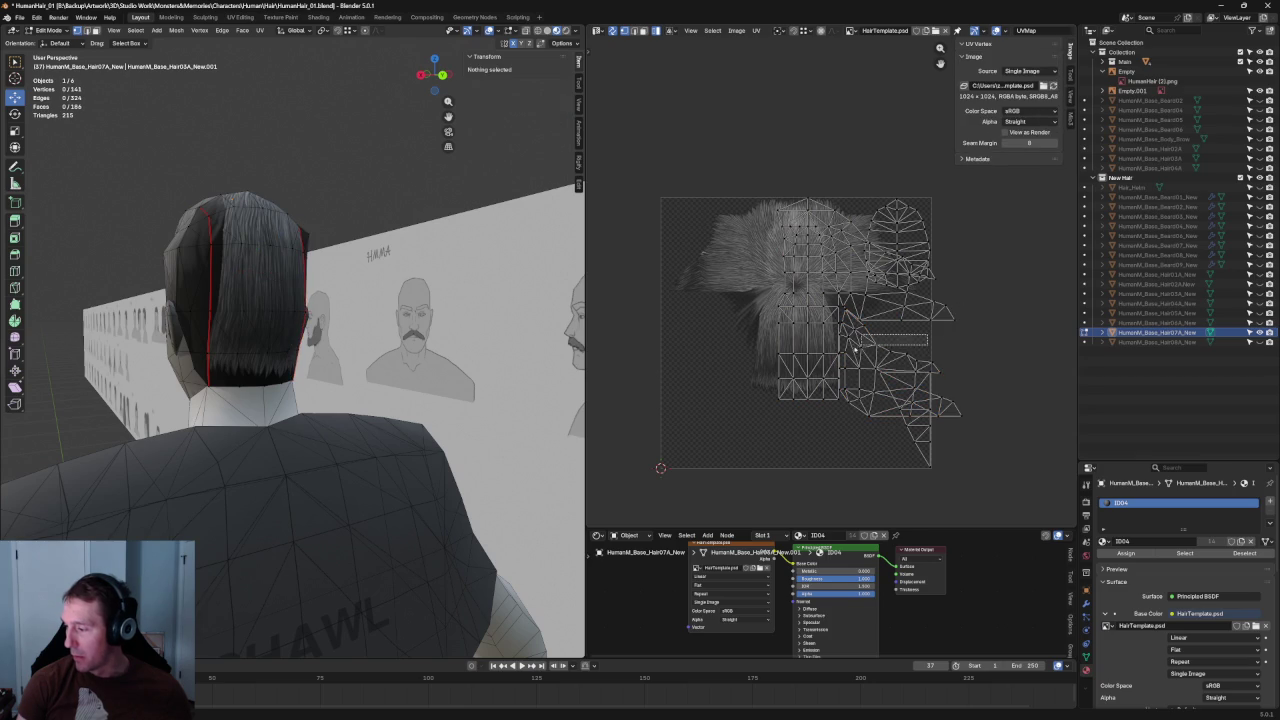
- Mirror the side hair UV island on X and position it over the hair texture
{"action": "key", "text": "l"}
{"action": "key", "text": "g"}
{"action": "left_click", "coordinate": [735, 256]}
{"action": "right_click", "coordinate": [735, 256]}
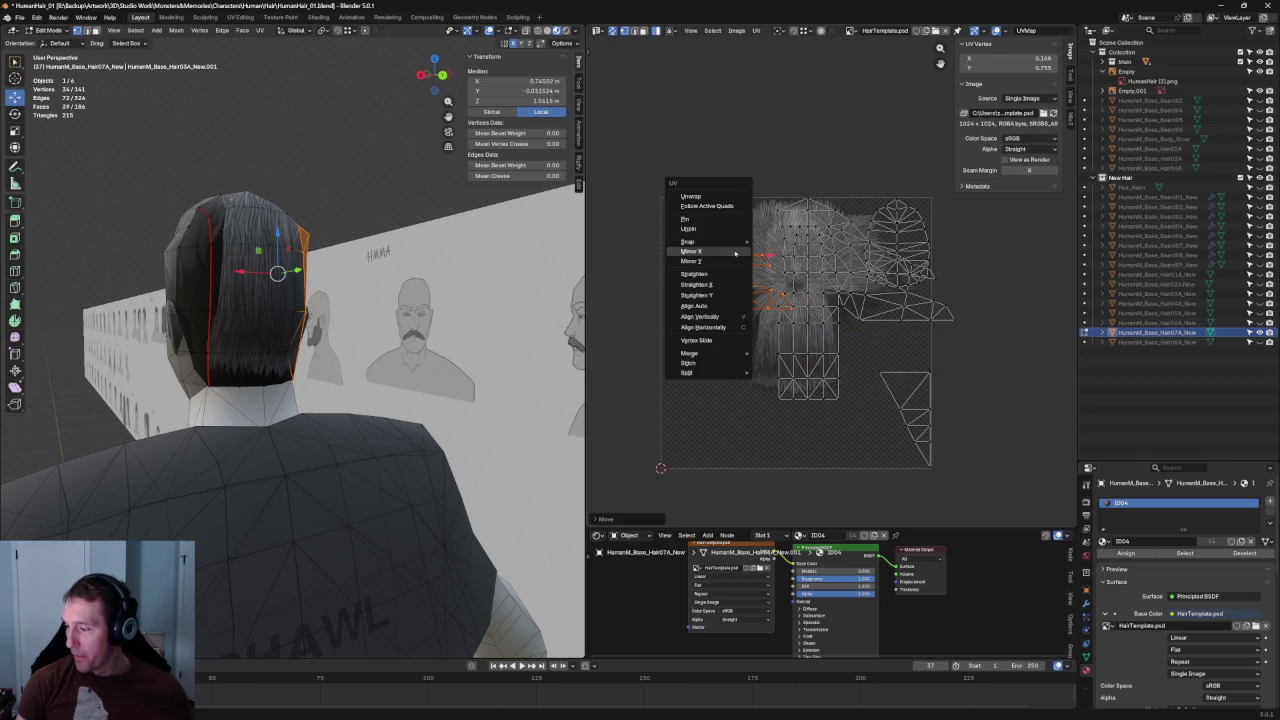
{"action": "left_click", "coordinate": [732, 252]}
{"action": "scroll", "coordinate": [777, 270], "scroll_direction": "down", "scroll_amount": 1}
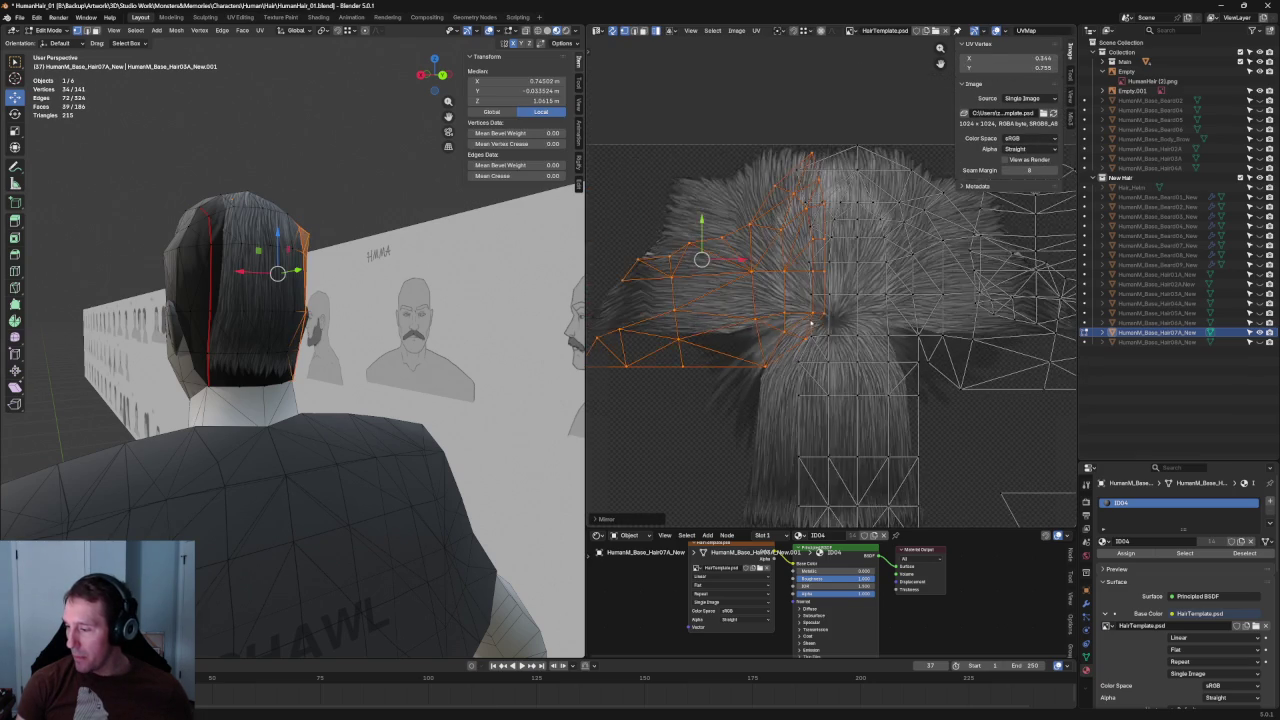
{"action": "scroll", "coordinate": [764, 318], "scroll_direction": "down", "scroll_amount": 1}
{"action": "left_click_drag", "start_coordinate": [728, 263], "coordinate": [703, 279]}
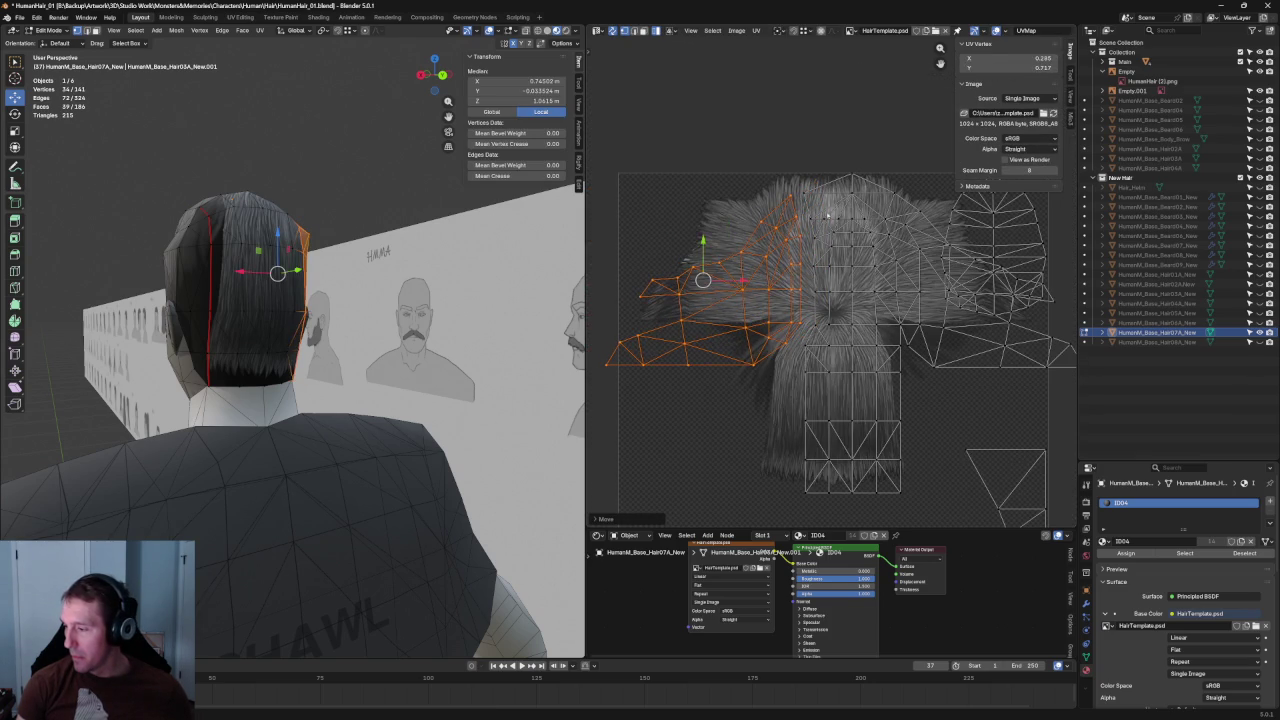
{"action": "scroll", "coordinate": [790, 187], "scroll_direction": "up", "scroll_amount": 2}
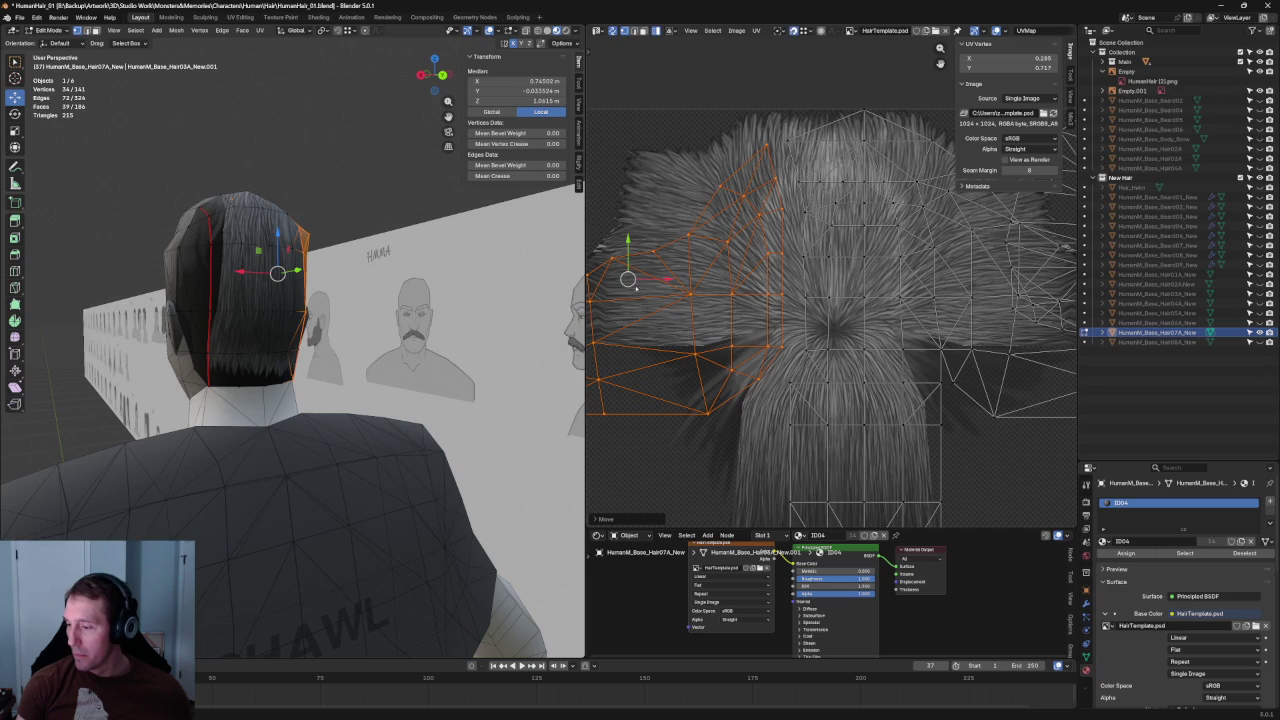
{"action": "key", "text": "g"}
{"action": "left_click", "coordinate": [802, 257]}
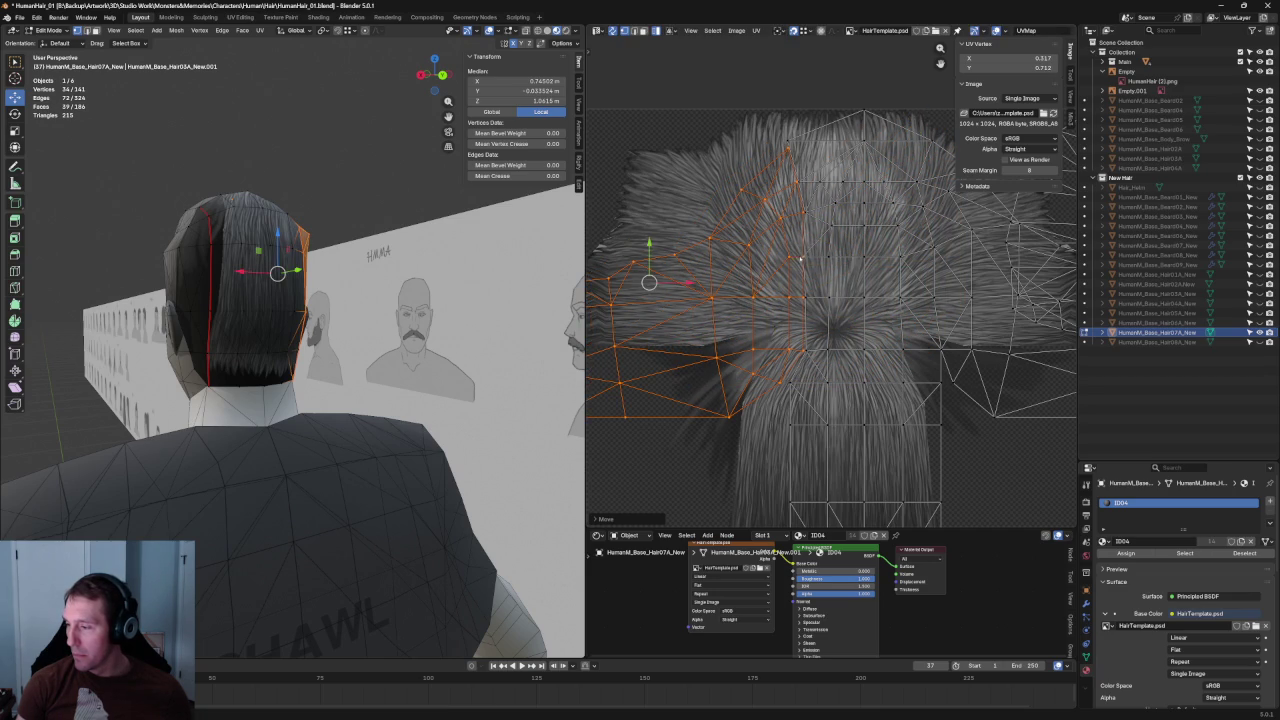
{"action": "scroll", "coordinate": [795, 257], "scroll_direction": "up", "scroll_amount": 1}
{"action": "scroll", "coordinate": [804, 185], "scroll_direction": "up", "scroll_amount": 1}
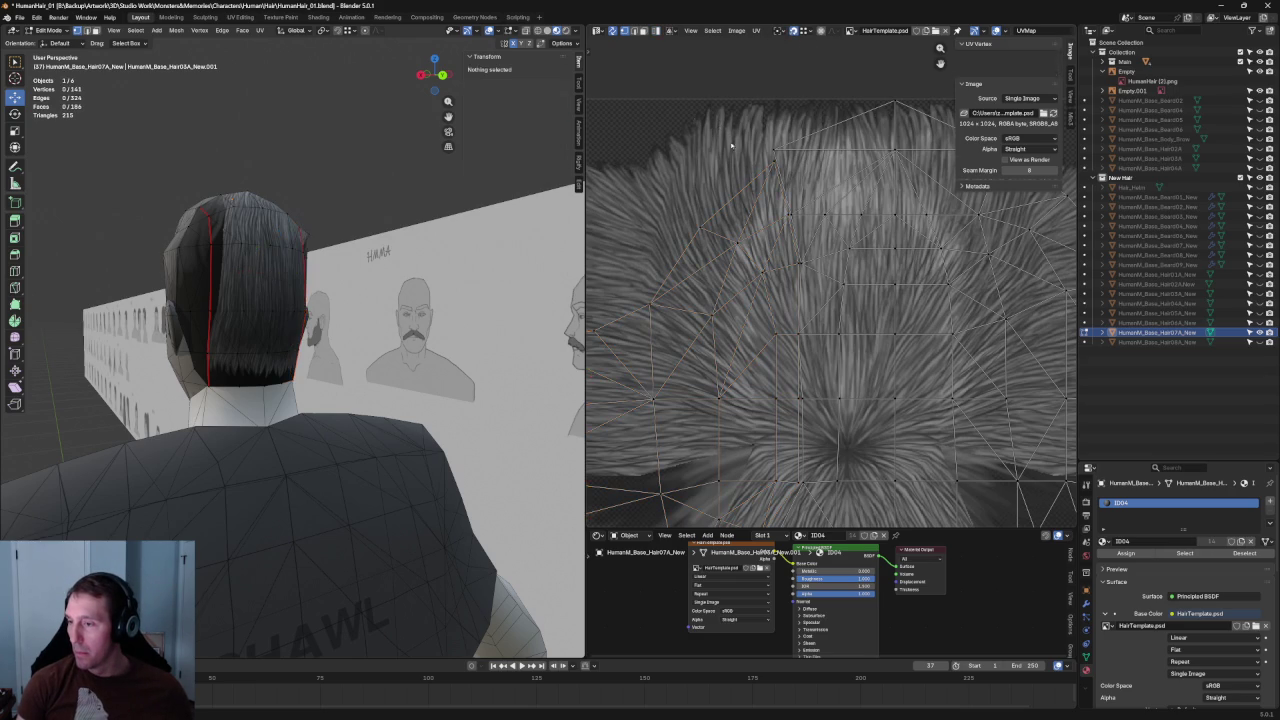
- Move a crown UV vertex slightly upward and select other crown vertices
{"action": "left_click", "coordinate": [773, 158]}
{"action": "key", "text": "g"}
{"action": "left_click", "coordinate": [773, 145]}
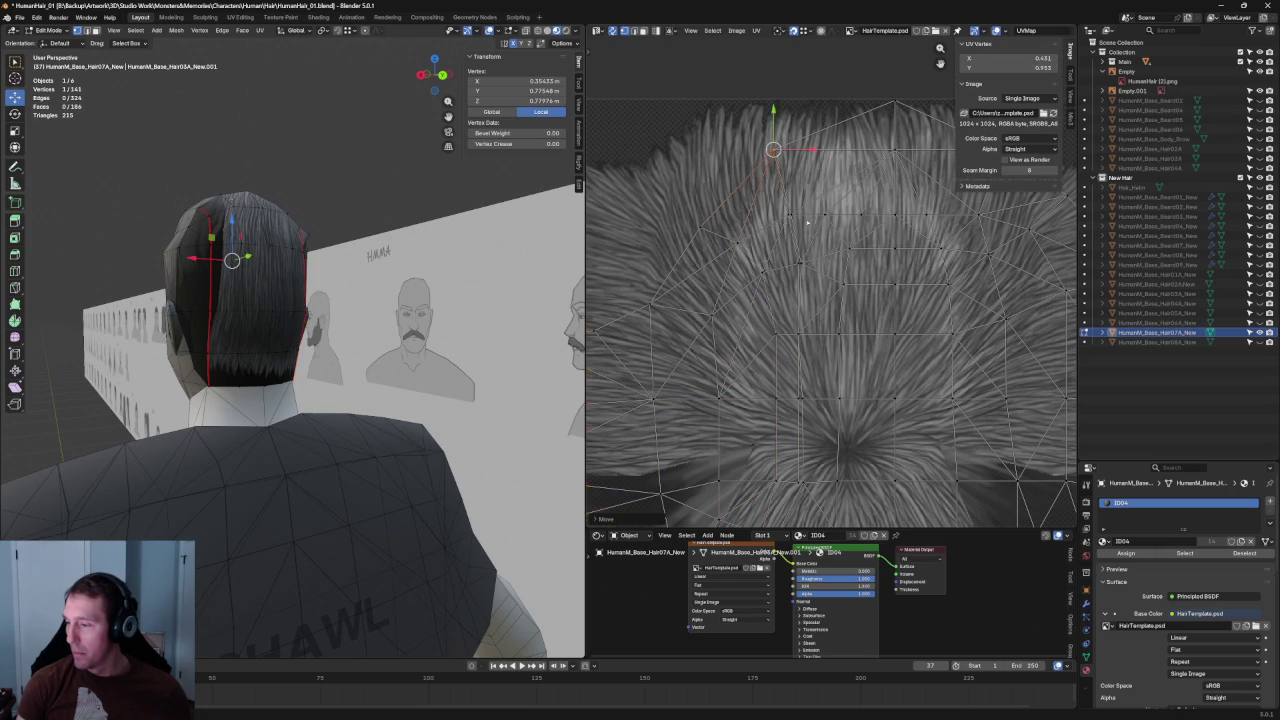
{"action": "scroll", "coordinate": [740, 142], "scroll_direction": "up", "scroll_amount": 2}
{"action": "scroll", "coordinate": [722, 139], "scroll_direction": "up", "scroll_amount": 2}
{"action": "left_click_drag", "start_coordinate": [755, 158], "coordinate": [750, 147]}
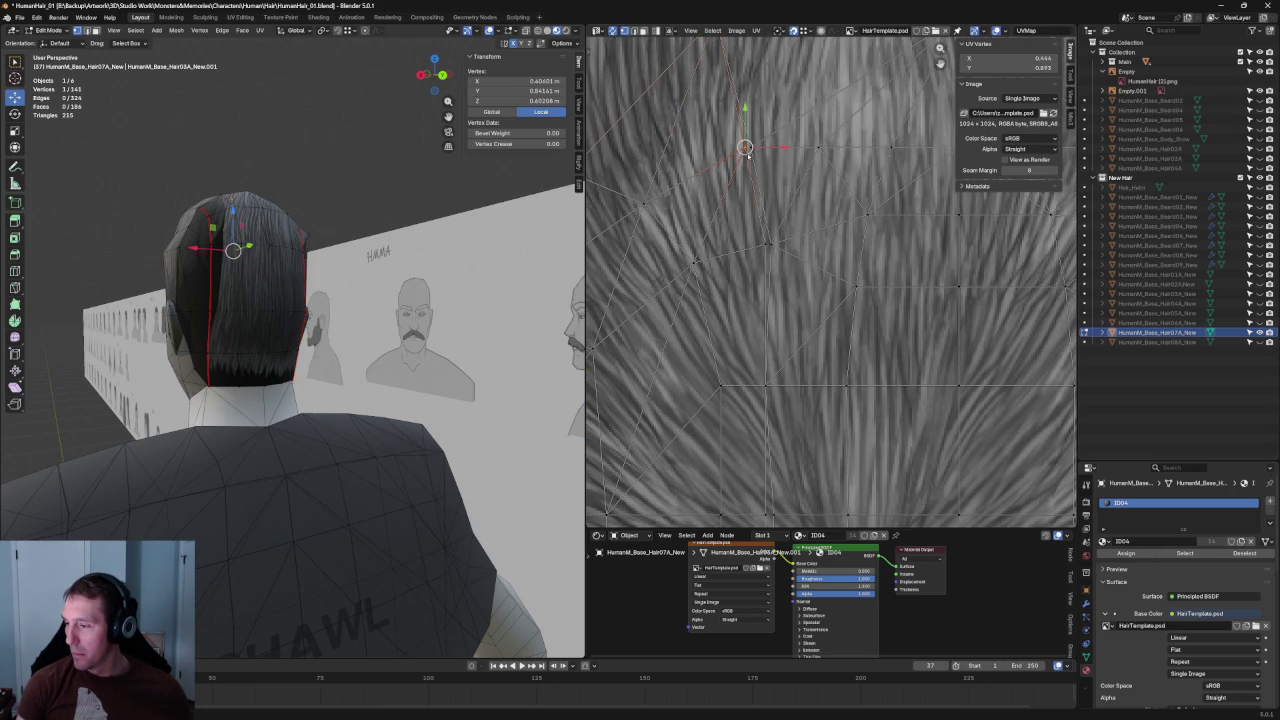
{"action": "left_click", "coordinate": [766, 242]}
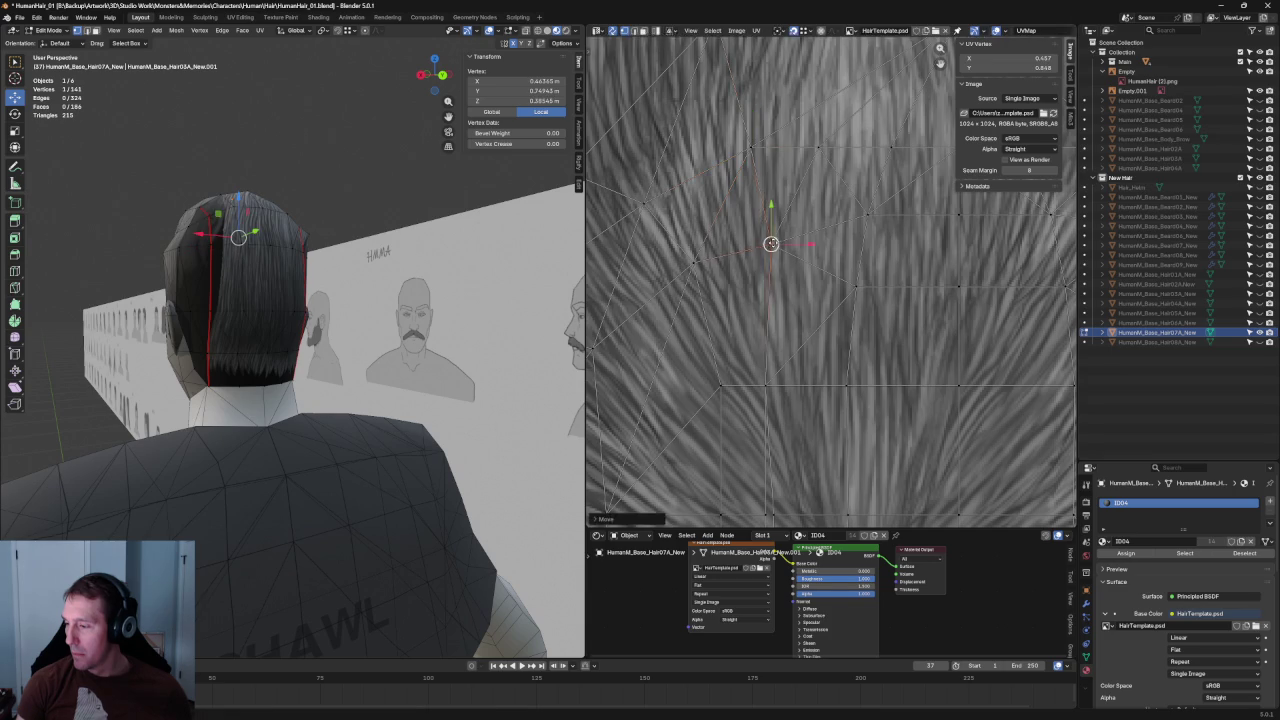
{"action": "scroll", "coordinate": [768, 243], "scroll_direction": "down", "scroll_amount": 2}
{"action": "scroll", "coordinate": [769, 244], "scroll_direction": "down", "scroll_amount": 1}
{"action": "scroll", "coordinate": [769, 244], "scroll_direction": "up", "scroll_amount": 1}
{"action": "scroll", "coordinate": [760, 250], "scroll_direction": "up", "scroll_amount": 1}
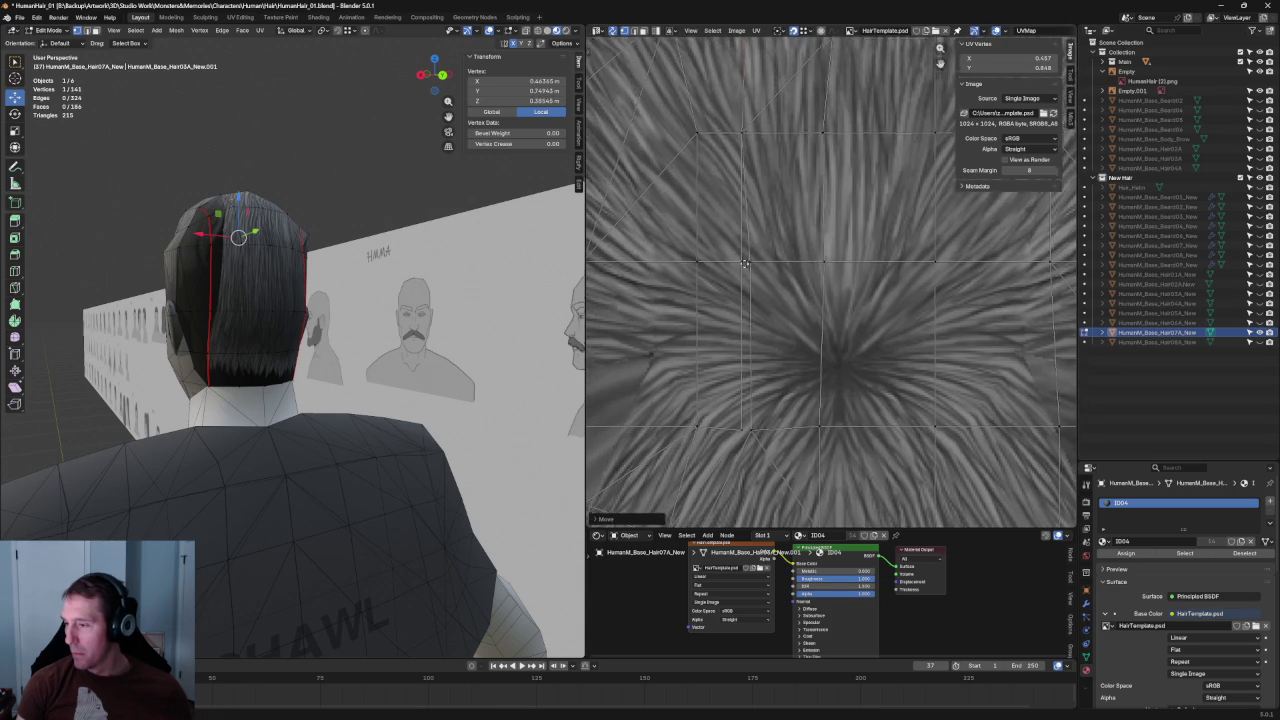
- Select UV vertices beside the crown swirl, then orbit to view the hair from behind
{"action": "left_click", "coordinate": [742, 266]}
{"action": "left_click", "coordinate": [742, 266]}
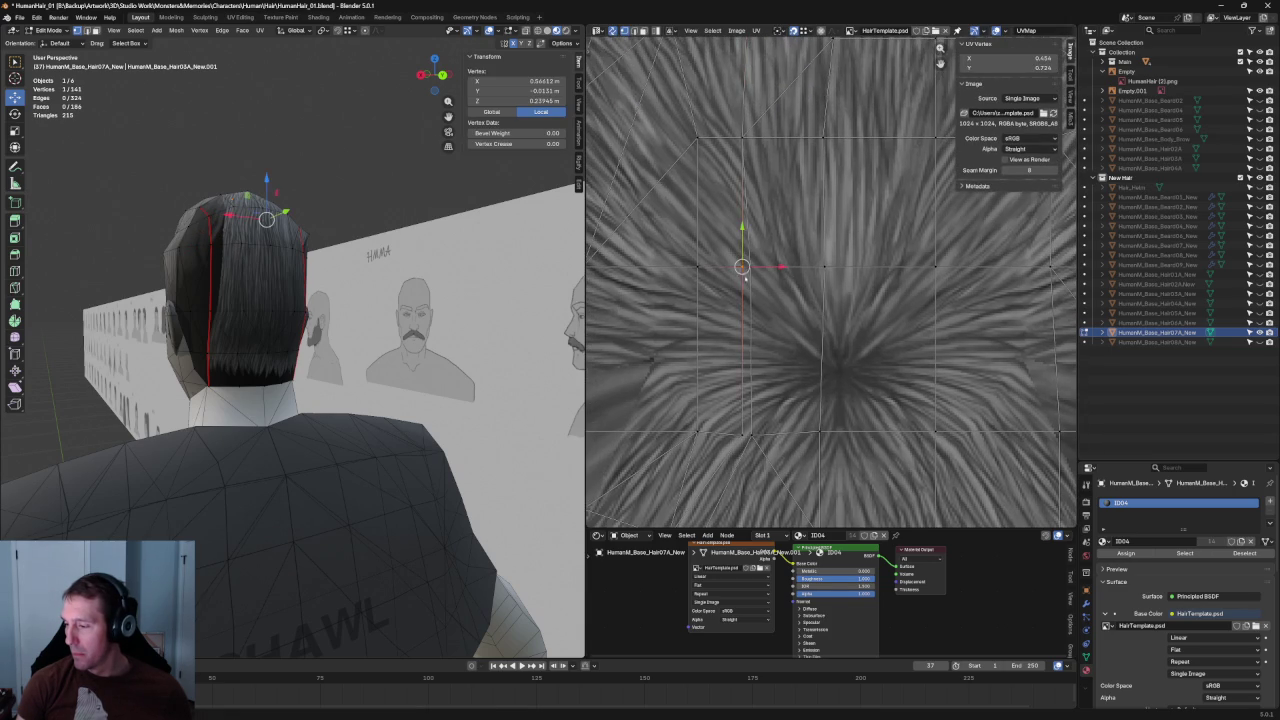
{"action": "scroll", "coordinate": [755, 265], "scroll_direction": "up", "scroll_amount": 1}
{"action": "scroll", "coordinate": [757, 265], "scroll_direction": "down", "scroll_amount": 1}
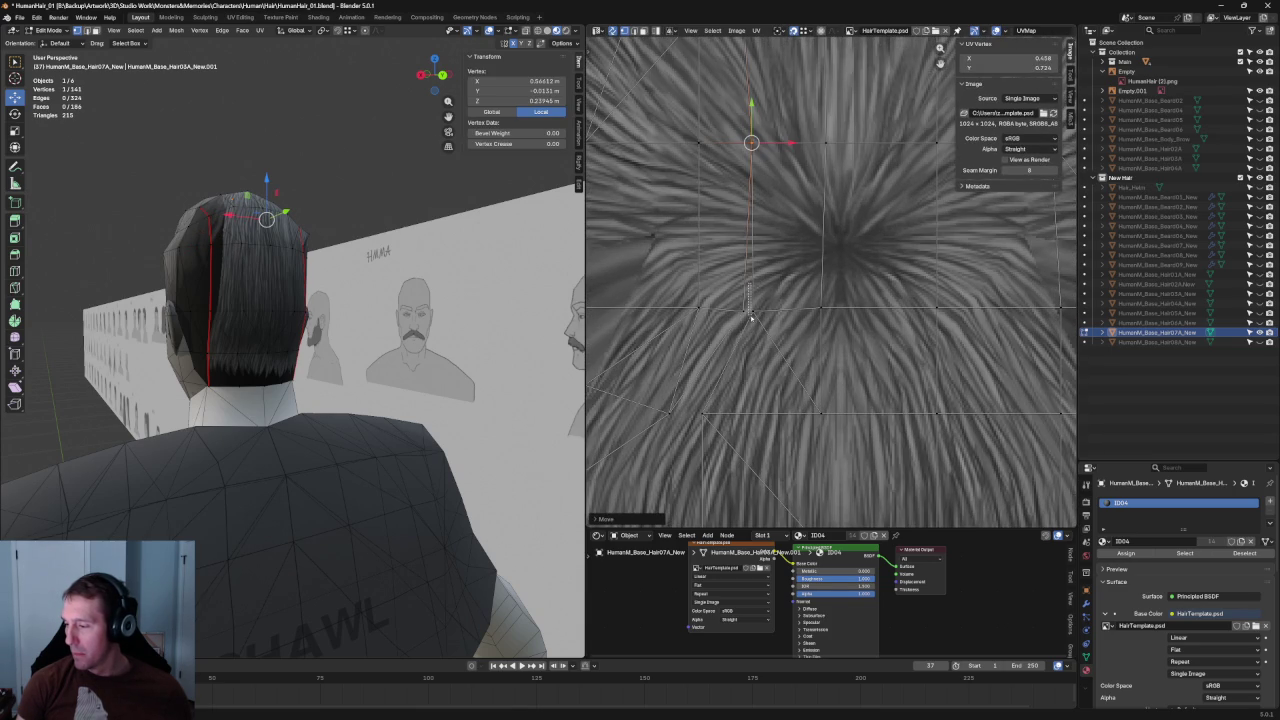
{"action": "left_click", "coordinate": [750, 306]}
{"action": "left_click", "coordinate": [744, 309]}
{"action": "left_click", "coordinate": [751, 309]}
{"action": "mouse_move", "coordinate": [547, 259]}
{"action": "middle_mouse_down"}
{"action": "mouse_move", "coordinate": [277, 236]}
{"action": "mouse_move", "coordinate": [300, 240]}
{"action": "middle_mouse_up"}
{"action": "scroll", "coordinate": [813, 264], "scroll_direction": "down", "scroll_amount": 3}
{"action": "scroll", "coordinate": [813, 264], "scroll_direction": "down", "scroll_amount": 2}
{"action": "scroll", "coordinate": [813, 264], "scroll_direction": "up", "scroll_amount": 2}
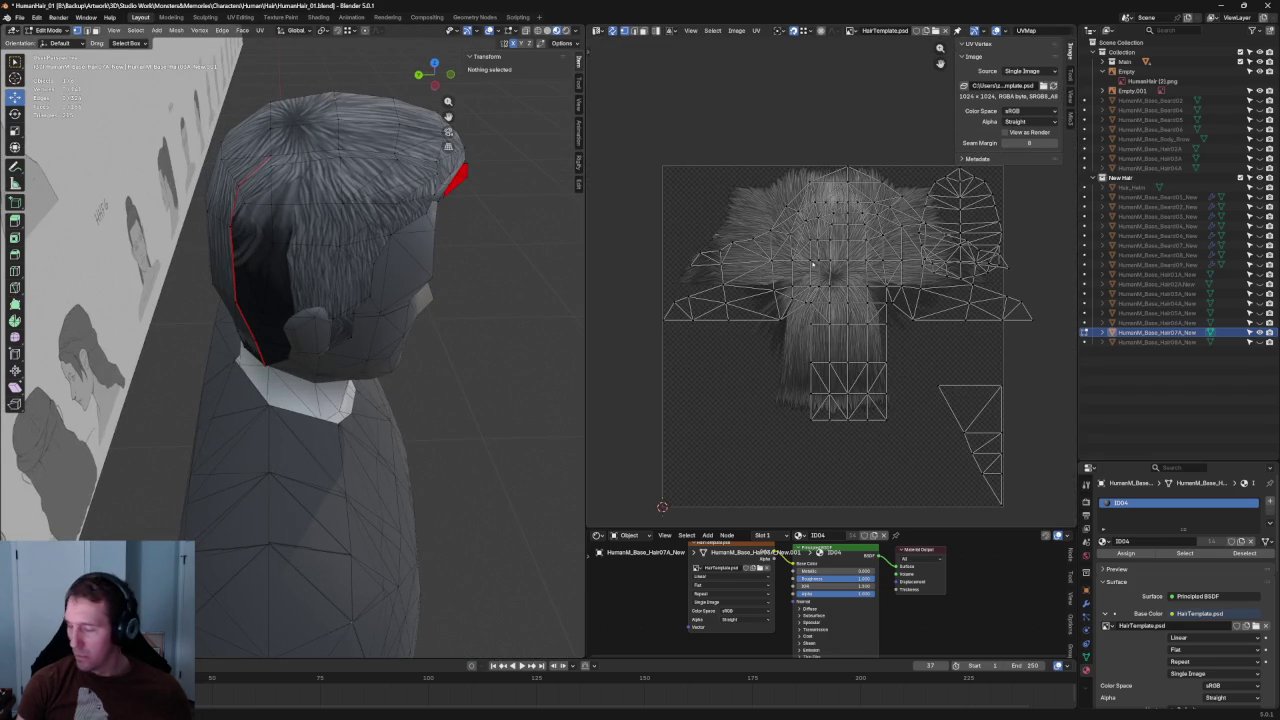
- Select all hair UVs, slide them left and shrink them toward their centre
{"action": "left_click", "coordinate": [885, 318], "text": "alt"}
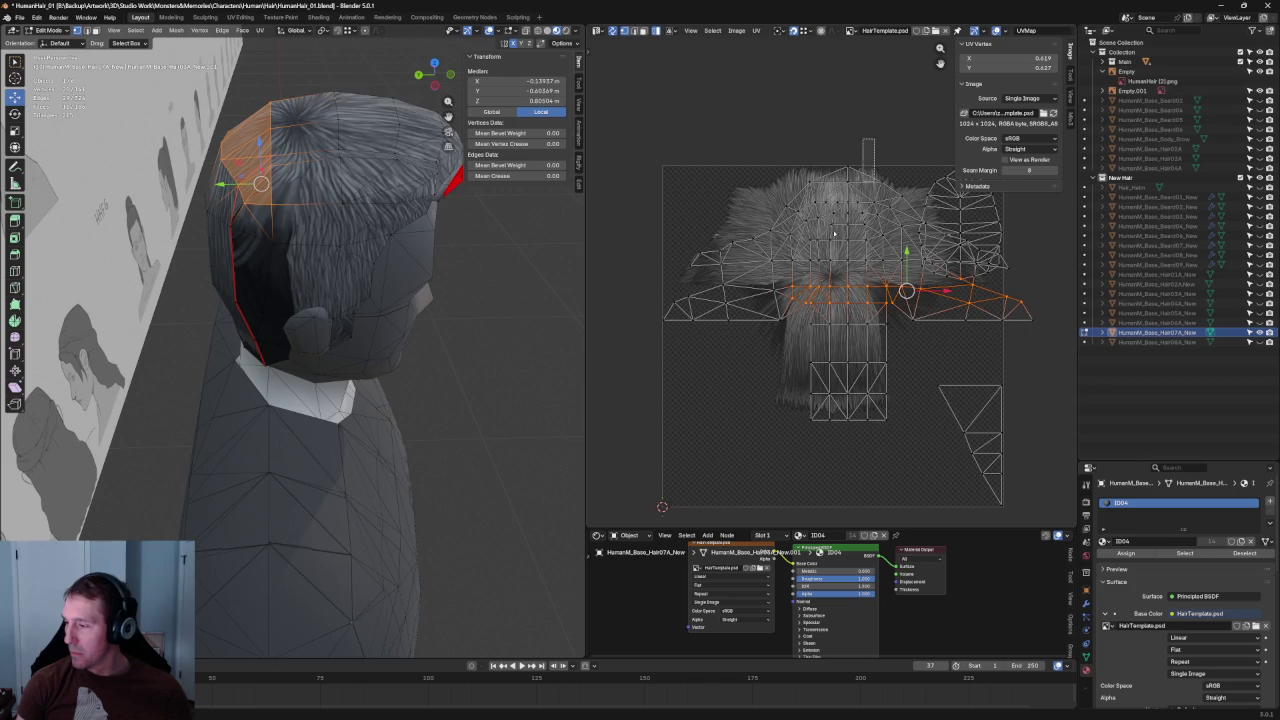
{"action": "key", "text": "a"}
{"action": "key", "text": "KP_Decimal"}
{"action": "left_click_drag", "start_coordinate": [797, 298], "coordinate": [773, 299]}
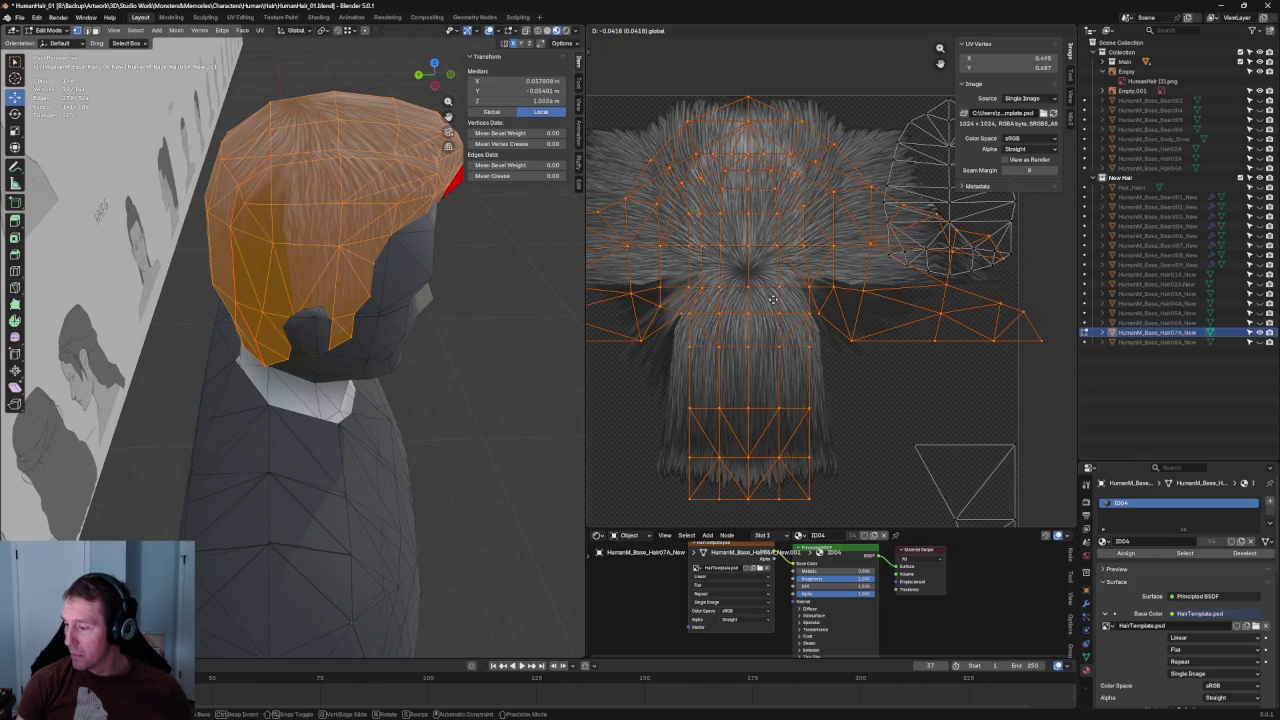
{"action": "left_click", "coordinate": [773, 299]}
{"action": "scroll", "coordinate": [800, 285], "scroll_direction": "down", "scroll_amount": 2}
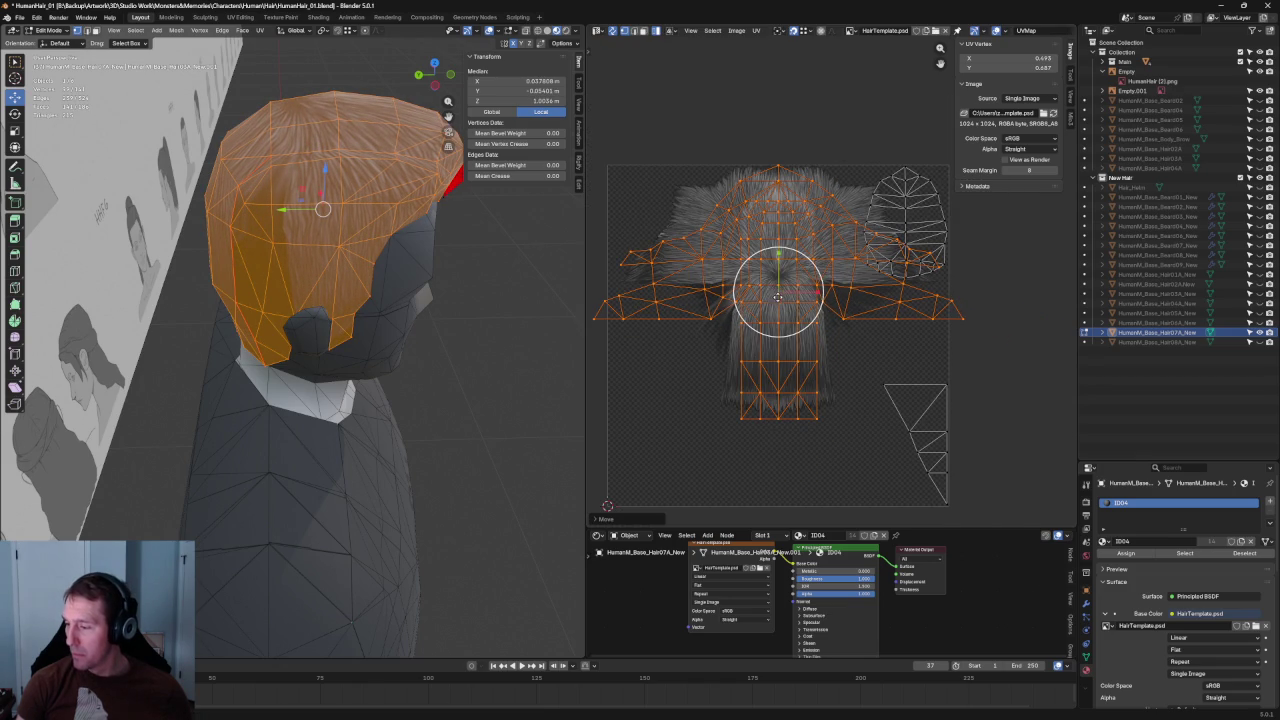
{"action": "key", "text": "s"}
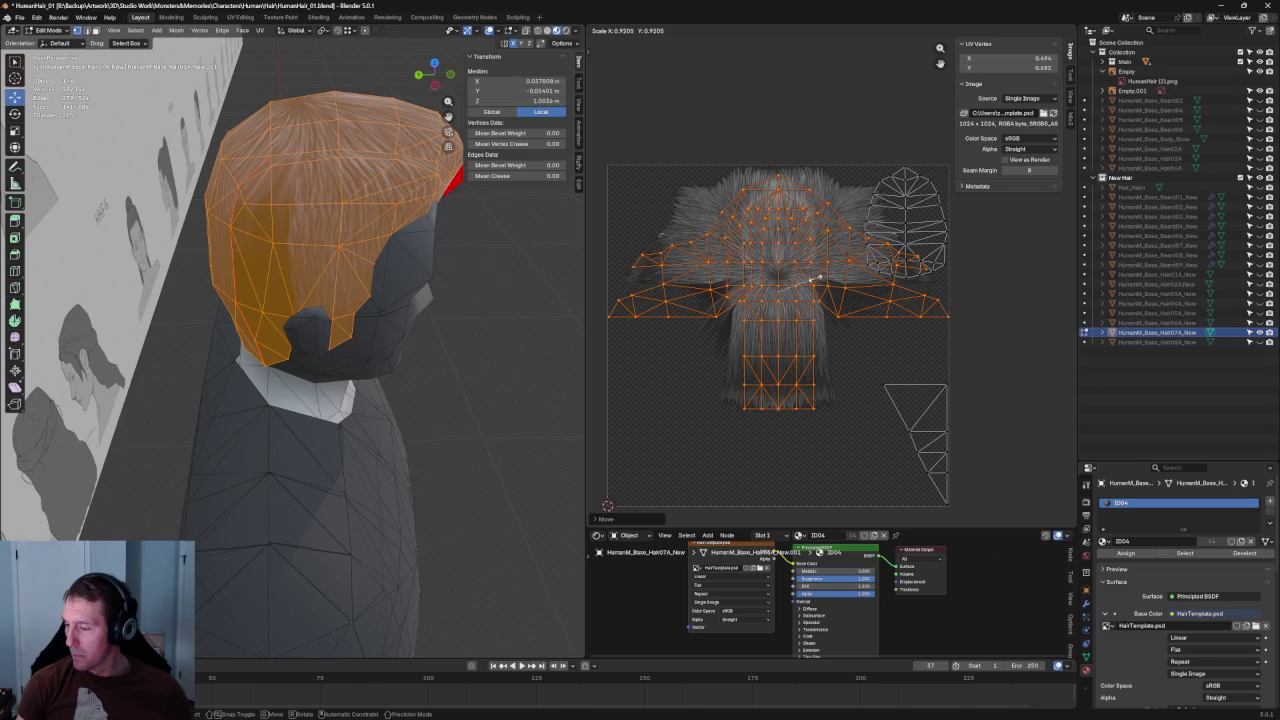
{"action": "left_click", "coordinate": [815, 279]}
- Reframe the UV grid and scale all hair UVs slightly
{"action": "key", "text": "alt+a"}
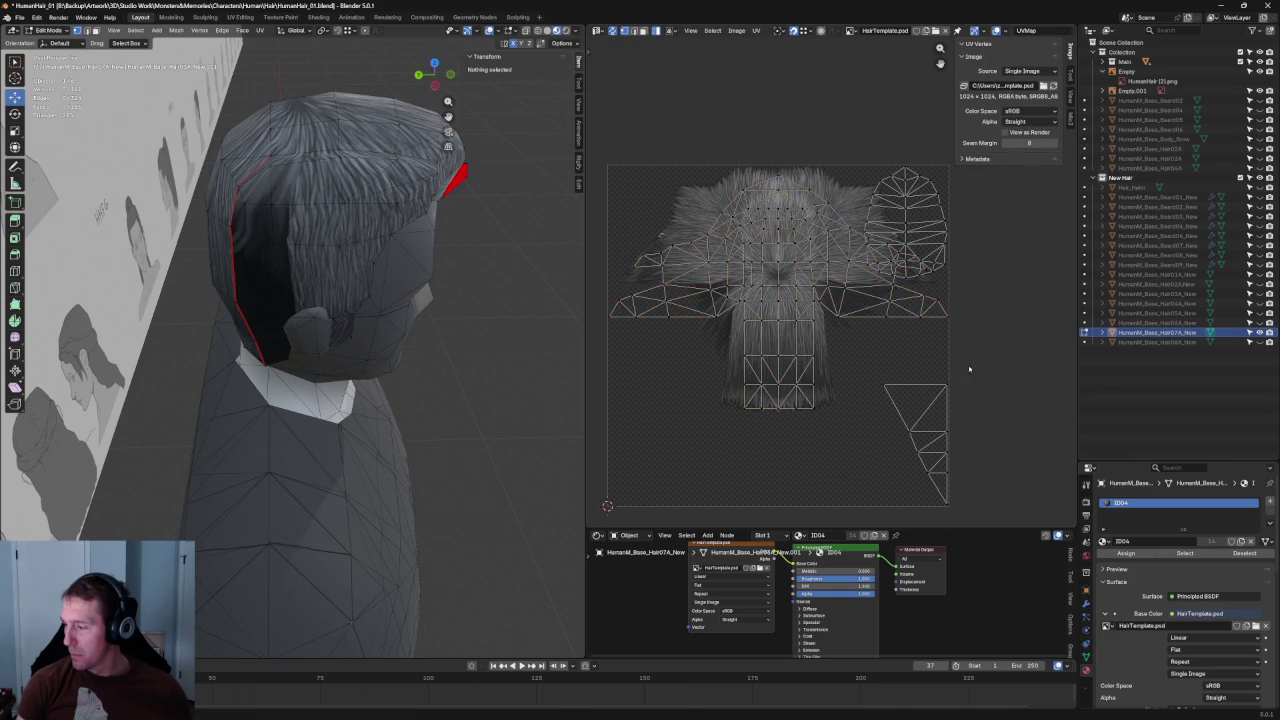
{"action": "scroll", "coordinate": [963, 371], "scroll_direction": "up", "scroll_amount": 2}
{"action": "scroll", "coordinate": [962, 215], "scroll_direction": "up", "scroll_amount": 1}
{"action": "middle_click_drag", "start_coordinate": [962, 215], "coordinate": [803, 434]}
{"action": "scroll", "coordinate": [806, 430], "scroll_direction": "up", "scroll_amount": 1}
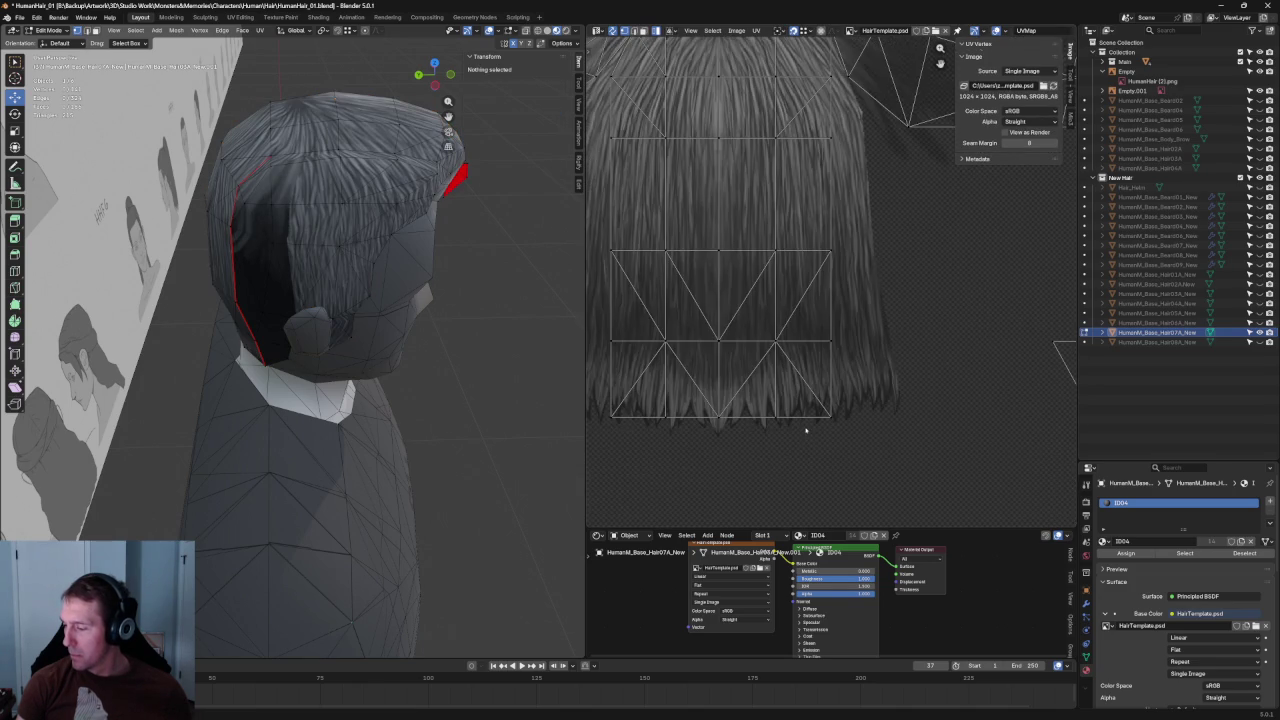
{"action": "scroll", "coordinate": [810, 290], "scroll_direction": "down", "scroll_amount": 3}
{"action": "scroll", "coordinate": [851, 271], "scroll_direction": "up", "scroll_amount": 5}
{"action": "scroll", "coordinate": [866, 286], "scroll_direction": "down", "scroll_amount": 2}
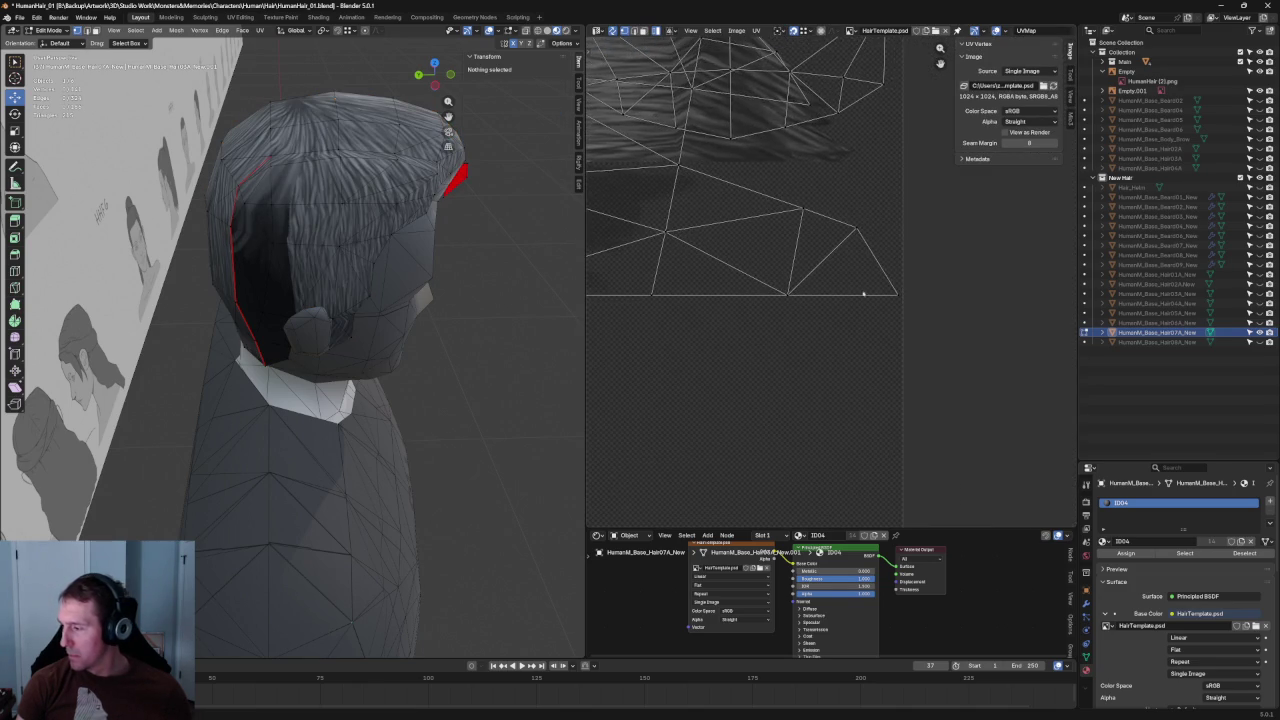
{"action": "scroll", "coordinate": [863, 291], "scroll_direction": "down", "scroll_amount": 1}
{"action": "scroll", "coordinate": [760, 280], "scroll_direction": "down", "scroll_amount": 2}
{"action": "scroll", "coordinate": [923, 313], "scroll_direction": "down", "scroll_amount": 1}
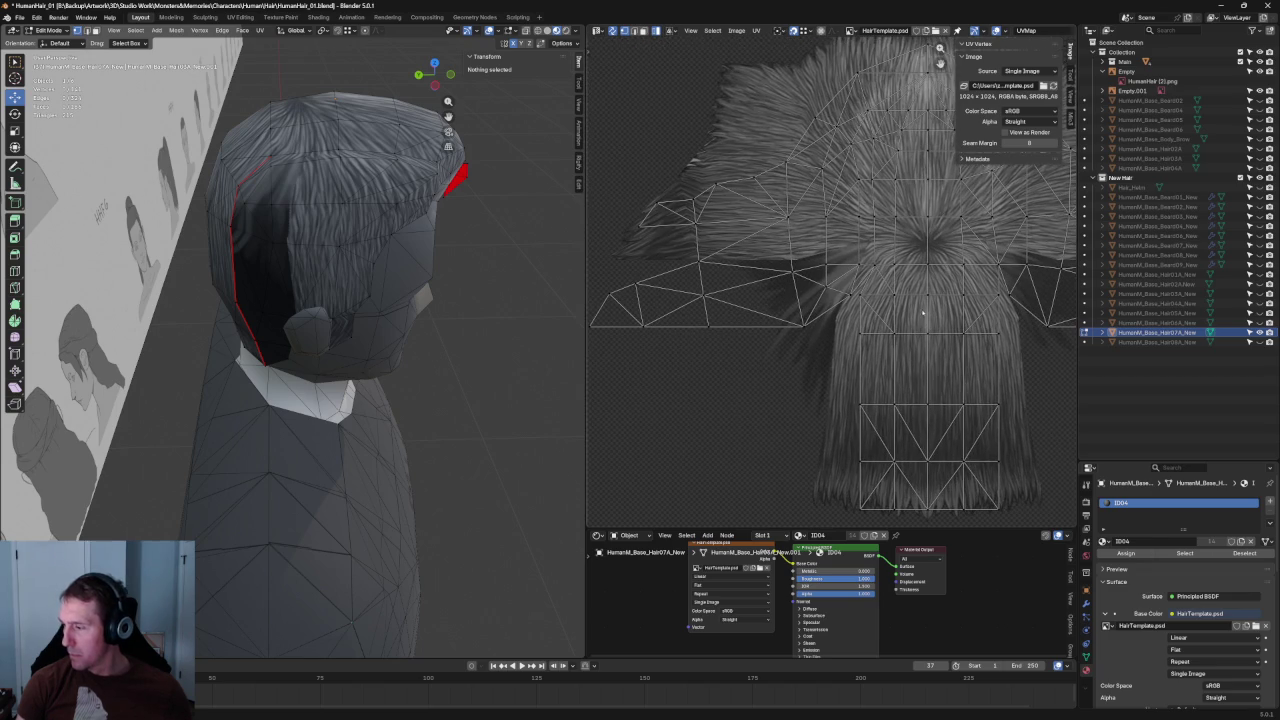
{"action": "key", "text": "a"}
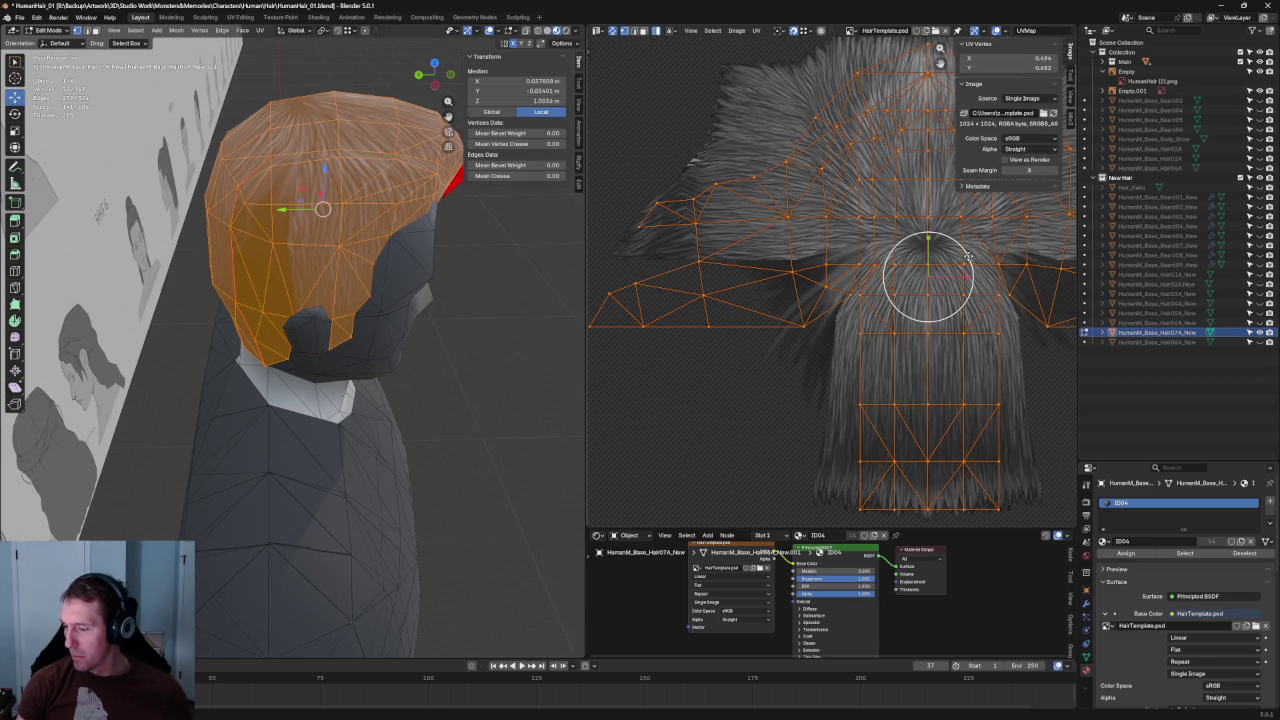
{"action": "key", "text": "s"}
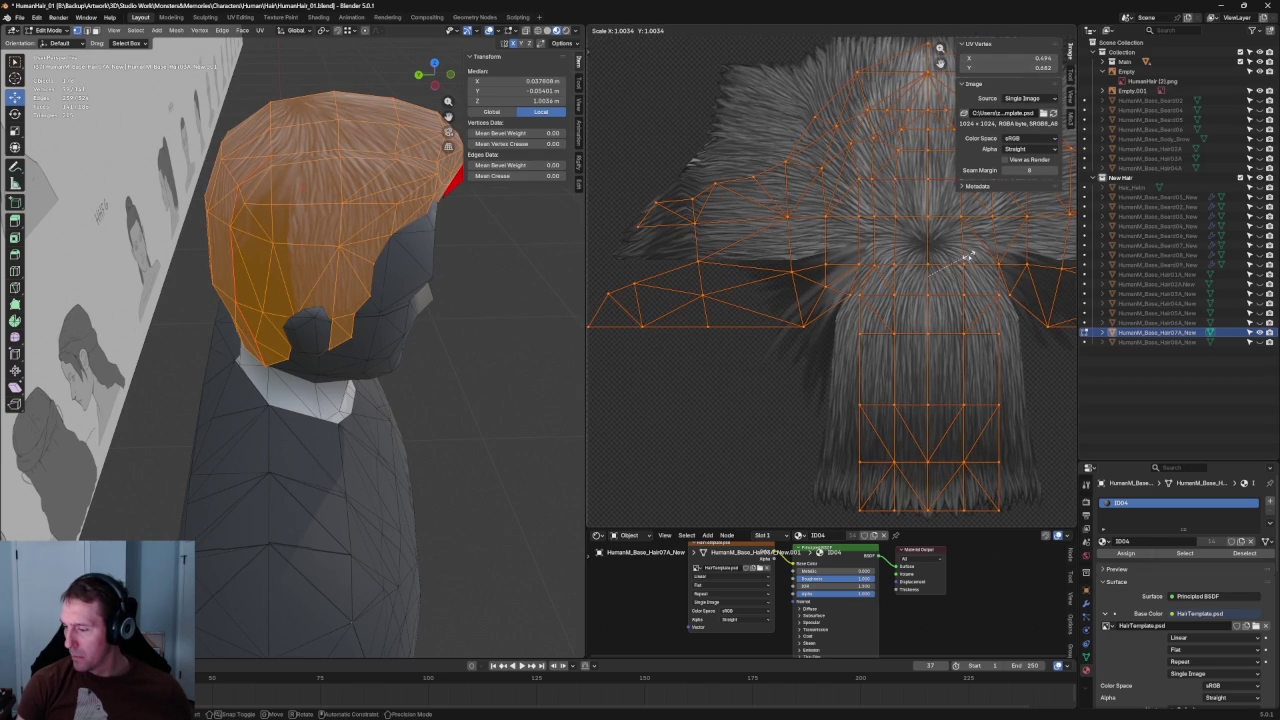
{"action": "left_click", "coordinate": [966, 256]}
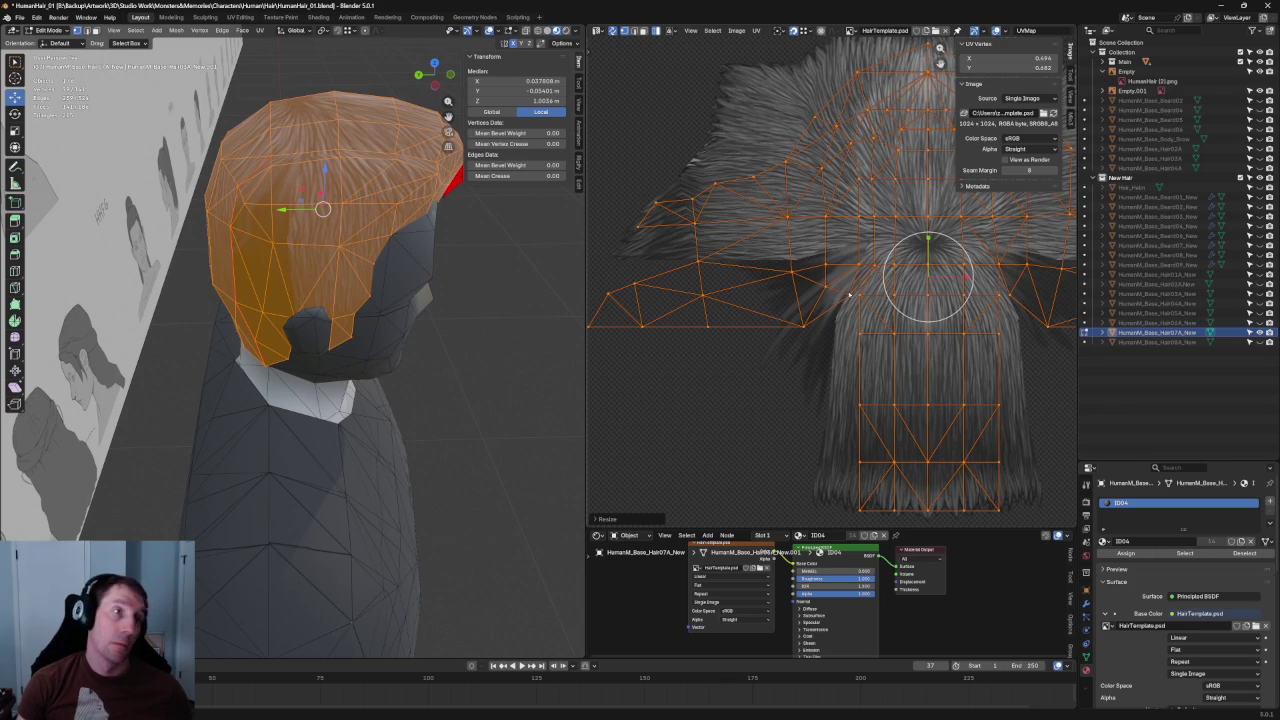
- Move all hair UVs up so the crown centres on the texture's radial whorl
{"action": "key", "text": "alt+a"}
{"action": "scroll", "coordinate": [778, 395], "scroll_direction": "down", "scroll_amount": 2}
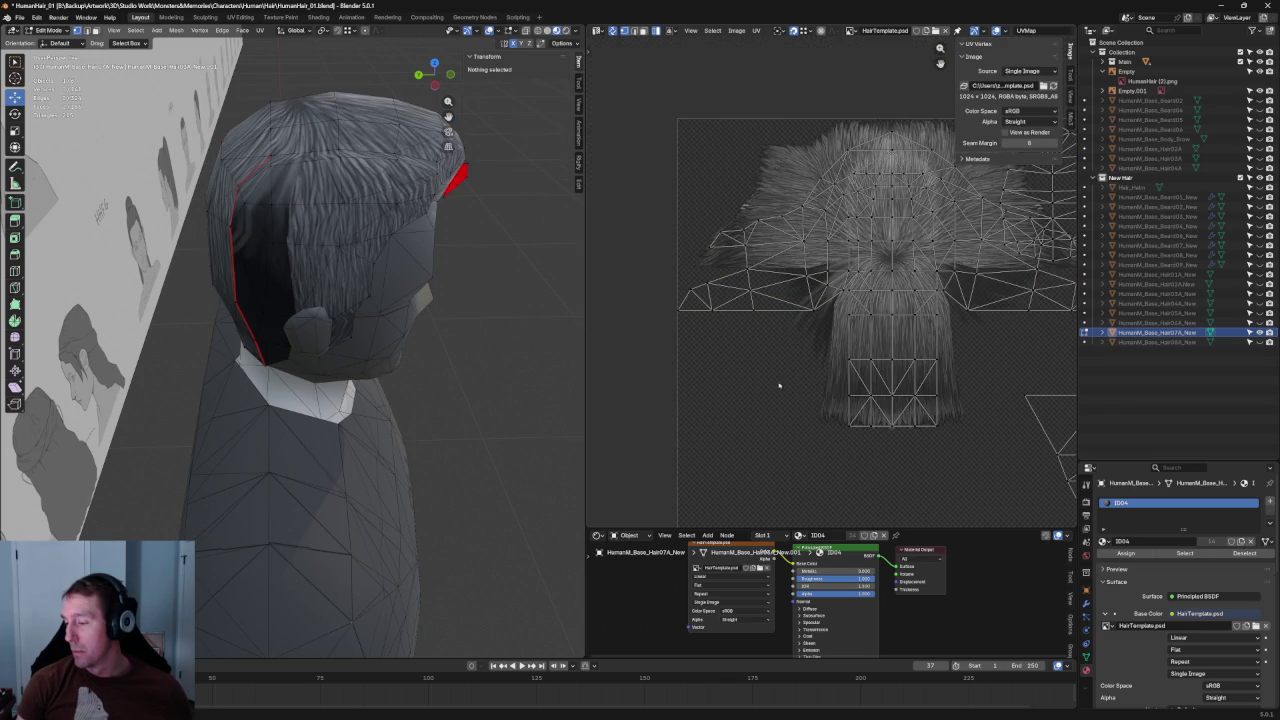
{"action": "scroll", "coordinate": [653, 339], "scroll_direction": "up", "scroll_amount": 1}
{"action": "scroll", "coordinate": [760, 335], "scroll_direction": "up", "scroll_amount": 2}
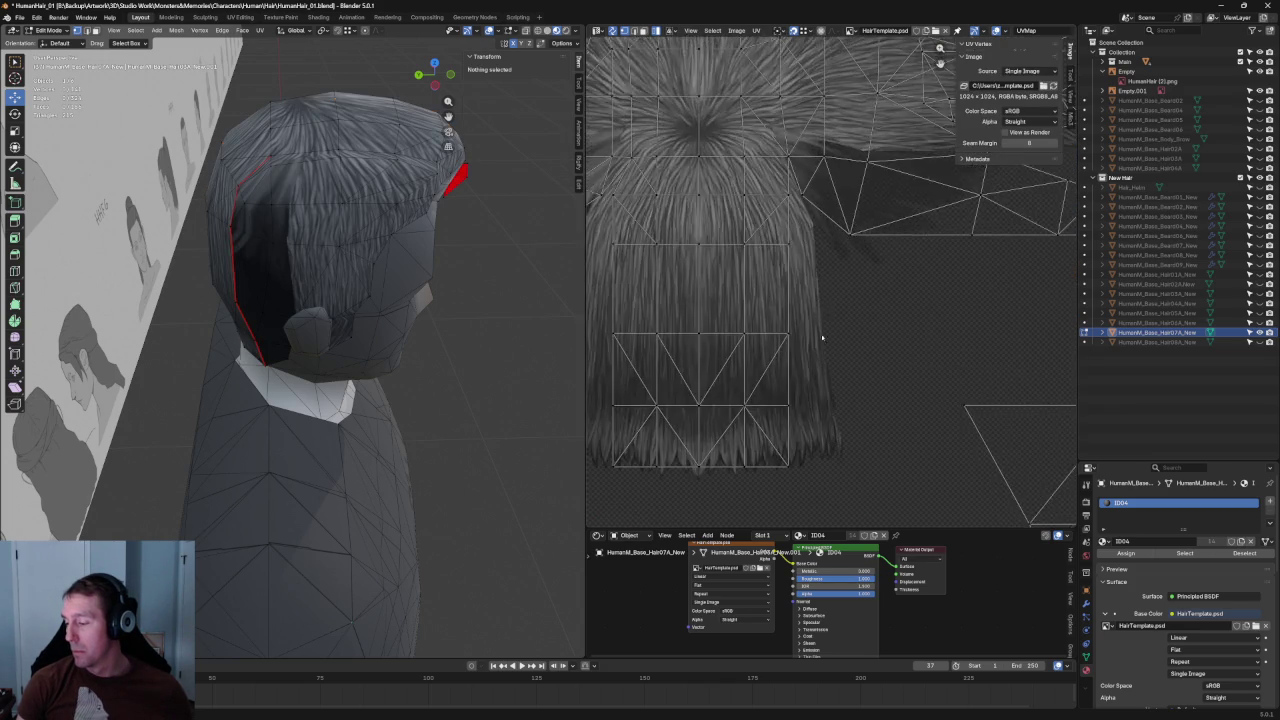
{"action": "scroll", "coordinate": [823, 334], "scroll_direction": "up", "scroll_amount": 2}
{"action": "scroll", "coordinate": [927, 294], "scroll_direction": "up", "scroll_amount": 1}
{"action": "key", "text": "a"}
{"action": "scroll", "coordinate": [860, 300], "scroll_direction": "down", "scroll_amount": 1}
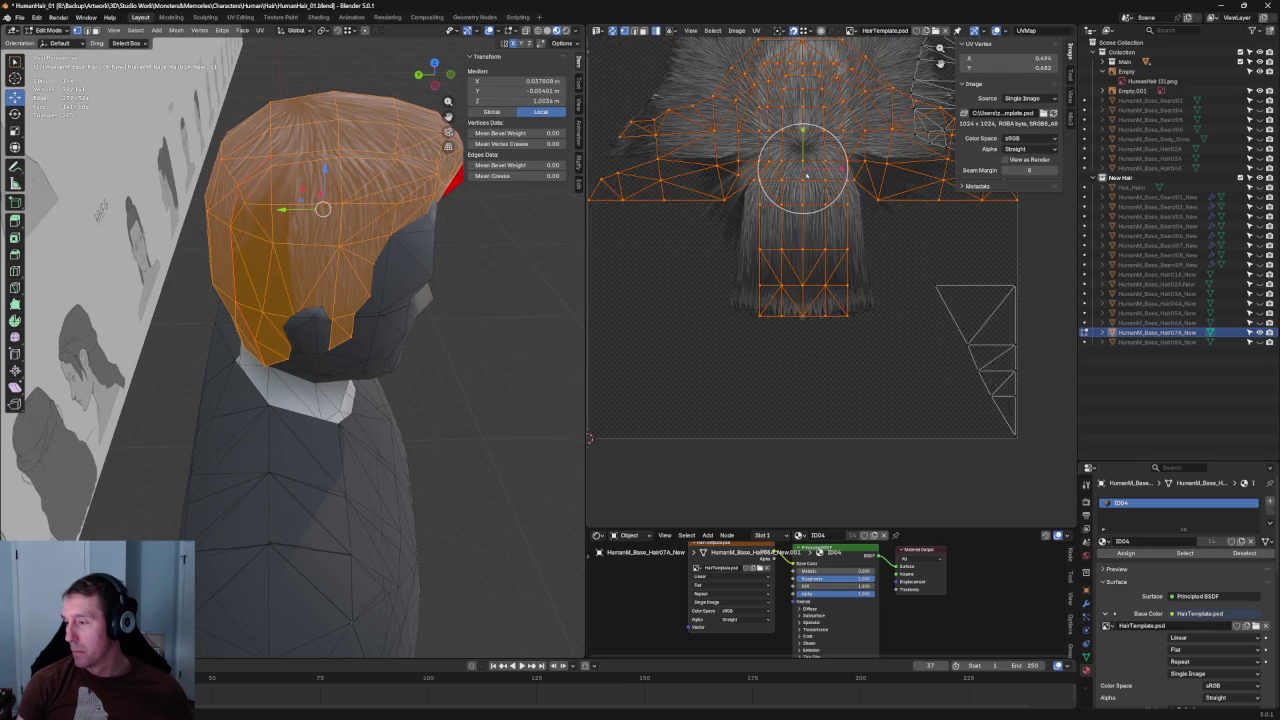
{"action": "scroll", "coordinate": [800, 300], "scroll_direction": "down", "scroll_amount": 1}
{"action": "scroll", "coordinate": [791, 313], "scroll_direction": "down", "scroll_amount": 1}
{"action": "scroll", "coordinate": [785, 280], "scroll_direction": "up", "scroll_amount": 5}
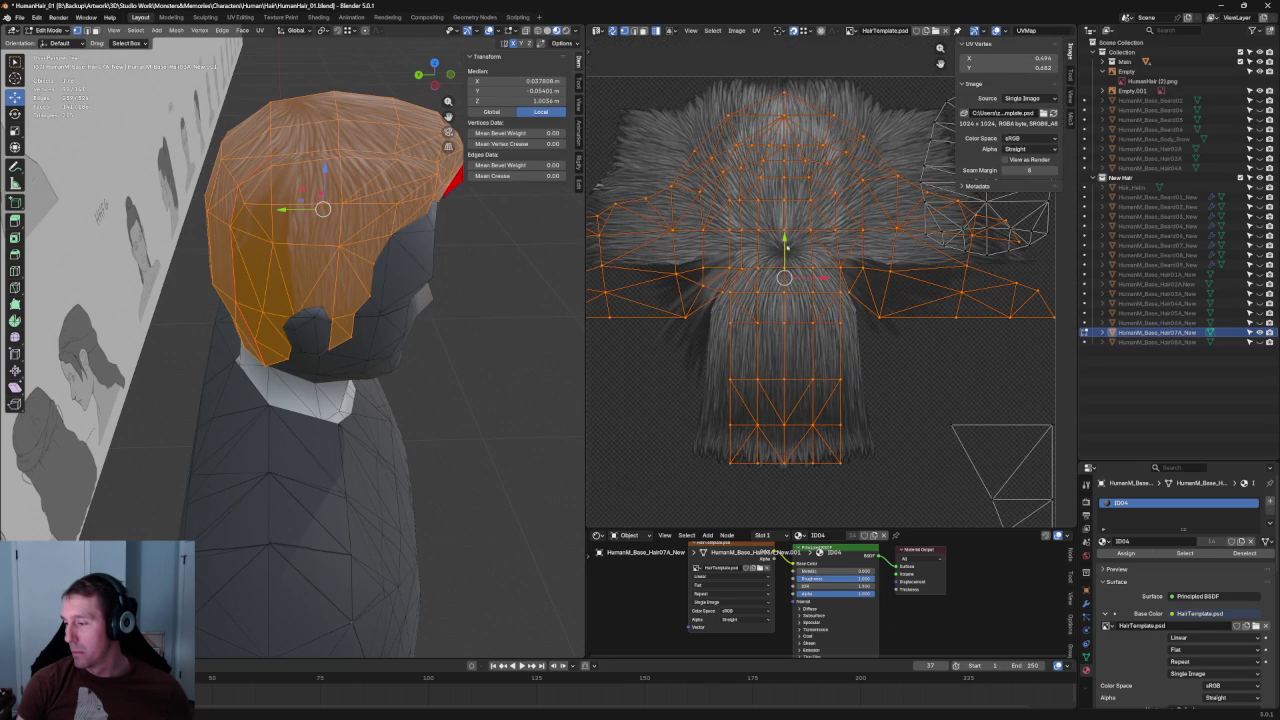
{"action": "key", "text": "g"}
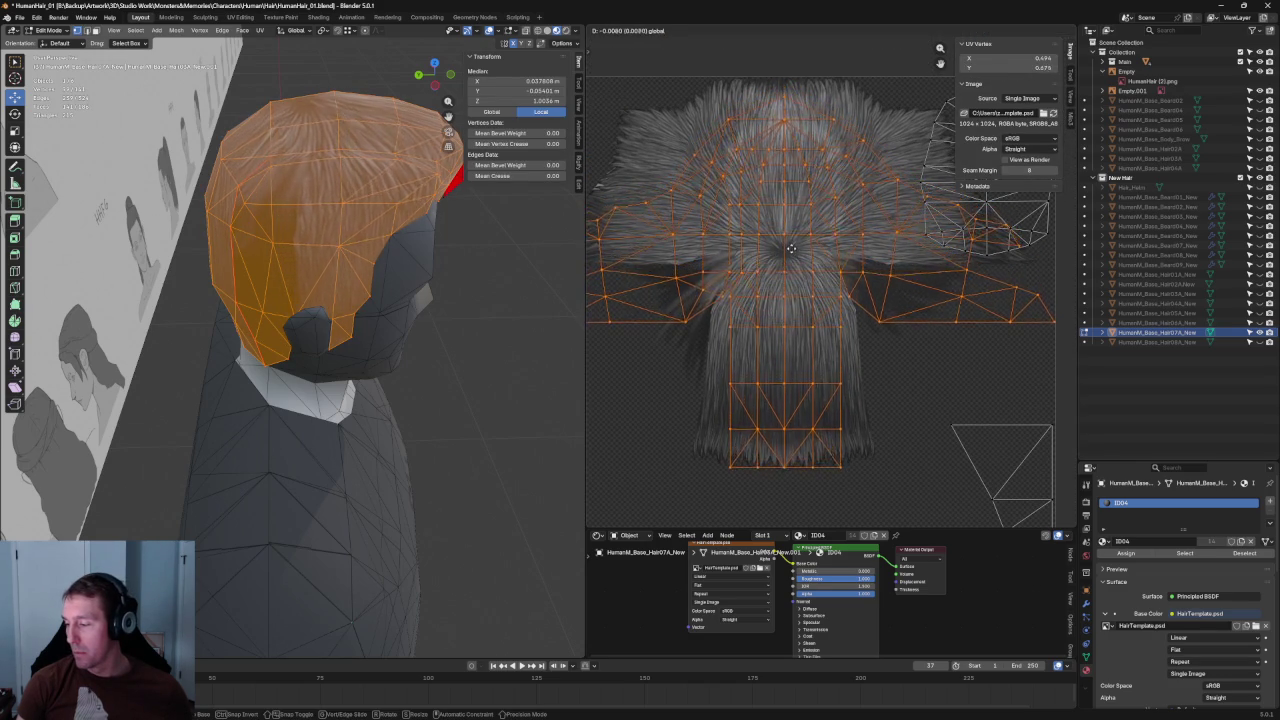
{"action": "left_click", "coordinate": [831, 261]}
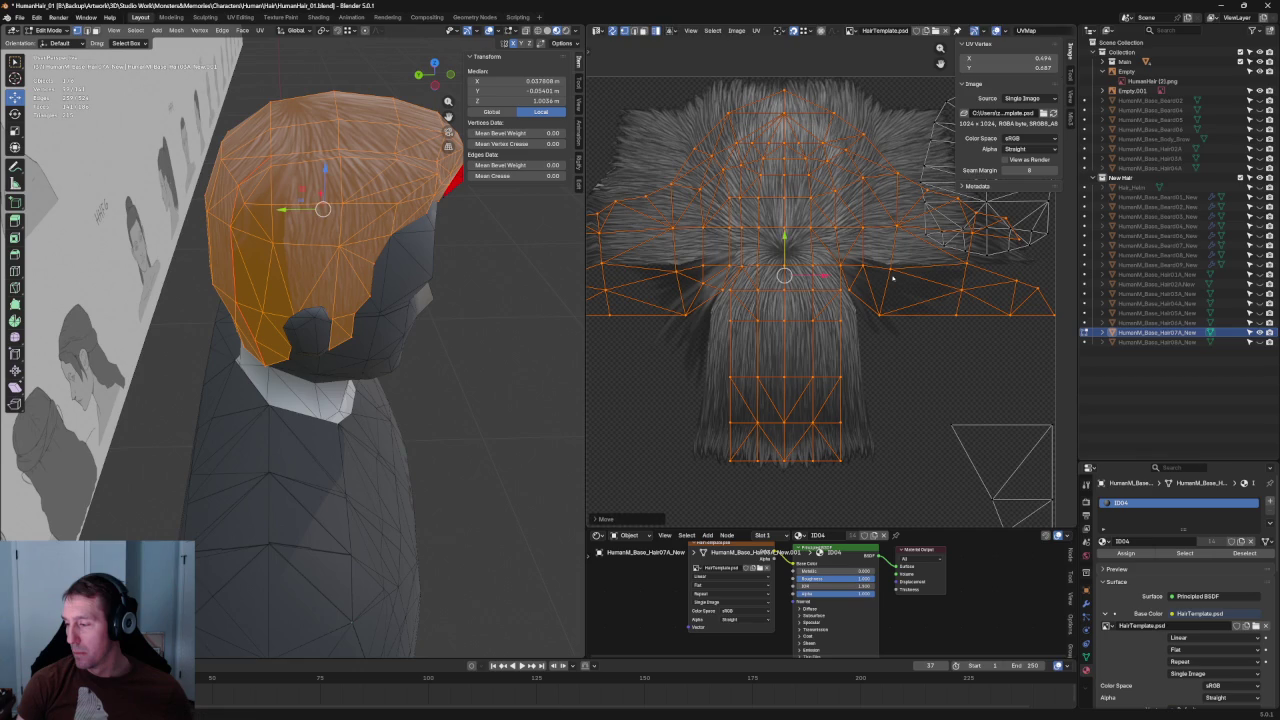
{"action": "left_click", "coordinate": [953, 367]}
{"action": "scroll", "coordinate": [953, 367], "scroll_direction": "down", "scroll_amount": 1}
{"action": "scroll", "coordinate": [900, 250], "scroll_direction": "down", "scroll_amount": 1}
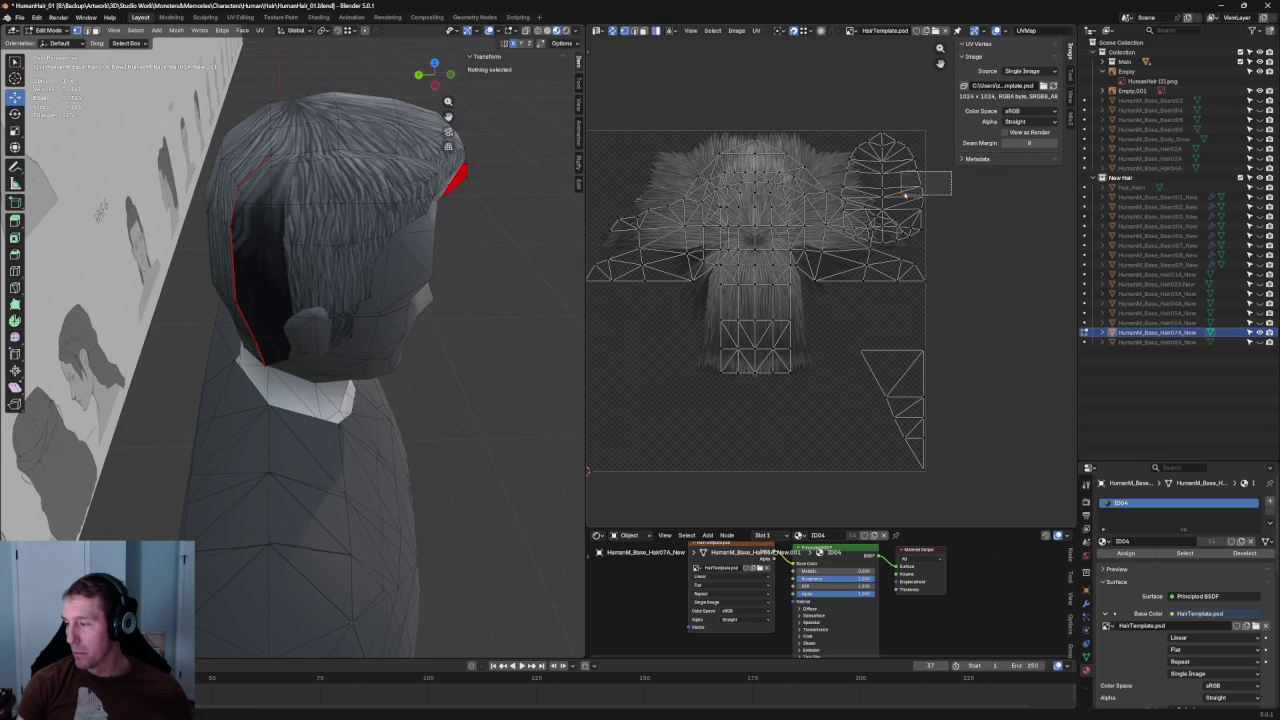
- Drag the rounded UV island to the lower left and the triangle strip to the top-right corner
{"action": "left_click", "coordinate": [881, 197]}
{"action": "left_click_drag", "start_coordinate": [881, 197], "coordinate": [636, 384]}
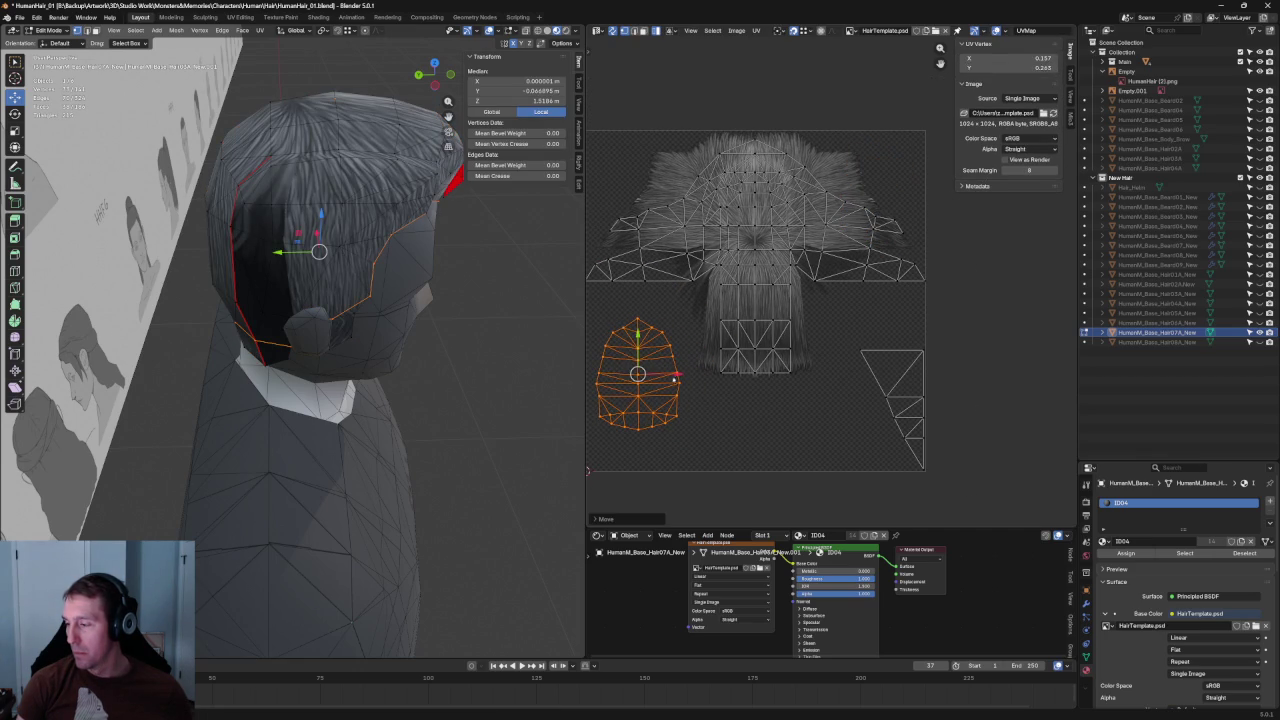
{"action": "left_click", "coordinate": [891, 410]}
{"action": "left_click_drag", "start_coordinate": [891, 410], "coordinate": [893, 191]}
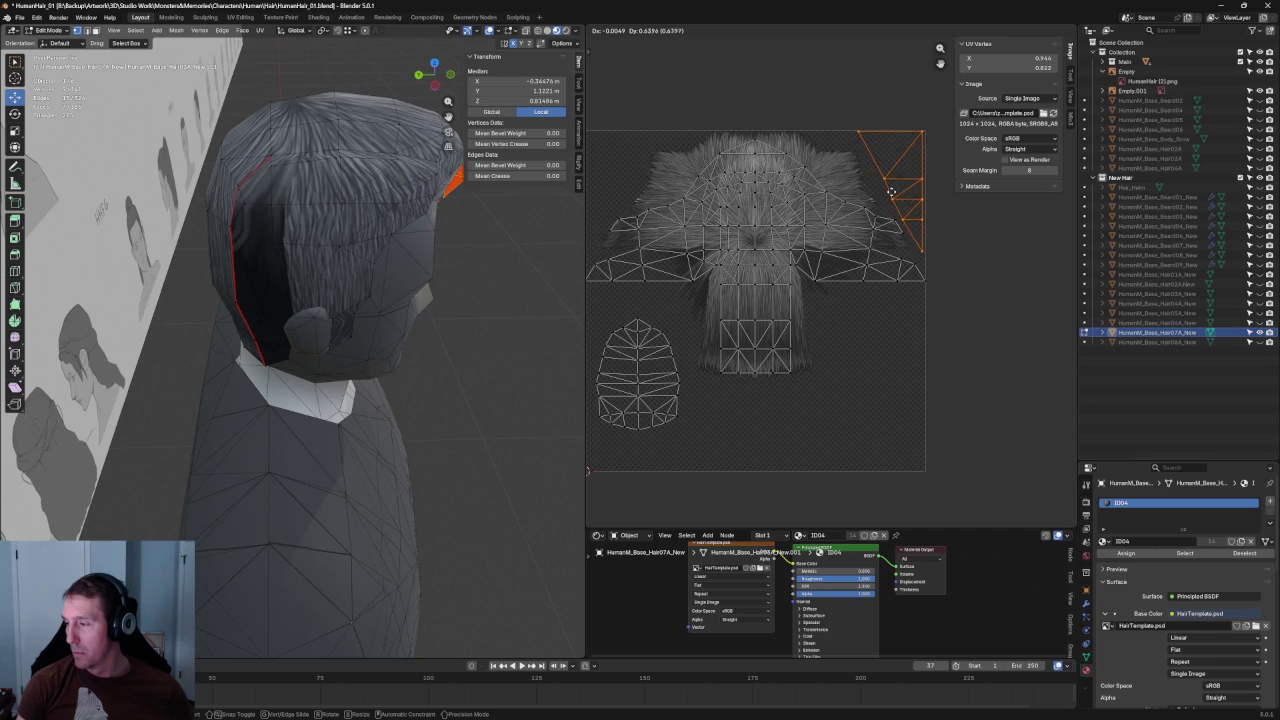
{"action": "scroll", "coordinate": [893, 191], "scroll_direction": "up", "scroll_amount": 4}
{"action": "scroll", "coordinate": [848, 277], "scroll_direction": "up", "scroll_amount": 2}
{"action": "scroll", "coordinate": [656, 400], "scroll_direction": "down", "scroll_amount": 4}
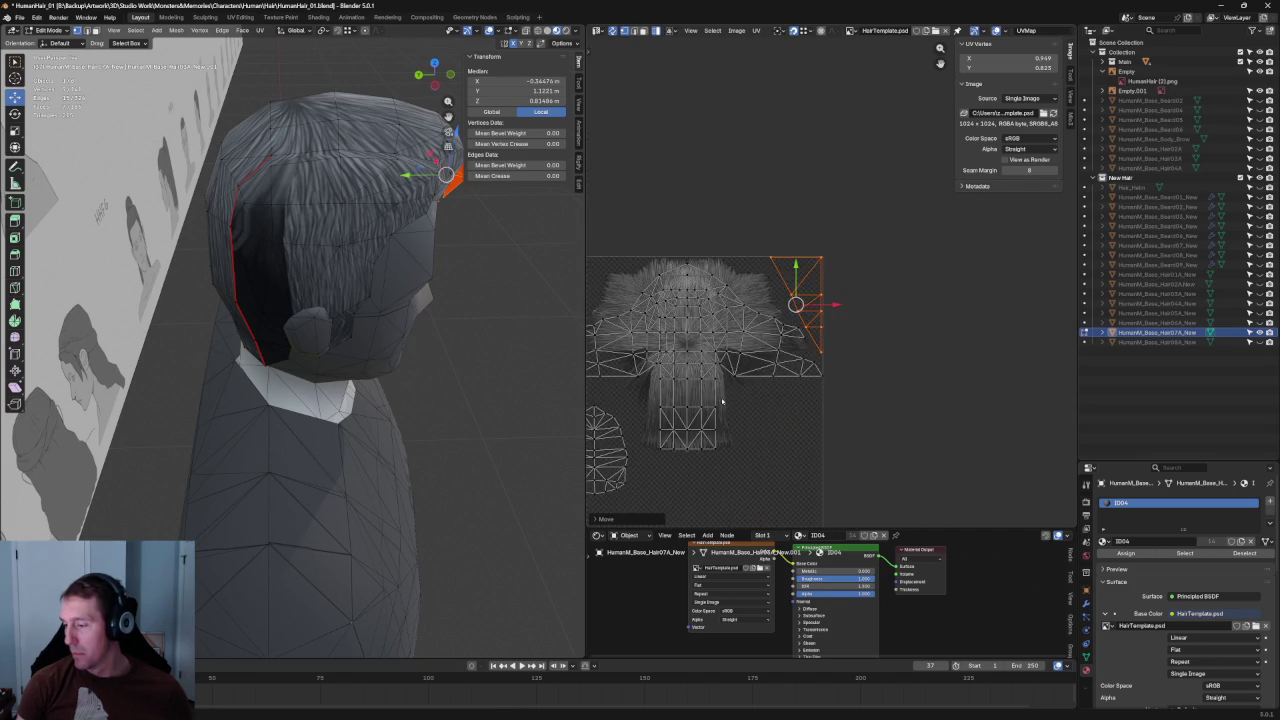
{"action": "scroll", "coordinate": [690, 380], "scroll_direction": "up", "scroll_amount": 2}
{"action": "scroll", "coordinate": [700, 370], "scroll_direction": "up", "scroll_amount": 2}
- Check the head from the front and nudge the triangle strip slightly right
{"action": "mouse_move", "coordinate": [380, 280]}
{"action": "middle_mouse_down"}
{"action": "mouse_move", "coordinate": [312, 263]}
{"action": "mouse_move", "coordinate": [345, 250]}
{"action": "middle_mouse_up"}
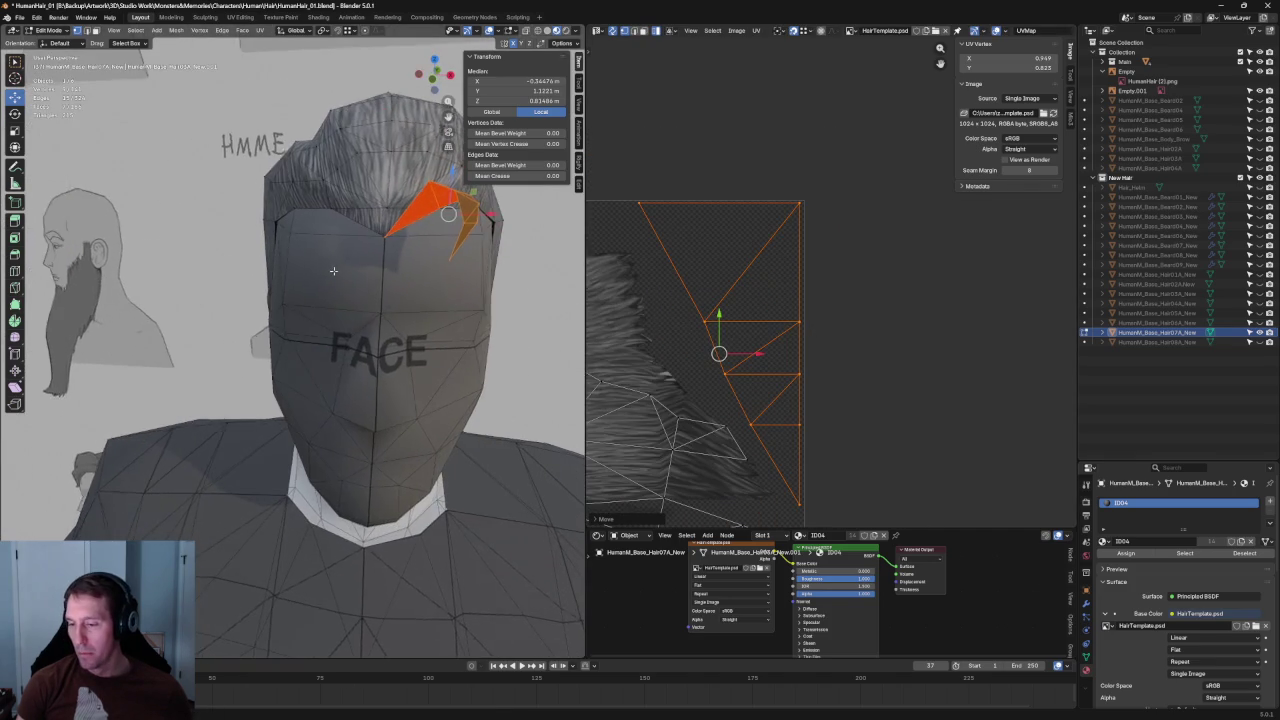
{"action": "scroll", "coordinate": [805, 295], "scroll_direction": "down", "scroll_amount": 2}
{"action": "scroll", "coordinate": [805, 295], "scroll_direction": "down", "scroll_amount": 2}
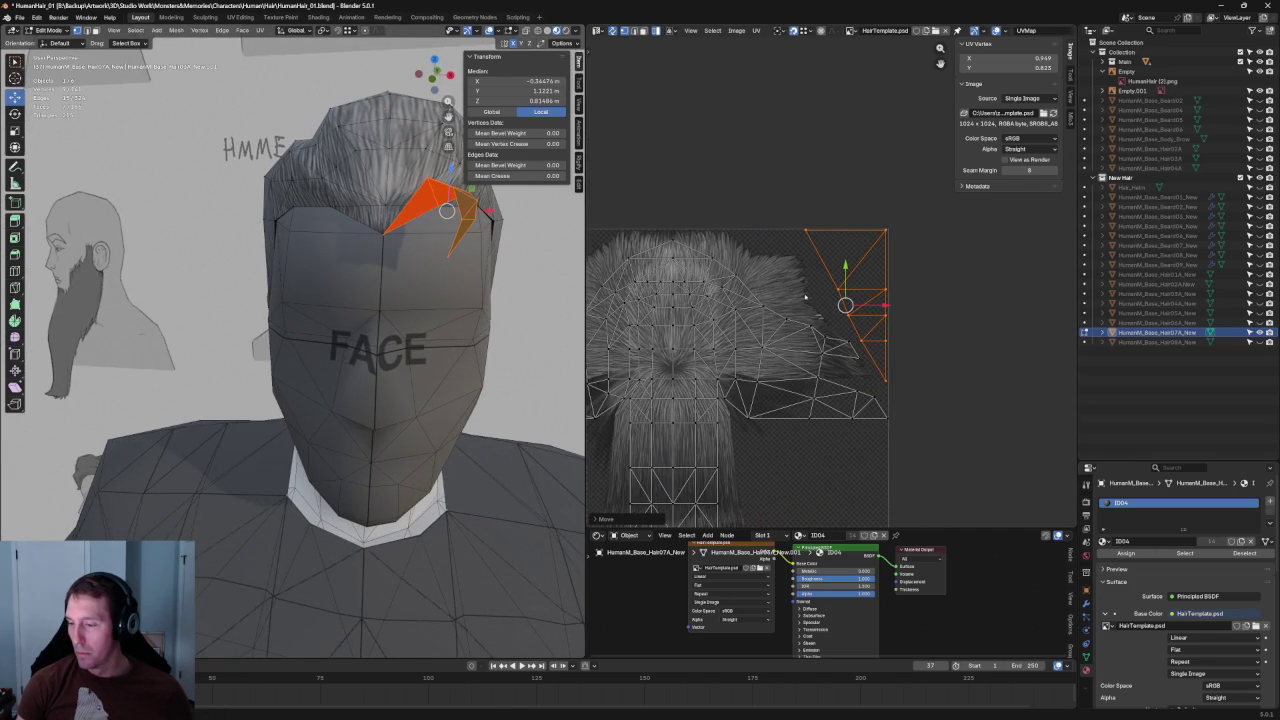
{"action": "middle_click_drag", "start_coordinate": [553, 273], "coordinate": [509, 232]}
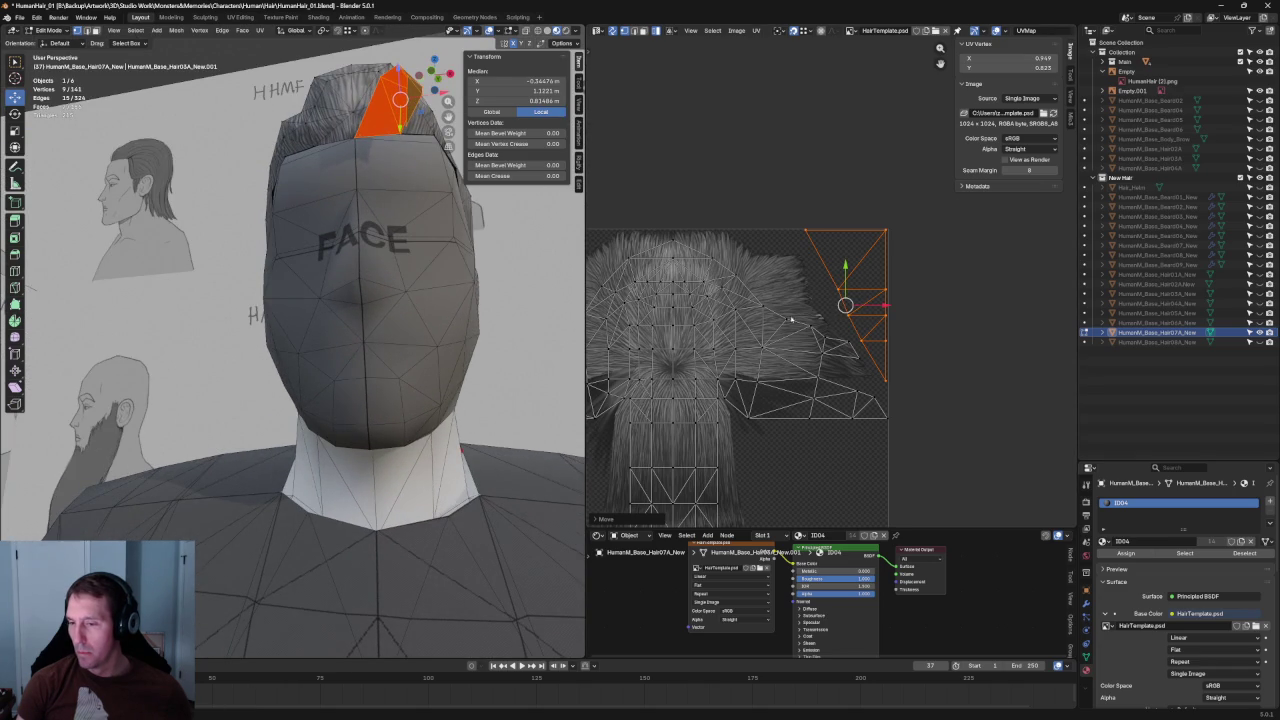
{"action": "scroll", "coordinate": [757, 307], "scroll_direction": "up", "scroll_amount": 2}
{"action": "scroll", "coordinate": [745, 330], "scroll_direction": "up", "scroll_amount": 2}
{"action": "scroll", "coordinate": [727, 356], "scroll_direction": "up", "scroll_amount": 2}
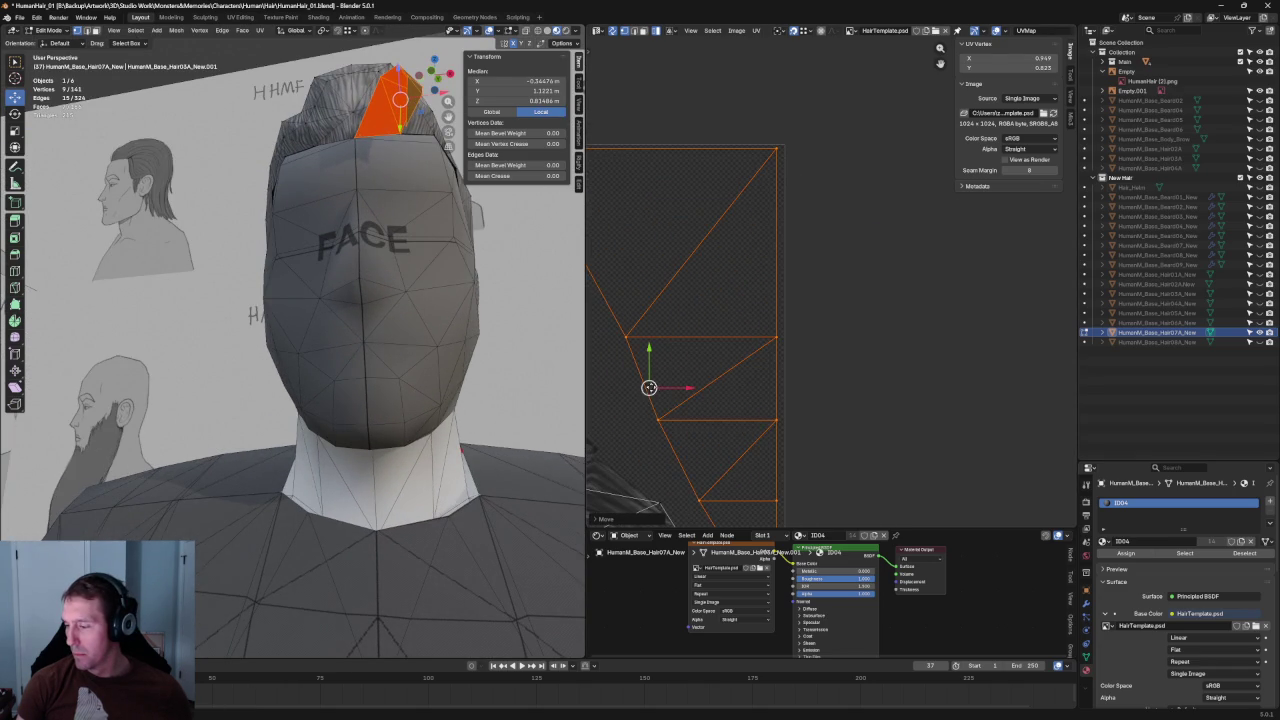
{"action": "left_click_drag", "start_coordinate": [649, 387], "coordinate": [656, 387]}
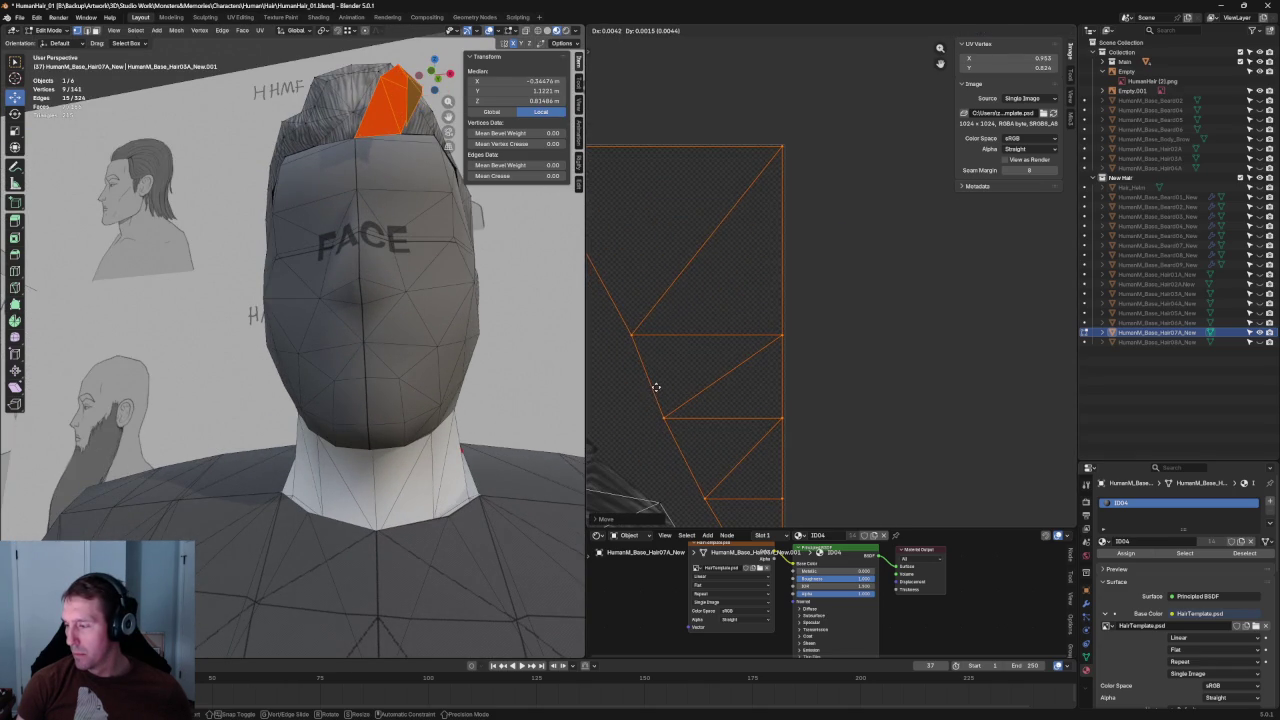
{"action": "scroll", "coordinate": [656, 387], "scroll_direction": "down", "scroll_amount": 3}
- Move the rounded UV island downward and scale it up
{"action": "key", "text": "alt+a"}
{"action": "scroll", "coordinate": [837, 363], "scroll_direction": "down", "scroll_amount": 1}
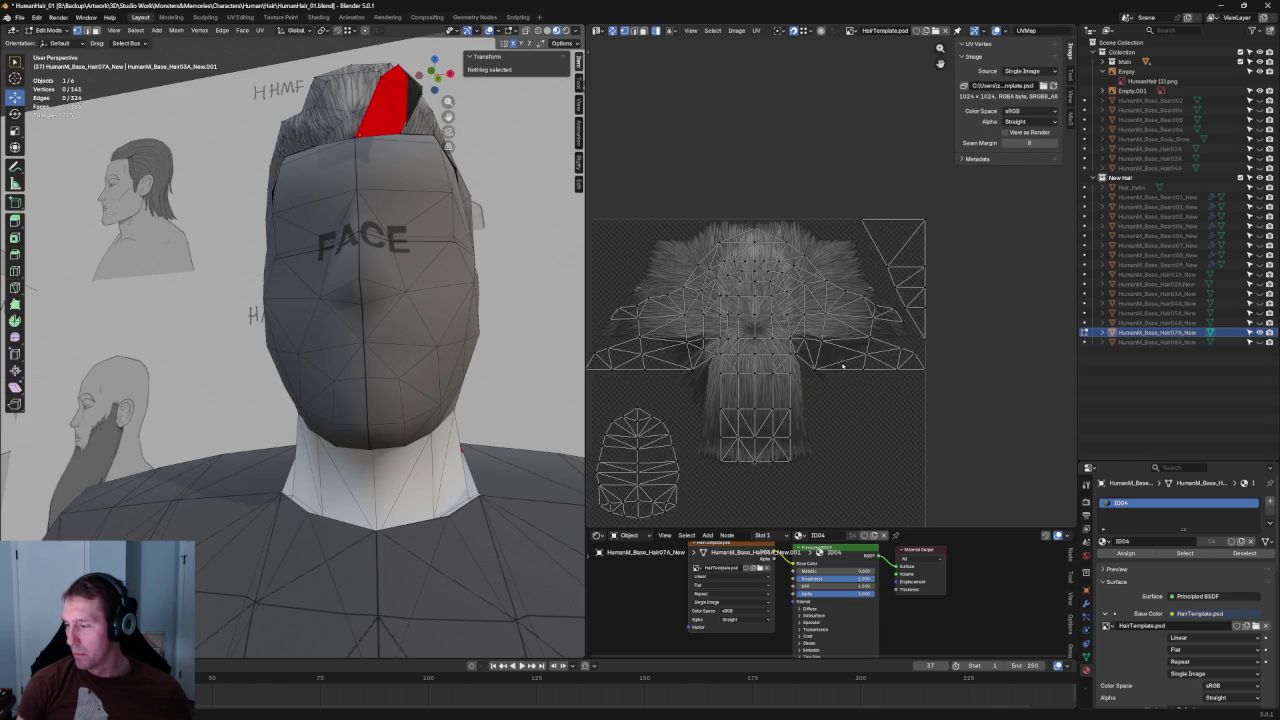
{"action": "scroll", "coordinate": [837, 363], "scroll_direction": "down", "scroll_amount": 1}
{"action": "key", "text": "l"}
{"action": "key", "text": "g"}
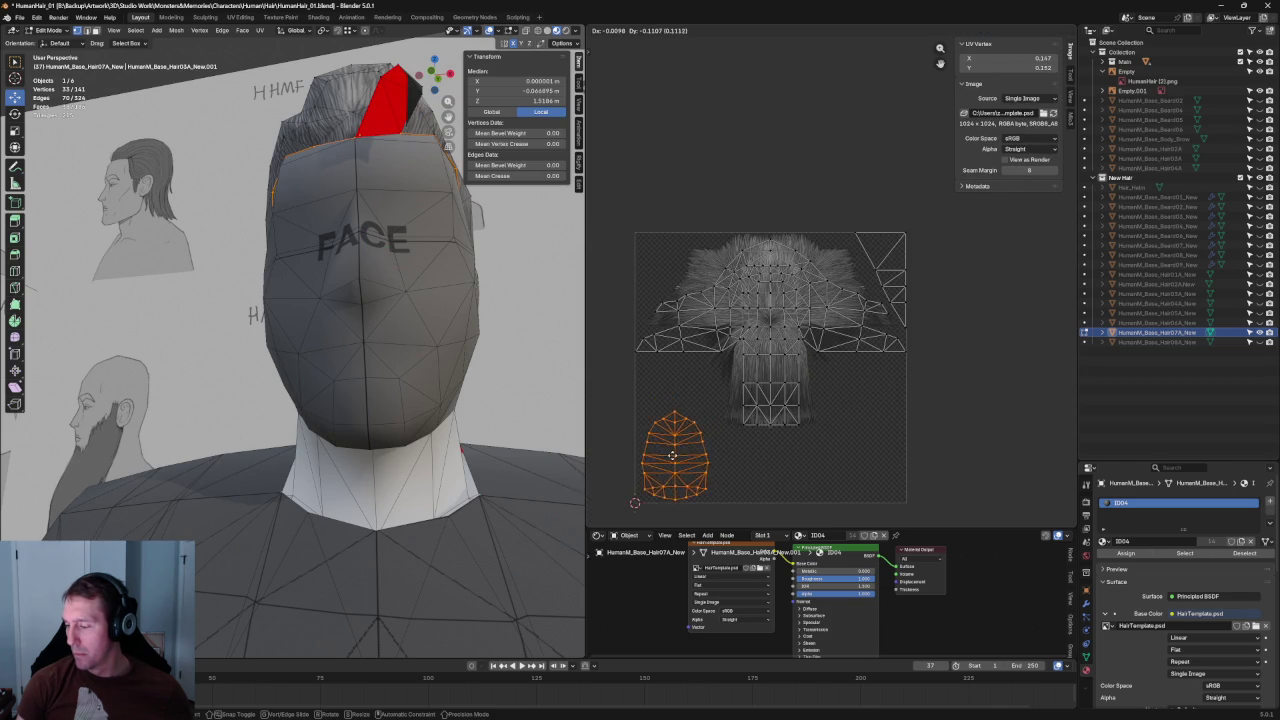
{"action": "left_click", "coordinate": [674, 456]}
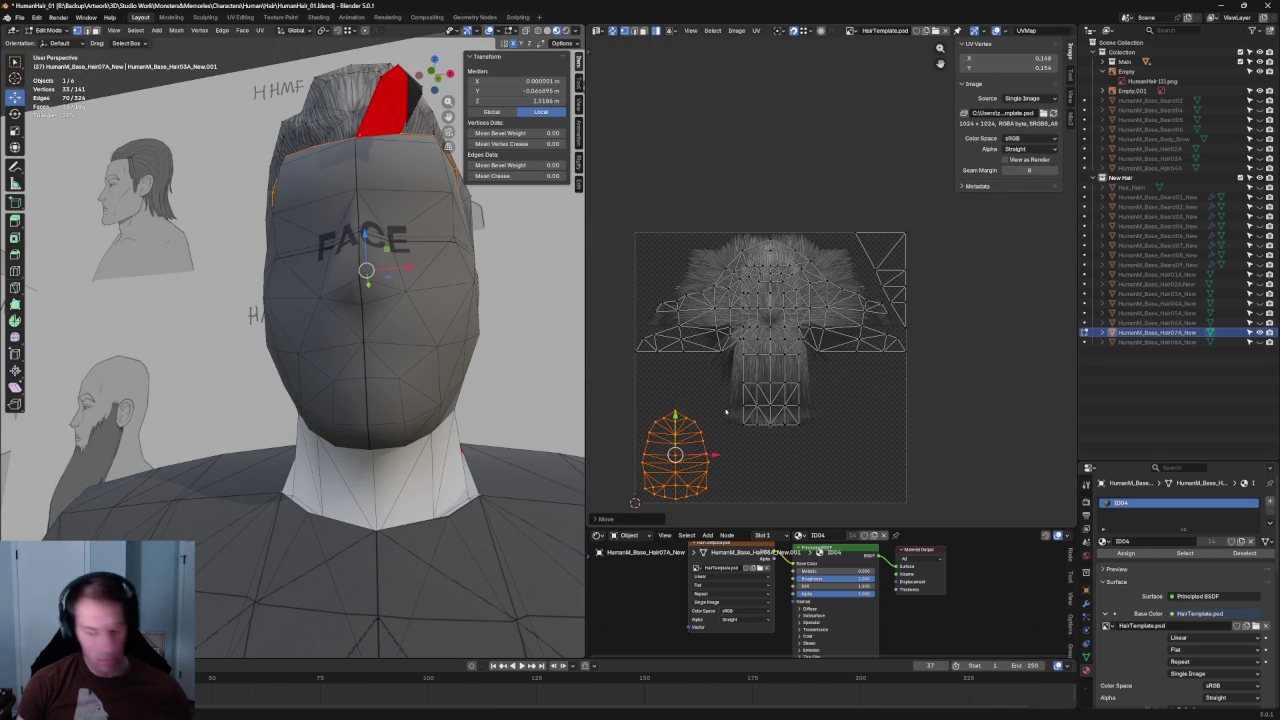
{"action": "key", "text": "s"}
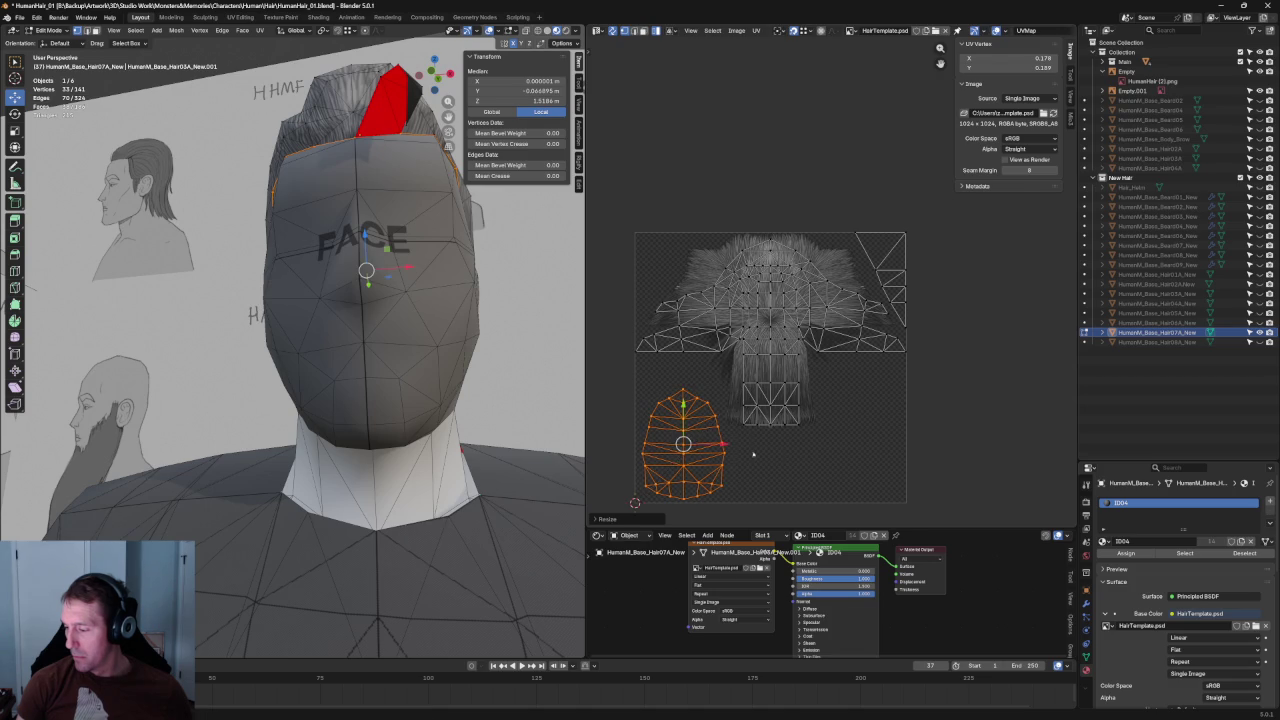
{"action": "left_click", "coordinate": [736, 398]}
- Reposition the enlarged rounded island to its final lower-left spot and deselect
{"action": "scroll", "coordinate": [730, 420], "scroll_direction": "up", "scroll_amount": 5}
{"action": "middle_click_drag", "start_coordinate": [685, 405], "coordinate": [782, 355]}
{"action": "key", "text": "g"}
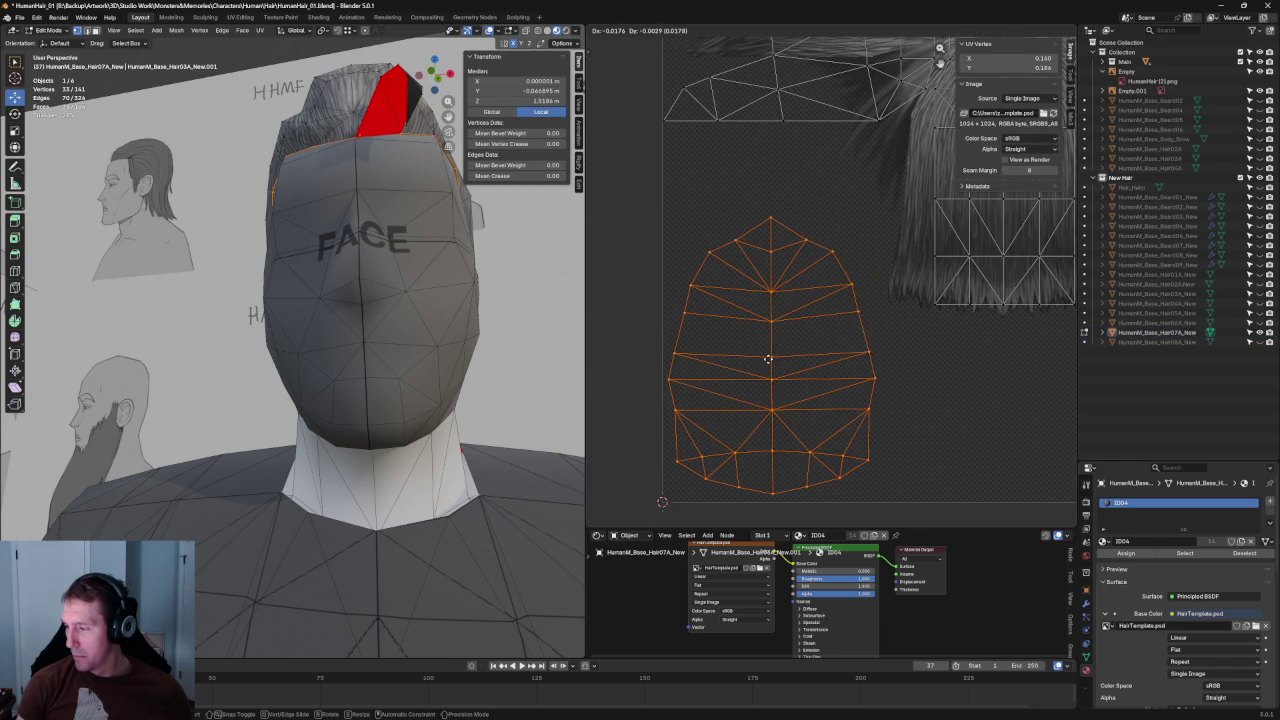
{"action": "left_click", "coordinate": [768, 359]}
{"action": "key", "text": "alt+a"}
{"action": "scroll", "coordinate": [834, 283], "scroll_direction": "down", "scroll_amount": 3}
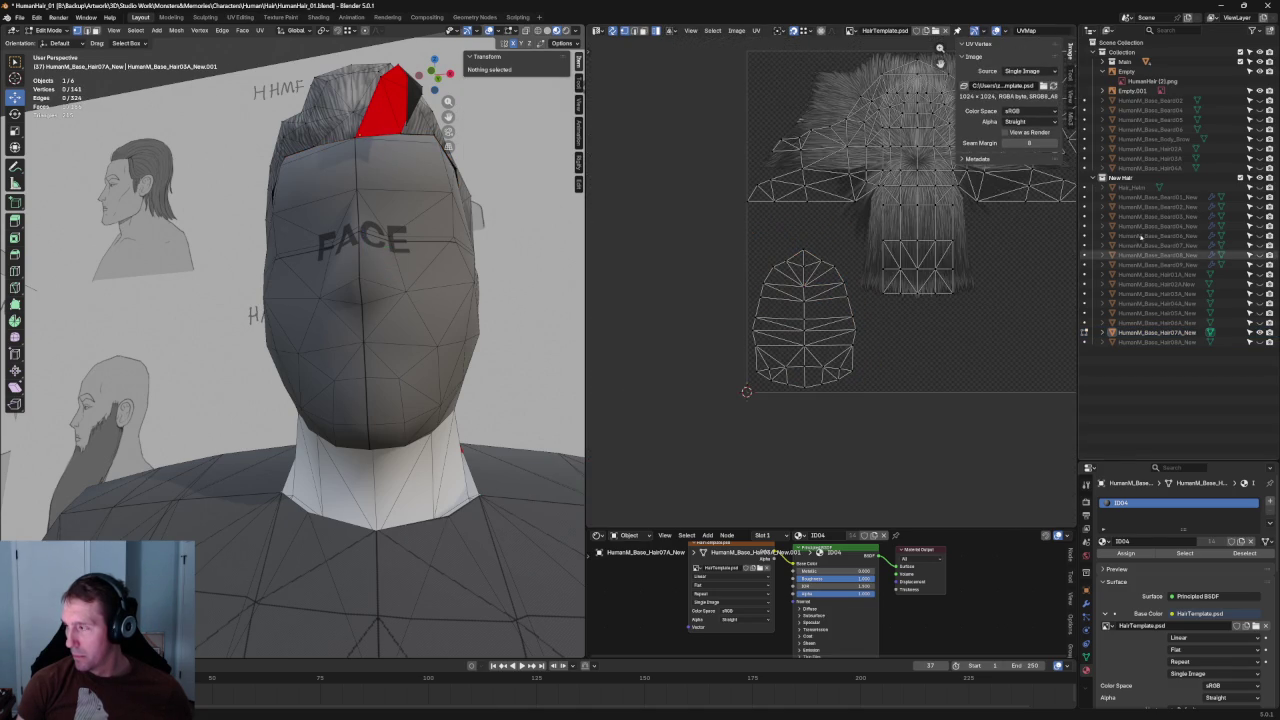
- Switch to the Hair08A mesh and inspect its top-of-head vertices in Edit Mode
{"action": "left_click", "coordinate": [1084, 342]}
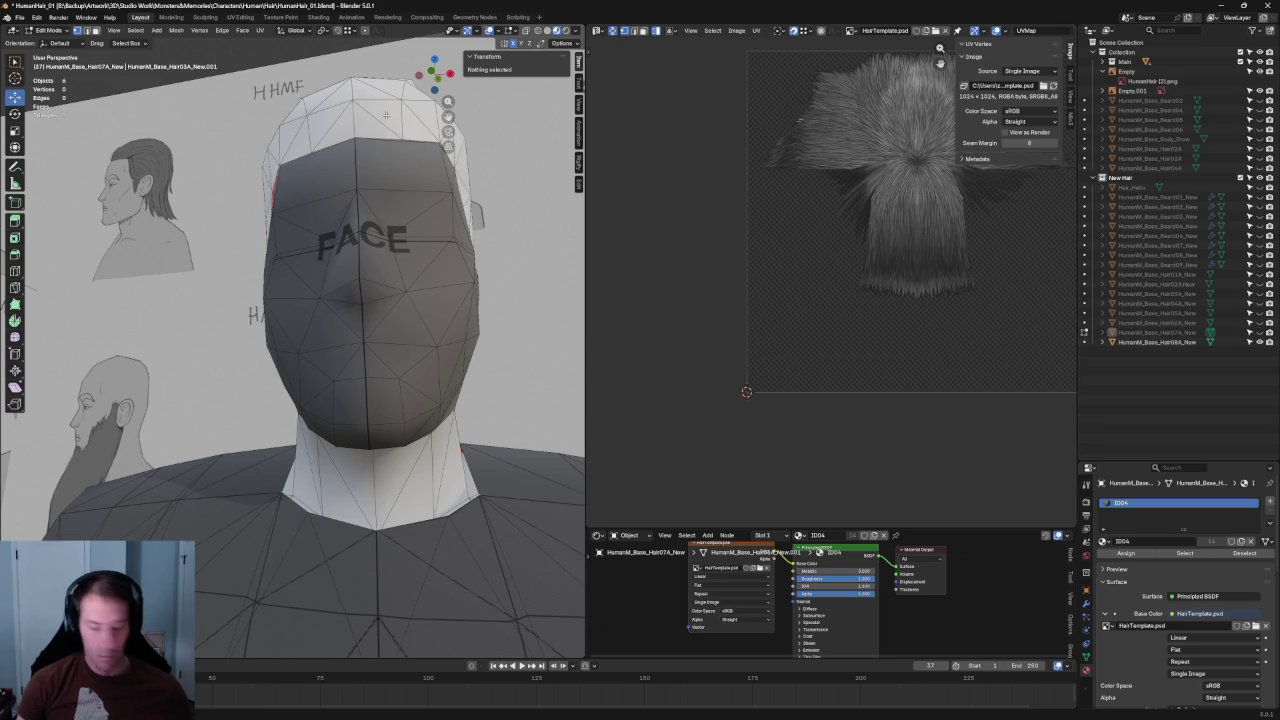
{"action": "key", "text": "Tab"}
{"action": "scroll", "coordinate": [825, 333], "scroll_direction": "down", "scroll_amount": 3}
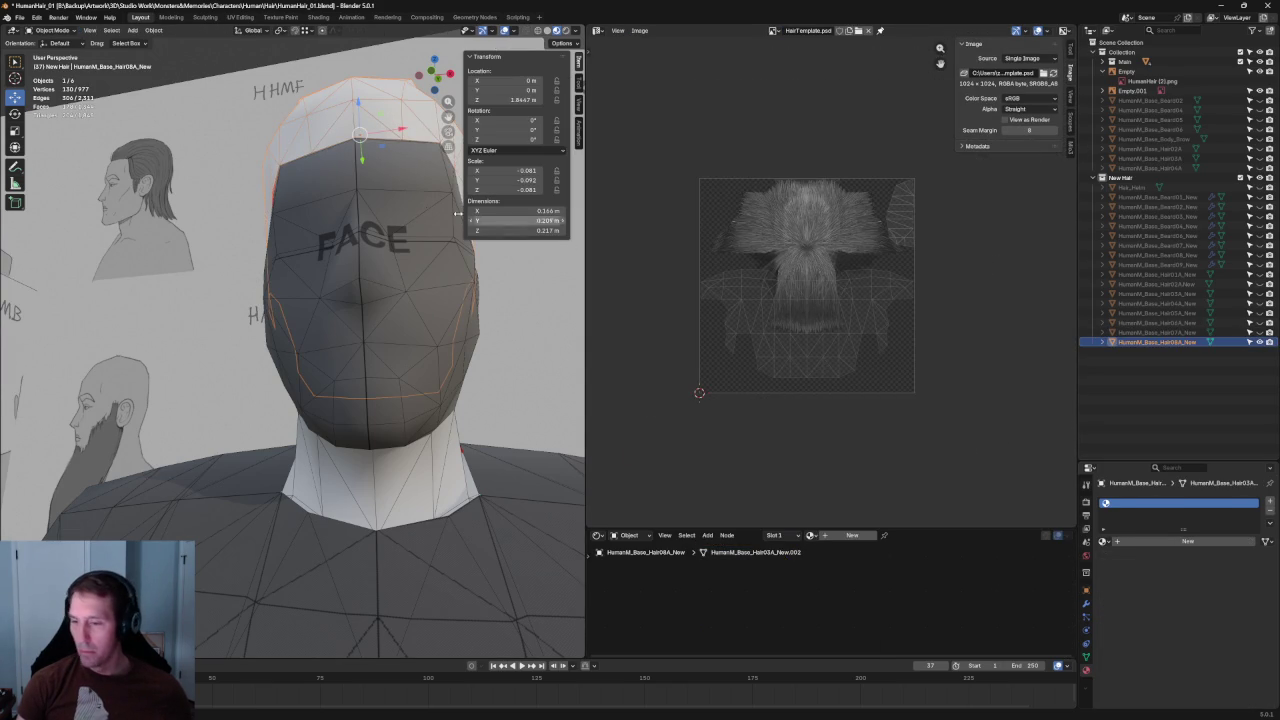
{"action": "mouse_move", "coordinate": [330, 300]}
{"action": "middle_mouse_down"}
{"action": "mouse_move", "coordinate": [222, 279]}
{"action": "mouse_move", "coordinate": [305, 295]}
{"action": "middle_mouse_up"}
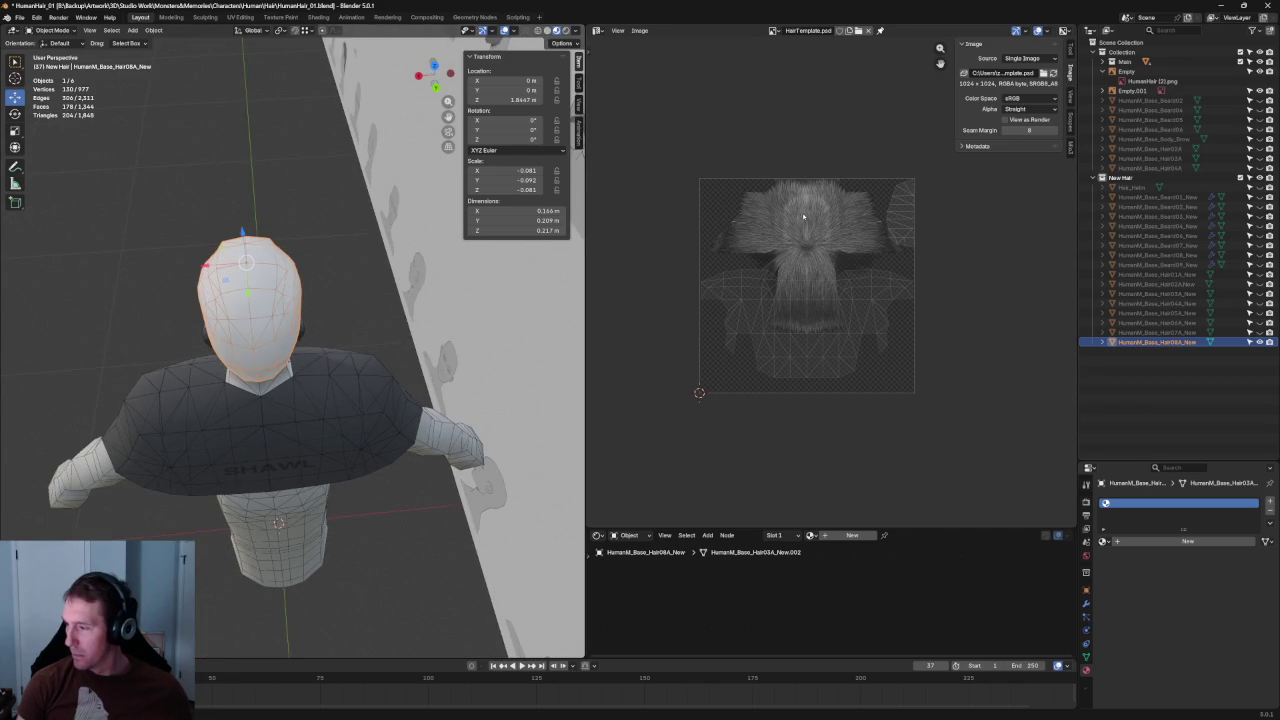
{"action": "key", "text": "Tab"}
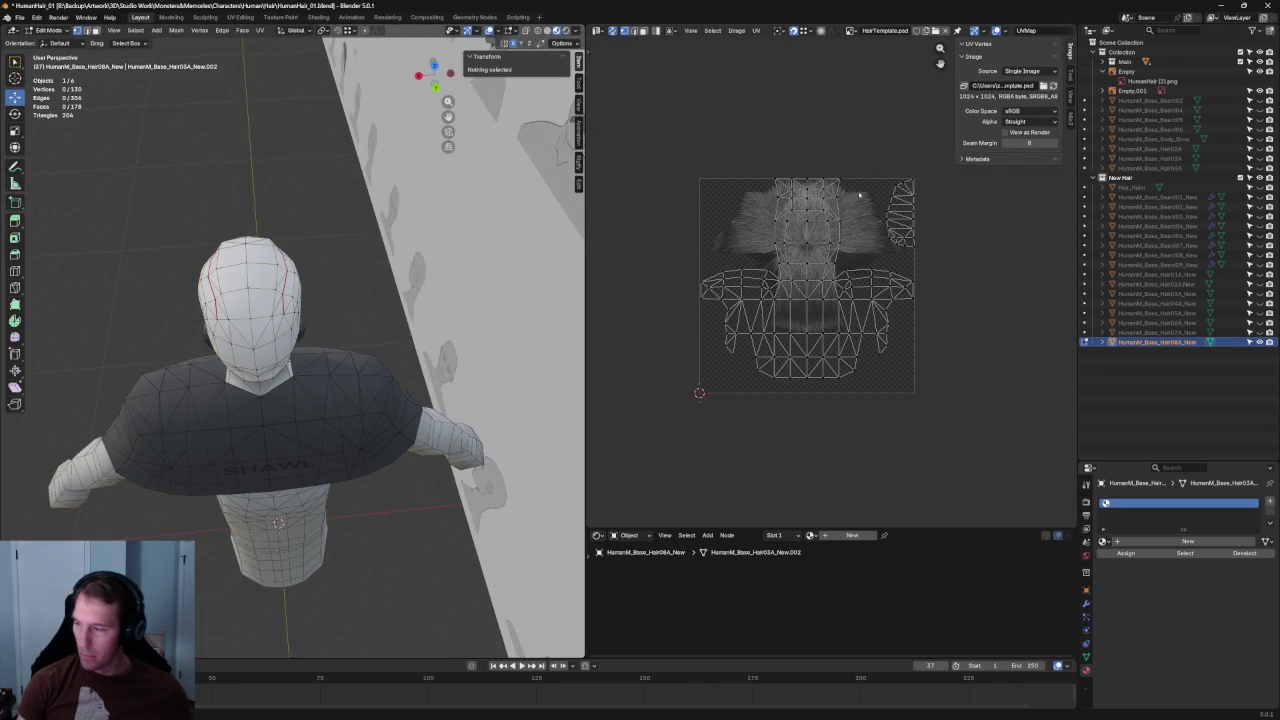
{"action": "left_click_drag", "start_coordinate": [850, 178], "coordinate": [790, 214]}
{"action": "scroll", "coordinate": [743, 227], "scroll_direction": "up", "scroll_amount": 2}
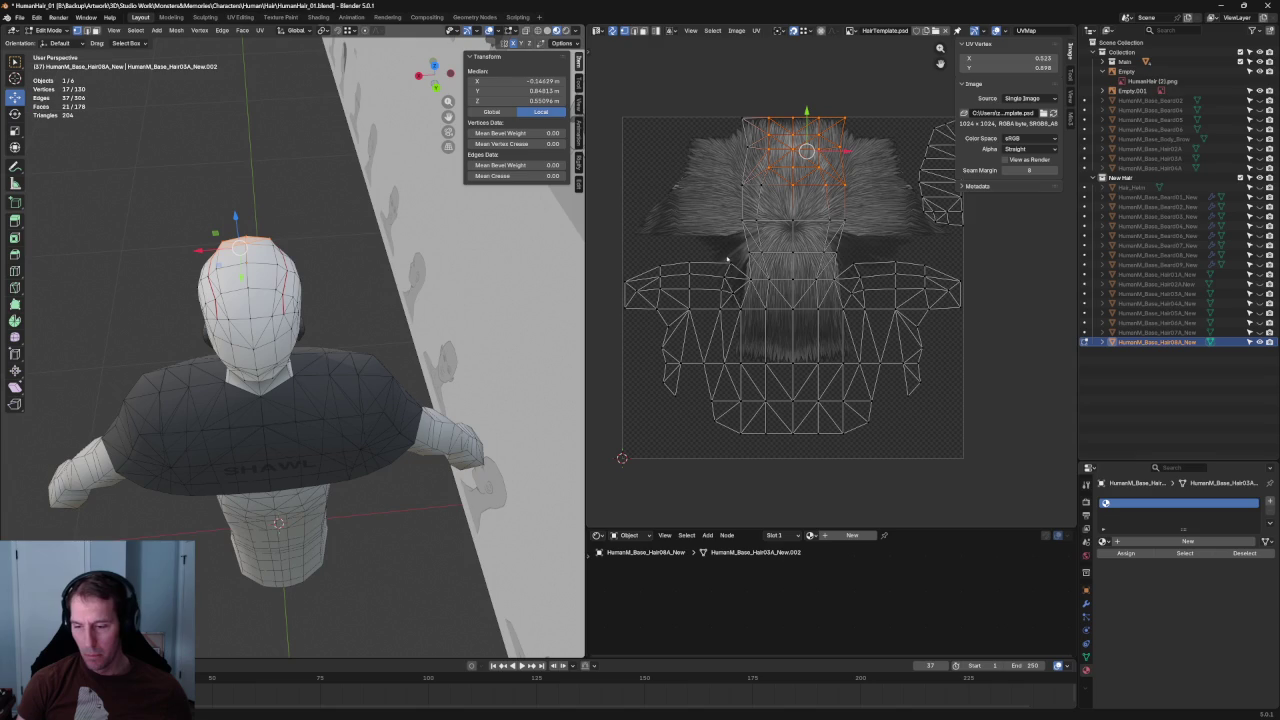
{"action": "key", "text": "alt+a"}
- Orbit around the head through front, side and overhead views
{"action": "middle_click_drag", "start_coordinate": [435, 257], "coordinate": [410, 183]}
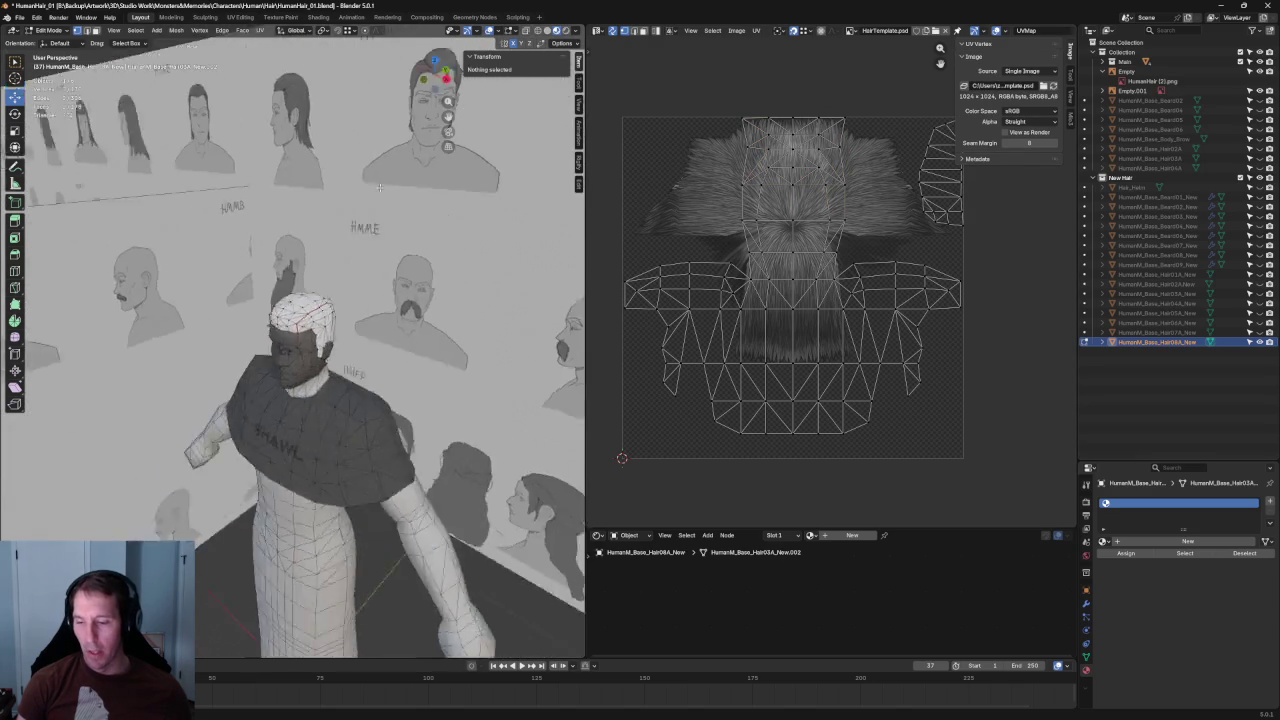
{"action": "scroll", "coordinate": [410, 183], "scroll_direction": "up", "scroll_amount": 2}
{"action": "scroll", "coordinate": [410, 183], "scroll_direction": "up", "scroll_amount": 2}
{"action": "scroll", "coordinate": [410, 183], "scroll_direction": "up", "scroll_amount": 2}
{"action": "mouse_move", "coordinate": [410, 183]}
{"action": "middle_mouse_down"}
{"action": "mouse_move", "coordinate": [510, 295]}
{"action": "mouse_move", "coordinate": [570, 300]}
{"action": "middle_mouse_up"}
{"action": "scroll", "coordinate": [821, 318], "scroll_direction": "down", "scroll_amount": 2}
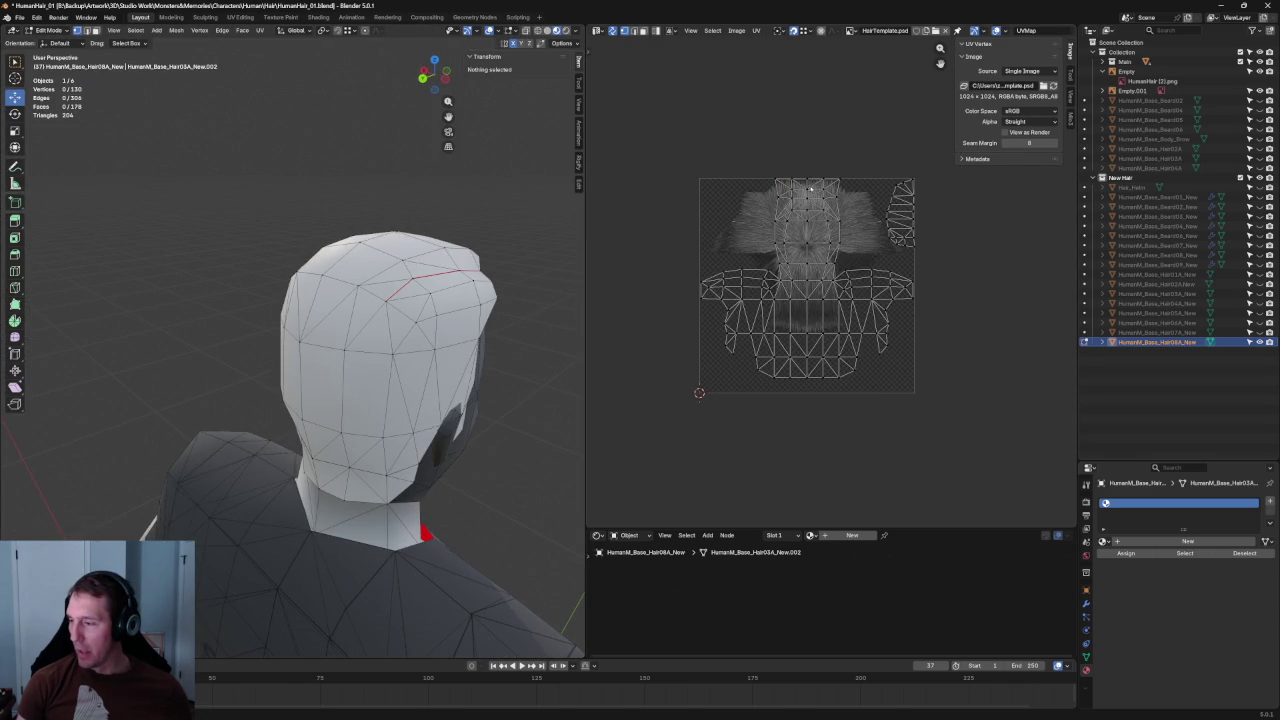
{"action": "scroll", "coordinate": [813, 185], "scroll_direction": "up", "scroll_amount": 3}
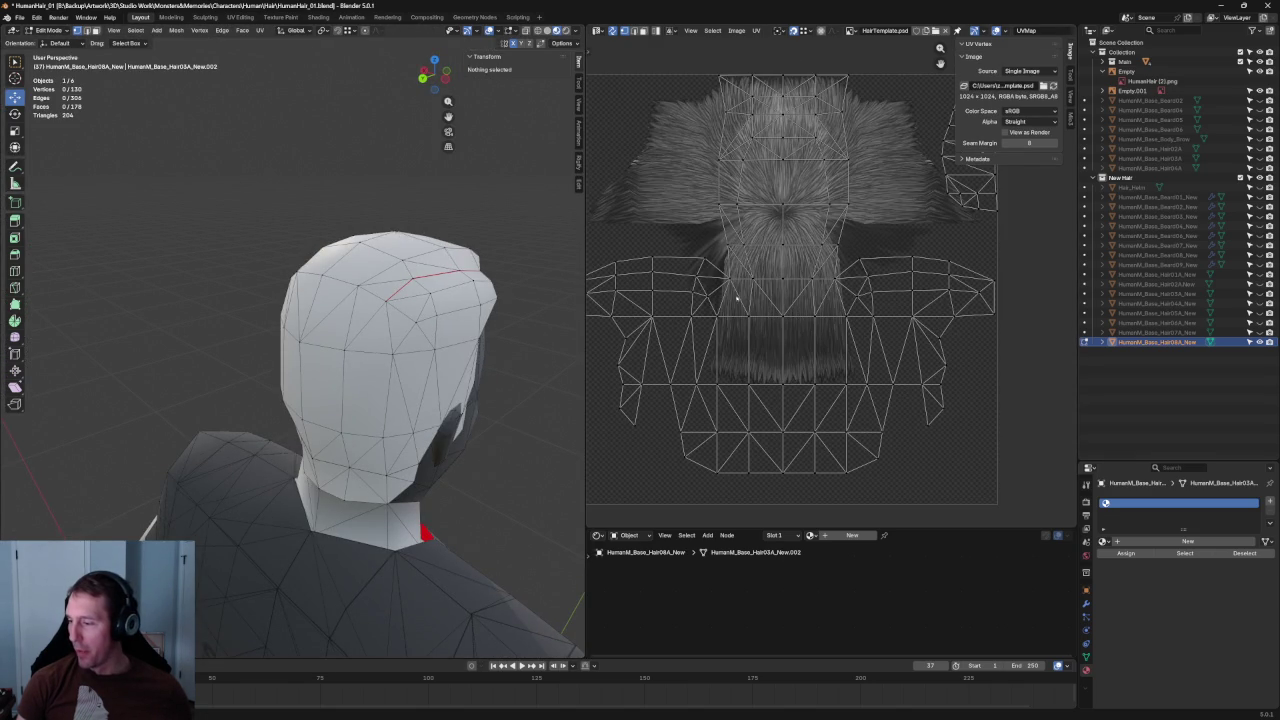
{"action": "mouse_move", "coordinate": [414, 286]}
{"action": "middle_mouse_down"}
{"action": "mouse_move", "coordinate": [458, 322]}
{"action": "mouse_move", "coordinate": [530, 300]}
{"action": "middle_mouse_up"}
{"action": "scroll", "coordinate": [650, 265], "scroll_direction": "down", "scroll_amount": 4}
{"action": "scroll", "coordinate": [657, 263], "scroll_direction": "down", "scroll_amount": 4}
{"action": "scroll", "coordinate": [665, 257], "scroll_direction": "up", "scroll_amount": 4}
{"action": "scroll", "coordinate": [780, 230], "scroll_direction": "up", "scroll_amount": 5}
{"action": "scroll", "coordinate": [873, 213], "scroll_direction": "down", "scroll_amount": 2}
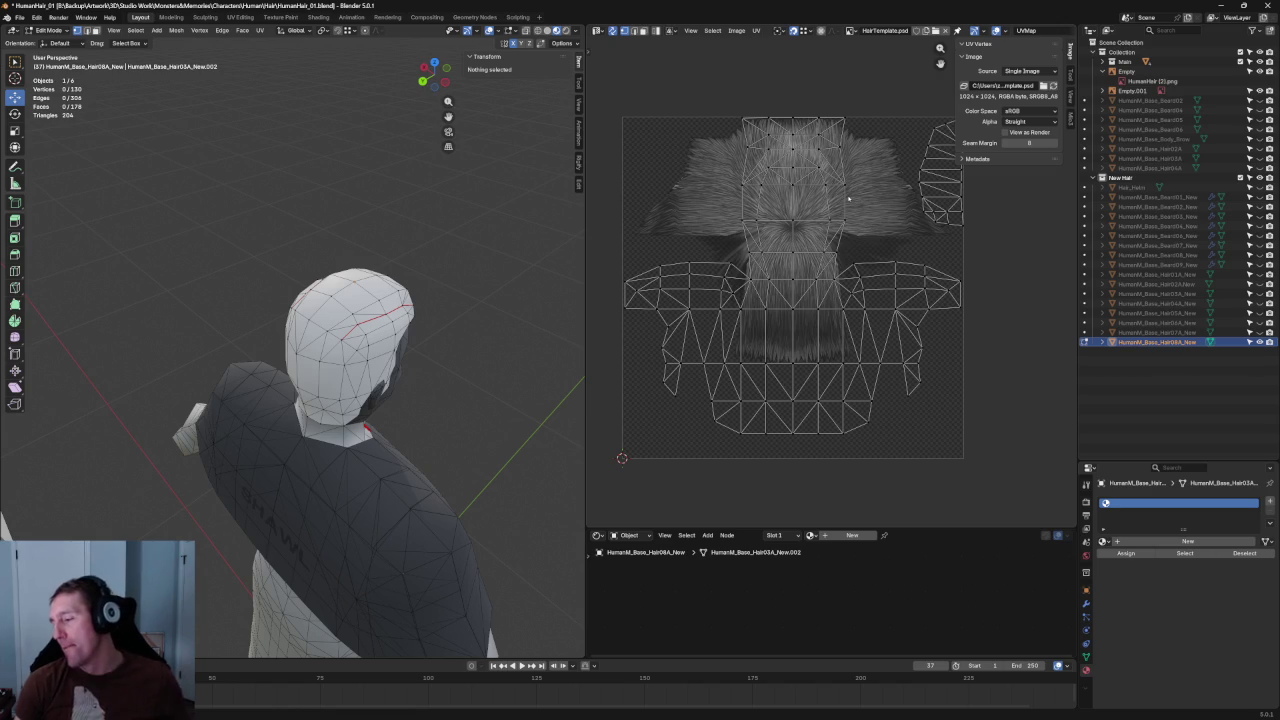
- Frame the HHMG reference head sketch wall squarely in the viewport
{"action": "scroll", "coordinate": [828, 246], "scroll_direction": "down", "scroll_amount": 2}
{"action": "scroll", "coordinate": [828, 246], "scroll_direction": "up", "scroll_amount": 1}
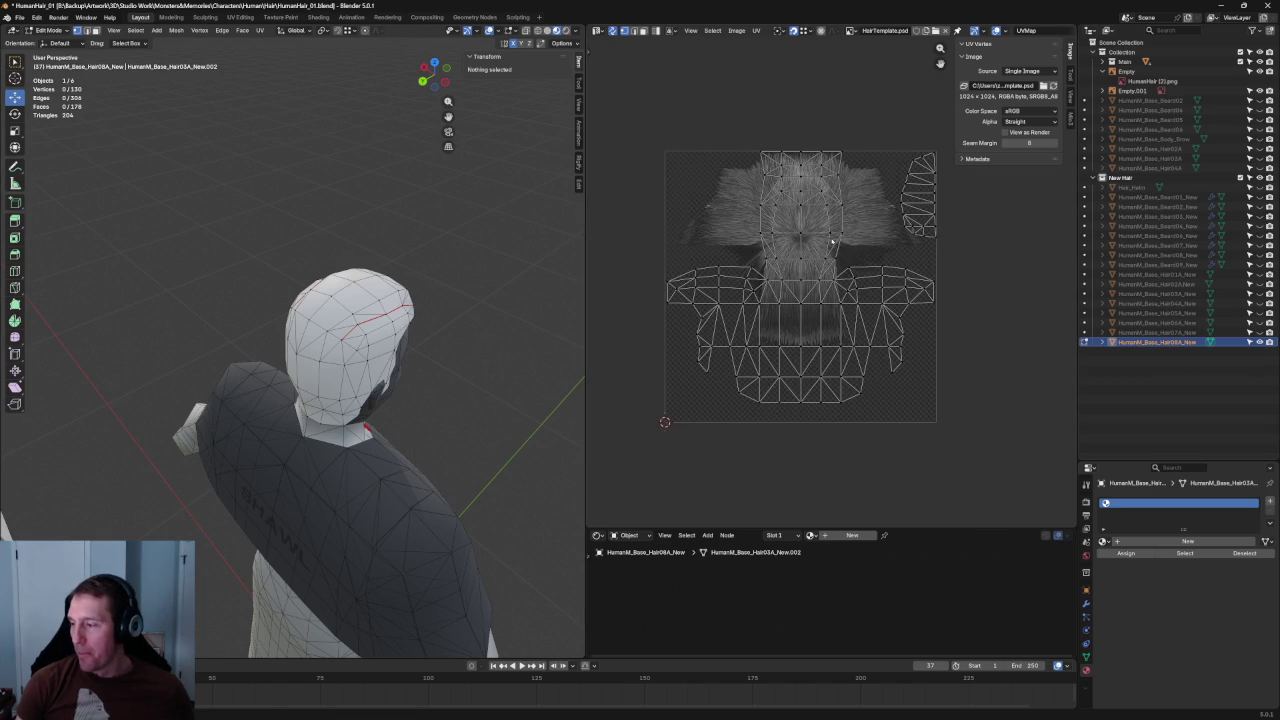
{"action": "scroll", "coordinate": [364, 270], "scroll_direction": "down", "scroll_amount": 4}
{"action": "mouse_move", "coordinate": [364, 270]}
{"action": "middle_mouse_down"}
{"action": "mouse_move", "coordinate": [540, 245]}
{"action": "mouse_move", "coordinate": [339, 271]}
{"action": "middle_mouse_up"}
{"action": "scroll", "coordinate": [339, 271], "scroll_direction": "up", "scroll_amount": 5}
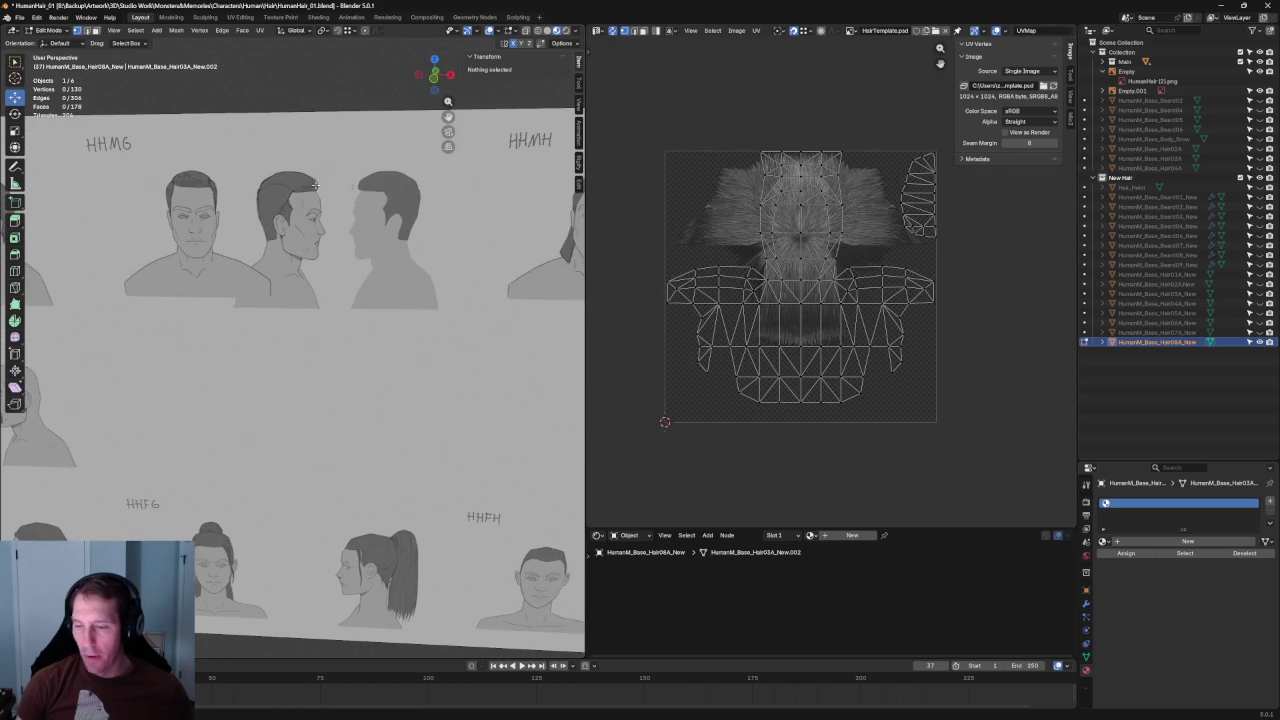
{"action": "middle_click_drag", "start_coordinate": [351, 186], "coordinate": [236, 347]}
{"action": "scroll", "coordinate": [236, 347], "scroll_direction": "up", "scroll_amount": 2}
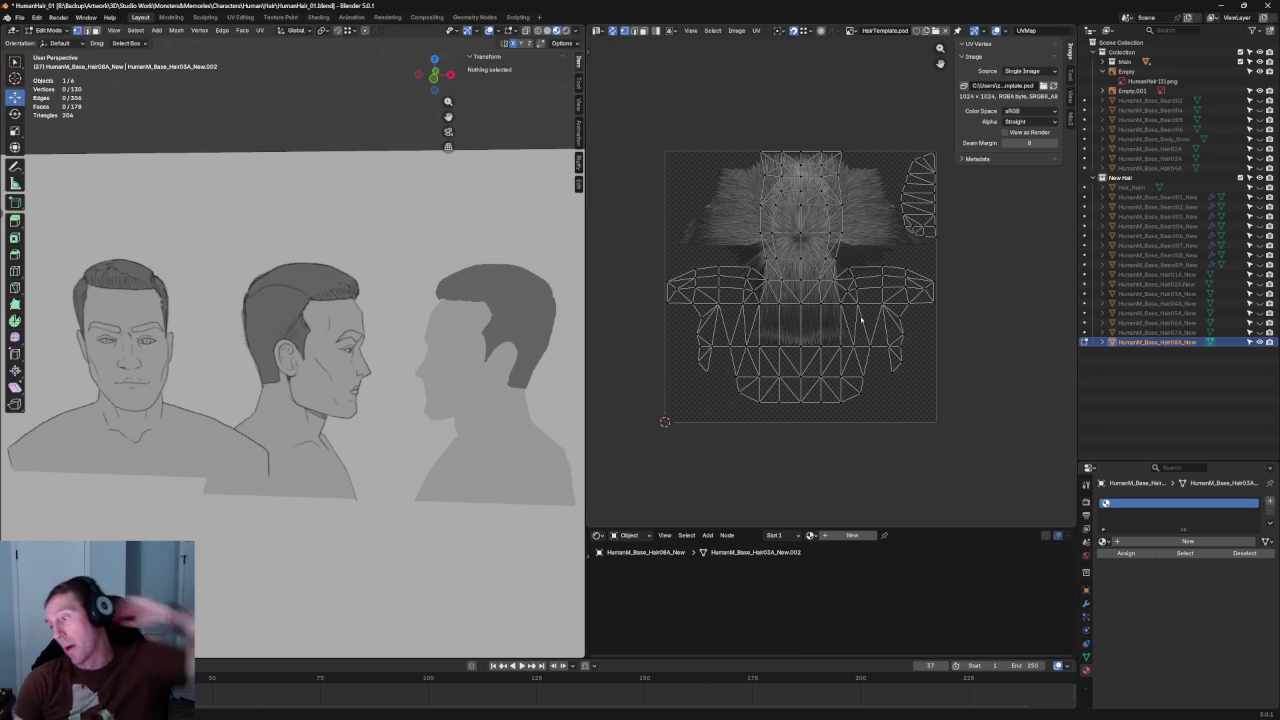
- Select the narrow right-hand UV island and move it to the texture's left side
{"action": "scroll", "coordinate": [831, 249], "scroll_direction": "down", "scroll_amount": 2}
{"action": "scroll", "coordinate": [831, 249], "scroll_direction": "up", "scroll_amount": 7}
{"action": "scroll", "coordinate": [847, 410], "scroll_direction": "down", "scroll_amount": 2}
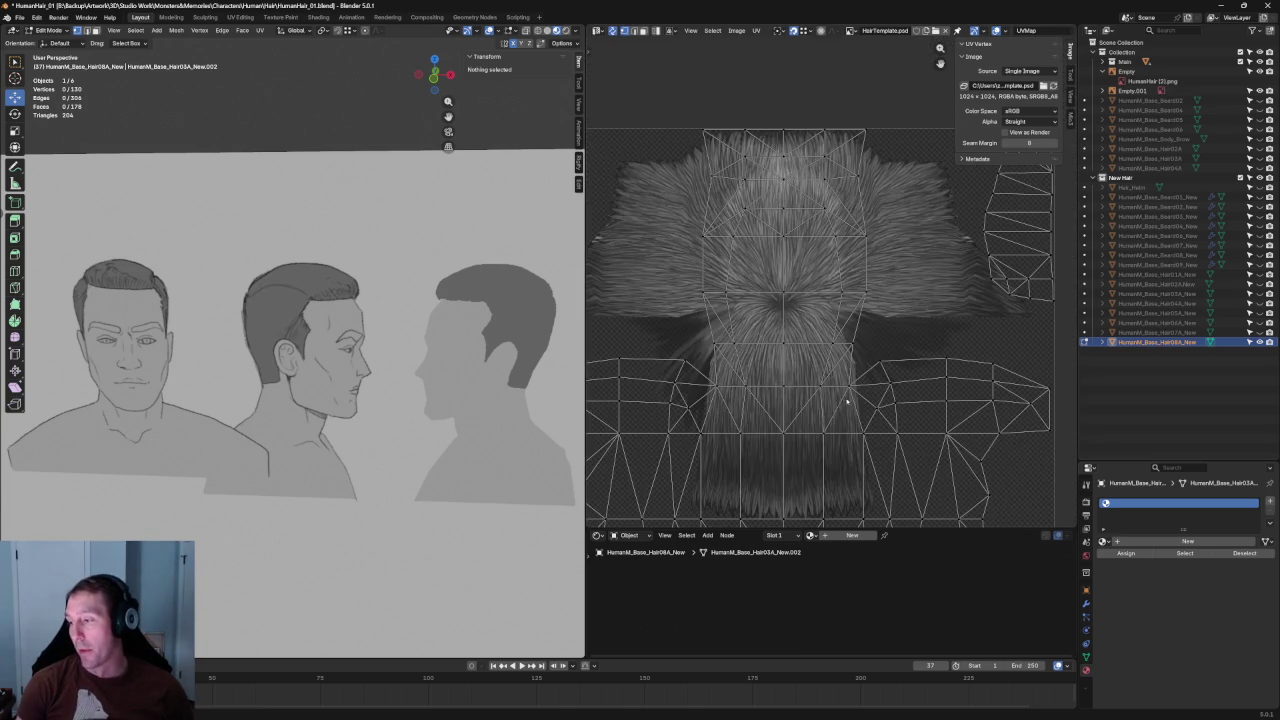
{"action": "scroll", "coordinate": [907, 284], "scroll_direction": "down", "scroll_amount": 5}
{"action": "left_click_drag", "start_coordinate": [880, 324], "coordinate": [972, 368]}
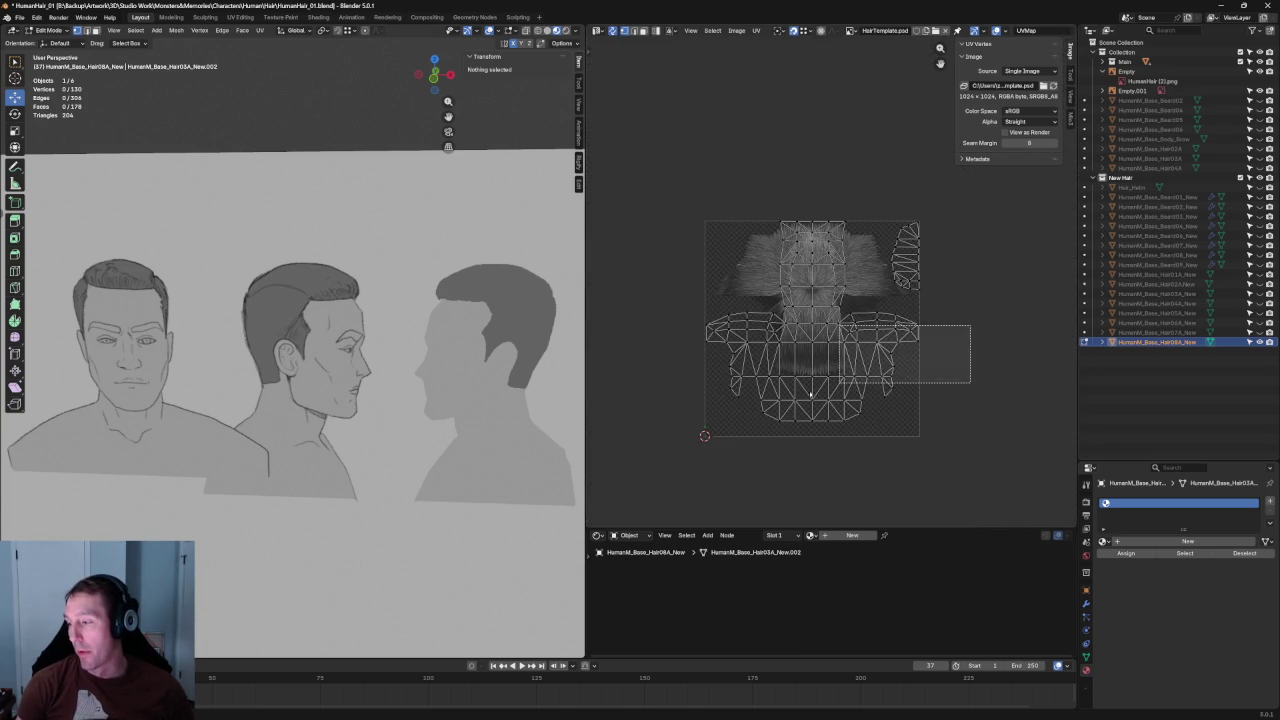
{"action": "left_click", "coordinate": [938, 403]}
{"action": "scroll", "coordinate": [938, 403], "scroll_direction": "up", "scroll_amount": 3}
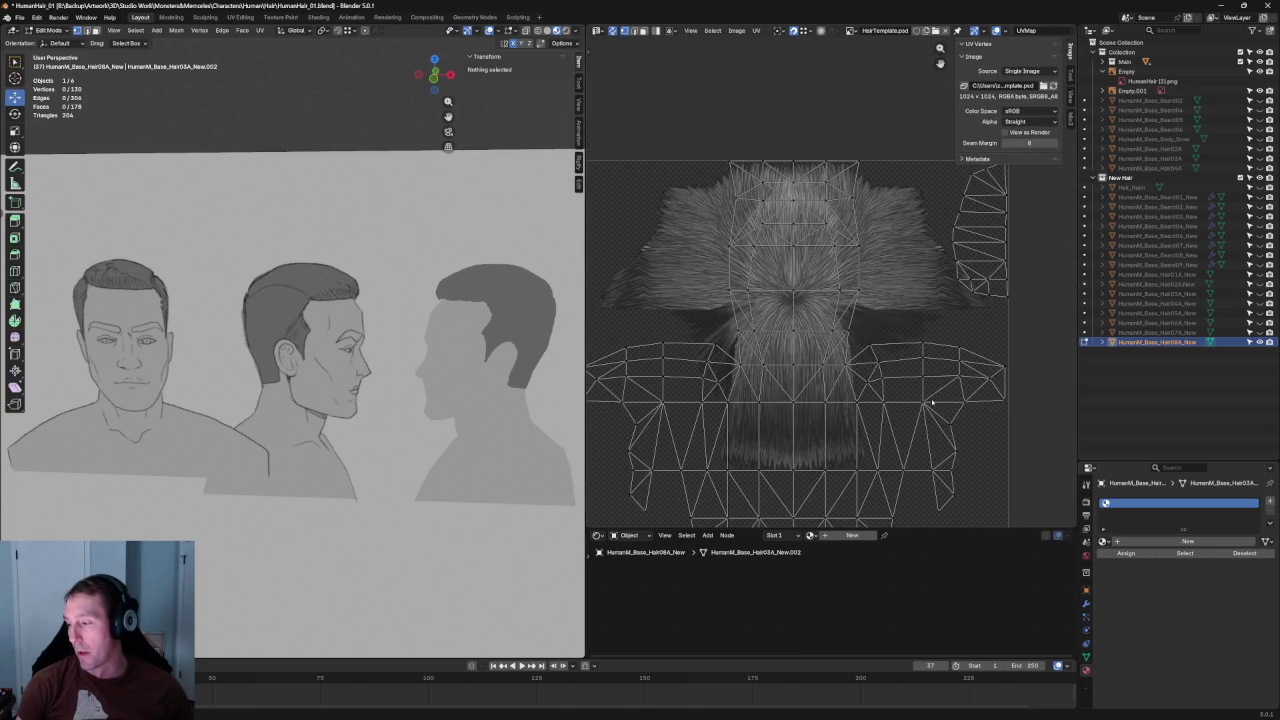
{"action": "scroll", "coordinate": [932, 400], "scroll_direction": "down", "scroll_amount": 2}
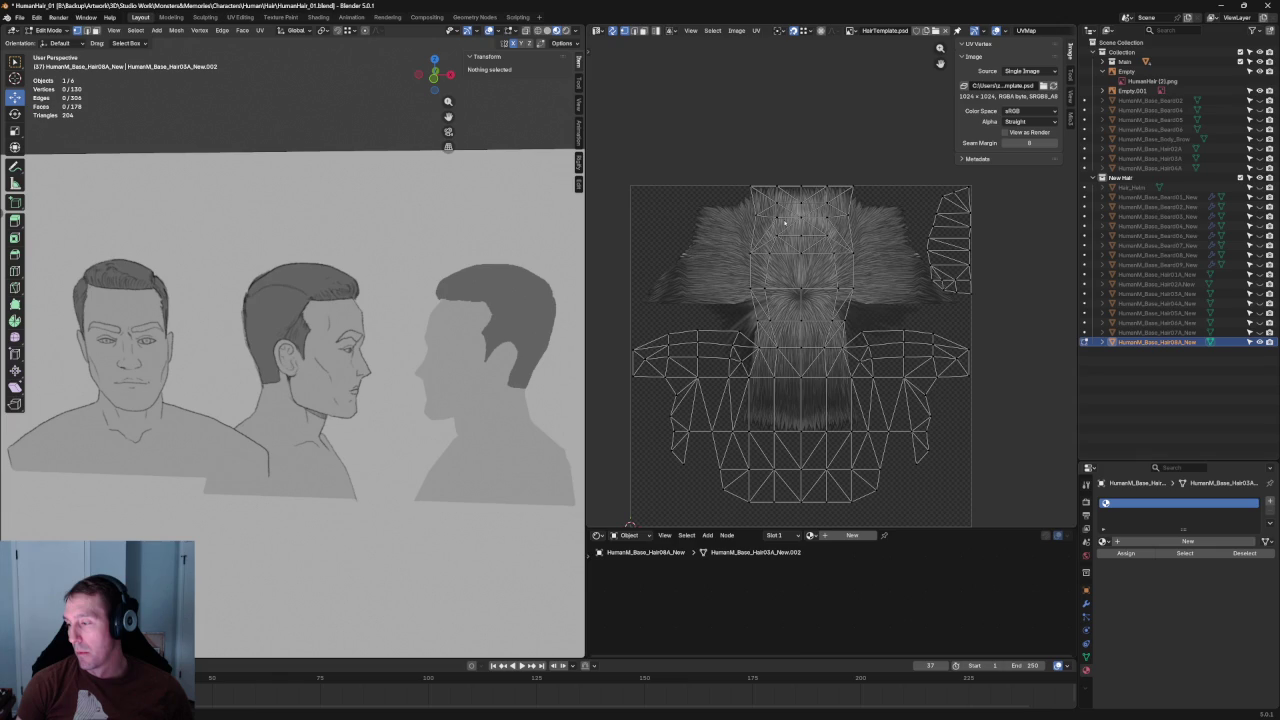
{"action": "scroll", "coordinate": [772, 222], "scroll_direction": "down", "scroll_amount": 1}
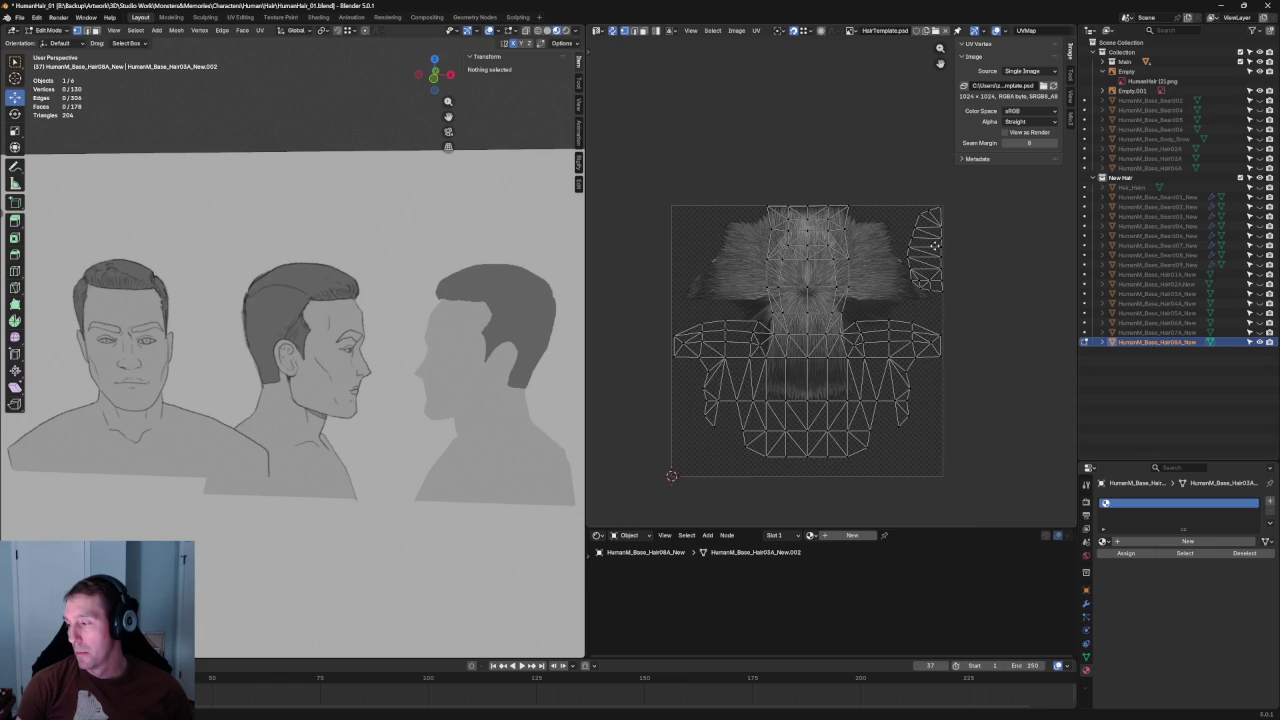
{"action": "left_click_drag", "start_coordinate": [956, 196], "coordinate": [834, 324]}
{"action": "scroll", "coordinate": [888, 209], "scroll_direction": "down", "scroll_amount": 1}
{"action": "left_click_drag", "start_coordinate": [888, 209], "coordinate": [700, 213]}
- Straighten the island's outer column of UV points, then reposition the whole island
{"action": "right_click", "coordinate": [700, 215]}
{"action": "key", "text": "Escape"}
{"action": "scroll", "coordinate": [700, 200], "scroll_direction": "up", "scroll_amount": 5}
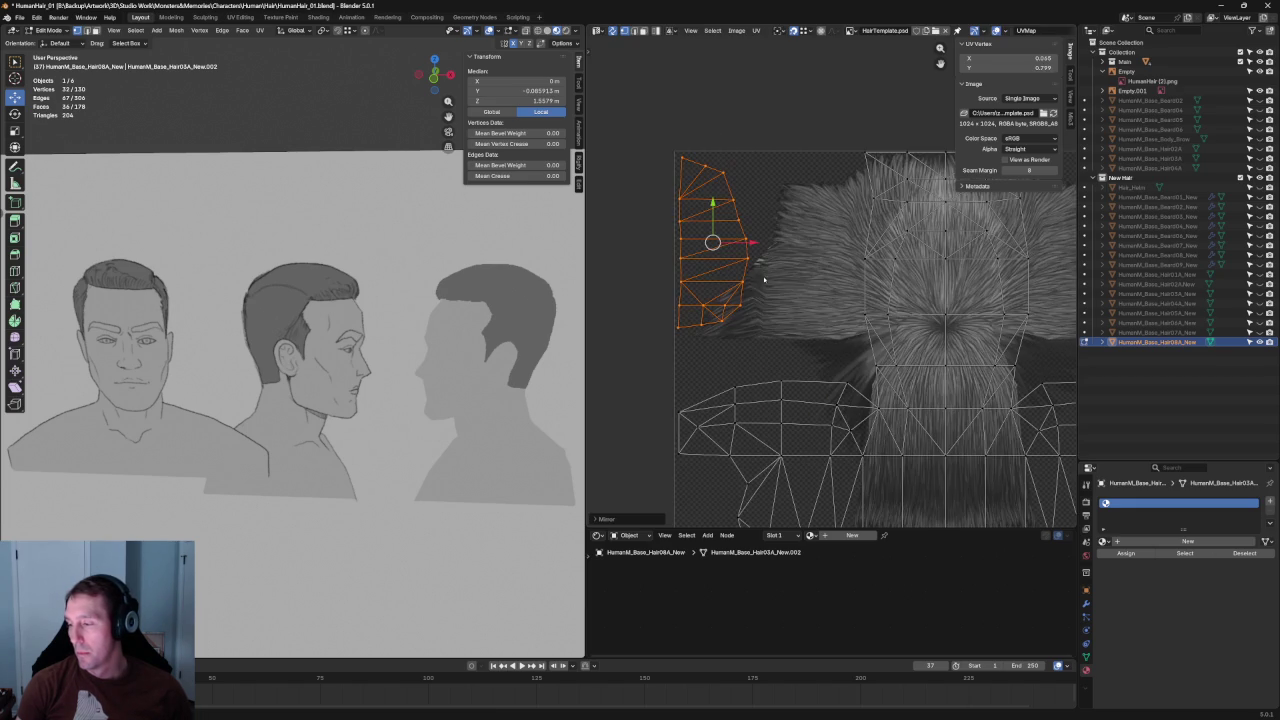
{"action": "left_click_drag", "start_coordinate": [641, 132], "coordinate": [690, 386]}
{"action": "key", "text": "shift+w"}
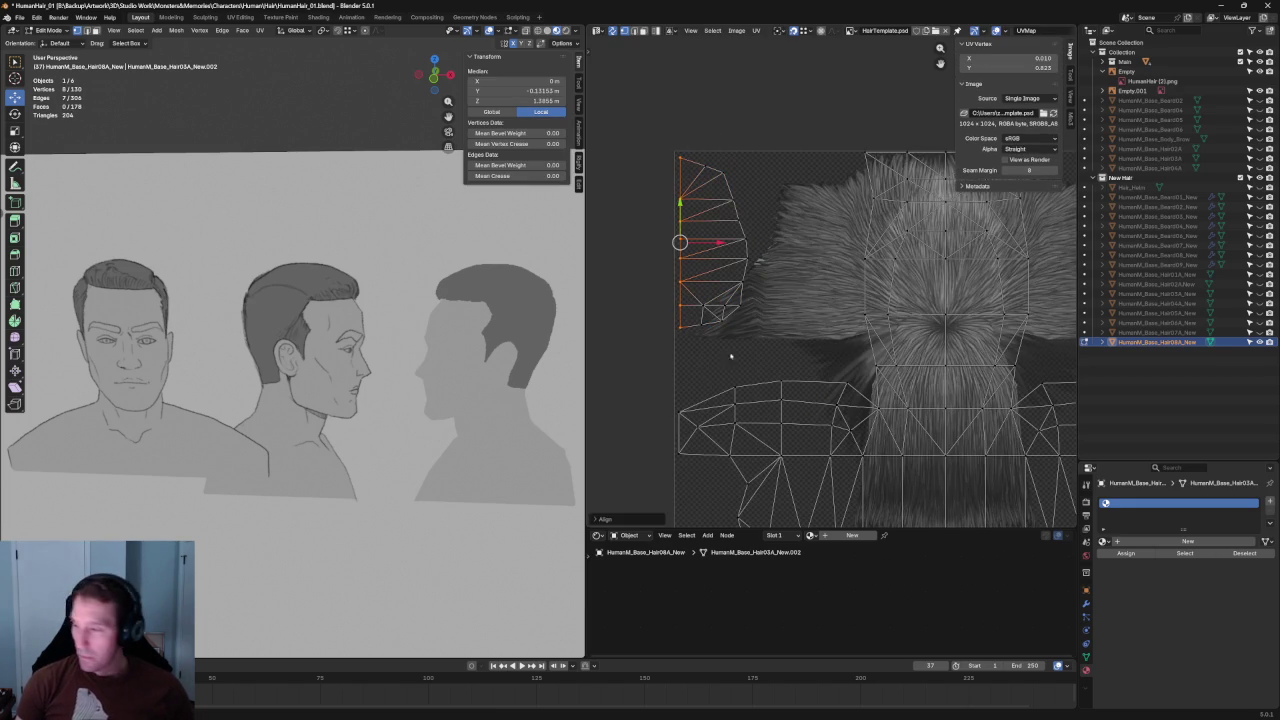
{"action": "key", "text": "ctrl+l"}
{"action": "scroll", "coordinate": [775, 317], "scroll_direction": "up", "scroll_amount": 1}
{"action": "scroll", "coordinate": [775, 317], "scroll_direction": "up", "scroll_amount": 2}
{"action": "key", "text": "g"}
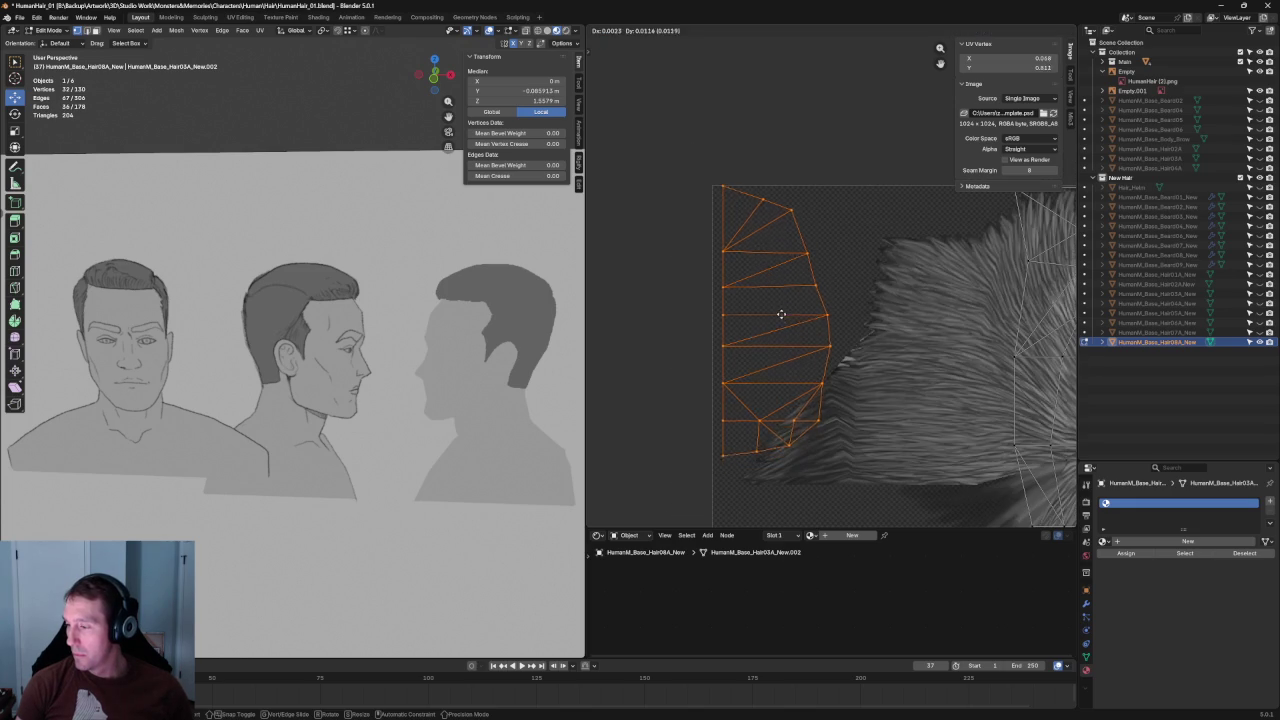
{"action": "left_click", "coordinate": [766, 320]}
{"action": "scroll", "coordinate": [786, 214], "scroll_direction": "down", "scroll_amount": 6}
{"action": "key", "text": "alt+a"}
{"action": "scroll", "coordinate": [755, 291], "scroll_direction": "up", "scroll_amount": 2}
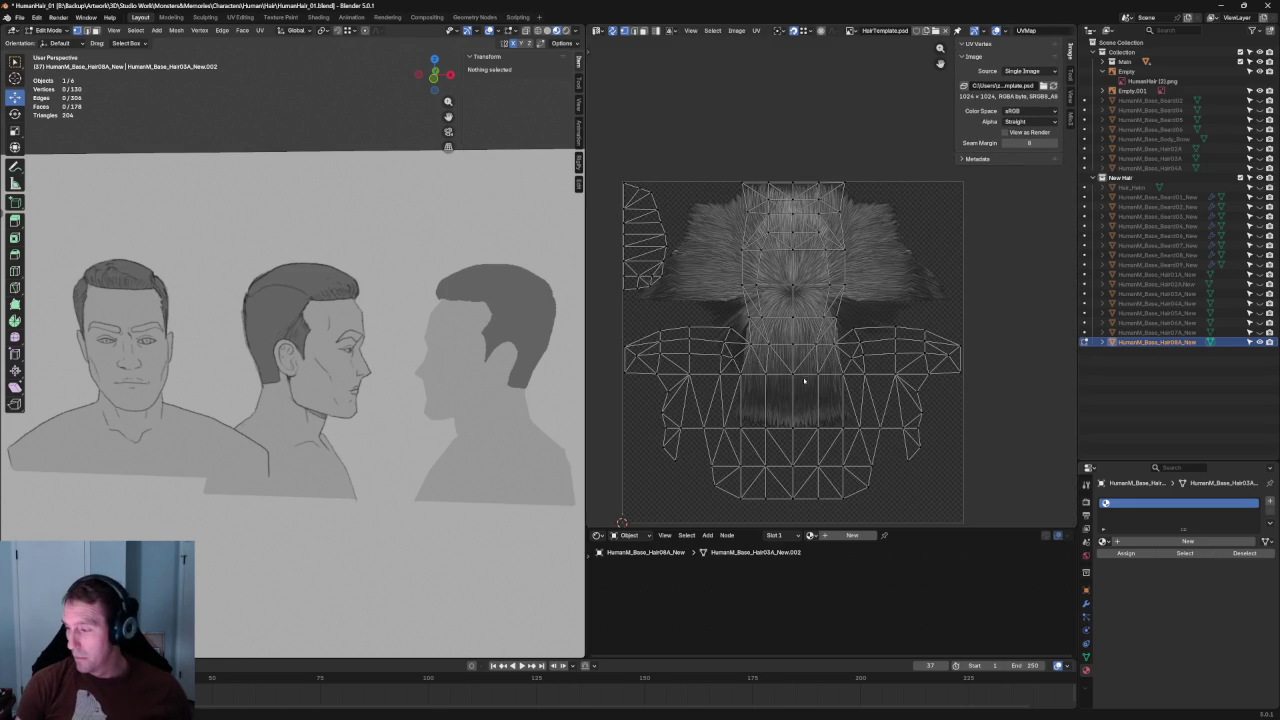
- Slightly shrink the central and lower UV islands and move them upward
{"action": "key", "text": "l"}
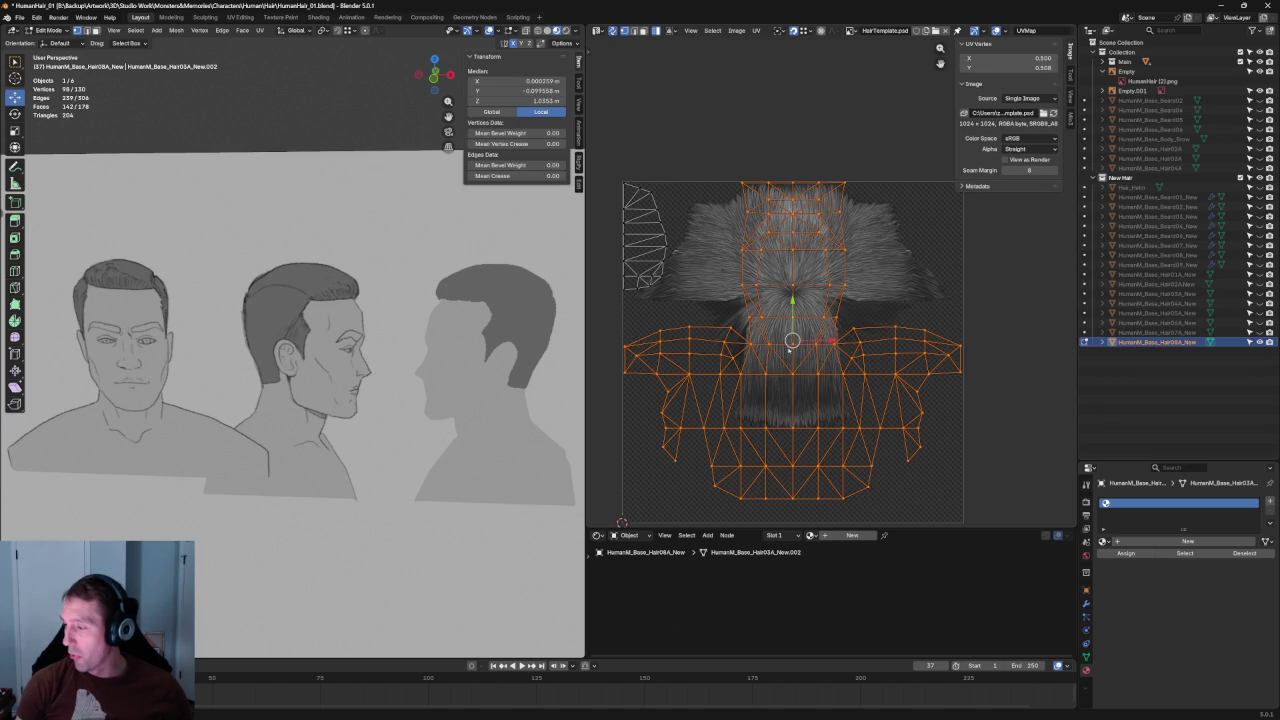
{"action": "key", "text": "s"}
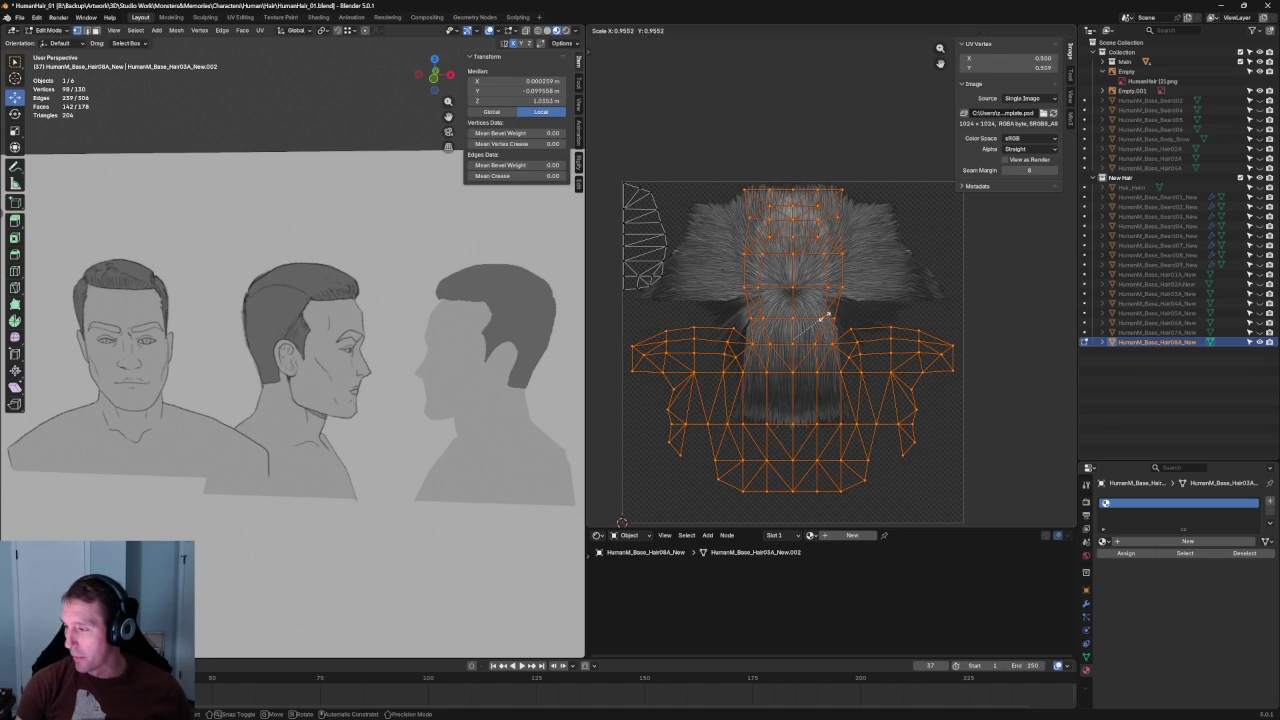
{"action": "left_click", "coordinate": [818, 281]}
{"action": "key", "text": "g"}
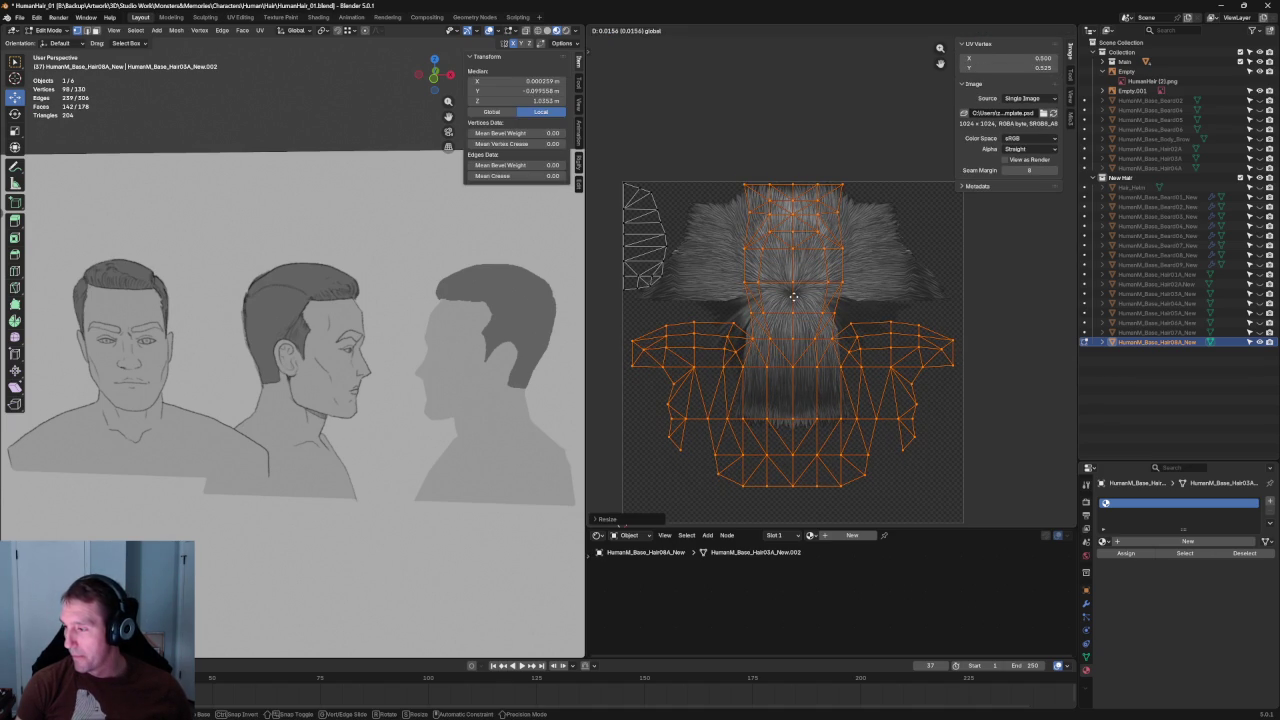
{"action": "left_click", "coordinate": [794, 295]}
{"action": "key", "text": "alt+a"}
{"action": "scroll", "coordinate": [863, 353], "scroll_direction": "down", "scroll_amount": 5}
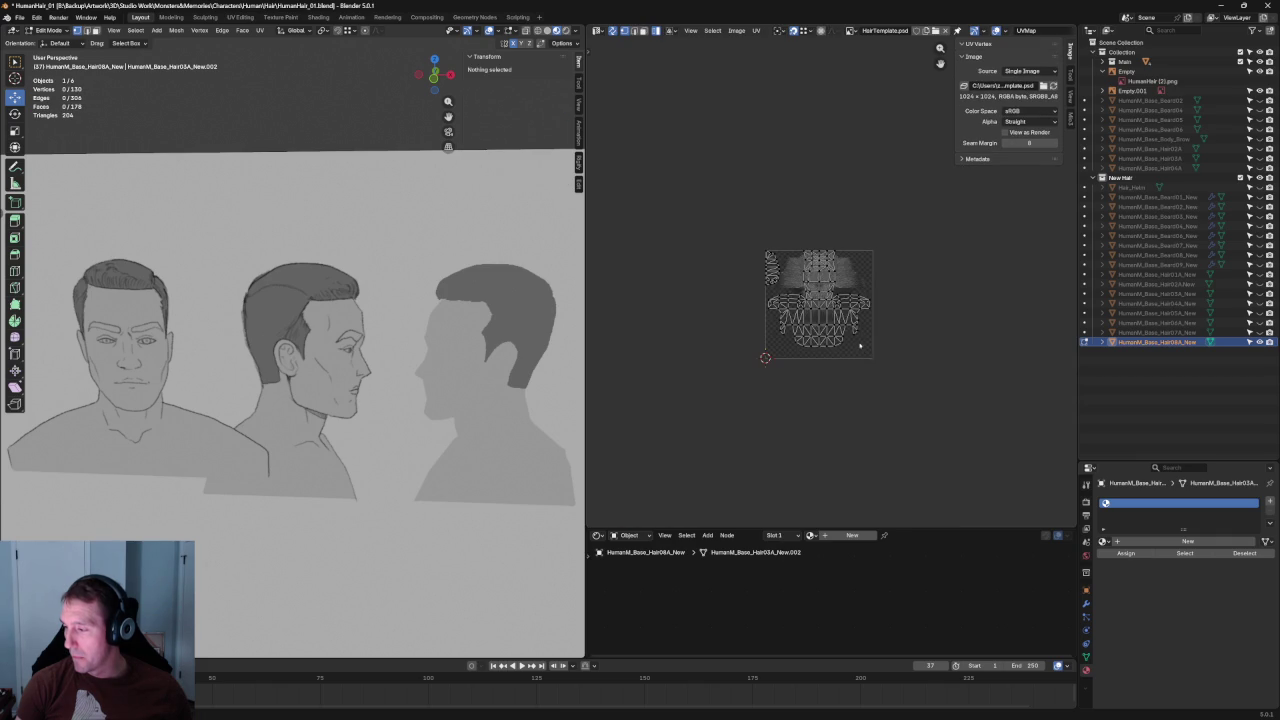
- Zoom and orbit around the head to view the hair from the front
{"action": "scroll", "coordinate": [860, 347], "scroll_direction": "up", "scroll_amount": 4}
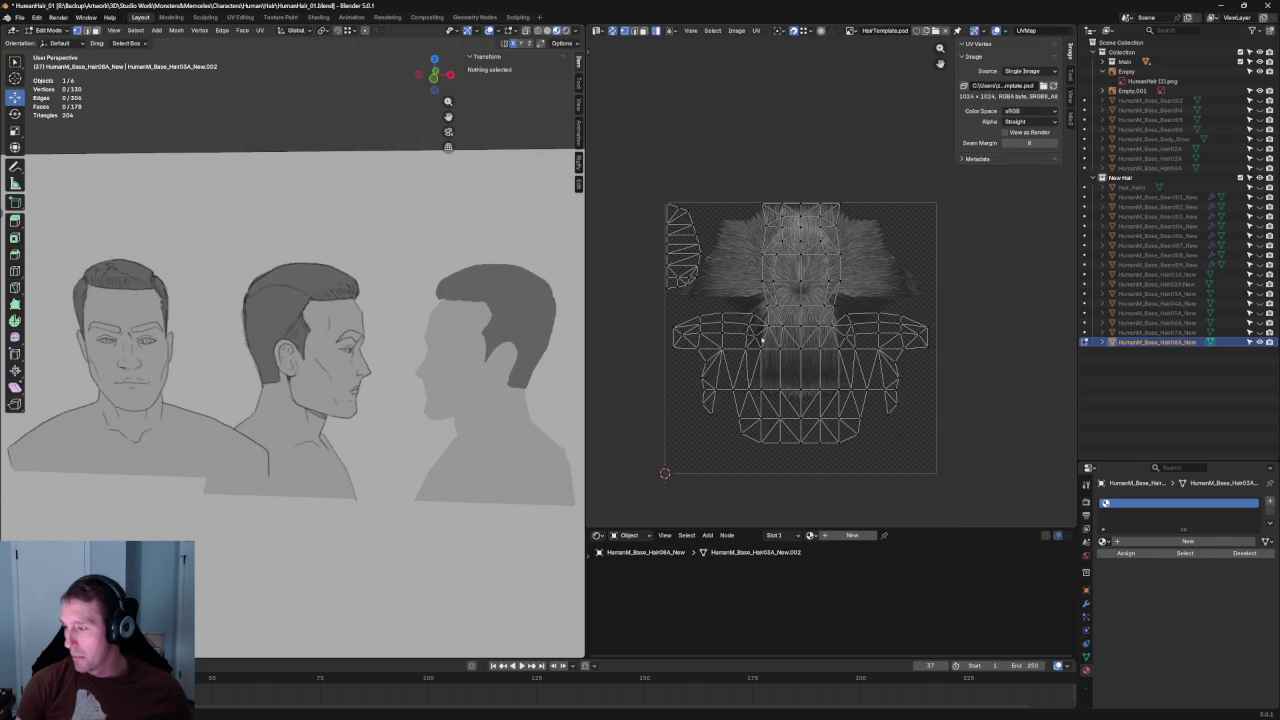
{"action": "scroll", "coordinate": [322, 340], "scroll_direction": "down", "scroll_amount": 4}
{"action": "scroll", "coordinate": [322, 340], "scroll_direction": "down", "scroll_amount": 4}
{"action": "scroll", "coordinate": [322, 340], "scroll_direction": "up", "scroll_amount": 1}
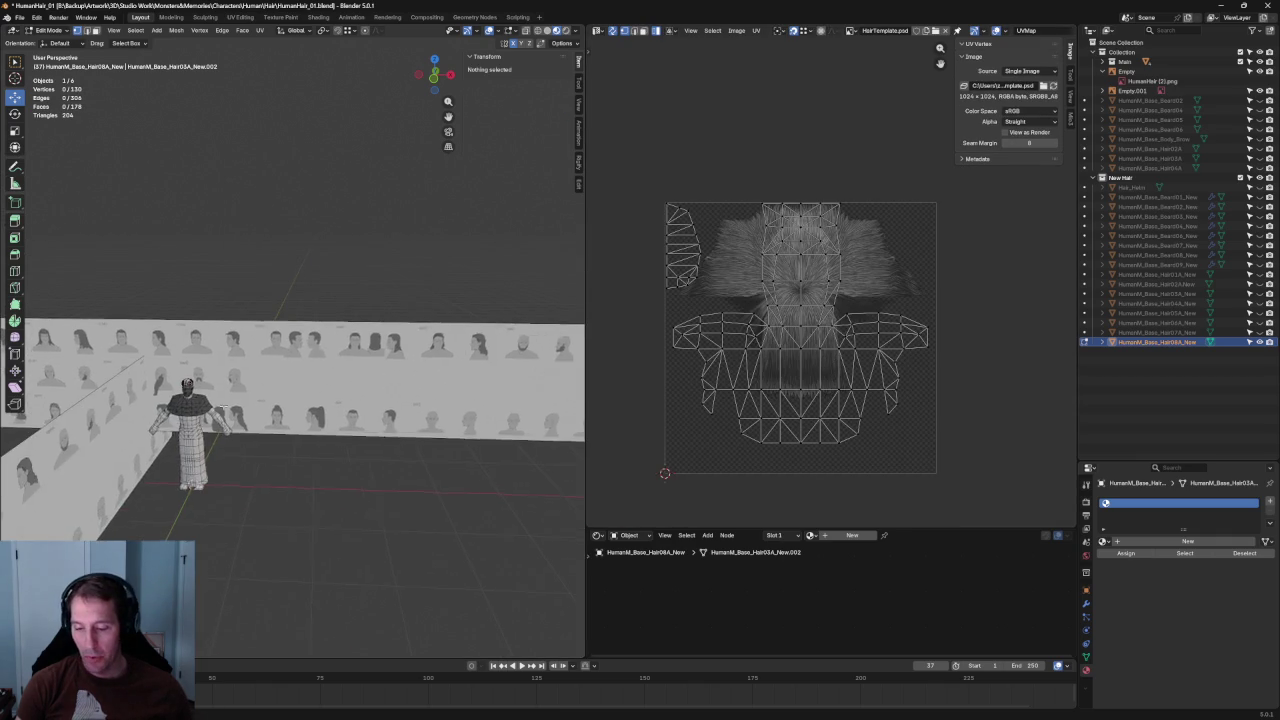
{"action": "scroll", "coordinate": [320, 350], "scroll_direction": "up", "scroll_amount": 2}
{"action": "scroll", "coordinate": [317, 370], "scroll_direction": "up", "scroll_amount": 2}
{"action": "scroll", "coordinate": [313, 387], "scroll_direction": "up", "scroll_amount": 2}
{"action": "middle_click_drag", "start_coordinate": [313, 387], "coordinate": [430, 316]}
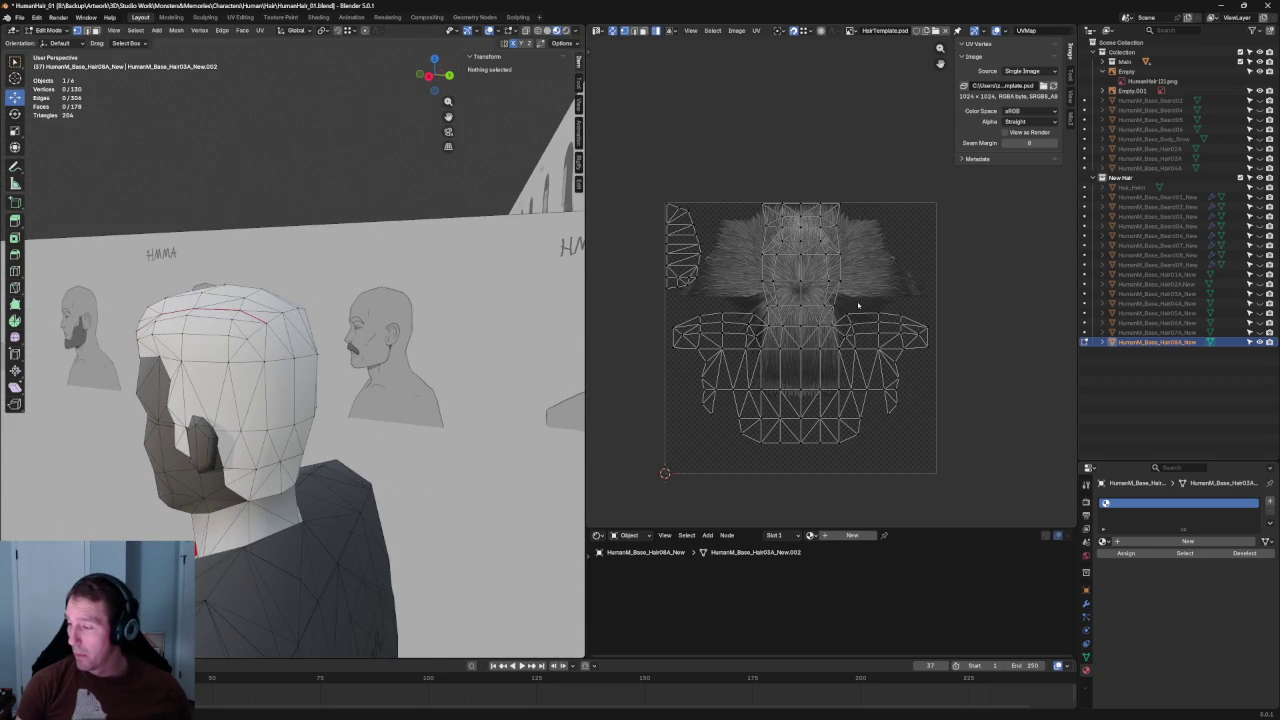
{"action": "middle_click_drag", "start_coordinate": [430, 330], "coordinate": [382, 319]}
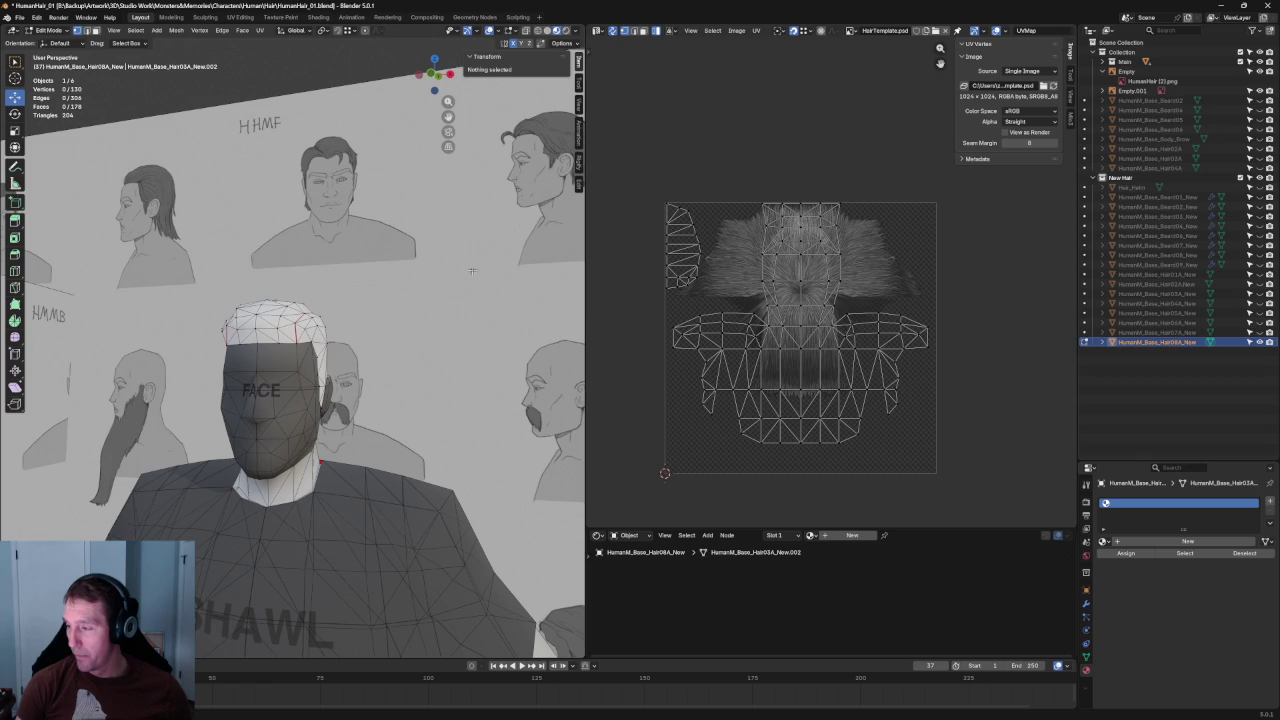
- Orbit to a three-quarter view and browse the hair's material list toward ID04
{"action": "scroll", "coordinate": [300, 400], "scroll_direction": "down", "scroll_amount": 4}
{"action": "middle_click_drag", "start_coordinate": [300, 400], "coordinate": [360, 380]}
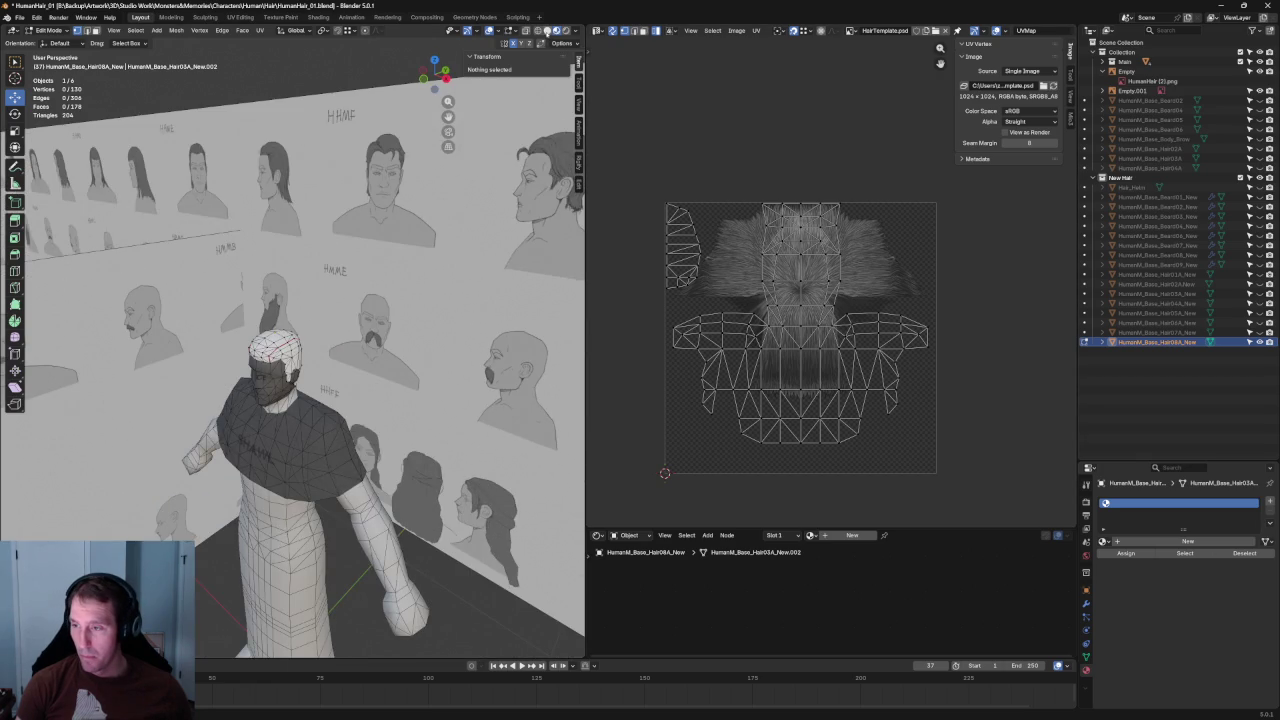
{"action": "left_click", "coordinate": [1103, 541]}
{"action": "key", "text": "Up"}
{"action": "key", "text": "Up"}
- Assign ID04 to the hair, view the head from behind, and start scaling all hair UVs
{"action": "key", "text": "Return"}
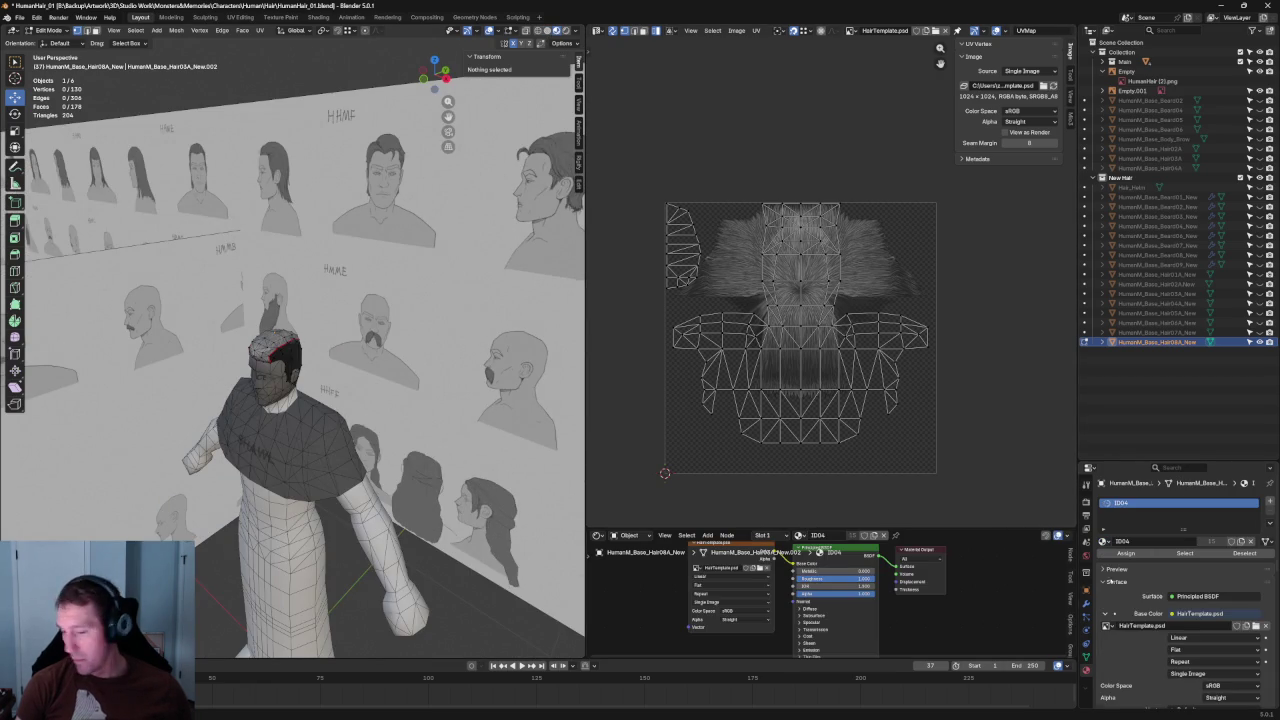
{"action": "scroll", "coordinate": [210, 395], "scroll_direction": "up", "scroll_amount": 2}
{"action": "scroll", "coordinate": [235, 380], "scroll_direction": "up", "scroll_amount": 3}
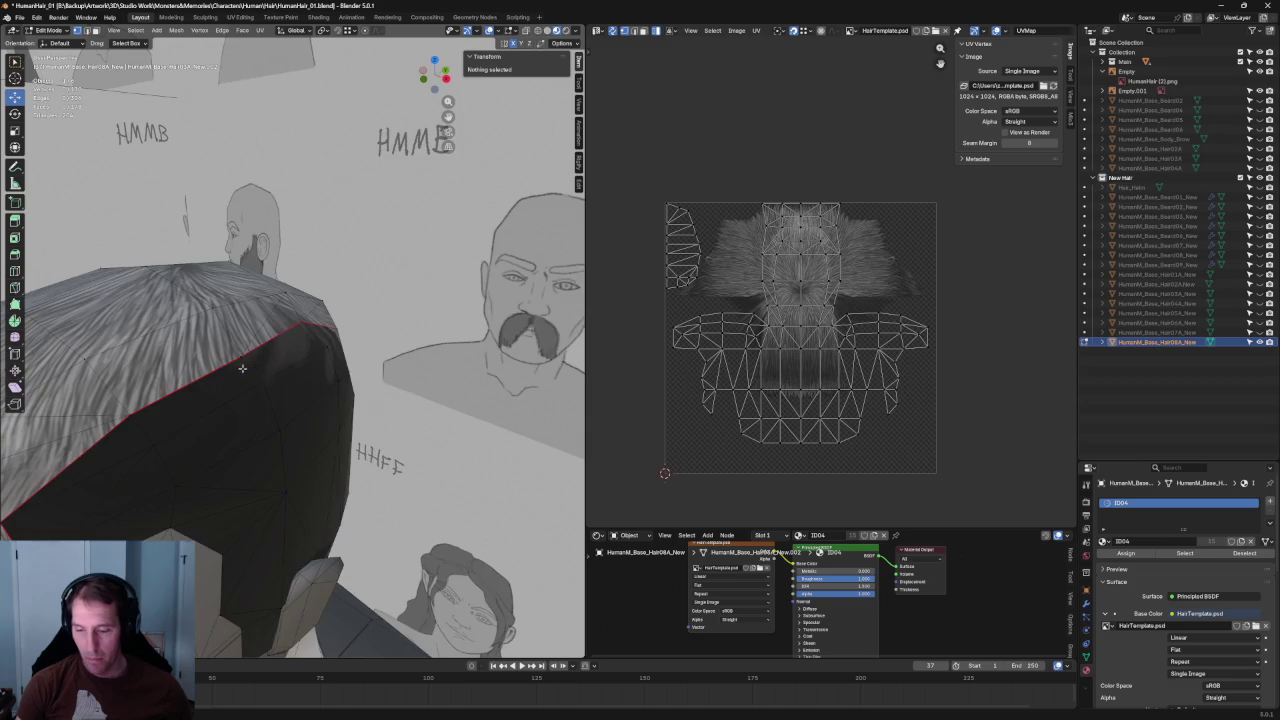
{"action": "scroll", "coordinate": [256, 362], "scroll_direction": "up", "scroll_amount": 2}
{"action": "middle_click_drag", "start_coordinate": [256, 362], "coordinate": [108, 338]}
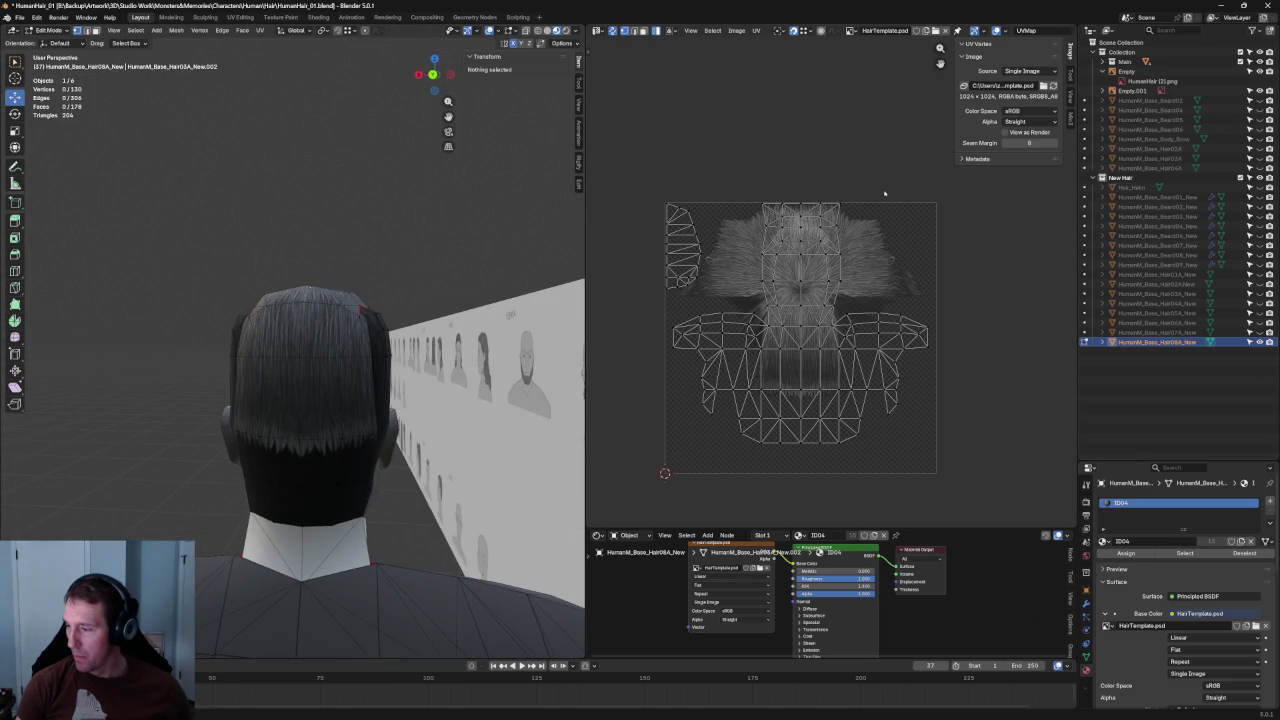
{"action": "key", "text": "a"}
{"action": "key", "text": "s"}
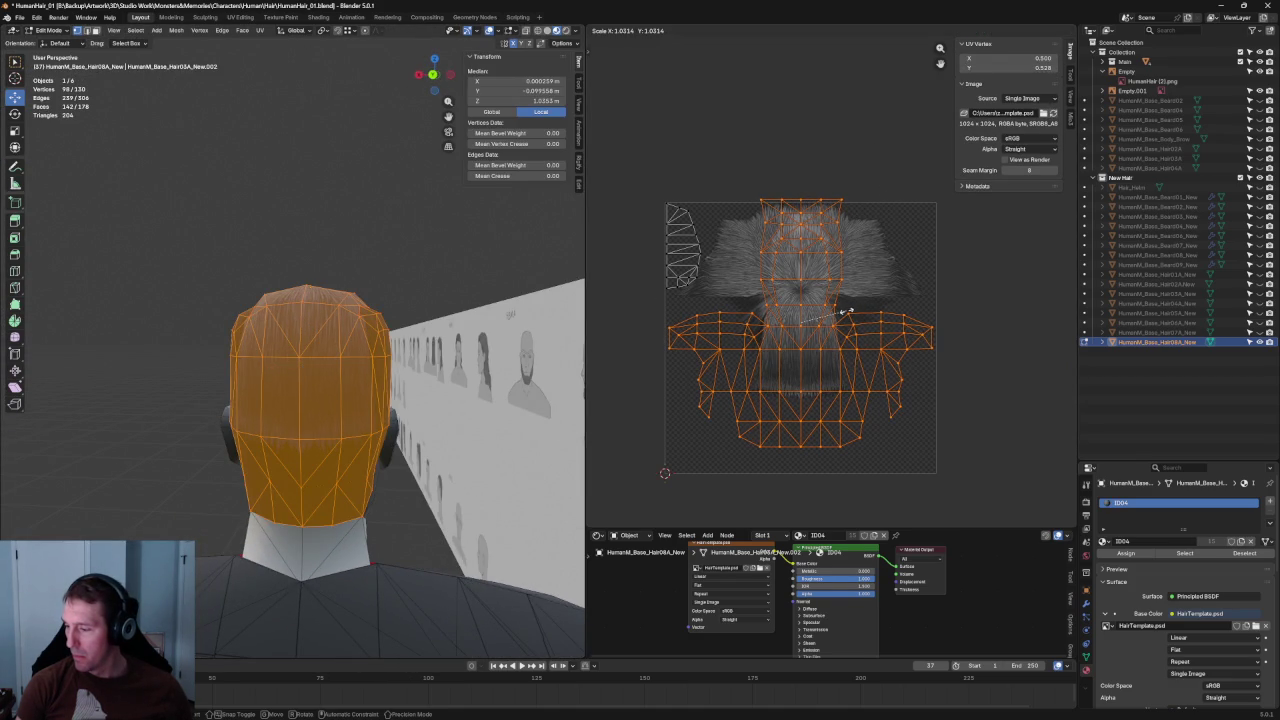
- Confirm the slight UV enlargement and shift the layout slightly down
{"action": "left_click", "coordinate": [805, 295]}
{"action": "left_click_drag", "start_coordinate": [800, 290], "coordinate": [796, 290]}
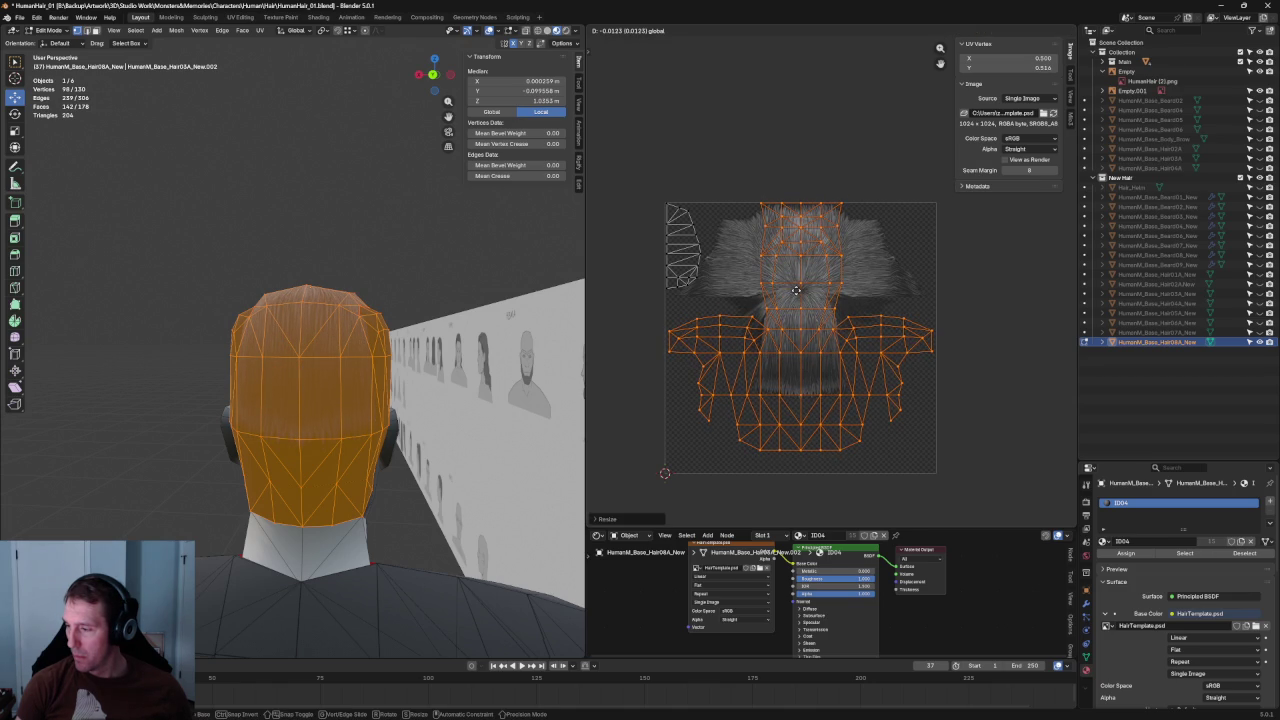
{"action": "left_click", "coordinate": [796, 290]}
{"action": "left_click", "coordinate": [814, 120]}
- Select all hair UVs, check the layout against the texture's top edge, then deselect
{"action": "scroll", "coordinate": [793, 254], "scroll_direction": "up", "scroll_amount": 4}
{"action": "scroll", "coordinate": [792, 256], "scroll_direction": "up", "scroll_amount": 3}
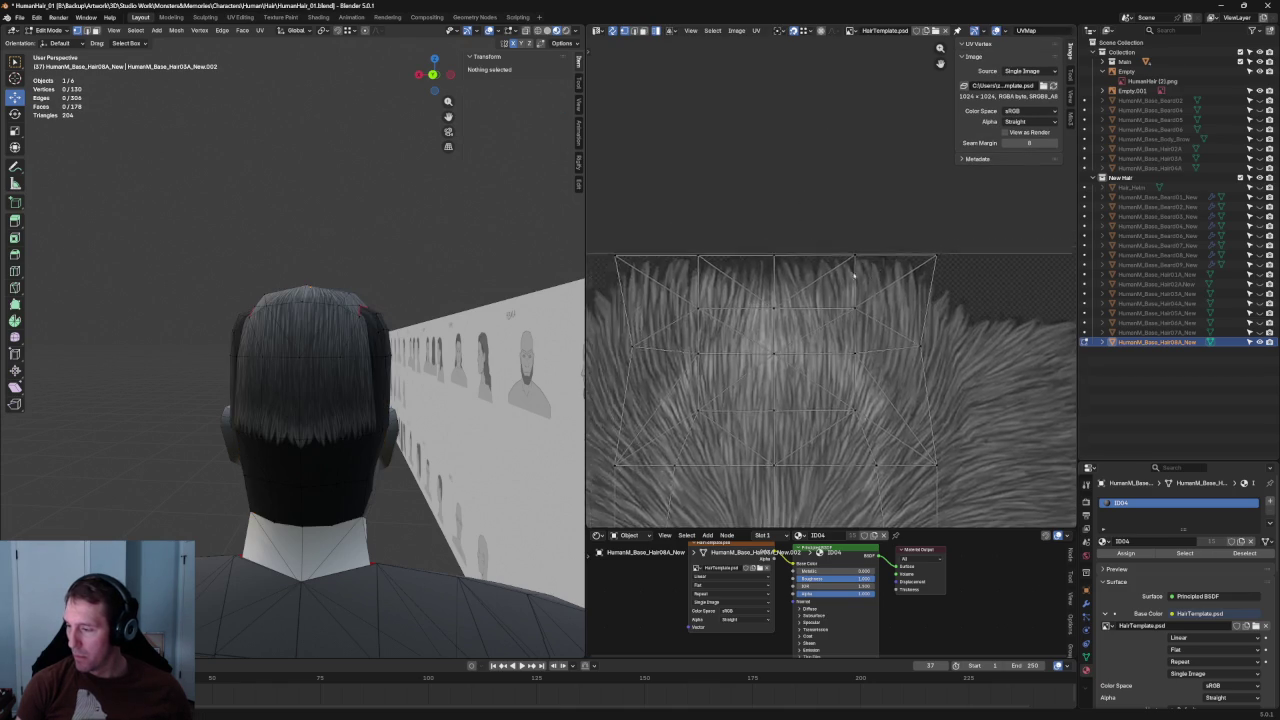
{"action": "scroll", "coordinate": [814, 290], "scroll_direction": "up", "scroll_amount": 2}
{"action": "key", "text": "a"}
{"action": "scroll", "coordinate": [789, 281], "scroll_direction": "down", "scroll_amount": 5}
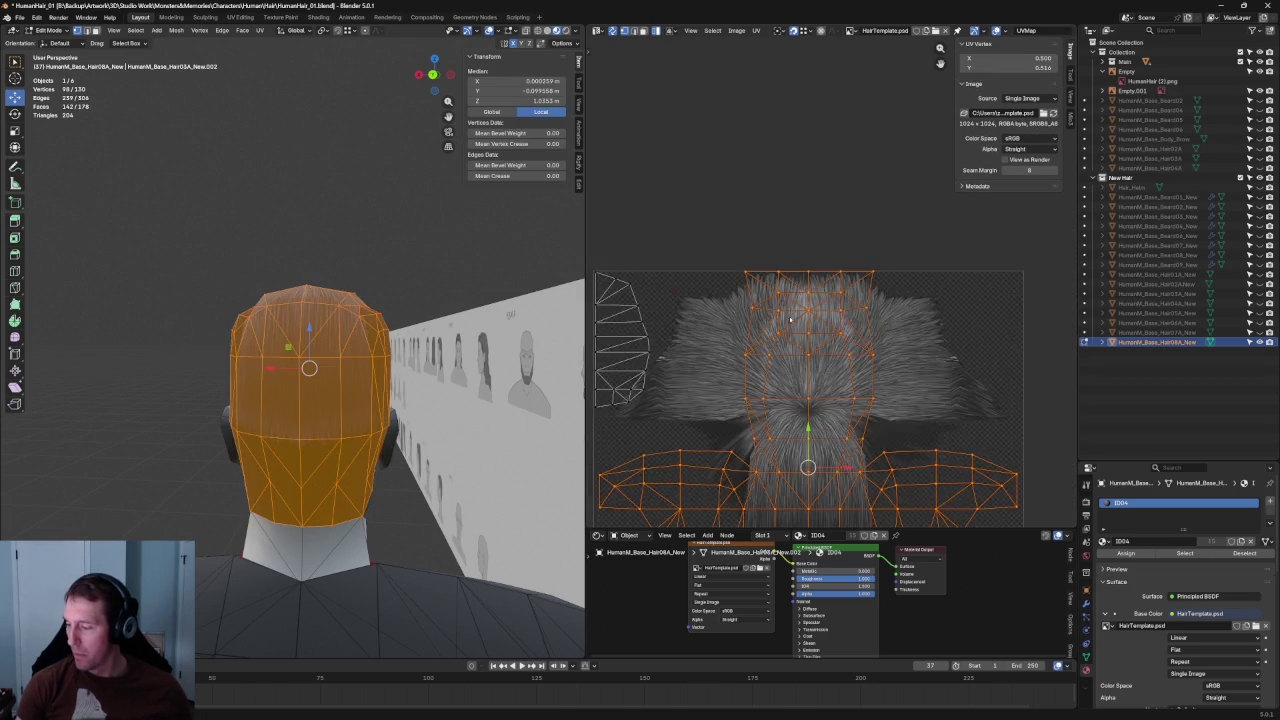
{"action": "scroll", "coordinate": [789, 283], "scroll_direction": "up", "scroll_amount": 1}
{"action": "scroll", "coordinate": [789, 285], "scroll_direction": "up", "scroll_amount": 2}
{"action": "scroll", "coordinate": [788, 287], "scroll_direction": "up", "scroll_amount": 2}
{"action": "scroll", "coordinate": [788, 287], "scroll_direction": "down", "scroll_amount": 3}
{"action": "scroll", "coordinate": [788, 287], "scroll_direction": "up", "scroll_amount": 3}
{"action": "middle_click_drag", "start_coordinate": [790, 285], "coordinate": [819, 280]}
{"action": "scroll", "coordinate": [819, 280], "scroll_direction": "up", "scroll_amount": 2}
{"action": "scroll", "coordinate": [751, 366], "scroll_direction": "up", "scroll_amount": 1}
{"action": "scroll", "coordinate": [760, 364], "scroll_direction": "down", "scroll_amount": 4}
{"action": "scroll", "coordinate": [783, 358], "scroll_direction": "down", "scroll_amount": 1}
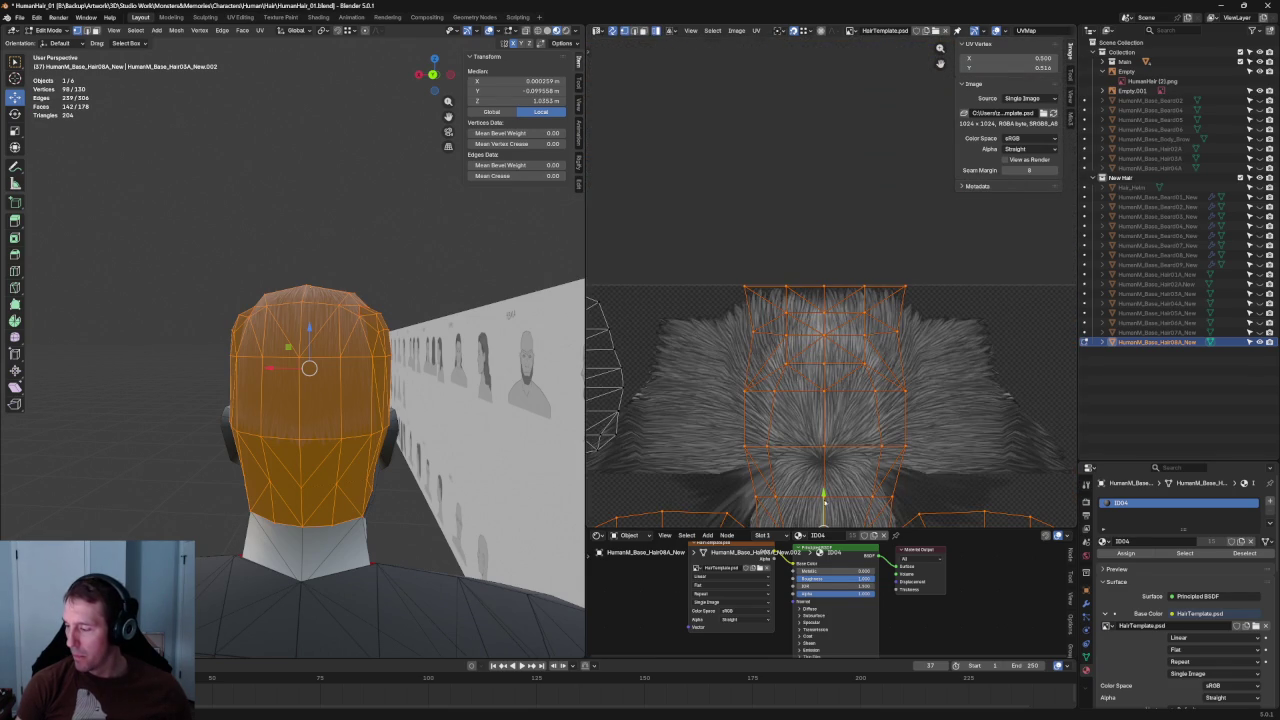
{"action": "key", "text": "alt+a"}
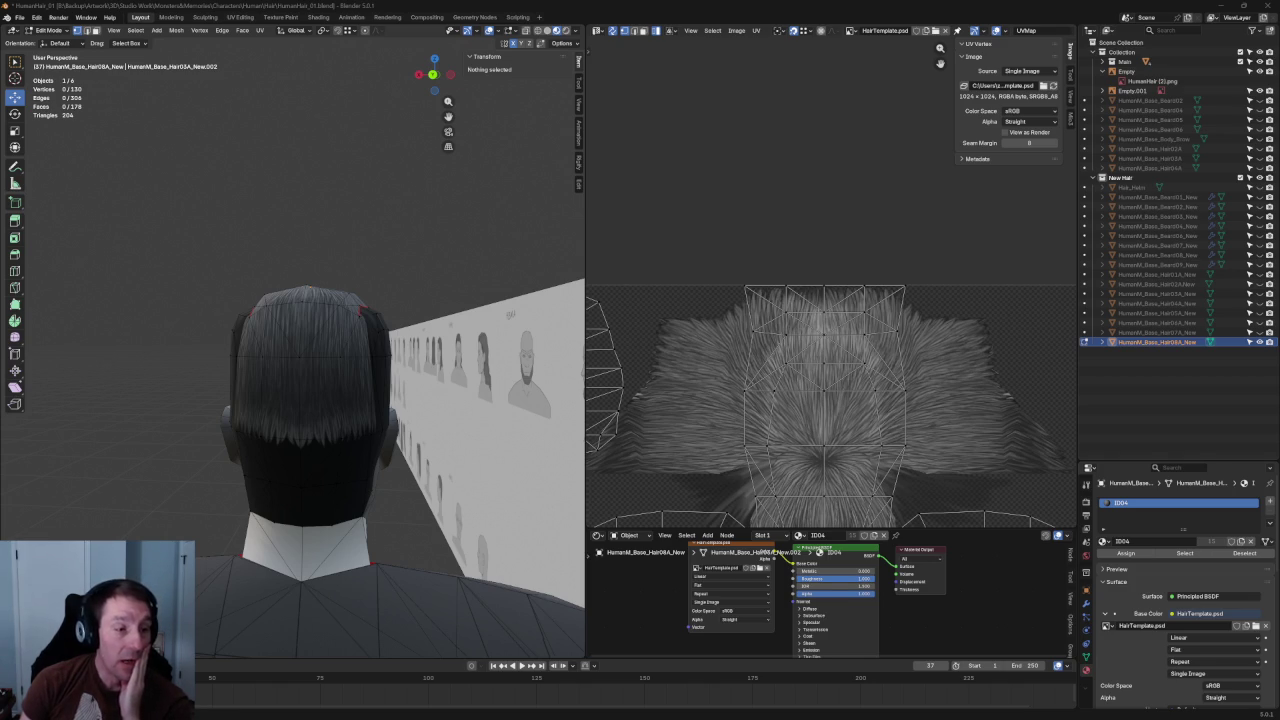
- Save HumanHair_01.blend and switch to the browser showing the ArtStation page
{"action": "left_click", "coordinate": [19, 18]}
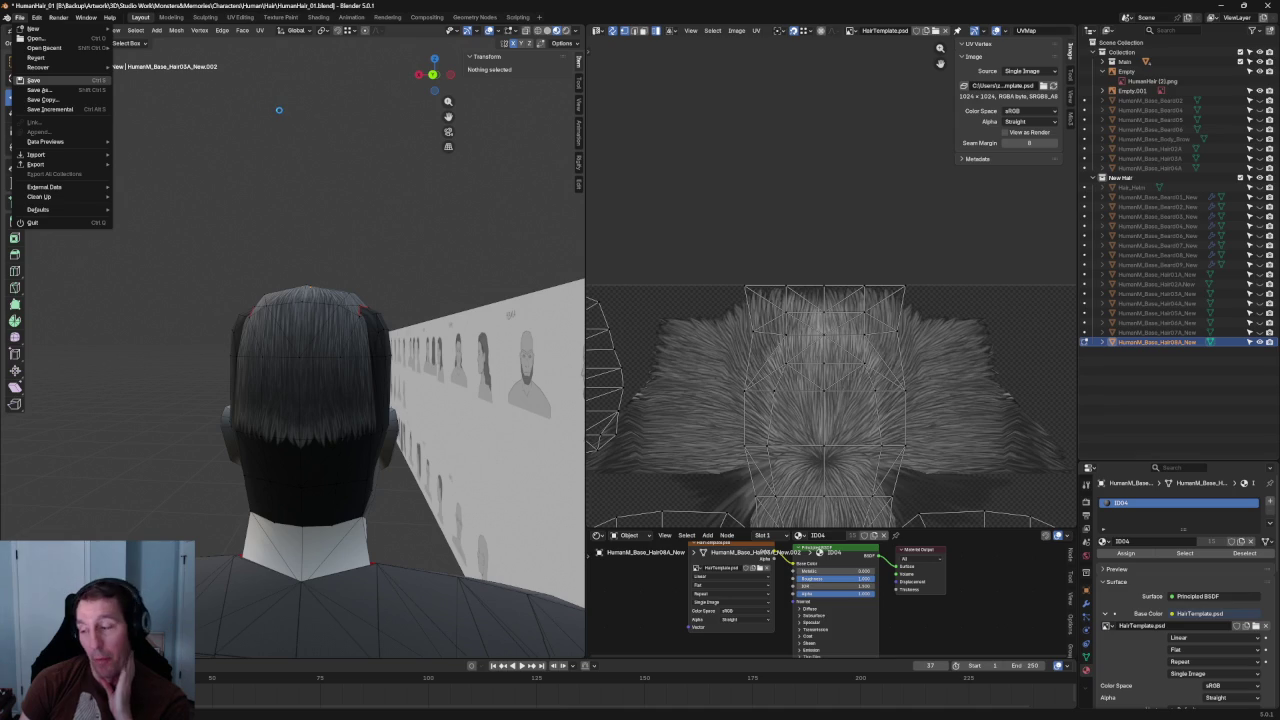
{"action": "left_click", "coordinate": [33, 80]}
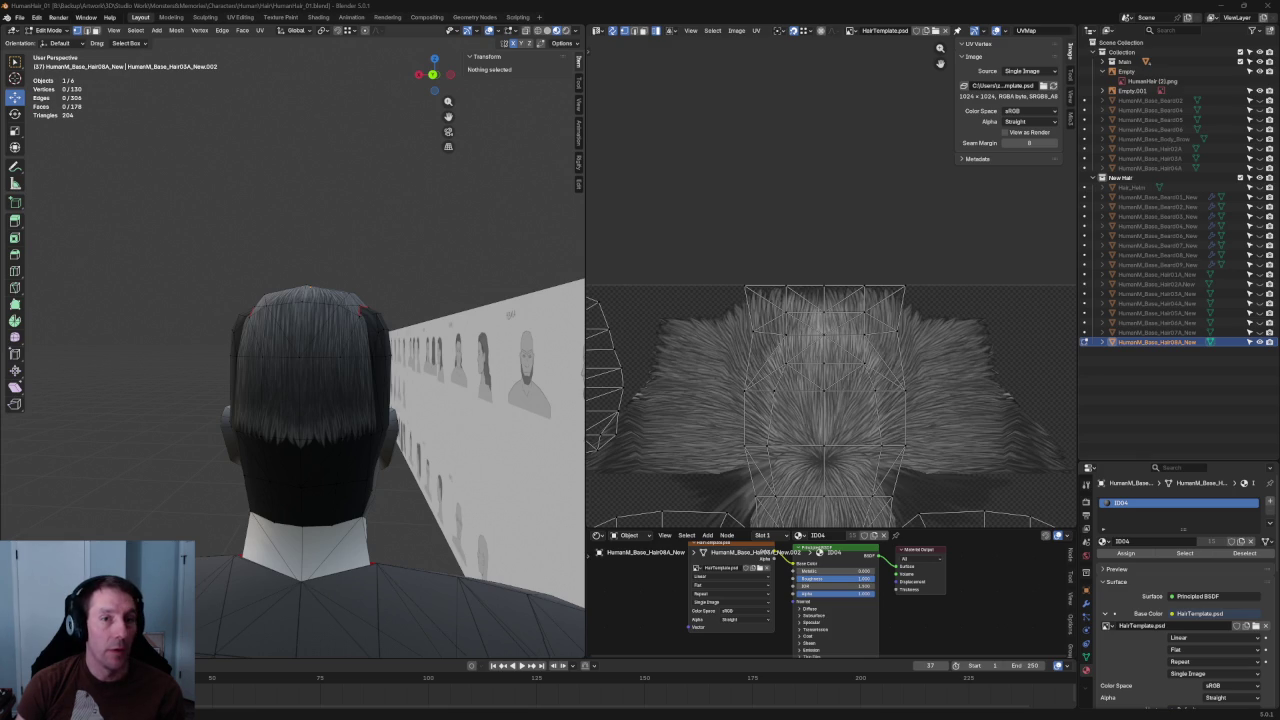
{"action": "key", "text": "alt+Tab"}
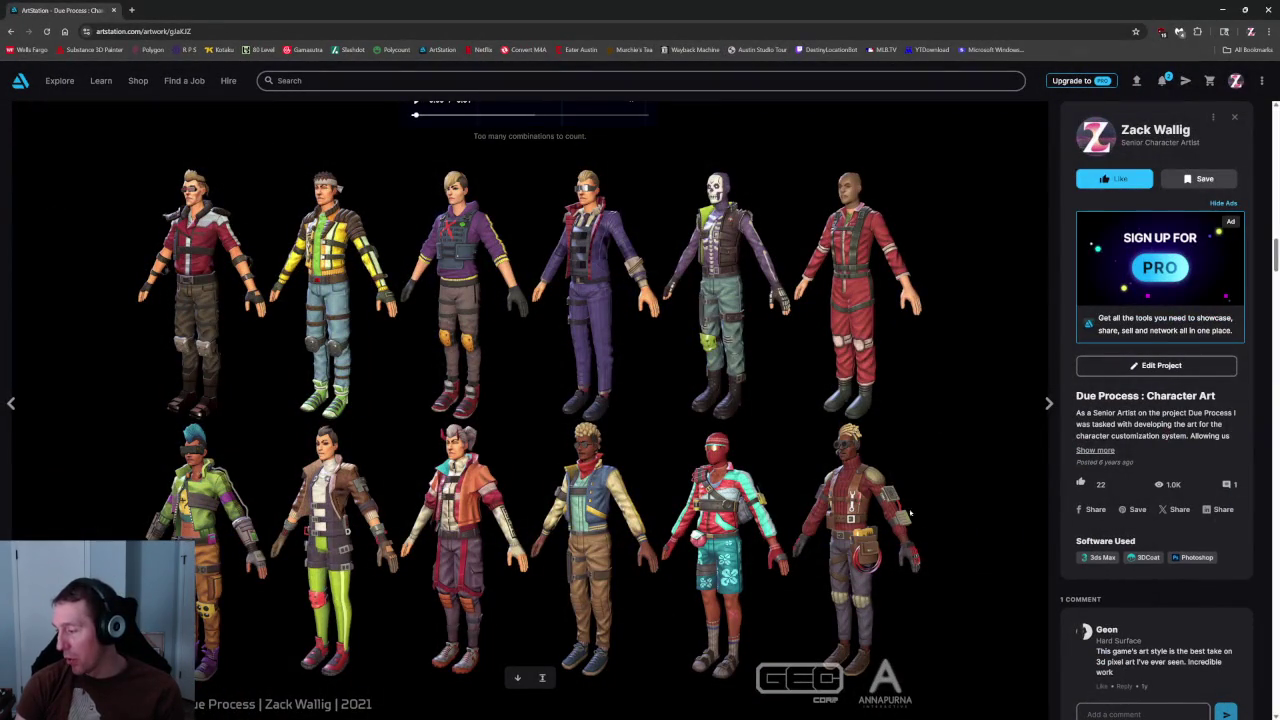
- Open the full-size character outfits image, then minimize the browser back to Blender
{"action": "left_click", "coordinate": [542, 678]}
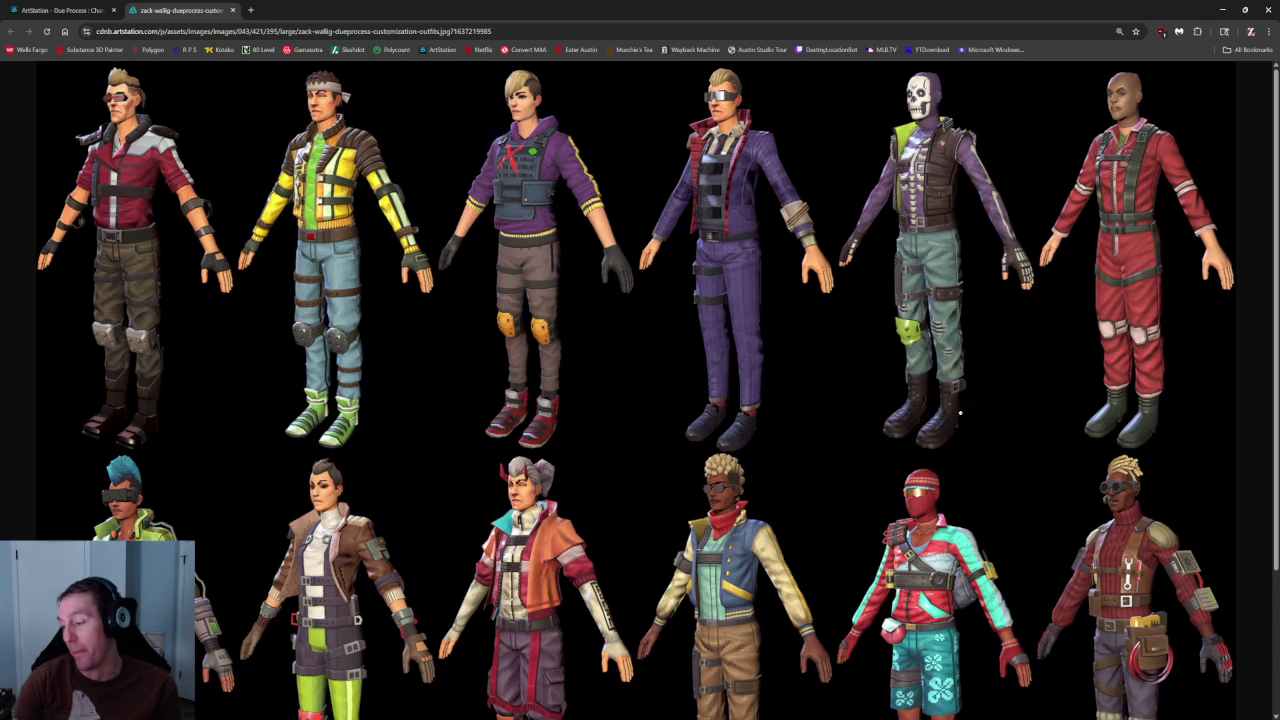
{"action": "scroll", "coordinate": [824, 488], "scroll_direction": "down", "scroll_amount": 1}
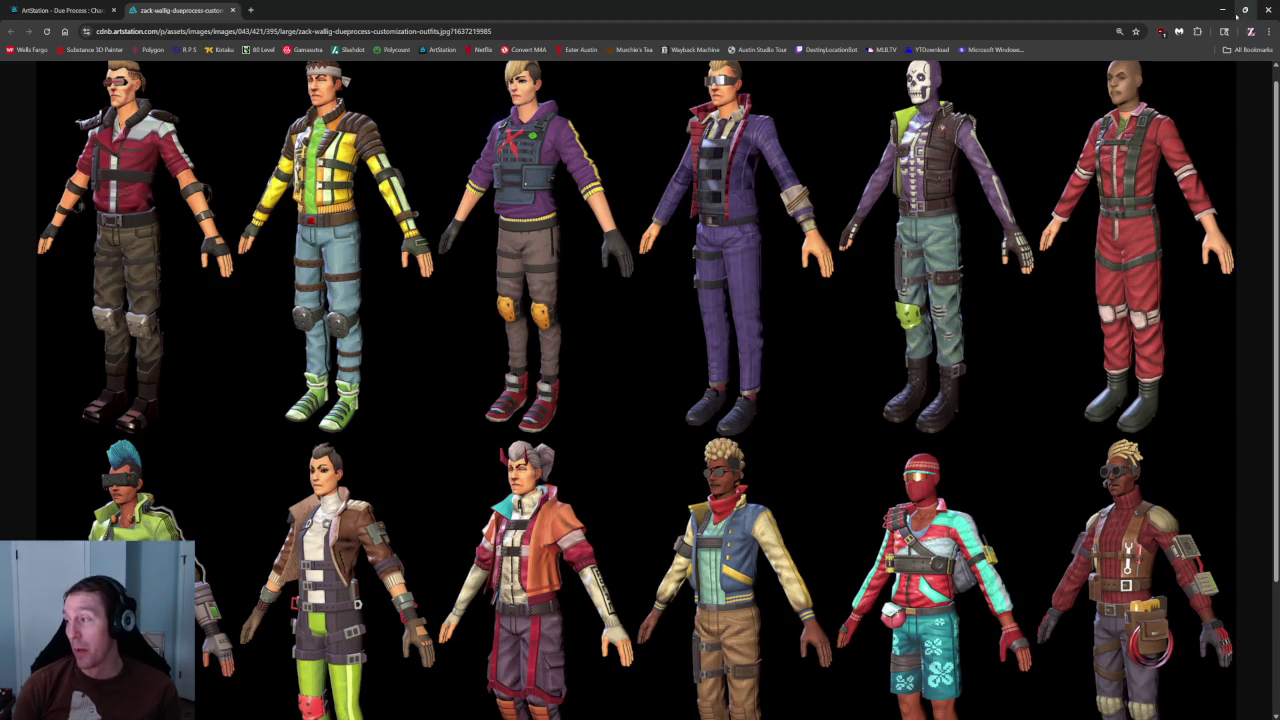
{"action": "left_click", "coordinate": [1222, 10]}
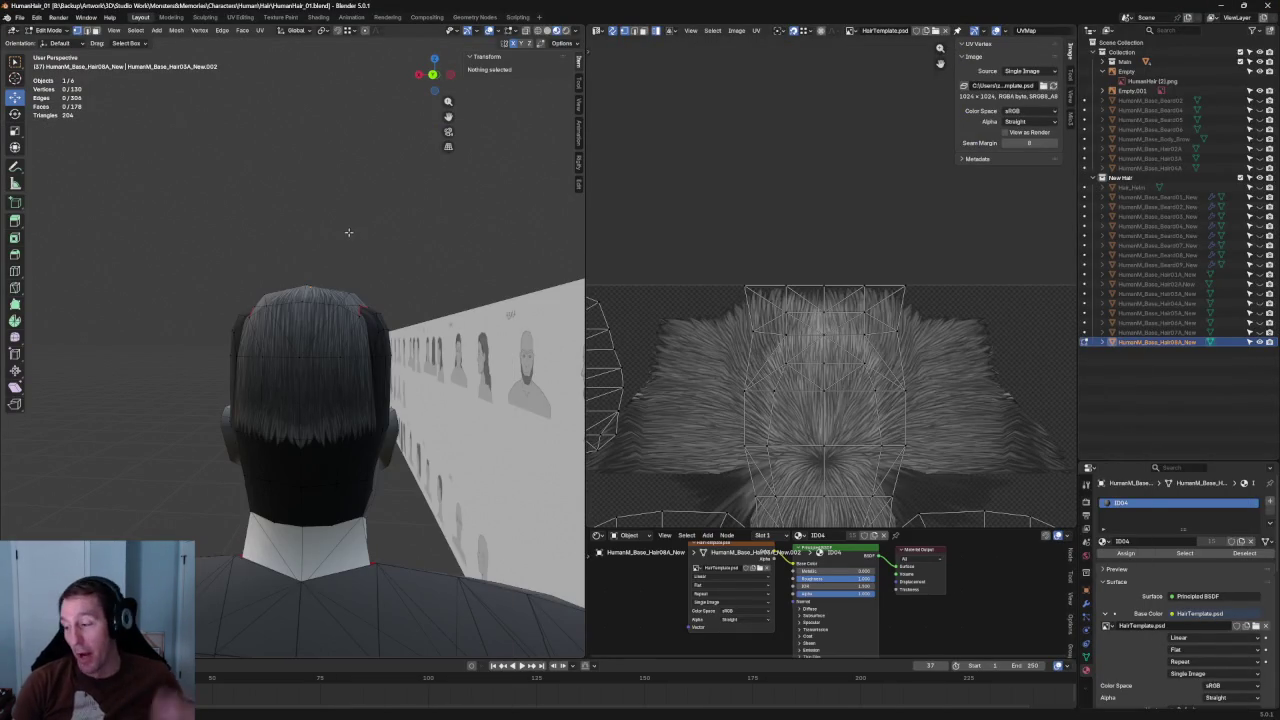
- Switch to side then front view, stopping the accidental animation playback
{"action": "scroll", "coordinate": [366, 275], "scroll_direction": "down", "scroll_amount": 2}
{"action": "key", "text": "KP_3"}
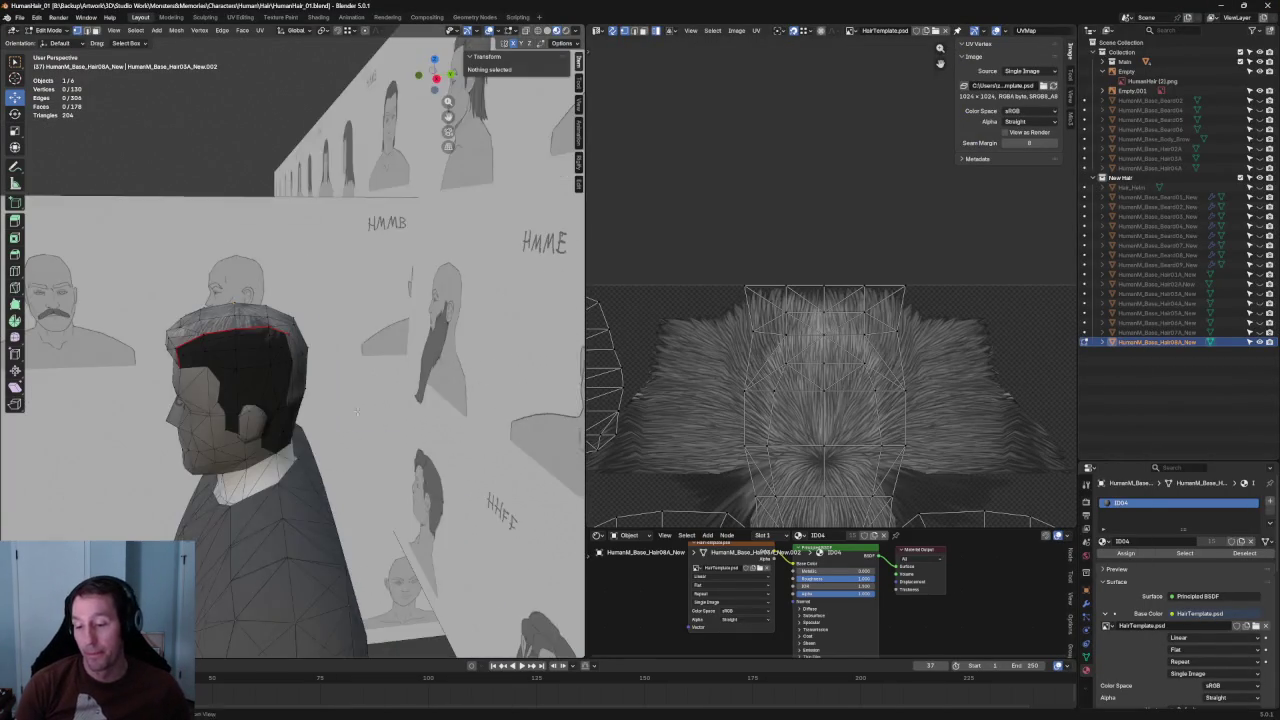
{"action": "key", "text": "space"}
{"action": "key", "text": "KP_1"}
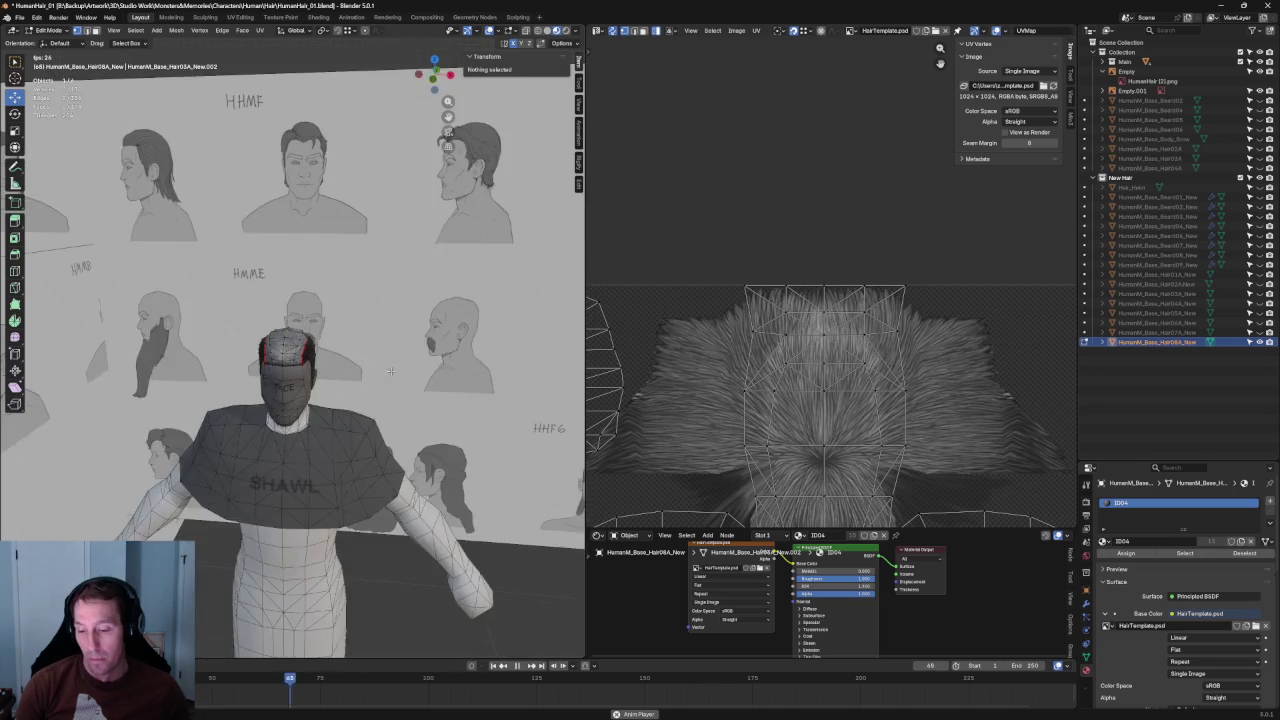
{"action": "key", "text": "Escape"}
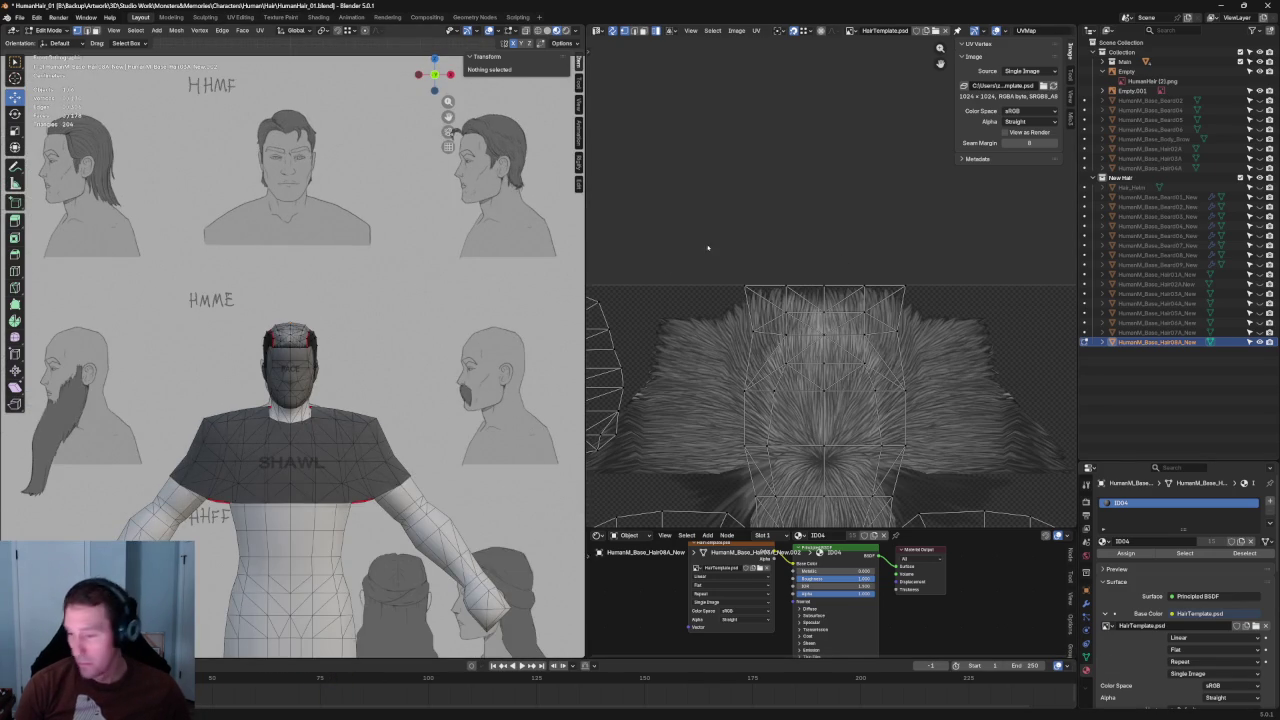
{"action": "scroll", "coordinate": [565, 370], "scroll_direction": "down", "scroll_amount": 4}
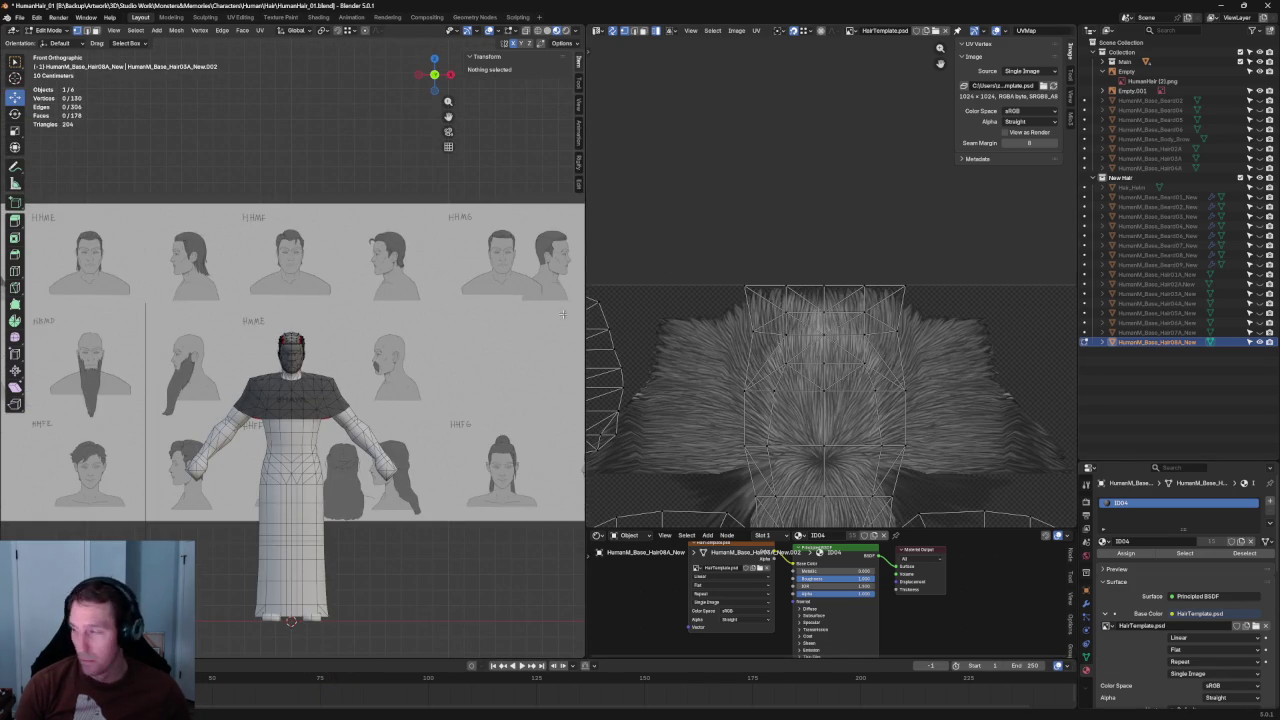
- Hide Hair08A_New and show Beard04_New in the Outliner
{"action": "left_click", "coordinate": [1259, 342]}
{"action": "left_click", "coordinate": [1258, 227]}
{"action": "scroll", "coordinate": [335, 408], "scroll_direction": "up", "scroll_amount": 5}
{"action": "scroll", "coordinate": [335, 408], "scroll_direction": "up", "scroll_amount": 3}
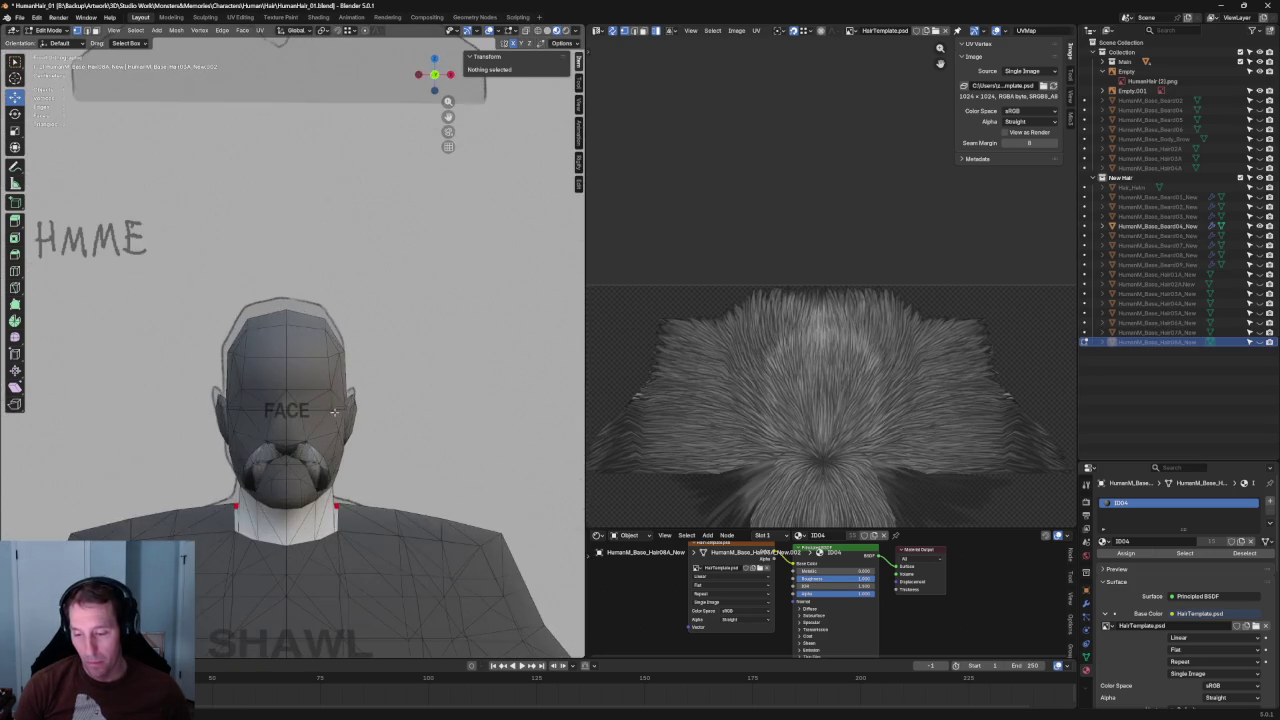
{"action": "scroll", "coordinate": [335, 408], "scroll_direction": "up", "scroll_amount": 1}
{"action": "scroll", "coordinate": [337, 410], "scroll_direction": "up", "scroll_amount": 3}
{"action": "scroll", "coordinate": [338, 411], "scroll_direction": "down", "scroll_amount": 3}
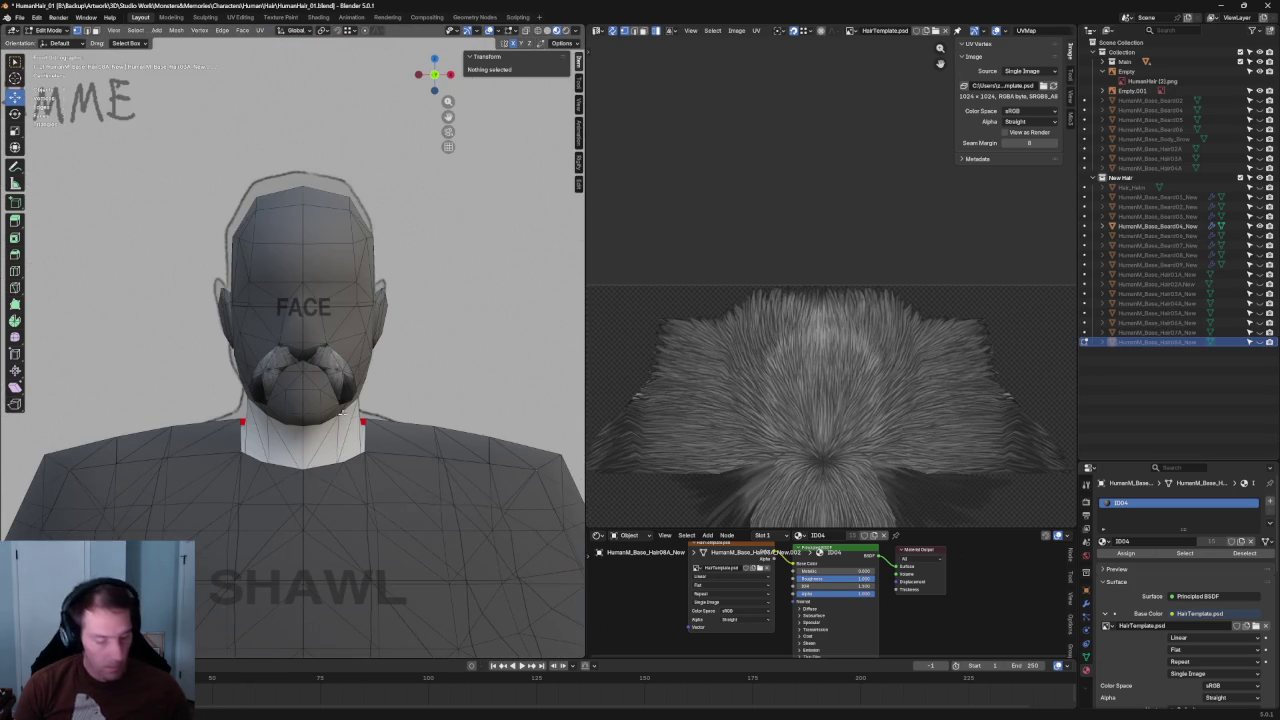
- Return to Object Mode and select the Beard04_New goatee on the chin
{"action": "key", "text": "Tab"}
{"action": "scroll", "coordinate": [460, 94], "scroll_direction": "down", "scroll_amount": 1}
{"action": "scroll", "coordinate": [460, 94], "scroll_direction": "down", "scroll_amount": 4}
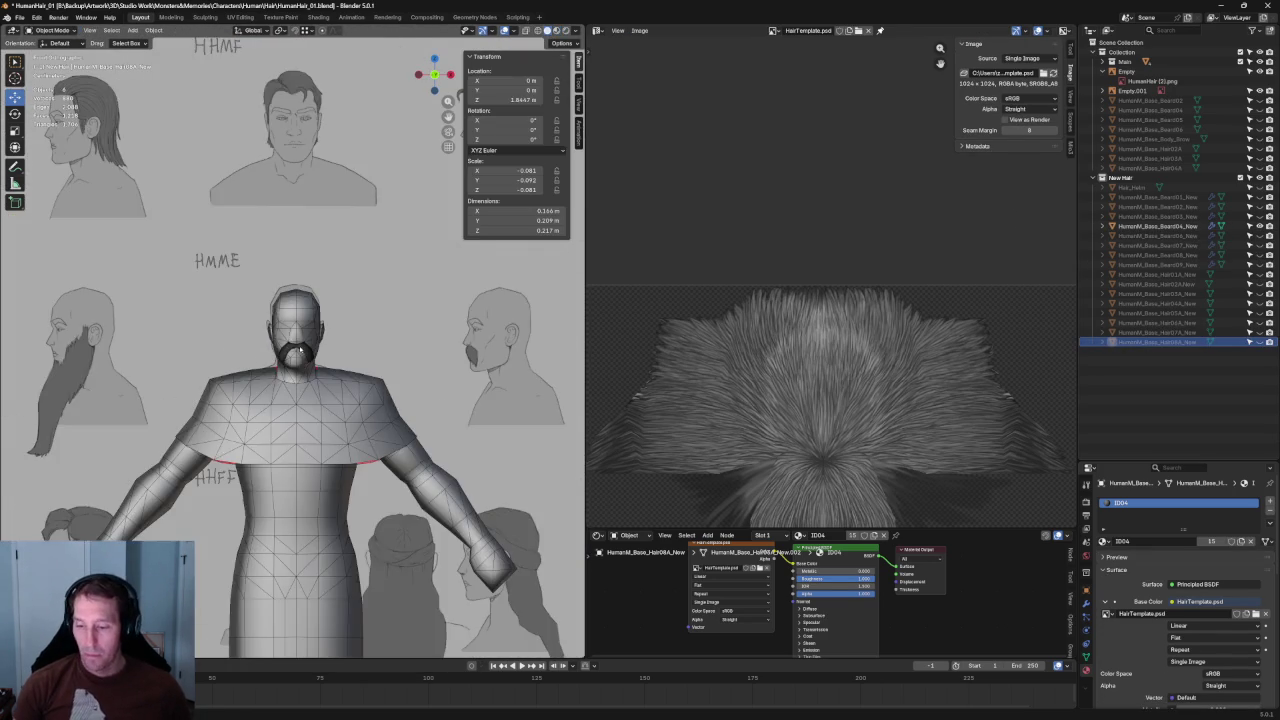
{"action": "scroll", "coordinate": [400, 150], "scroll_direction": "down", "scroll_amount": 3}
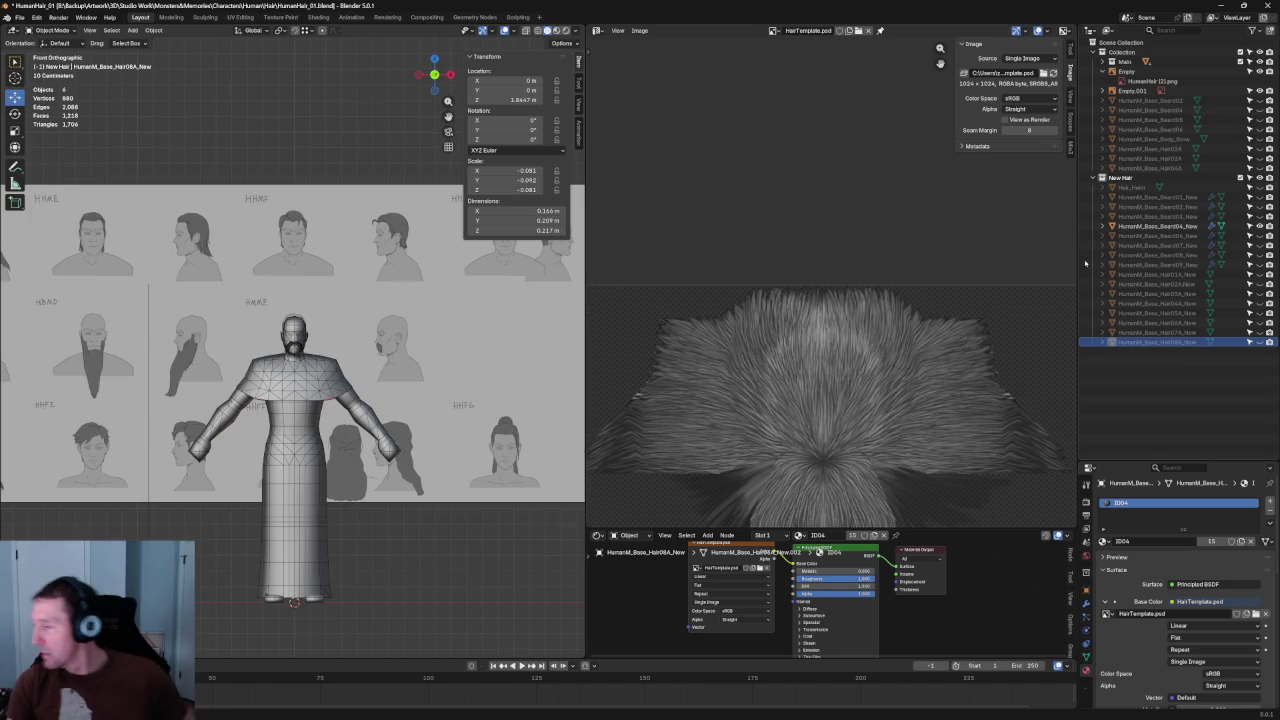
{"action": "scroll", "coordinate": [336, 281], "scroll_direction": "up", "scroll_amount": 5}
{"action": "scroll", "coordinate": [340, 300], "scroll_direction": "up", "scroll_amount": 3}
{"action": "scroll", "coordinate": [350, 330], "scroll_direction": "up", "scroll_amount": 3}
{"action": "left_click", "coordinate": [373, 378]}
- Briefly toggle X-ray to compare with the reference, then orbit to a side view
{"action": "key", "text": "alt+z"}
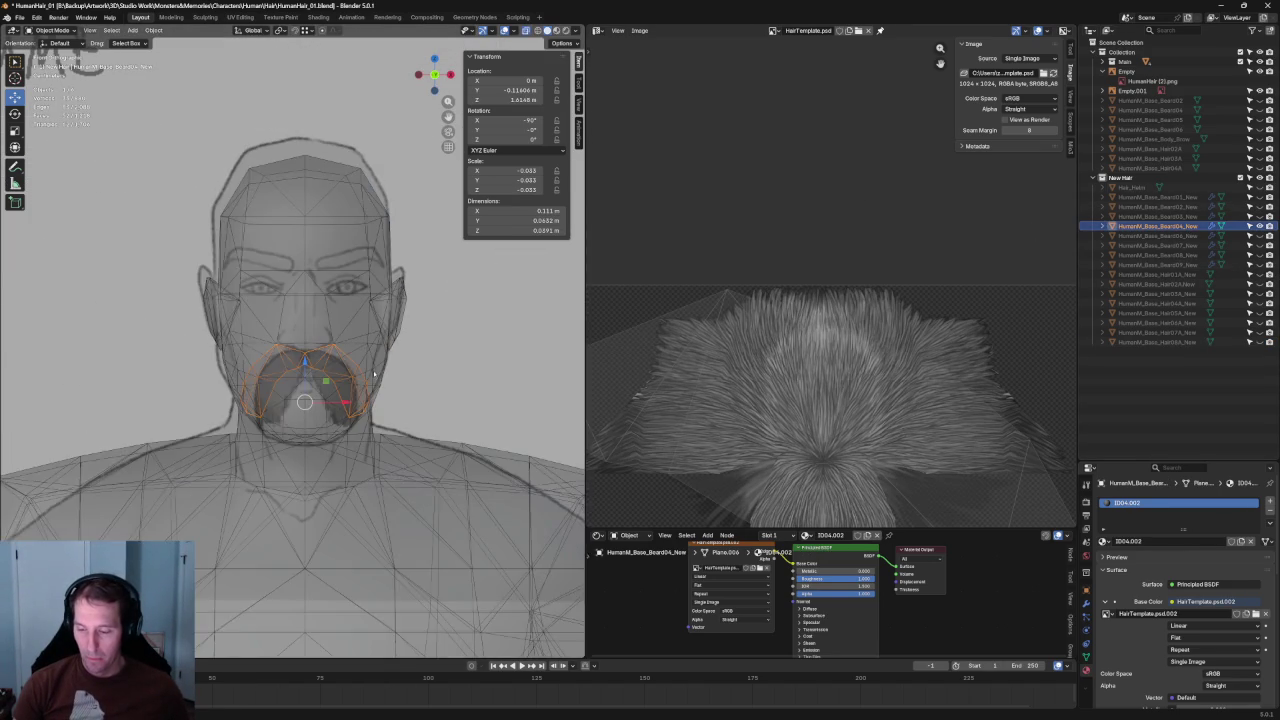
{"action": "scroll", "coordinate": [374, 376], "scroll_direction": "up", "scroll_amount": 1}
{"action": "scroll", "coordinate": [375, 374], "scroll_direction": "up", "scroll_amount": 1}
{"action": "key", "text": "alt+z"}
{"action": "scroll", "coordinate": [376, 372], "scroll_direction": "down", "scroll_amount": 2}
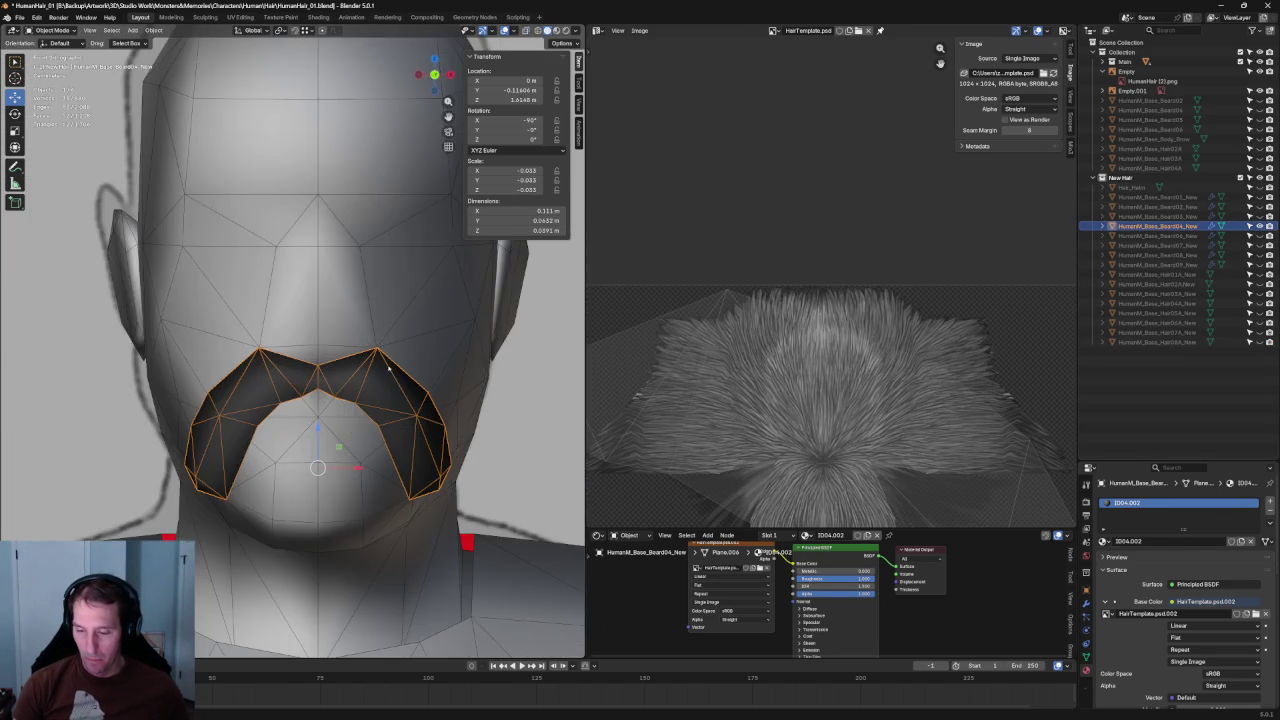
{"action": "scroll", "coordinate": [376, 372], "scroll_direction": "down", "scroll_amount": 4}
{"action": "mouse_move", "coordinate": [376, 372]}
{"action": "middle_mouse_down"}
{"action": "mouse_move", "coordinate": [250, 350]}
{"action": "mouse_move", "coordinate": [320, 342]}
{"action": "mouse_move", "coordinate": [534, 366]}
{"action": "mouse_move", "coordinate": [430, 372]}
{"action": "middle_mouse_up"}
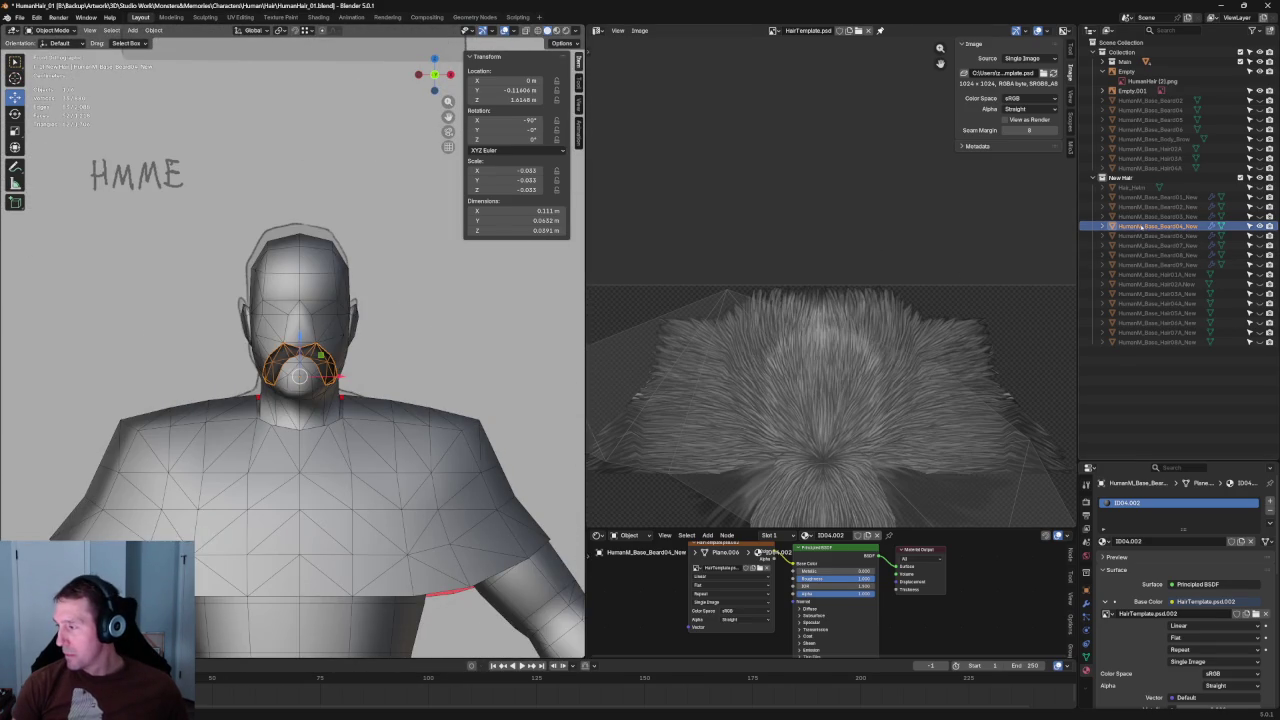
- Copy and paste the Beard04_New object in the Outliner
{"action": "right_click", "coordinate": [1115, 224]}
{"action": "left_click", "coordinate": [1126, 215]}
{"action": "right_click", "coordinate": [1150, 228]}
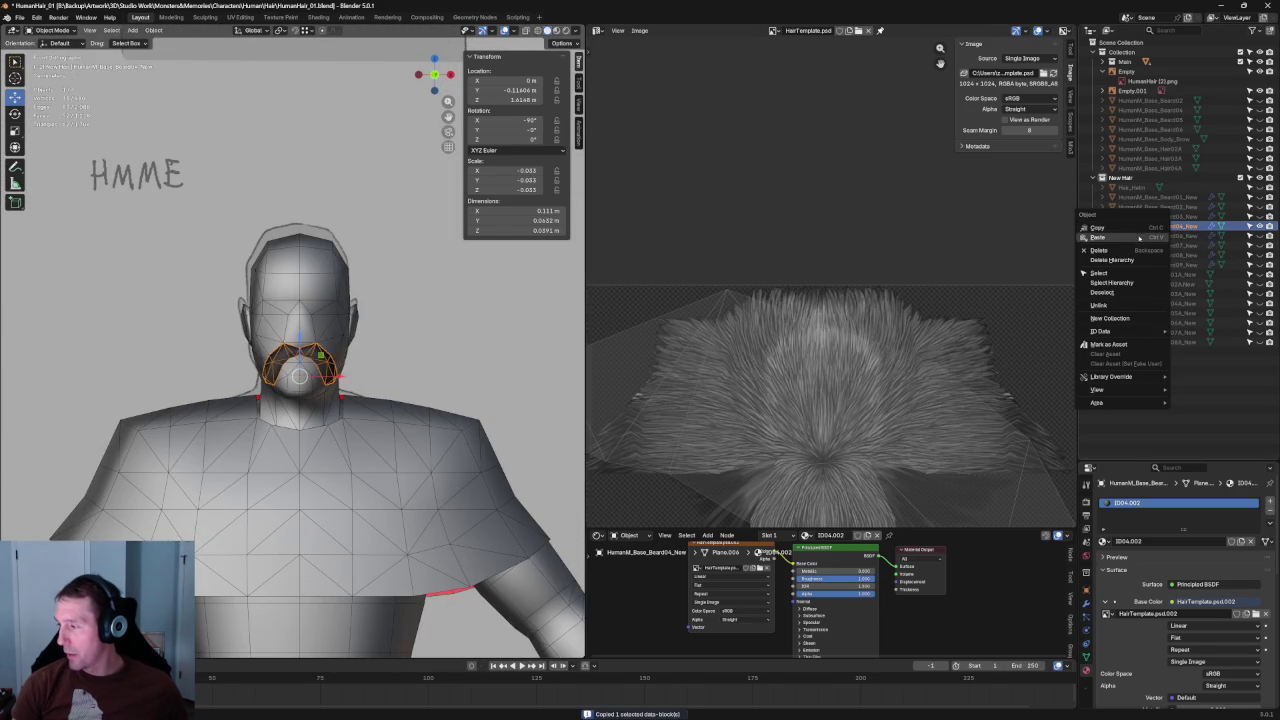
{"action": "left_click", "coordinate": [1140, 237]}
- Rename the pasted copy to HumanM_Base_Beard05_New, dropping the .001 suffix
{"action": "double_click", "coordinate": [1214, 237]}
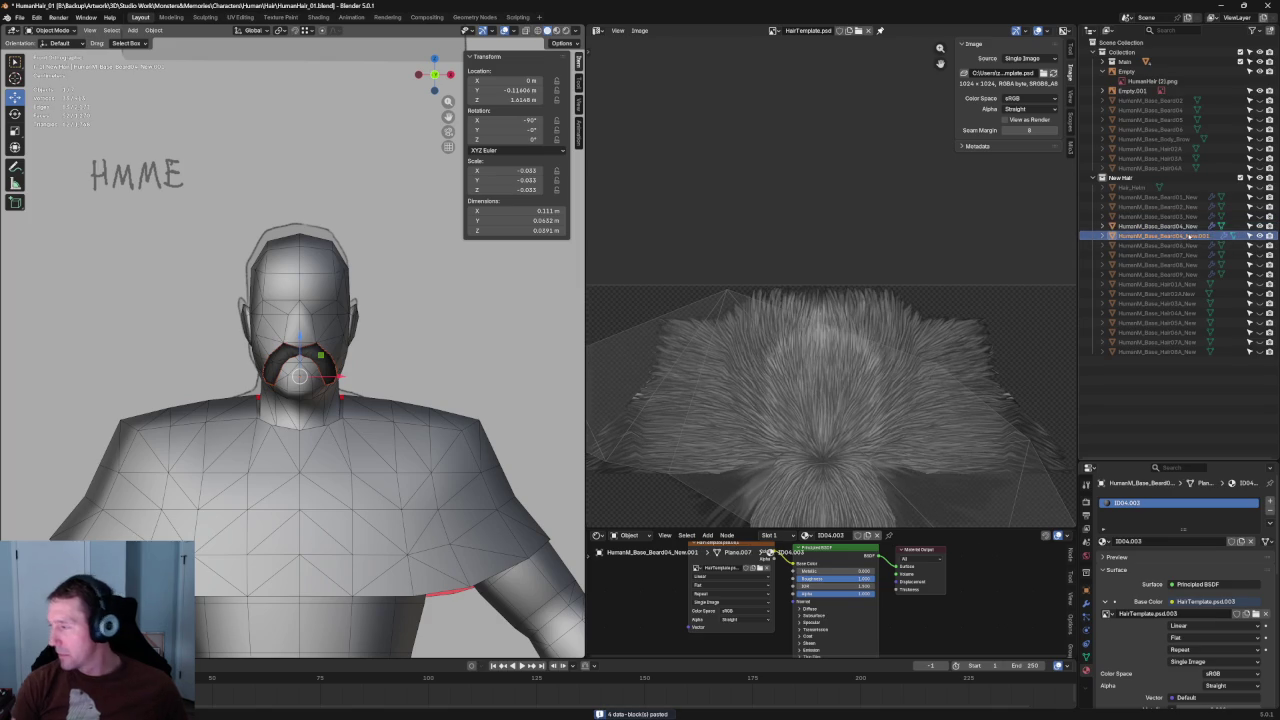
{"action": "left_click", "coordinate": [1178, 236]}
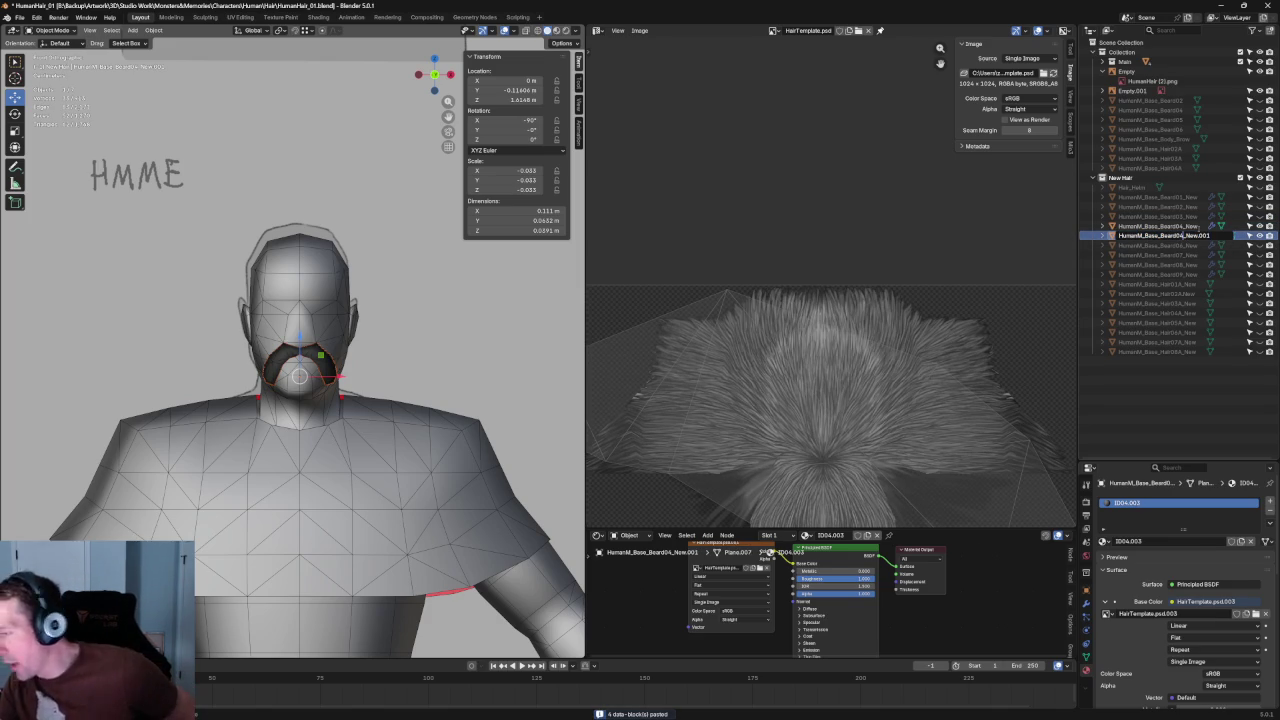
{"action": "type", "text": "5"}
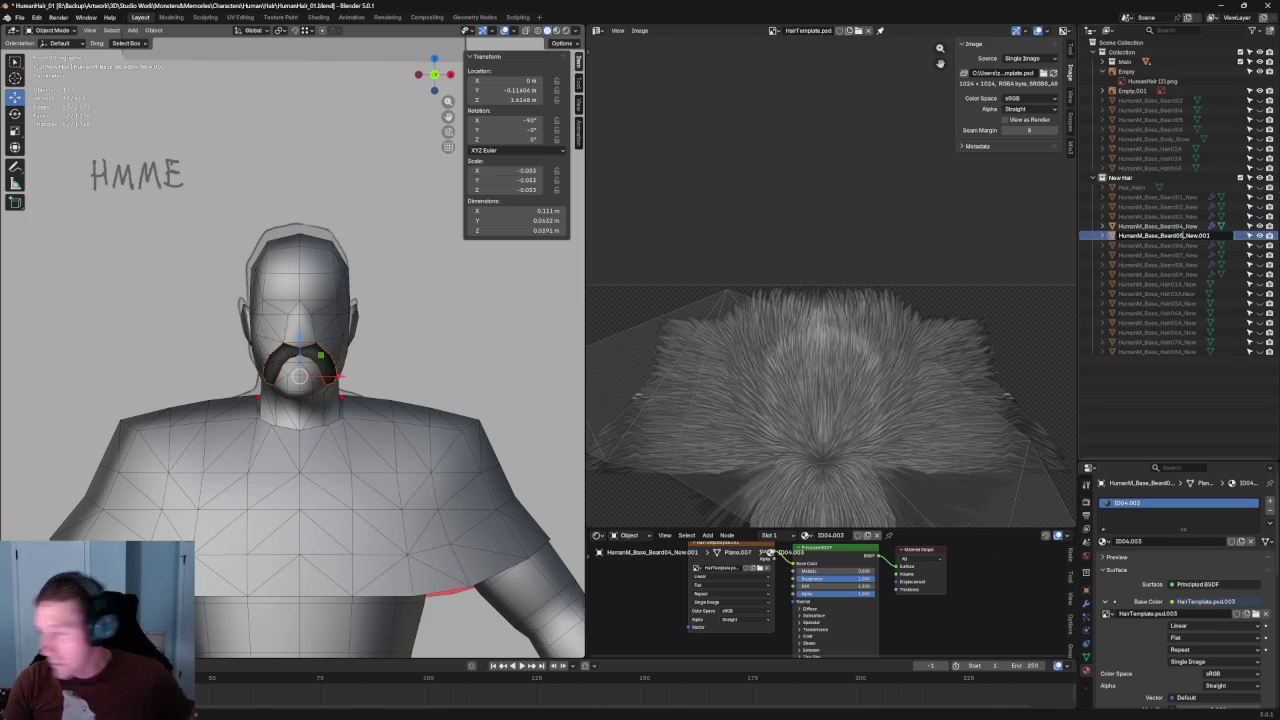
{"action": "key", "text": "BackSpace"}
{"action": "key", "text": "BackSpace"}
{"action": "key", "text": "BackSpace"}
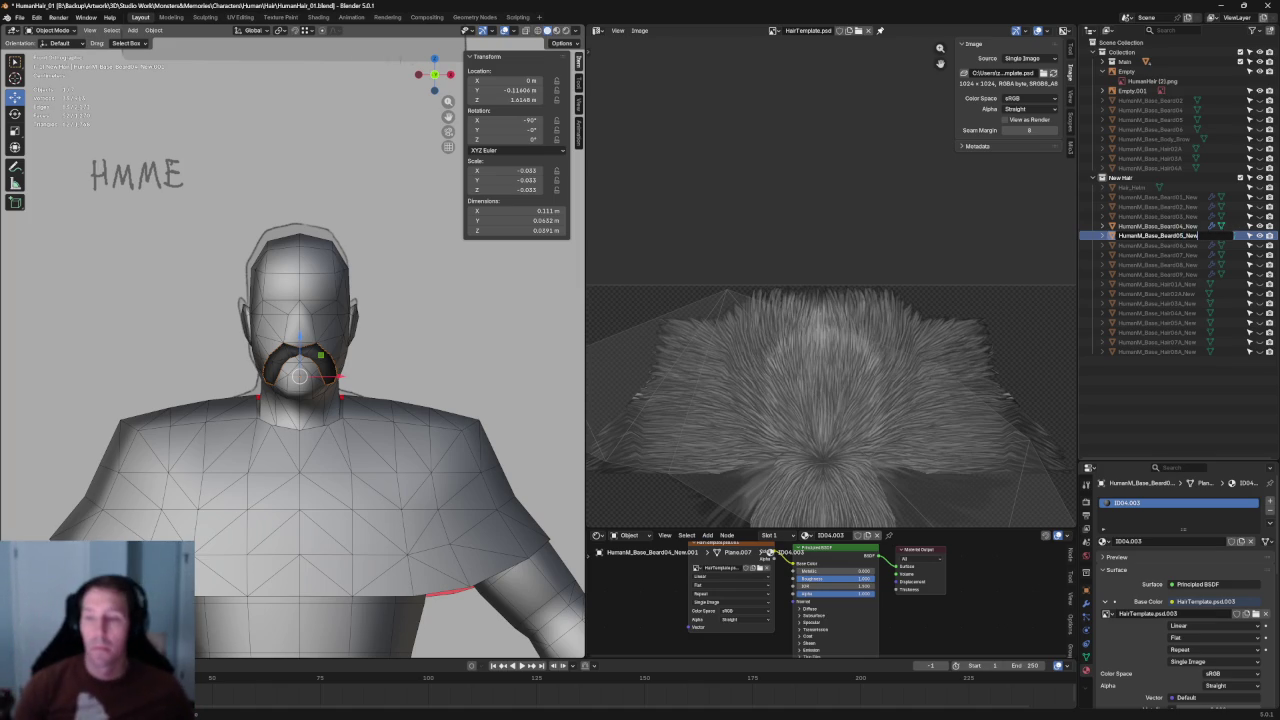
{"action": "key", "text": "Return"}
{"action": "scroll", "coordinate": [340, 75], "scroll_direction": "down", "scroll_amount": 2}
{"action": "scroll", "coordinate": [342, 85], "scroll_direction": "down", "scroll_amount": 3}
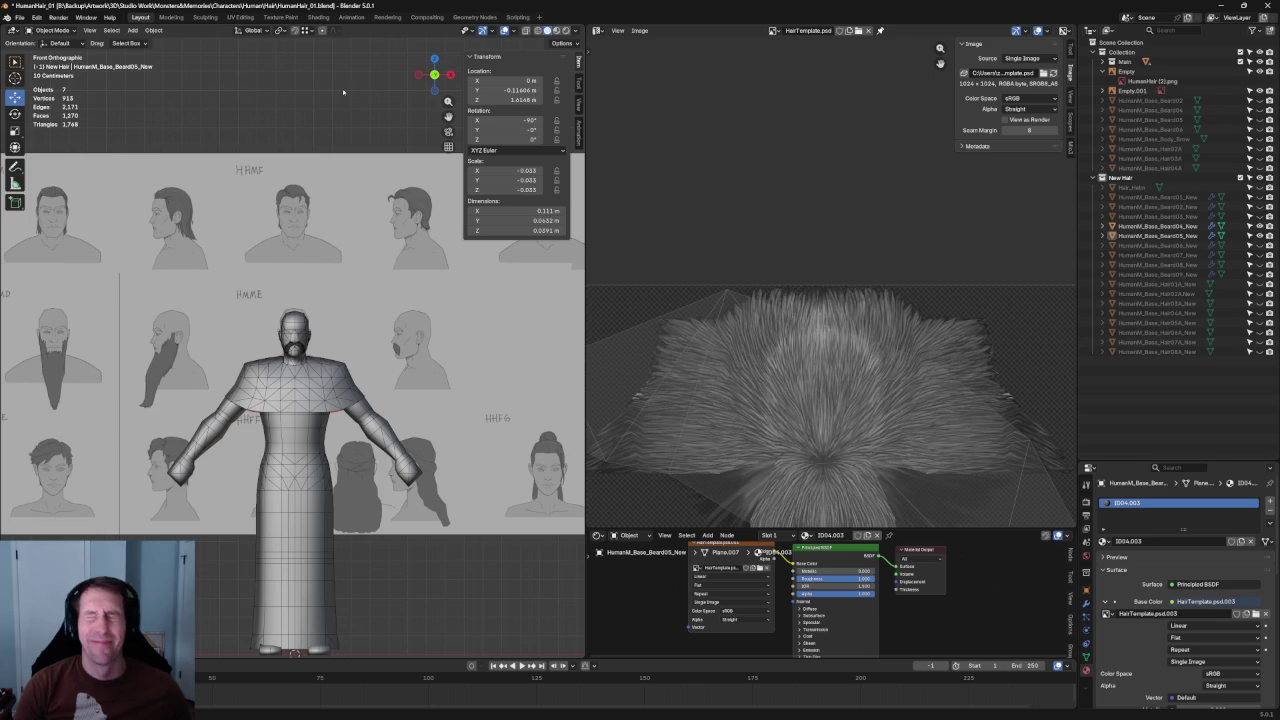
- Select the Beard04_New mustache and turn on X-ray see-through shading
{"action": "scroll", "coordinate": [387, 382], "scroll_direction": "up", "scroll_amount": 5}
{"action": "scroll", "coordinate": [387, 382], "scroll_direction": "up", "scroll_amount": 4}
{"action": "scroll", "coordinate": [387, 382], "scroll_direction": "up", "scroll_amount": 3}
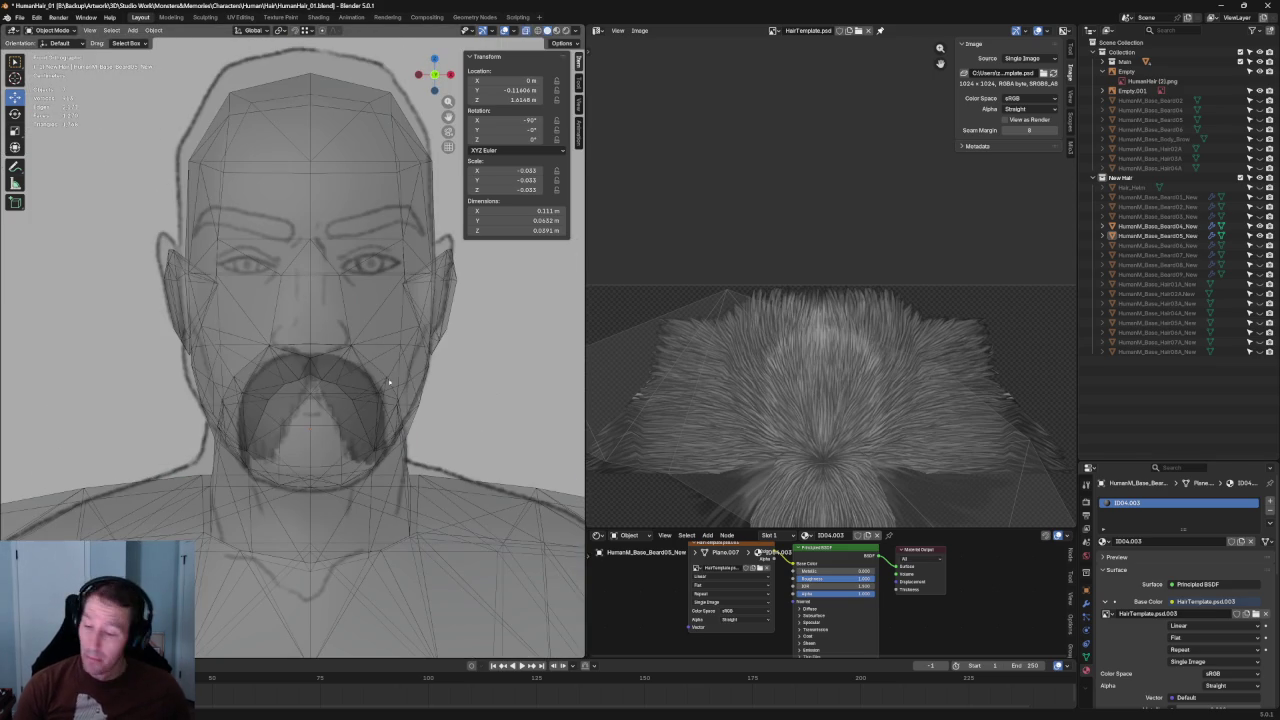
{"action": "left_click", "coordinate": [387, 382]}
{"action": "key", "text": "alt+z"}
{"action": "key", "text": "alt+z"}
- Zoom in close on the head to check the mustache against the face
{"action": "scroll", "coordinate": [380, 378], "scroll_direction": "down", "scroll_amount": 5}
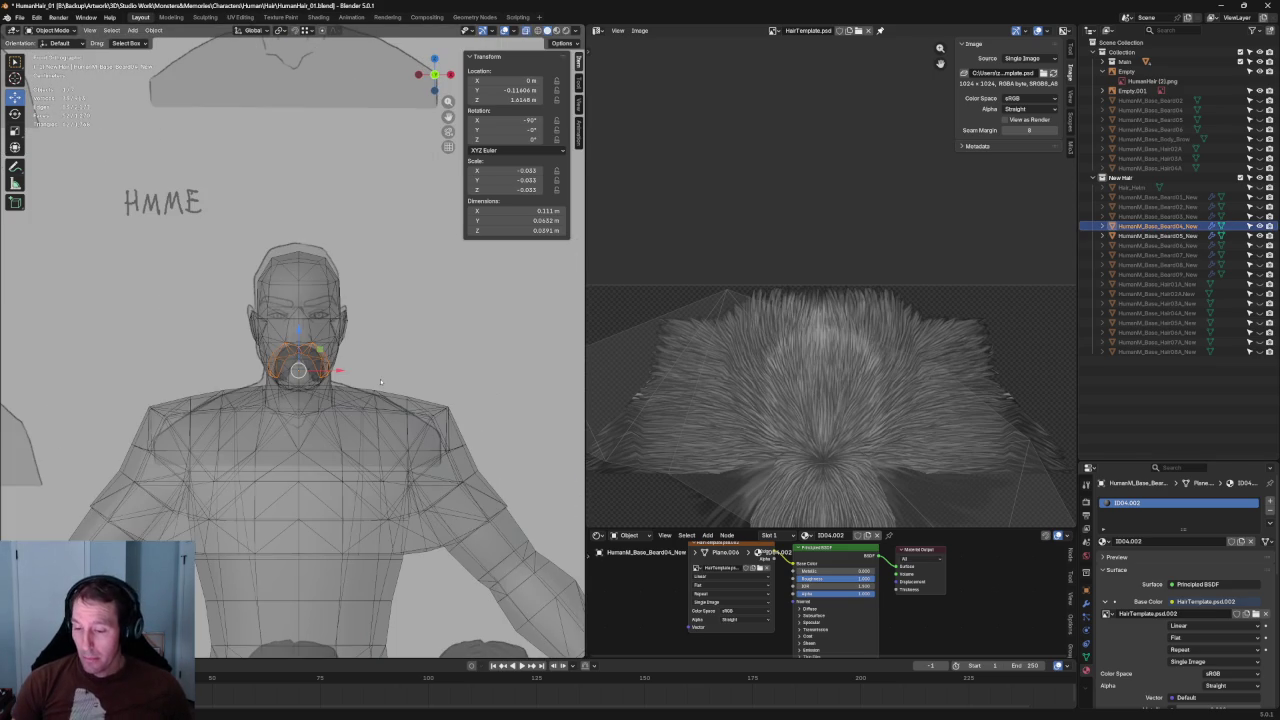
{"action": "scroll", "coordinate": [380, 378], "scroll_direction": "down", "scroll_amount": 7}
{"action": "scroll", "coordinate": [384, 378], "scroll_direction": "up", "scroll_amount": 2}
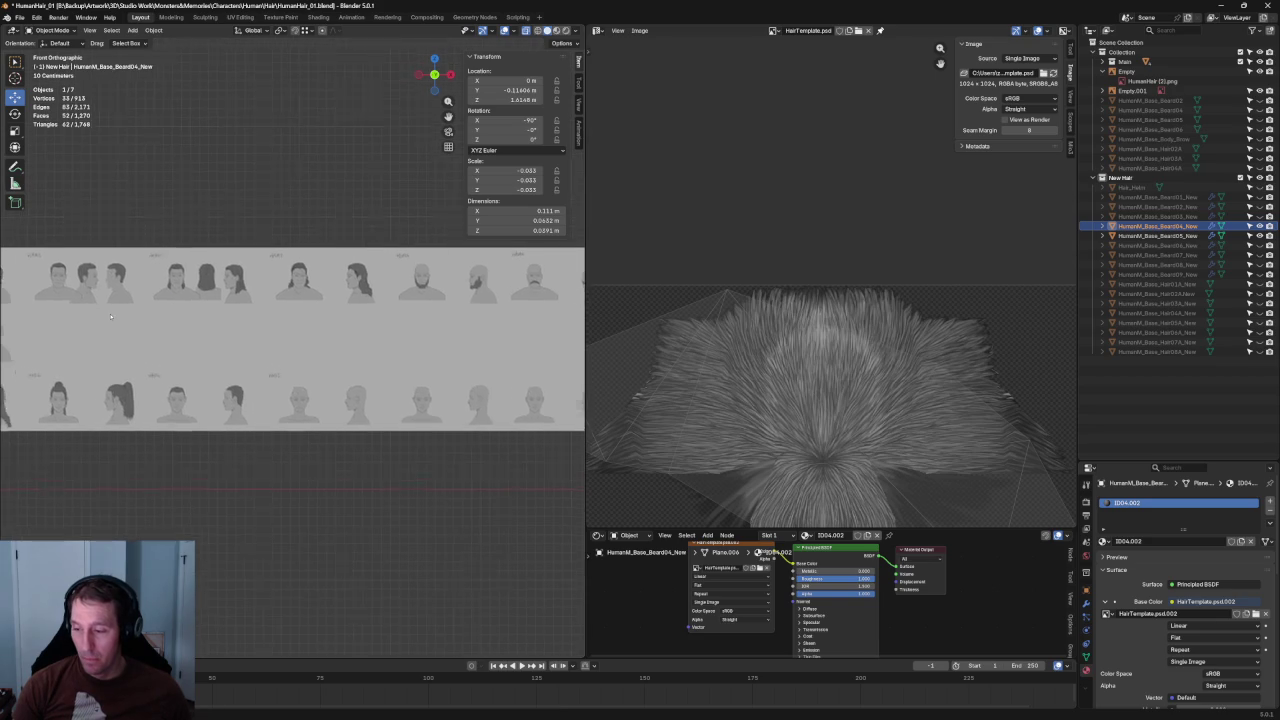
{"action": "scroll", "coordinate": [225, 352], "scroll_direction": "down", "scroll_amount": 5}
{"action": "scroll", "coordinate": [225, 352], "scroll_direction": "up", "scroll_amount": 5}
{"action": "middle_click_drag", "start_coordinate": [225, 352], "coordinate": [340, 370], "text": "shift"}
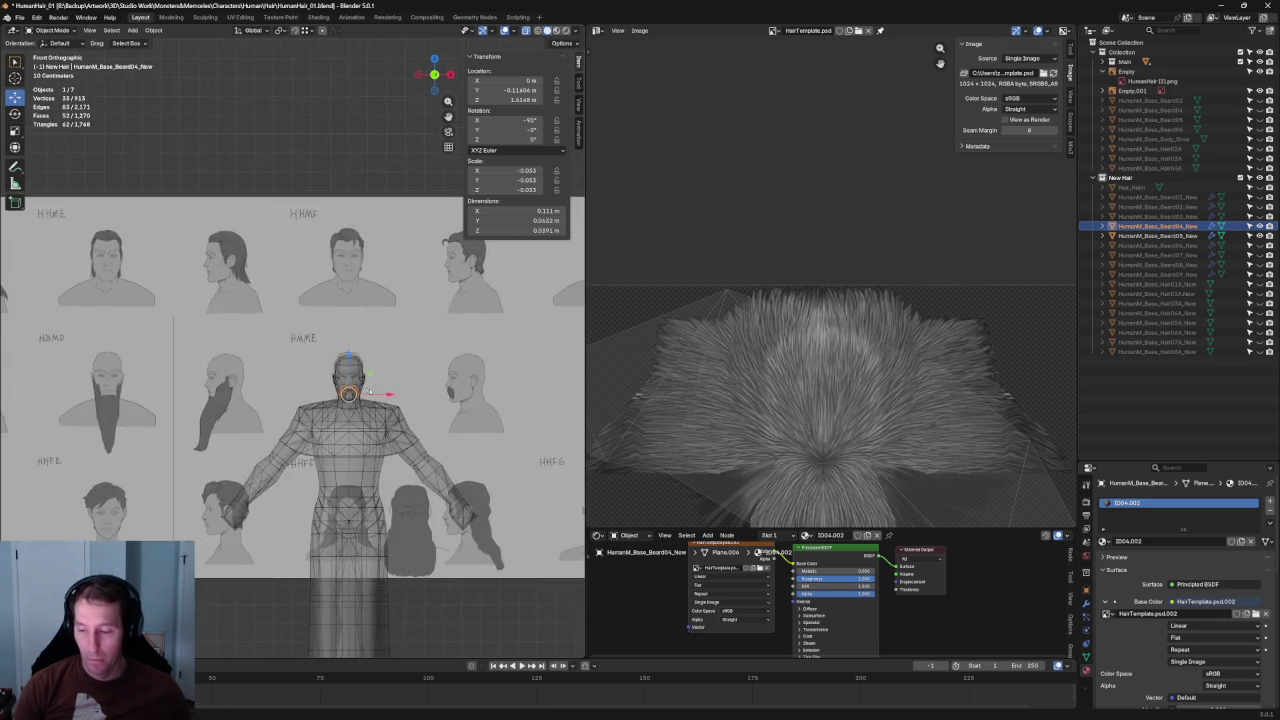
{"action": "scroll", "coordinate": [430, 400], "scroll_direction": "up", "scroll_amount": 3}
{"action": "scroll", "coordinate": [553, 348], "scroll_direction": "up", "scroll_amount": 2}
{"action": "scroll", "coordinate": [457, 392], "scroll_direction": "down", "scroll_amount": 7}
{"action": "scroll", "coordinate": [464, 387], "scroll_direction": "down", "scroll_amount": 3}
- Pan and zoom across the HMME reference sketch of the goateed face
{"action": "middle_click_drag", "start_coordinate": [177, 321], "coordinate": [321, 360], "text": "shift"}
{"action": "scroll", "coordinate": [321, 360], "scroll_direction": "up", "scroll_amount": 2}
{"action": "scroll", "coordinate": [321, 360], "scroll_direction": "down", "scroll_amount": 5}
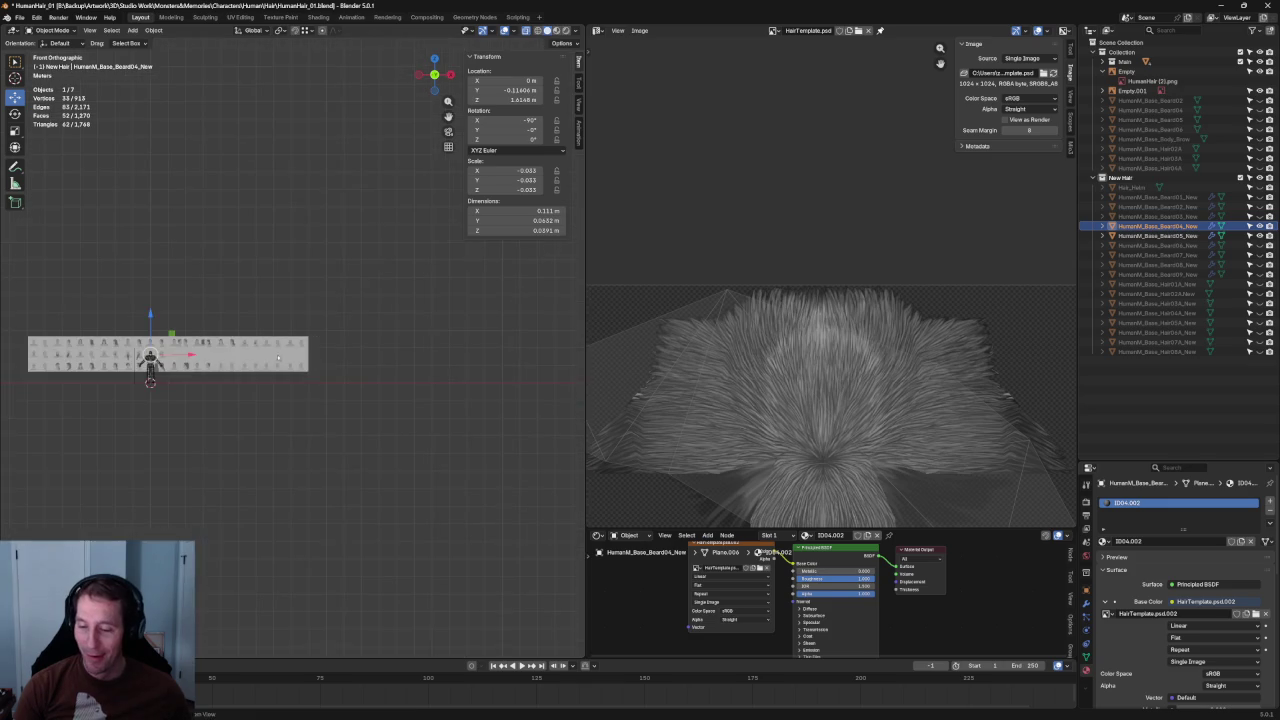
{"action": "scroll", "coordinate": [400, 340], "scroll_direction": "up", "scroll_amount": 3}
{"action": "scroll", "coordinate": [433, 328], "scroll_direction": "up", "scroll_amount": 3}
{"action": "scroll", "coordinate": [433, 328], "scroll_direction": "up", "scroll_amount": 3}
{"action": "scroll", "coordinate": [380, 335], "scroll_direction": "up", "scroll_amount": 3}
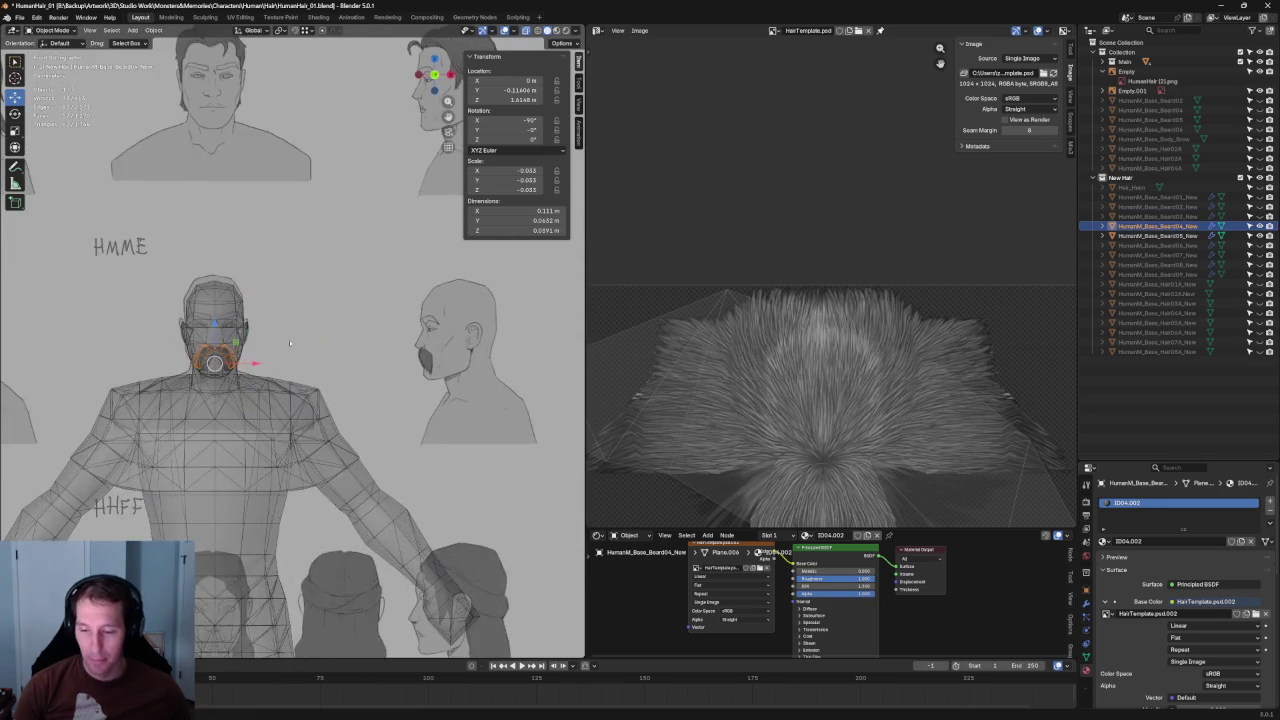
{"action": "scroll", "coordinate": [291, 340], "scroll_direction": "up", "scroll_amount": 2}
{"action": "scroll", "coordinate": [345, 336], "scroll_direction": "down", "scroll_amount": 1}
{"action": "scroll", "coordinate": [326, 333], "scroll_direction": "up", "scroll_amount": 1}
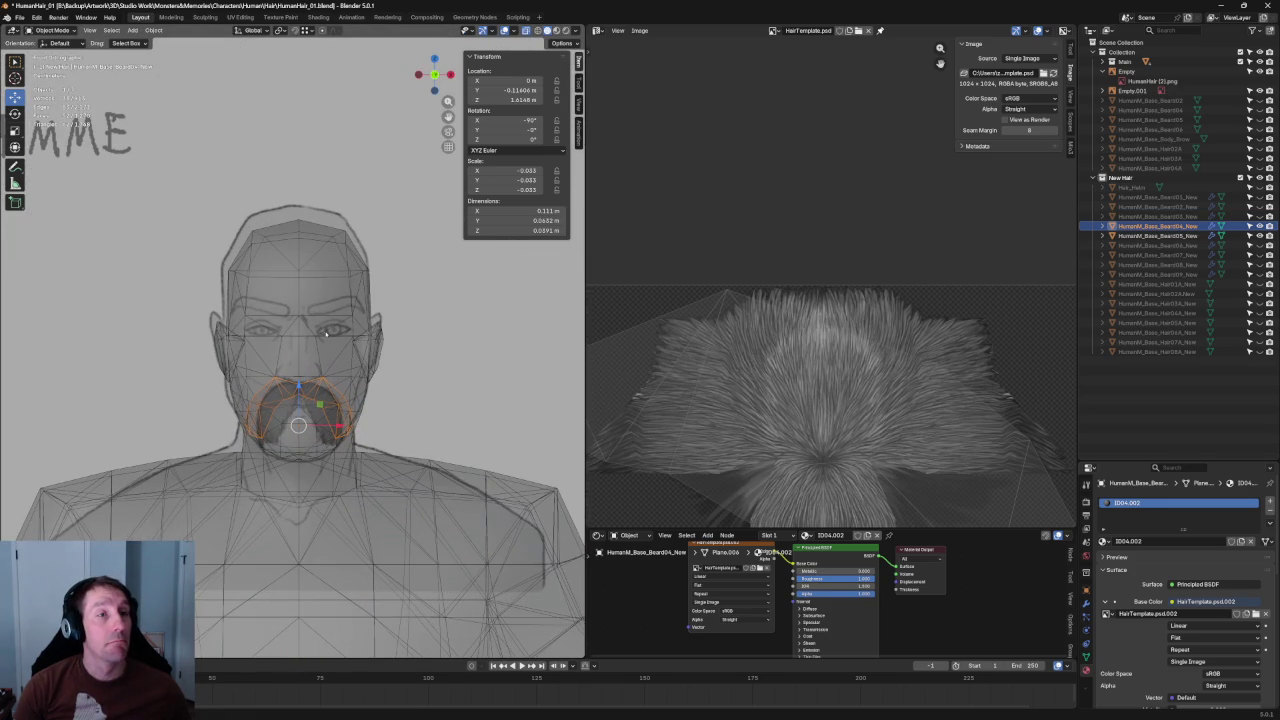